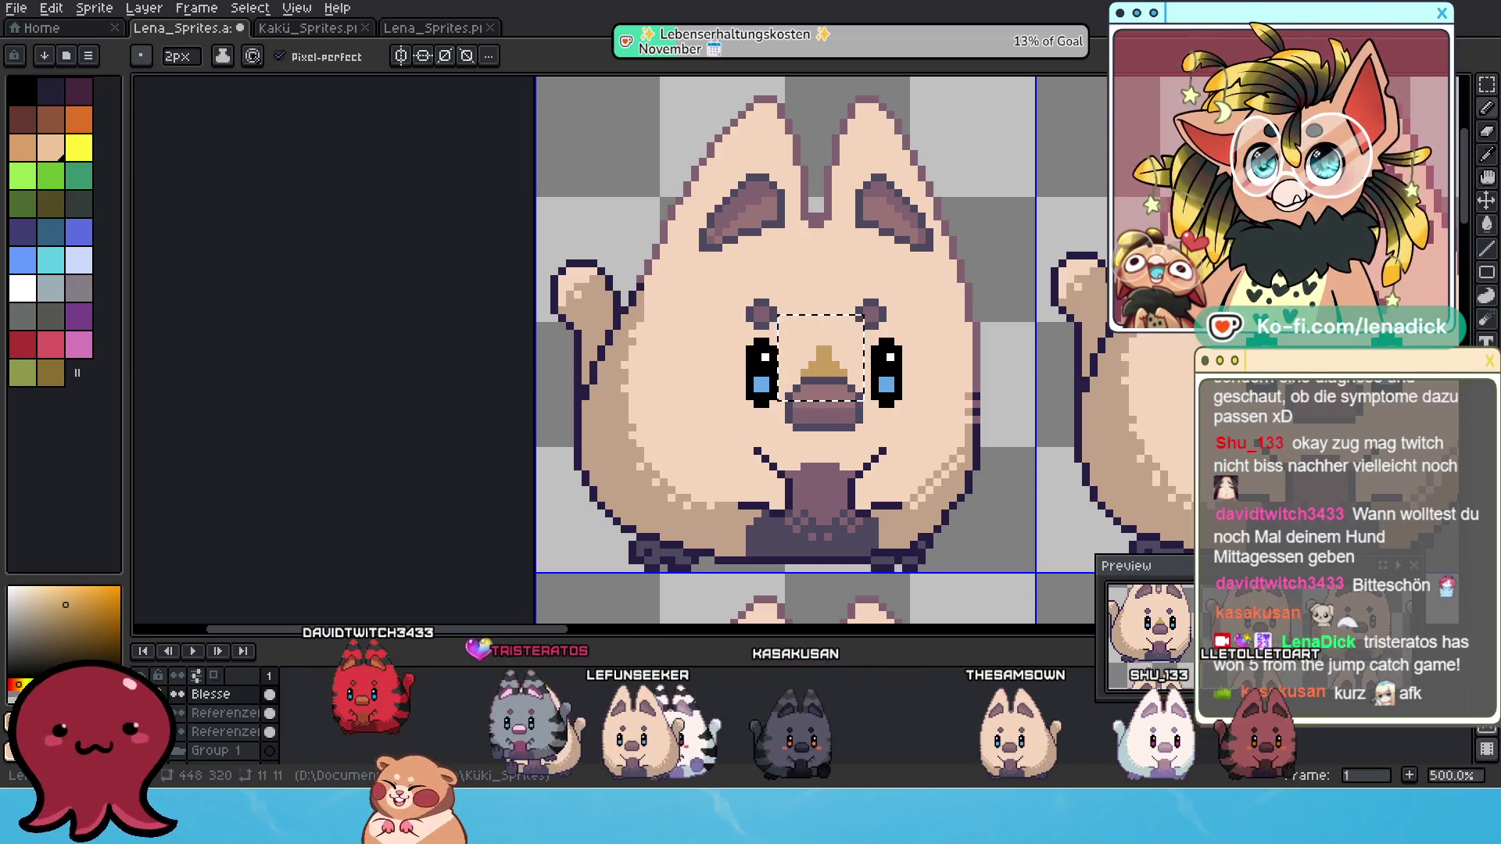
# Copy the first cat's tan nose tip onto the second, third and fourth top-row cats.
pyautogui.scroll(2, 901, 378)
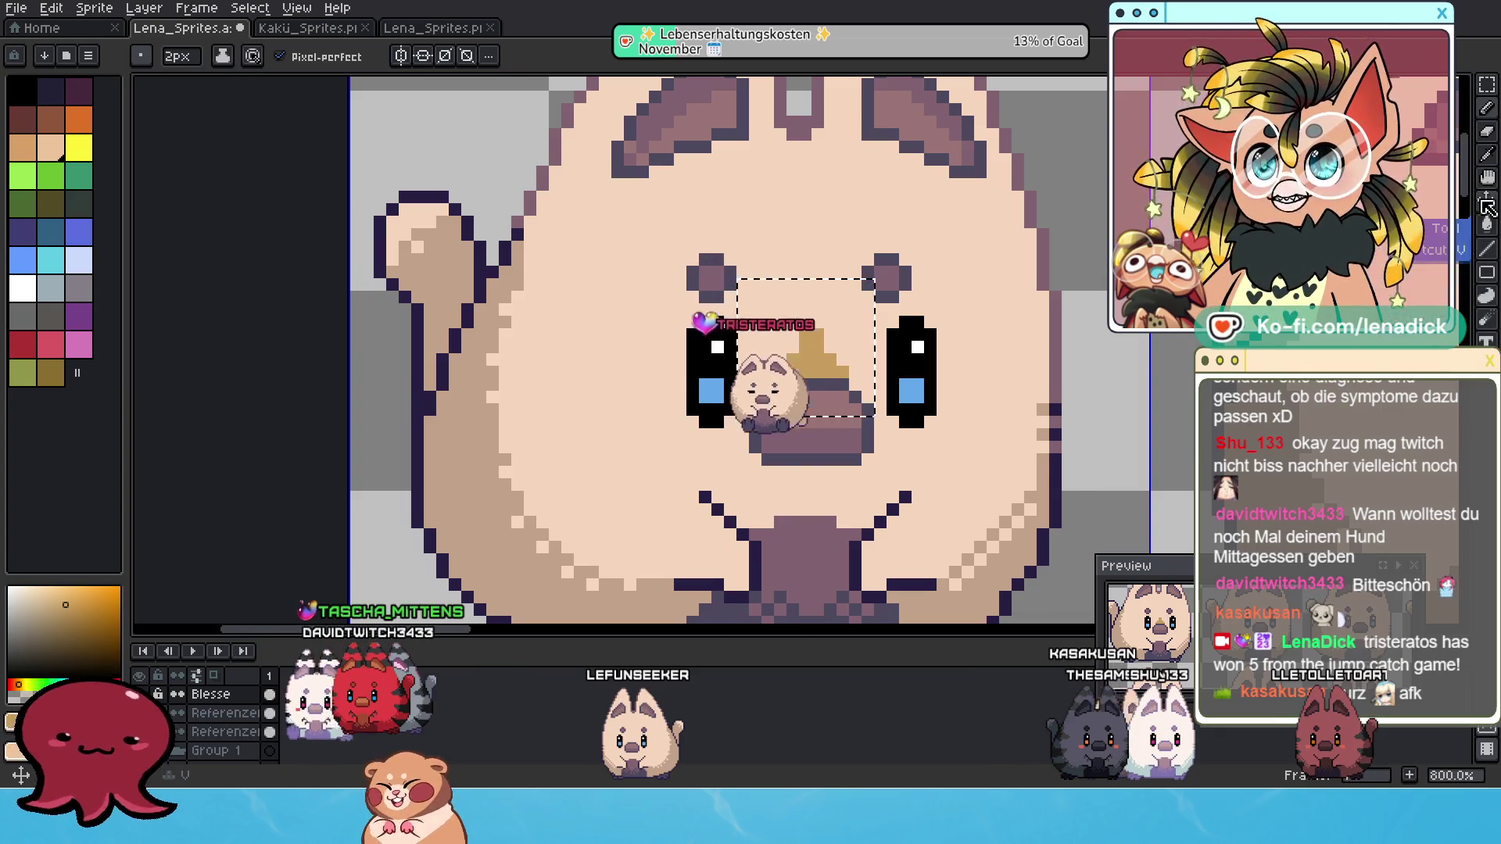
pyautogui.click(1483, 133)
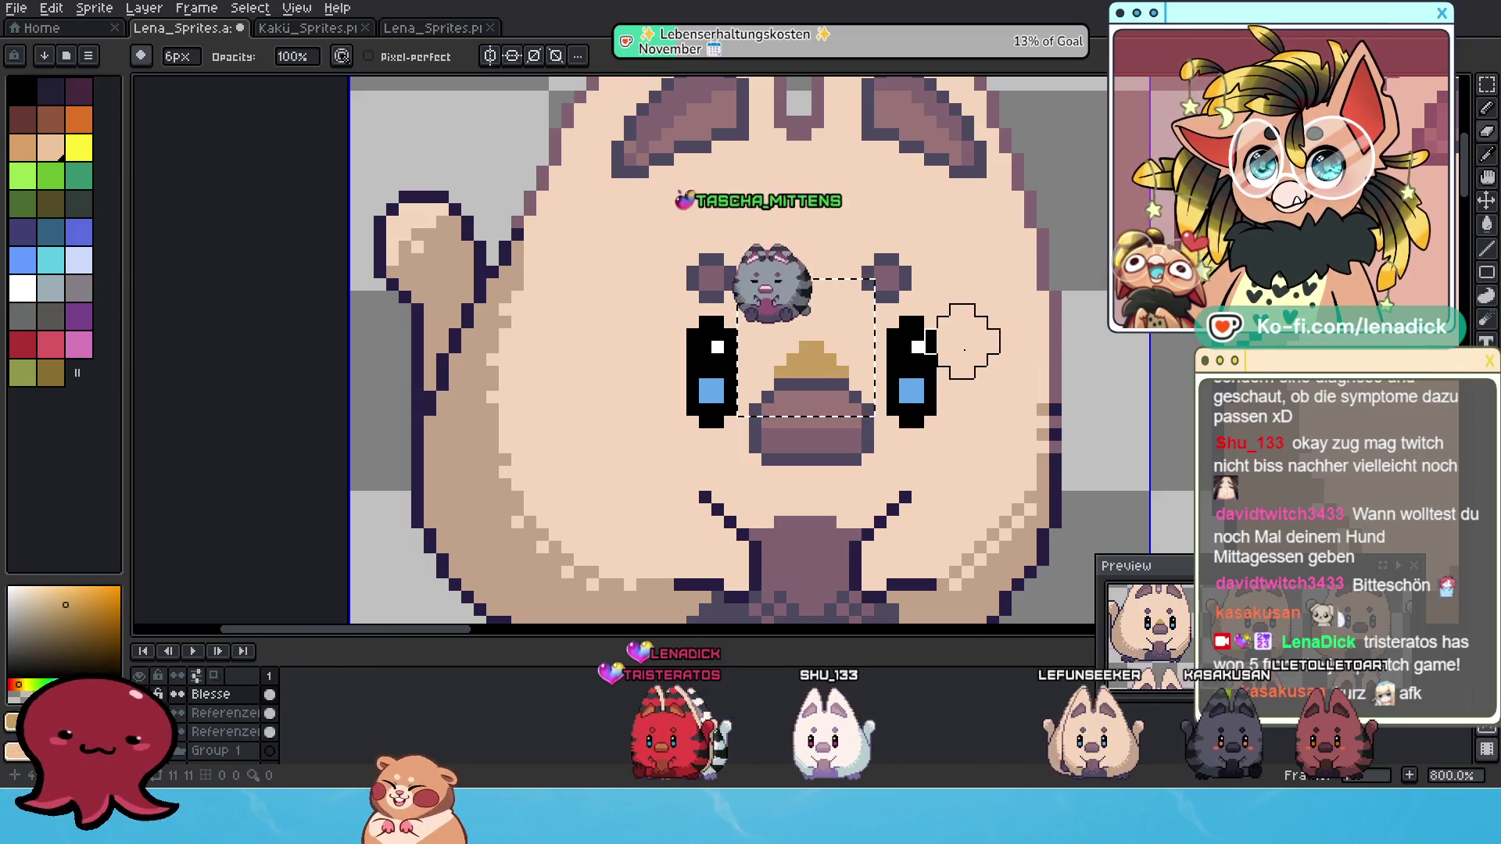
pyautogui.scroll(-1, 884, 383)
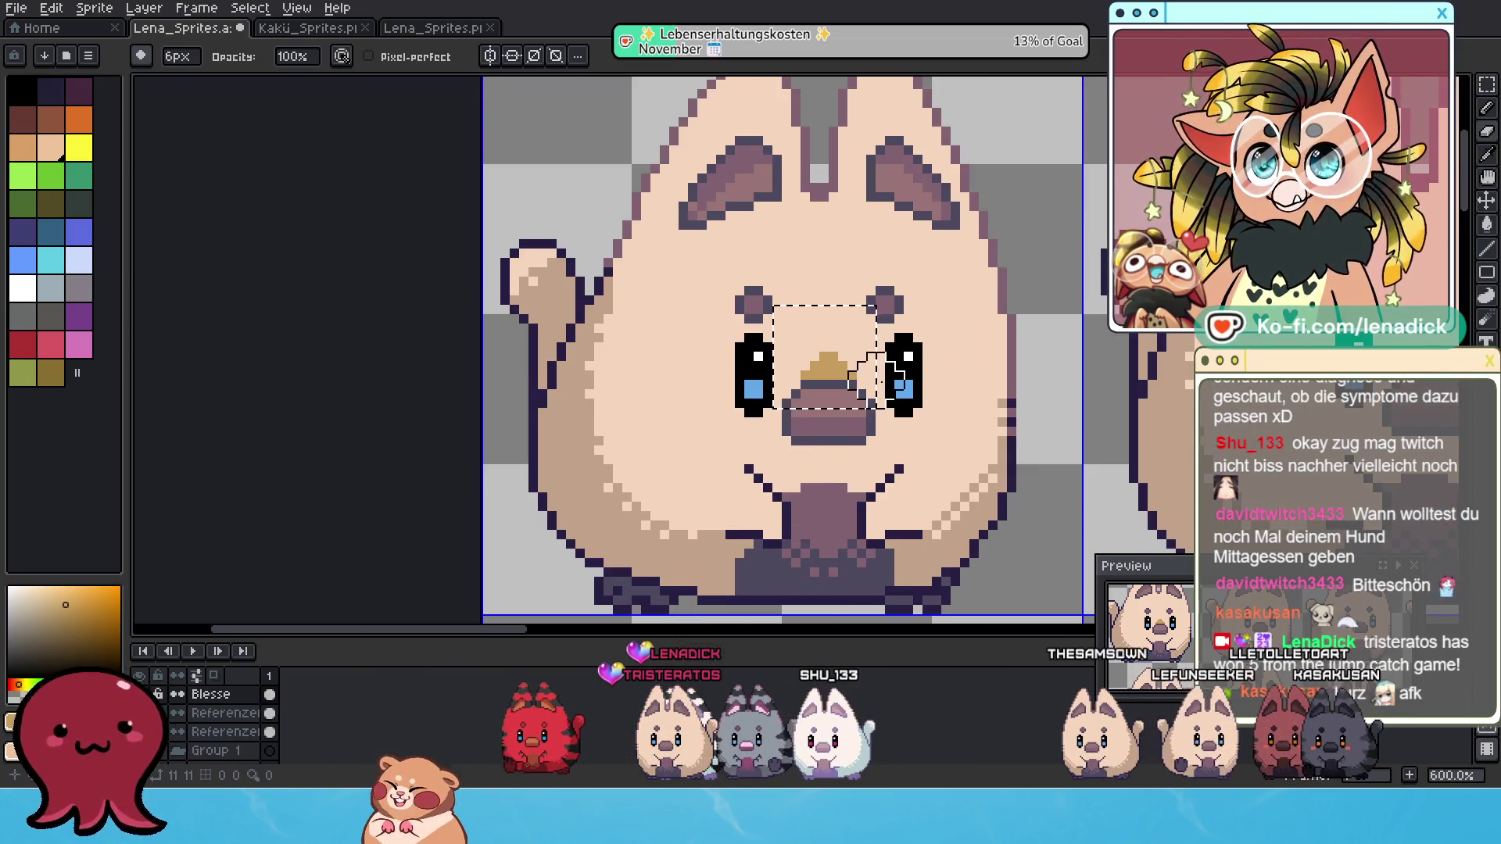
pyautogui.scroll(-3, 870, 373)
pyautogui.scroll(1, 755, 322)
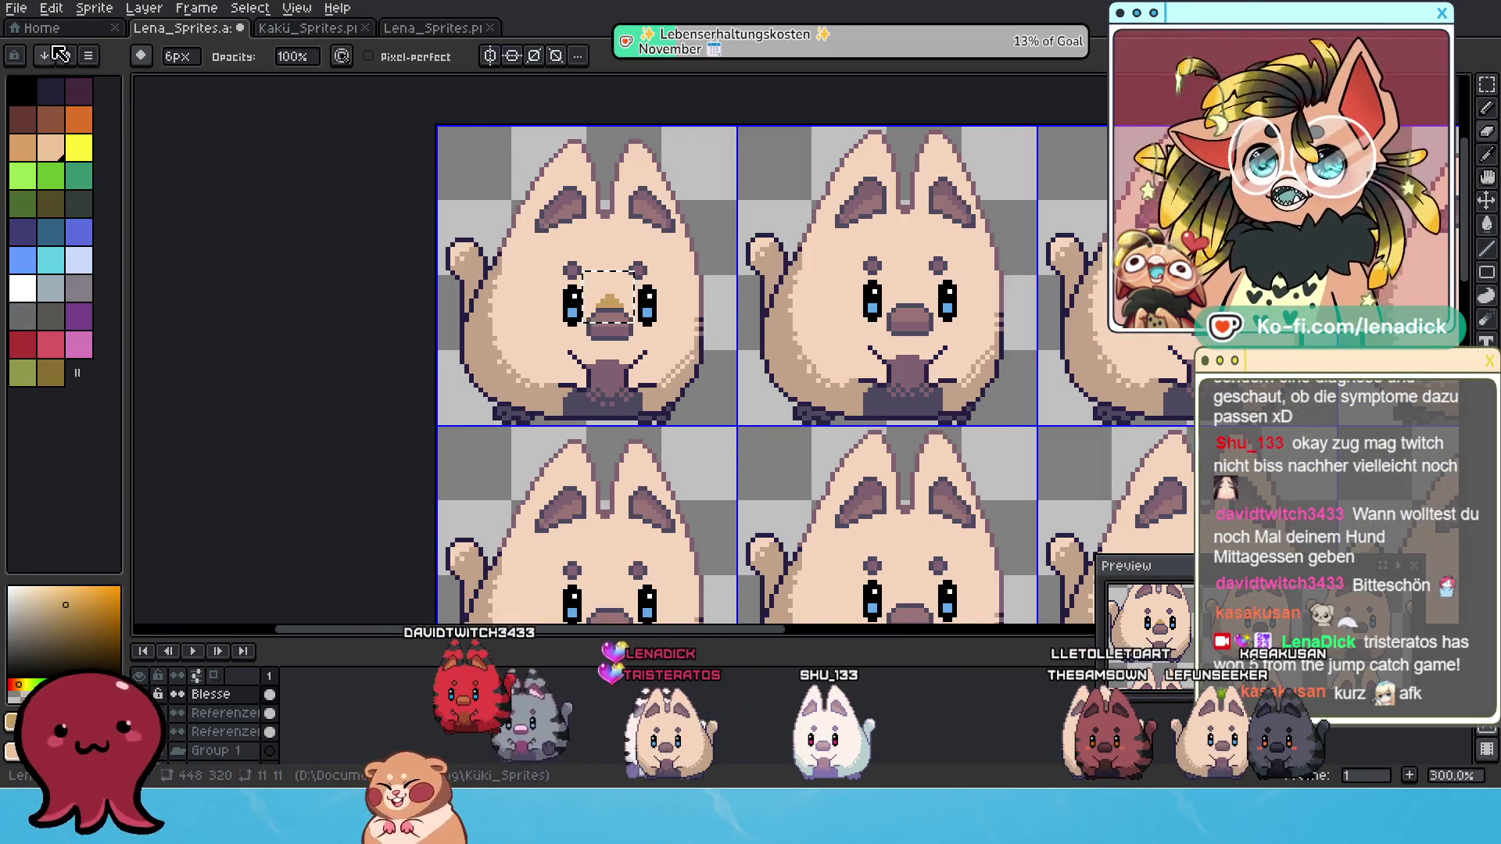
pyautogui.click(1488, 93)
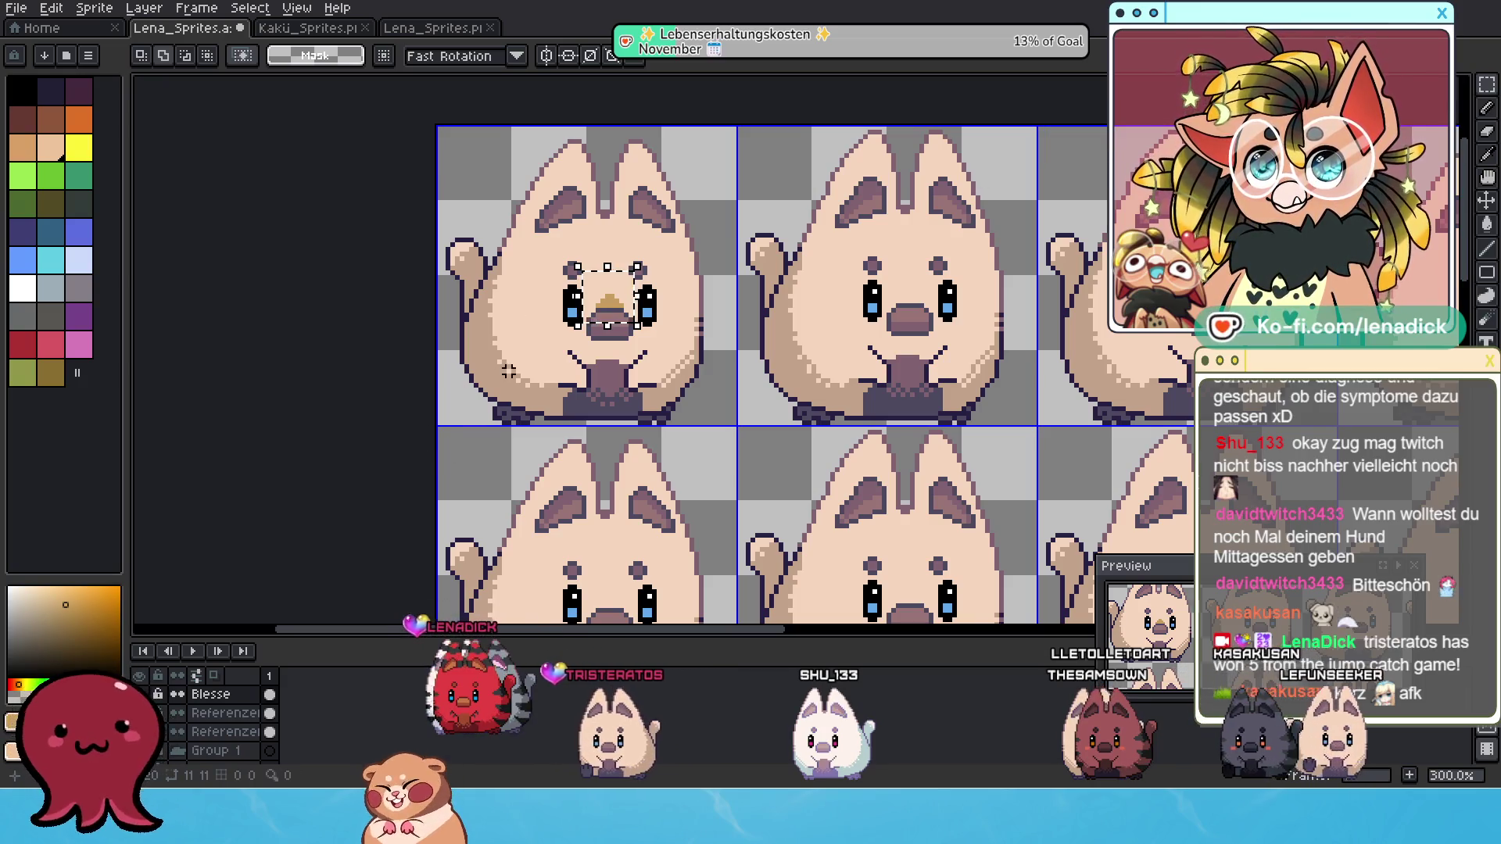
pyautogui.click(641, 292)
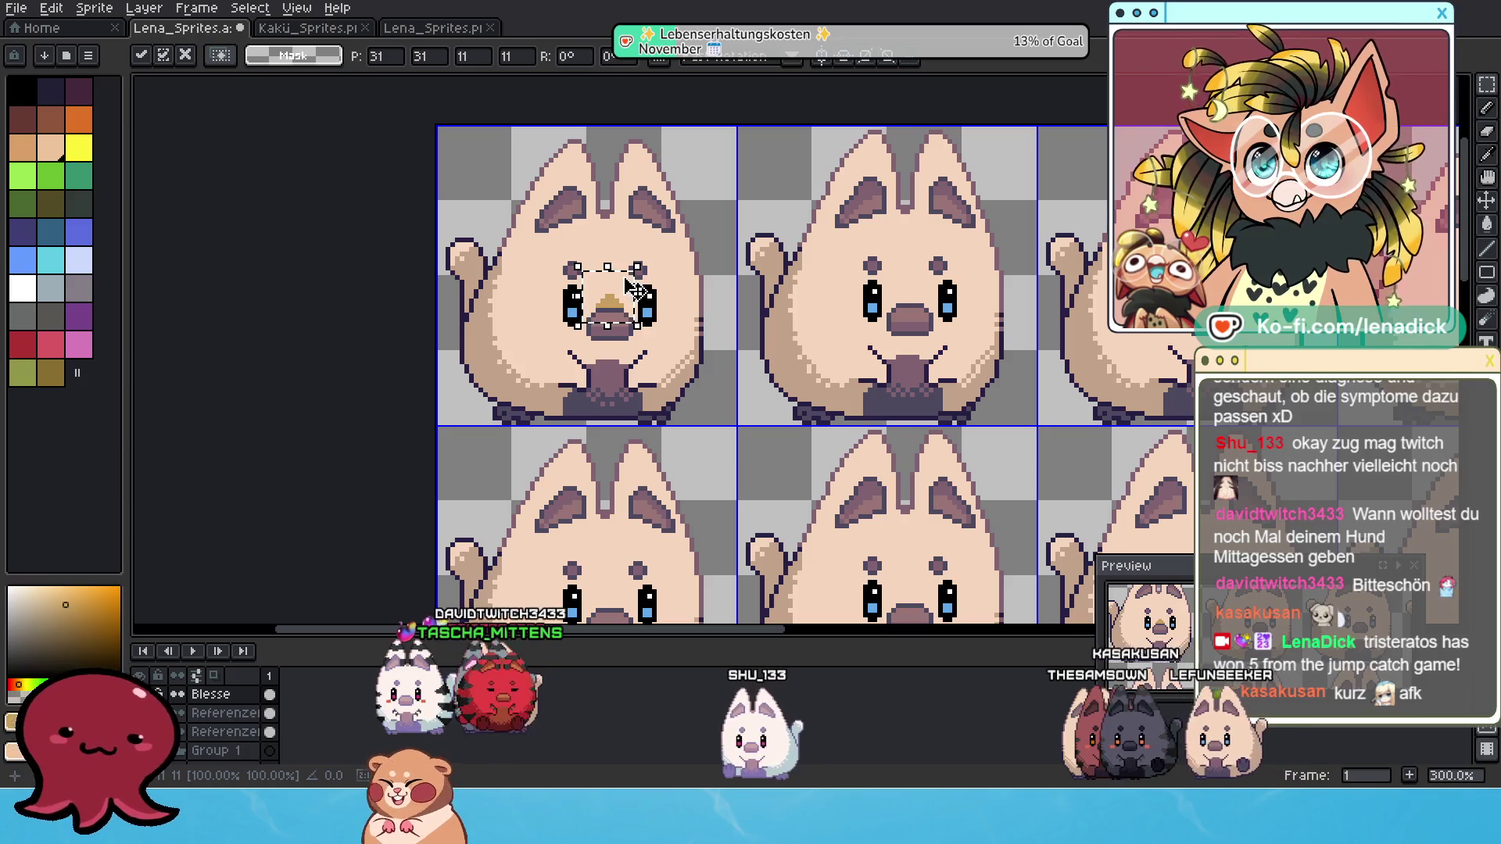
pyautogui.moveTo(634, 289)
pyautogui.mouseDown()
pyautogui.moveTo(938, 277)
pyautogui.moveTo(692, 375)
pyautogui.mouseUp()
pyautogui.hotkey('ctrl', 'z')
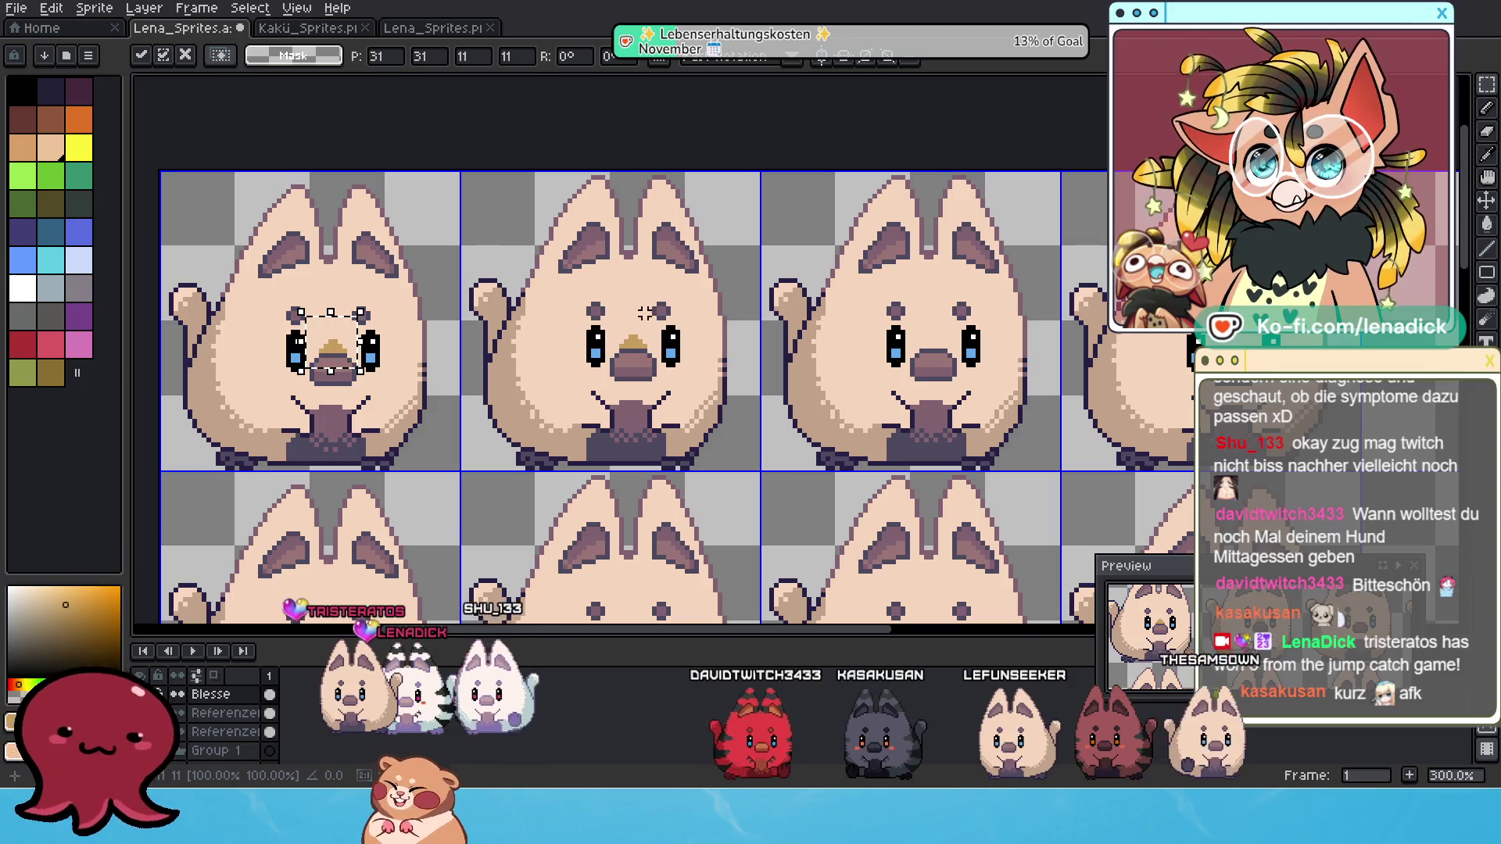
pyautogui.moveTo(354, 332); pyautogui.dragTo(954, 329)
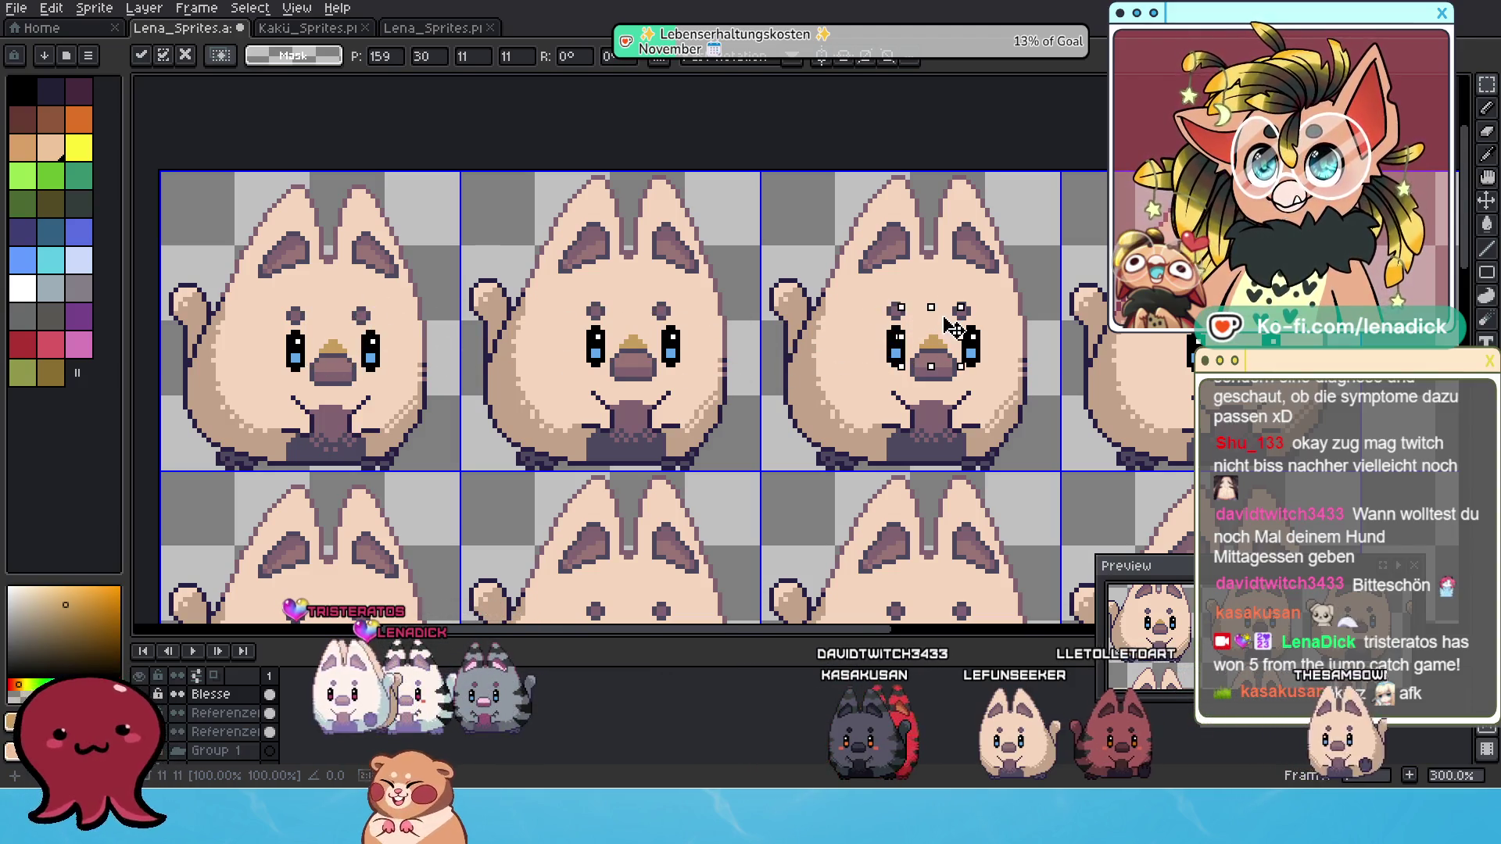
pyautogui.moveTo(336, 348); pyautogui.dragTo(1235, 344)
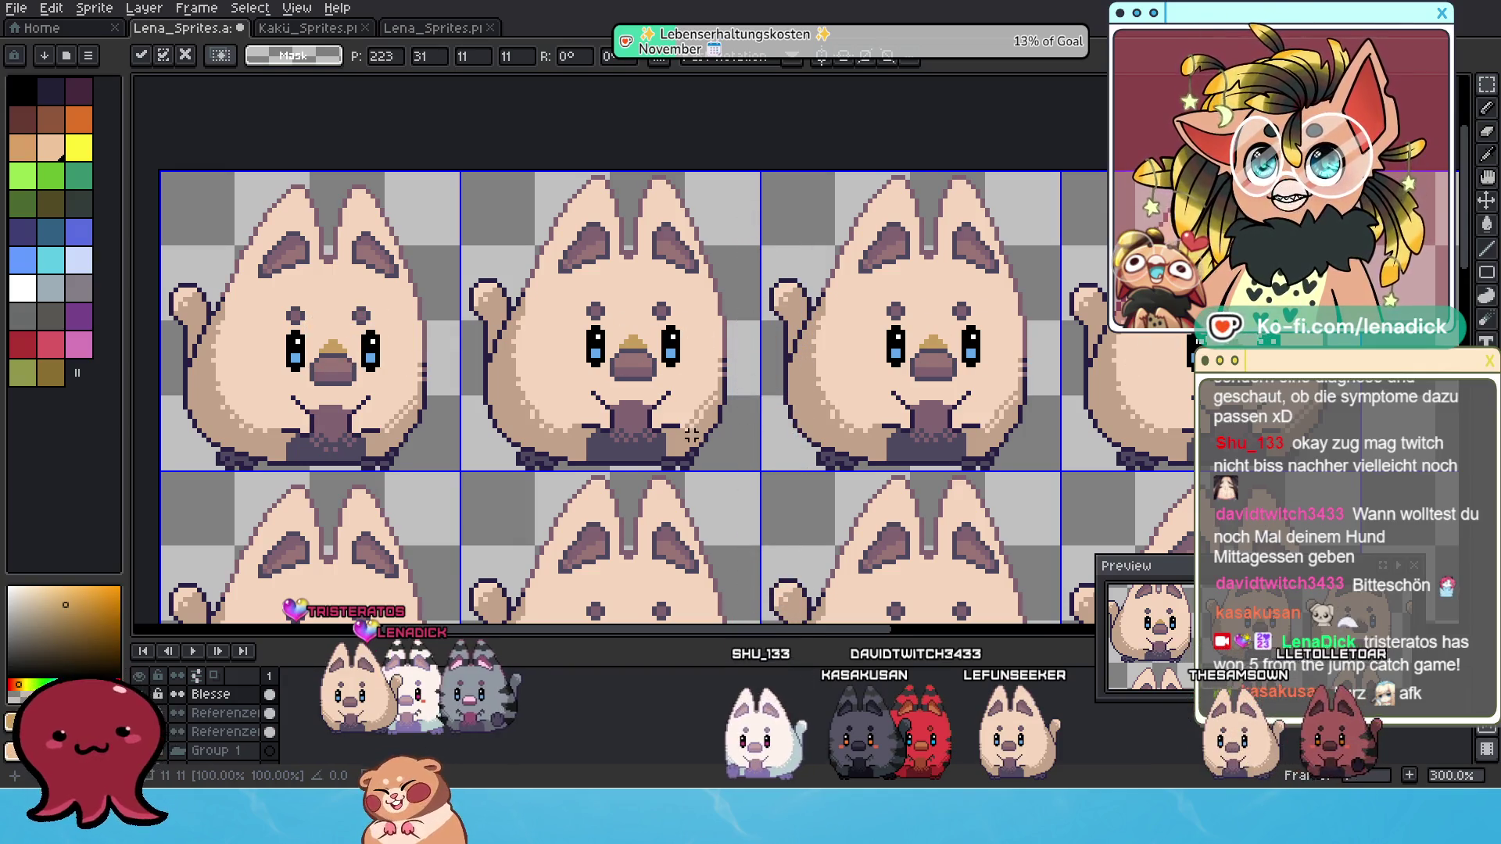
# Copy the top-row nose tips down onto the first cat of the second row.
pyautogui.moveTo(691, 436); pyautogui.dragTo(860, 267)
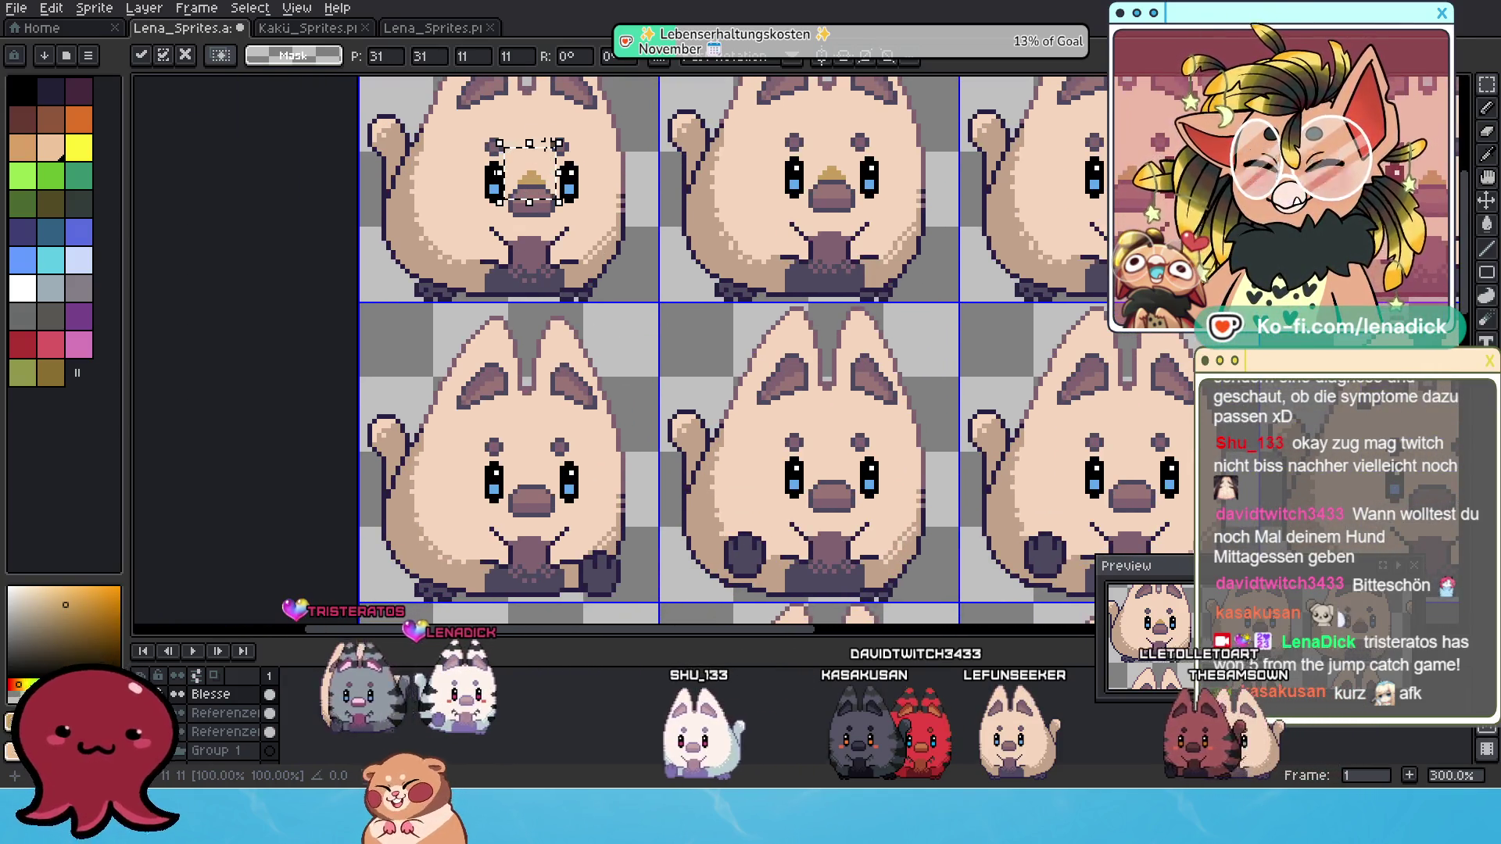
pyautogui.moveTo(554, 163); pyautogui.dragTo(559, 195)
pyautogui.moveTo(568, 438); pyautogui.dragTo(558, 450)
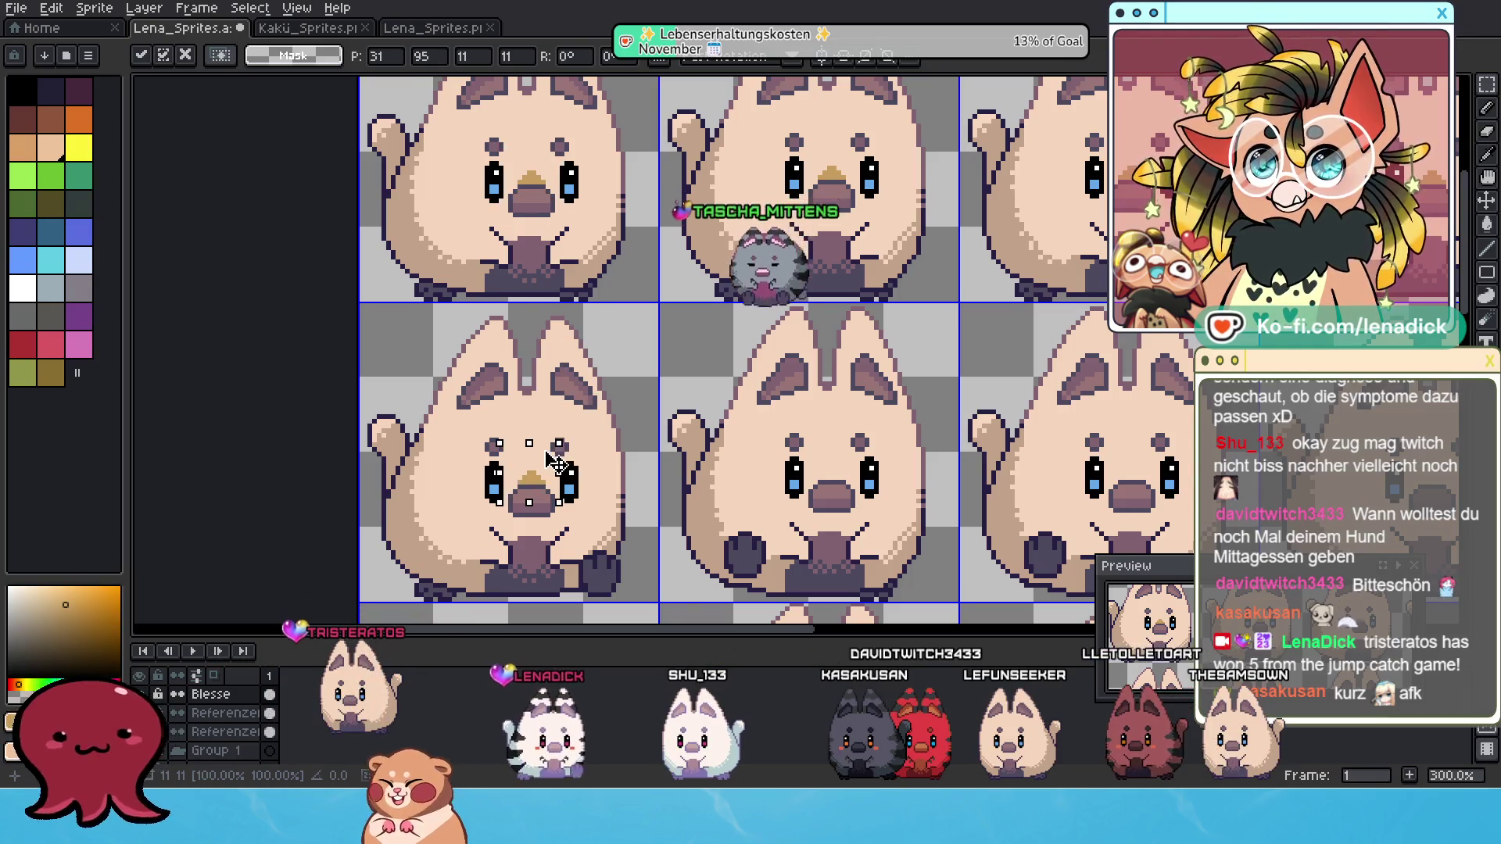
pyautogui.hscroll(-4, 666, 313)
pyautogui.scroll(1, 666, 312)
pyautogui.press('m')
pyautogui.moveTo(445, 148)
pyautogui.mouseDown()
pyautogui.moveTo(630, 224)
pyautogui.moveTo(1105, 275)
pyautogui.moveTo(1088, 275)
pyautogui.mouseUp()
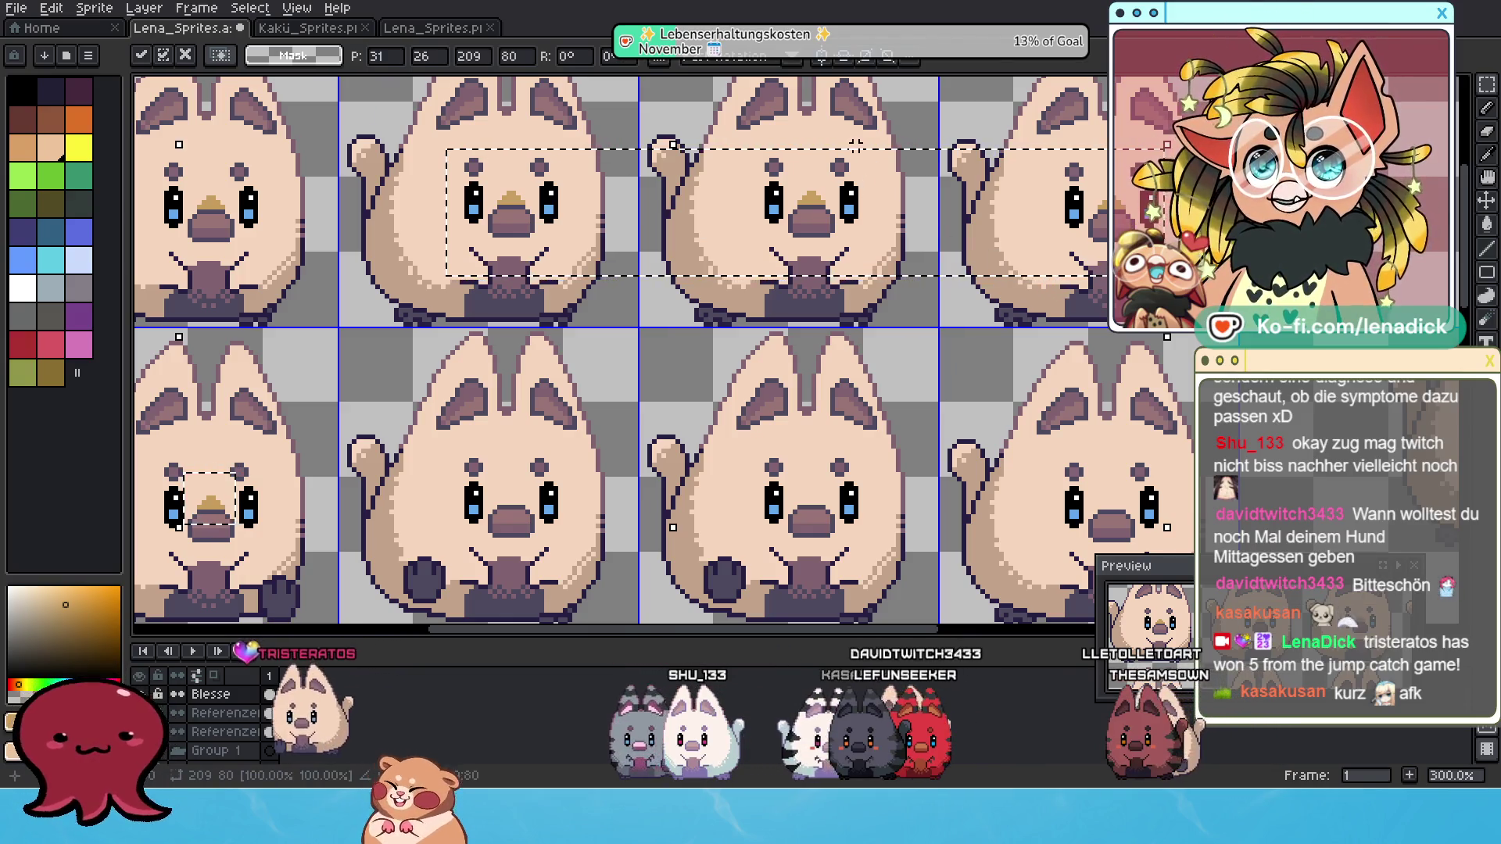
pyautogui.moveTo(897, 162)
pyautogui.mouseDown()
pyautogui.moveTo(897, 257)
pyautogui.moveTo(906, 163)
pyautogui.mouseUp()
pyautogui.press('Return')
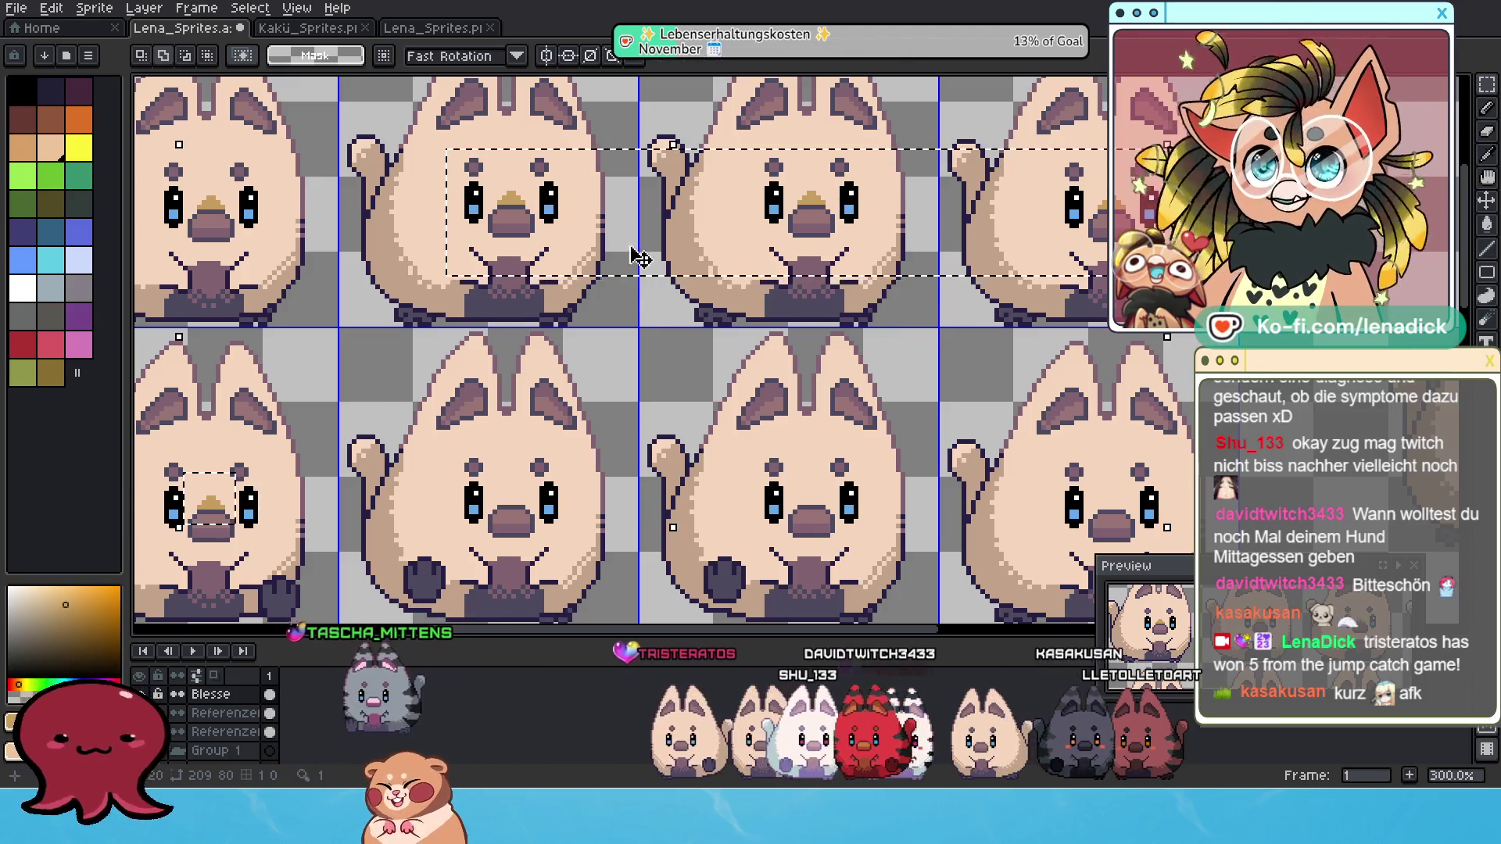
# Copy the nose tips of the top row's middle cats onto the row below.
pyautogui.scroll(-1, 554, 291)
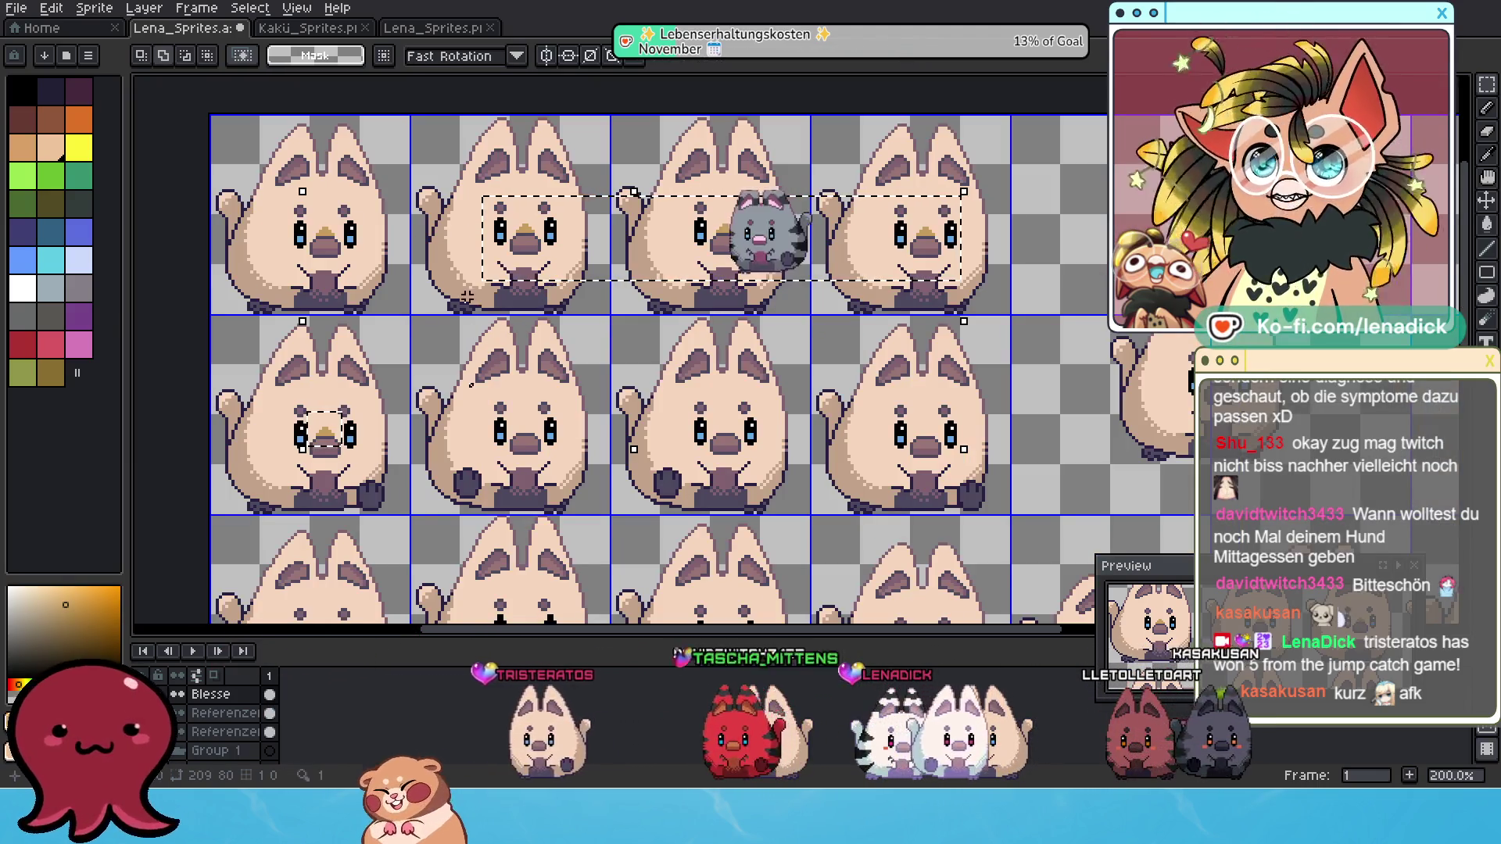
pyautogui.moveTo(443, 170)
pyautogui.mouseDown()
pyautogui.moveTo(888, 317)
pyautogui.moveTo(986, 317)
pyautogui.mouseUp()
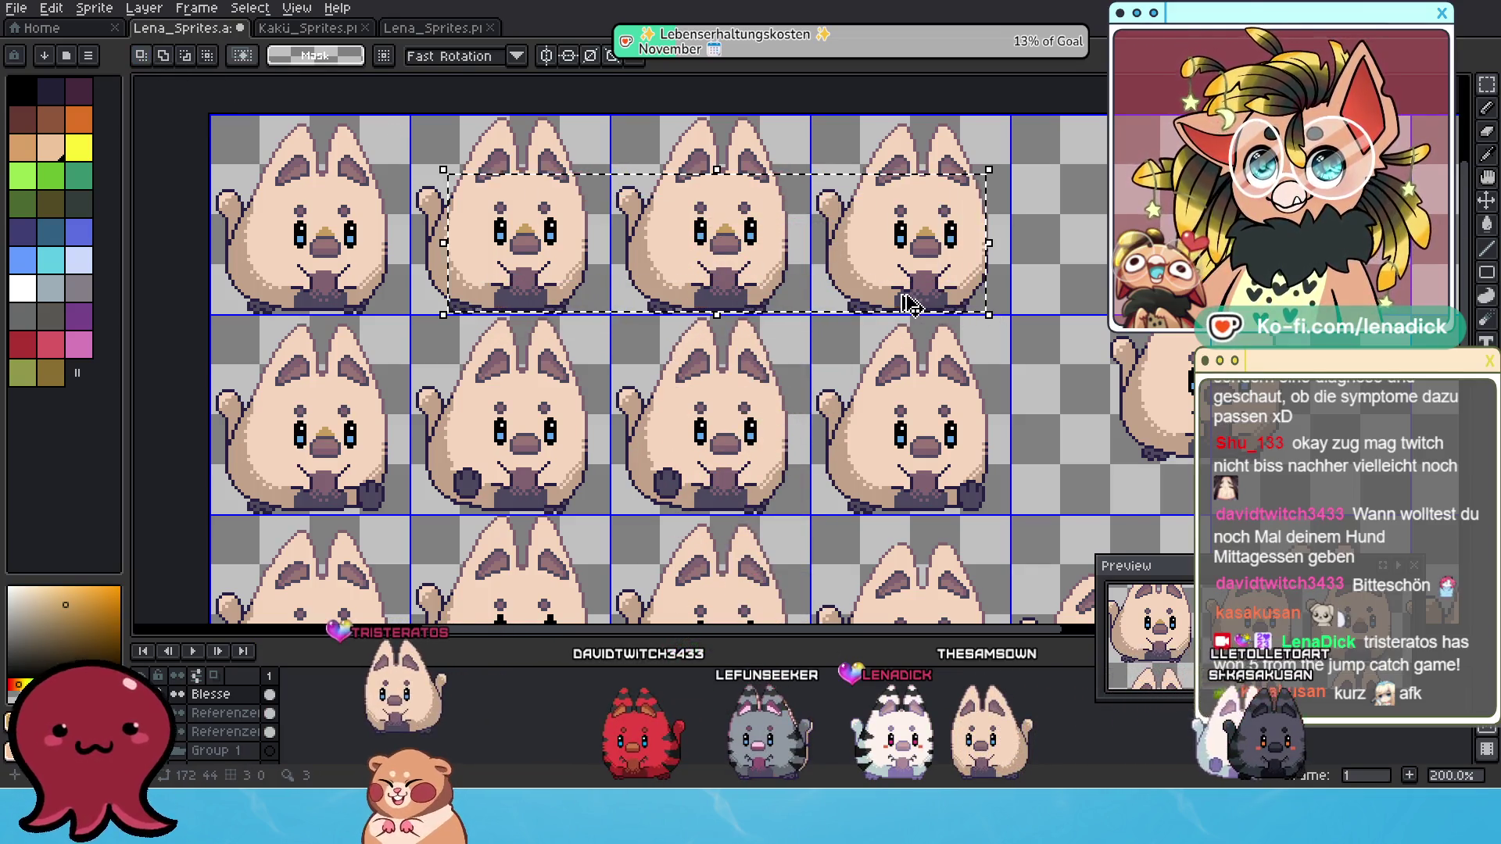
pyautogui.moveTo(807, 187); pyautogui.dragTo(811, 387)
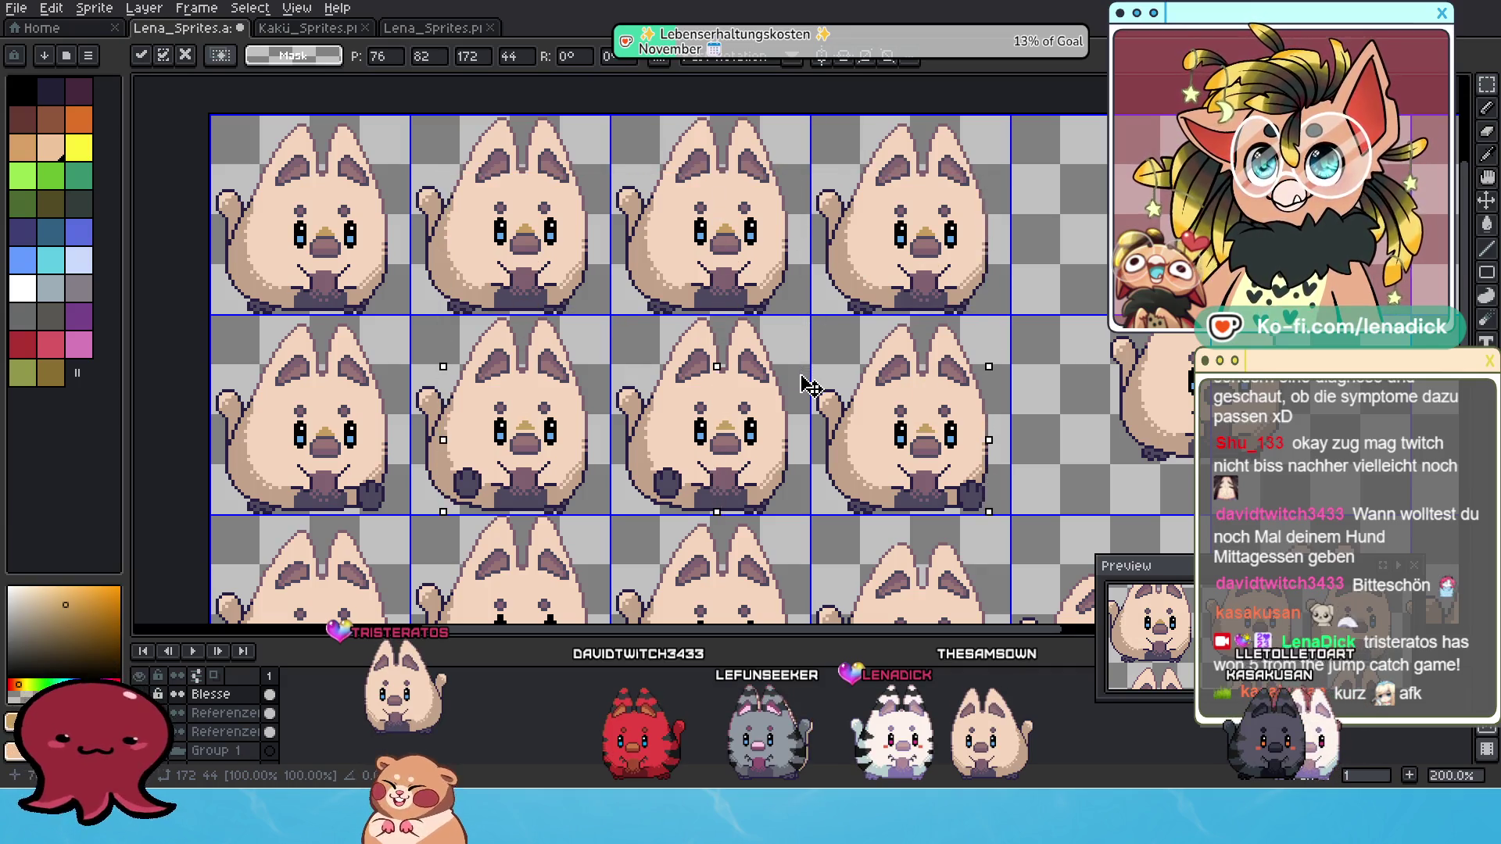
pyautogui.press('Return')
pyautogui.scroll(-2, 782, 367)
pyautogui.scroll(1, 614, 340)
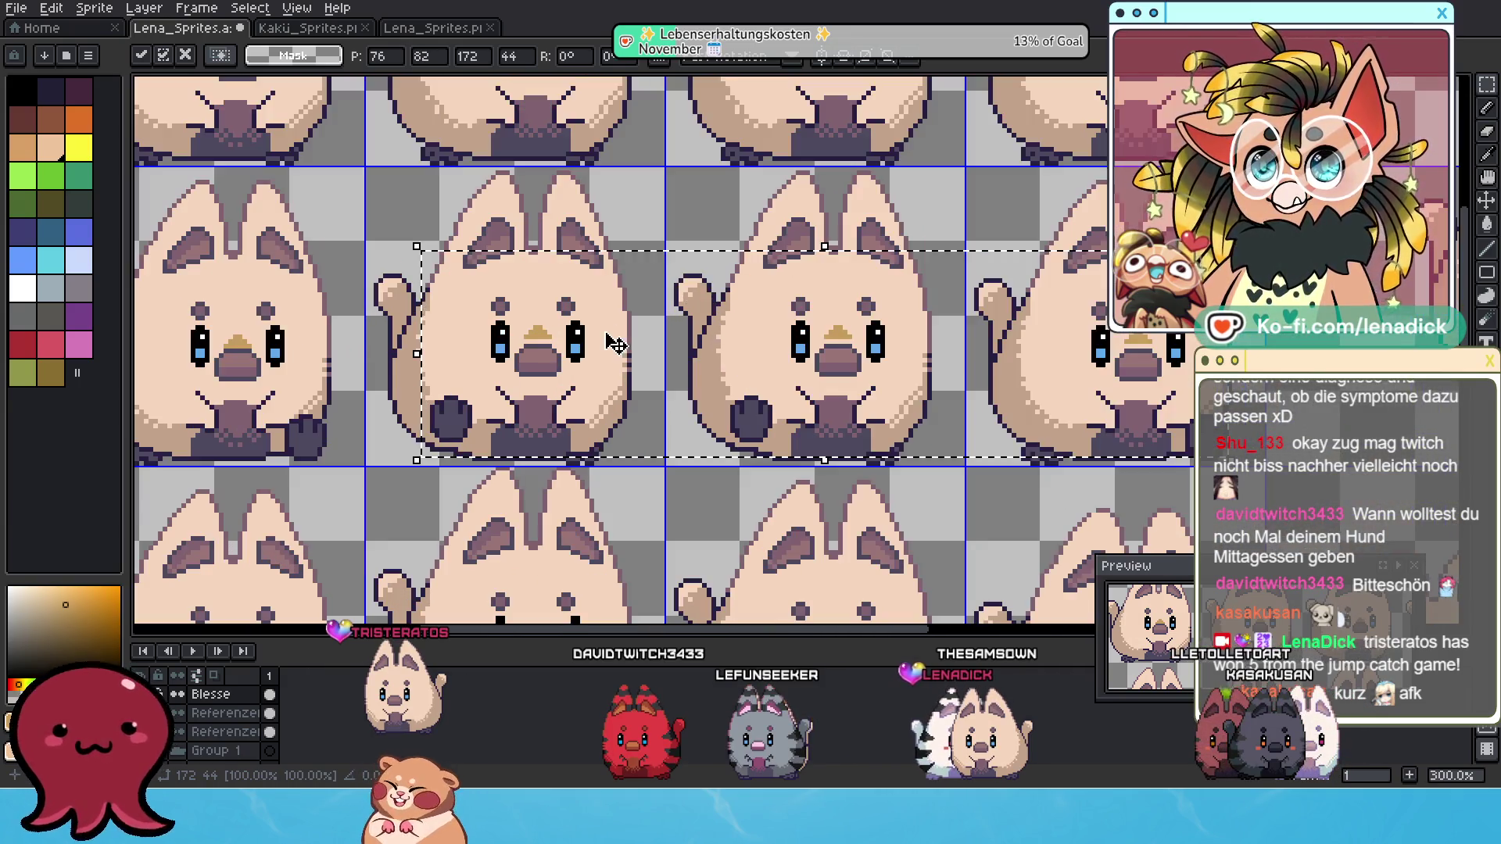
# Select the second-row nose areas and adjust the fourth cat's nose tip.
pyautogui.moveTo(473, 242)
pyautogui.mouseDown()
pyautogui.moveTo(903, 434)
pyautogui.moveTo(890, 410)
pyautogui.mouseUp()
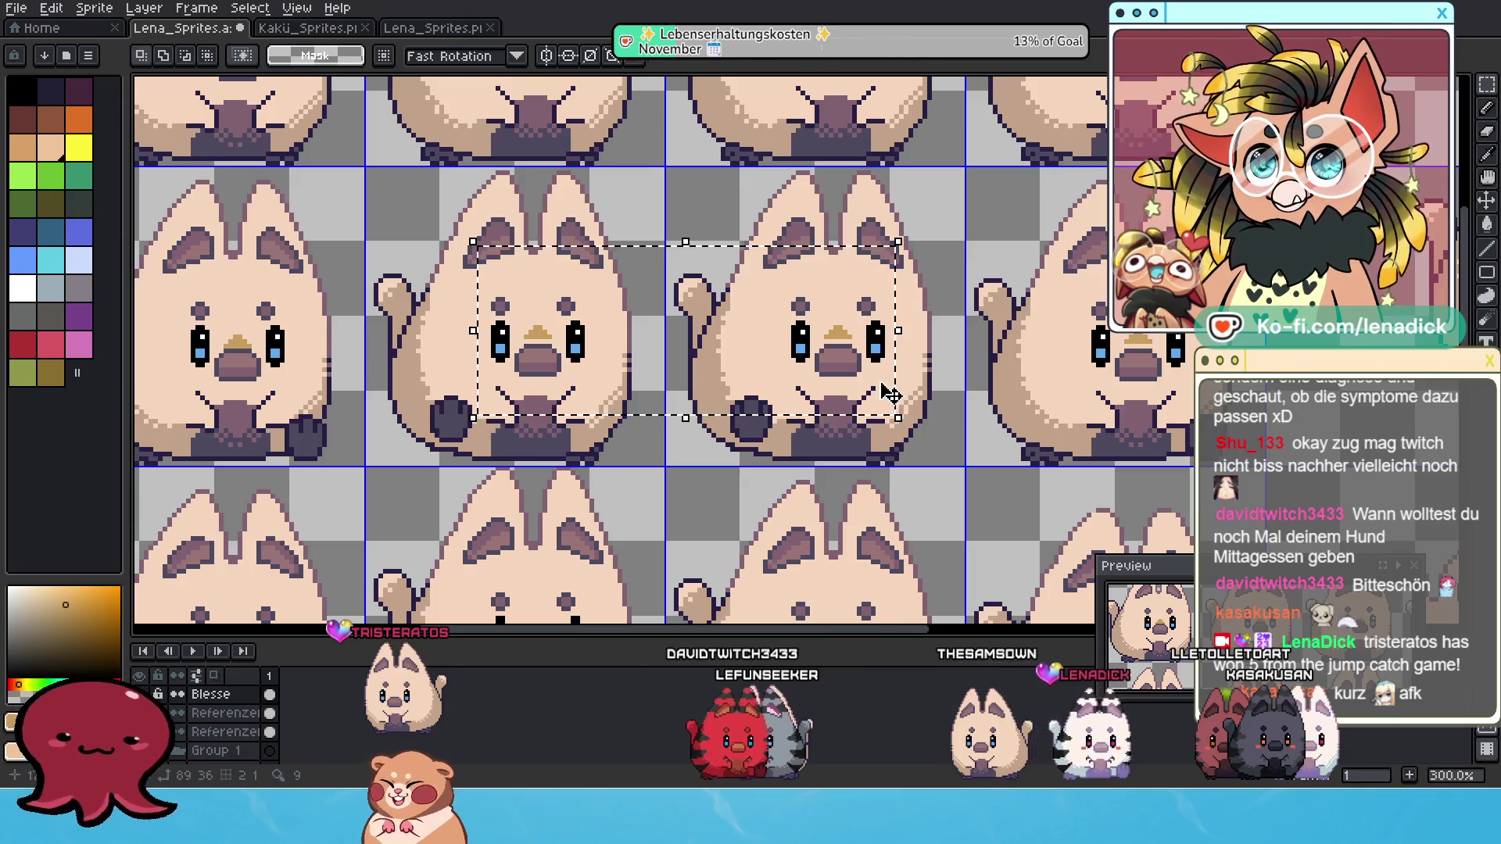
pyautogui.scroll(-1, 403, 265)
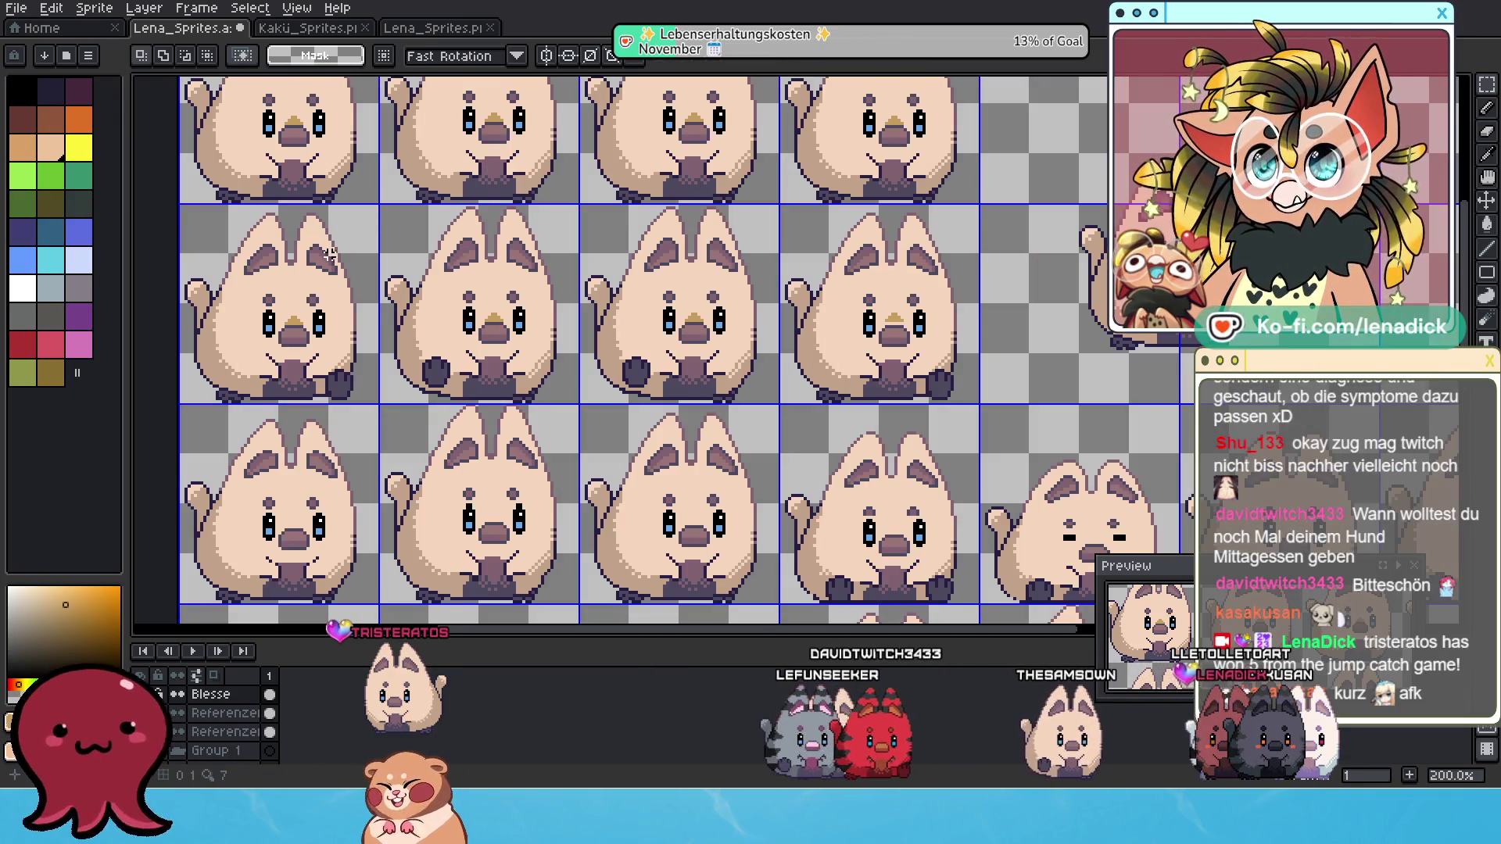
pyautogui.moveTo(249, 271)
pyautogui.mouseDown()
pyautogui.moveTo(540, 383)
pyautogui.moveTo(954, 437)
pyautogui.moveTo(987, 383)
pyautogui.moveTo(970, 369)
pyautogui.mouseUp()
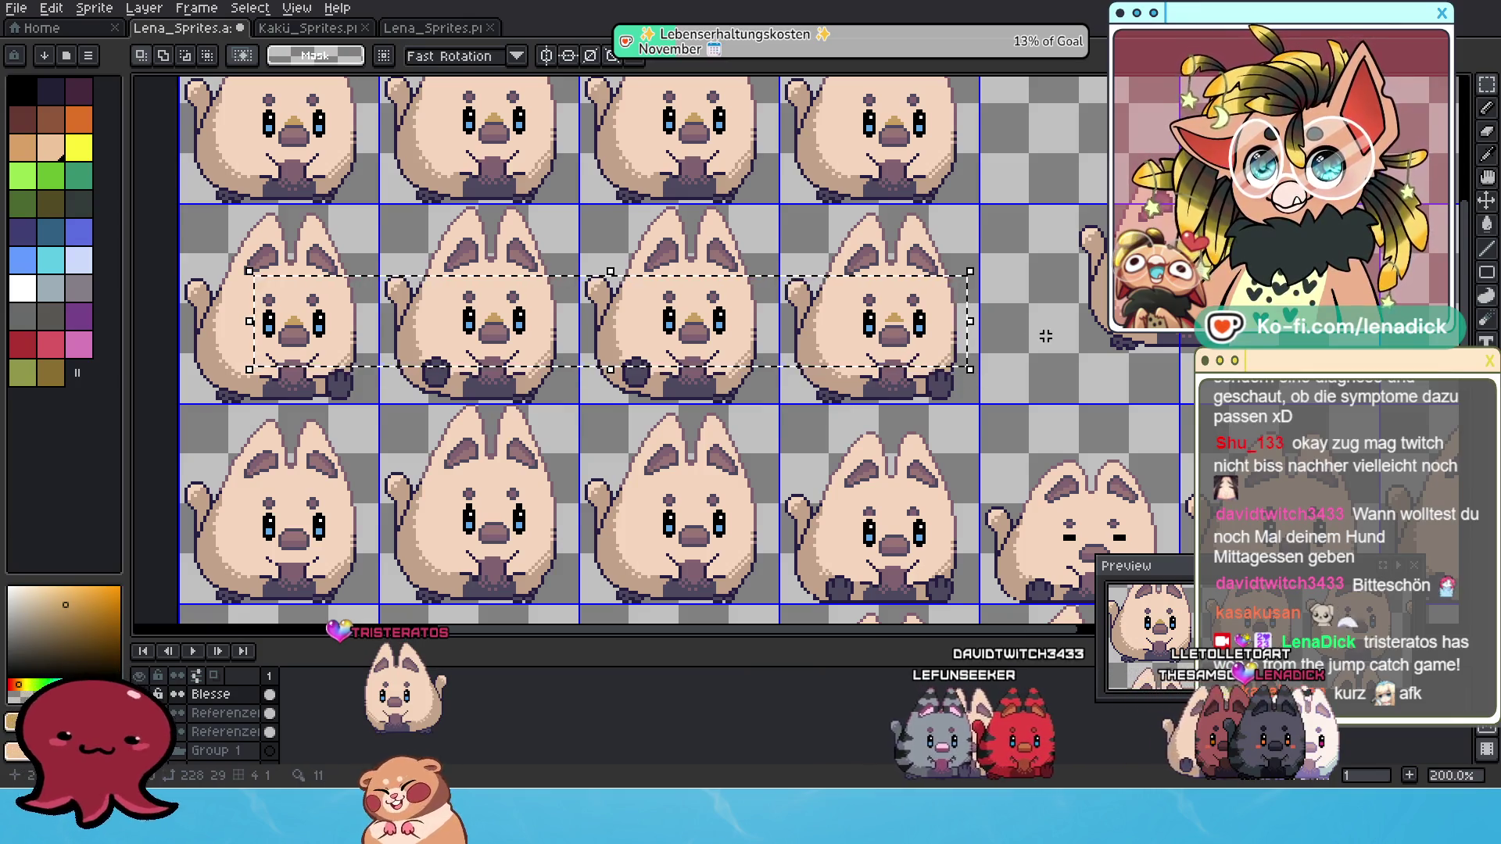
pyautogui.scroll(1, 878, 306)
pyautogui.moveTo(870, 299); pyautogui.dragTo(996, 409)
pyautogui.click(999, 407)
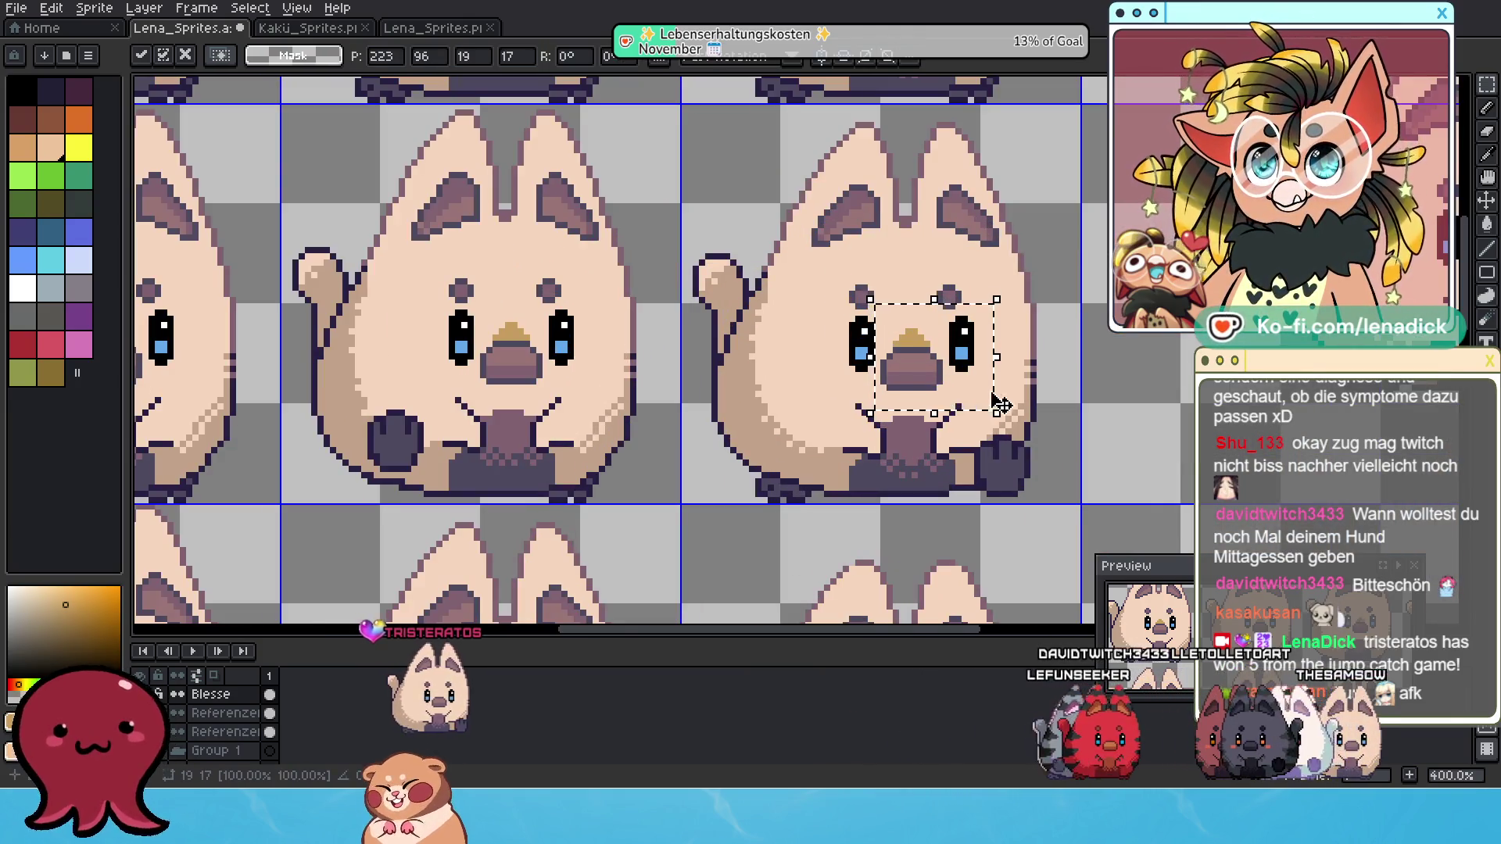
pyautogui.hotkey('ctrl', 'd')
# Copy the top row's nose tips down onto the next row again.
pyautogui.scroll(-3, 1000, 405)
pyautogui.scroll(2, 612, 270)
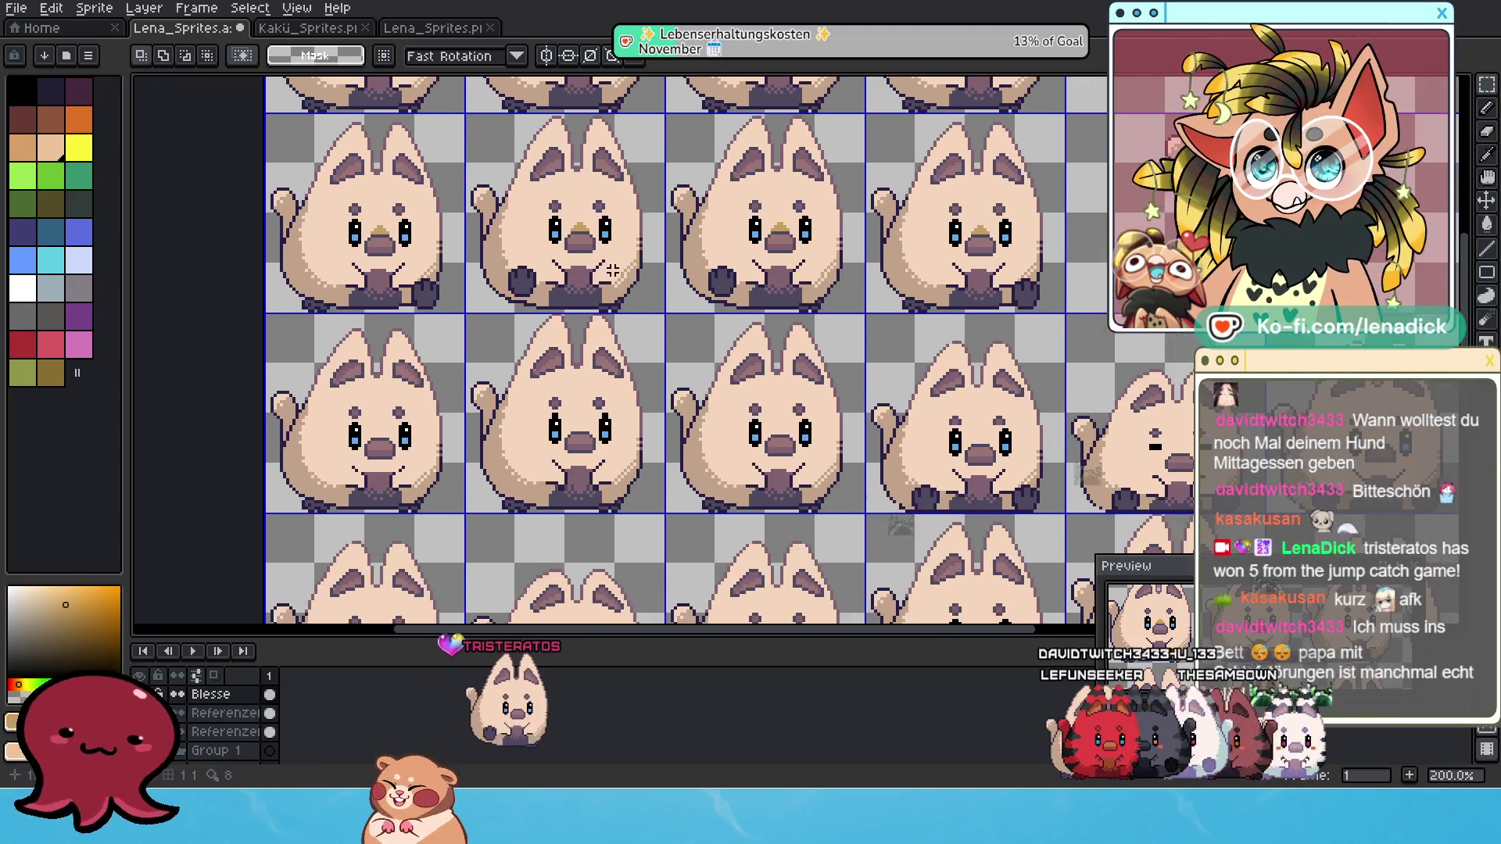
pyautogui.moveTo(304, 200); pyautogui.dragTo(1052, 298)
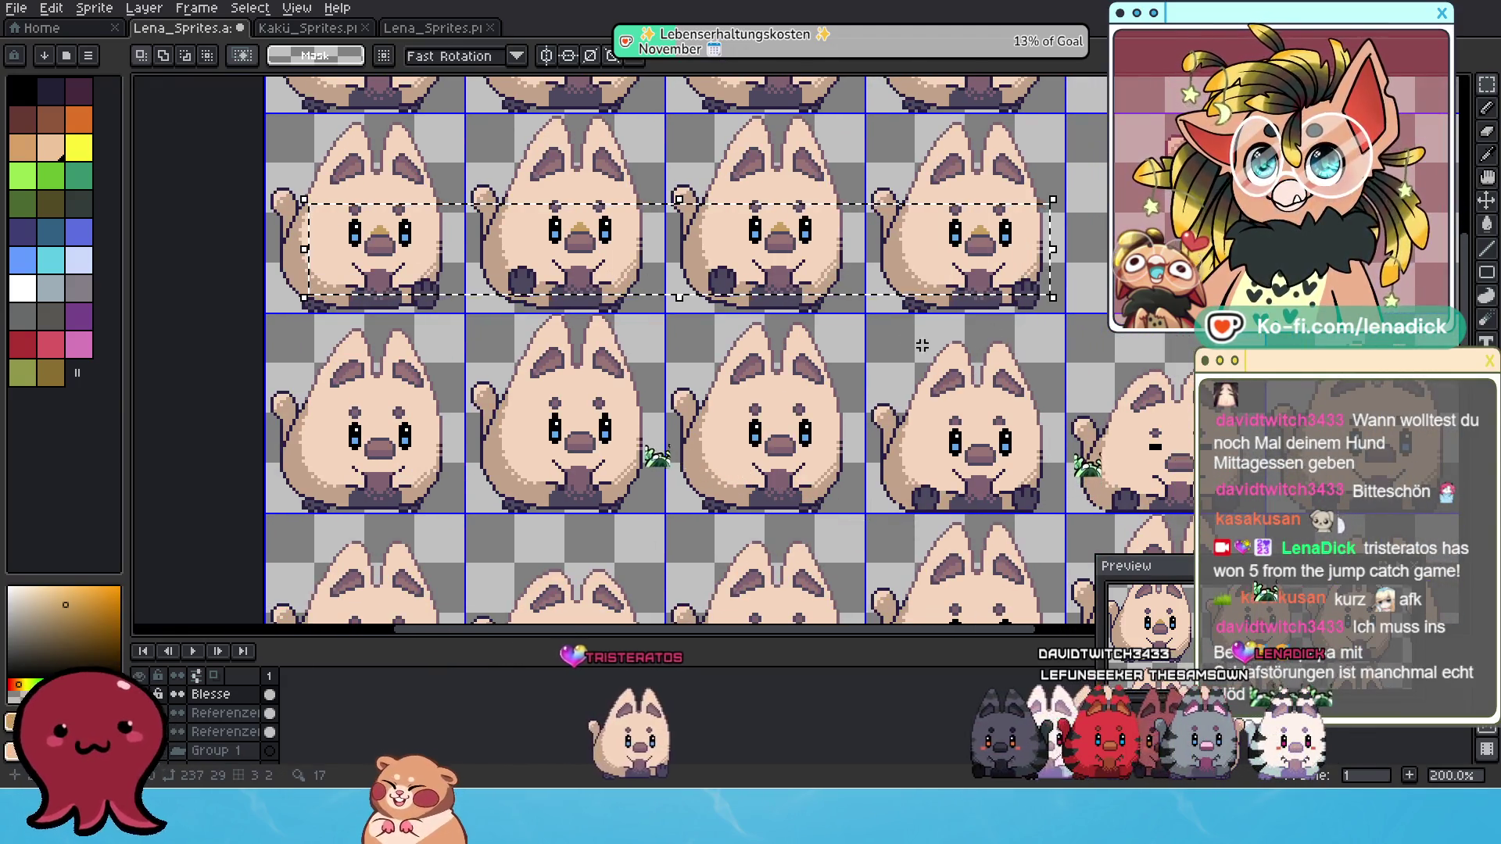
pyautogui.moveTo(827, 219); pyautogui.dragTo(820, 426)
# Place a copied tan nose tip on the closed-eyed cat.
pyautogui.scroll(1, 456, 416)
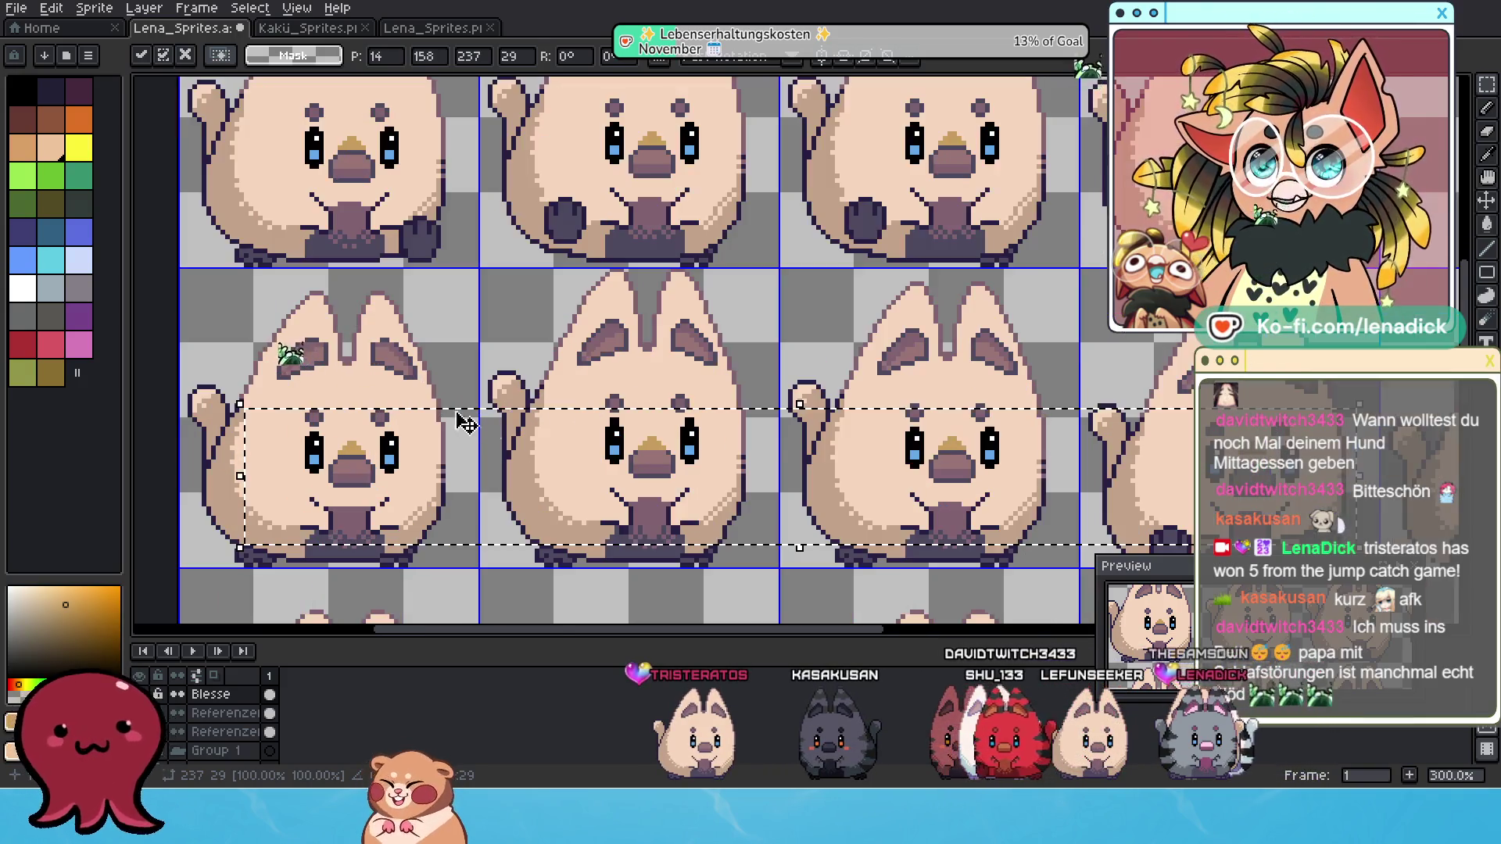
pyautogui.scroll(-1, 466, 422)
pyautogui.hscroll(1, 467, 422)
pyautogui.moveTo(828, 359)
pyautogui.mouseDown()
pyautogui.moveTo(1037, 498)
pyautogui.moveTo(986, 471)
pyautogui.mouseUp()
pyautogui.hscroll(3, 633, 379)
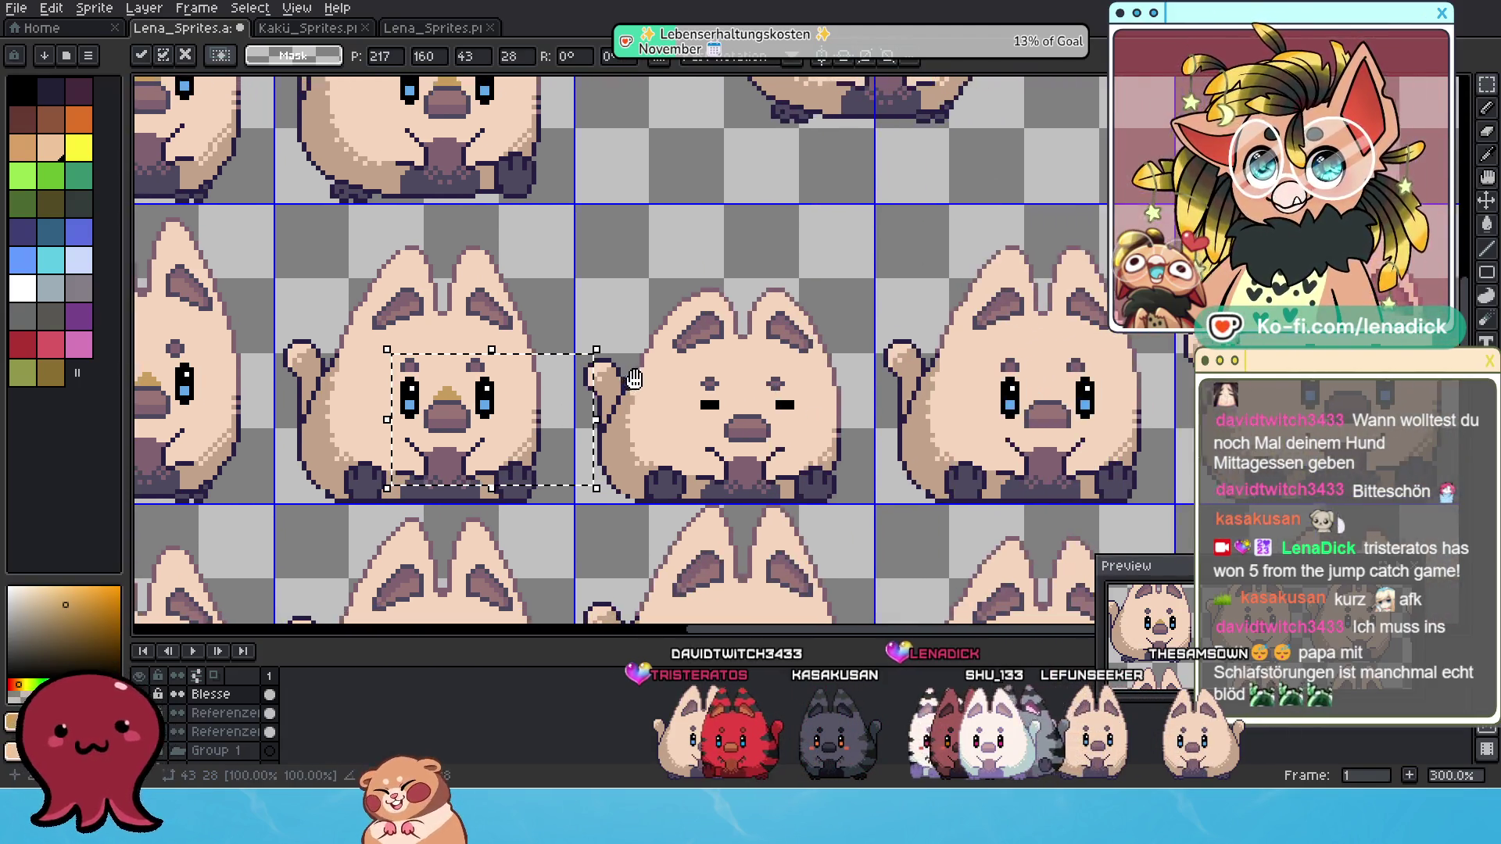
pyautogui.hscroll(1, 634, 379)
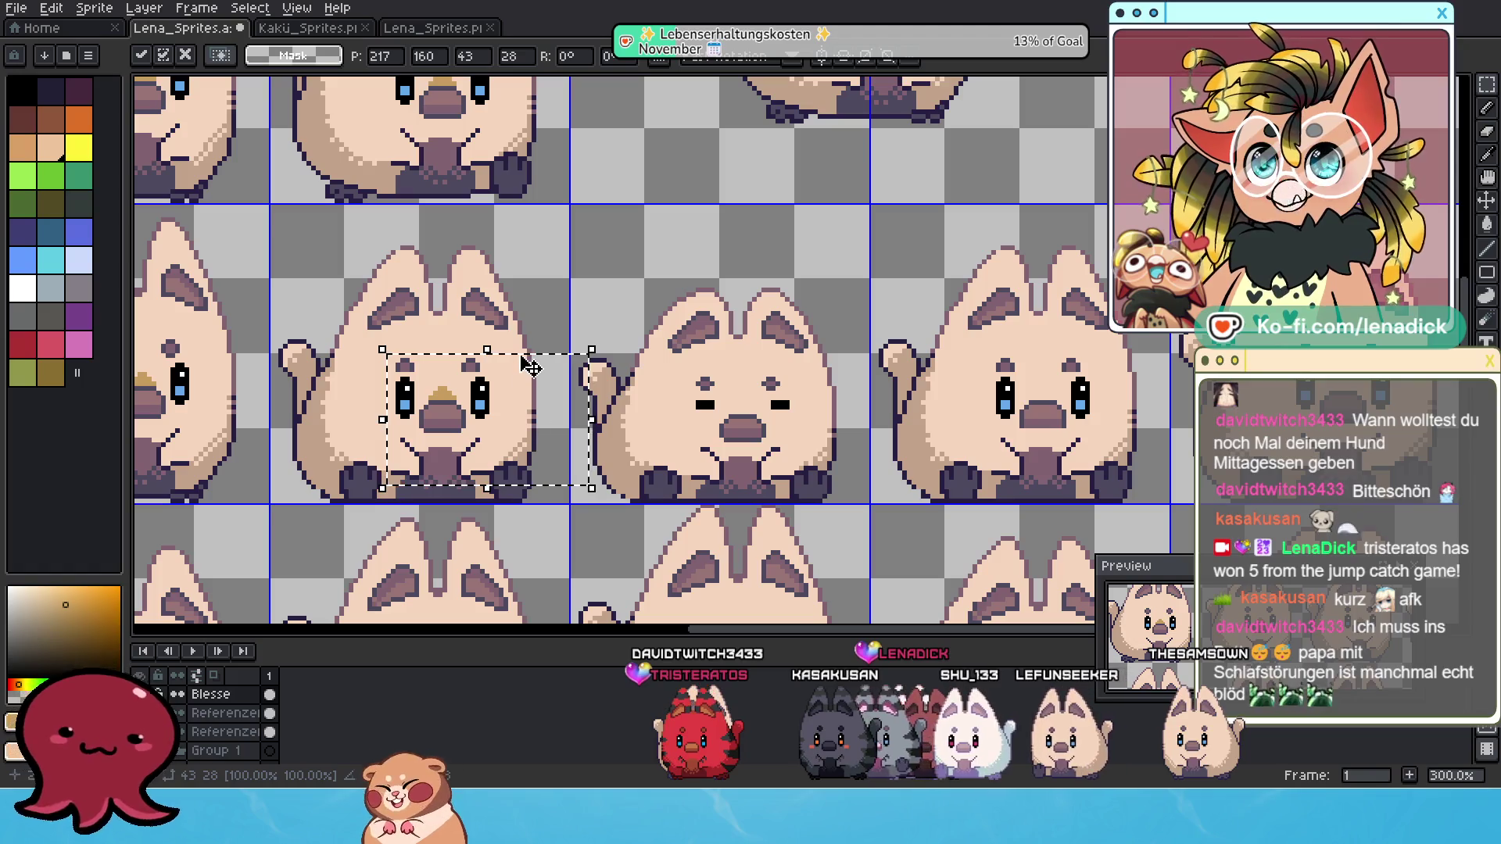
pyautogui.moveTo(530, 367); pyautogui.dragTo(830, 373)
pyautogui.press('Return')
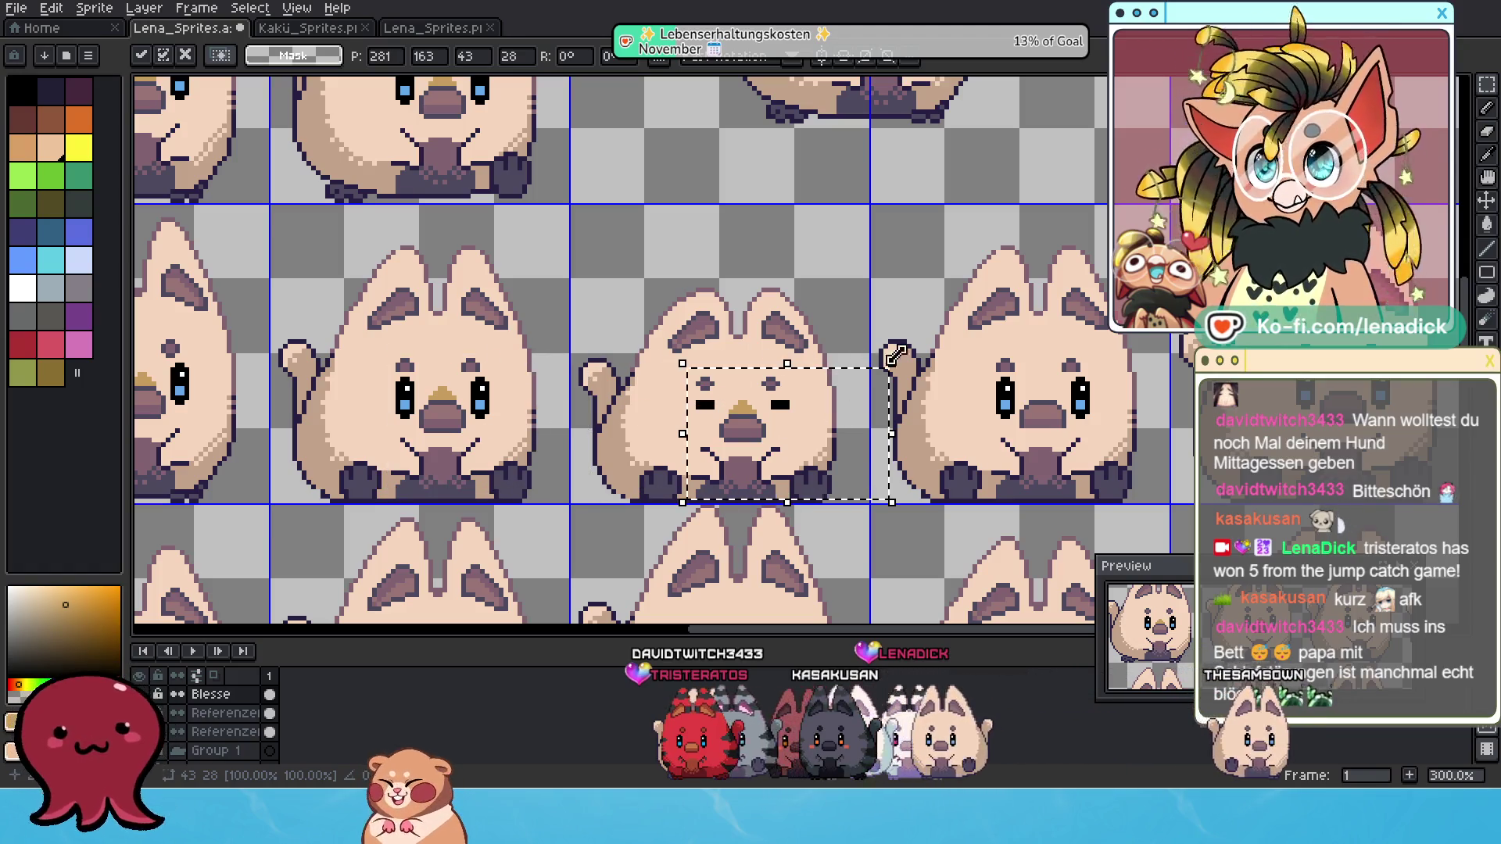
# Copy two cats' nose tips onto the cats to the right, nudged one pixel left.
pyautogui.hscroll(3, 547, 352)
pyautogui.moveTo(282, 313); pyautogui.dragTo(762, 460)
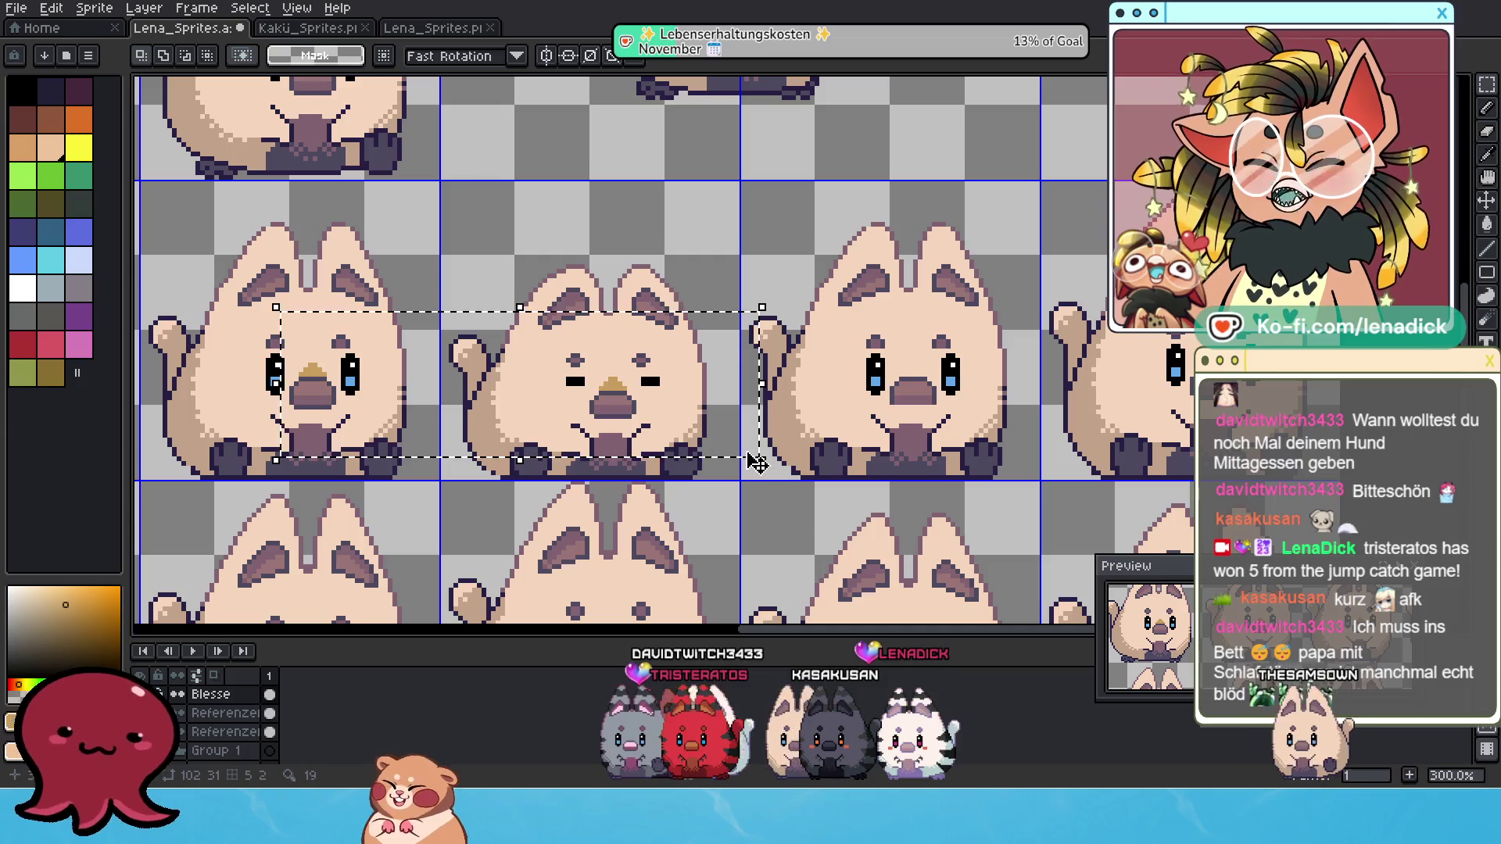
pyautogui.click(637, 395)
pyautogui.moveTo(626, 324); pyautogui.dragTo(1245, 259)
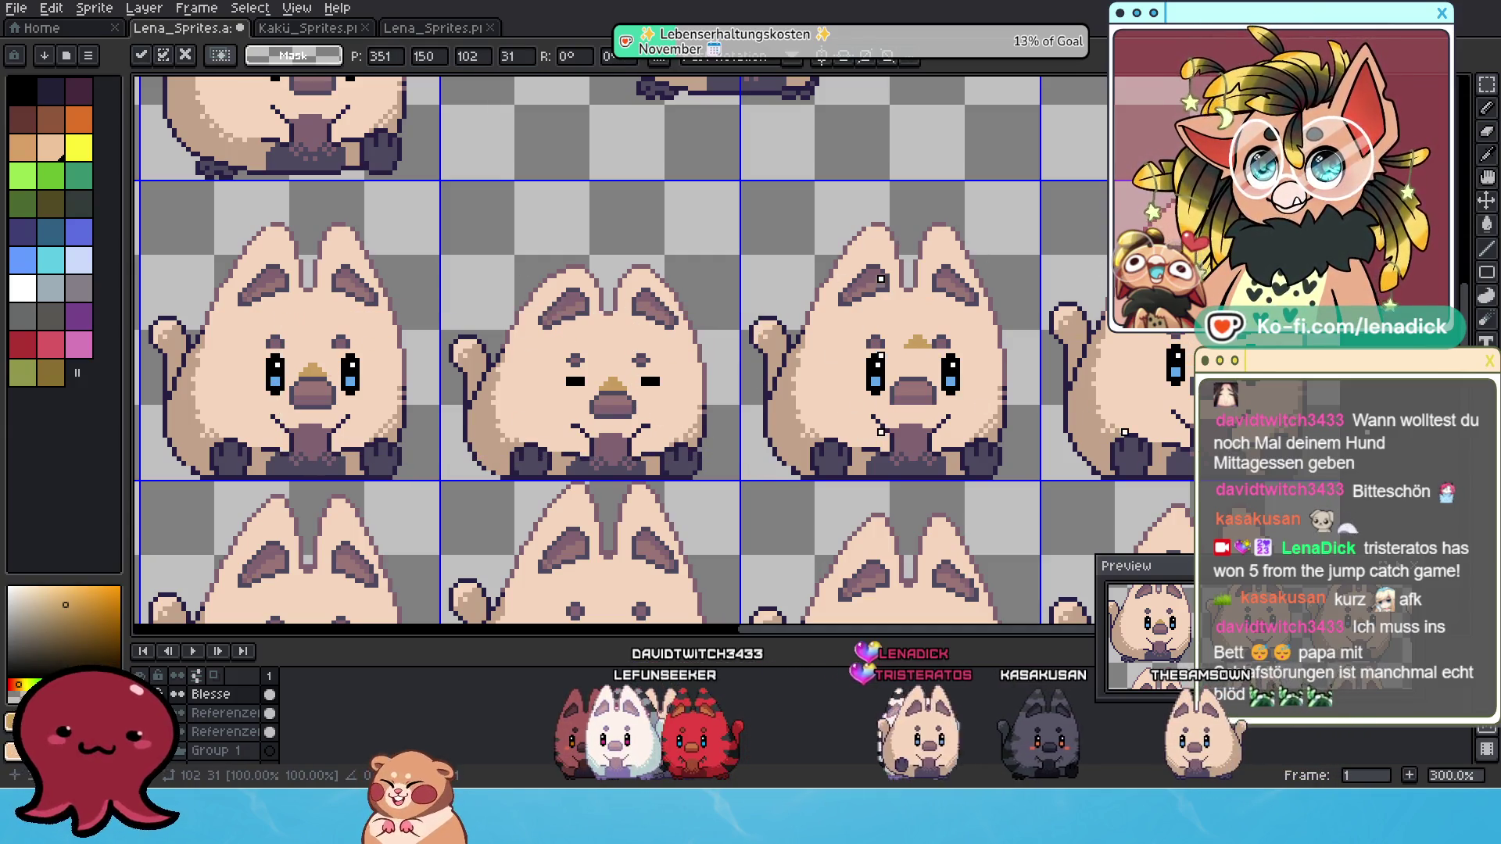
pyautogui.press('Left')
pyautogui.press('Return')
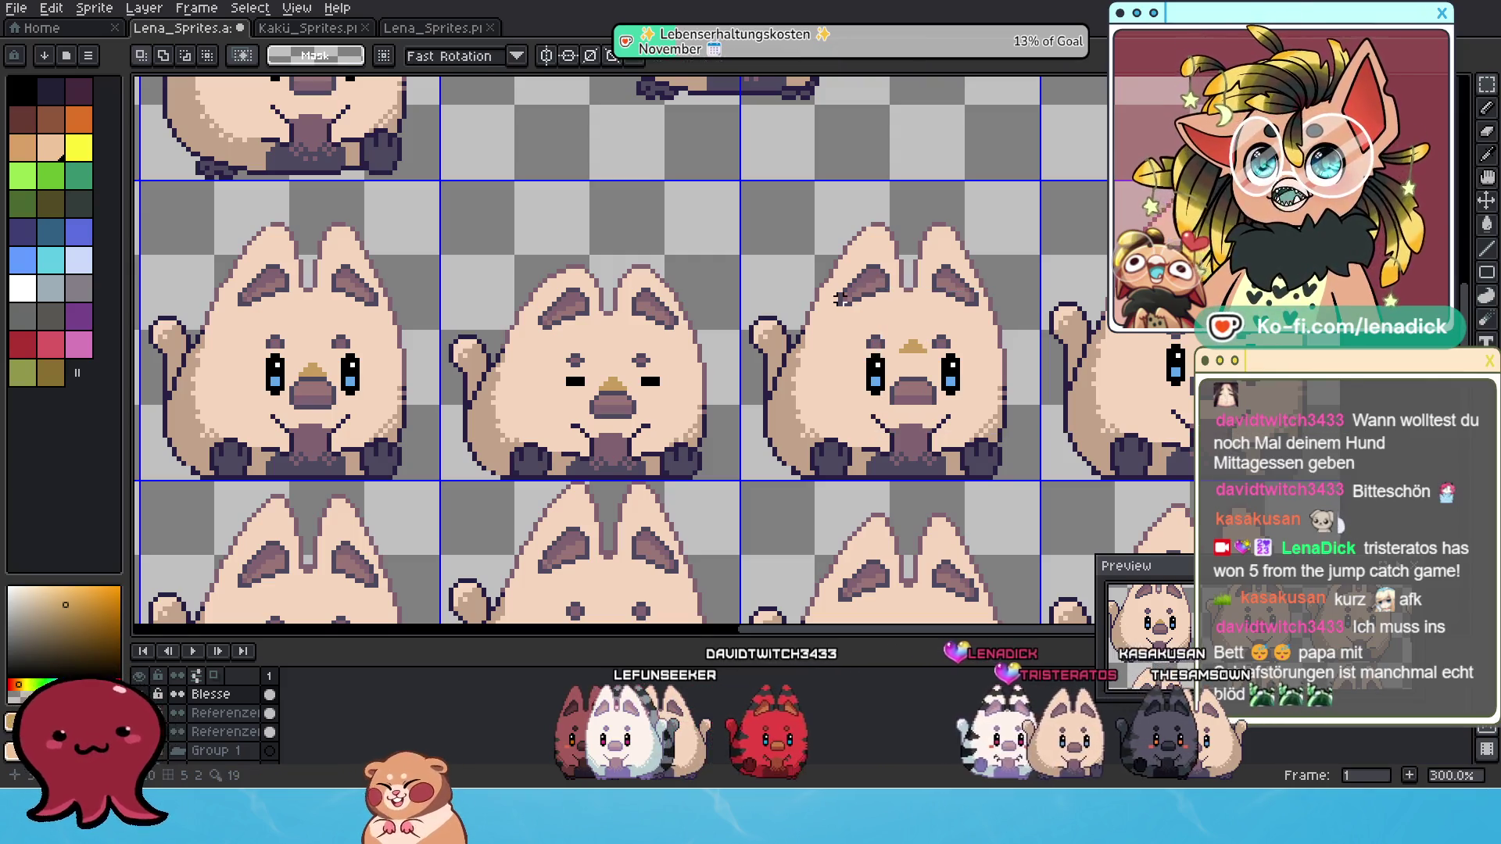
# Lower one cat's nose and mouth into place.
pyautogui.moveTo(834, 293); pyautogui.dragTo(987, 413)
pyautogui.moveTo(942, 304); pyautogui.dragTo(955, 352)
pyautogui.hotkey('ctrl', 'd')
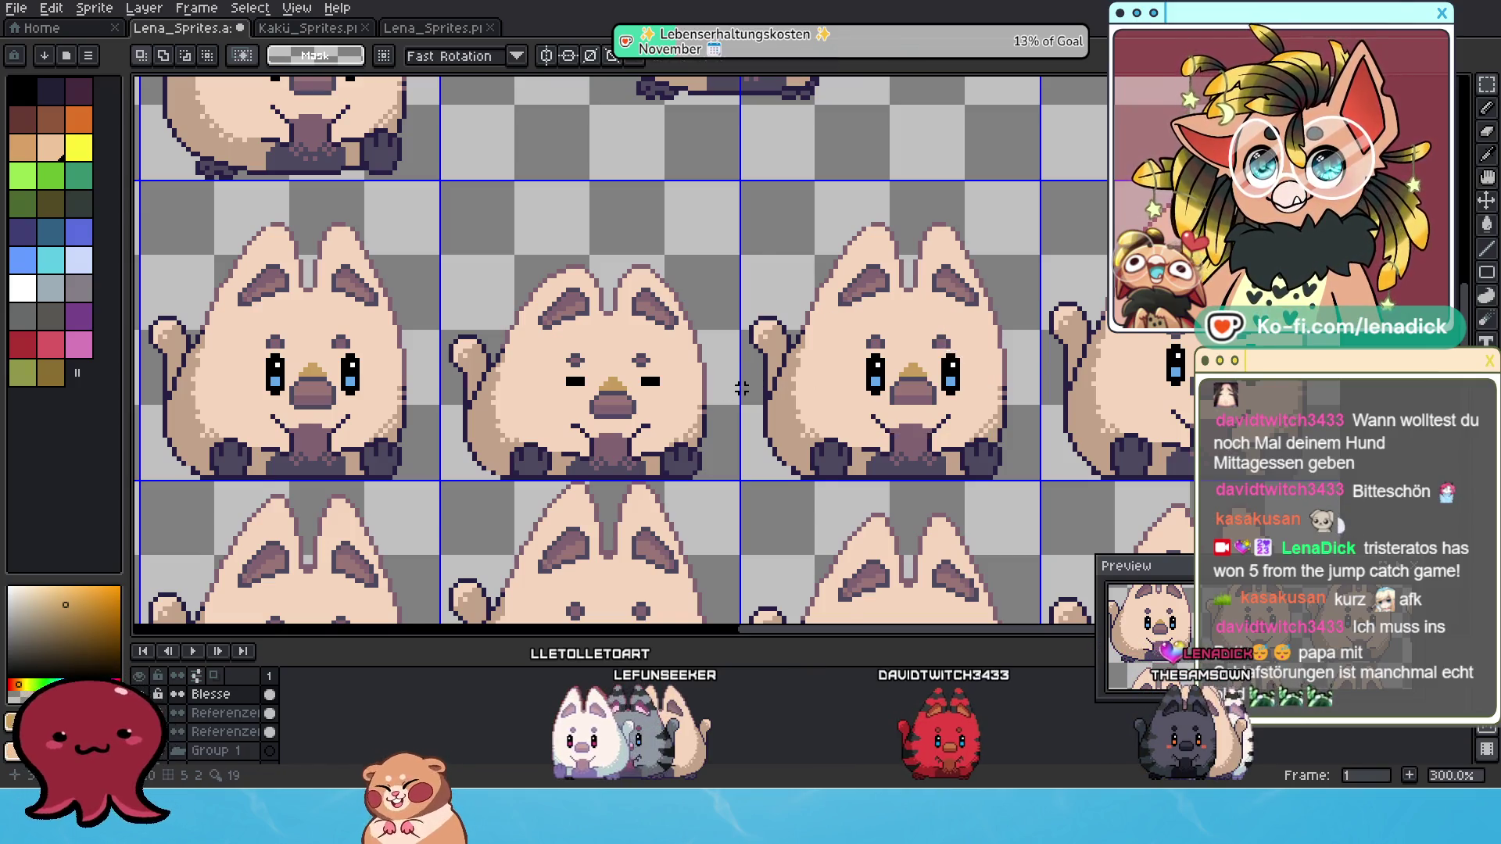
pyautogui.scroll(-2, 453, 392)
pyautogui.scroll(1, 453, 391)
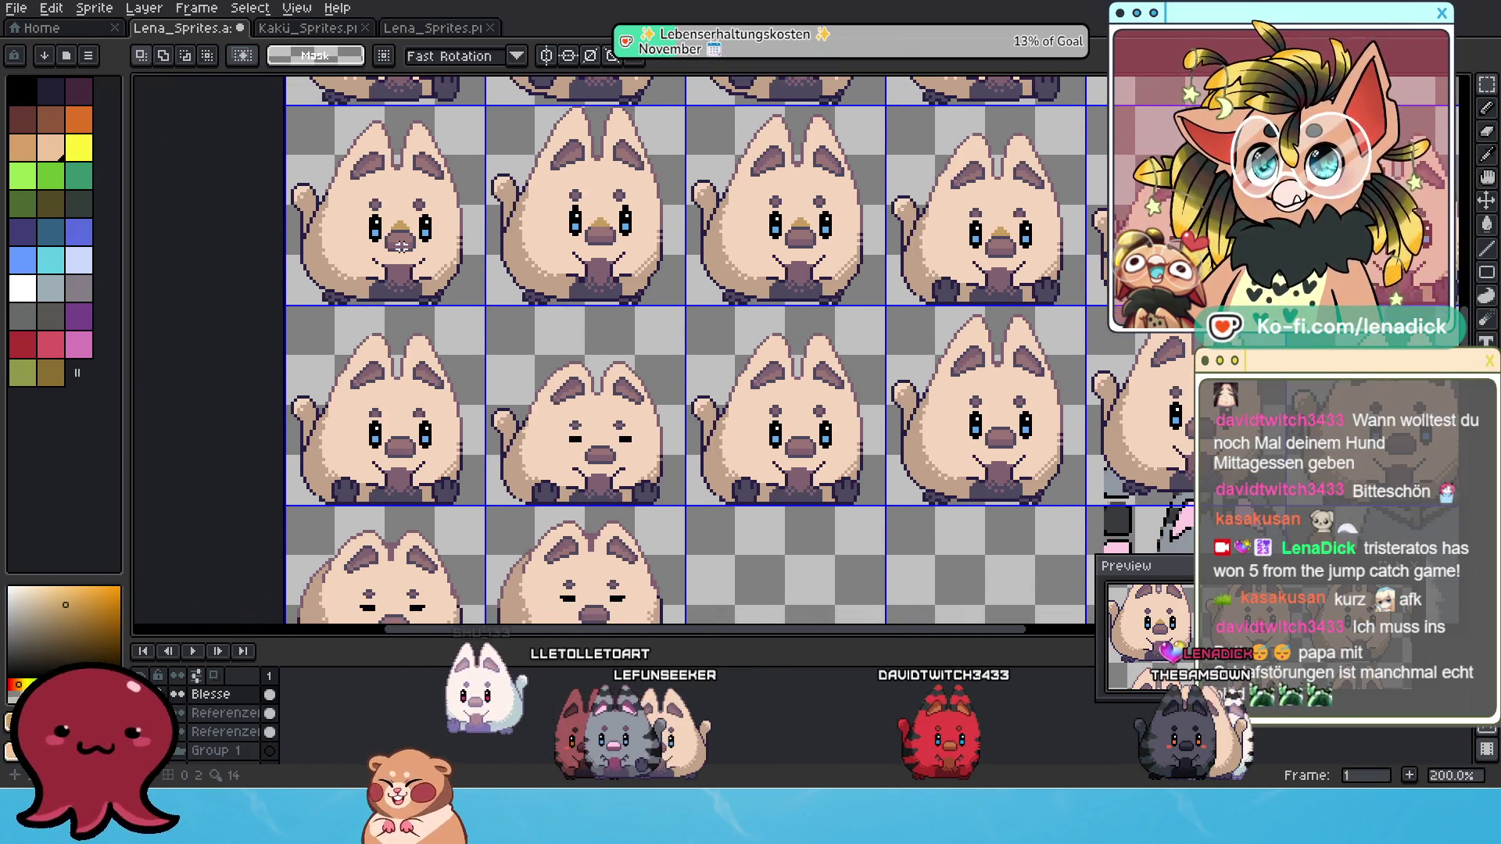
# Copy the top-row faces onto the middle row and nudge three middle-row faces down.
pyautogui.moveTo(321, 167)
pyautogui.mouseDown()
pyautogui.moveTo(757, 262)
pyautogui.moveTo(1048, 287)
pyautogui.mouseUp()
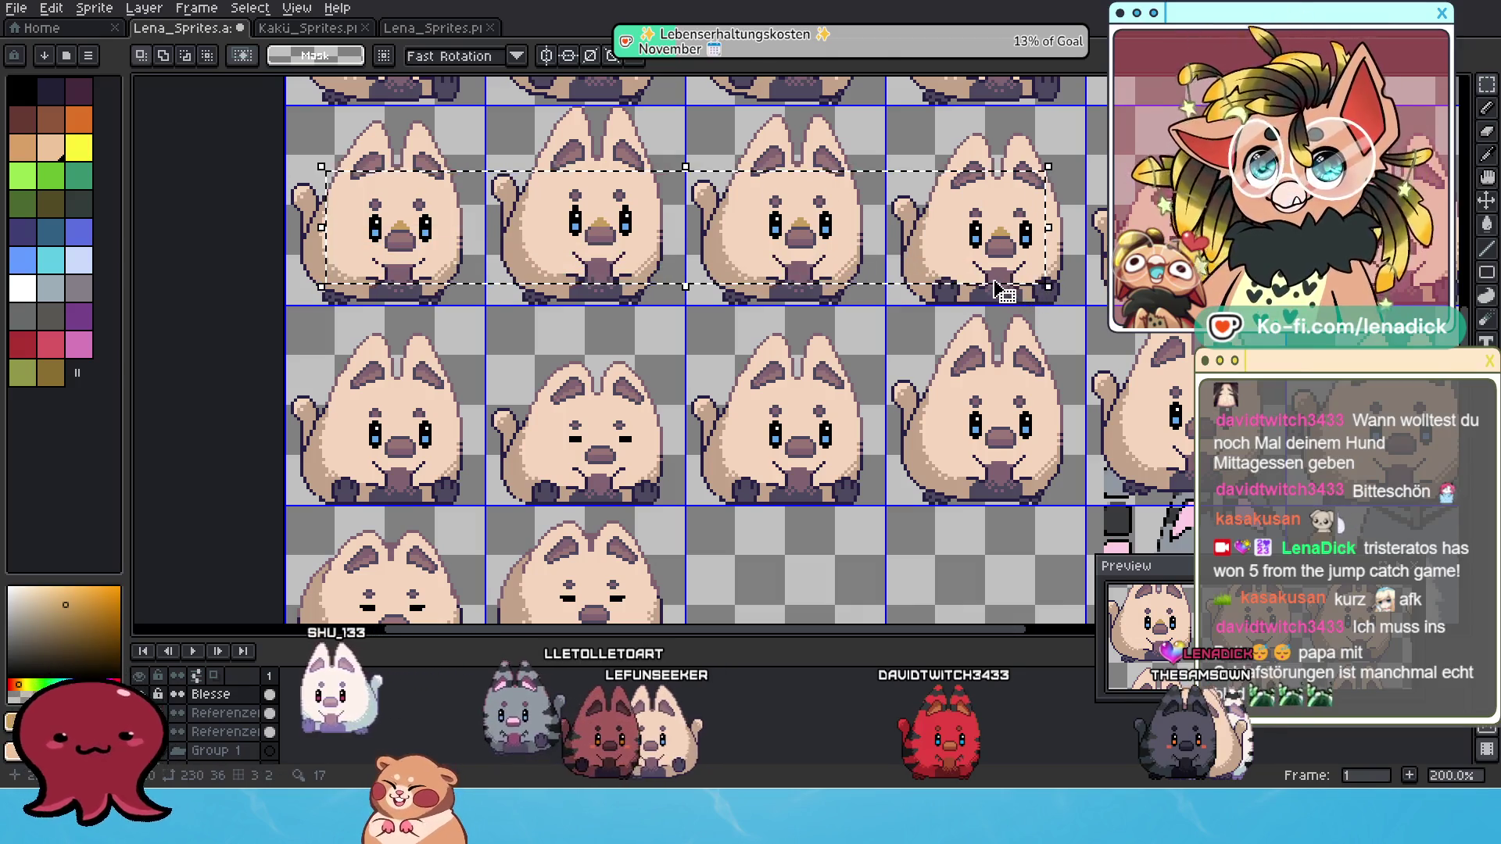
pyautogui.moveTo(970, 190); pyautogui.dragTo(977, 381)
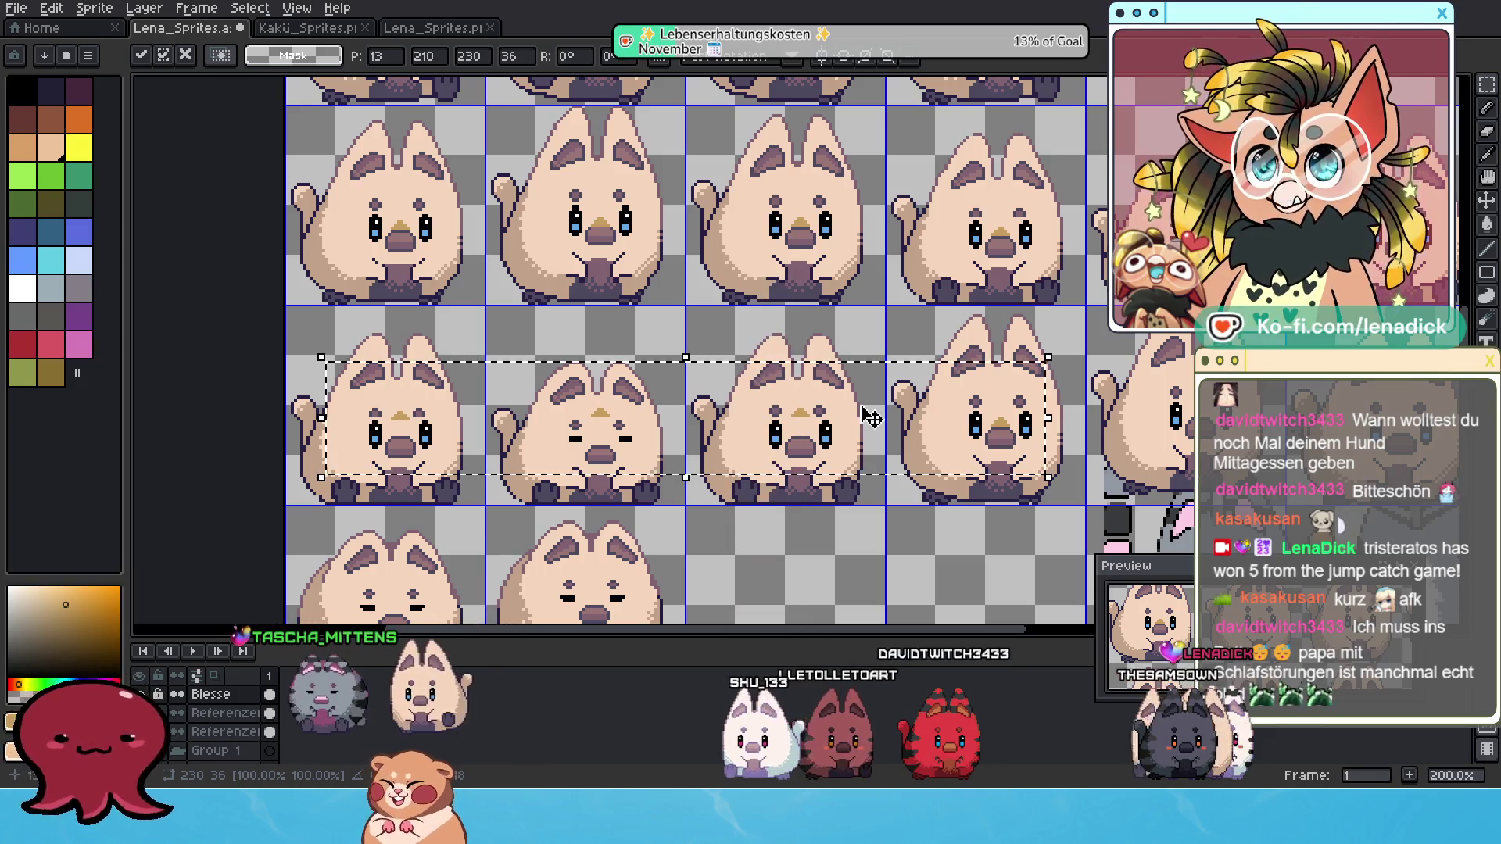
pyautogui.press('Return')
pyautogui.moveTo(743, 386)
pyautogui.mouseDown()
pyautogui.moveTo(834, 474)
pyautogui.moveTo(868, 480)
pyautogui.mouseUp()
pyautogui.press('Down')
pyautogui.press('Down')
pyautogui.press('Down')
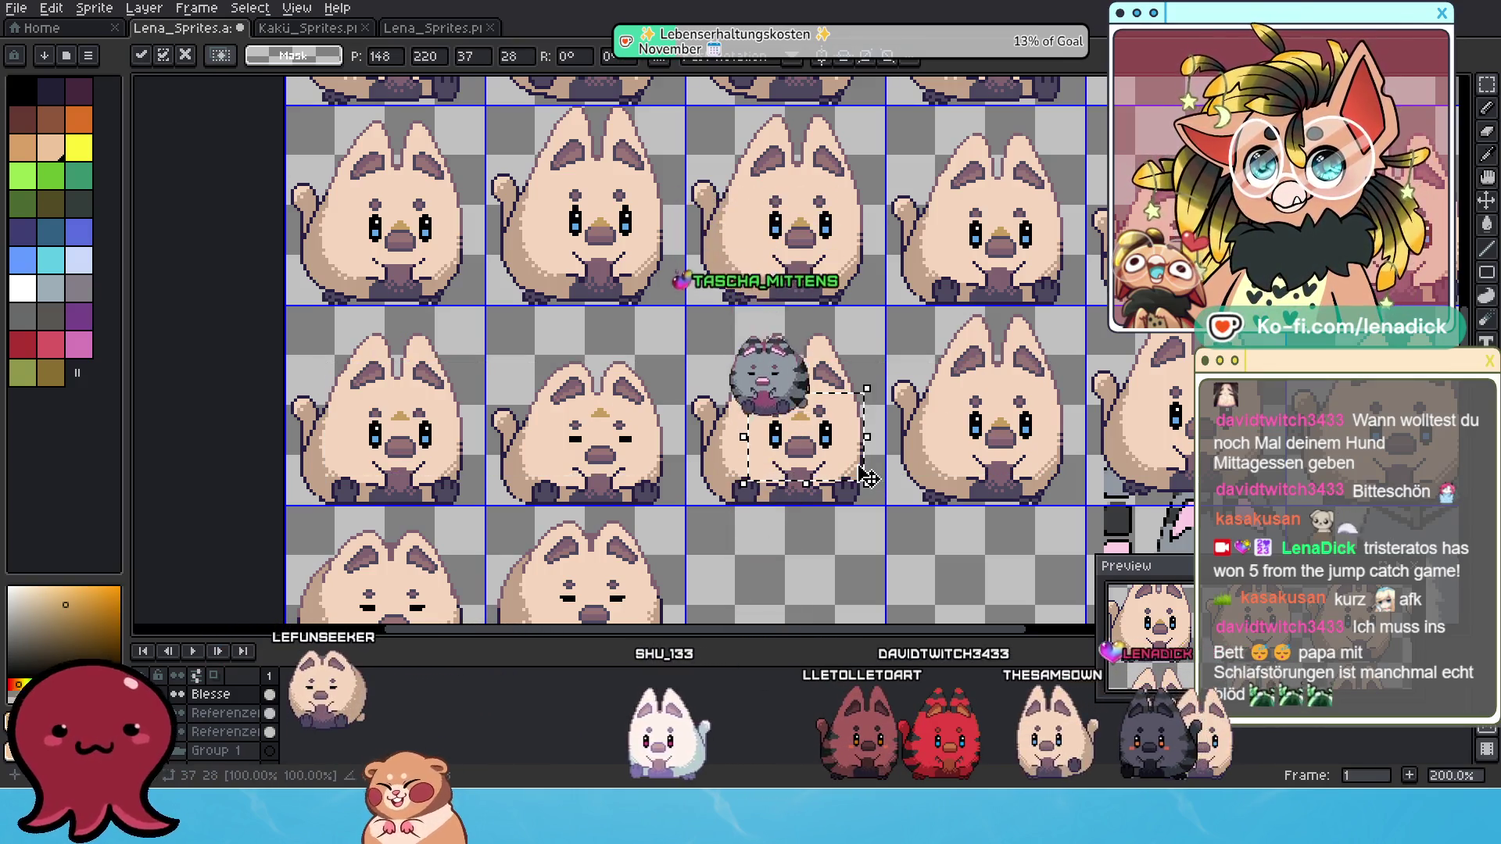
pyautogui.moveTo(551, 397); pyautogui.dragTo(676, 473)
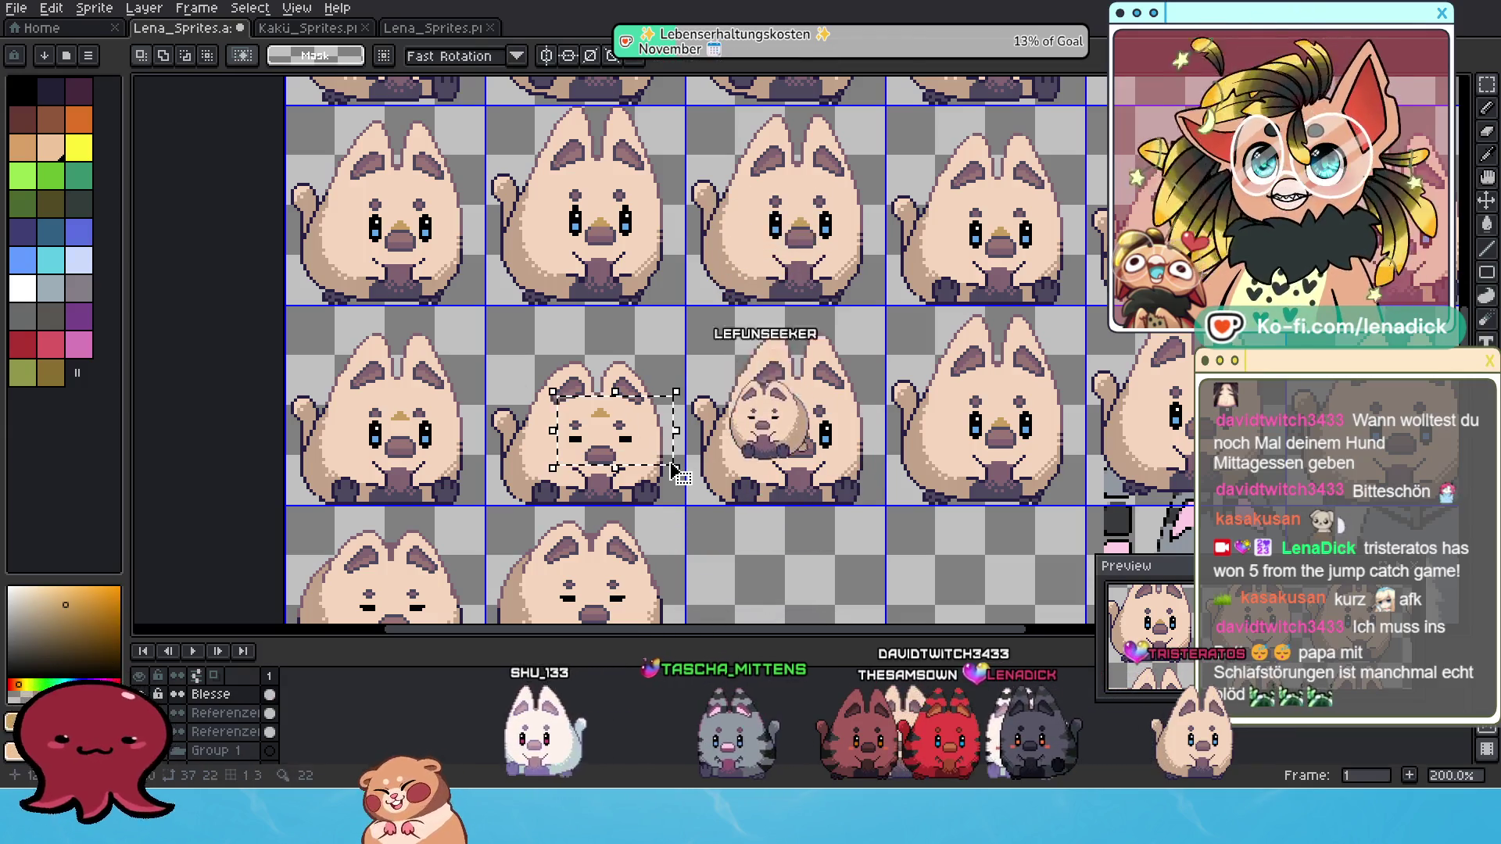
pyautogui.press('Down')
pyautogui.press('Down')
pyautogui.press('Down')
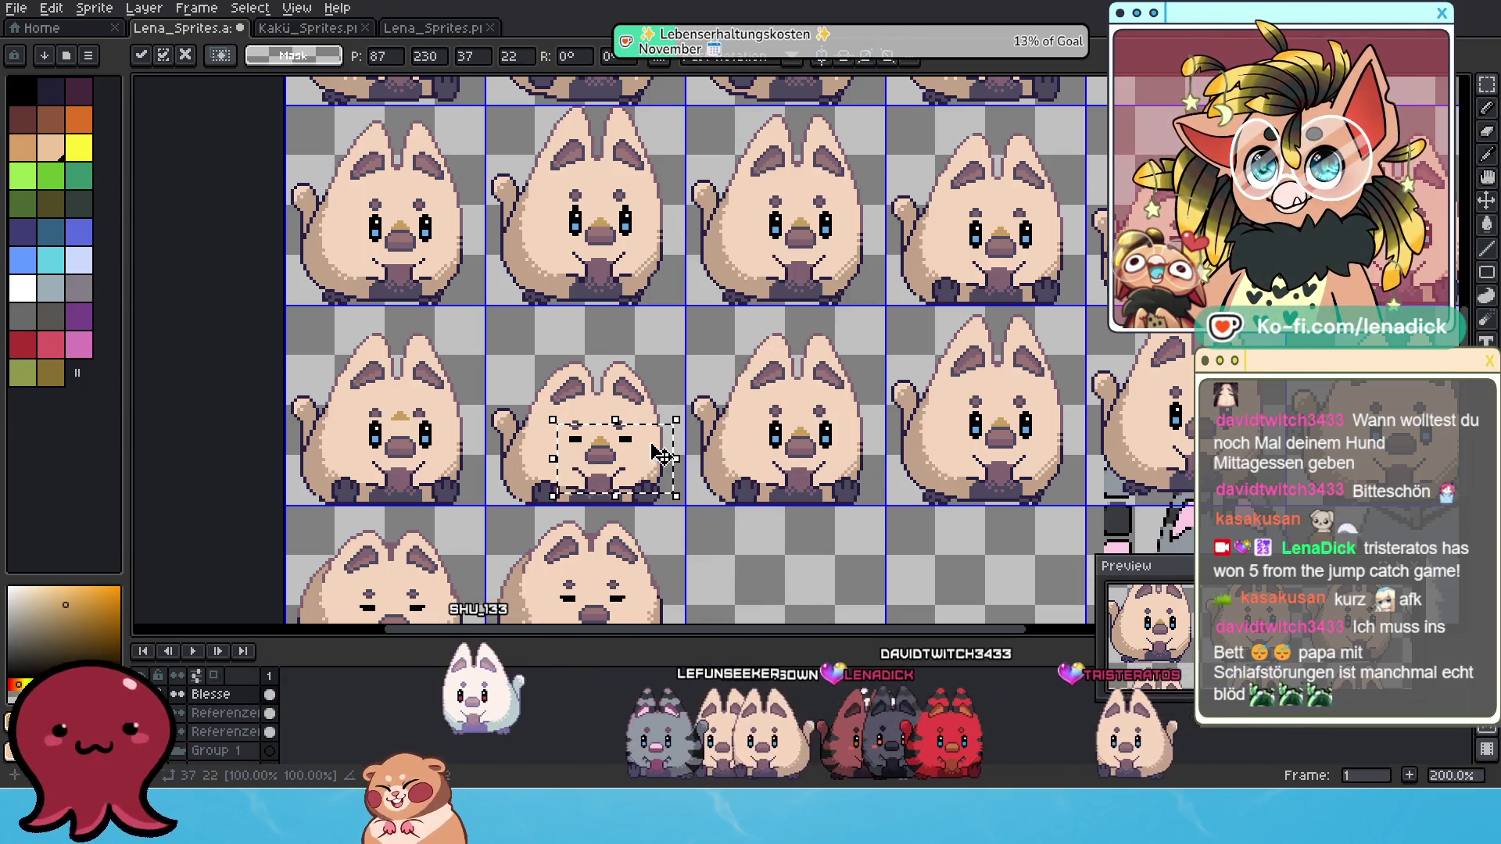
pyautogui.press('Return')
pyautogui.moveTo(370, 398); pyautogui.dragTo(442, 456)
pyautogui.press('Down')
pyautogui.press('Down')
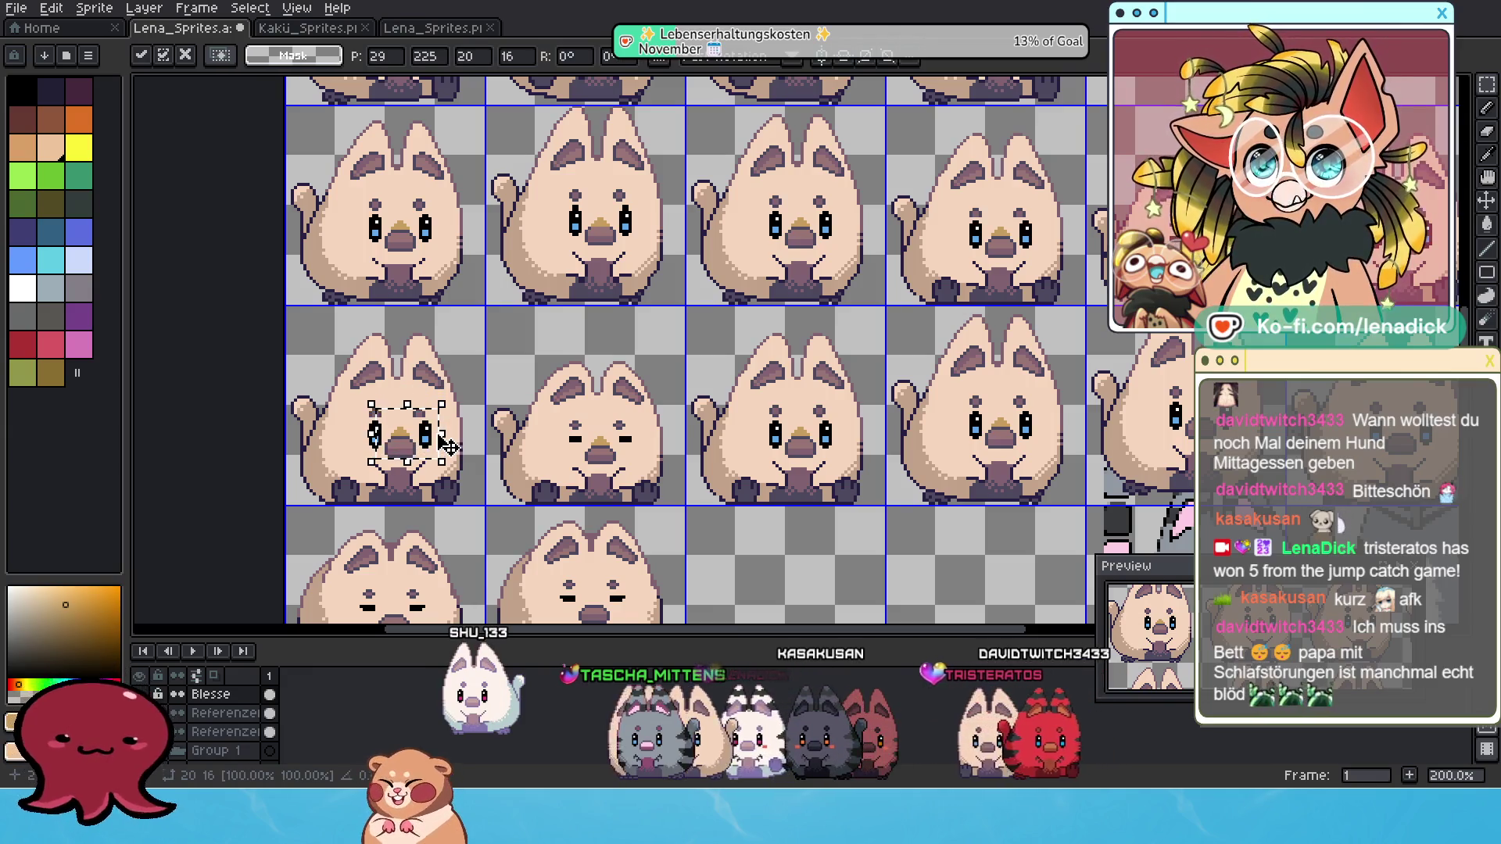
# Move the top-row faces onto the second row and lower its right two faces.
pyautogui.moveTo(1224, 444)
pyautogui.mouseDown()
pyautogui.moveTo(977, 461)
pyautogui.moveTo(693, 416)
pyautogui.mouseUp()
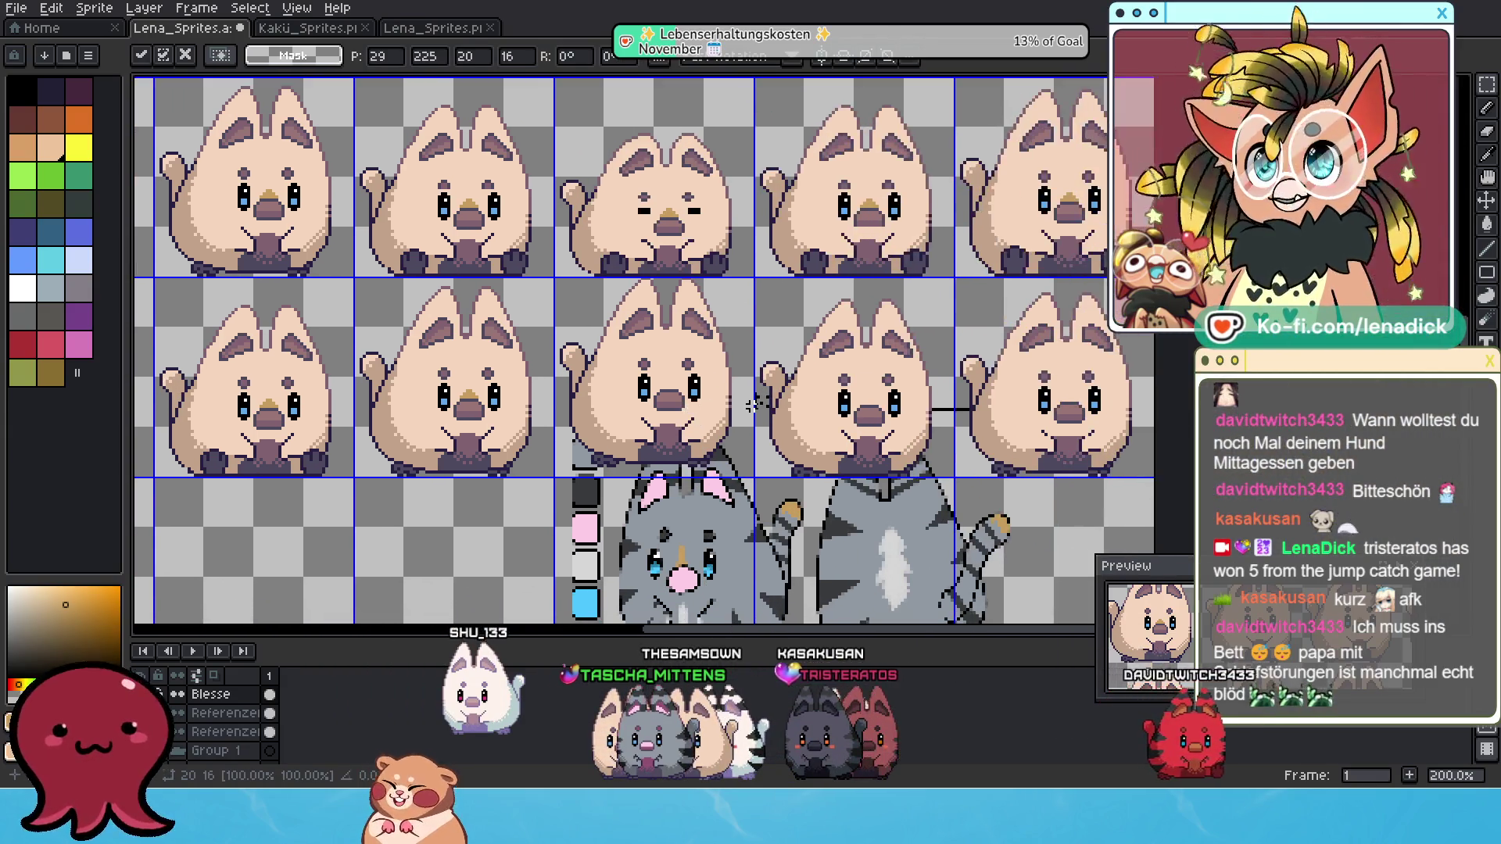
pyautogui.moveTo(618, 150)
pyautogui.mouseDown()
pyautogui.moveTo(969, 258)
pyautogui.moveTo(1139, 283)
pyautogui.mouseUp()
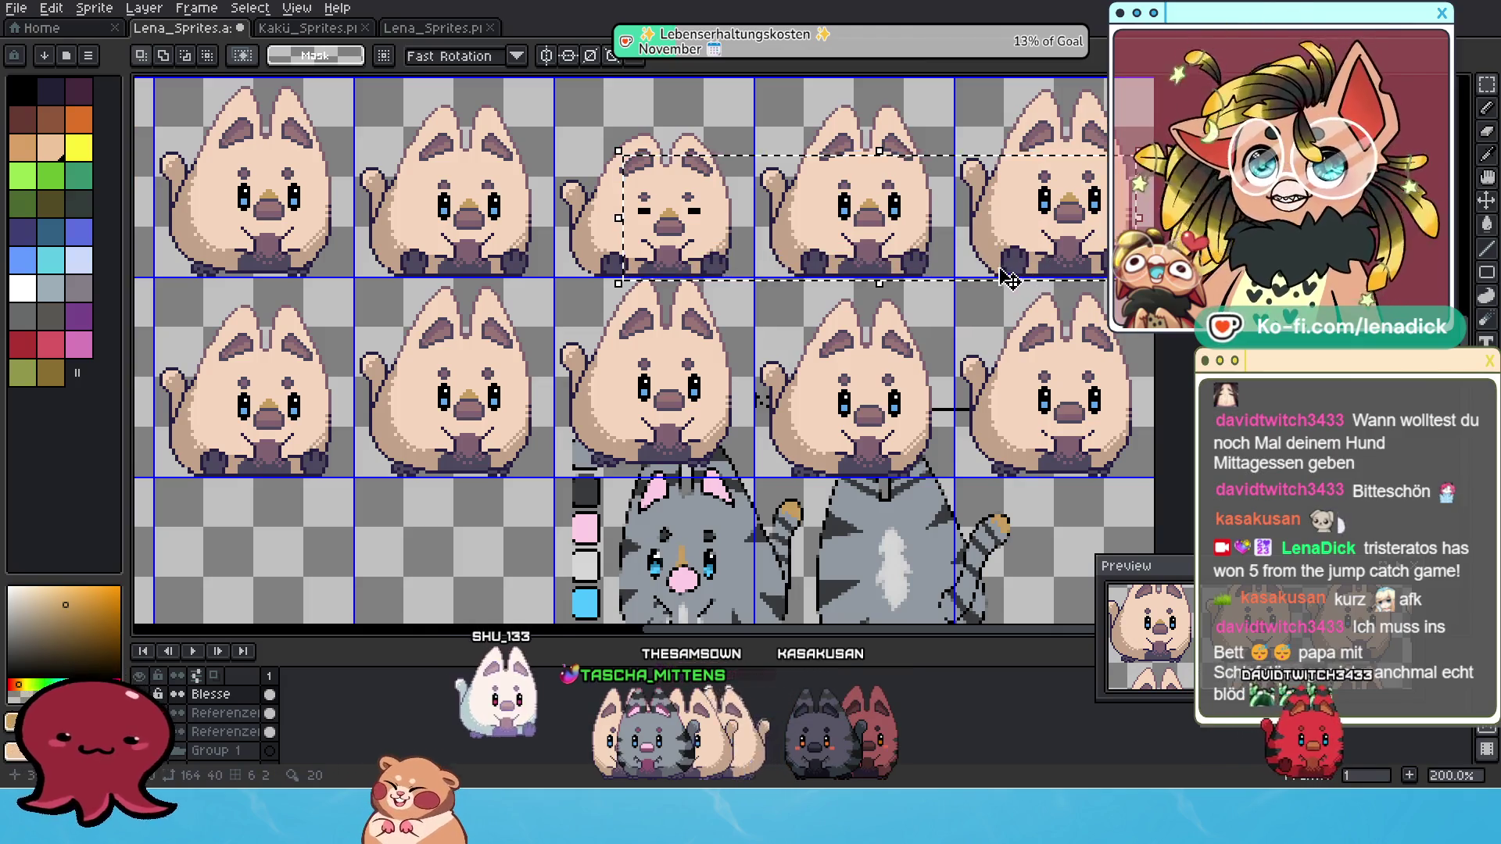
pyautogui.click(816, 217)
pyautogui.moveTo(816, 178); pyautogui.dragTo(830, 336)
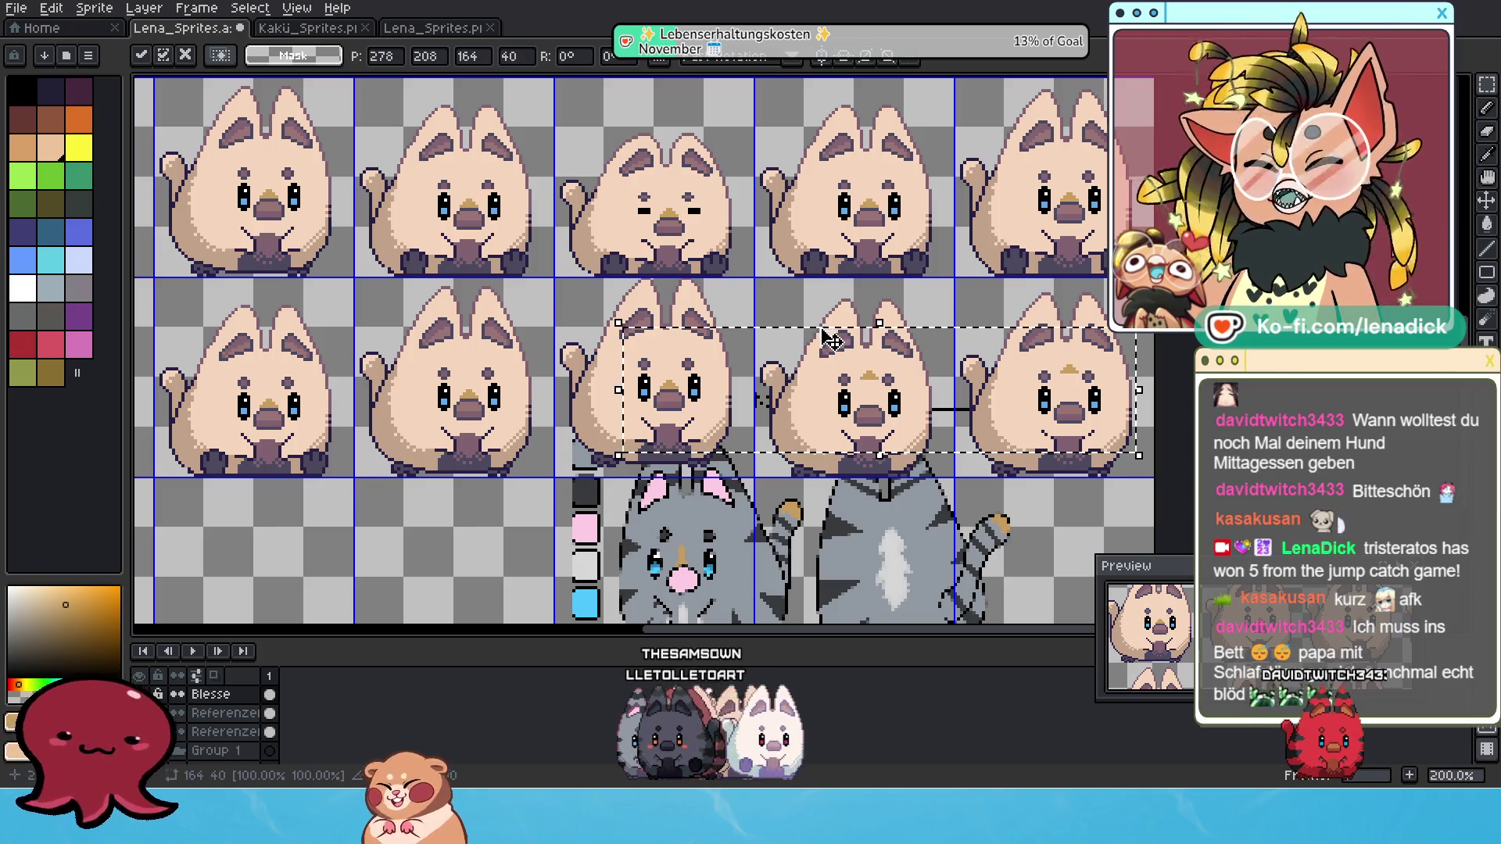
pyautogui.hotkey('ctrl', 'd')
pyautogui.moveTo(828, 341); pyautogui.dragTo(1137, 422)
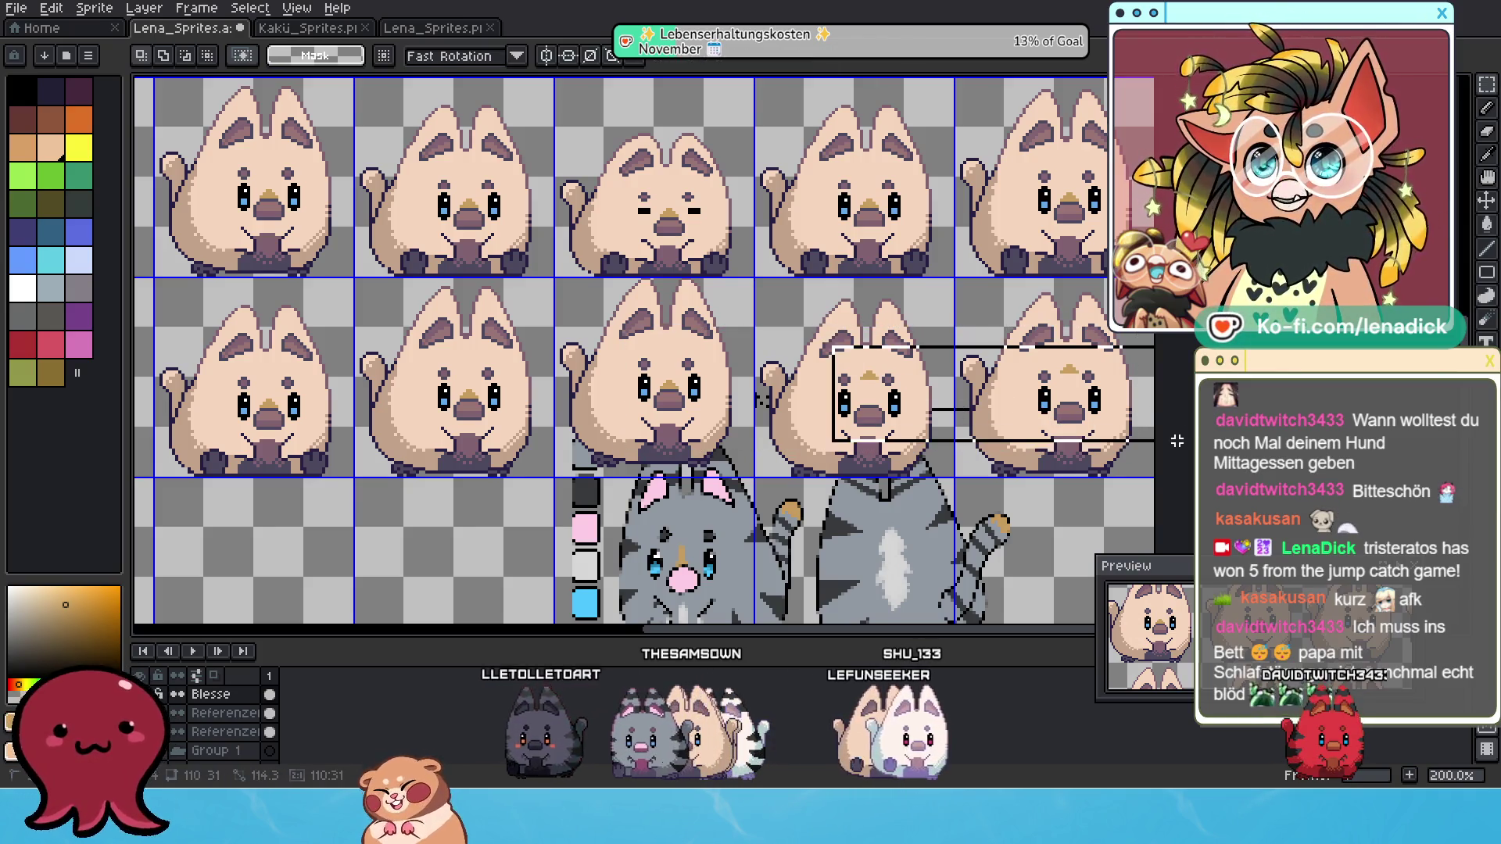
pyautogui.moveTo(1057, 354); pyautogui.dragTo(1042, 386)
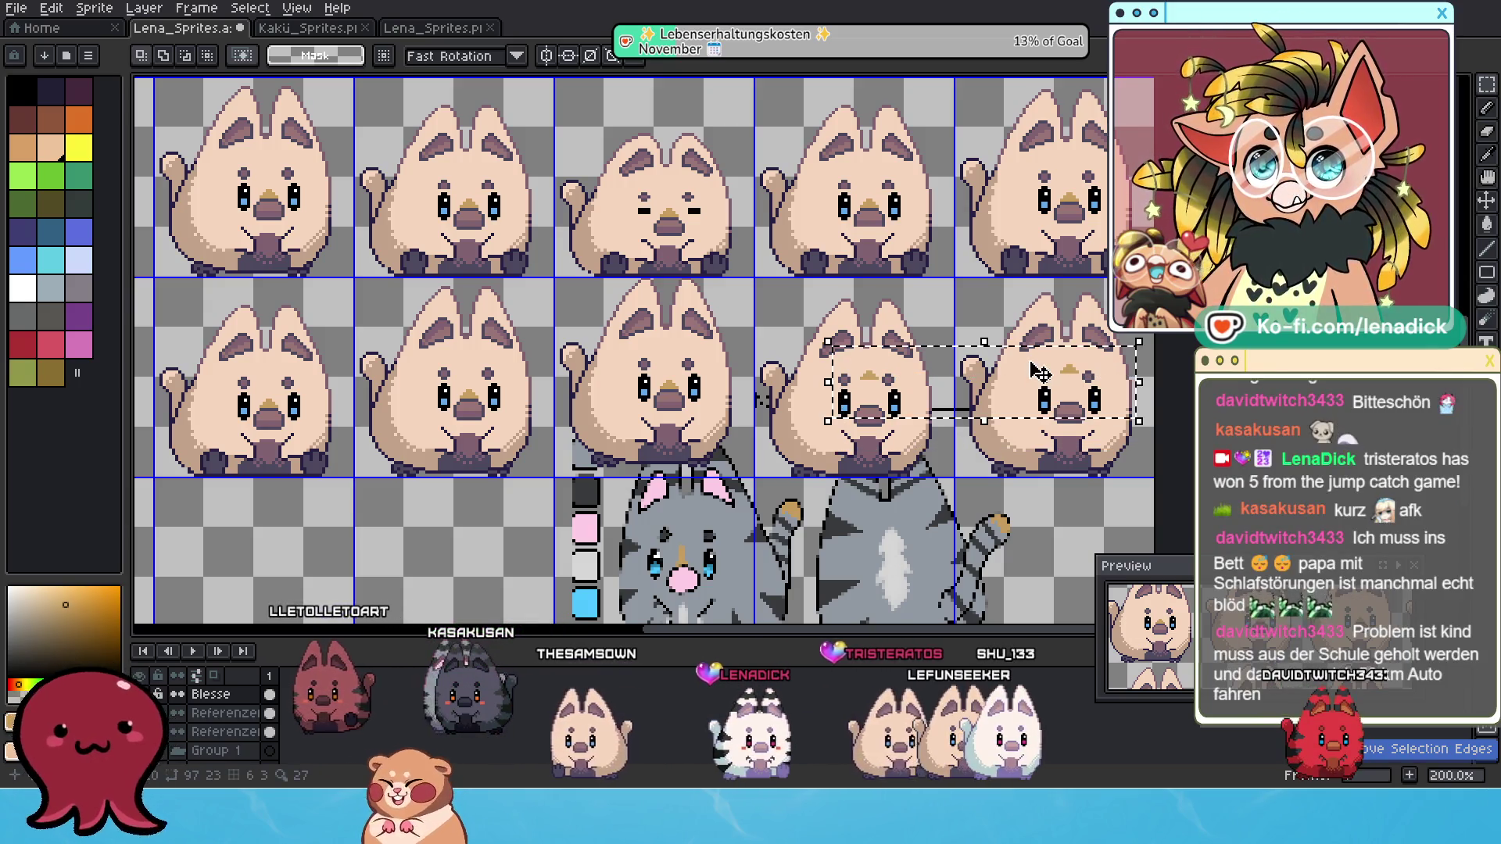
pyautogui.hotkey('ctrl', 'z')
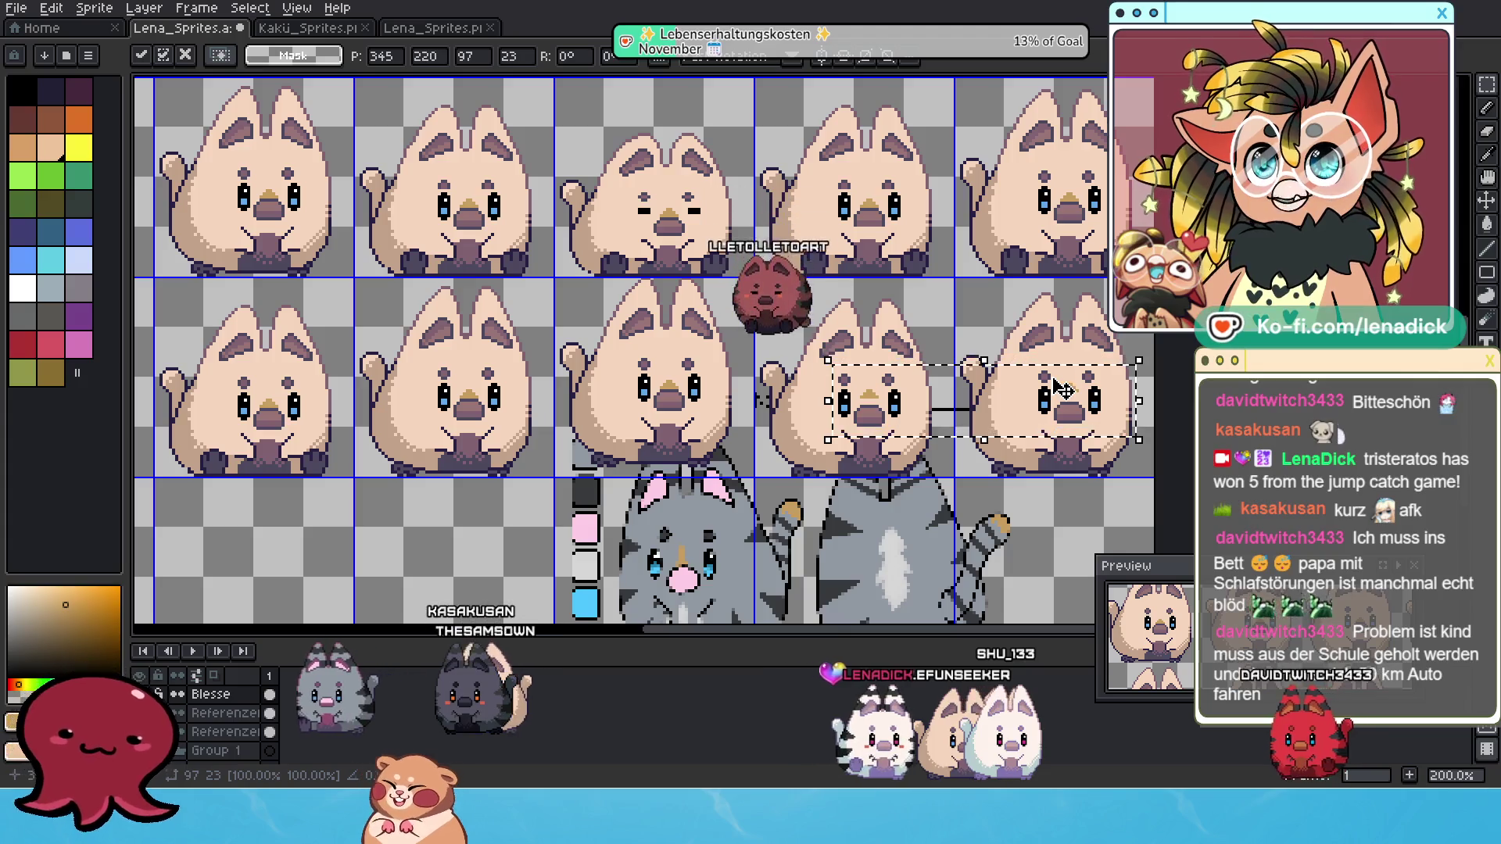
pyautogui.press('Down')
pyautogui.press('Down')
pyautogui.press('Down')
# Move two lower frames' faces onto the bottom-row cats and adjust the bottom-left cat's eyes.
pyautogui.moveTo(623, 428); pyautogui.dragTo(1191, 308)
pyautogui.moveTo(414, 262); pyautogui.dragTo(693, 347)
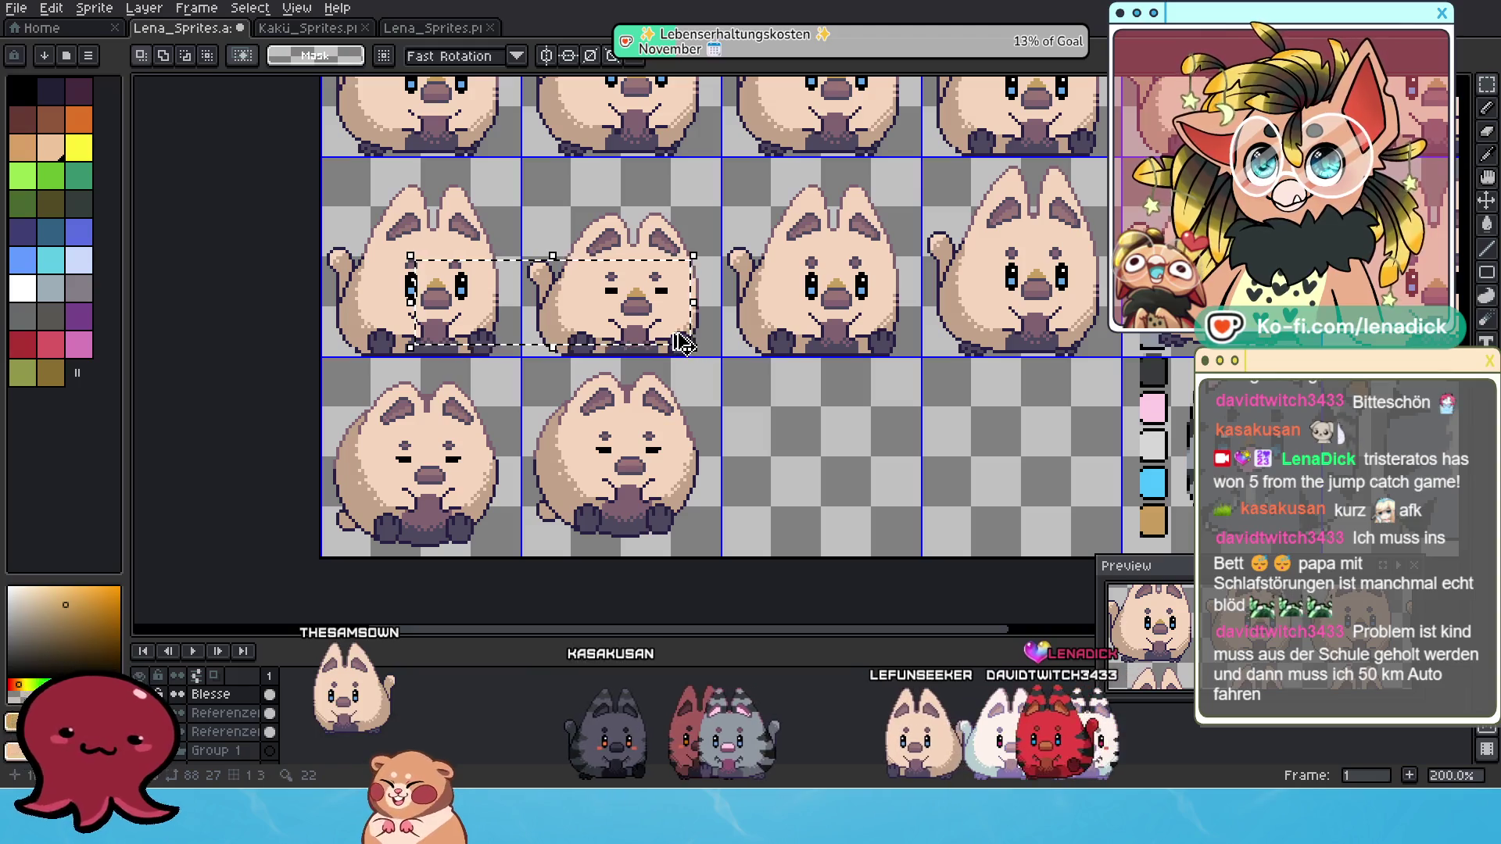
pyautogui.hotkey('ctrl', 't')
pyautogui.moveTo(633, 273); pyautogui.dragTo(636, 426)
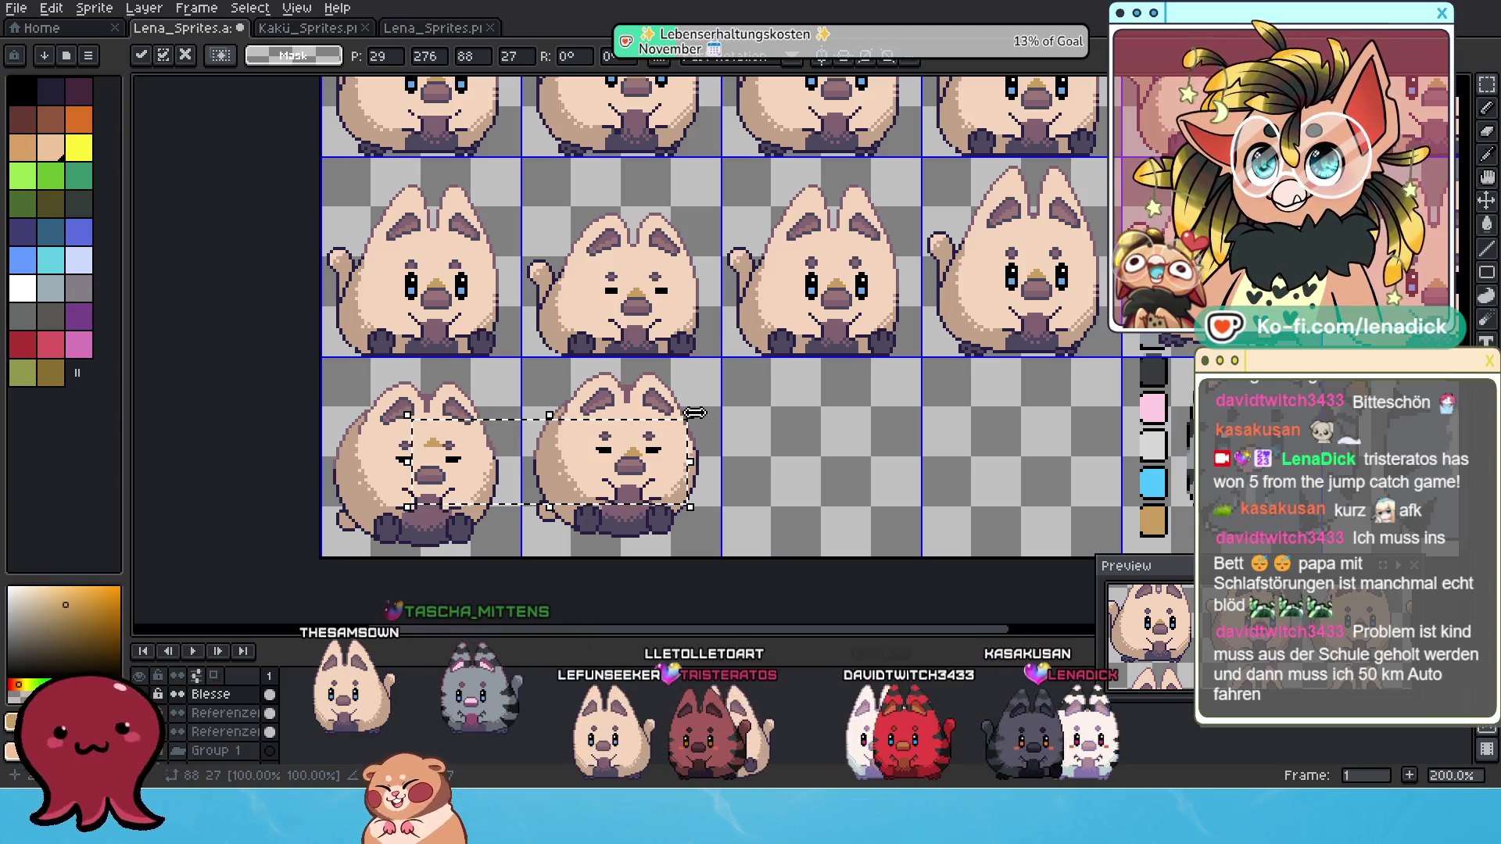
pyautogui.click(600, 404)
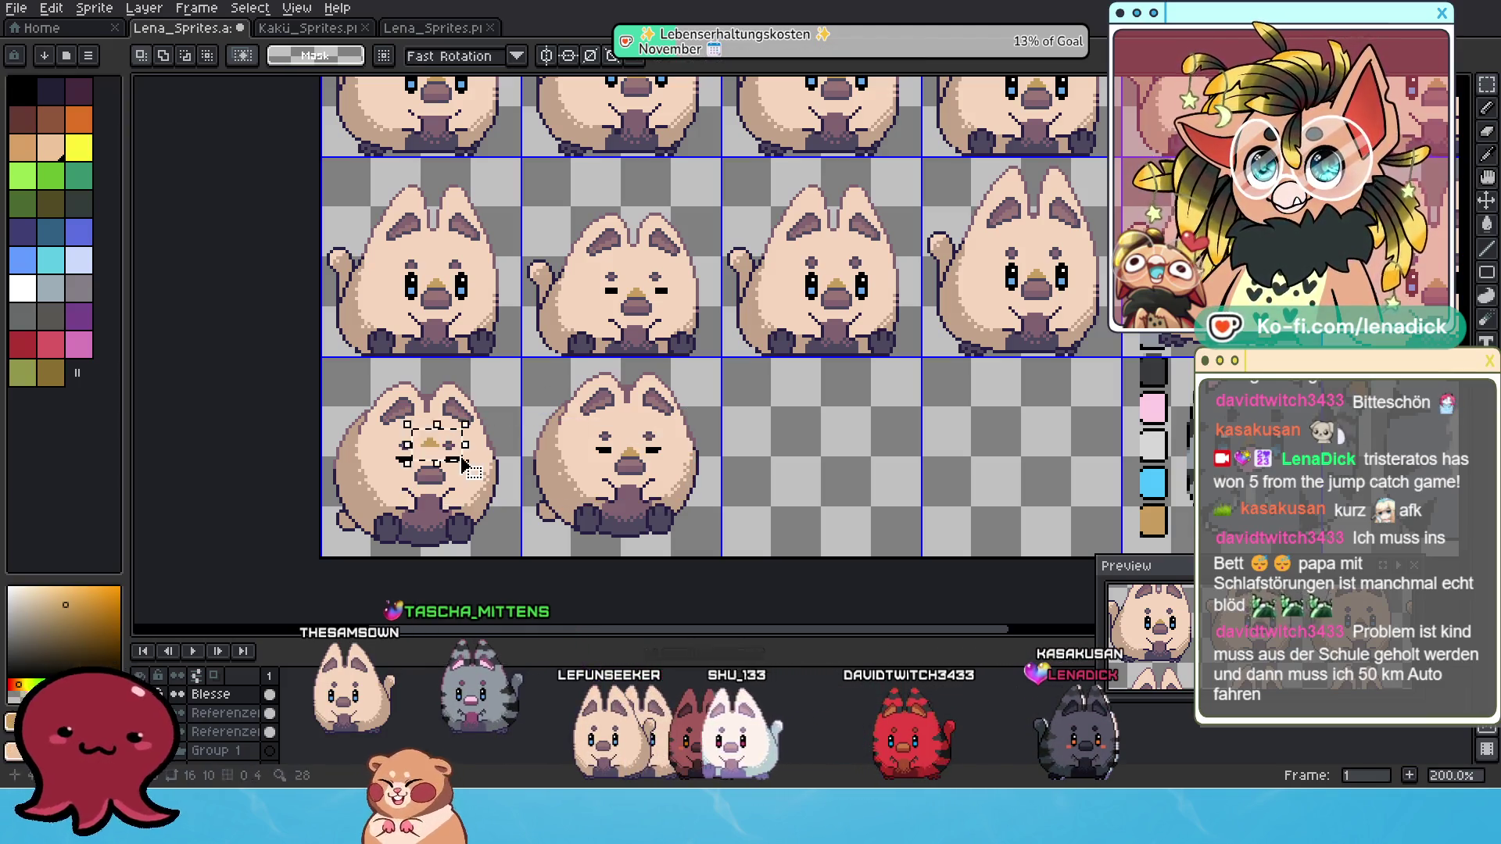
pyautogui.moveTo(467, 466); pyautogui.dragTo(462, 453)
pyautogui.click(700, 443)
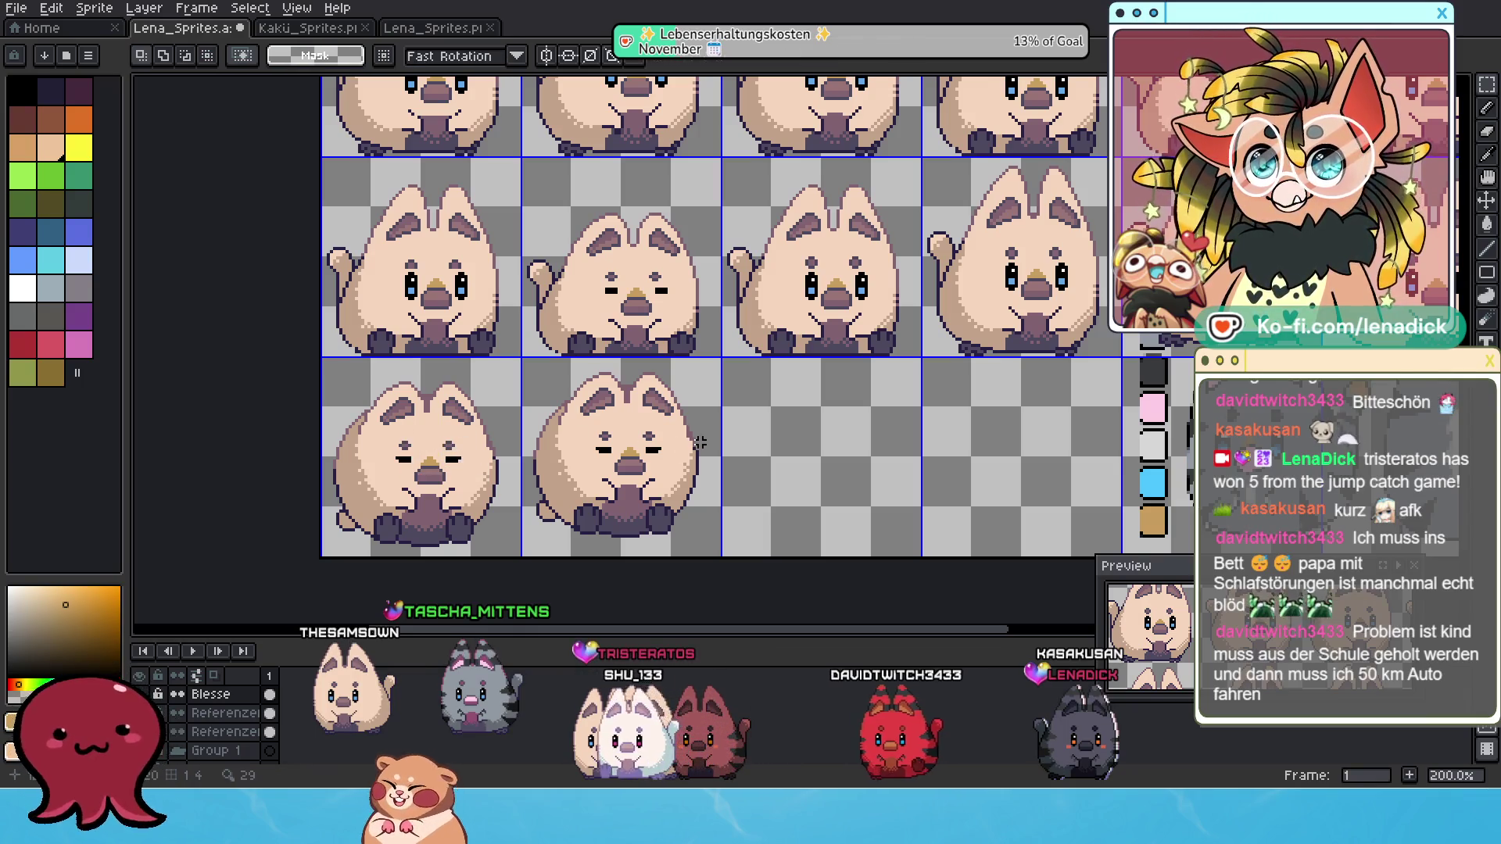
pyautogui.scroll(-2, 813, 466)
pyautogui.scroll(1, 913, 458)
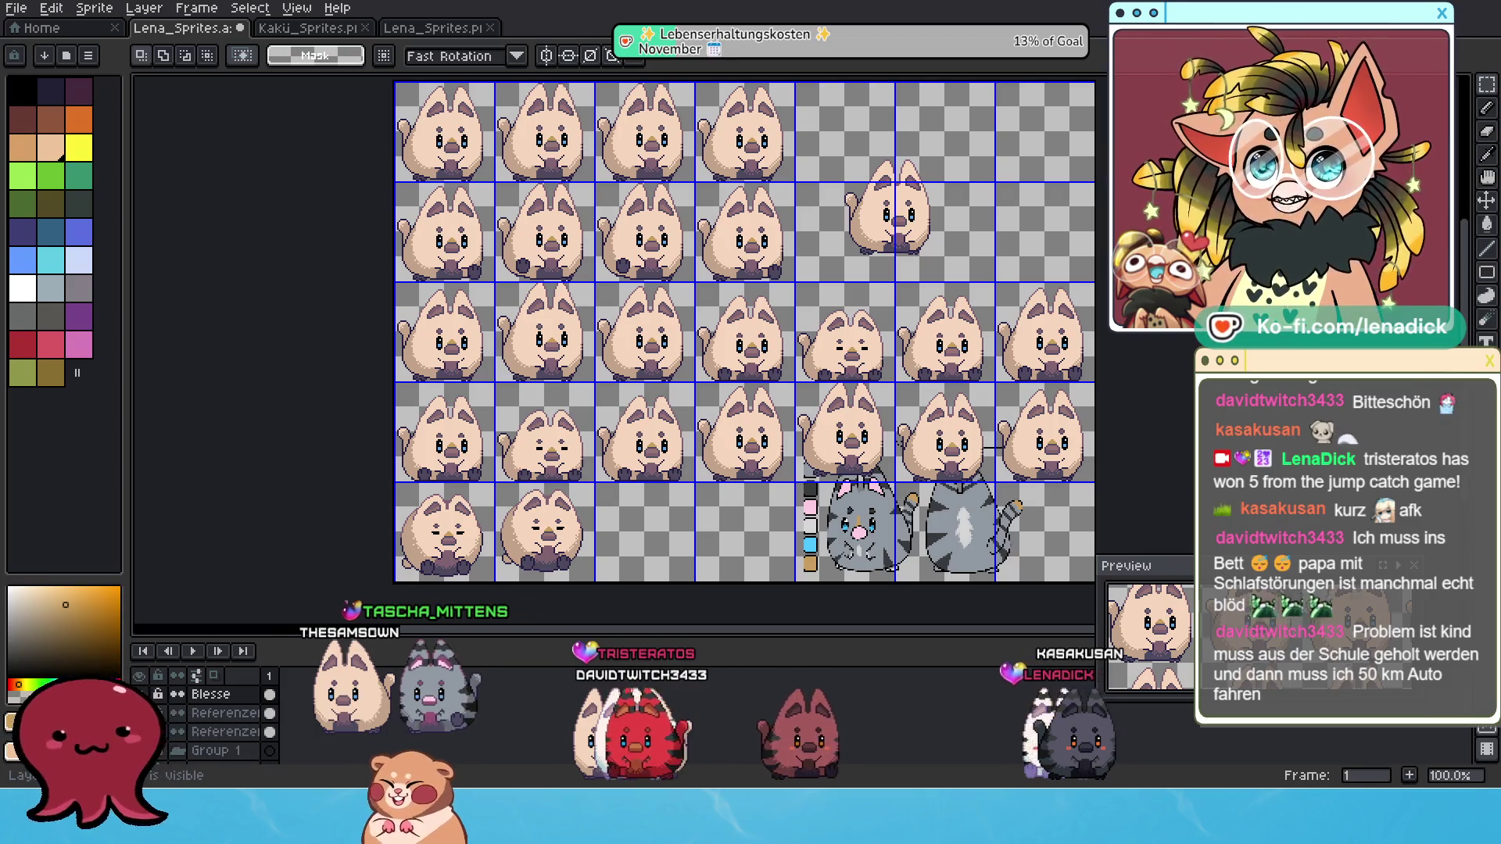
# Hide the sprite, reference and tail-mark layers so only Blesse is visible.
pyautogui.click(139, 713)
pyautogui.click(139, 731)
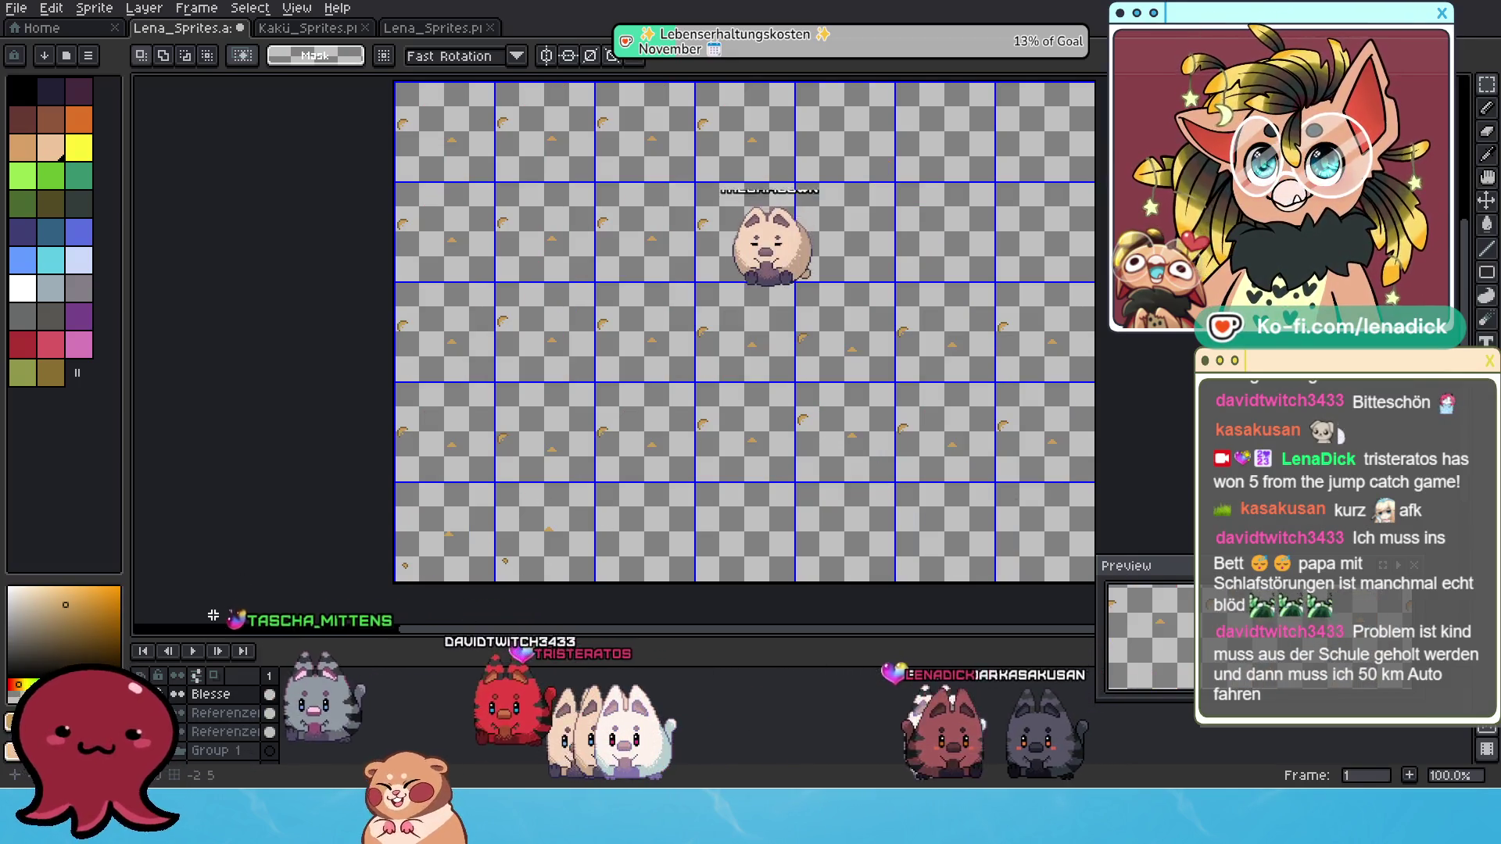
pyautogui.scroll(-2, 213, 734)
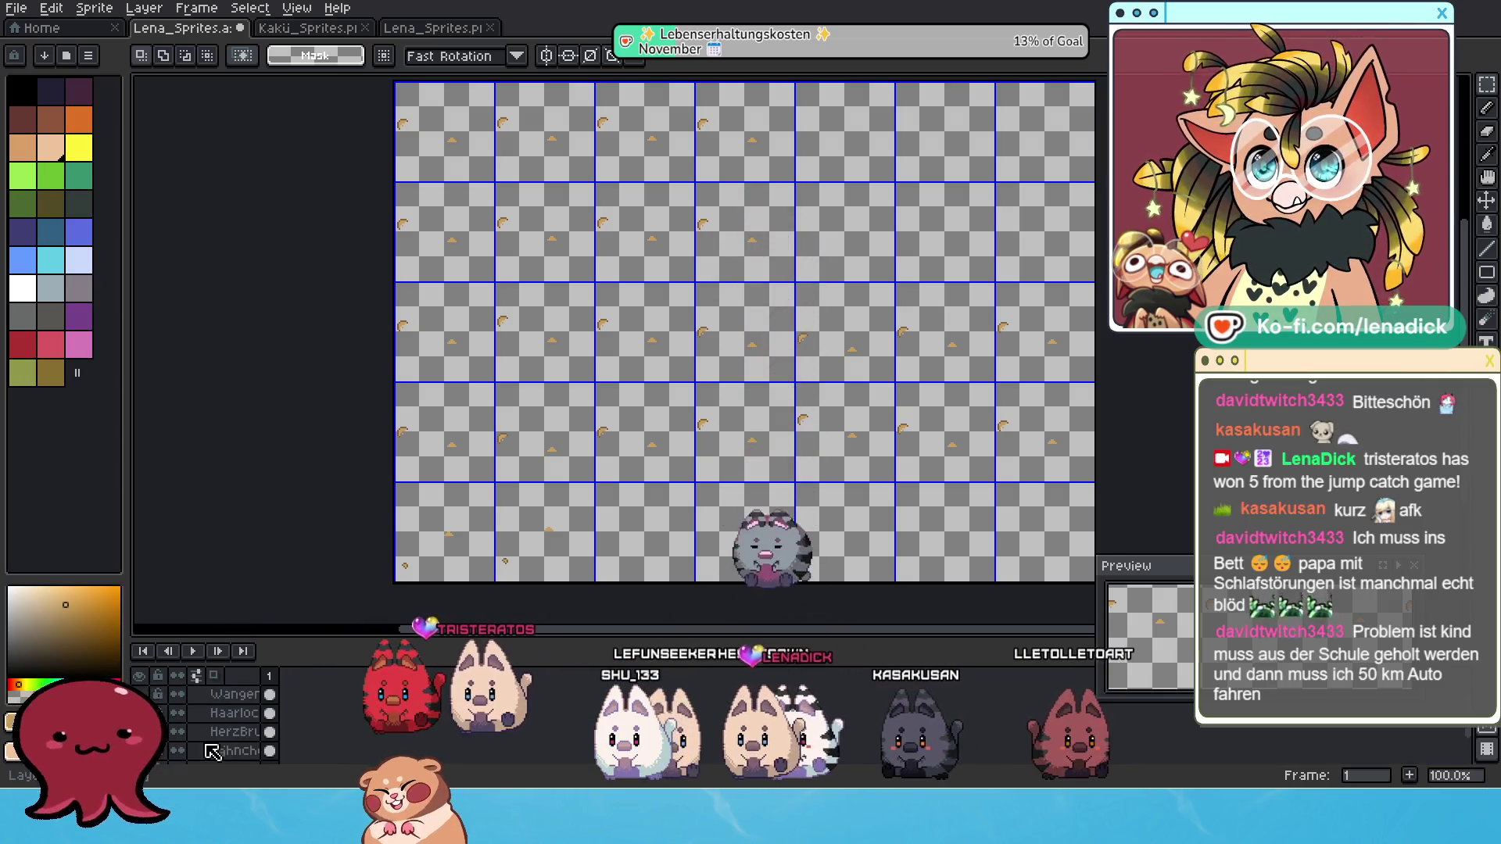
pyautogui.click(141, 751)
pyautogui.scroll(2, 213, 735)
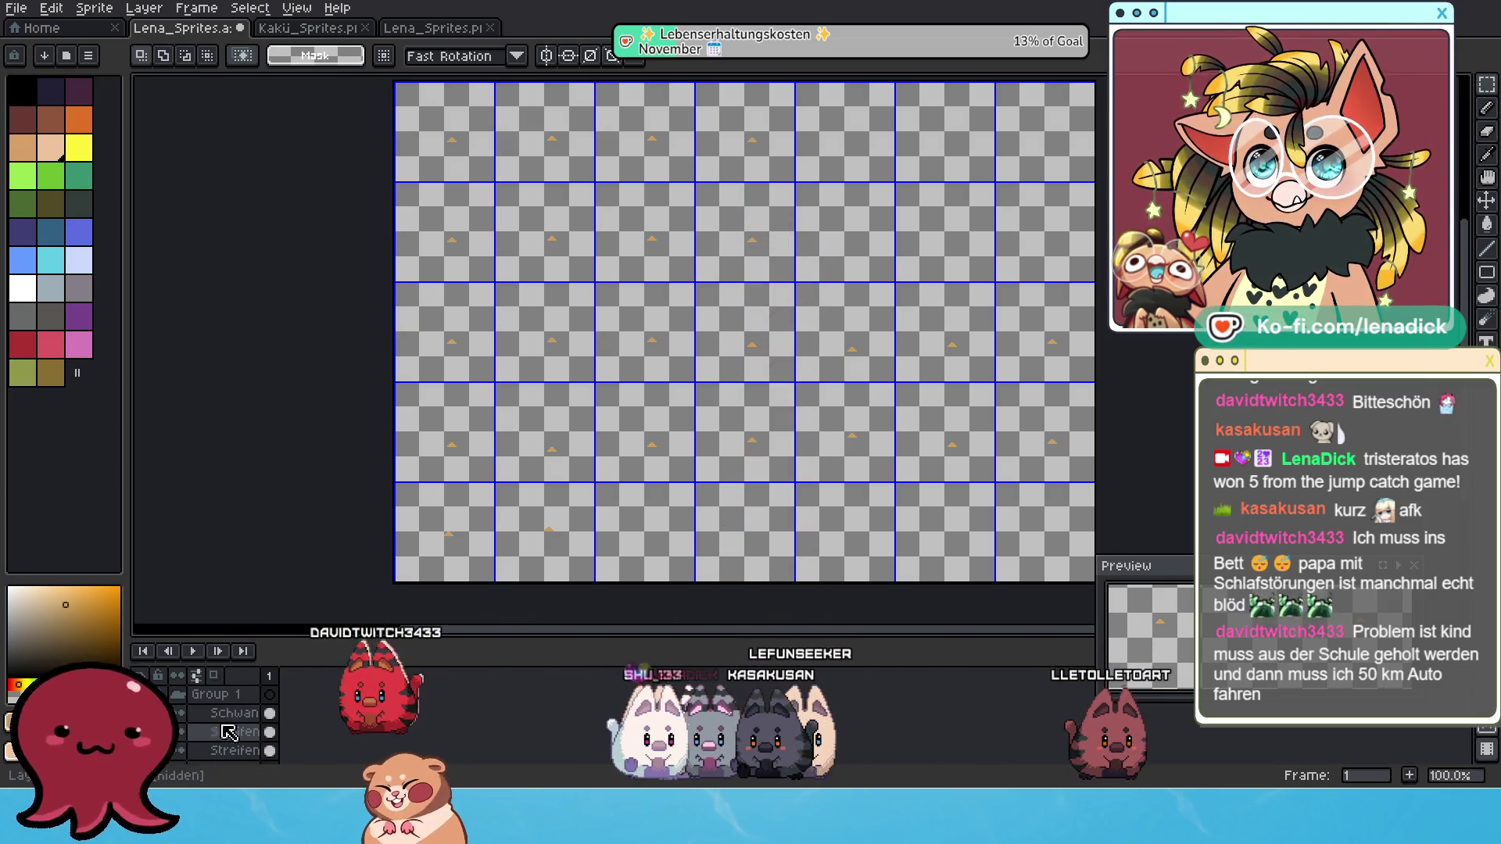
# Save the sprite and export it as Küki_Blesse.png, accepting the format warning.
pyautogui.click(16, 8)
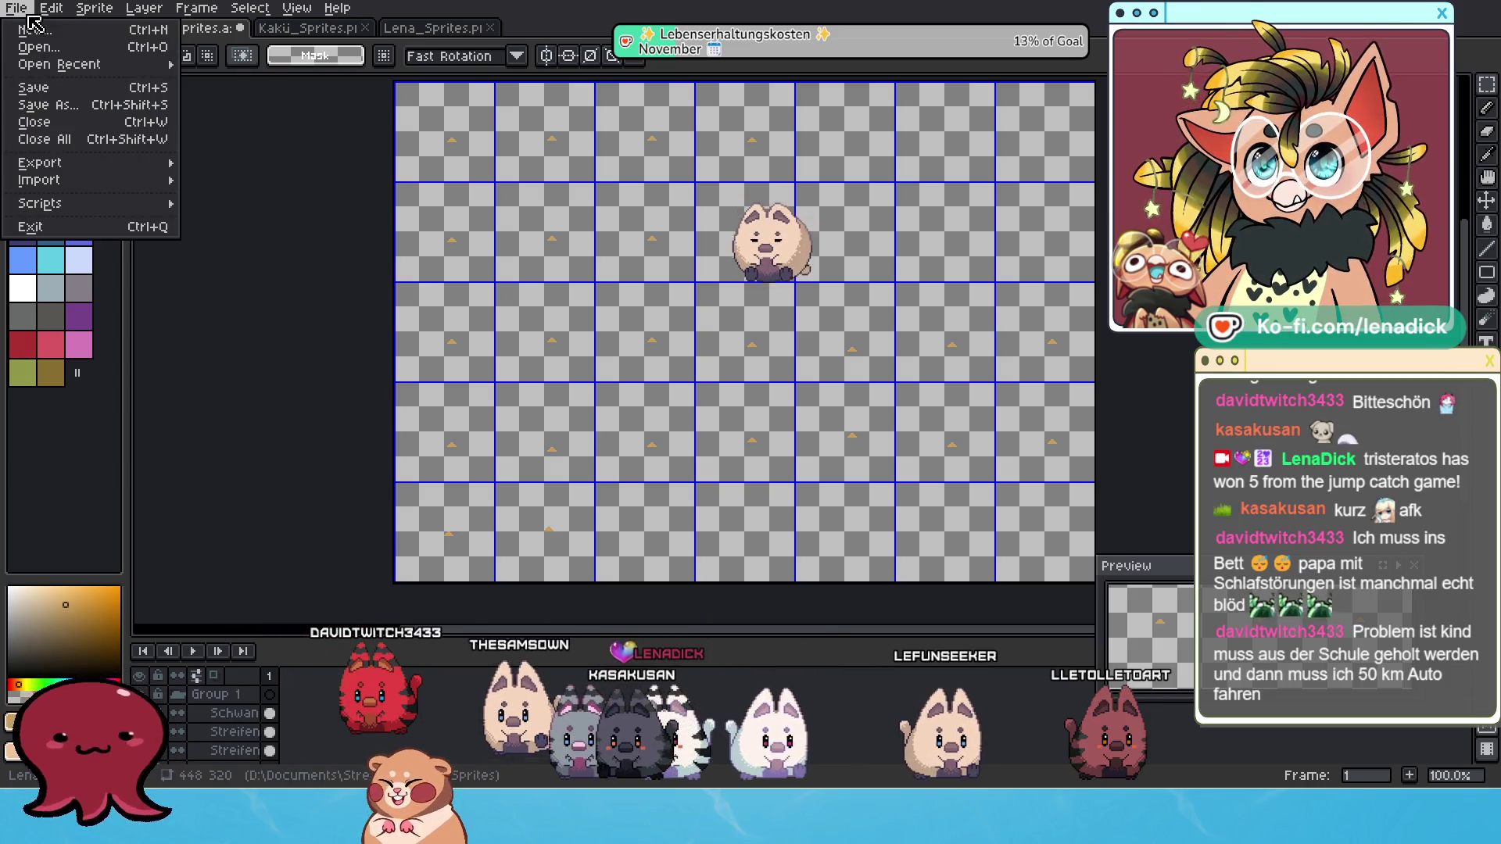
pyautogui.click(75, 91)
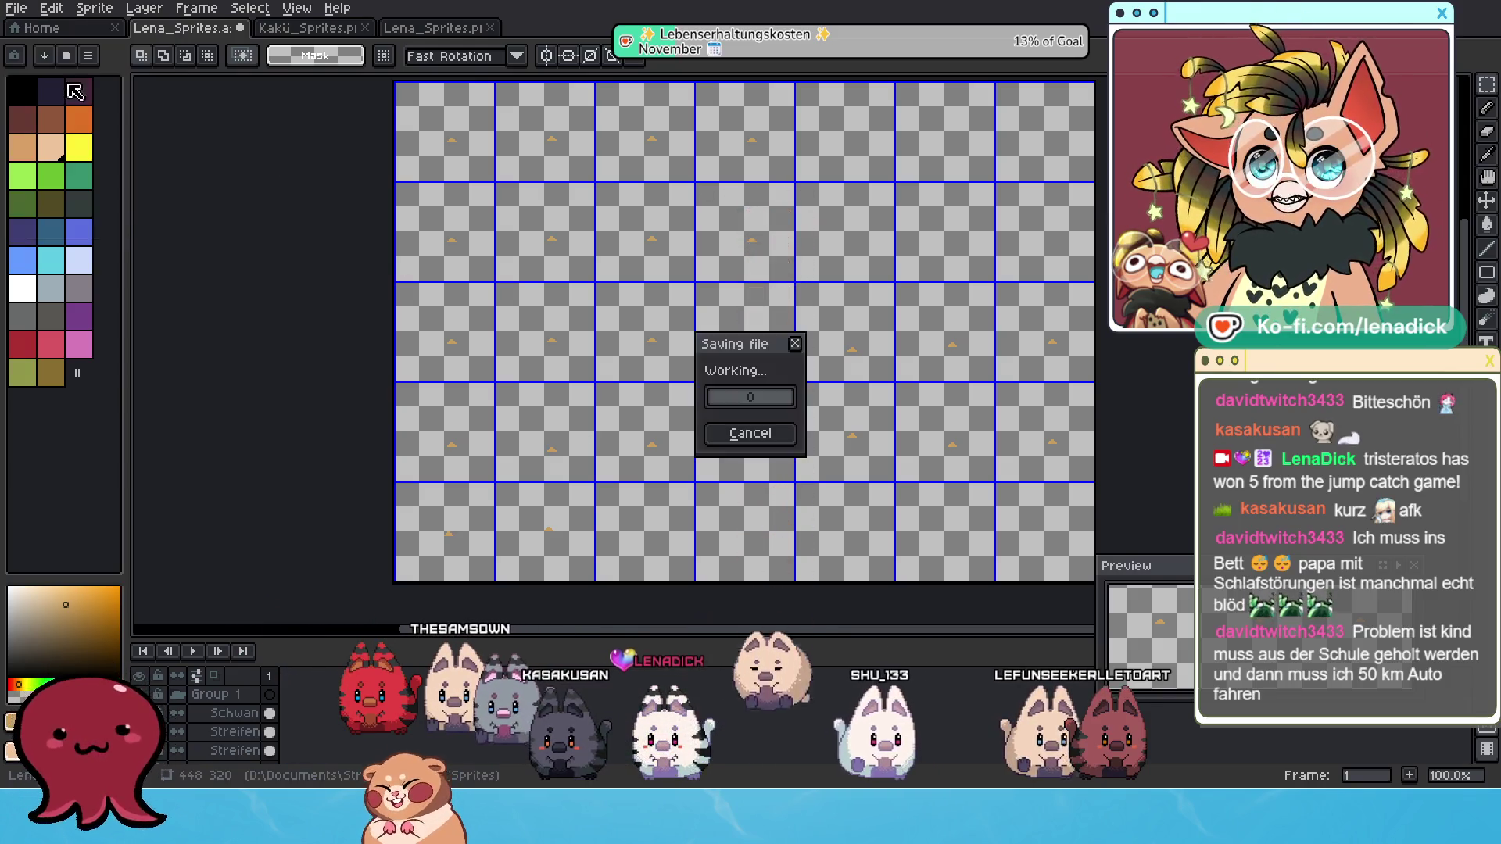
pyautogui.click(16, 7)
pyautogui.moveTo(101, 161)
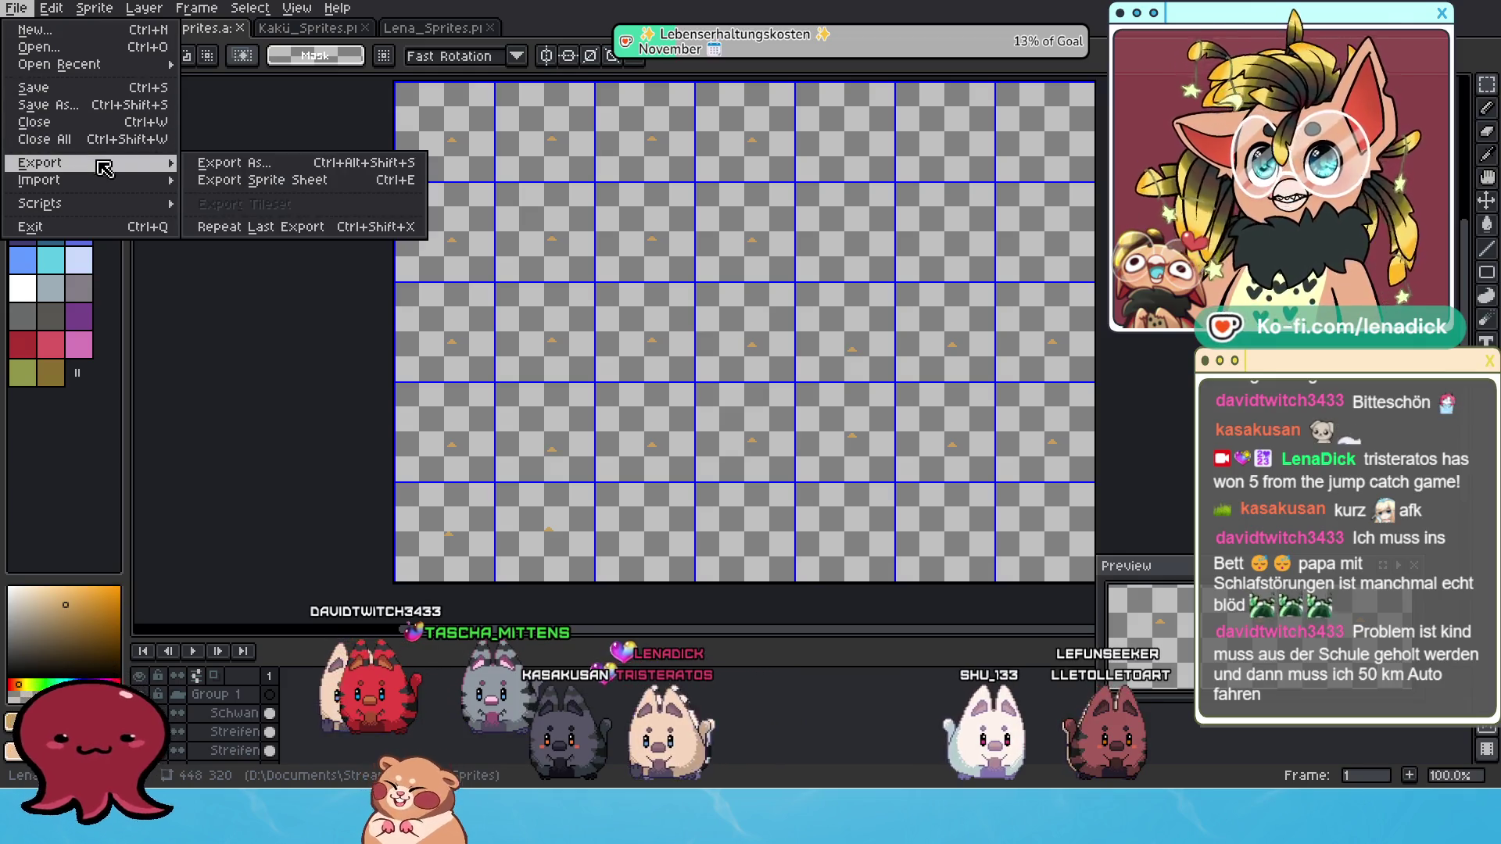
pyautogui.click(207, 159)
pyautogui.click(564, 180)
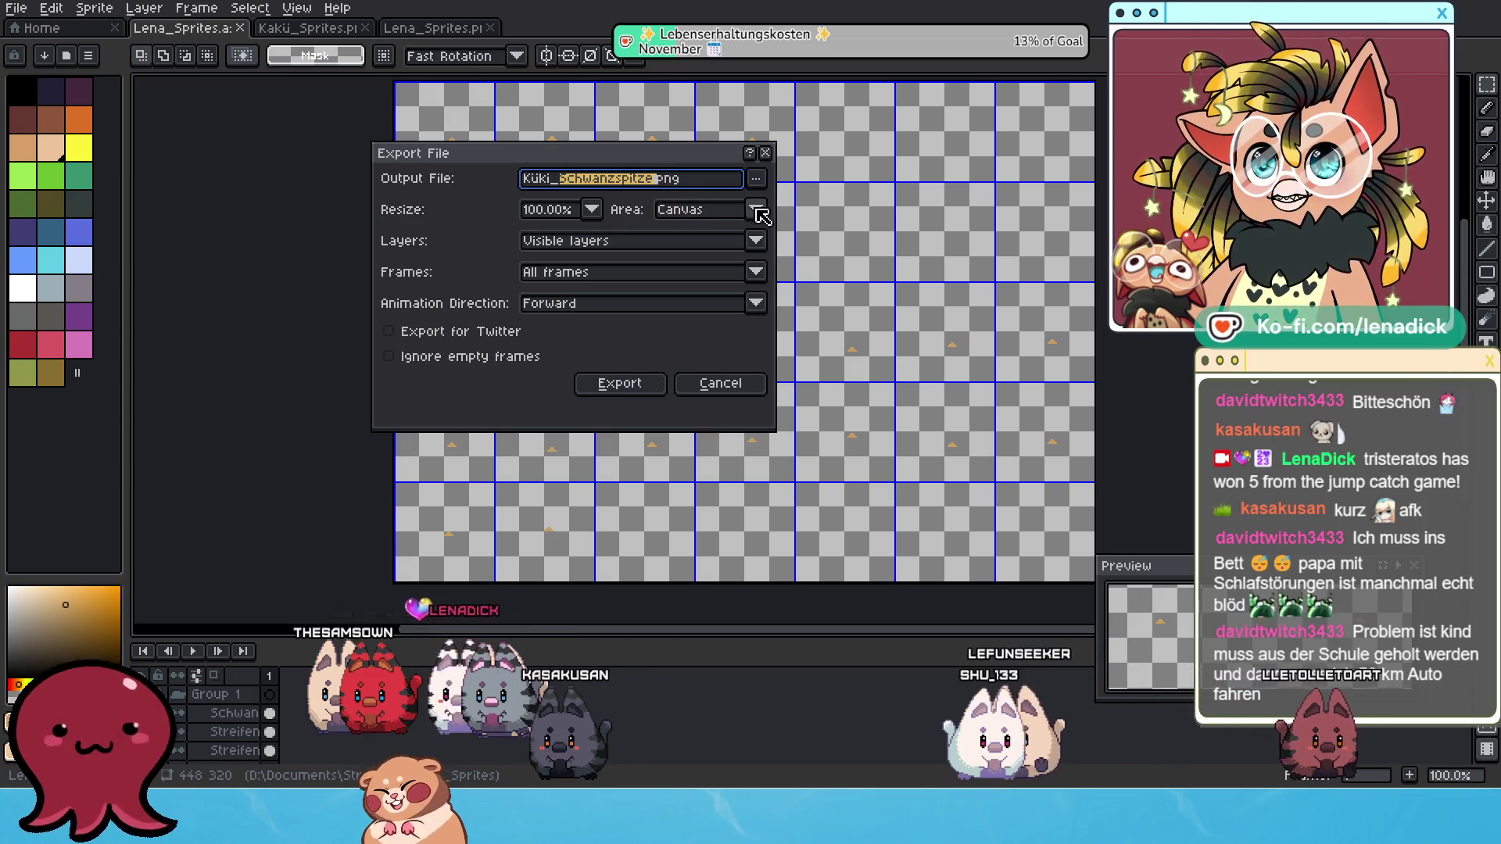
pyautogui.write('Bless')
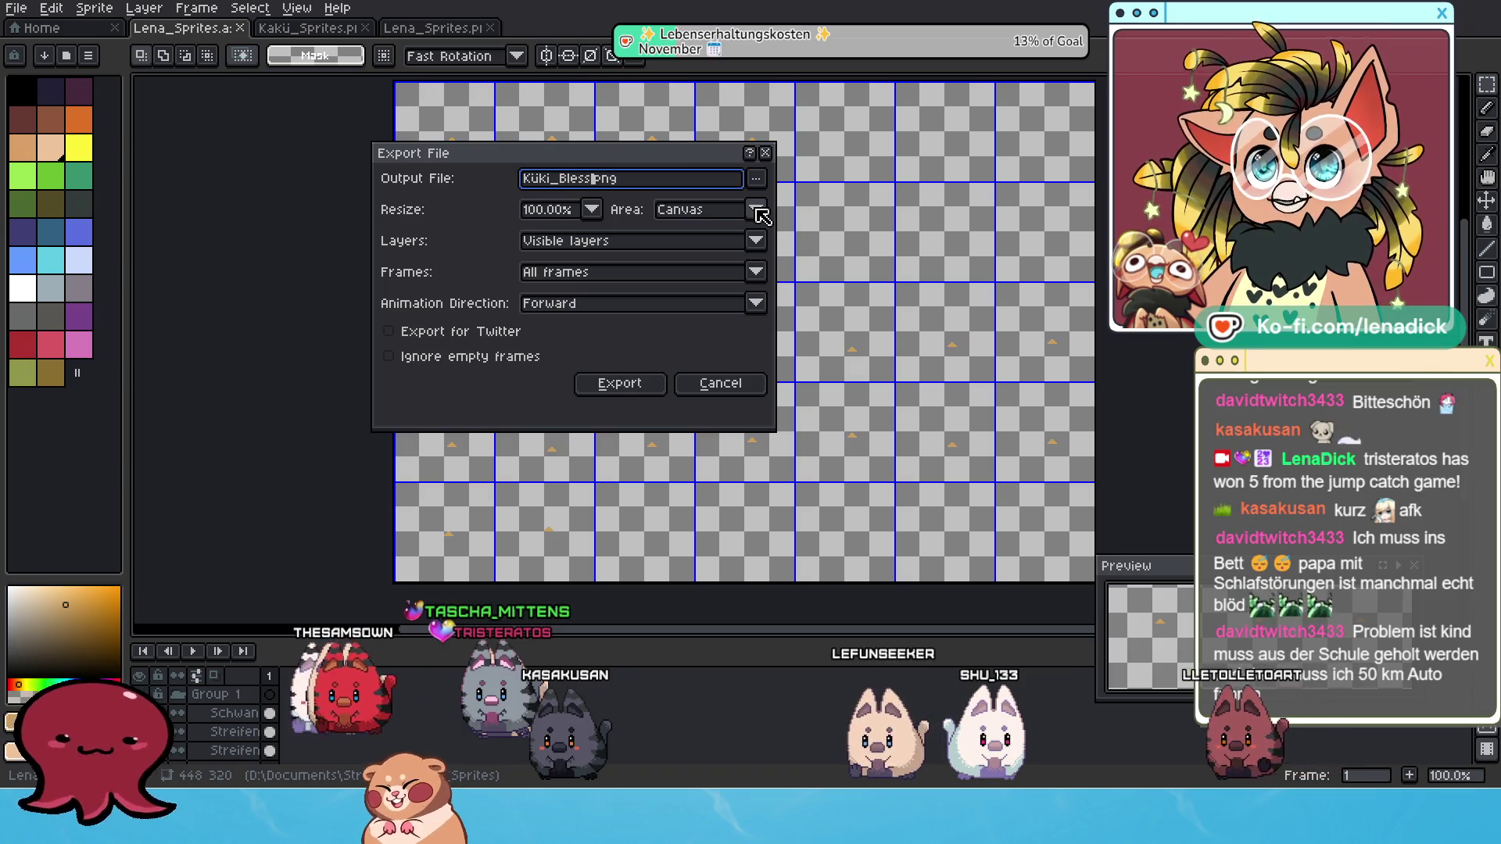
pyautogui.write('e')
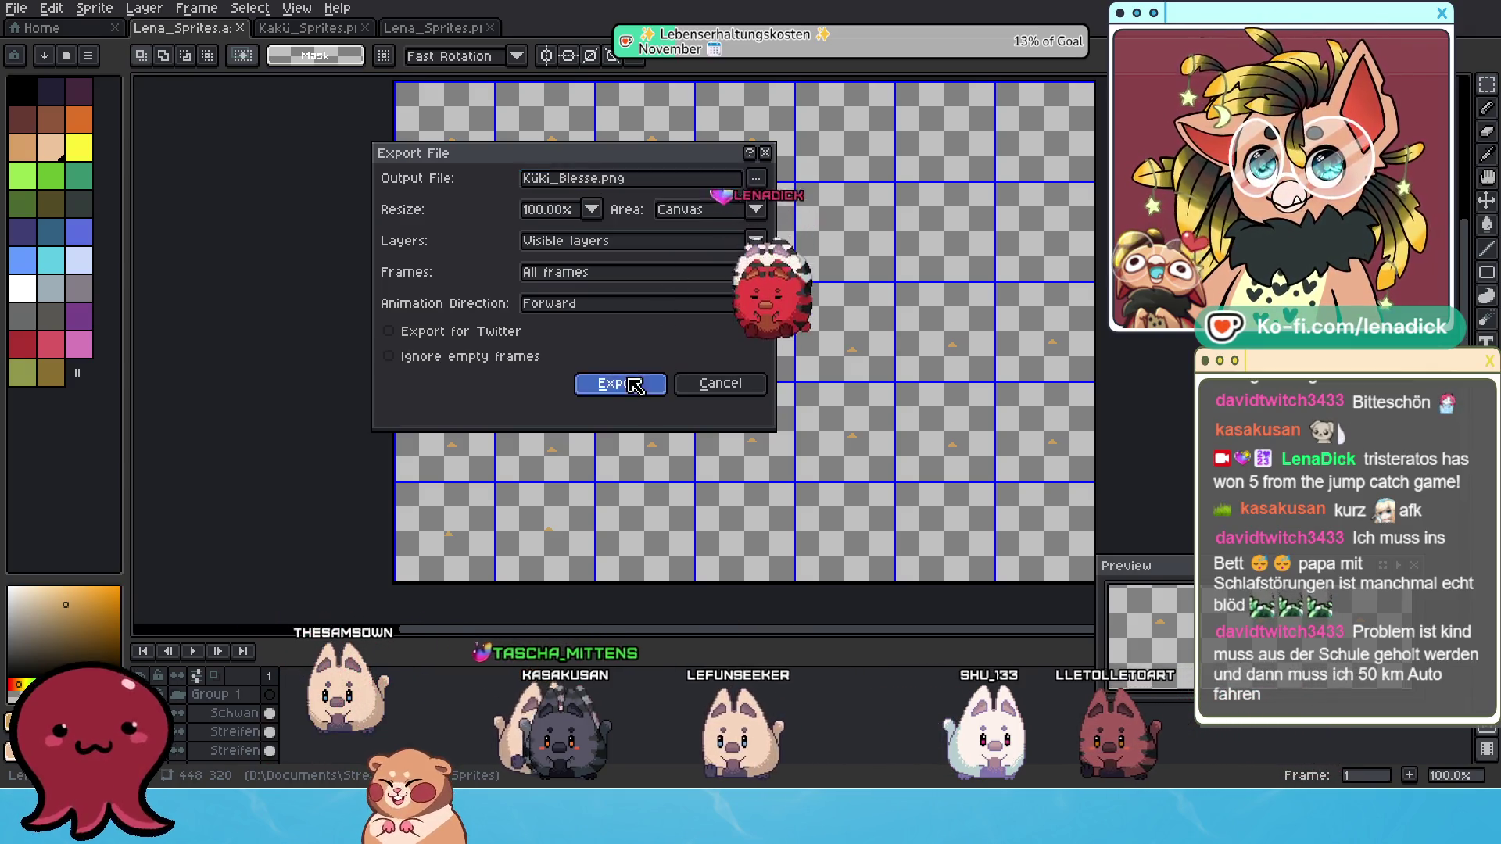
pyautogui.click(635, 386)
pyautogui.click(696, 479)
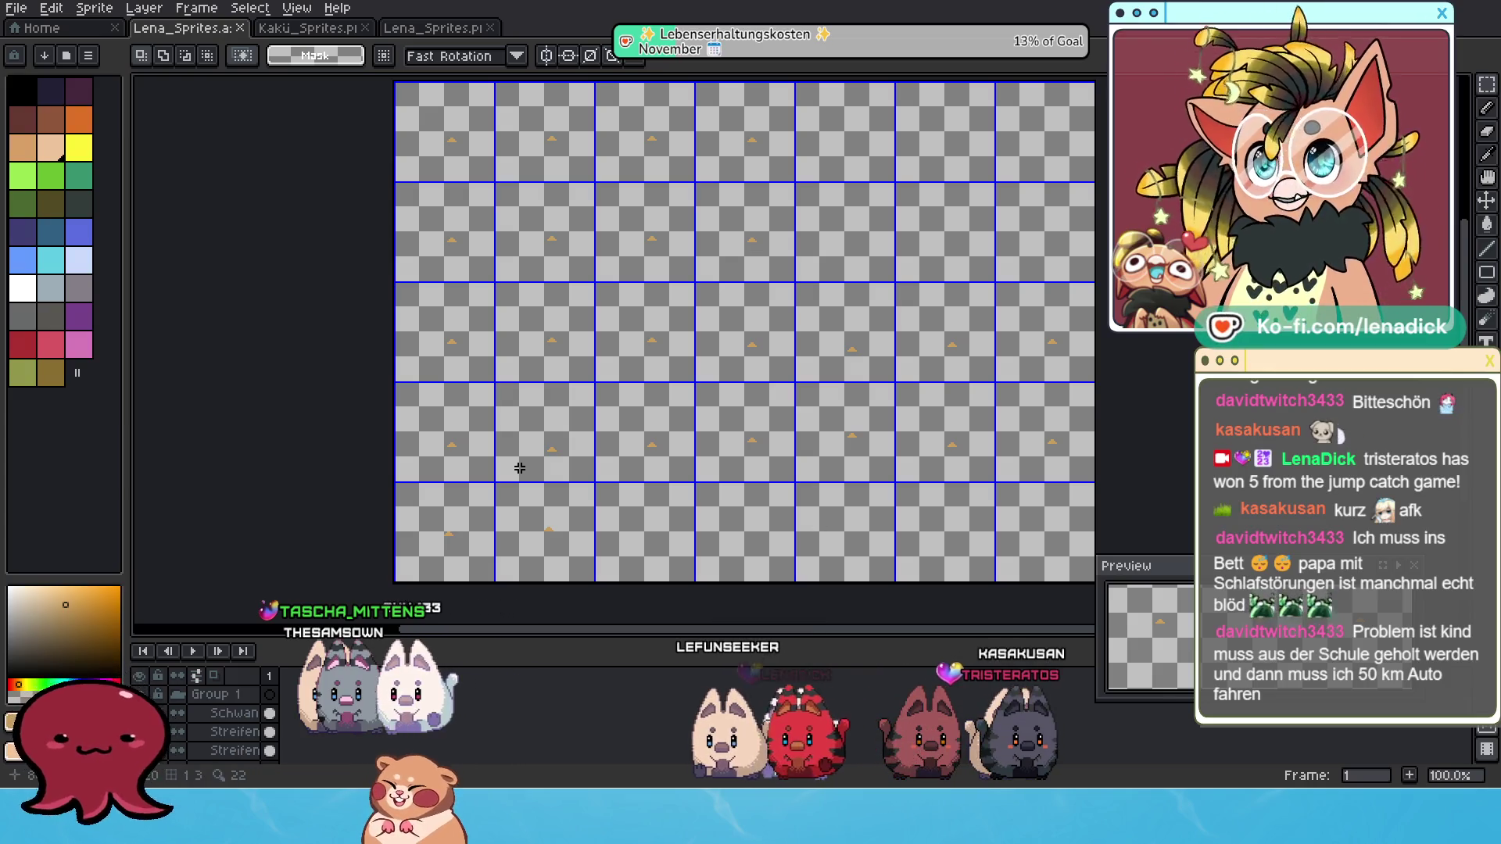
# Scroll and pan around the sheet to inspect the Blesse-only nose marks.
pyautogui.scroll(3, 596, 270)
pyautogui.scroll(4, 735, 453)
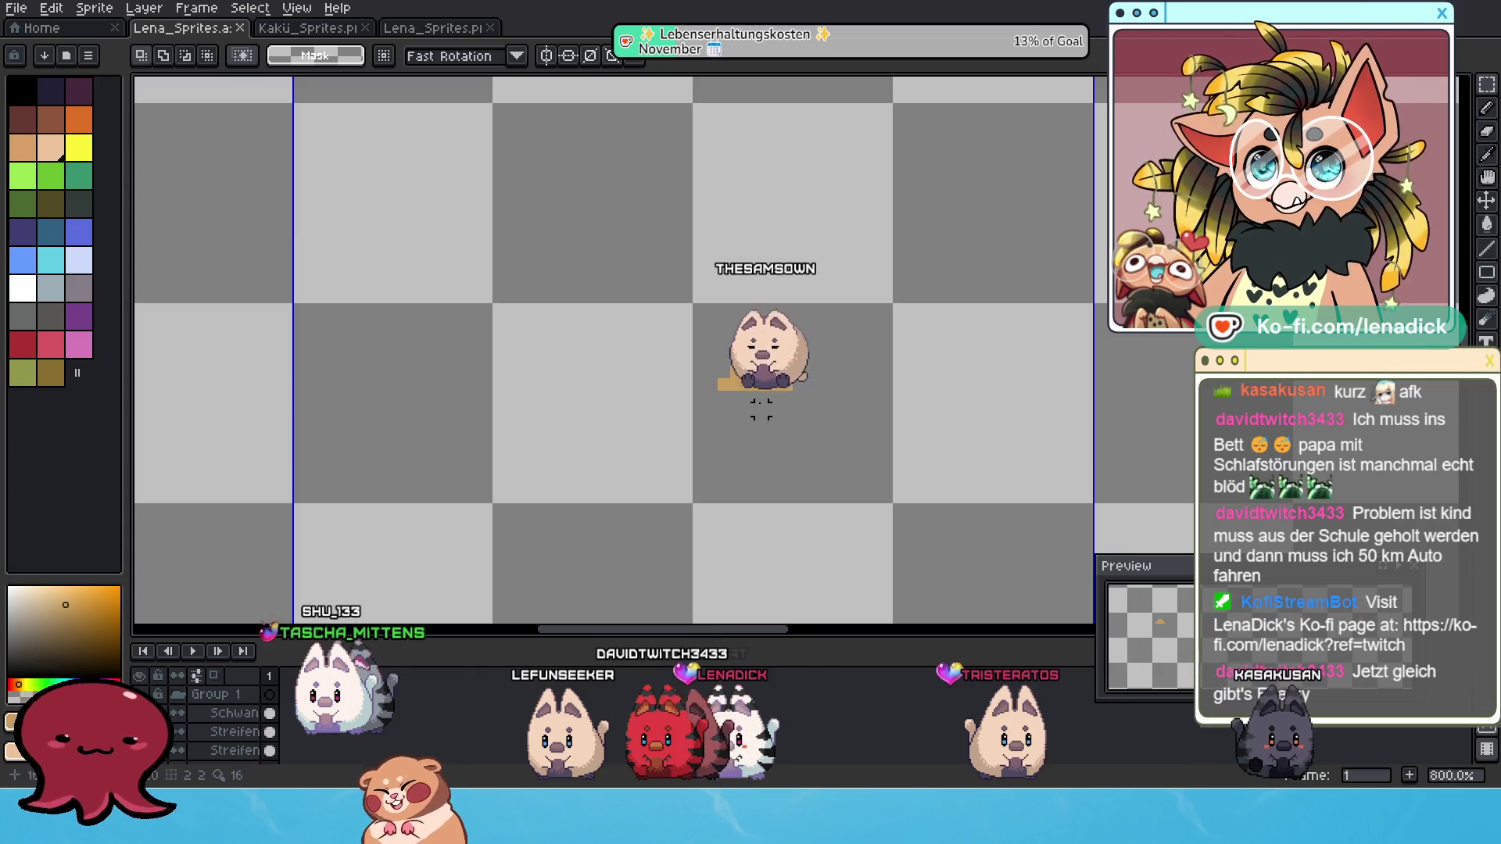
pyautogui.scroll(-5, 760, 406)
pyautogui.scroll(-3, 760, 404)
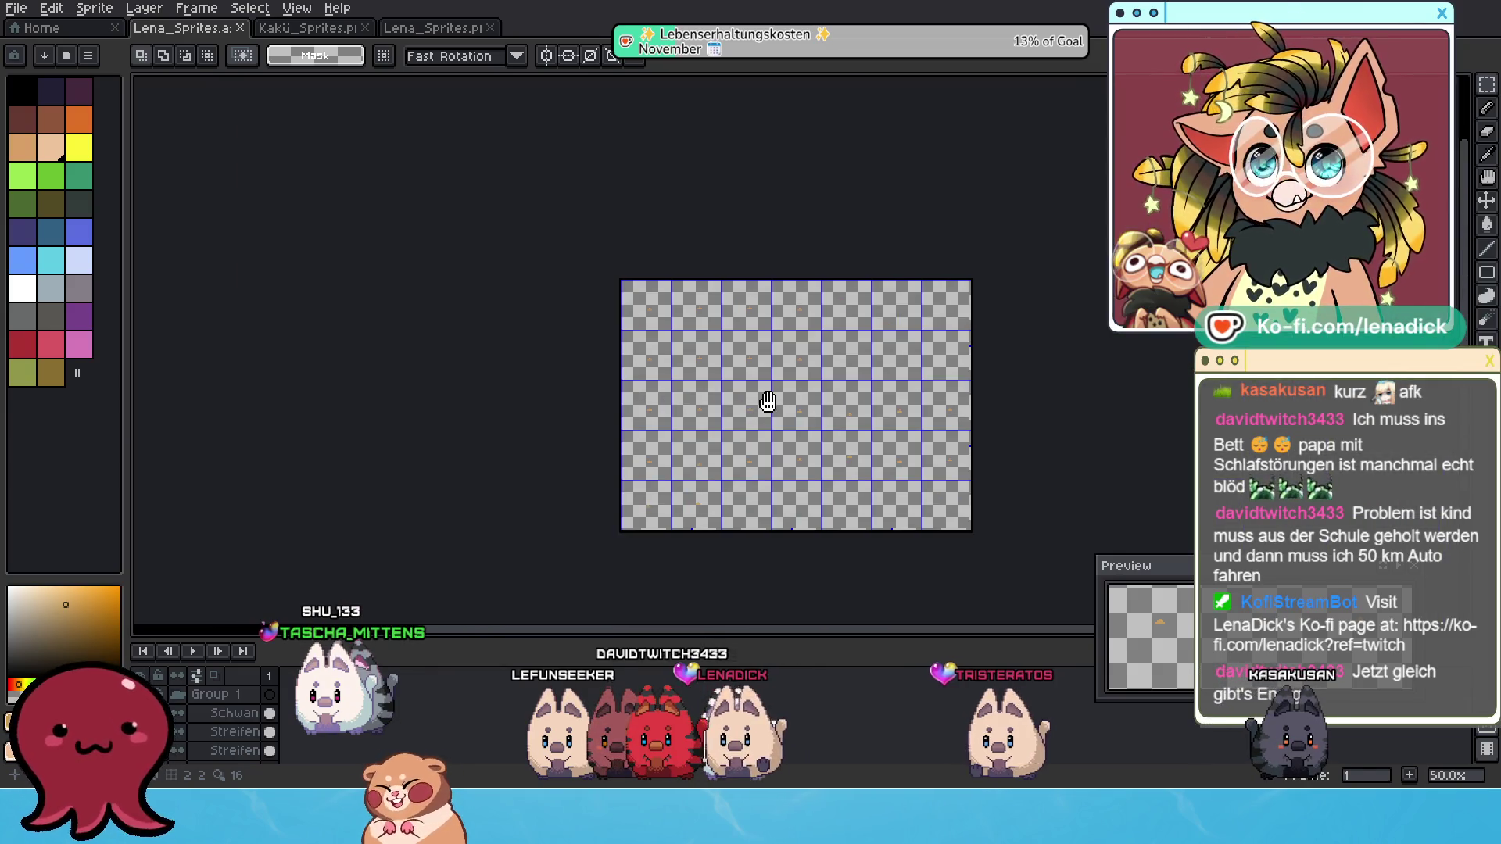
pyautogui.scroll(2, 734, 383)
pyautogui.moveTo(733, 382); pyautogui.dragTo(722, 374)
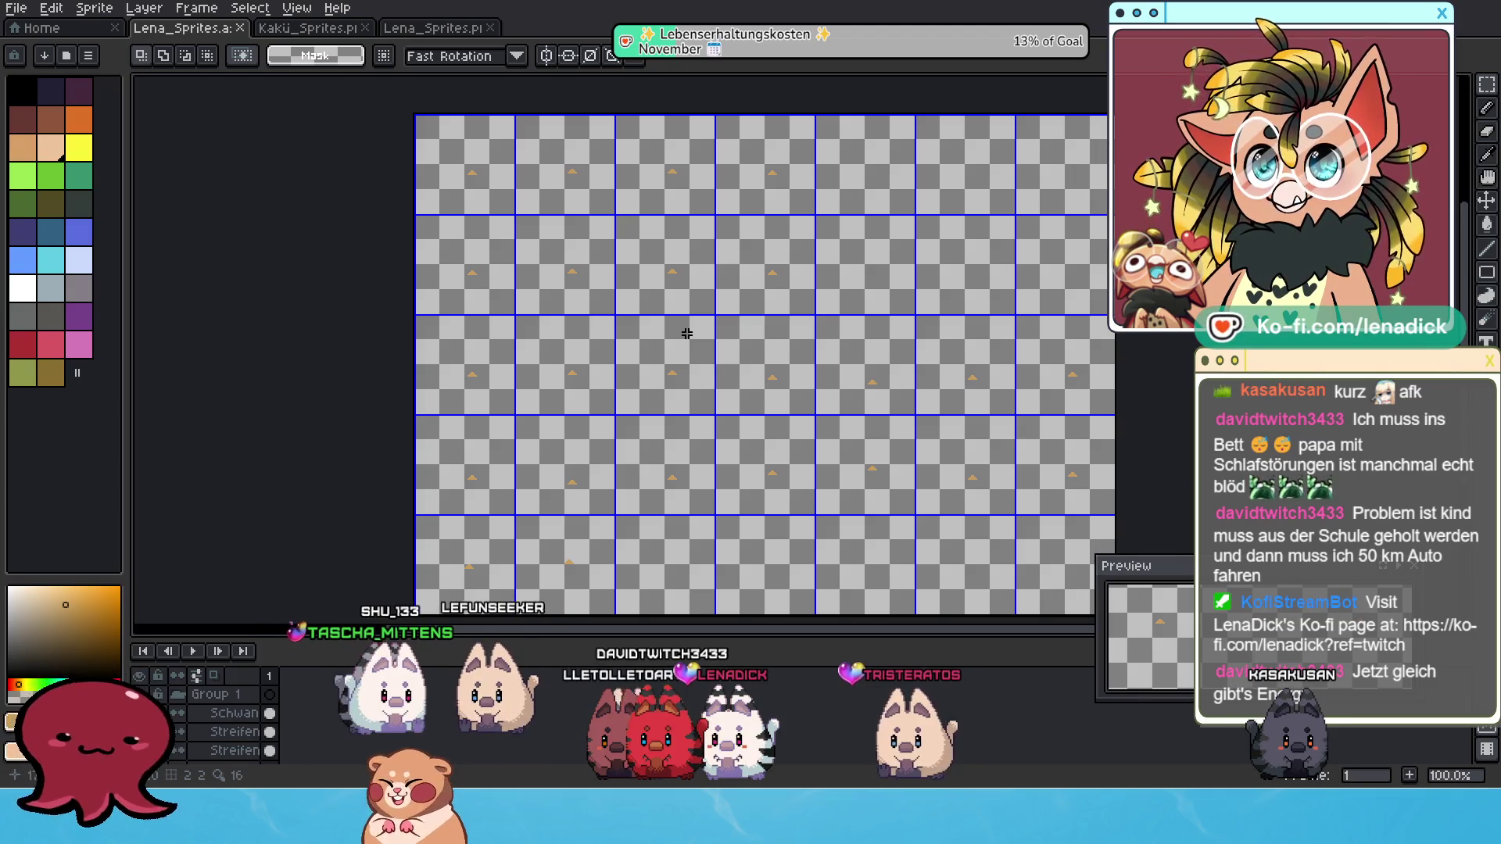
pyautogui.scroll(1, 732, 430)
pyautogui.scroll(-1, 690, 389)
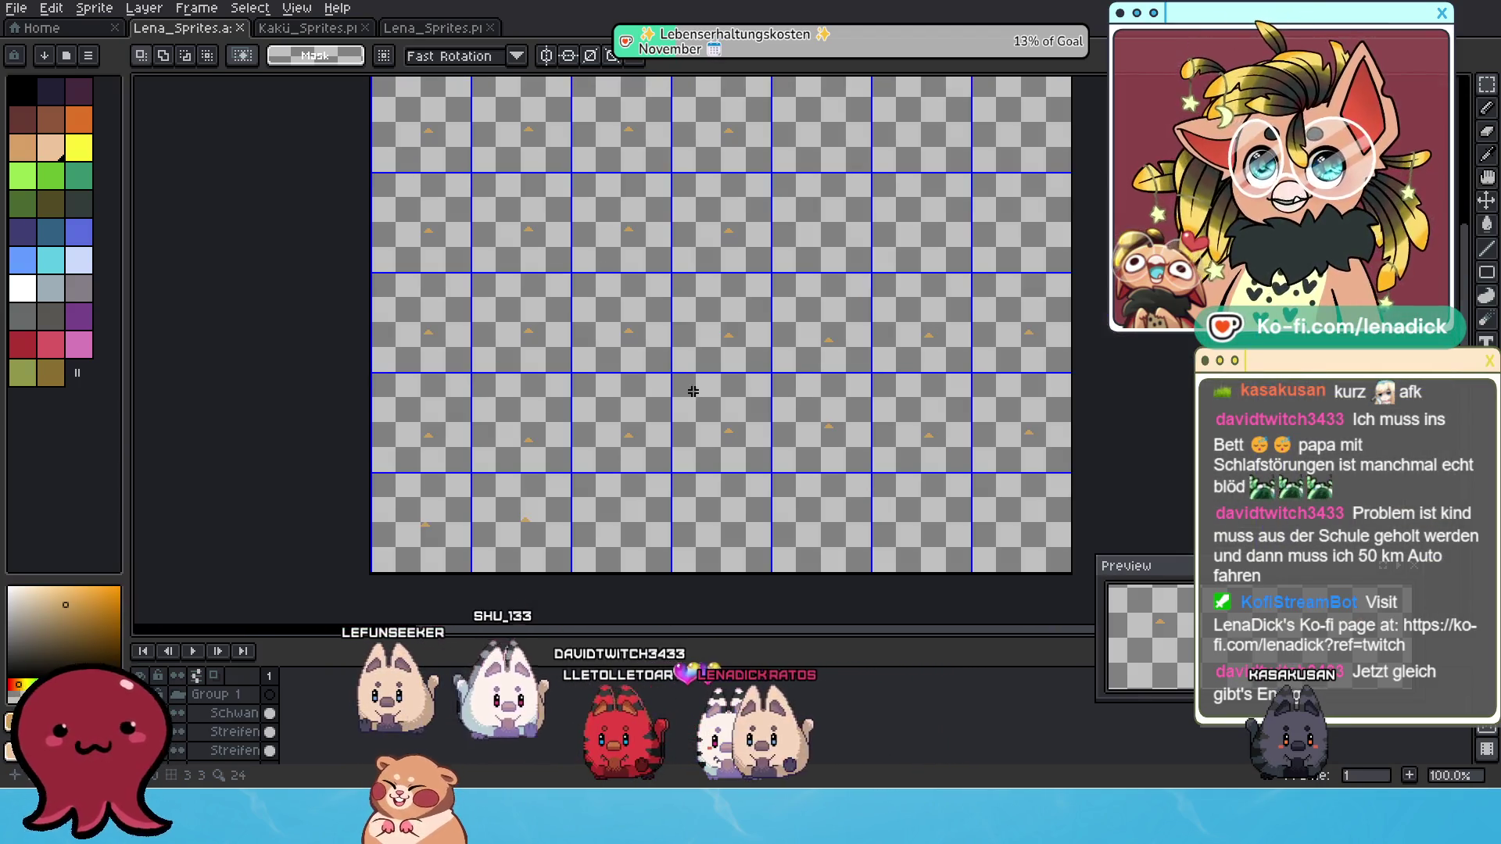
pyautogui.moveTo(688, 374)
pyautogui.mouseDown()
pyautogui.moveTo(624, 370)
pyautogui.moveTo(655, 381)
pyautogui.mouseUp()
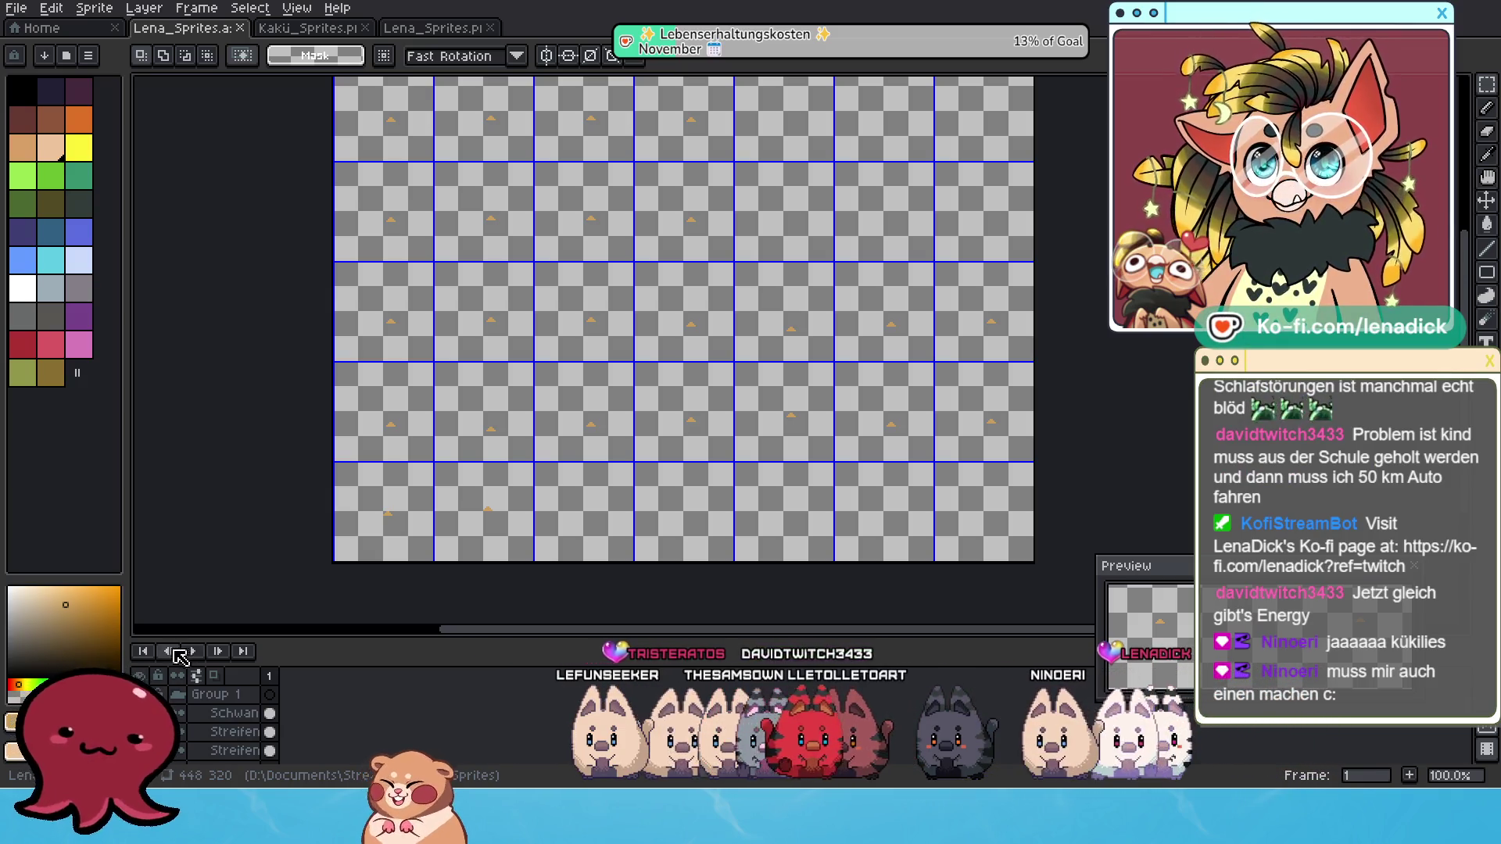
# Show Group 1's cream cats, hide the Referenzen layer, and select the Blesse layer.
pyautogui.scroll(-1, 224, 729)
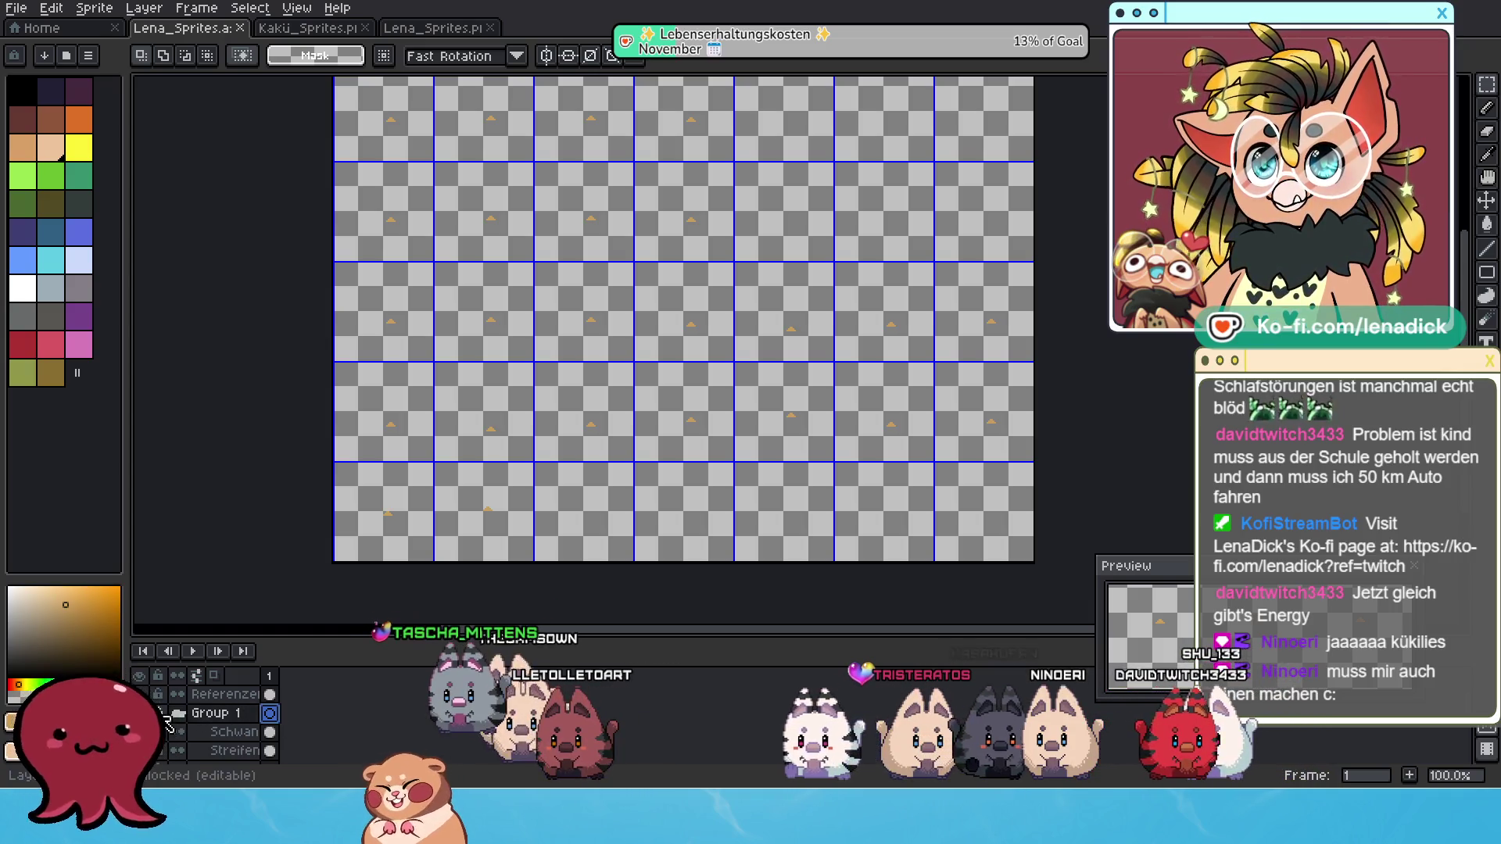
pyautogui.scroll(-4, 219, 731)
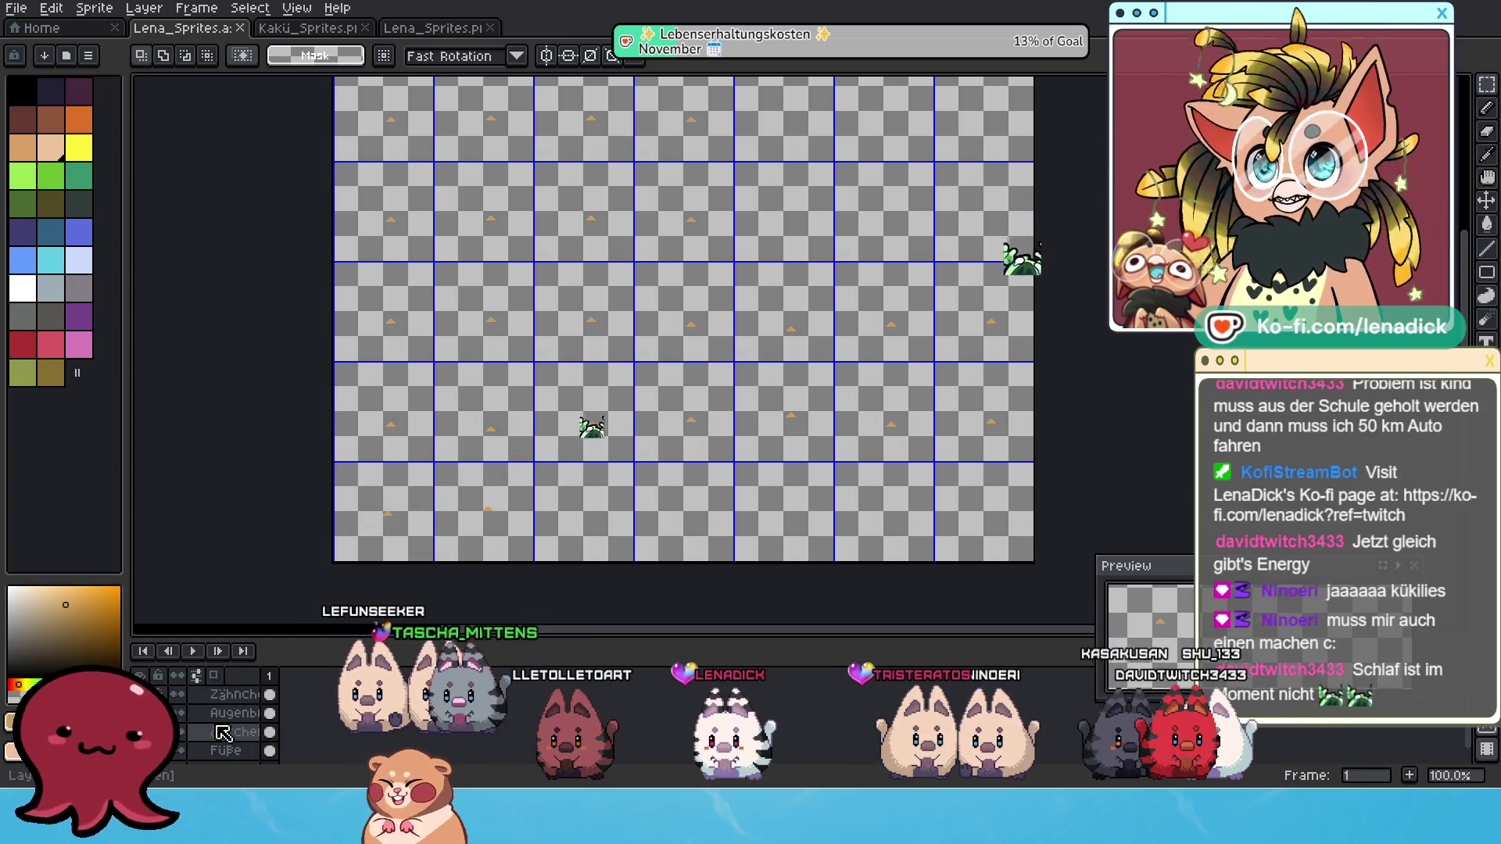
pyautogui.scroll(1, 219, 731)
pyautogui.scroll(4, 227, 724)
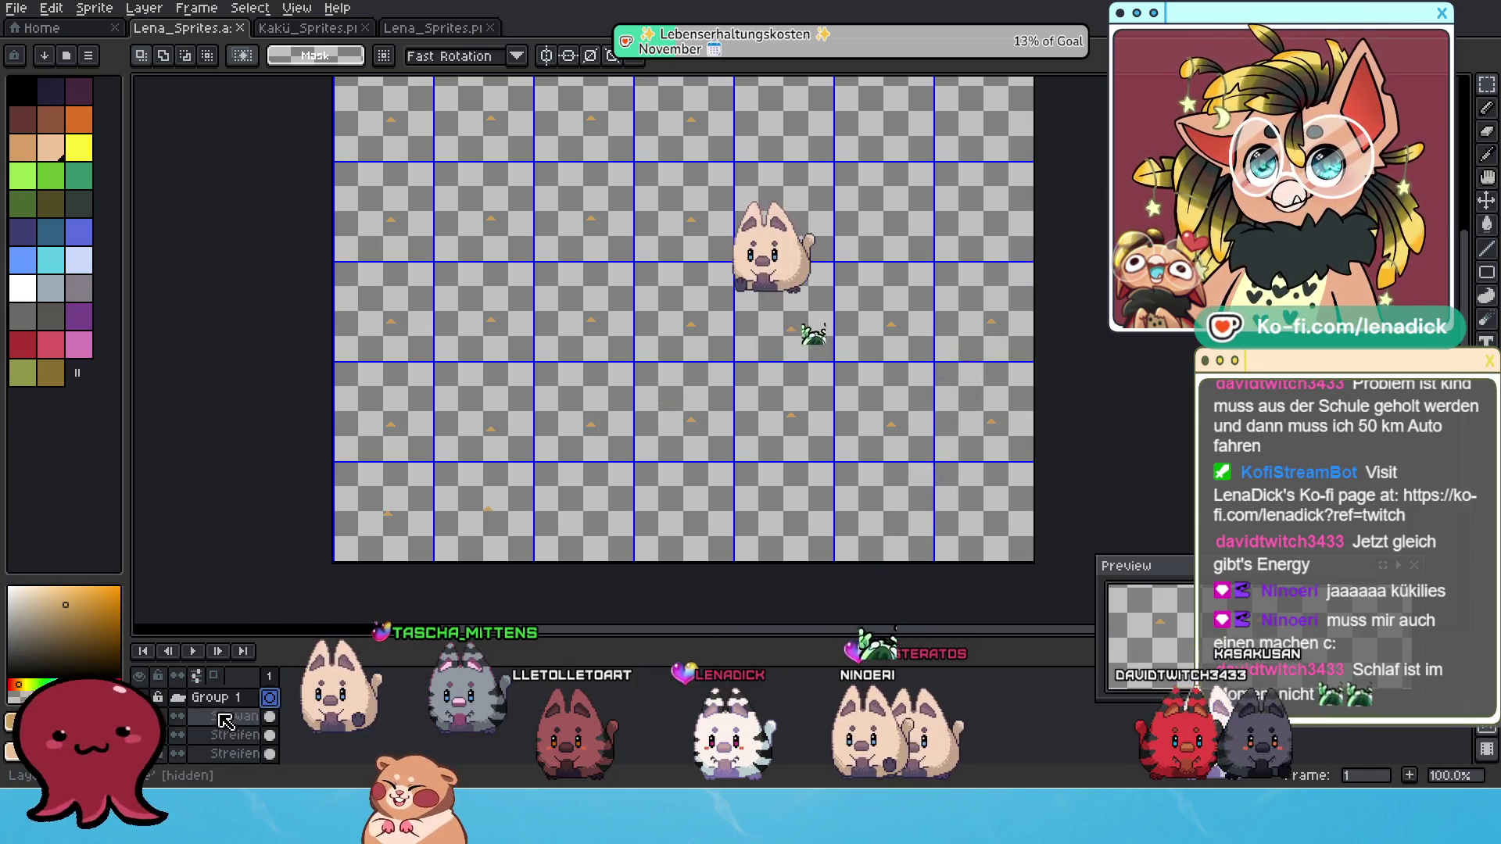
pyautogui.click(141, 751)
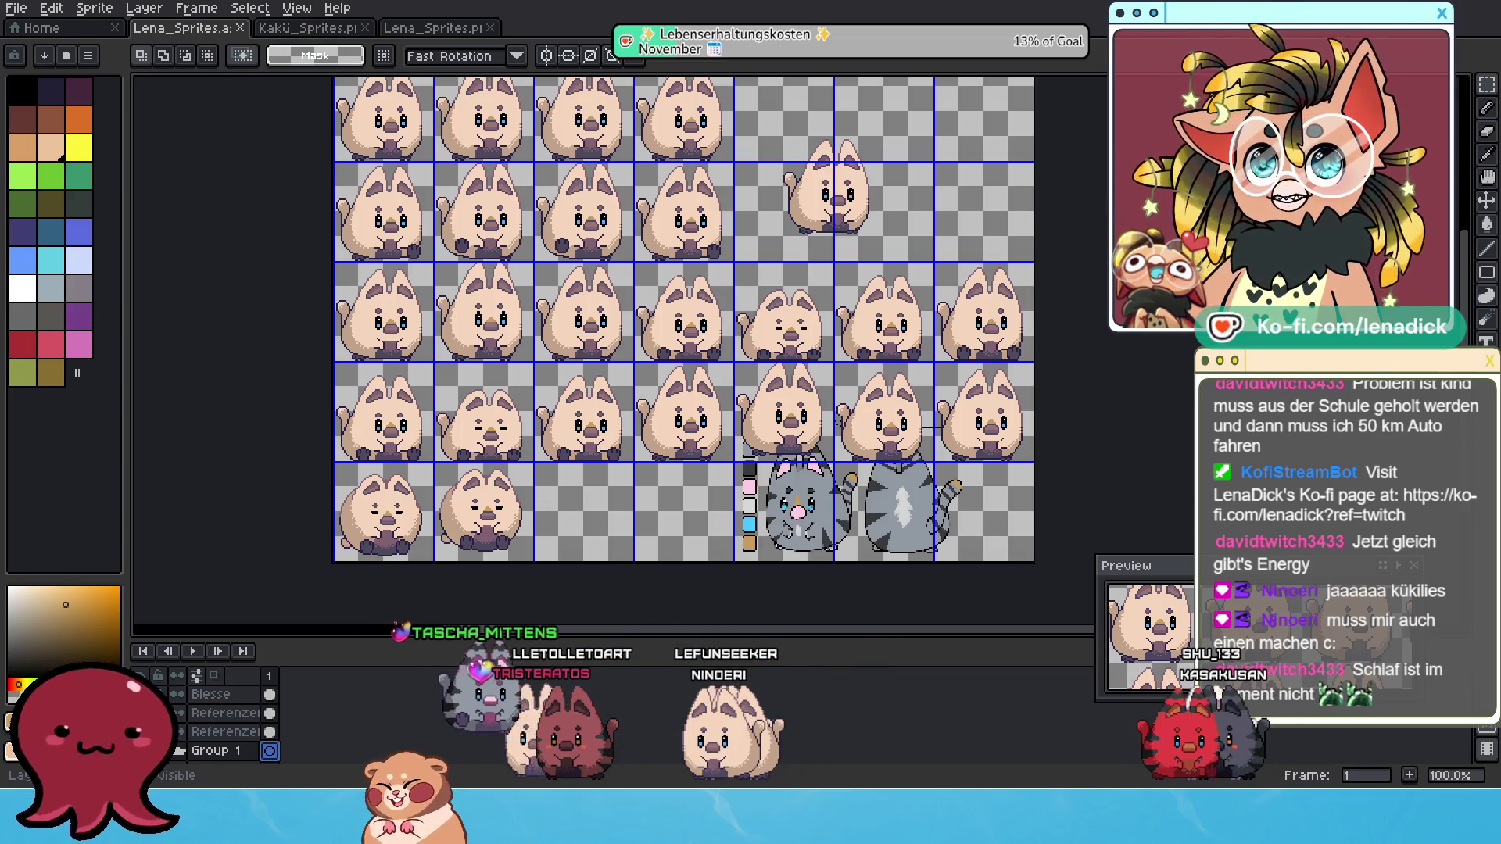
pyautogui.click(140, 712)
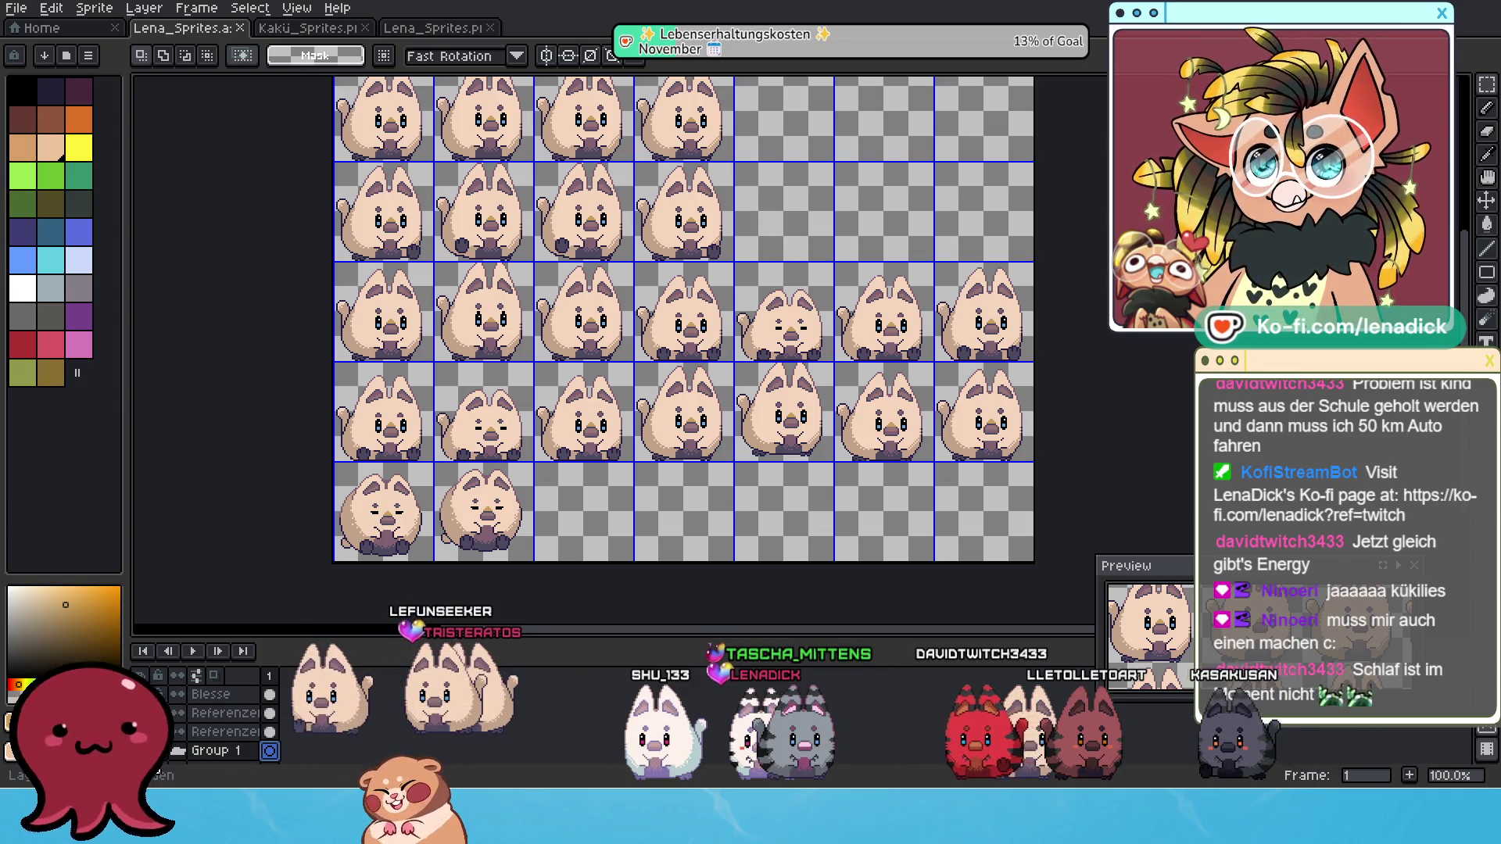
pyautogui.moveTo(656, 356); pyautogui.dragTo(637, 396)
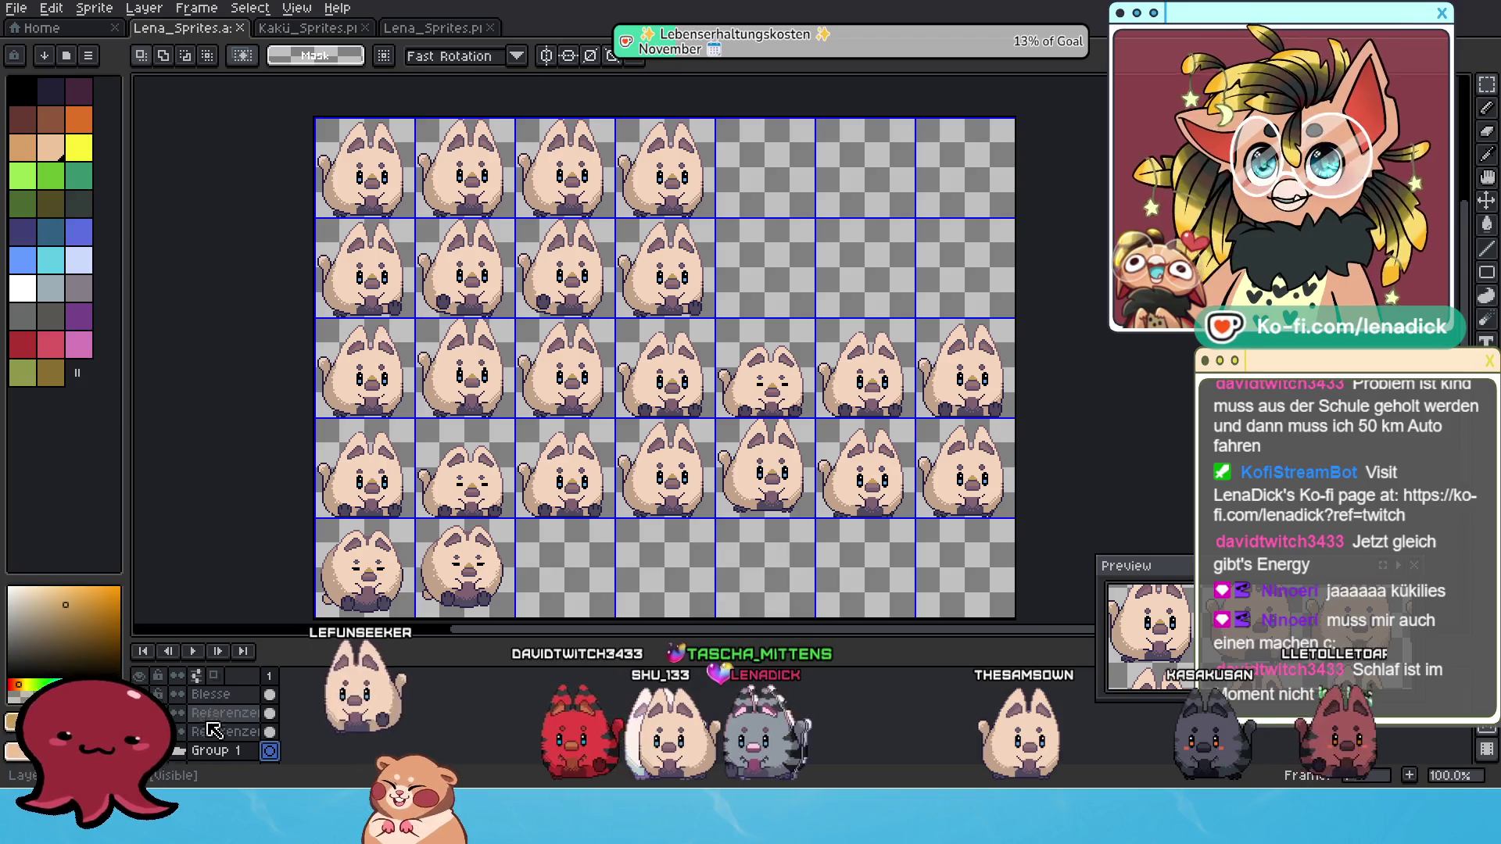
pyautogui.click(243, 698)
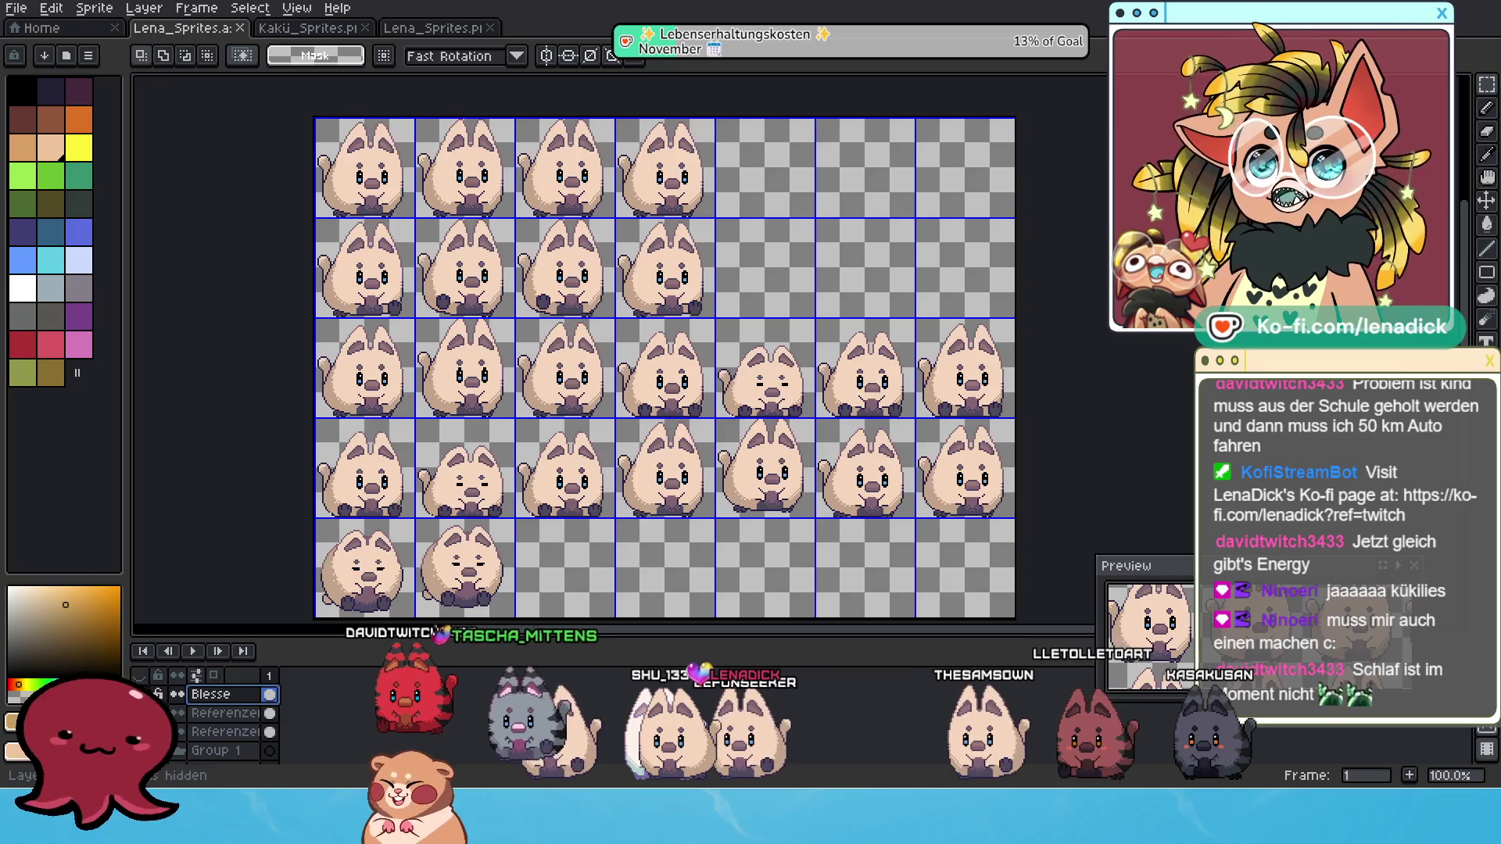
# With the Pencil active, add a new layer above Blesse using Shift+N.
pyautogui.scroll(2, 882, 565)
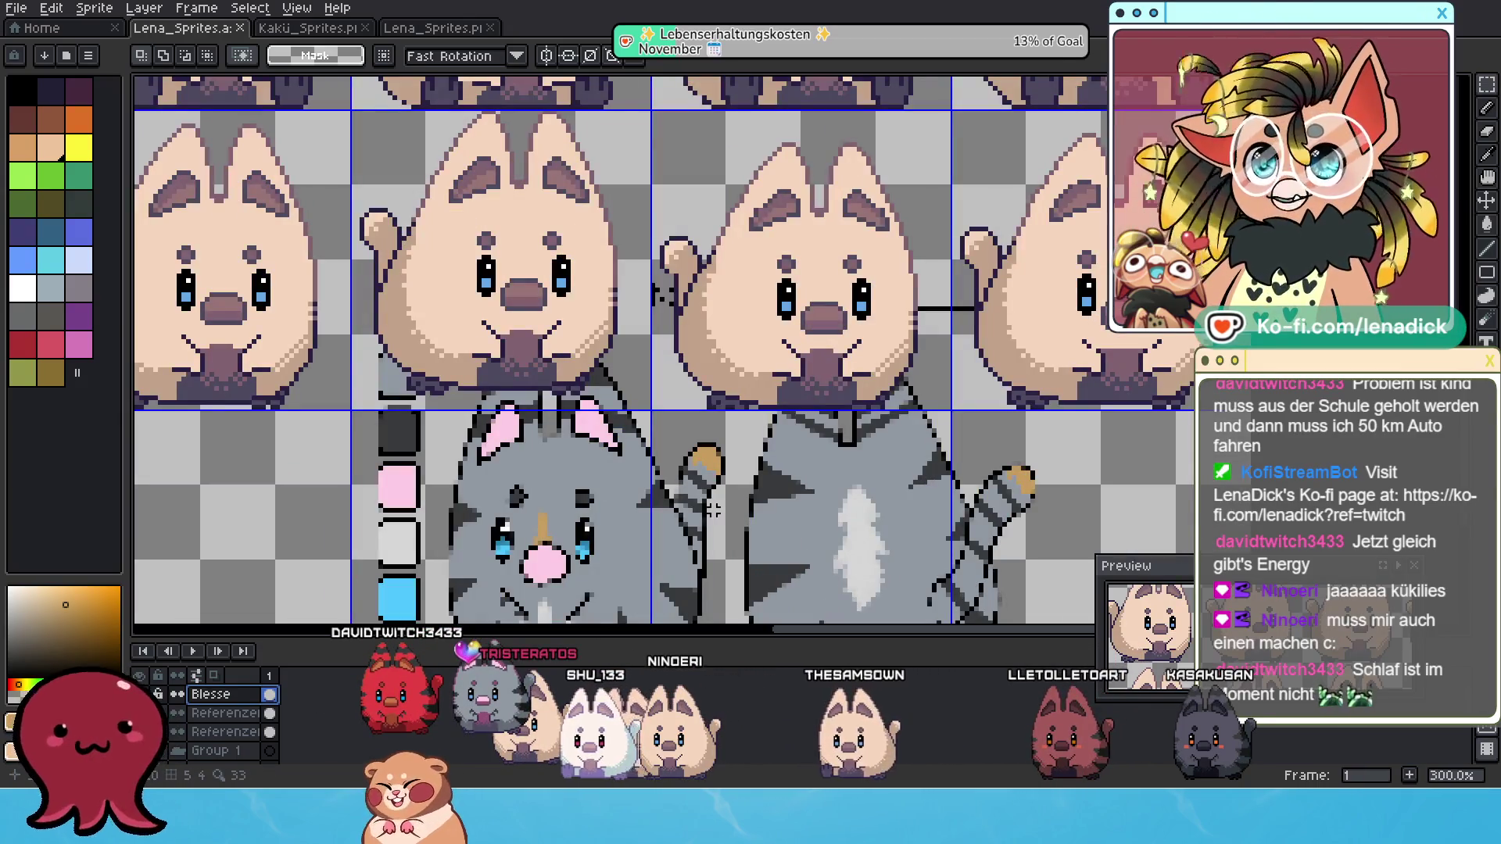
pyautogui.scroll(1, 676, 500)
pyautogui.scroll(3, 701, 492)
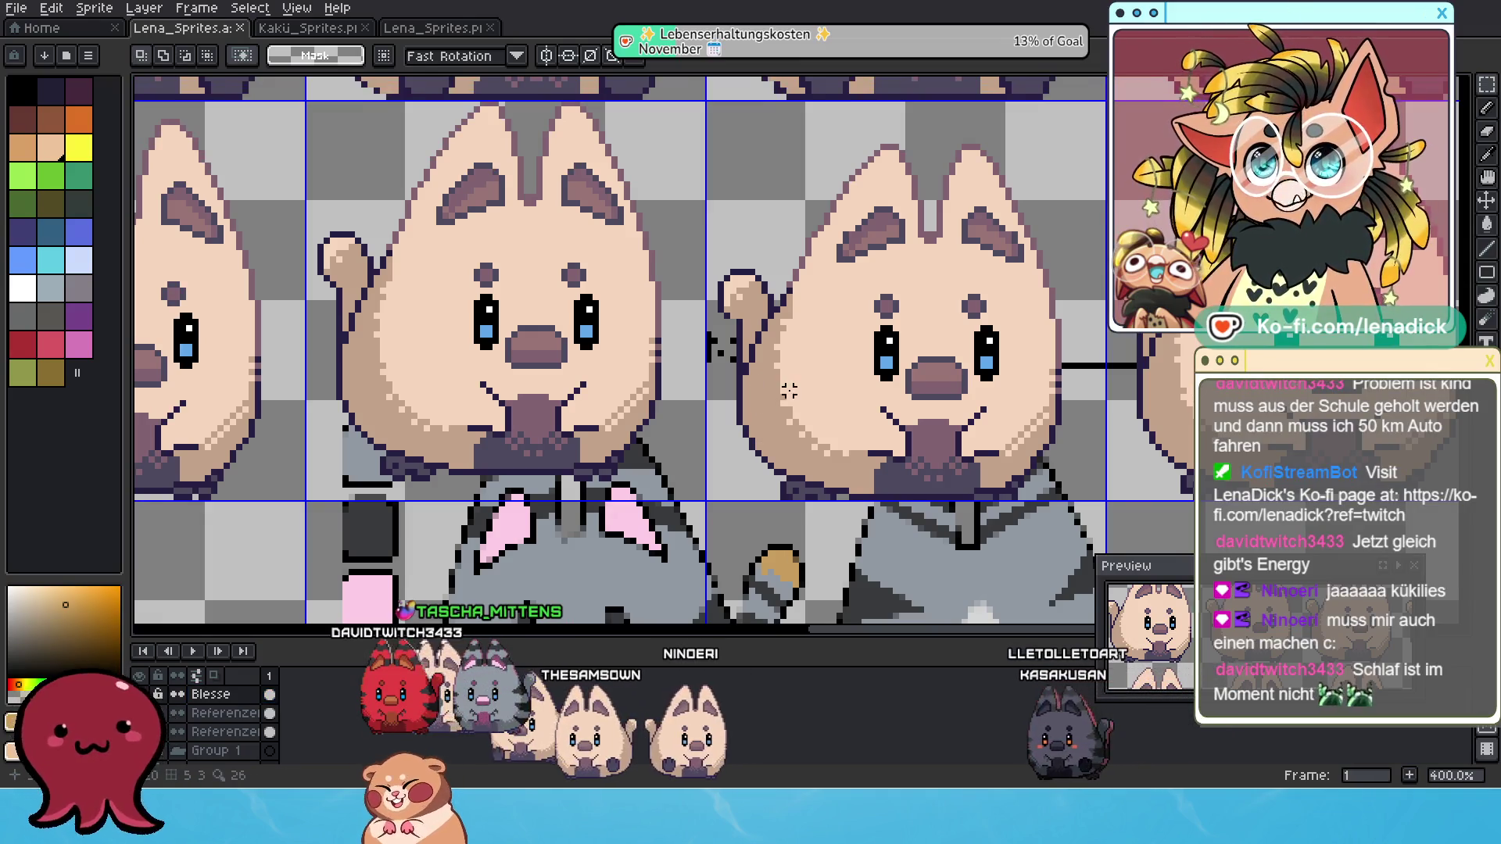
pyautogui.click(1487, 110)
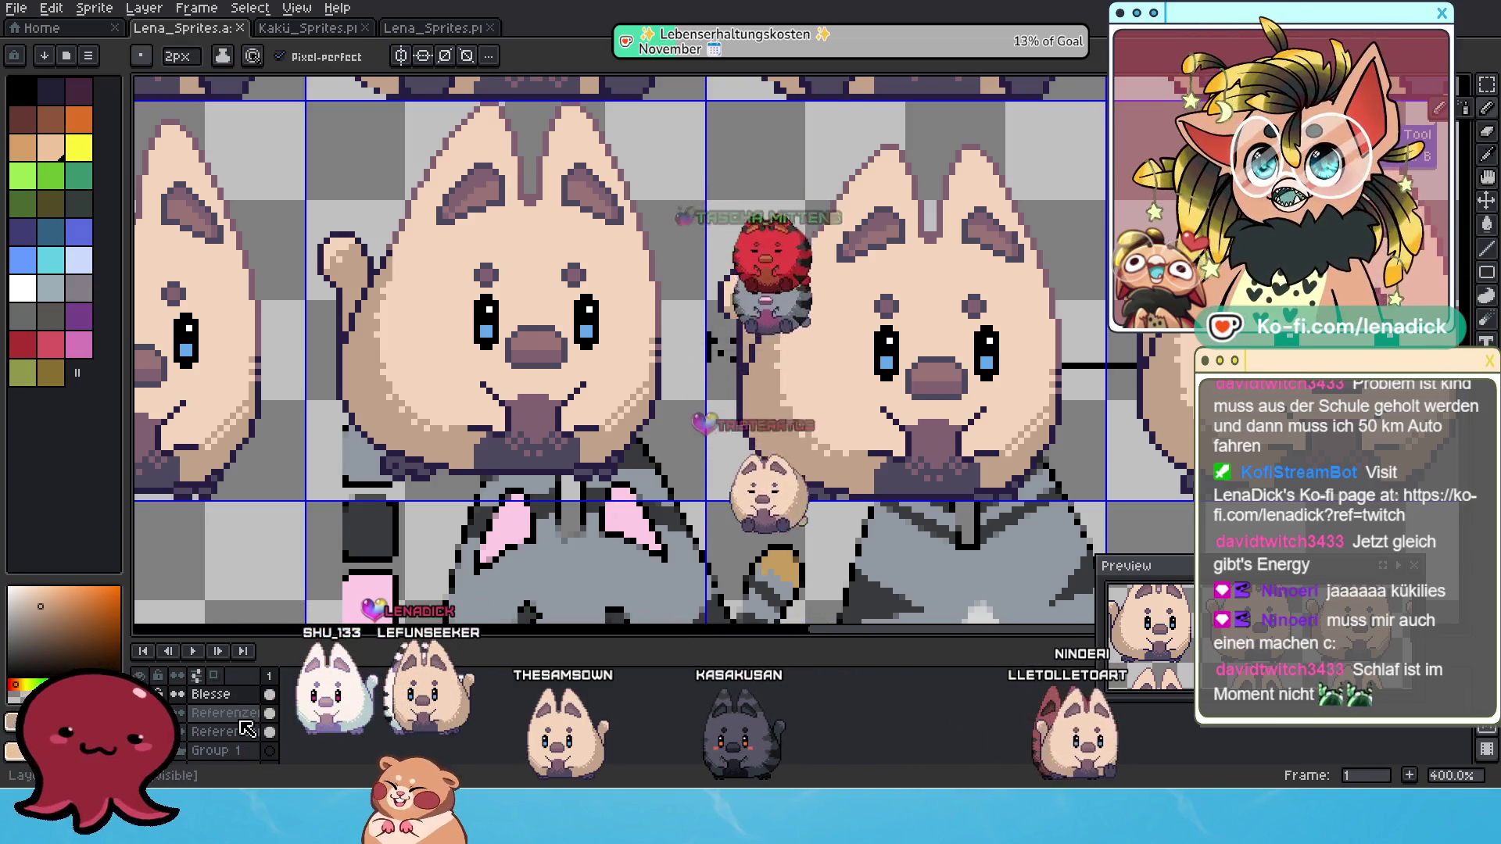
pyautogui.scroll(-1, 598, 441)
pyautogui.scroll(-4, 594, 442)
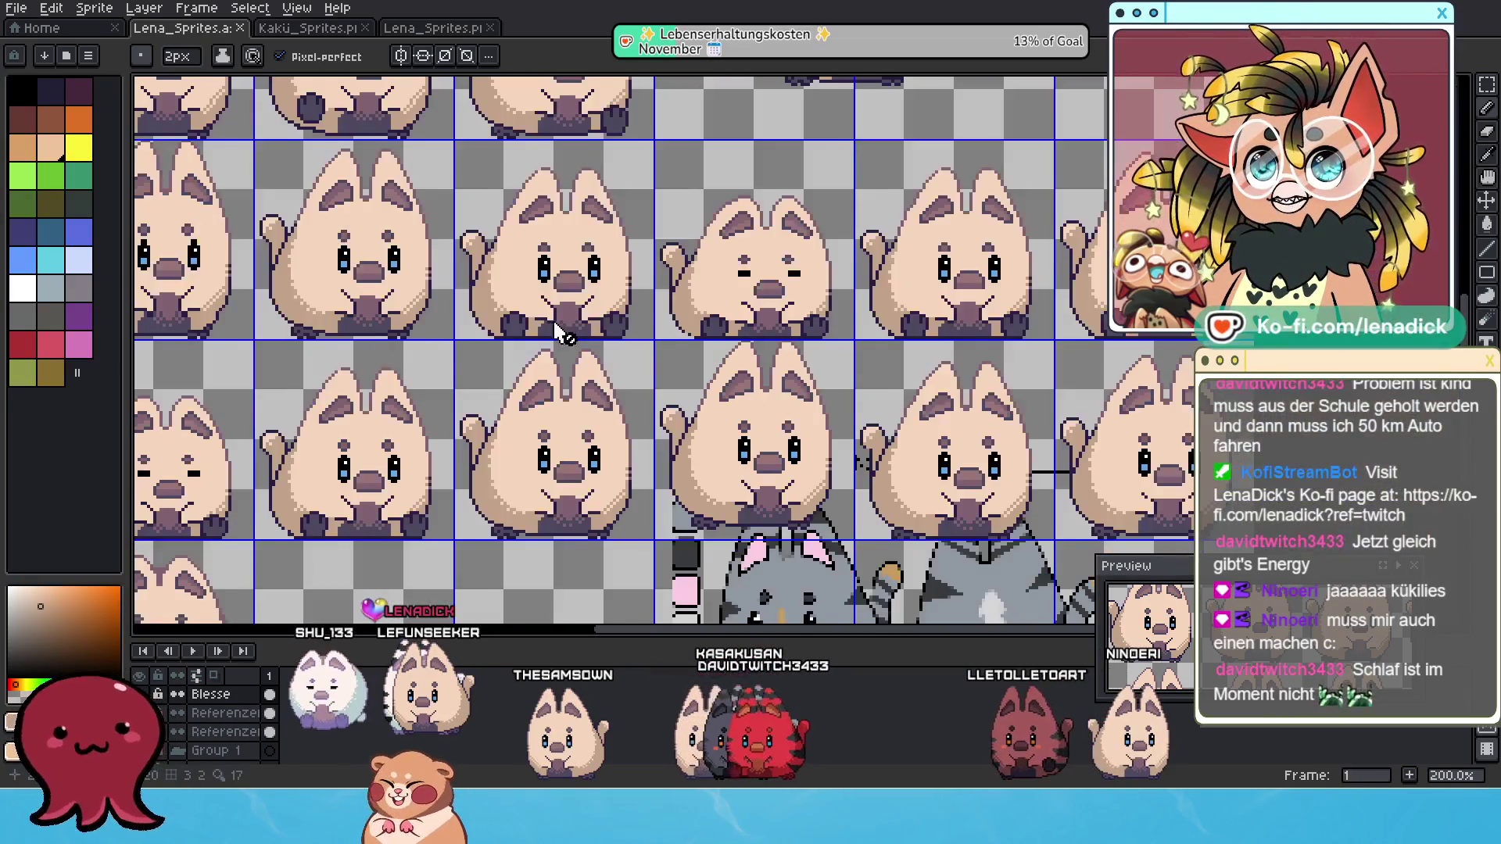
pyautogui.scroll(3, 504, 258)
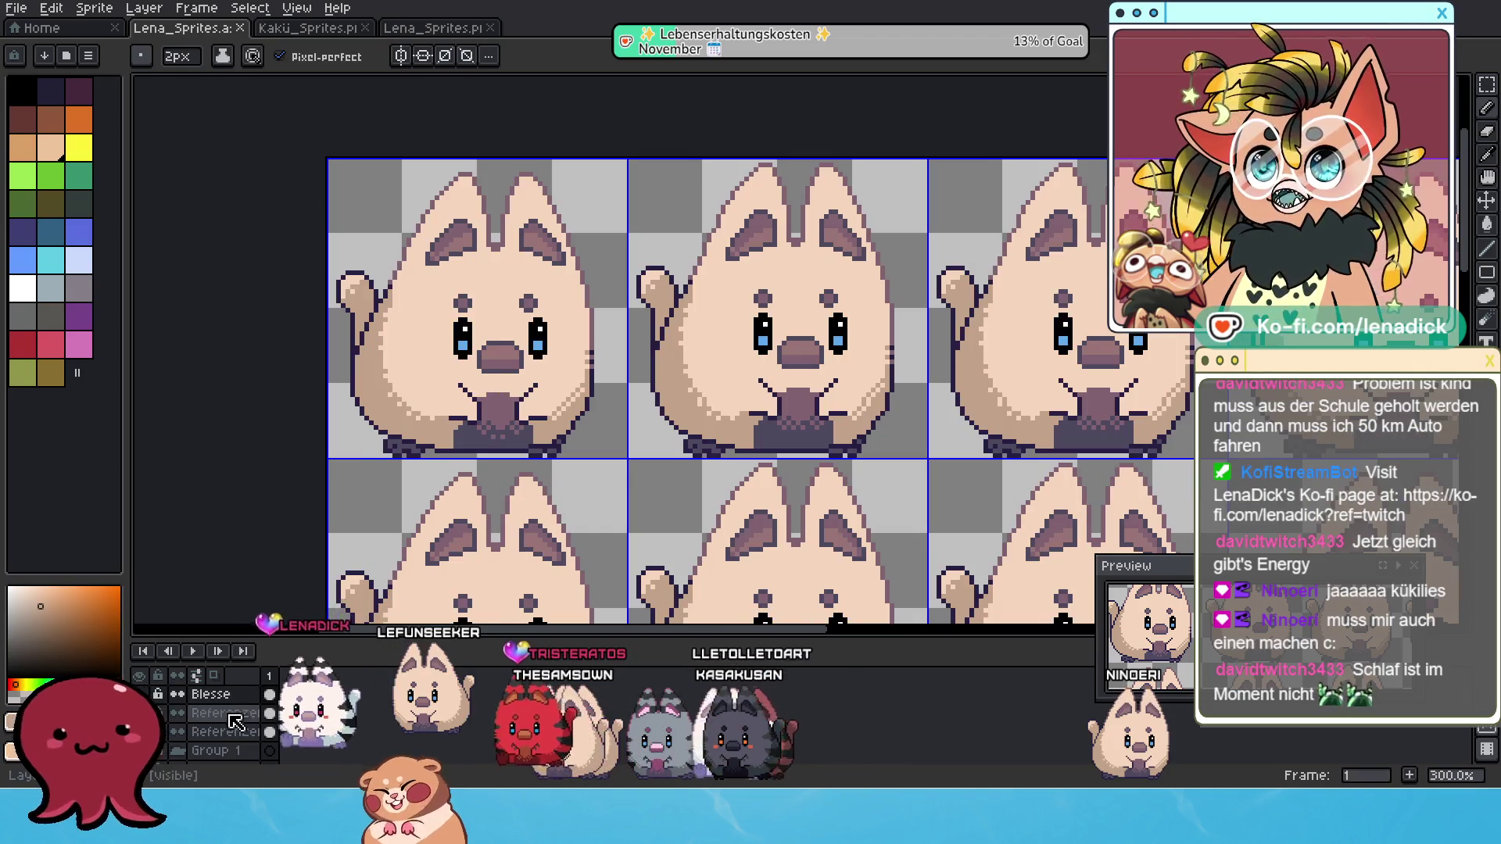
pyautogui.click(211, 694)
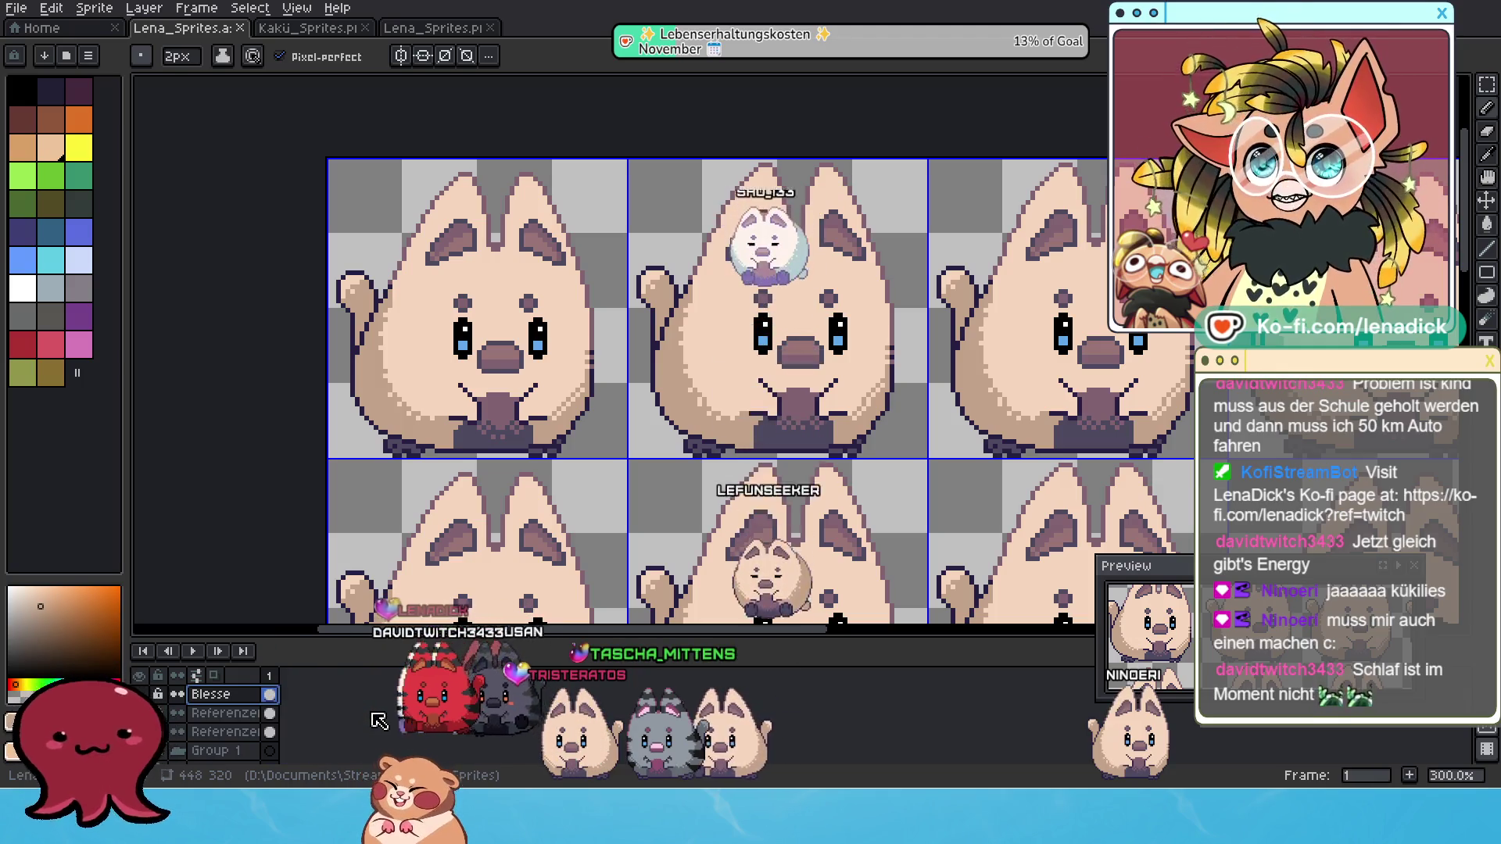
pyautogui.hotkey('shift', 'n')
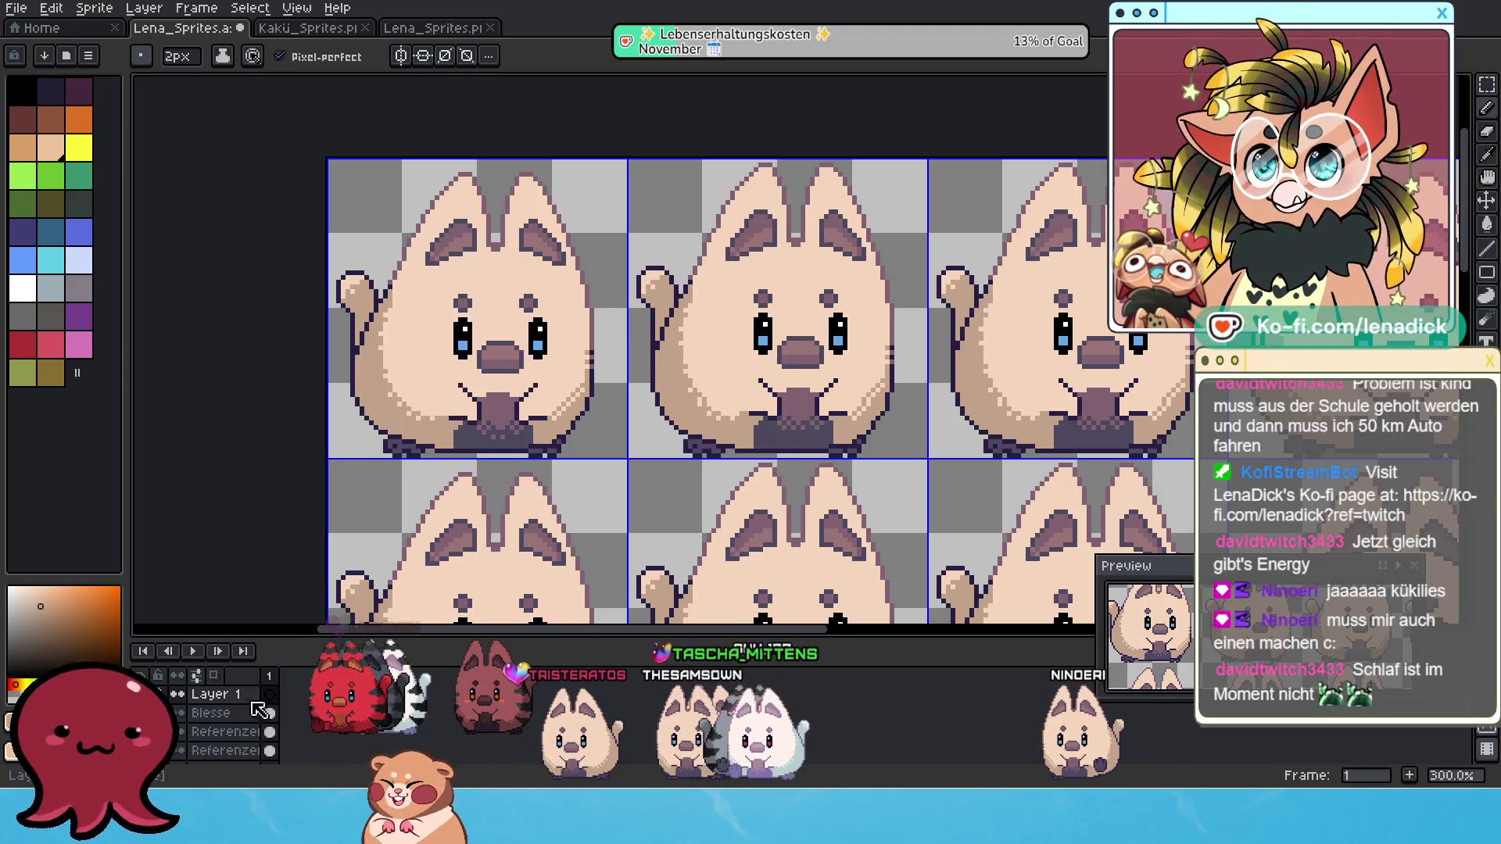
# Rename Layer 1 to Streifen_Schwanz in its Layer Properties.
pyautogui.doubleClick(232, 694)
pyautogui.write('Streifen_Schwanz')
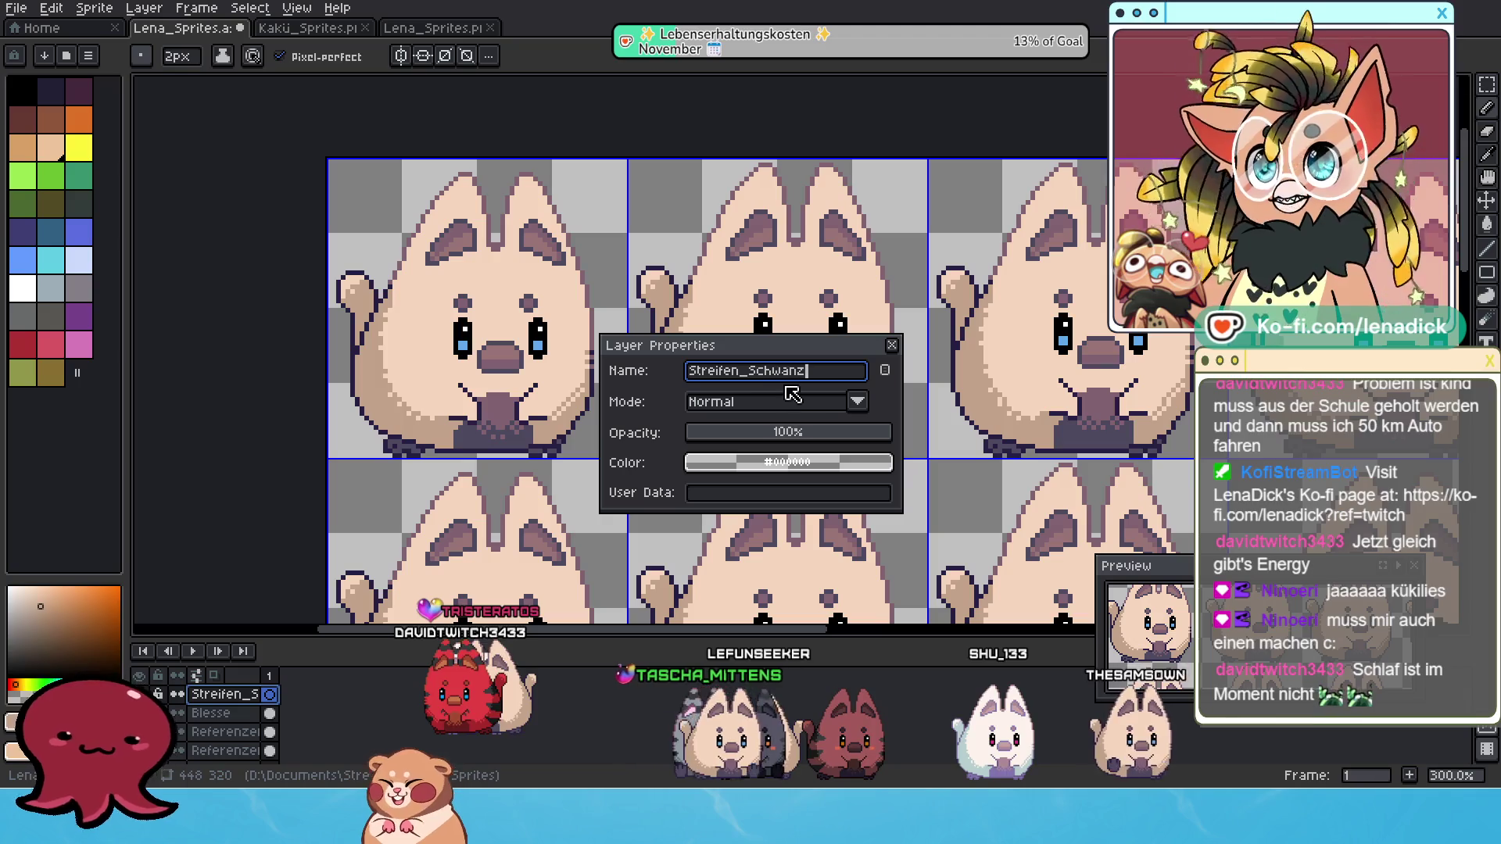
pyautogui.press('Return')
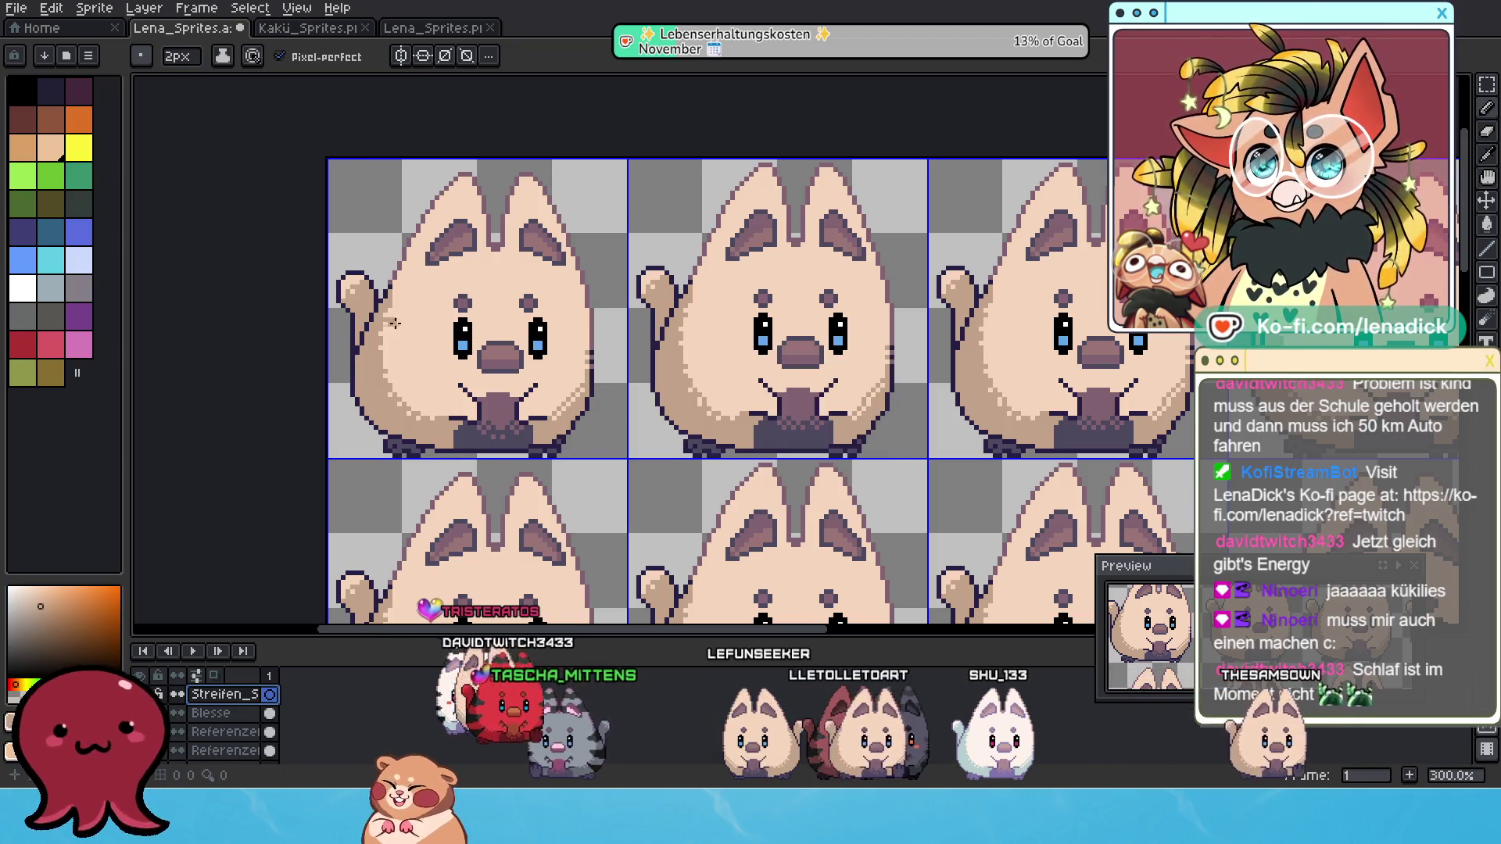
pyautogui.scroll(2, 380, 342)
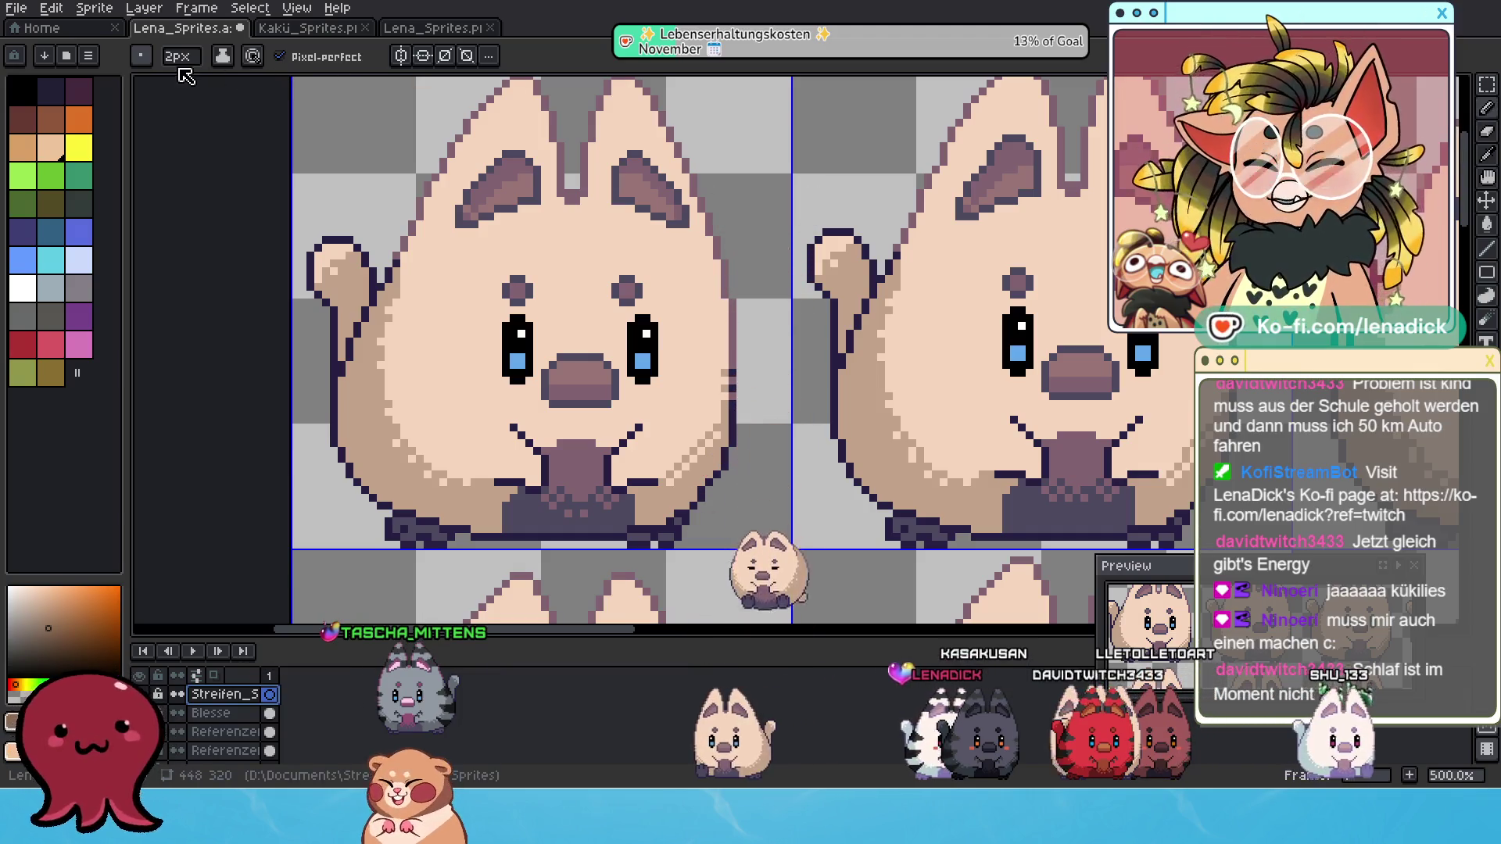
# Choose the thin 1px line brush shape and zoom in on the cat's raised tail.
pyautogui.click(142, 57)
pyautogui.click(189, 79)
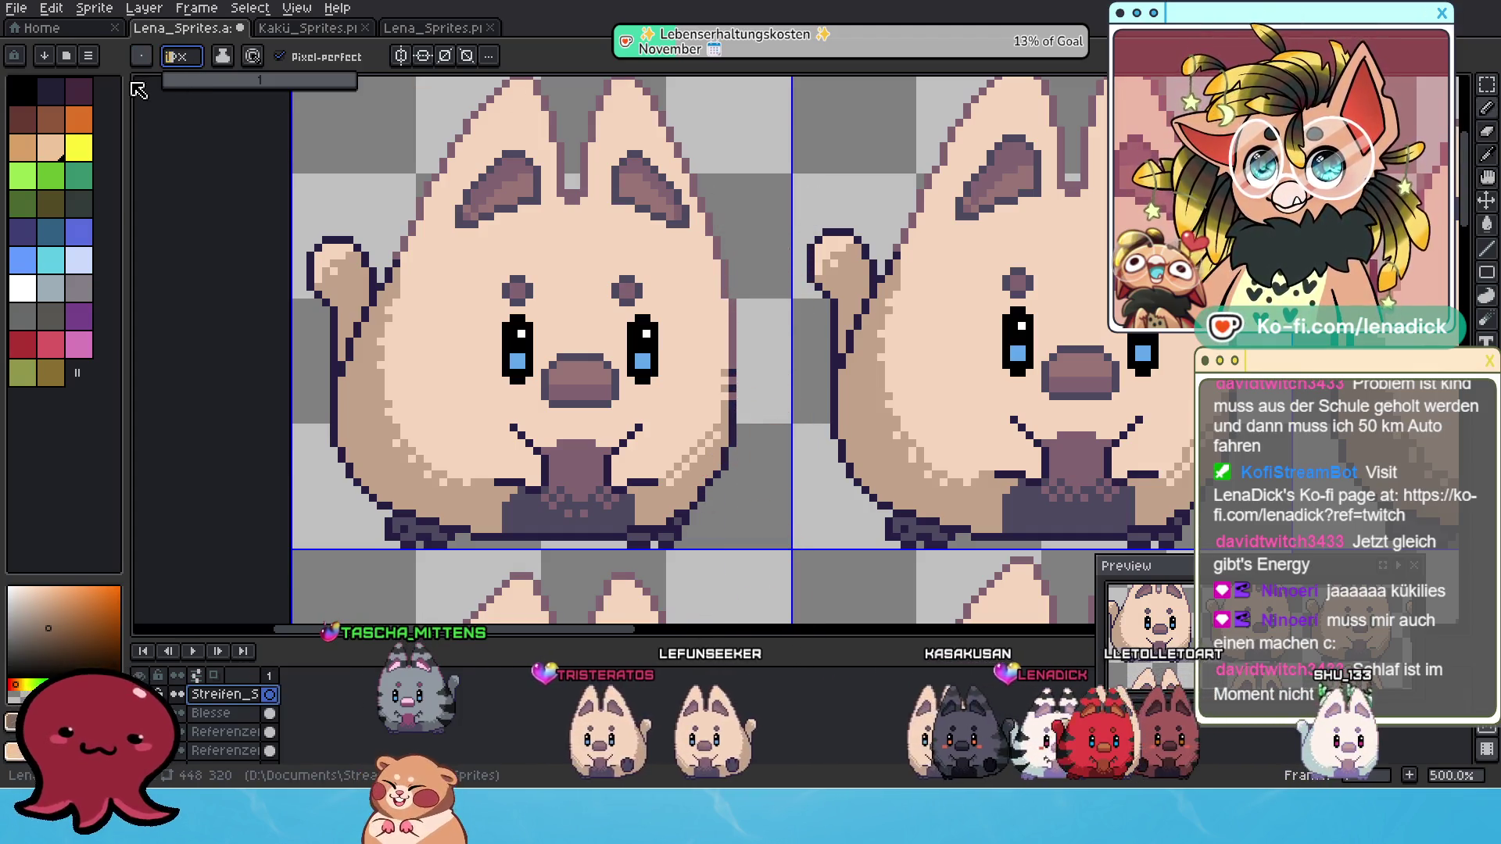
pyautogui.scroll(2, 344, 309)
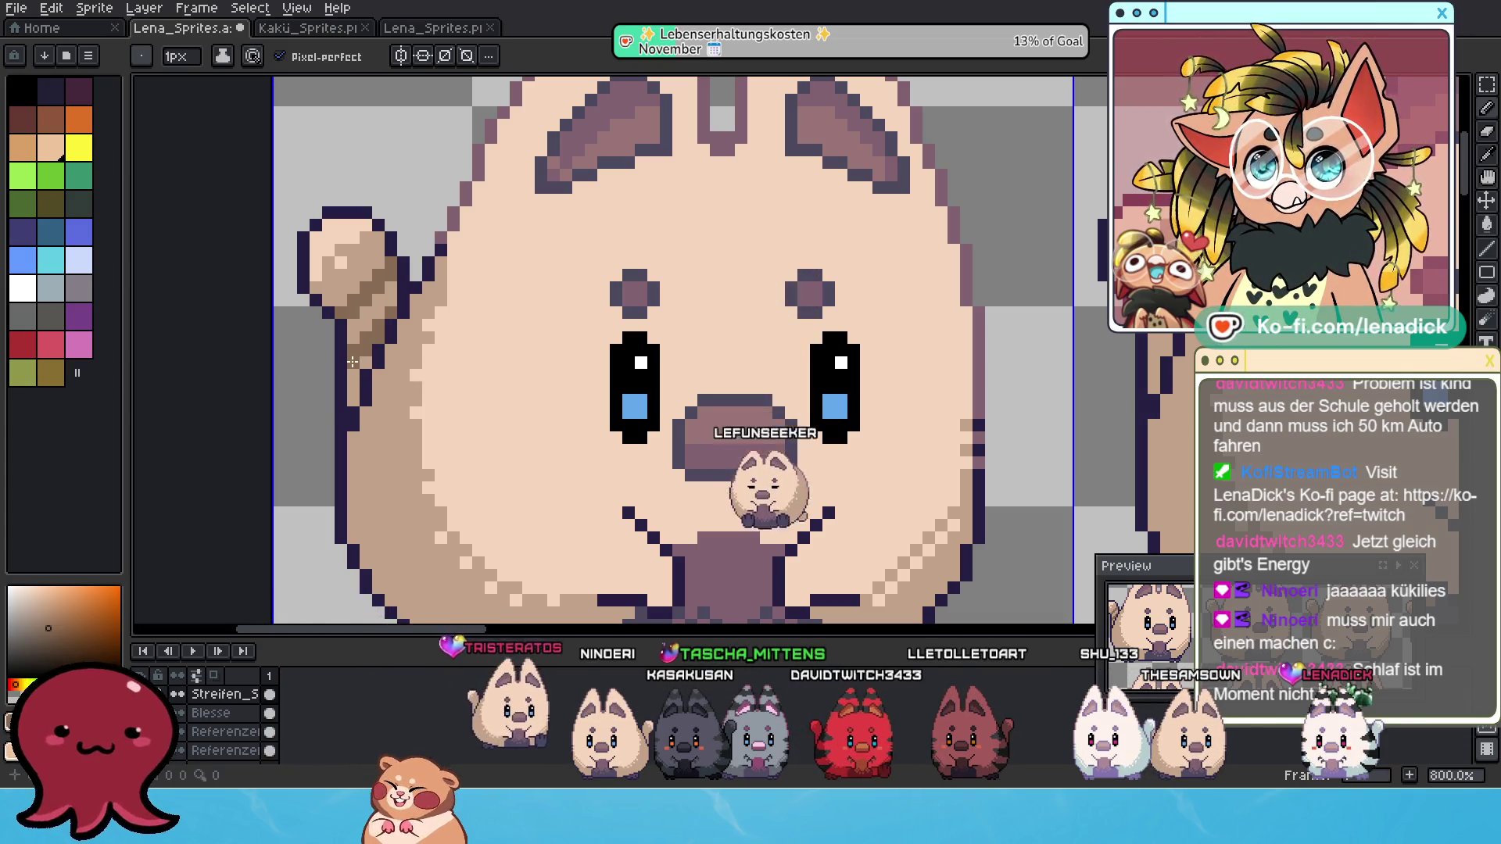
pyautogui.scroll(-2, 353, 362)
pyautogui.scroll(5, 471, 401)
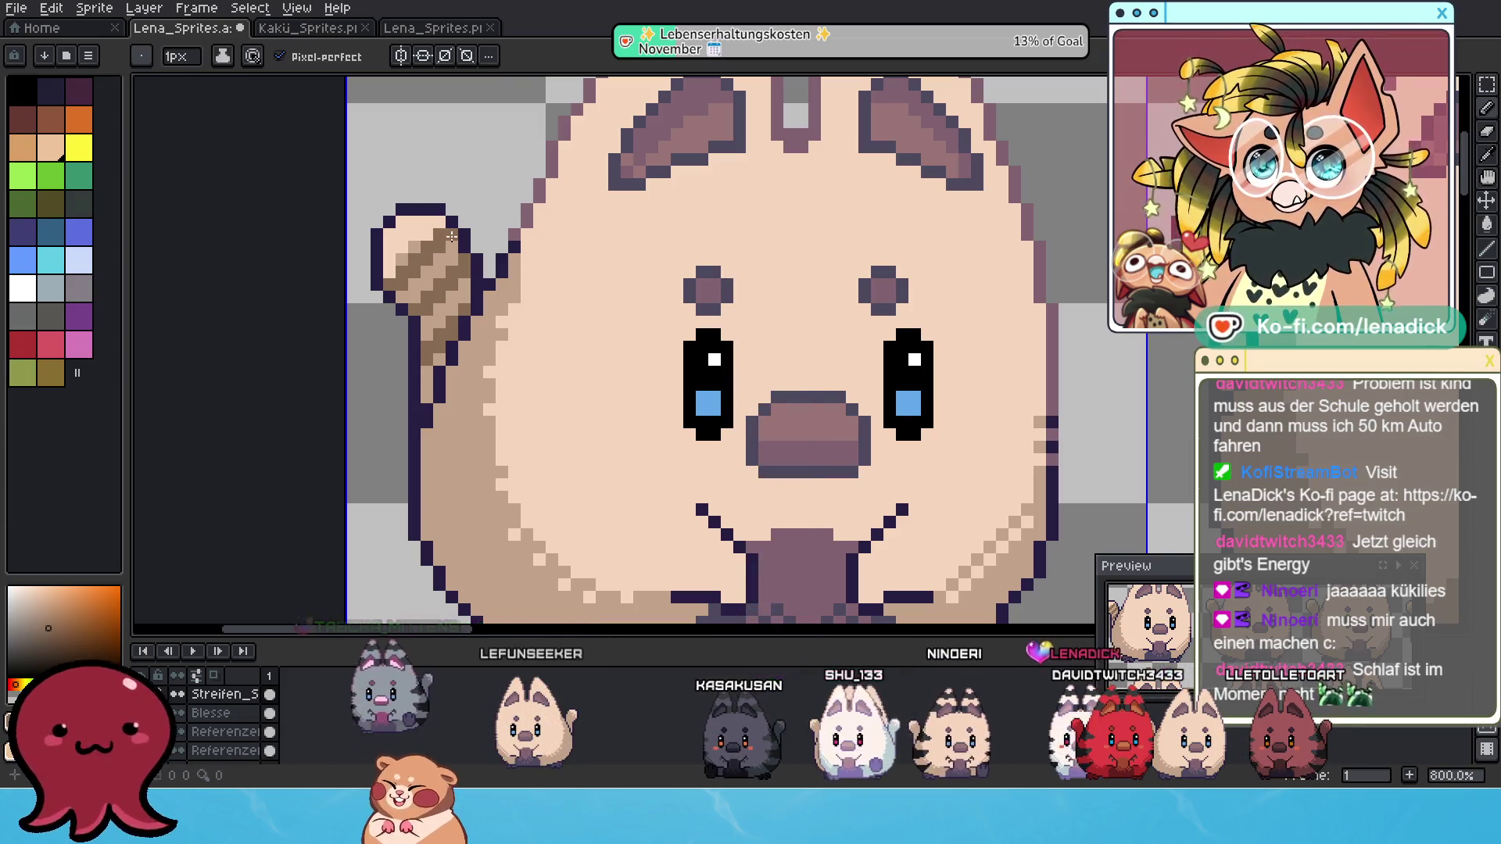
pyautogui.scroll(-5, 452, 235)
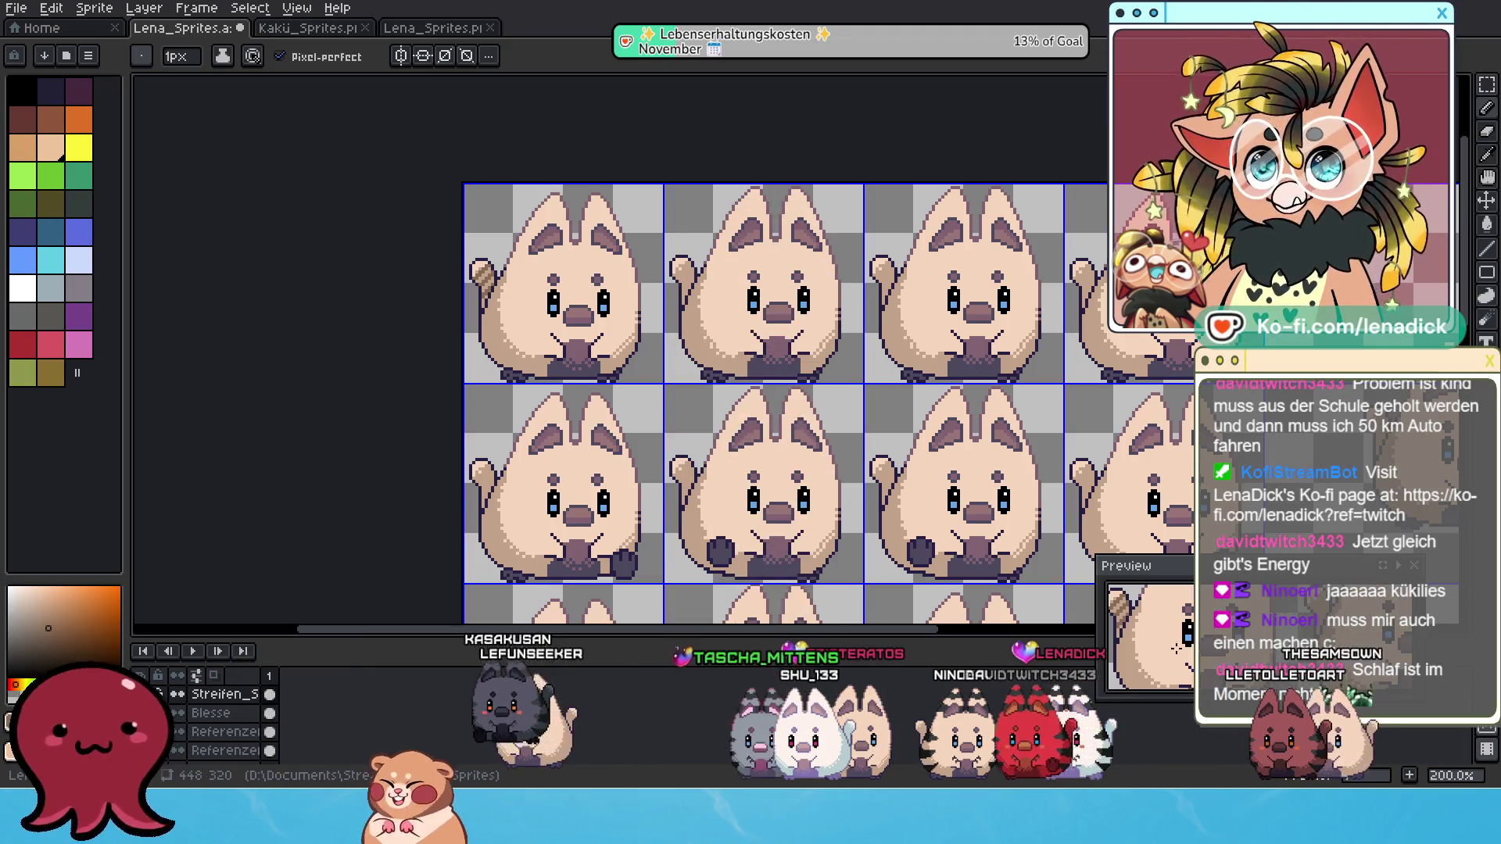
pyautogui.scroll(1, 588, 318)
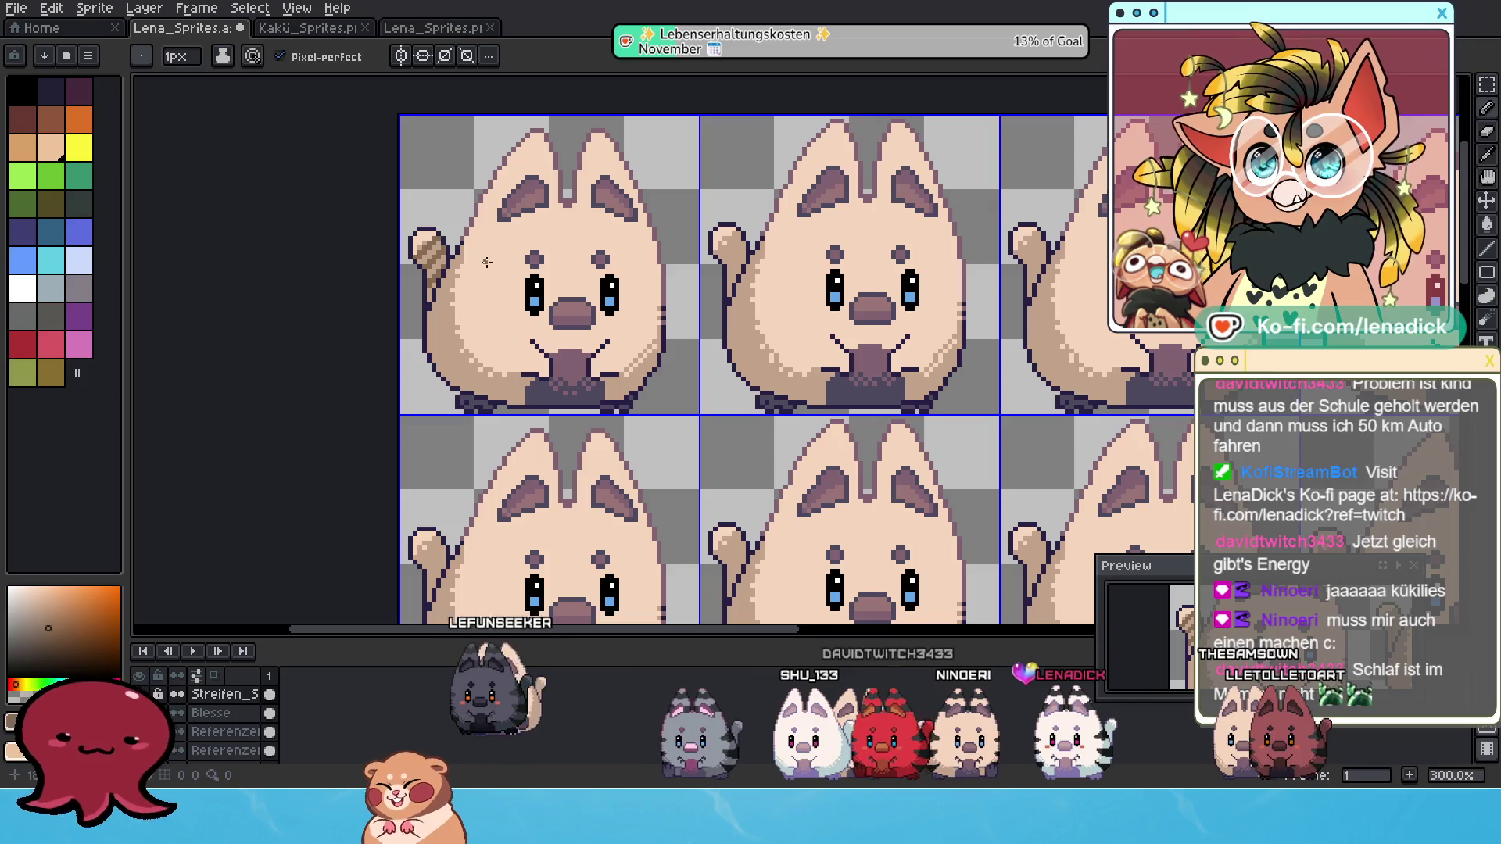
# Bring the sheet's left edge back into view and switch to the eraser.
pyautogui.scroll(2, 388, 232)
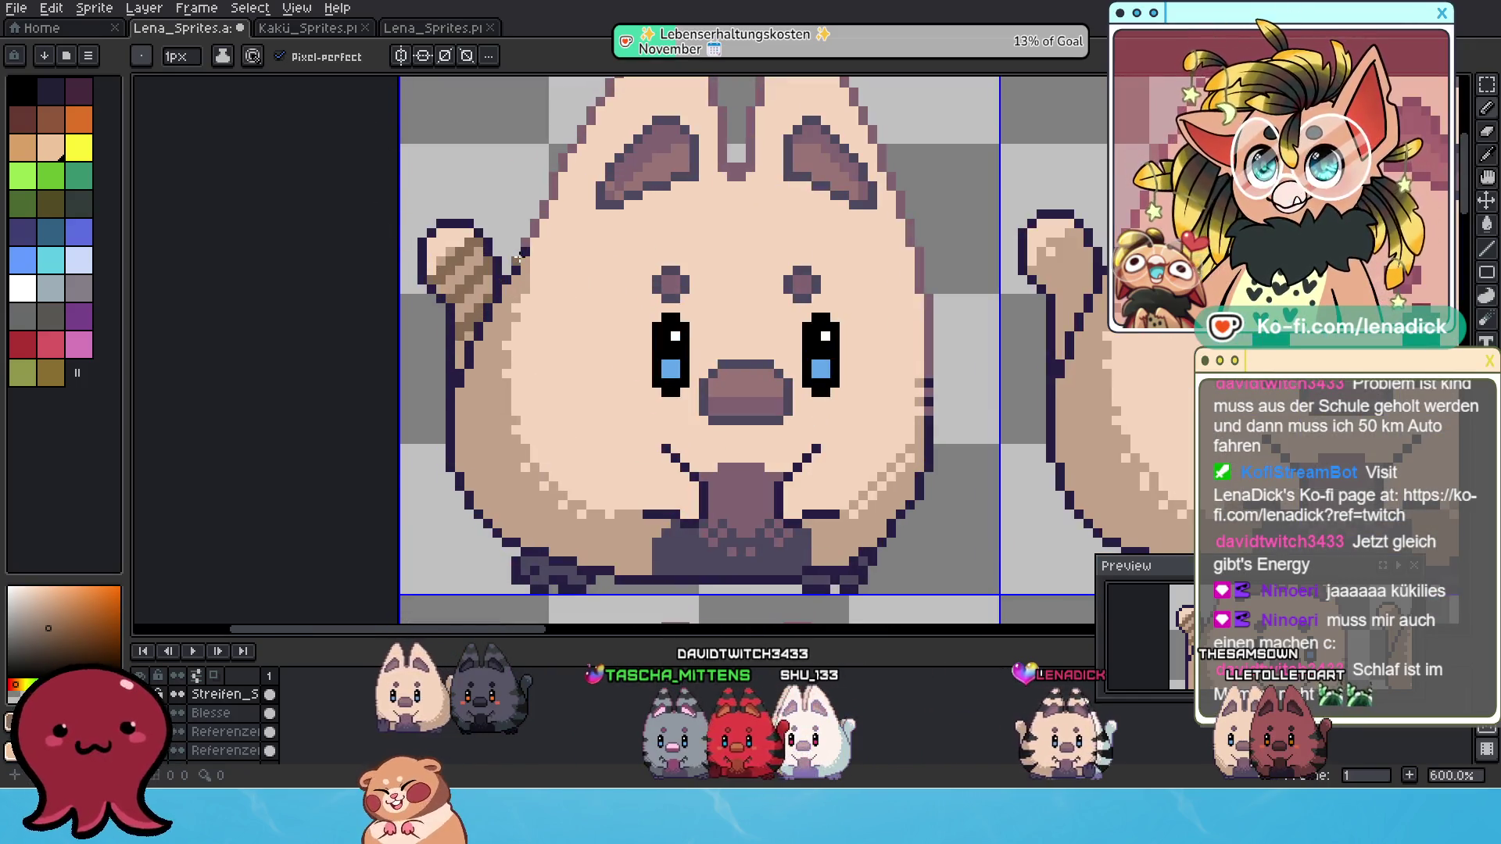
pyautogui.hscroll(3, 517, 258)
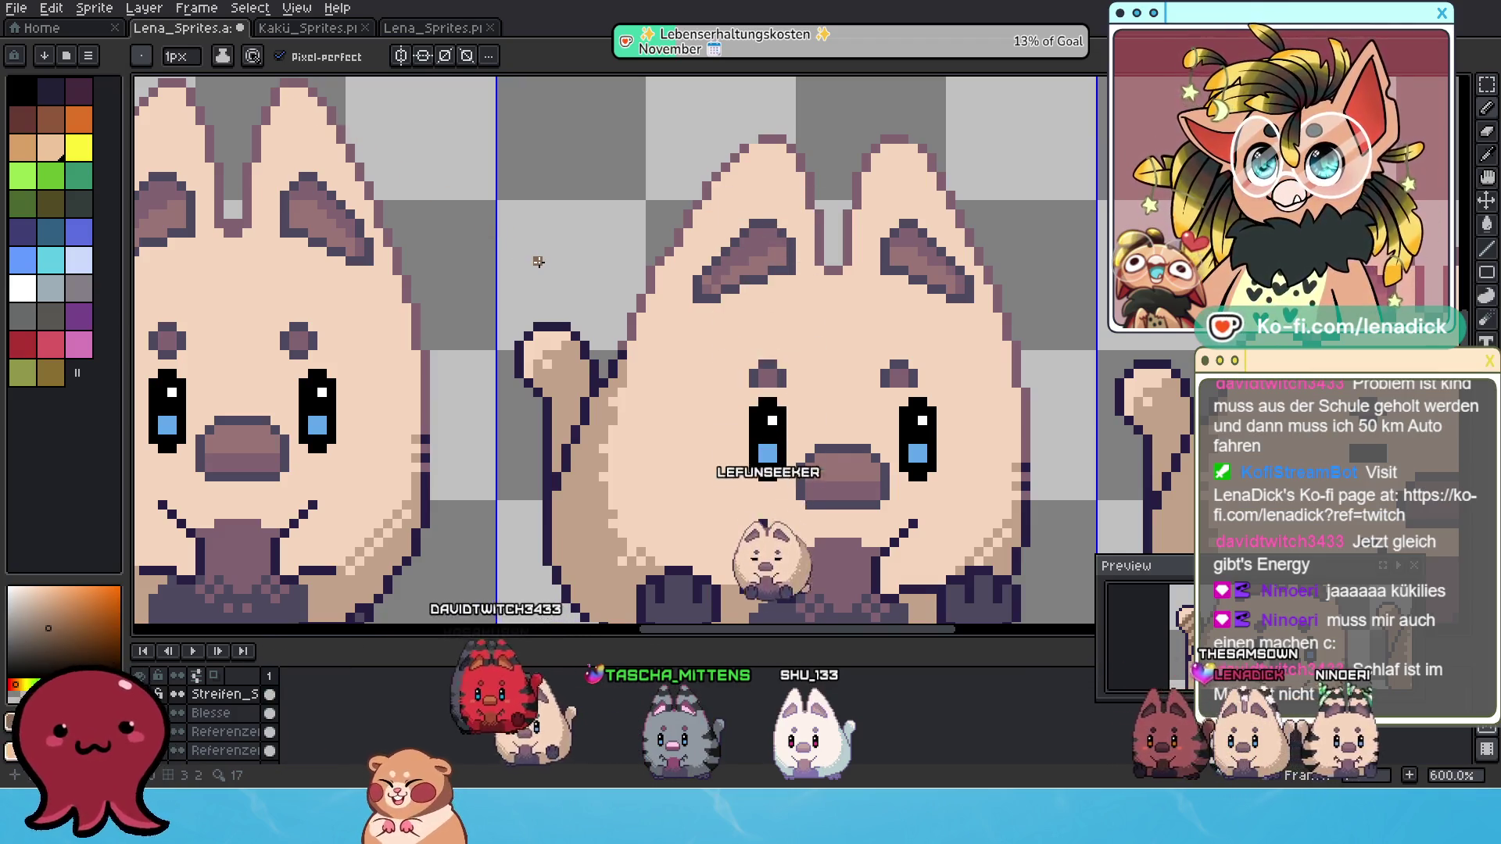
pyautogui.scroll(-2, 532, 274)
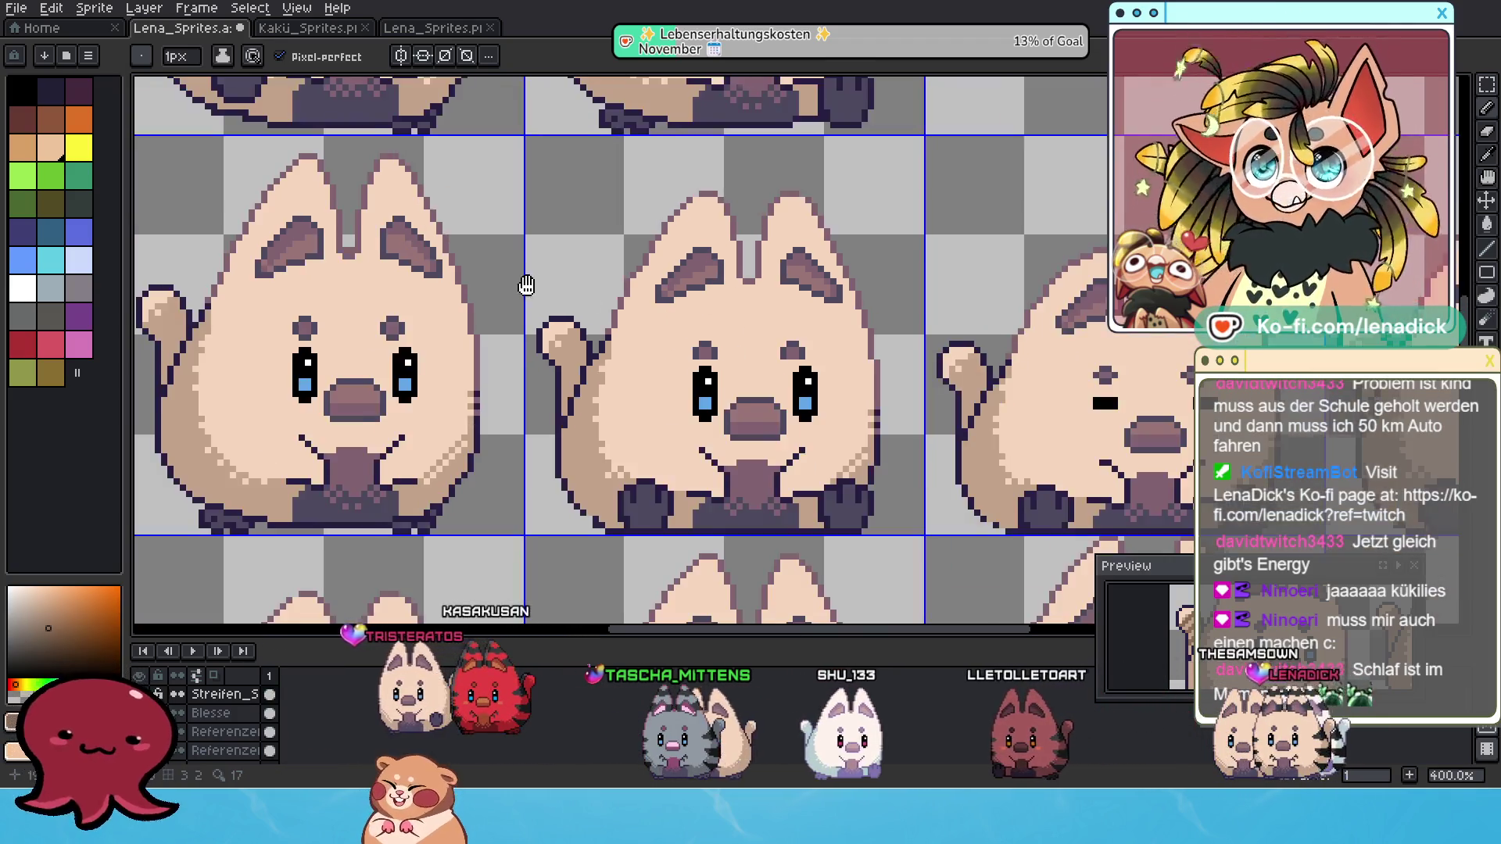
pyautogui.scroll(1, 516, 234)
pyautogui.scroll(-2, 396, 194)
pyautogui.moveTo(395, 194); pyautogui.dragTo(841, 434)
pyautogui.scroll(1, 782, 389)
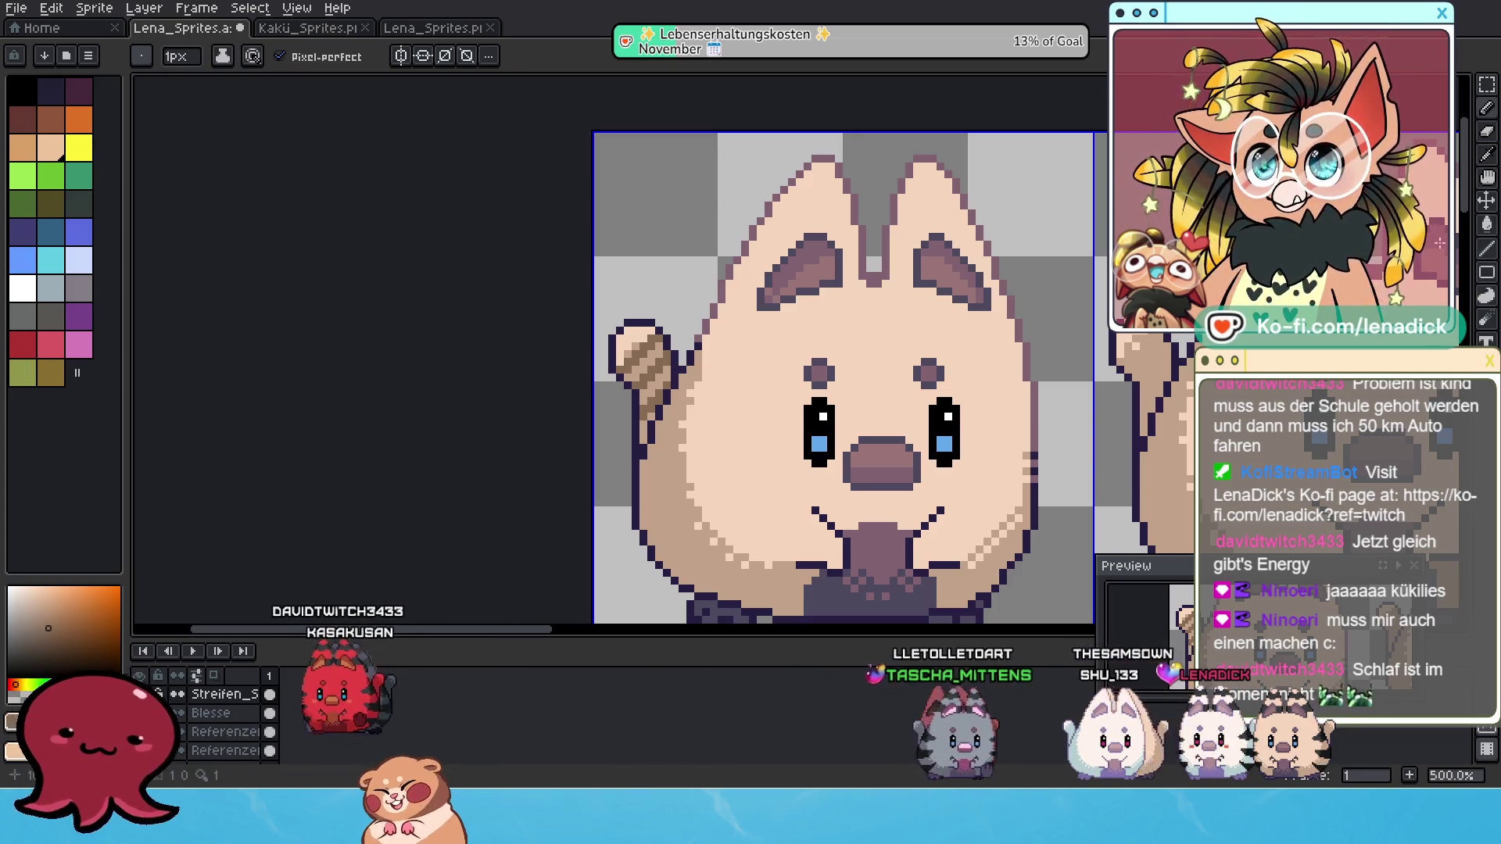
pyautogui.press('e')
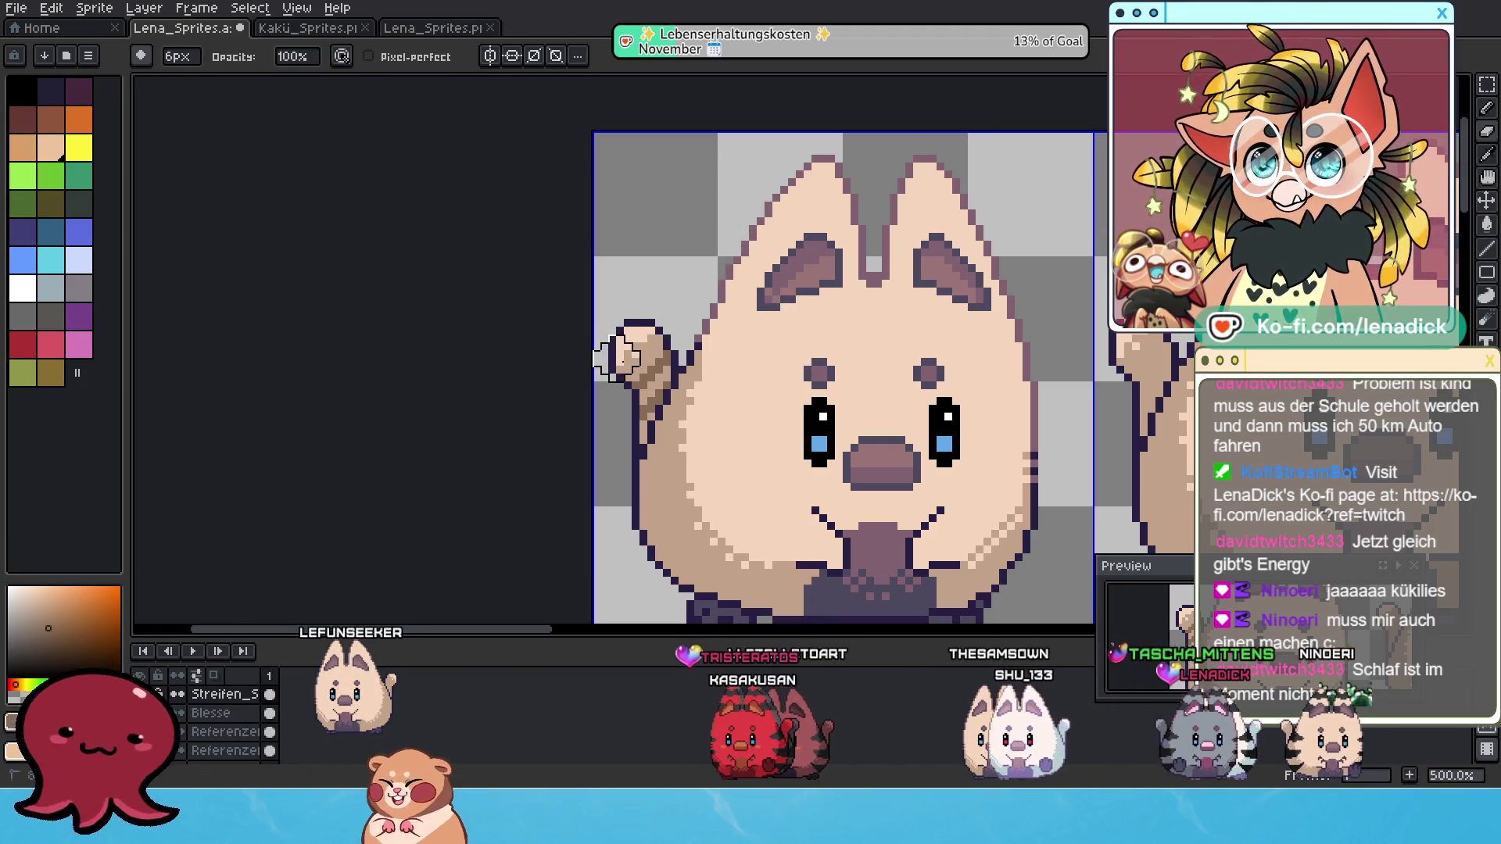
# Redraw the first cat's tail marking with the Pencil as a diagonal brown band across the tip.
pyautogui.click(1487, 110)
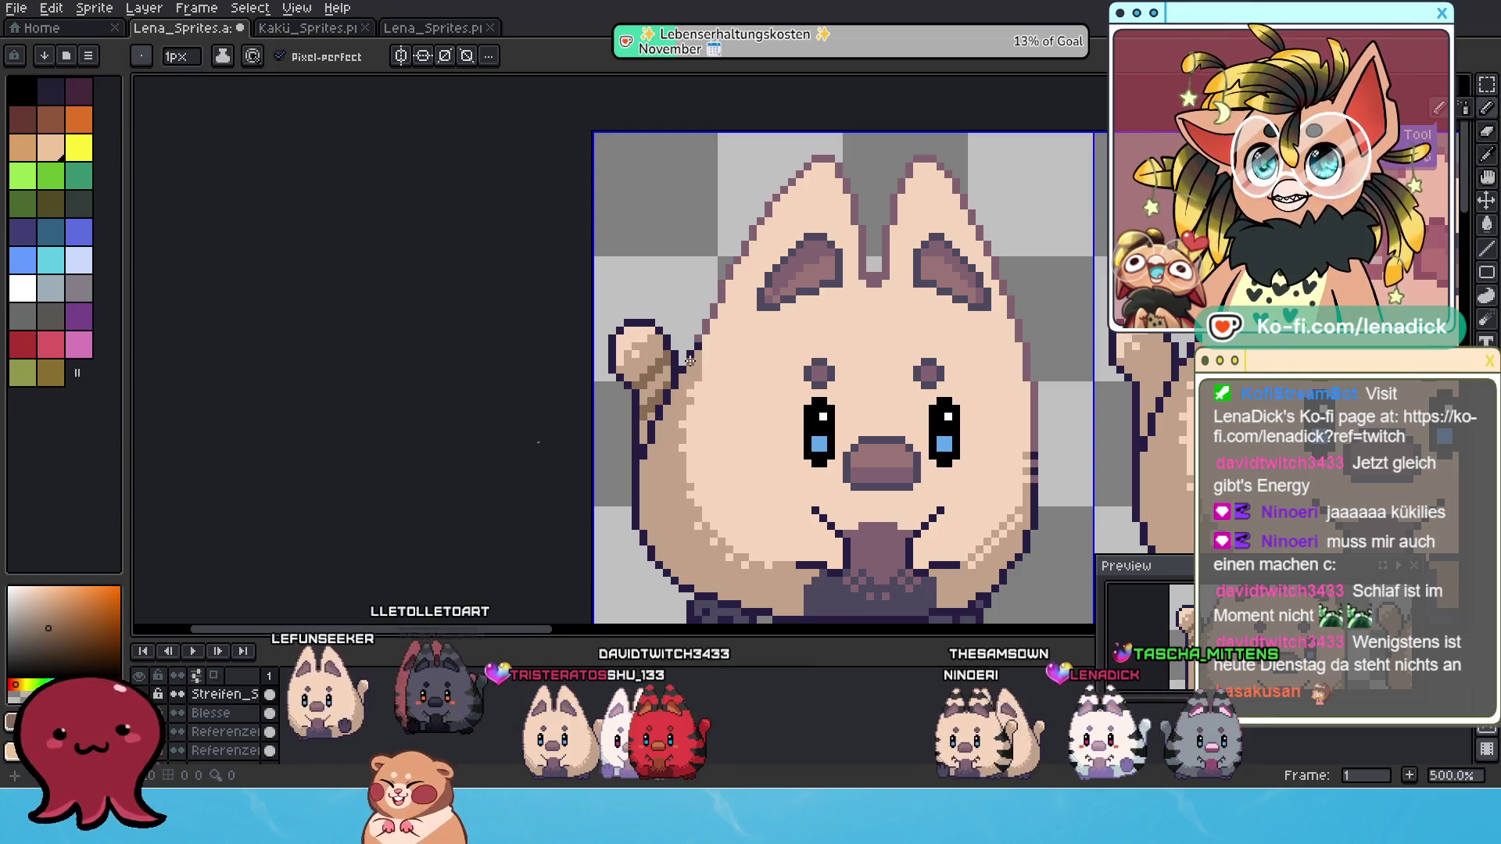
pyautogui.scroll(1, 690, 359)
pyautogui.scroll(1, 616, 368)
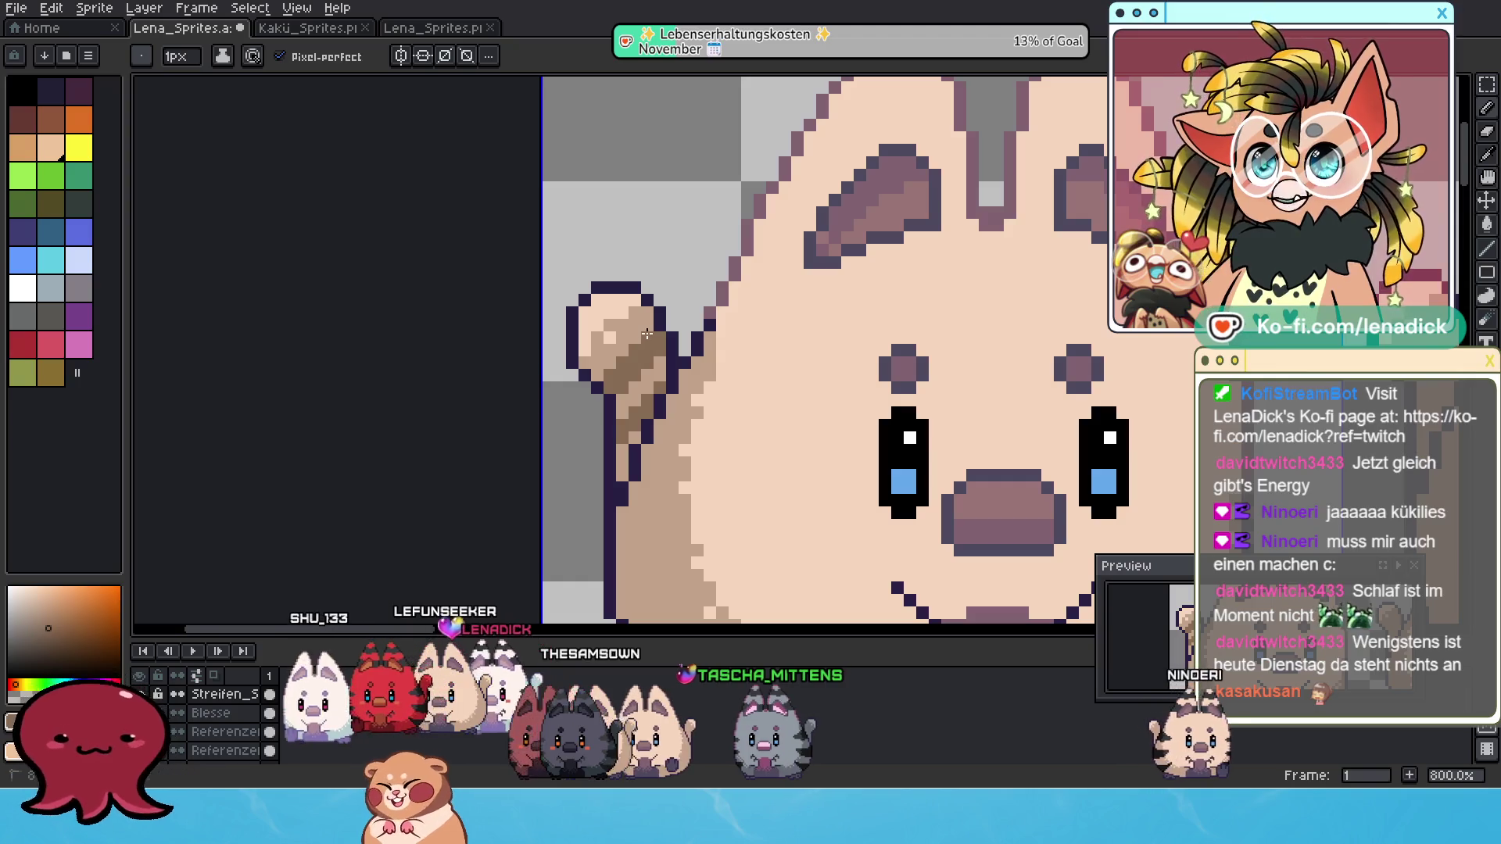
pyautogui.scroll(-3, 768, 381)
pyautogui.scroll(3, 743, 384)
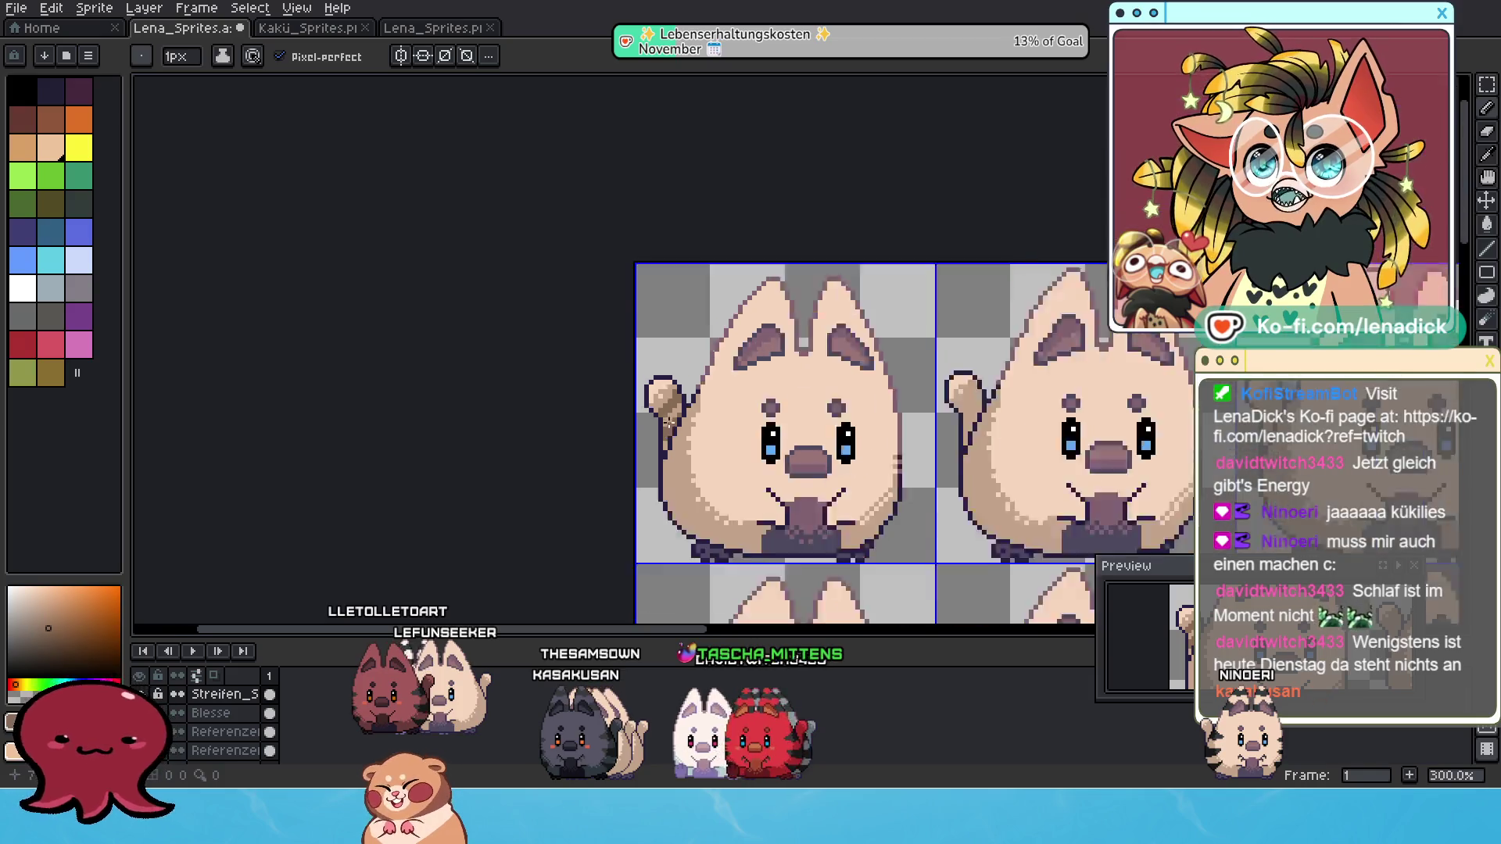
# Select the Eraser and set its brush size to 1px.
pyautogui.scroll(-5, 686, 388)
pyautogui.scroll(3, 685, 388)
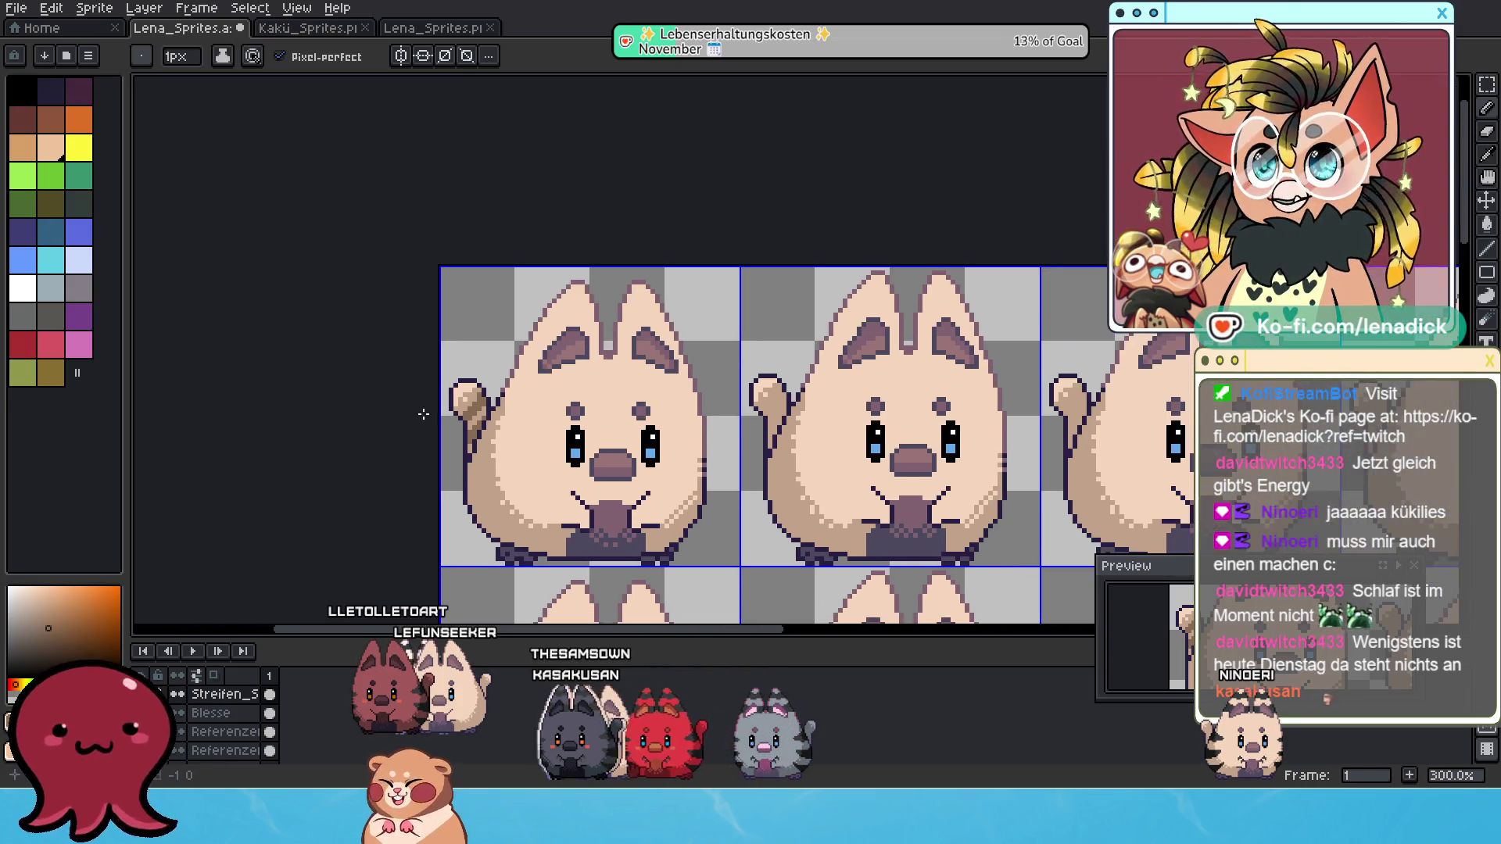
pyautogui.scroll(2, 660, 429)
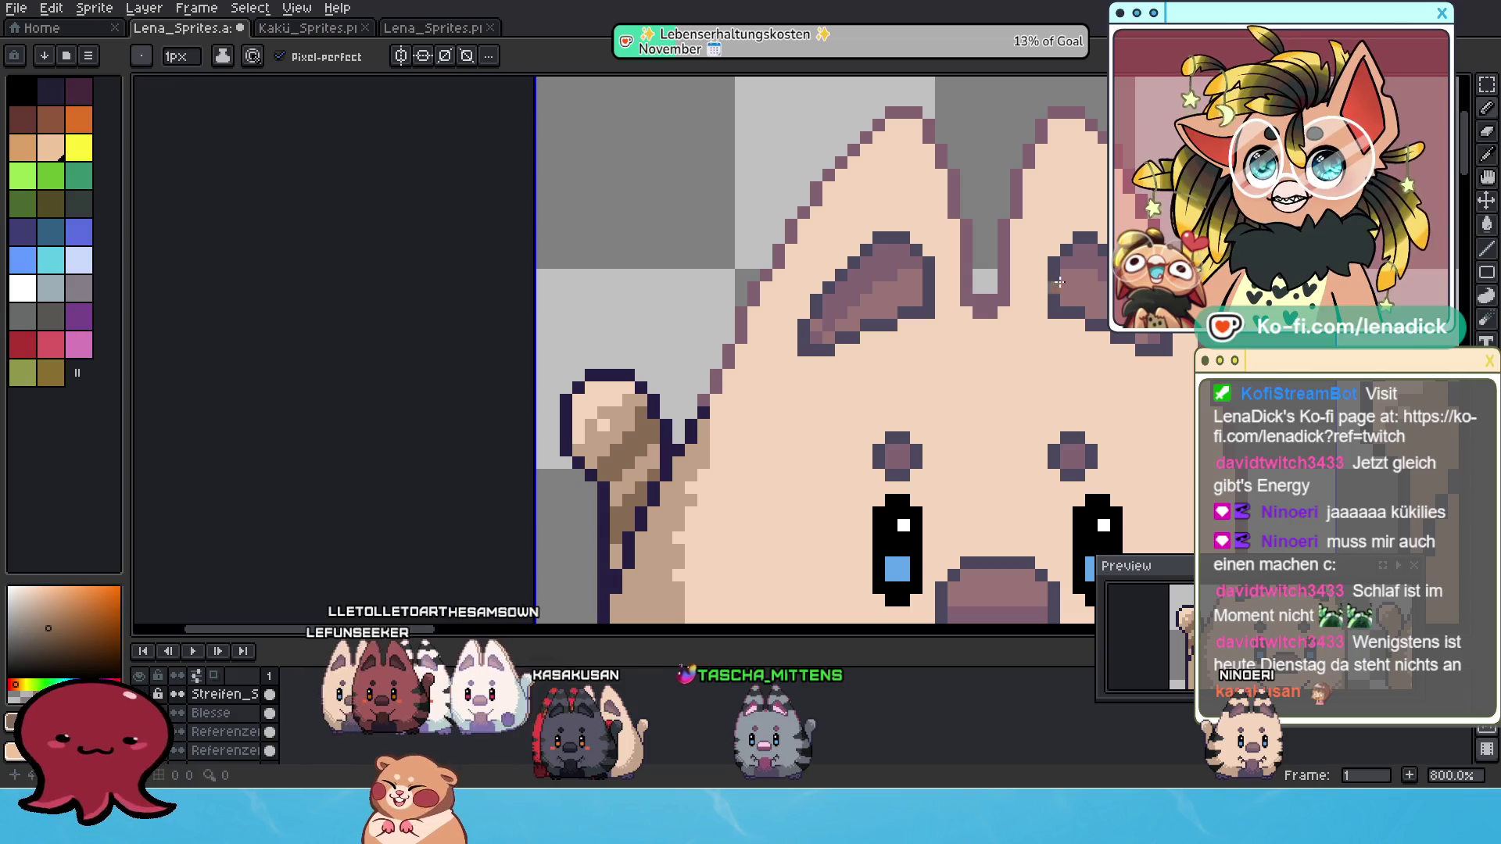
pyautogui.click(1489, 150)
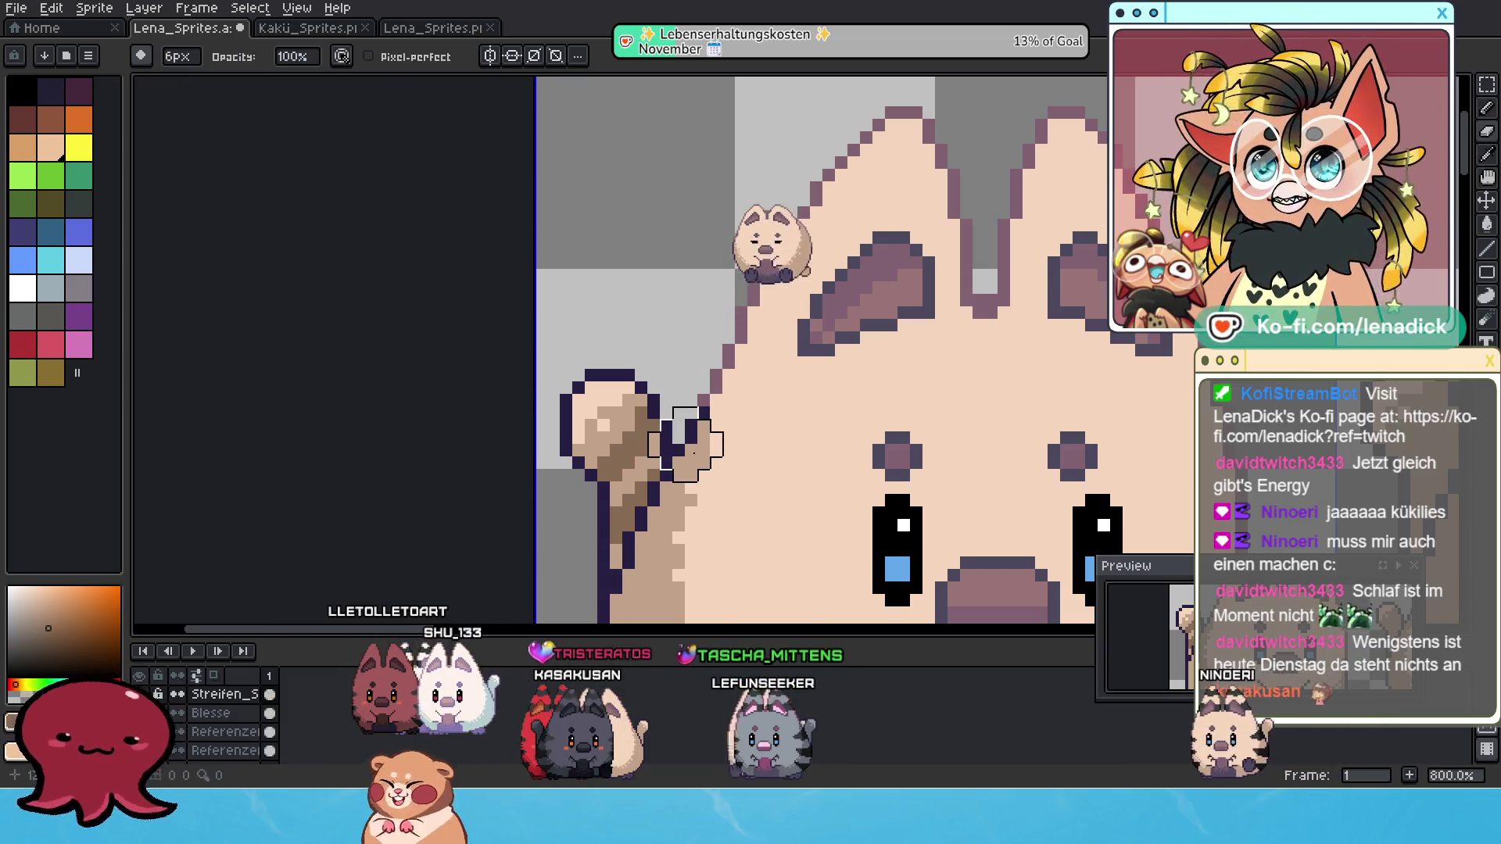
pyautogui.scroll(-2, 718, 476)
pyautogui.scroll(-1, 828, 432)
pyautogui.scroll(3, 828, 432)
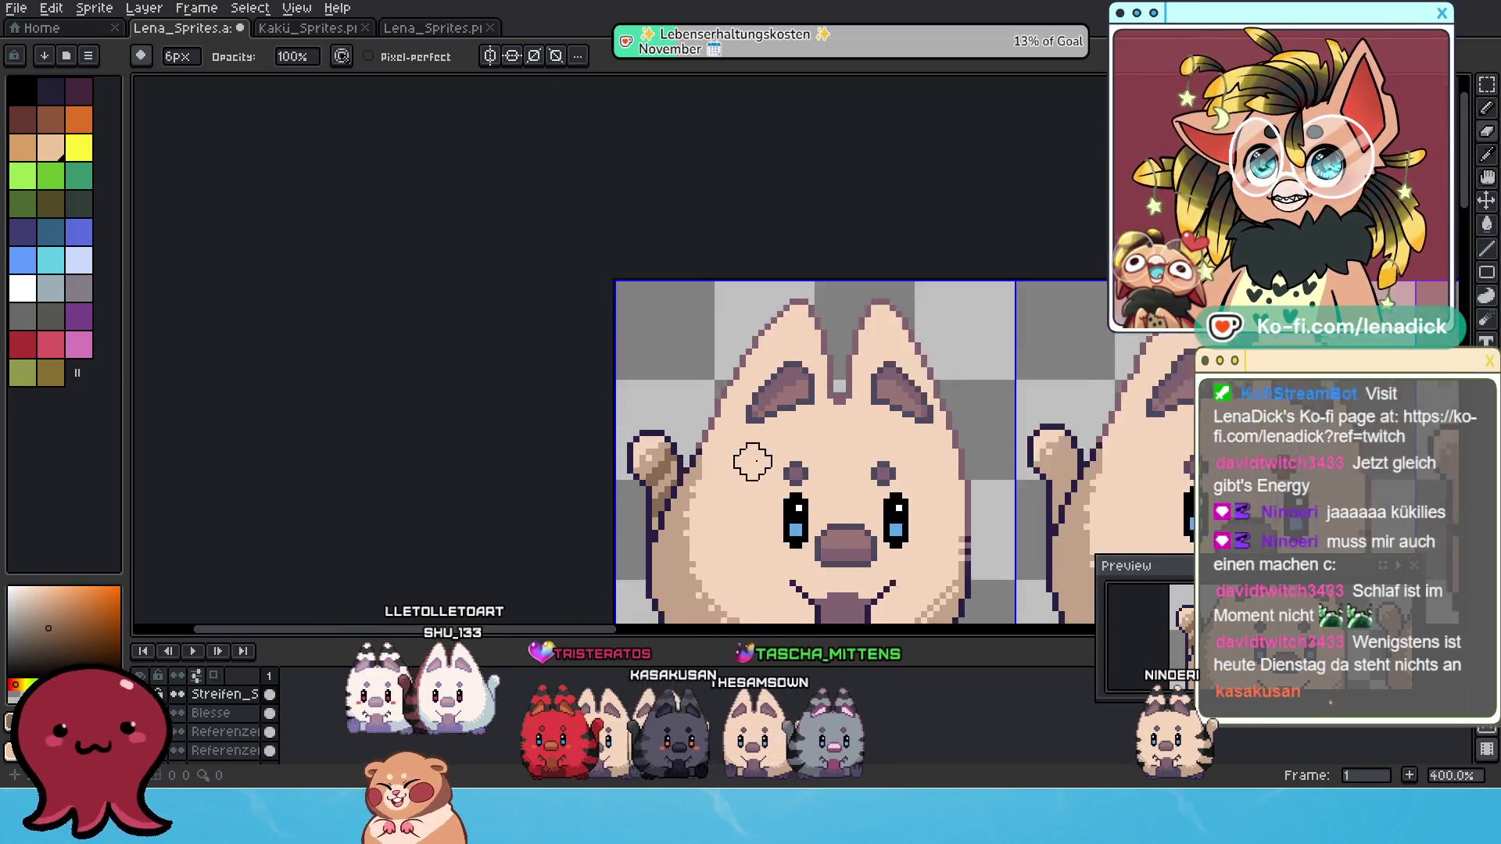
pyautogui.click(179, 56)
pyautogui.write('1')
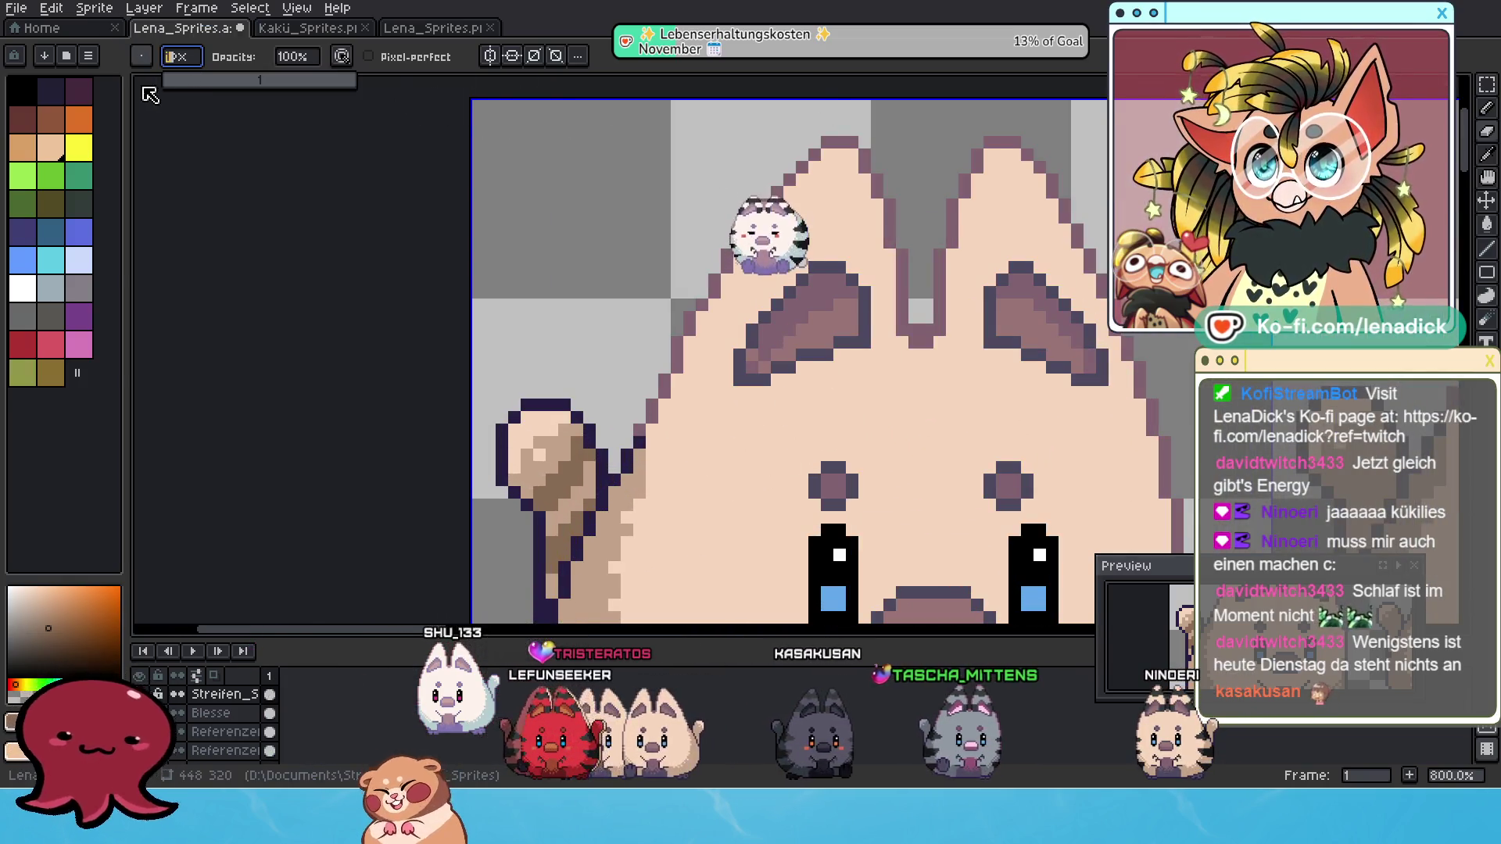
pyautogui.press('Return')
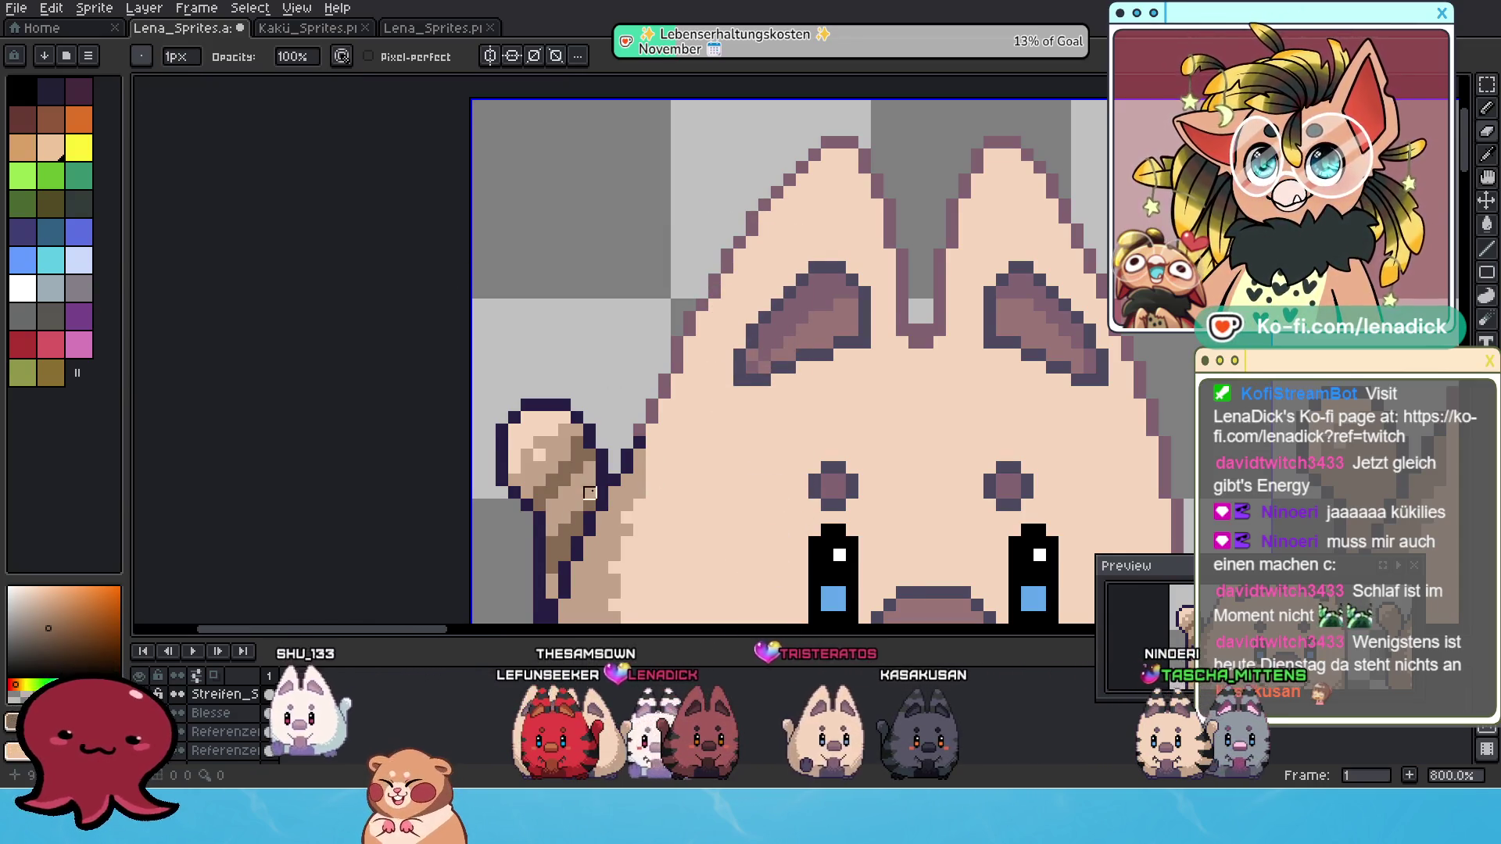
# Return to the pixel-perfect Pencil and extend darker tan stripe pixels down the tail.
pyautogui.scroll(-3, 563, 485)
pyautogui.scroll(2, 604, 435)
pyautogui.scroll(4, 604, 436)
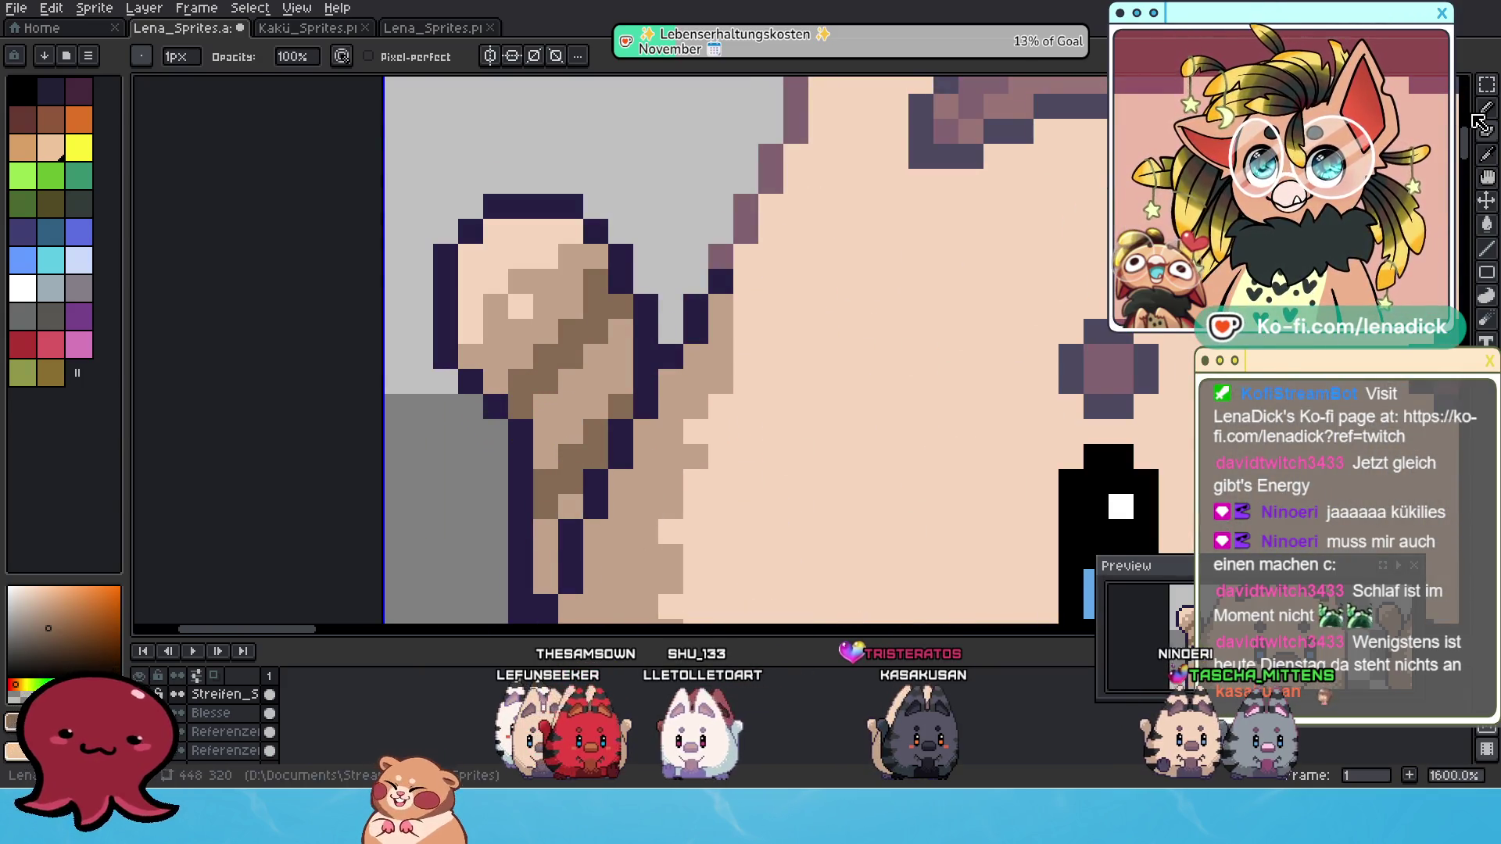
pyautogui.click(1478, 124)
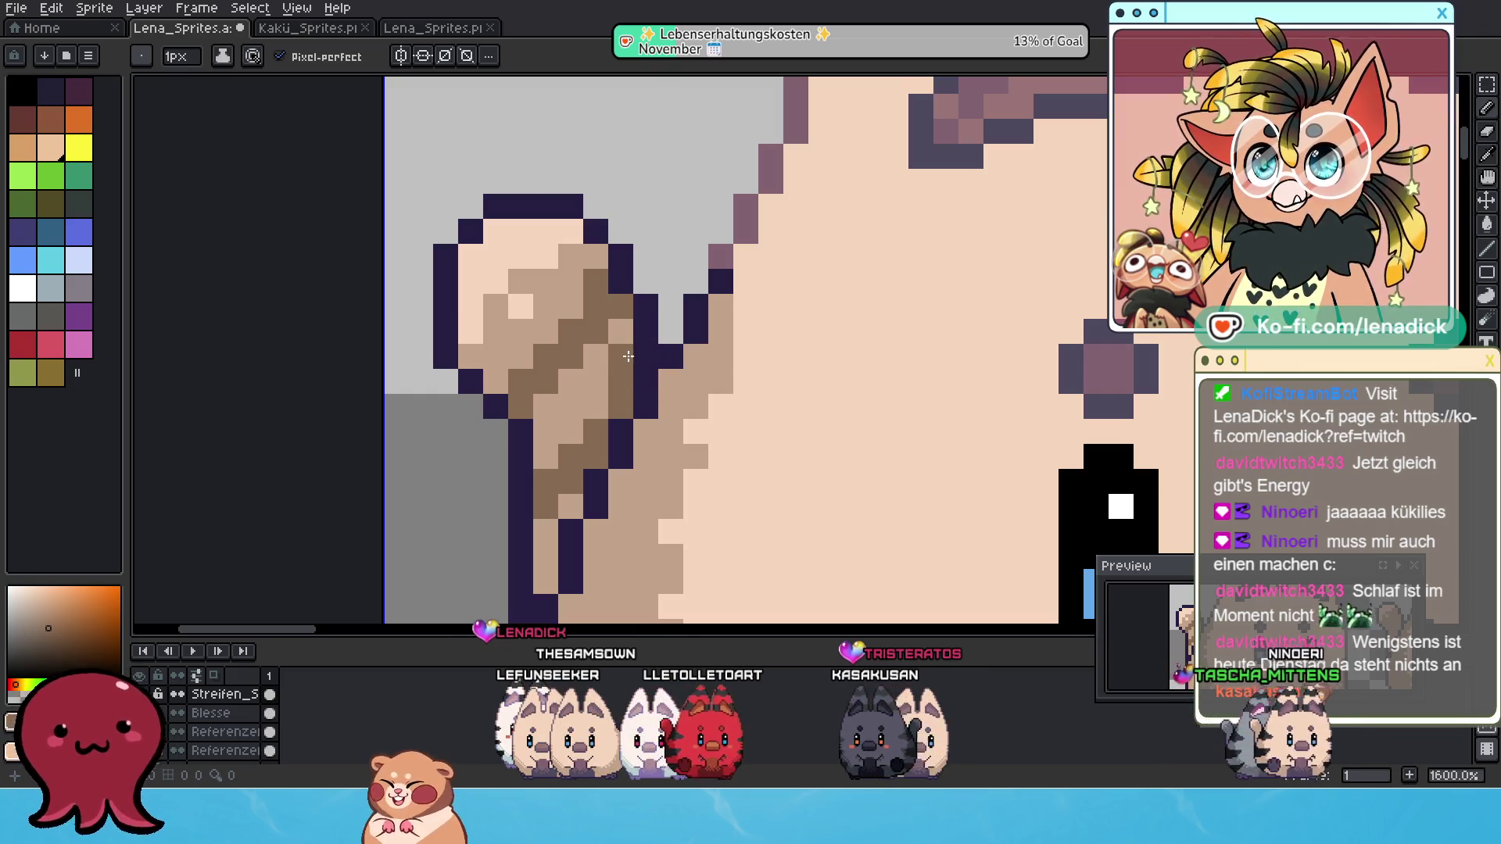
pyautogui.scroll(-6, 627, 357)
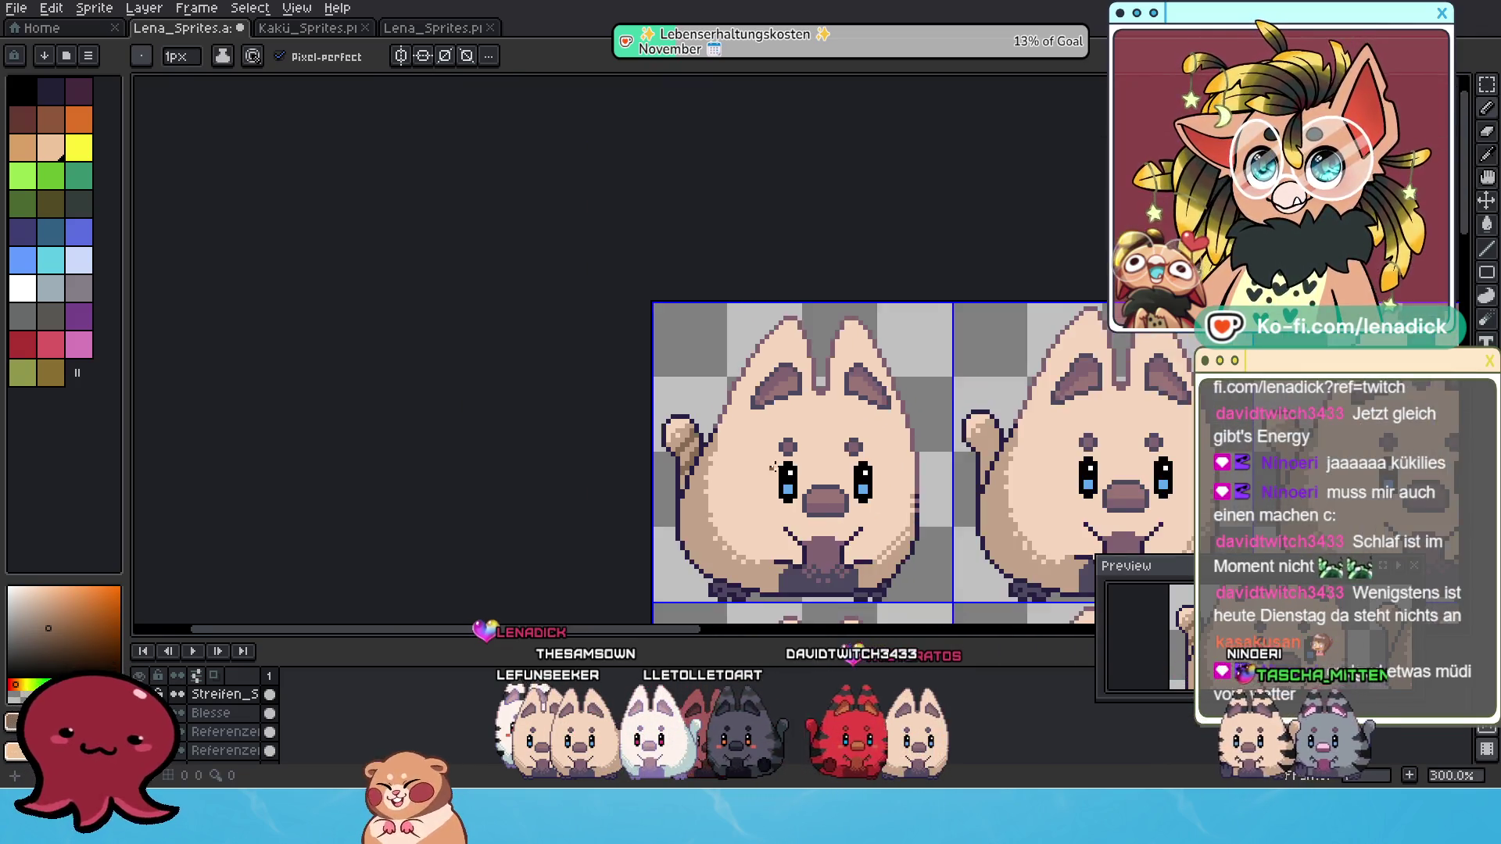
pyautogui.moveTo(773, 467); pyautogui.dragTo(729, 431)
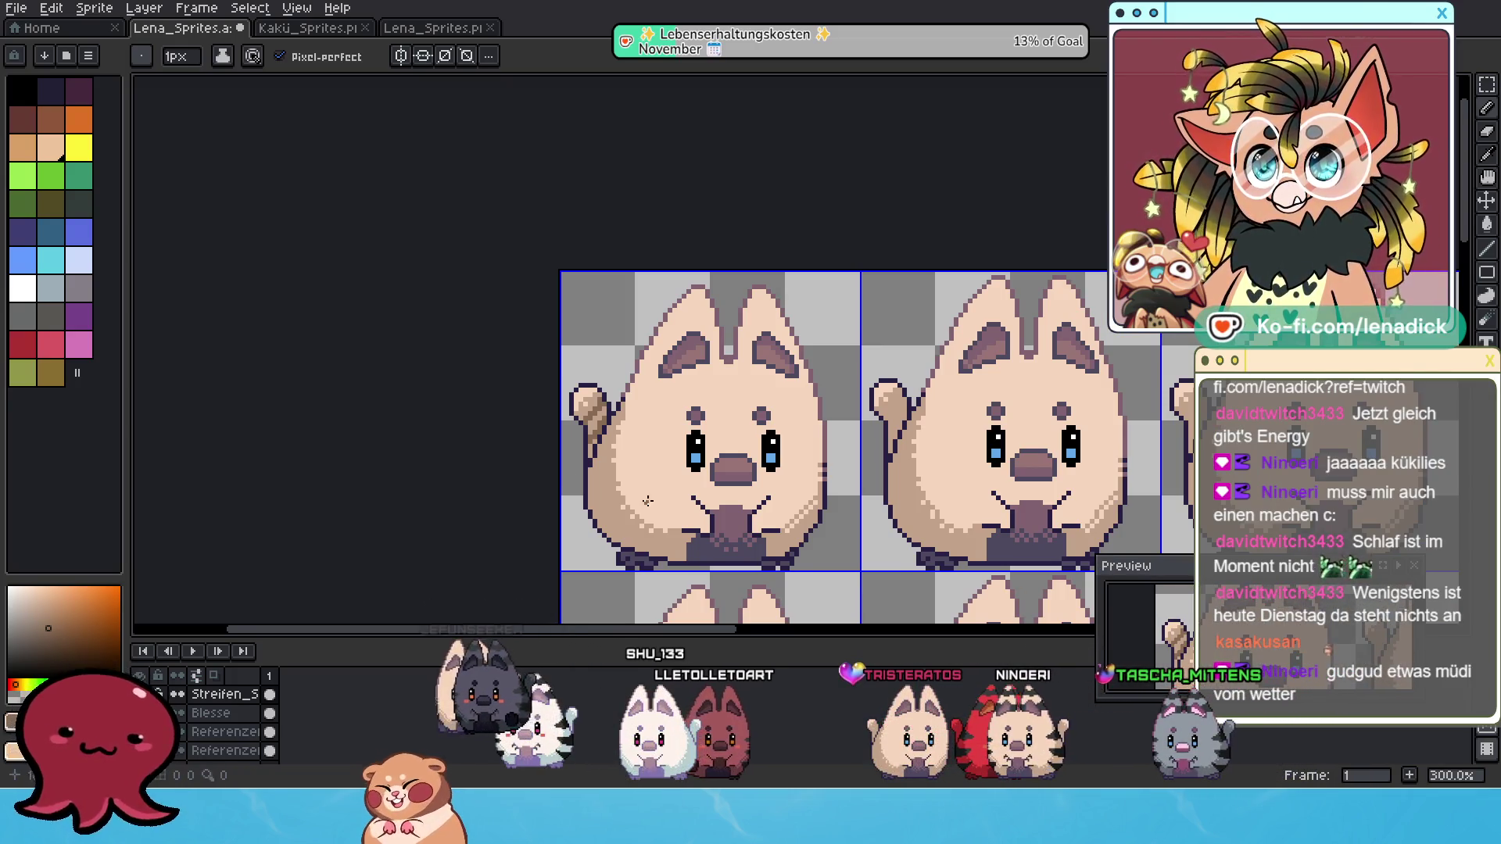
pyautogui.scroll(2, 596, 457)
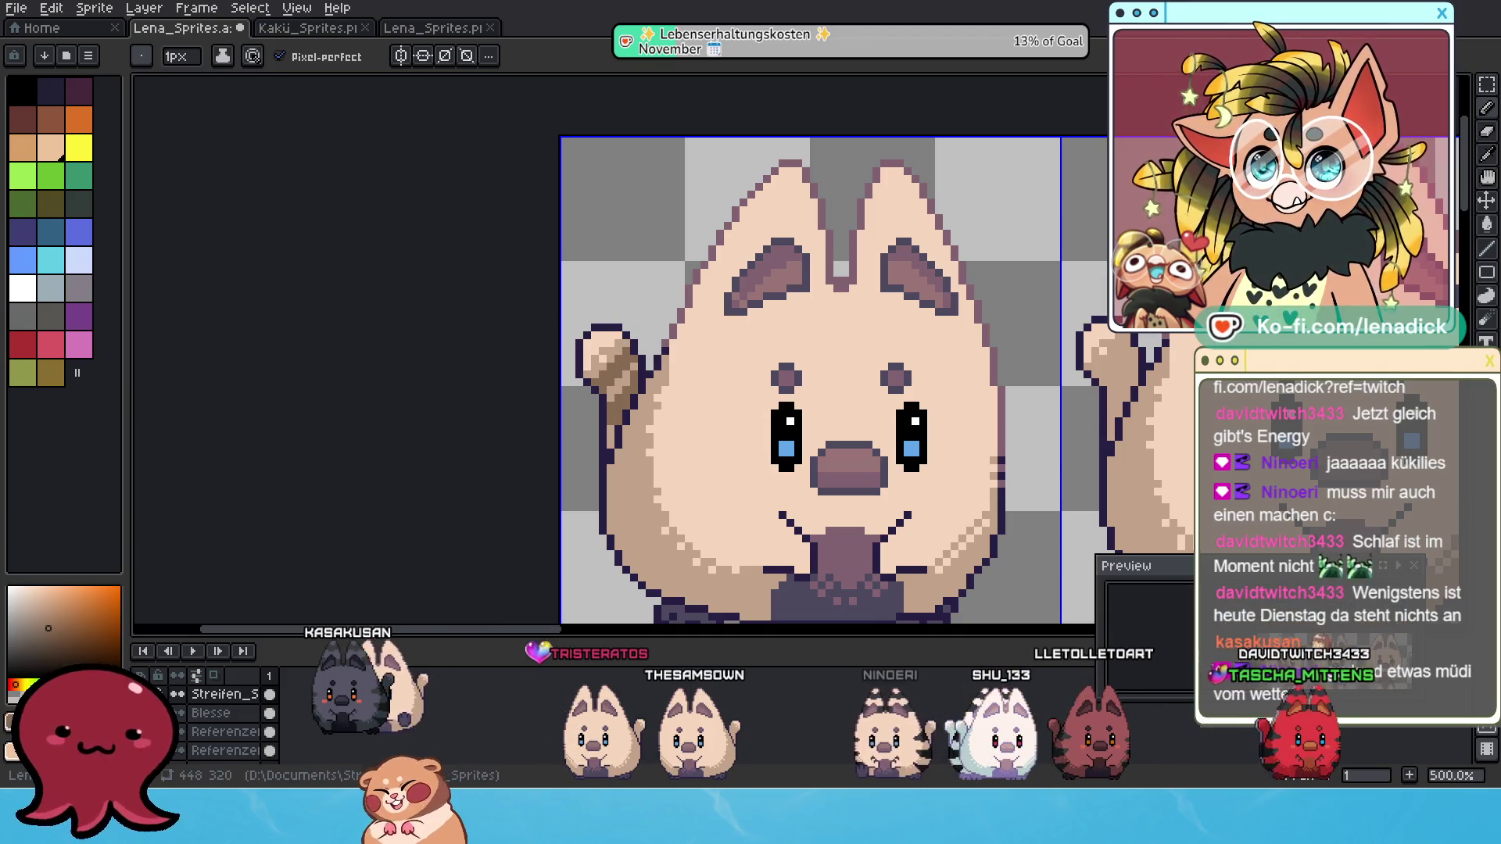
pyautogui.scroll(1, 602, 400)
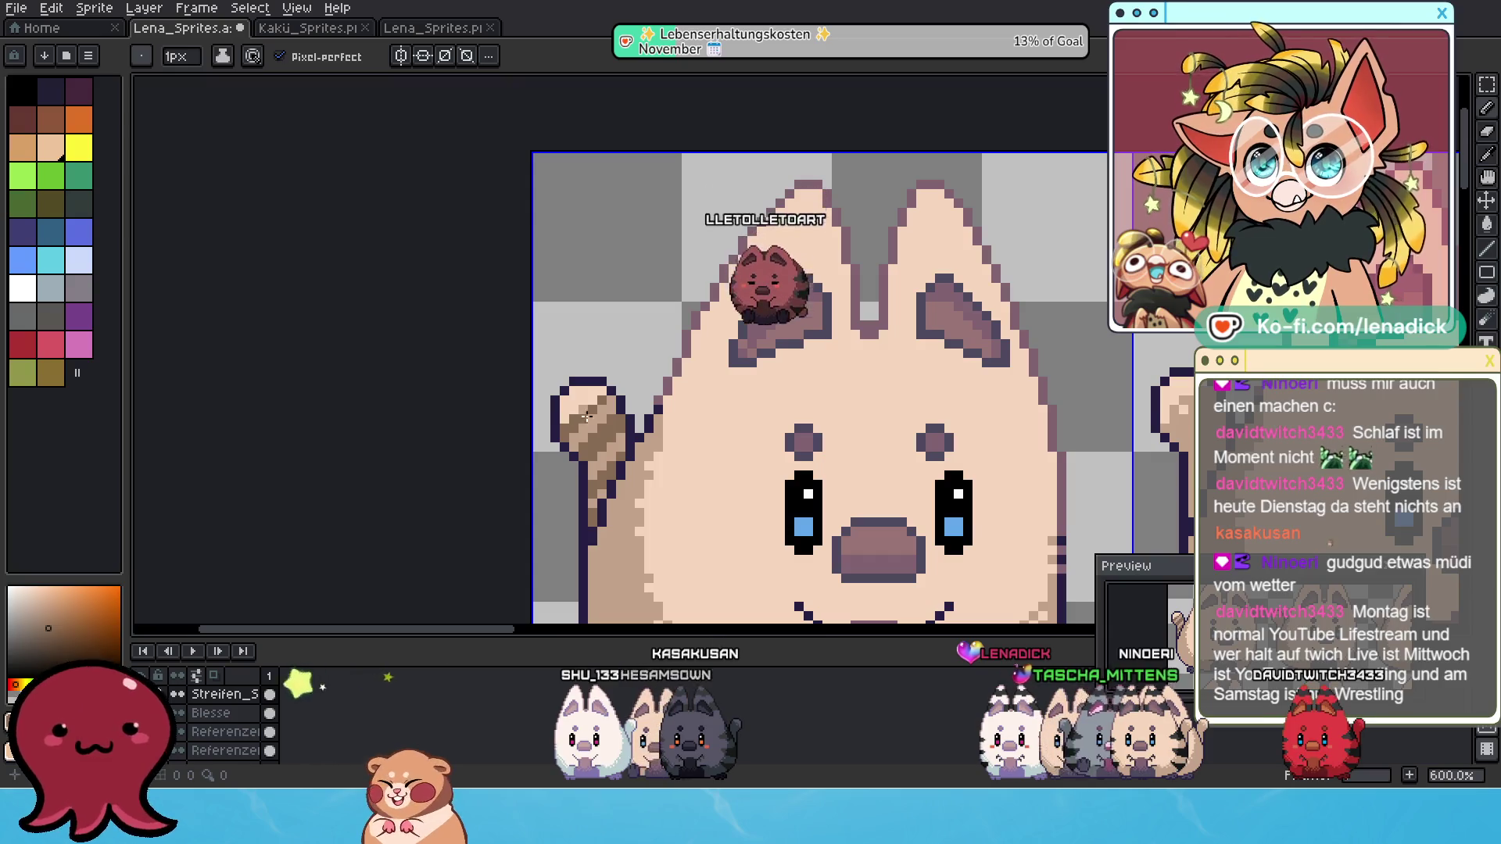
pyautogui.scroll(-6, 591, 401)
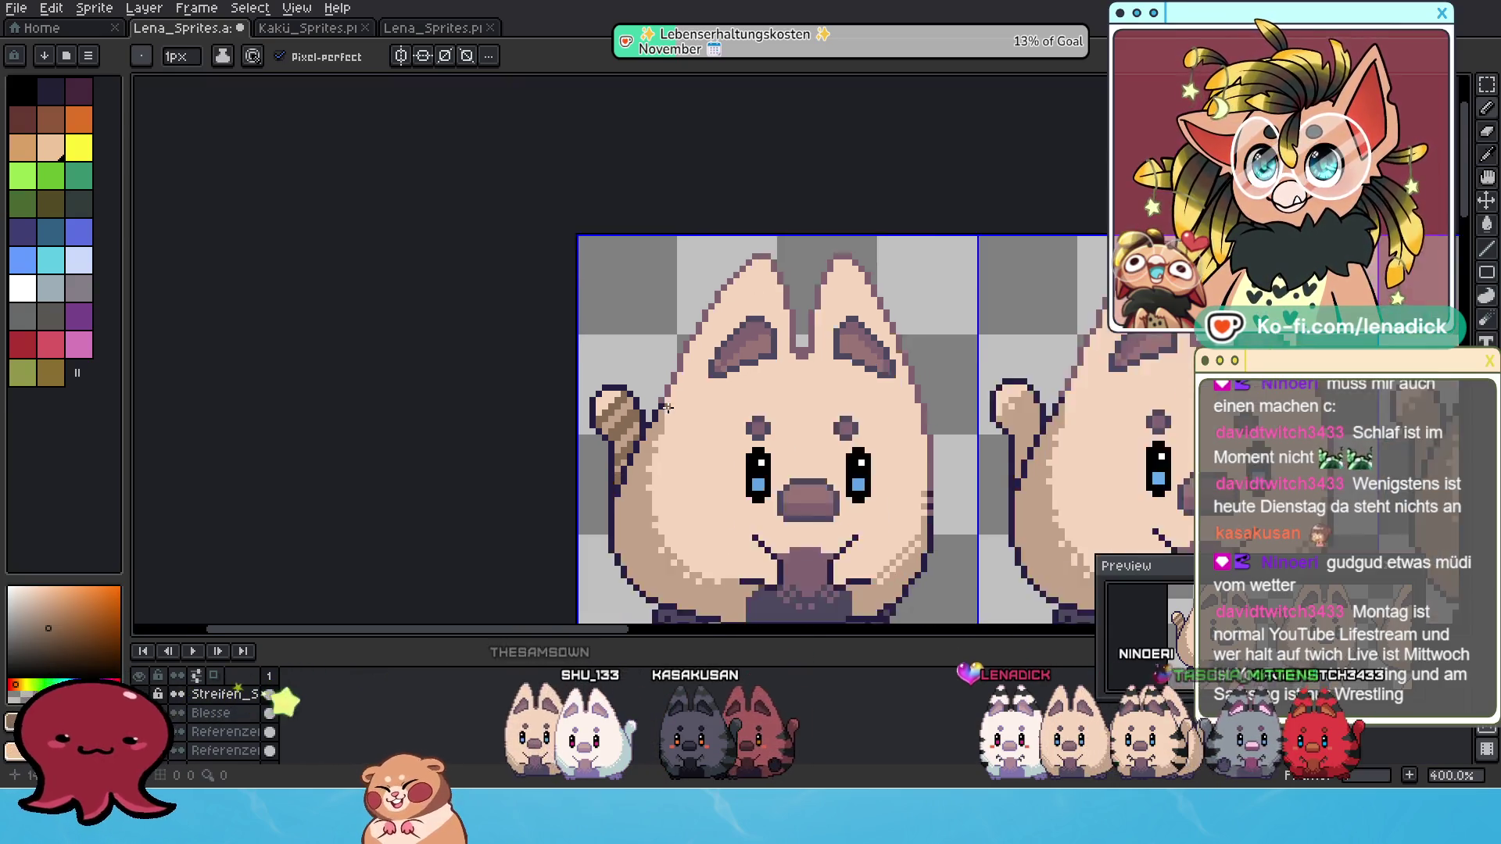
pyautogui.scroll(2, 709, 405)
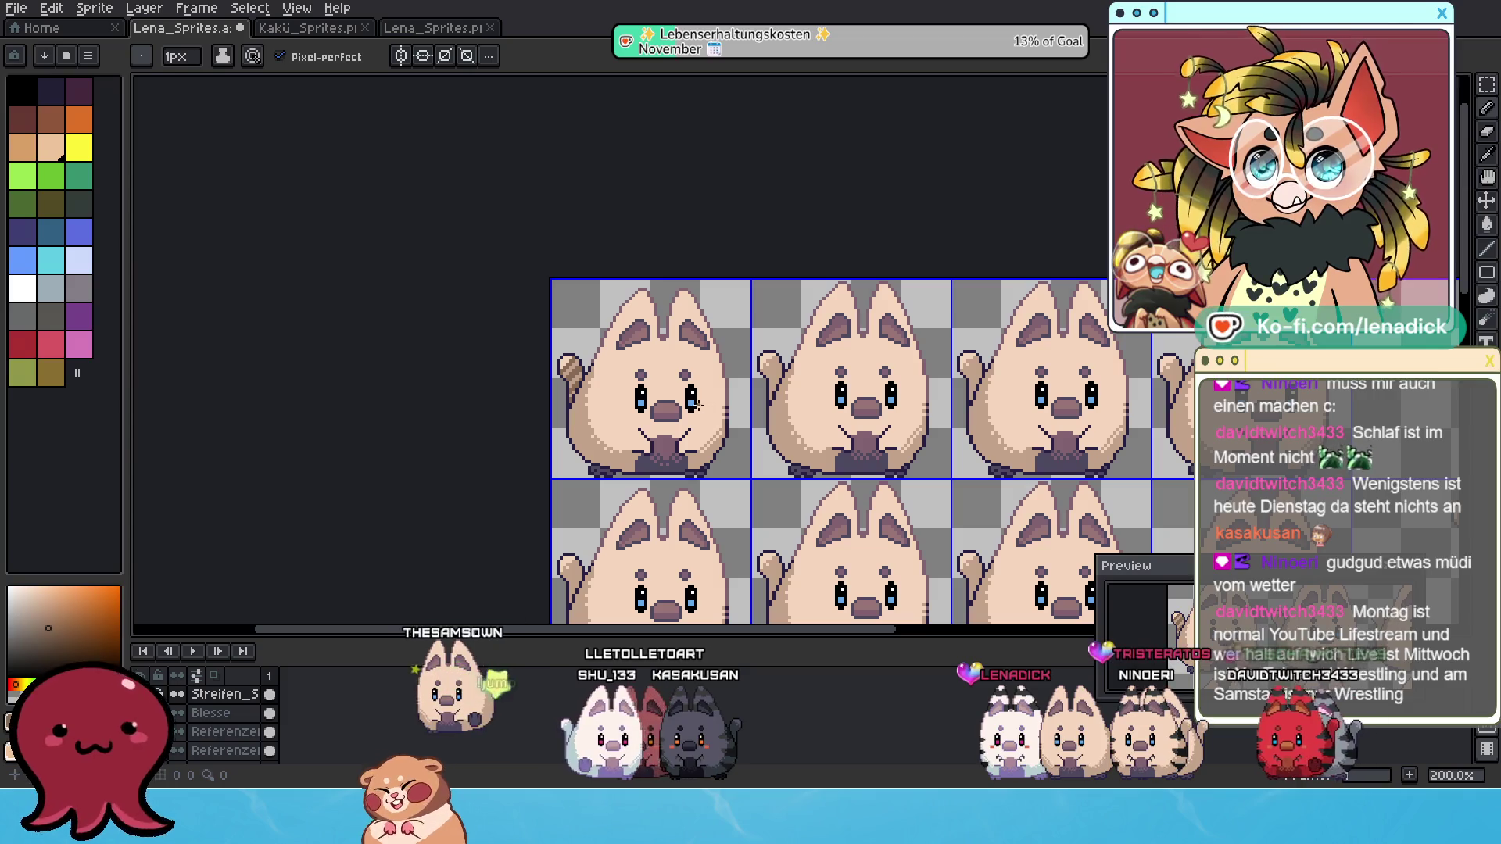
pyautogui.scroll(4, 651, 401)
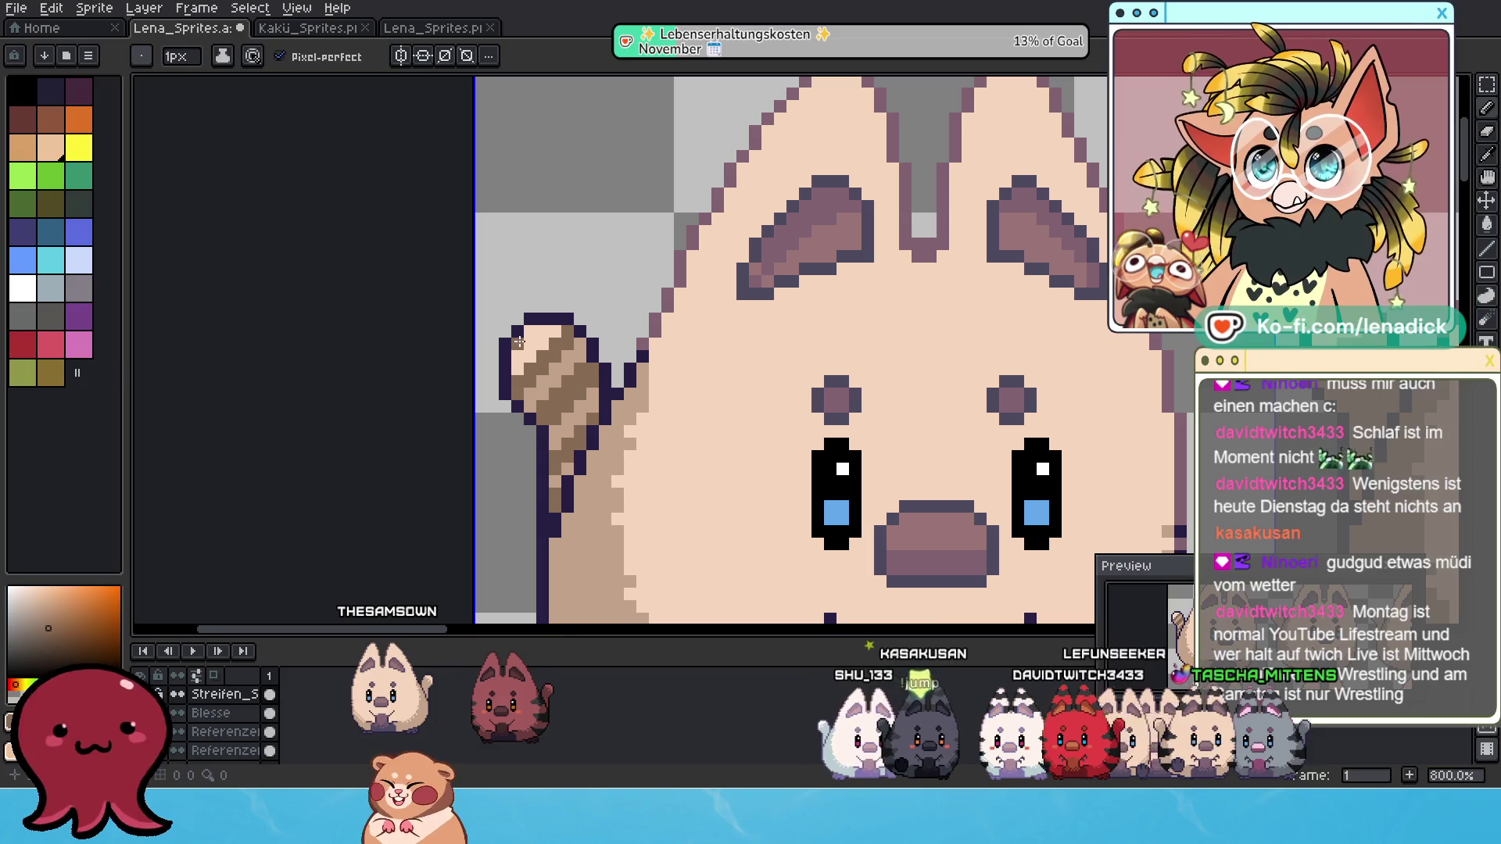
pyautogui.scroll(-2, 582, 372)
pyautogui.scroll(-1, 582, 373)
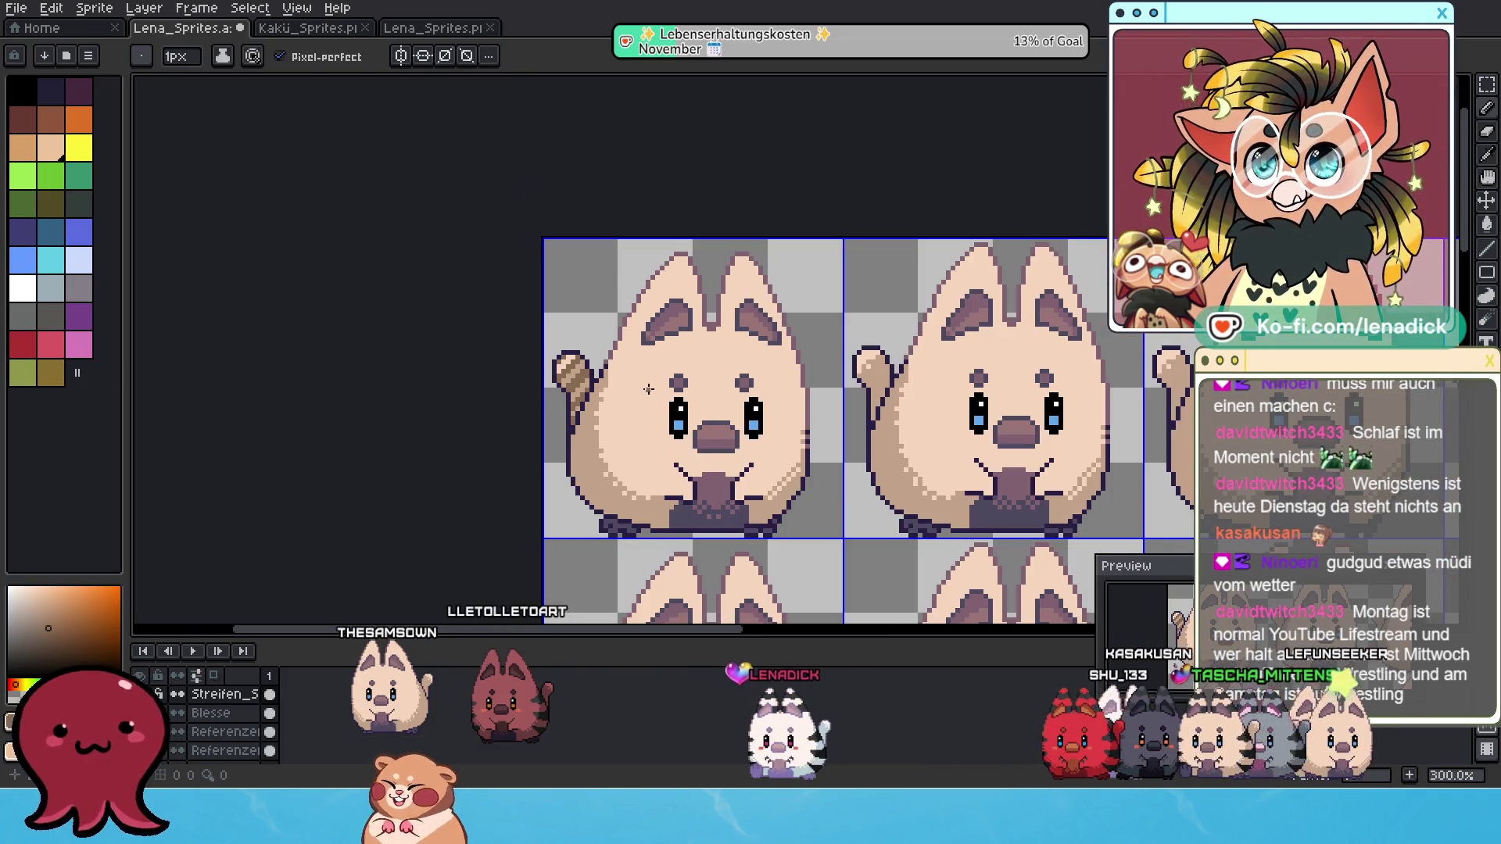
pyautogui.scroll(-3, 691, 357)
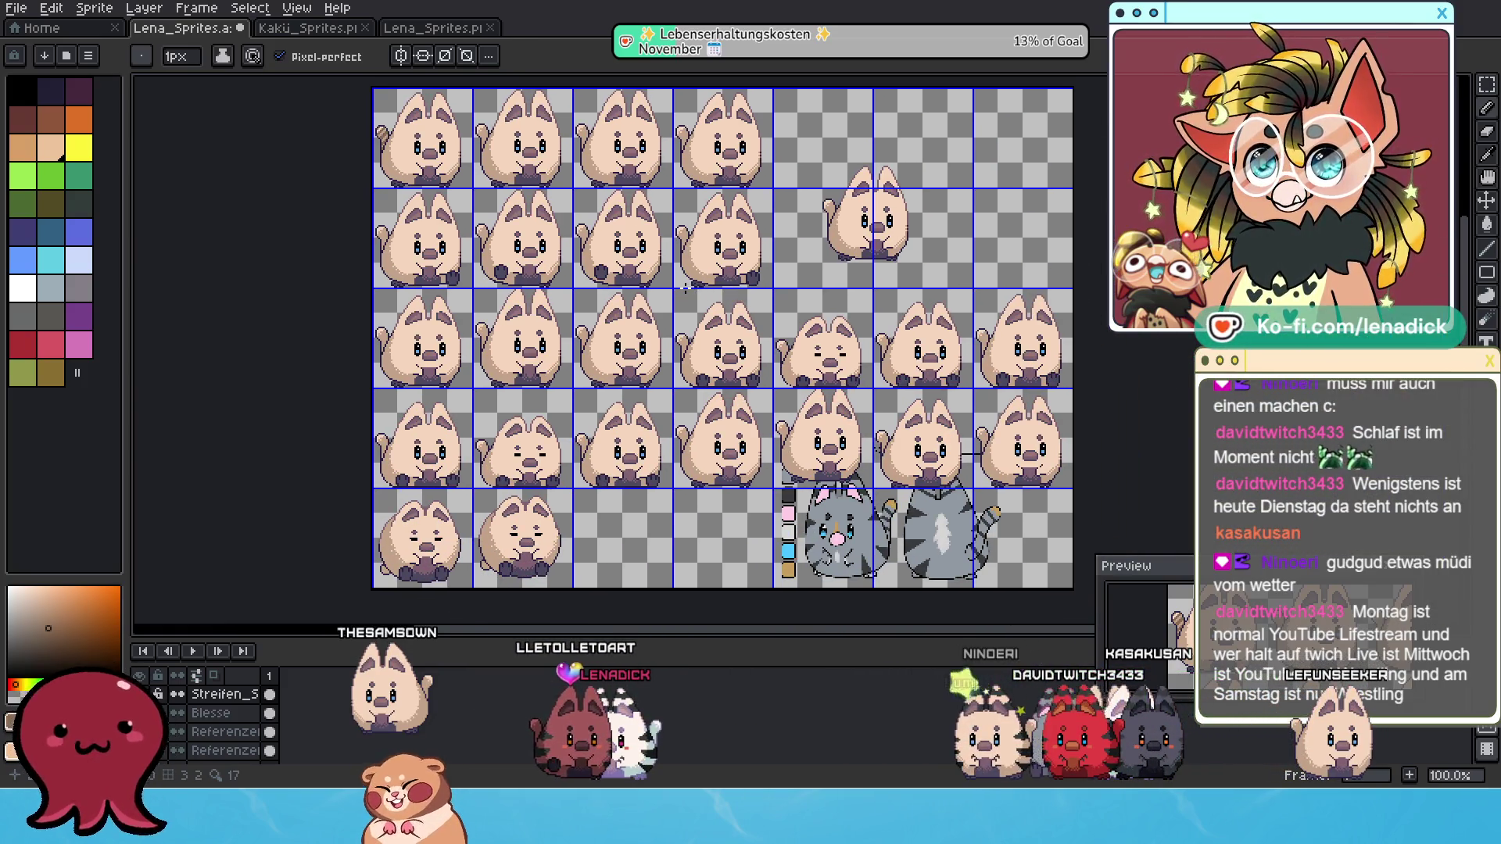
# Erase the stripes from the first cat's tail on the top-left frame.
pyautogui.moveTo(684, 287); pyautogui.dragTo(806, 385)
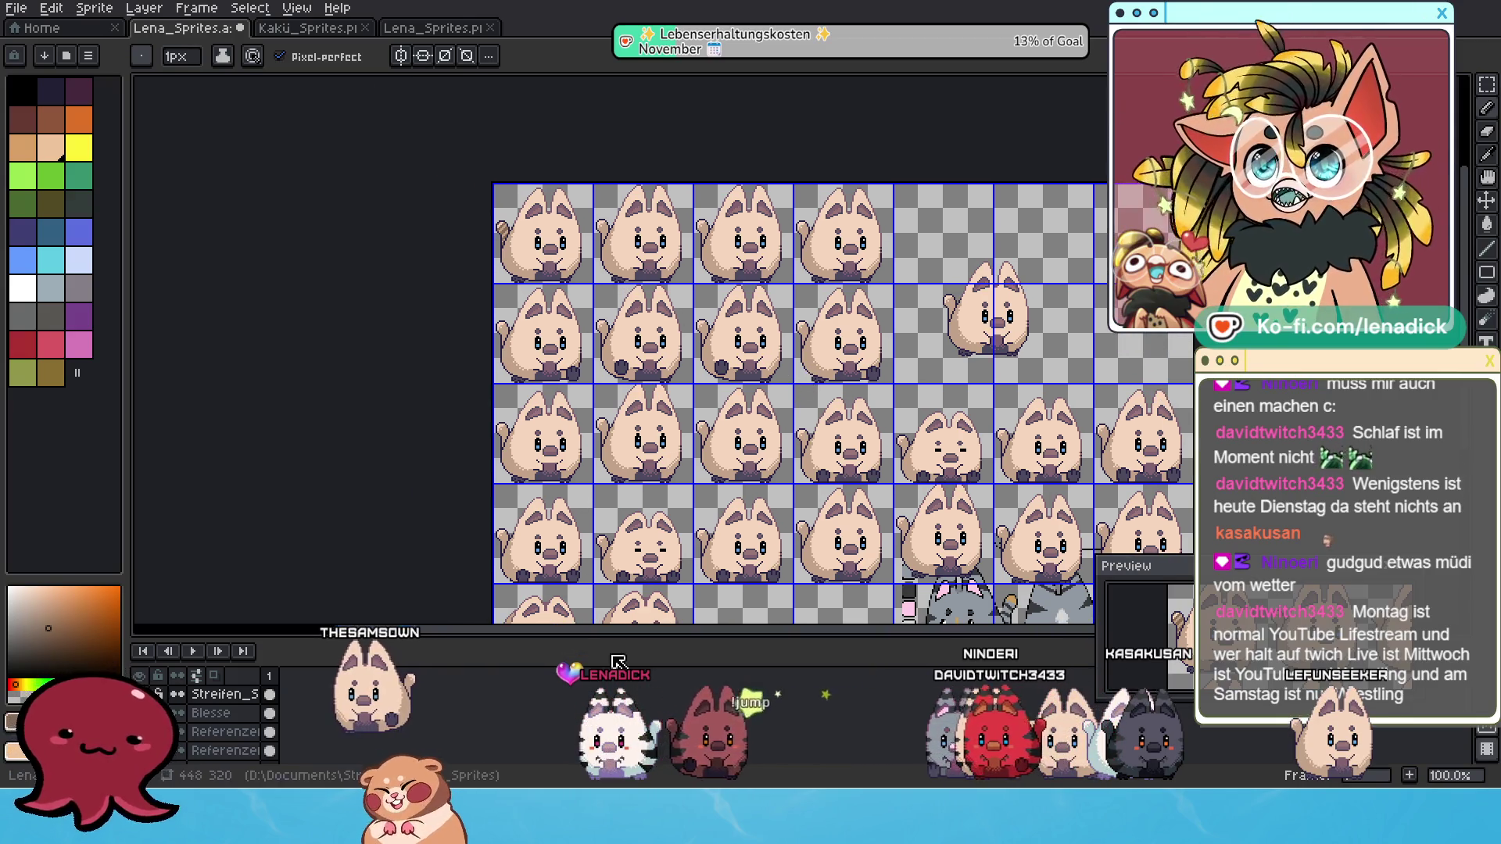
pyautogui.scroll(3, 503, 206)
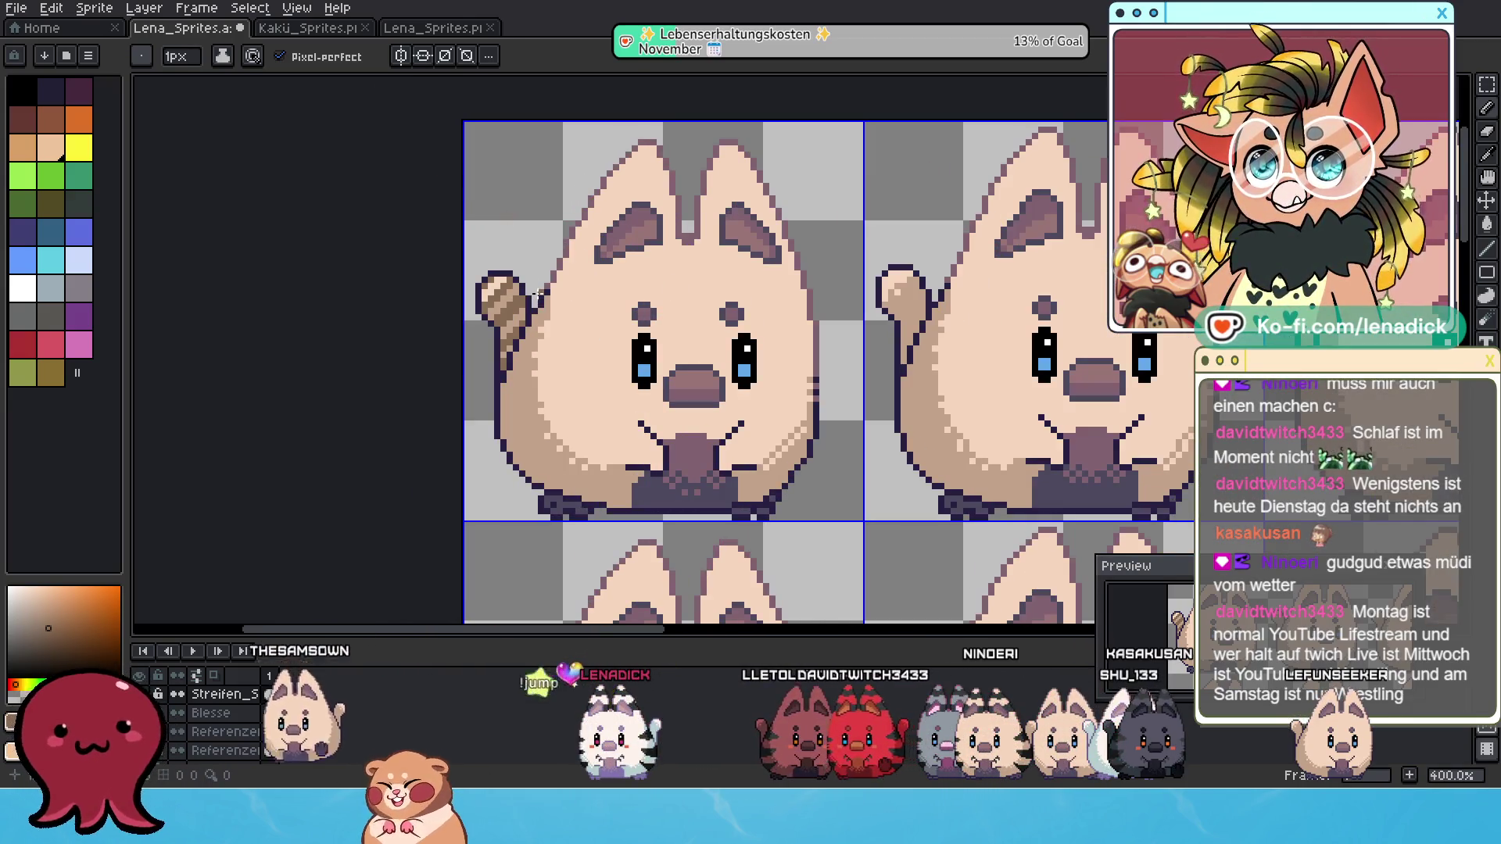
pyautogui.scroll(1, 518, 298)
pyautogui.click(1487, 134)
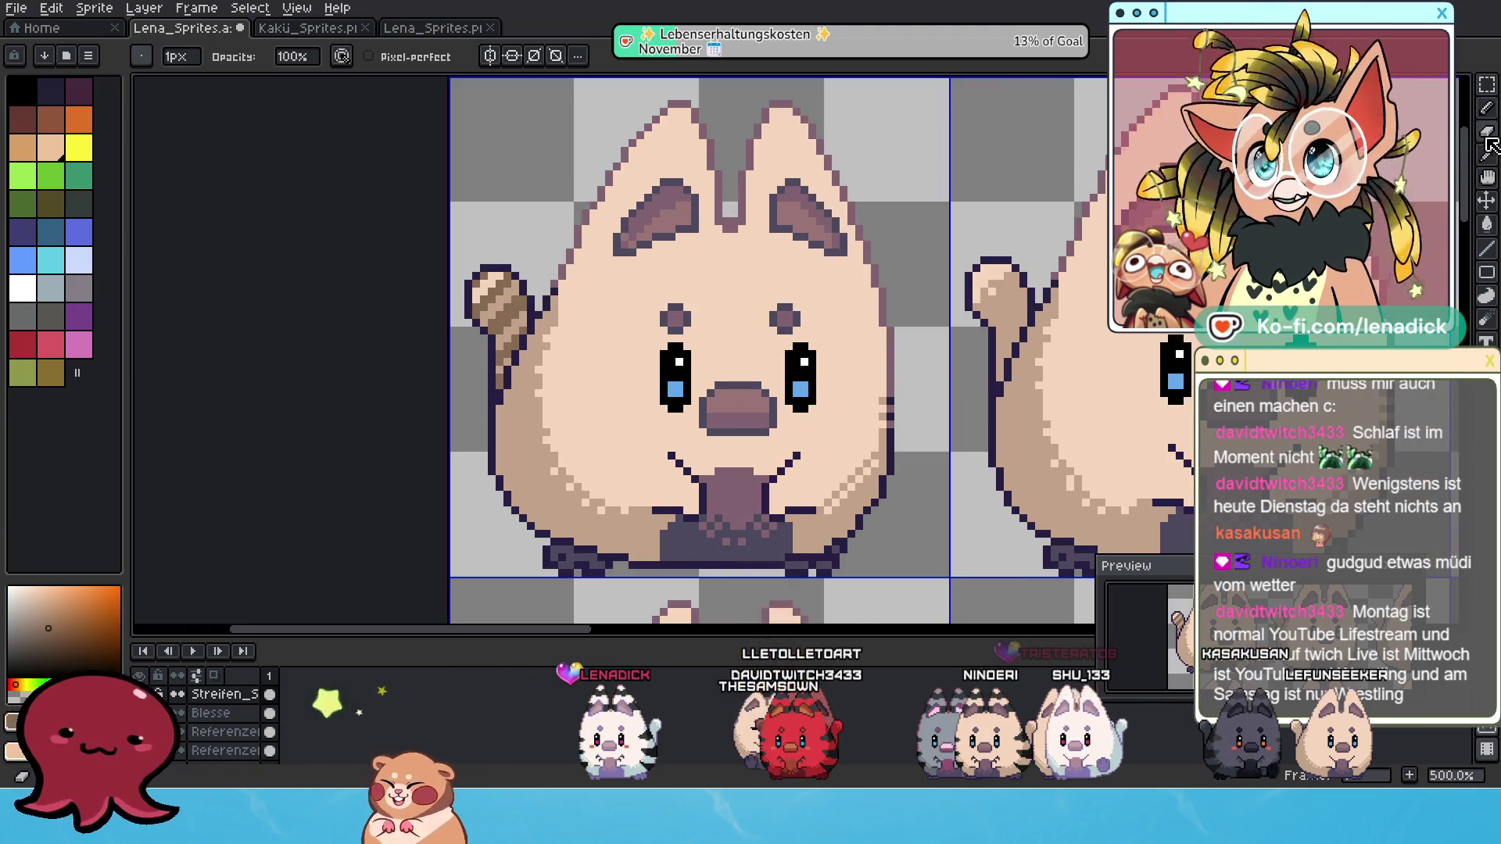
pyautogui.moveTo(469, 307)
pyautogui.mouseDown()
pyautogui.moveTo(497, 296)
pyautogui.moveTo(469, 323)
pyautogui.mouseUp()
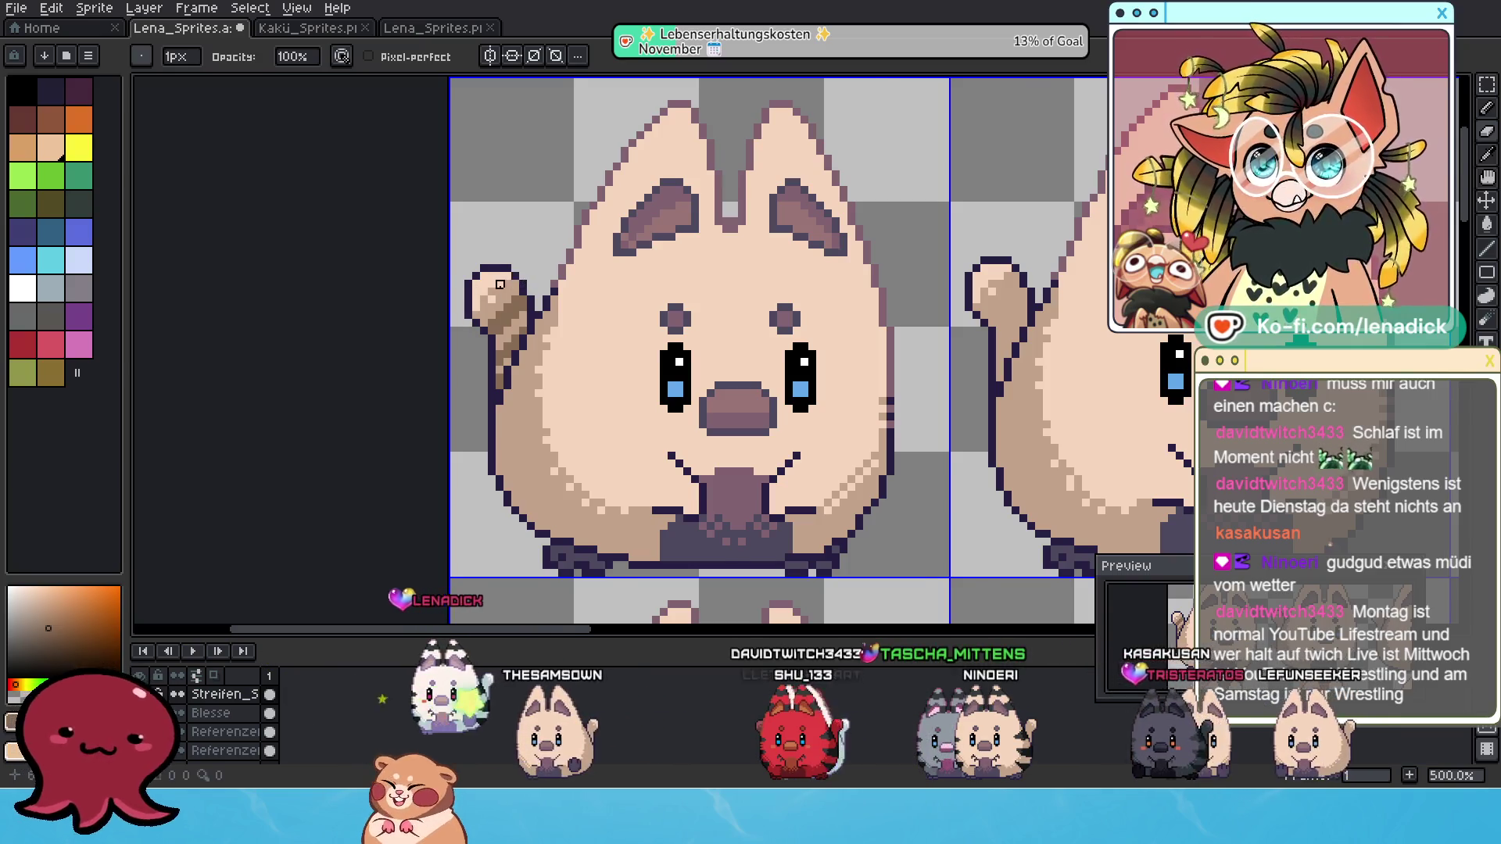
# Touch up a tail pixel with the Pencil, then pick the Rectangular Marquee tool.
pyautogui.scroll(-4, 500, 284)
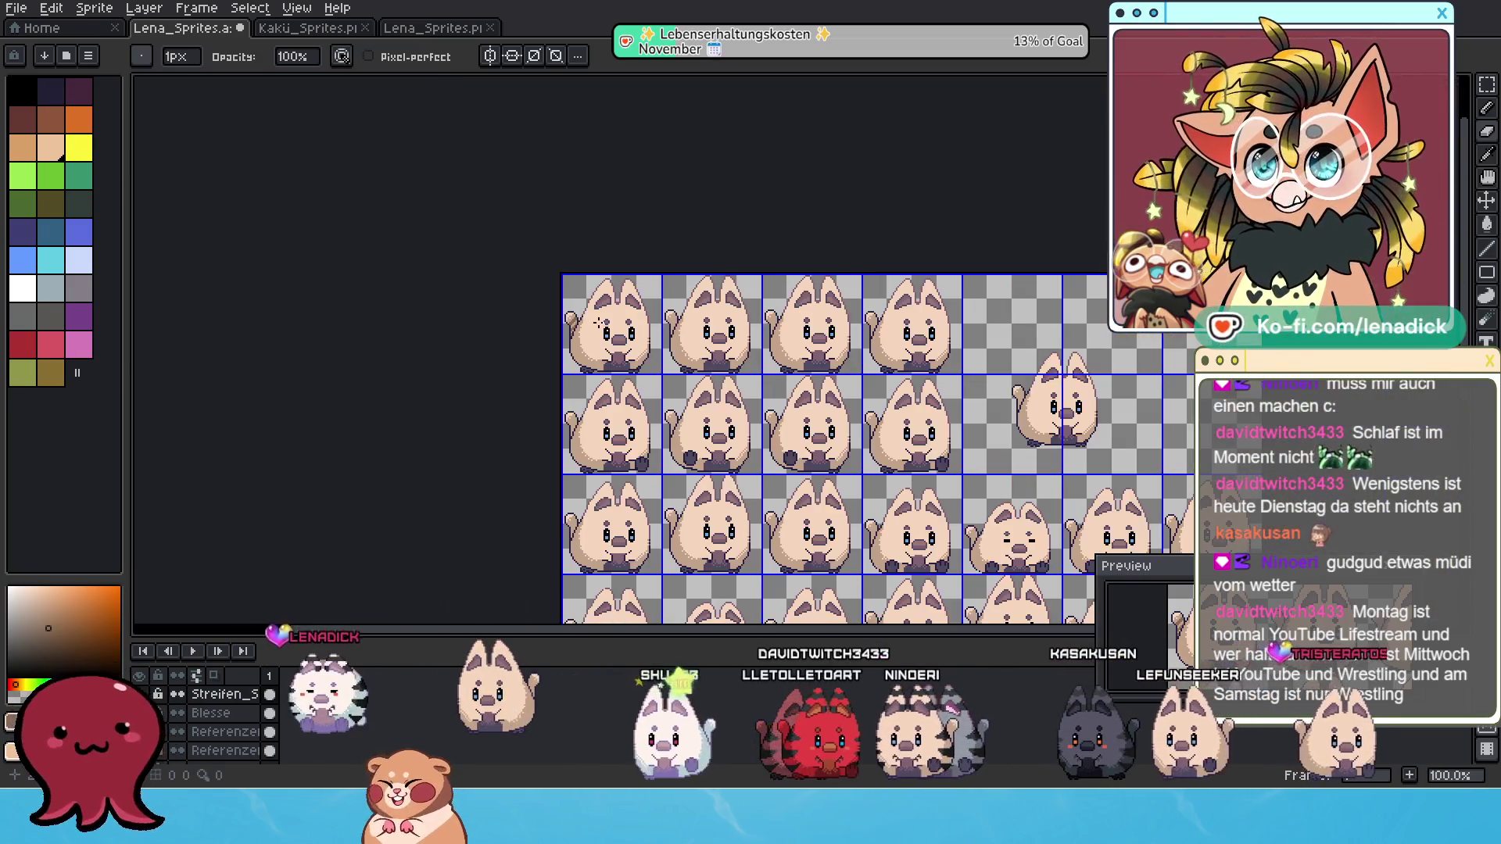
pyautogui.scroll(4, 598, 323)
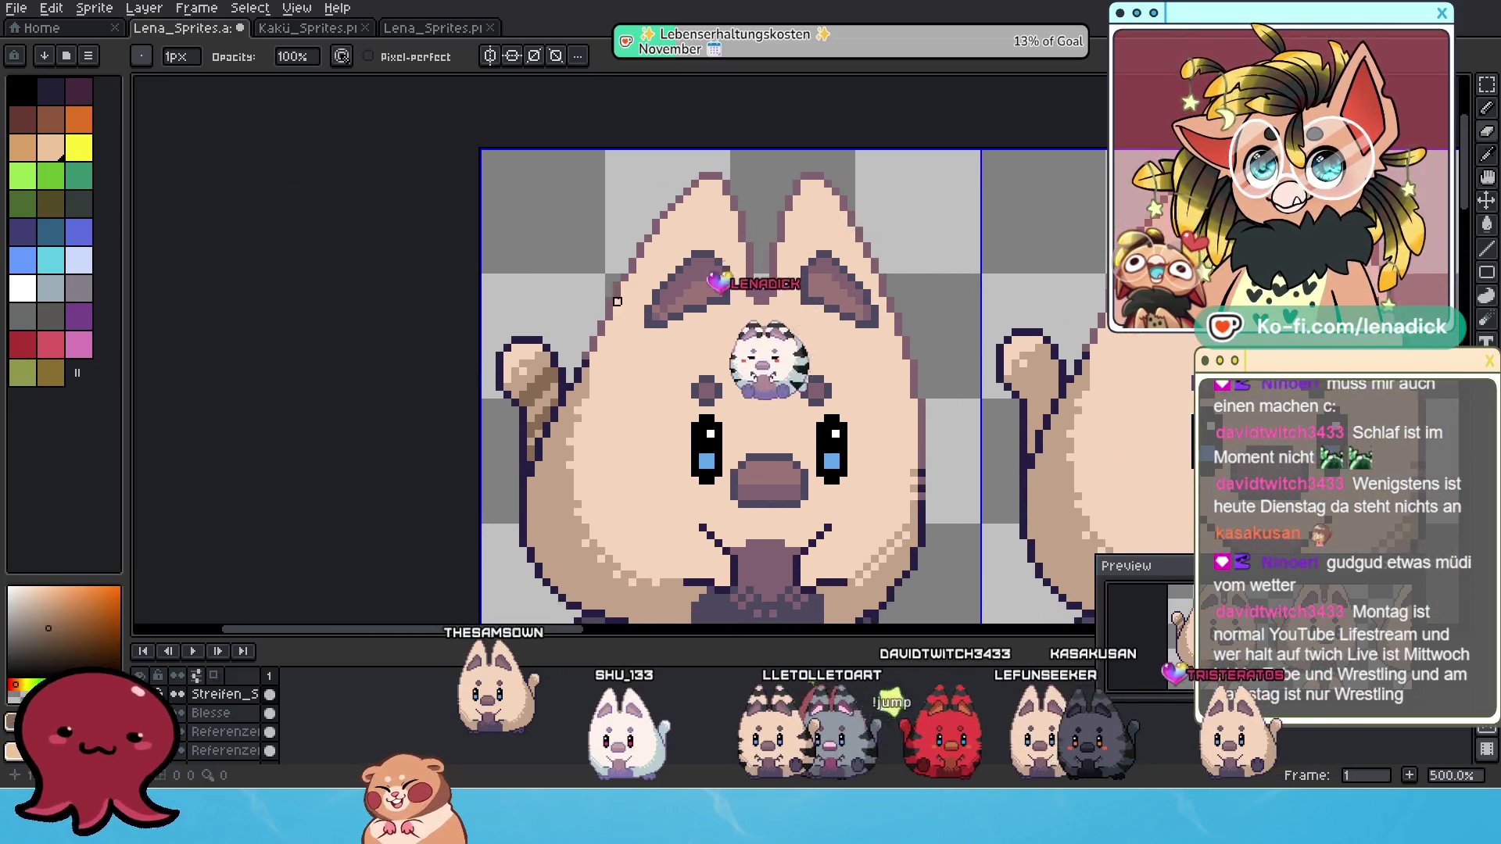
pyautogui.click(1485, 126)
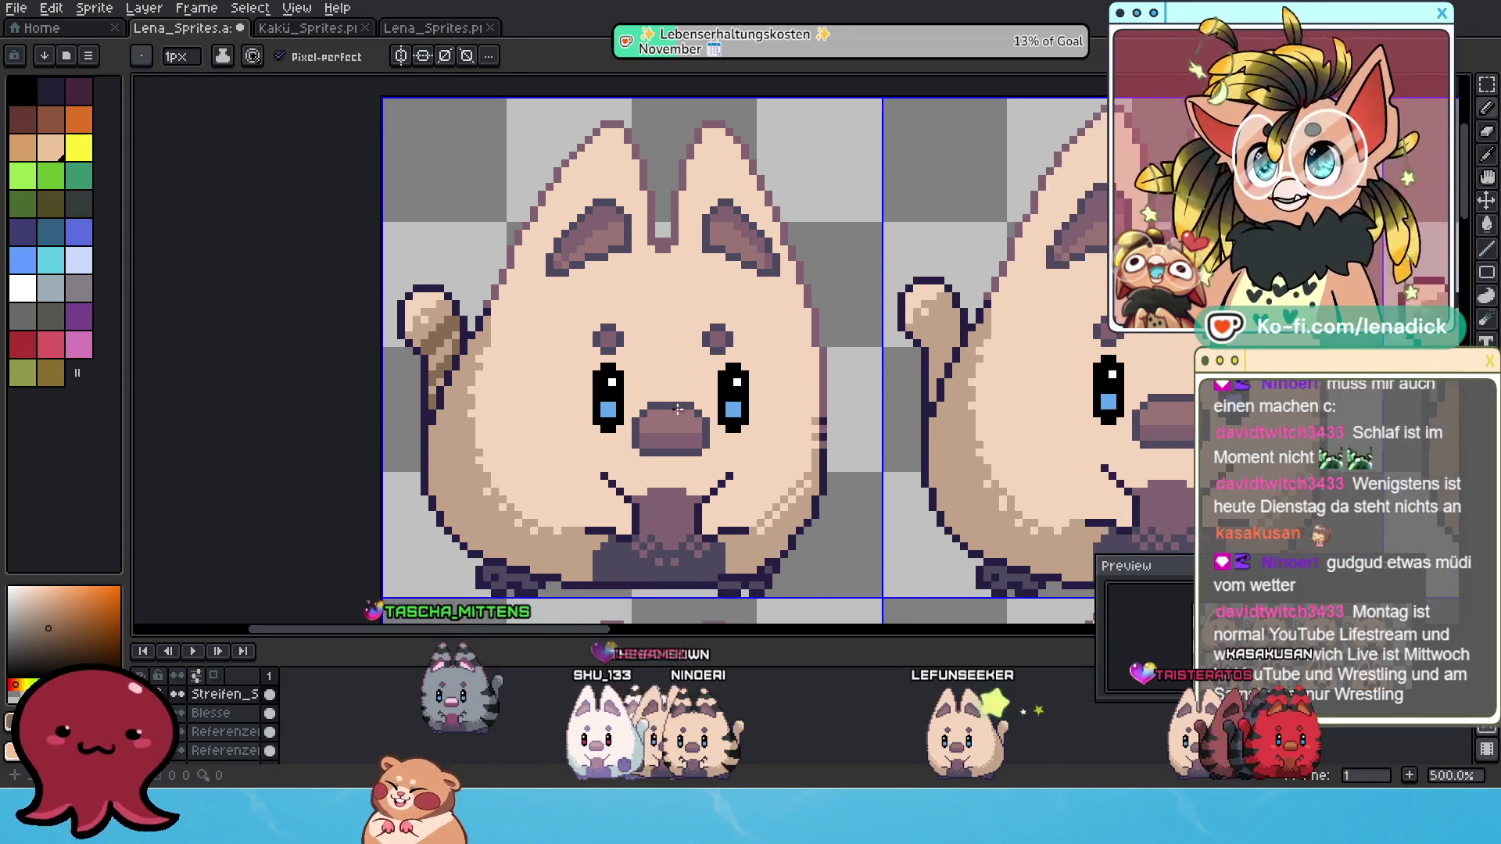
pyautogui.scroll(-1, 587, 324)
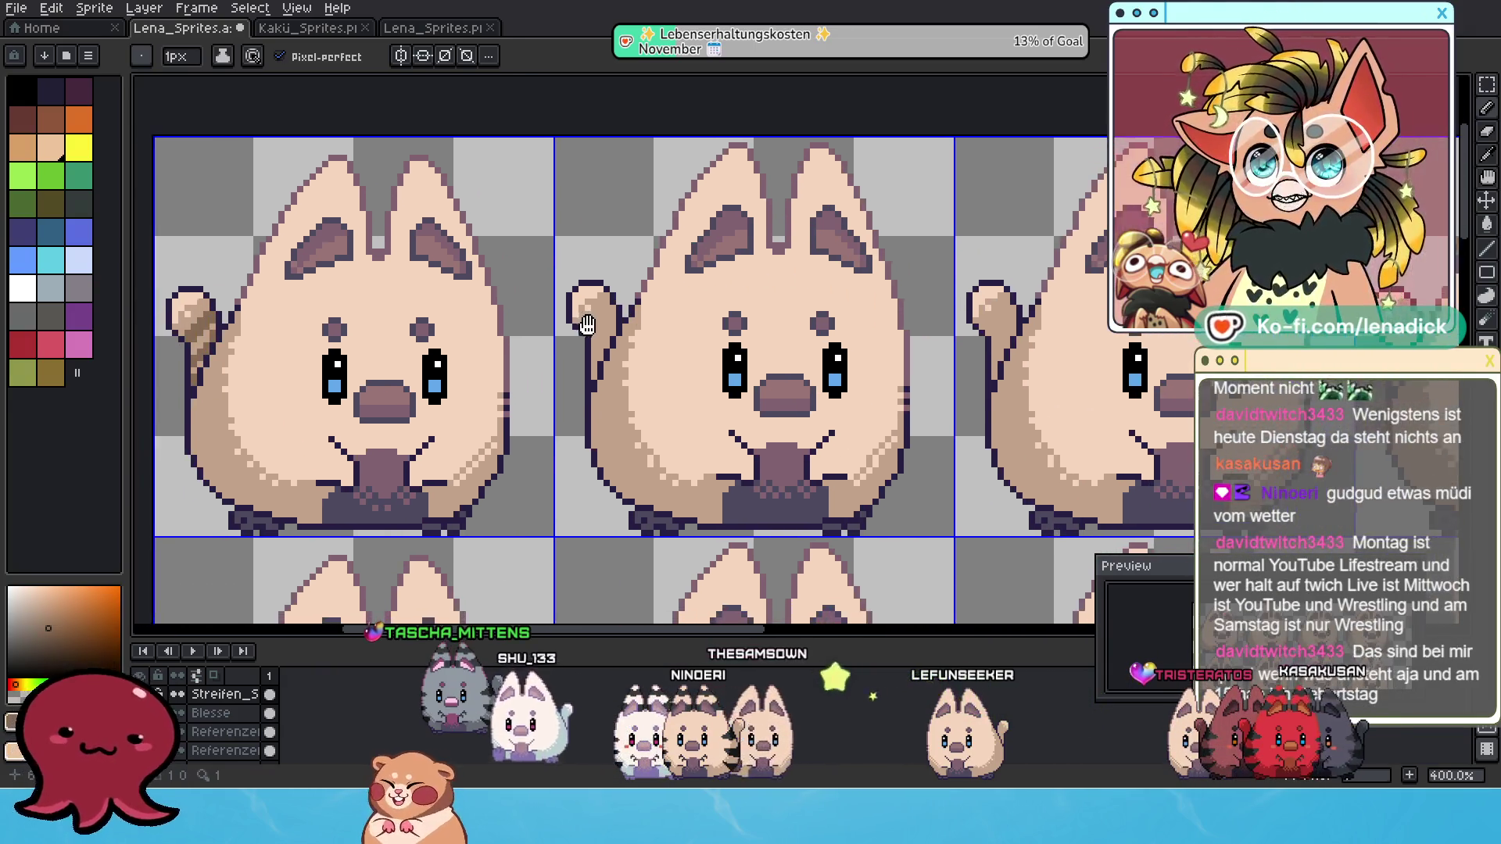
pyautogui.moveTo(587, 324); pyautogui.dragTo(588, 324)
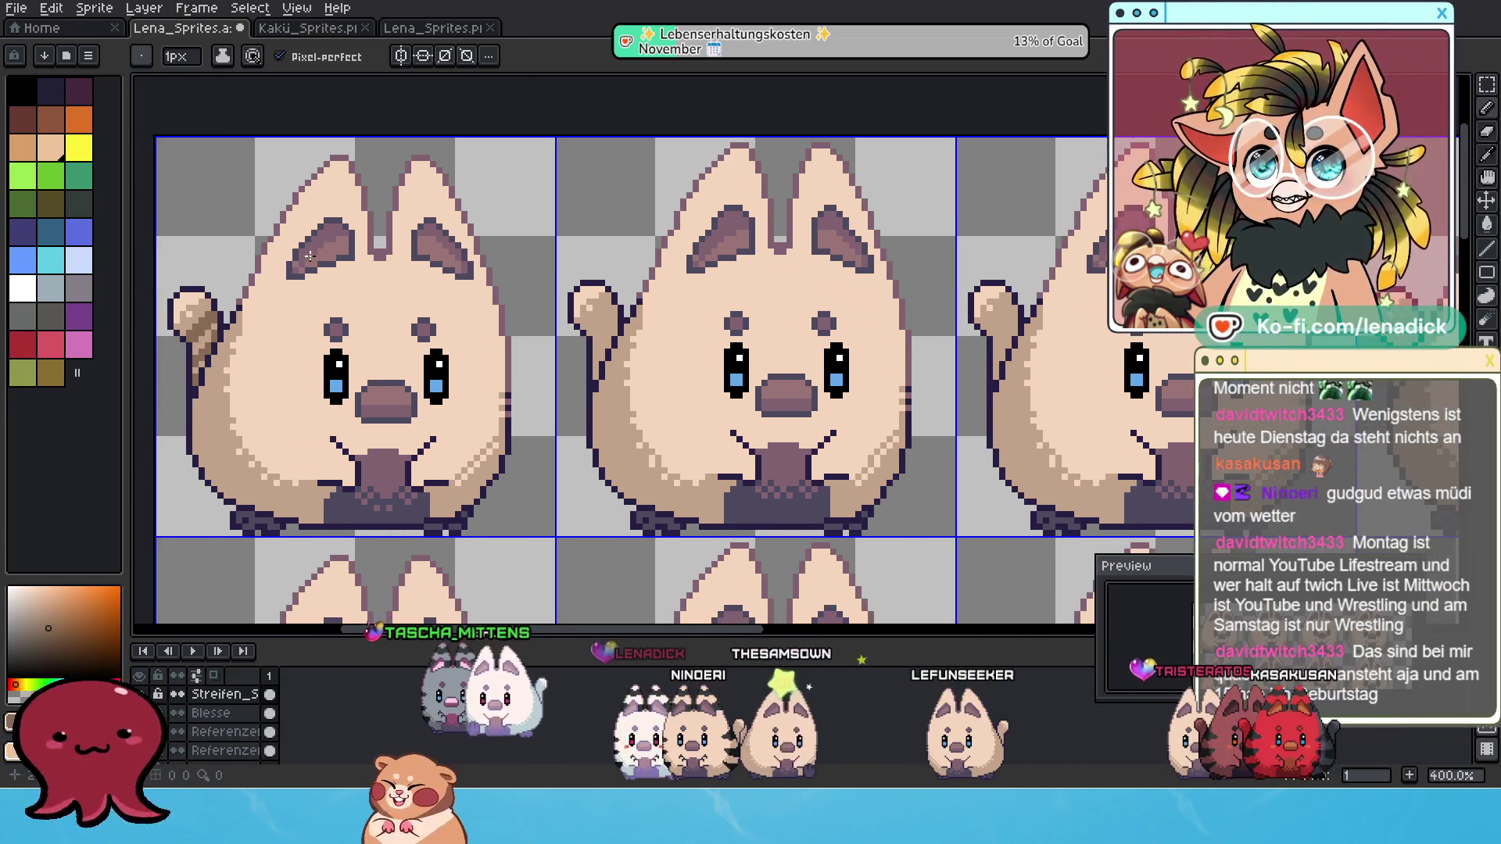
pyautogui.click(1484, 88)
pyautogui.scroll(-1, 626, 211)
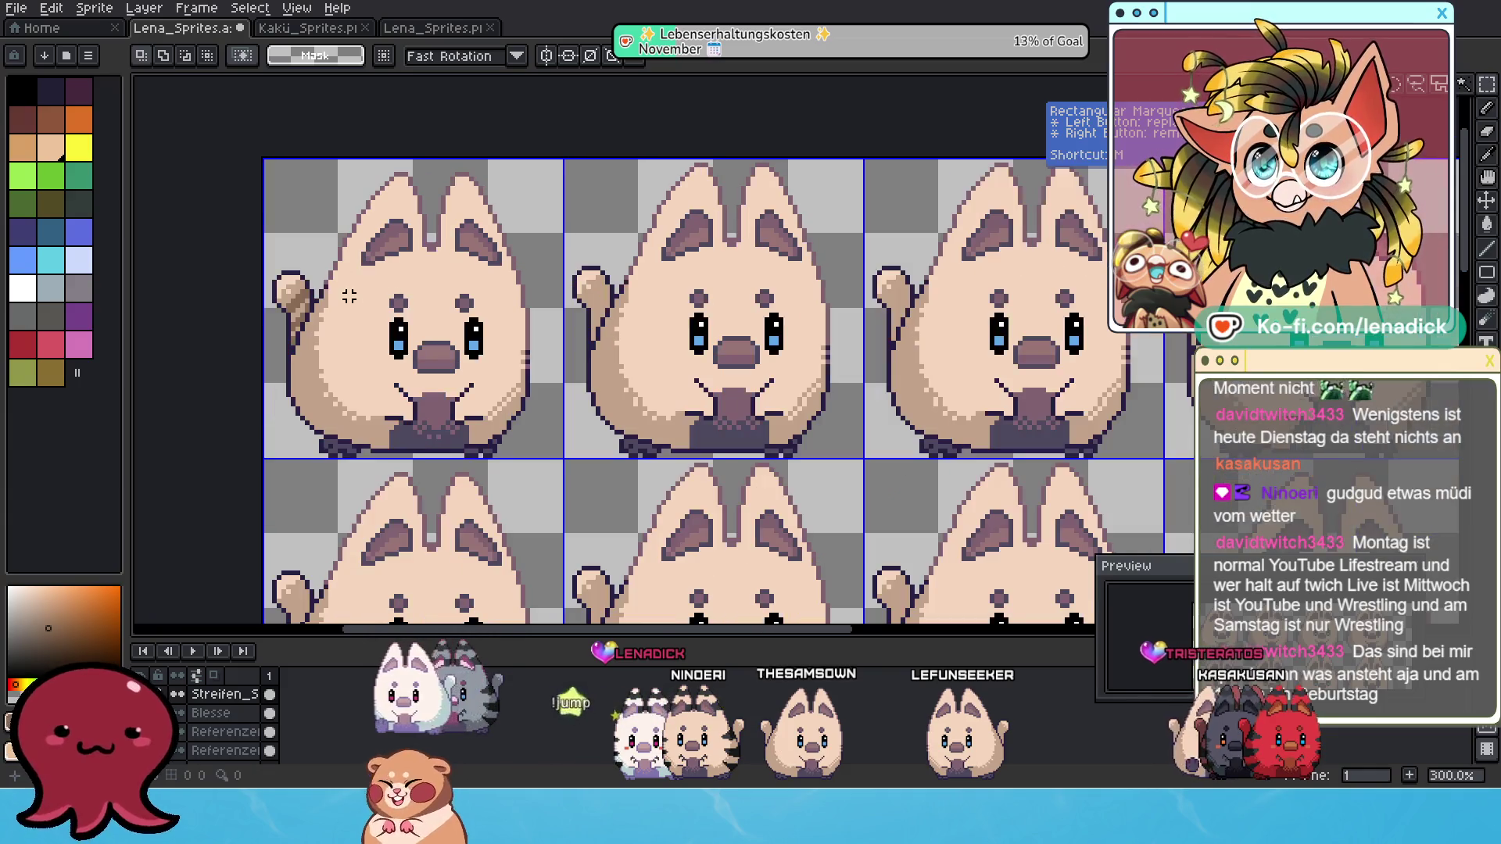
# Move the first frame's selected tail piece onto another frame's tail, two pixels further right.
pyautogui.moveTo(260, 268); pyautogui.dragTo(352, 379)
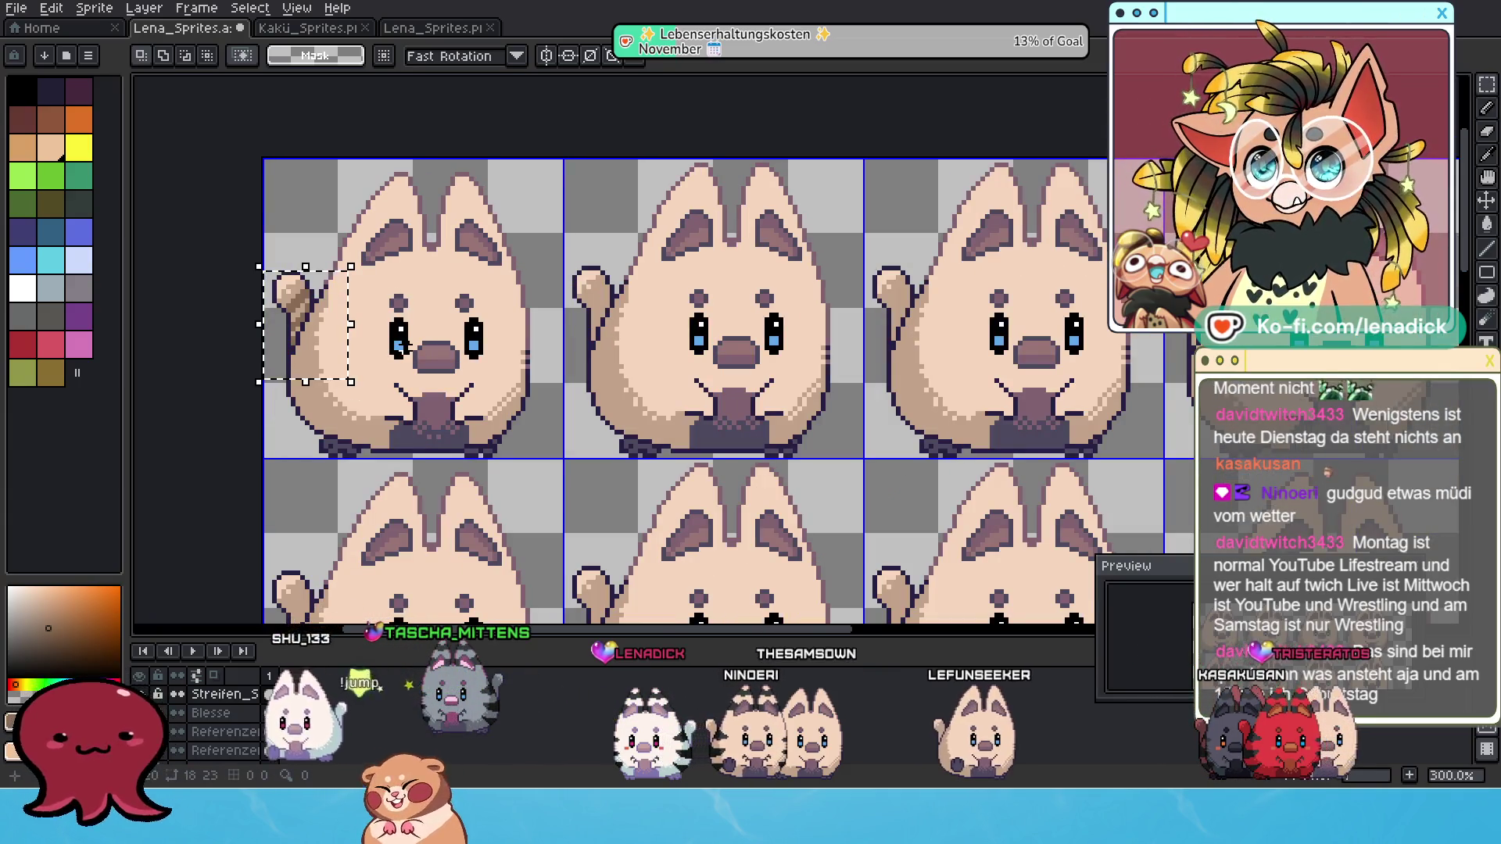
pyautogui.click(341, 283)
pyautogui.moveTo(342, 283)
pyautogui.mouseDown()
pyautogui.moveTo(643, 296)
pyautogui.moveTo(614, 268)
pyautogui.moveTo(621, 286)
pyautogui.moveTo(745, 291)
pyautogui.mouseUp()
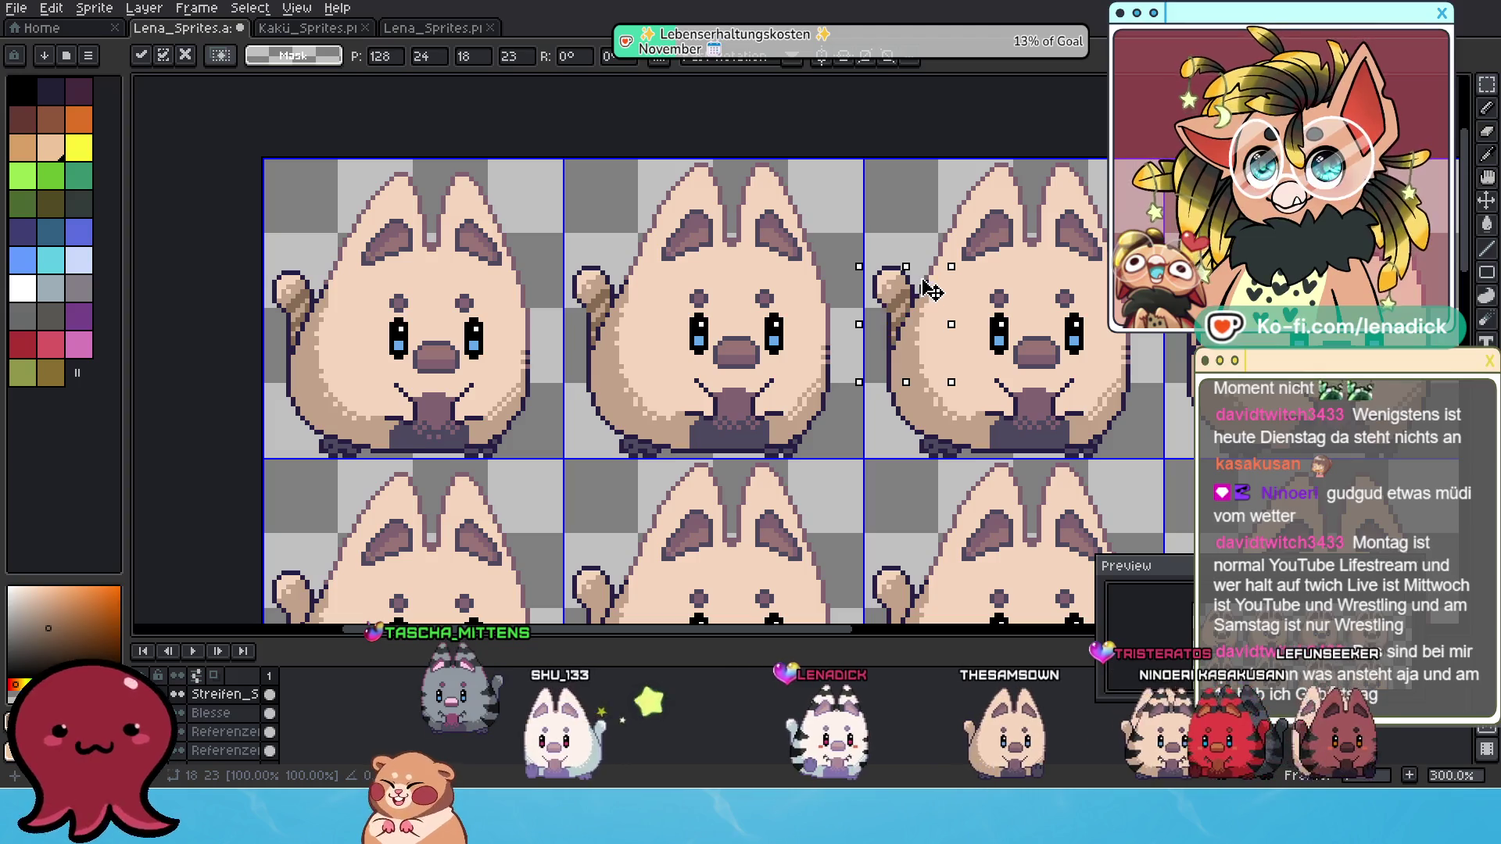
pyautogui.moveTo(922, 291); pyautogui.dragTo(927, 291)
pyautogui.scroll(-1, 760, 316)
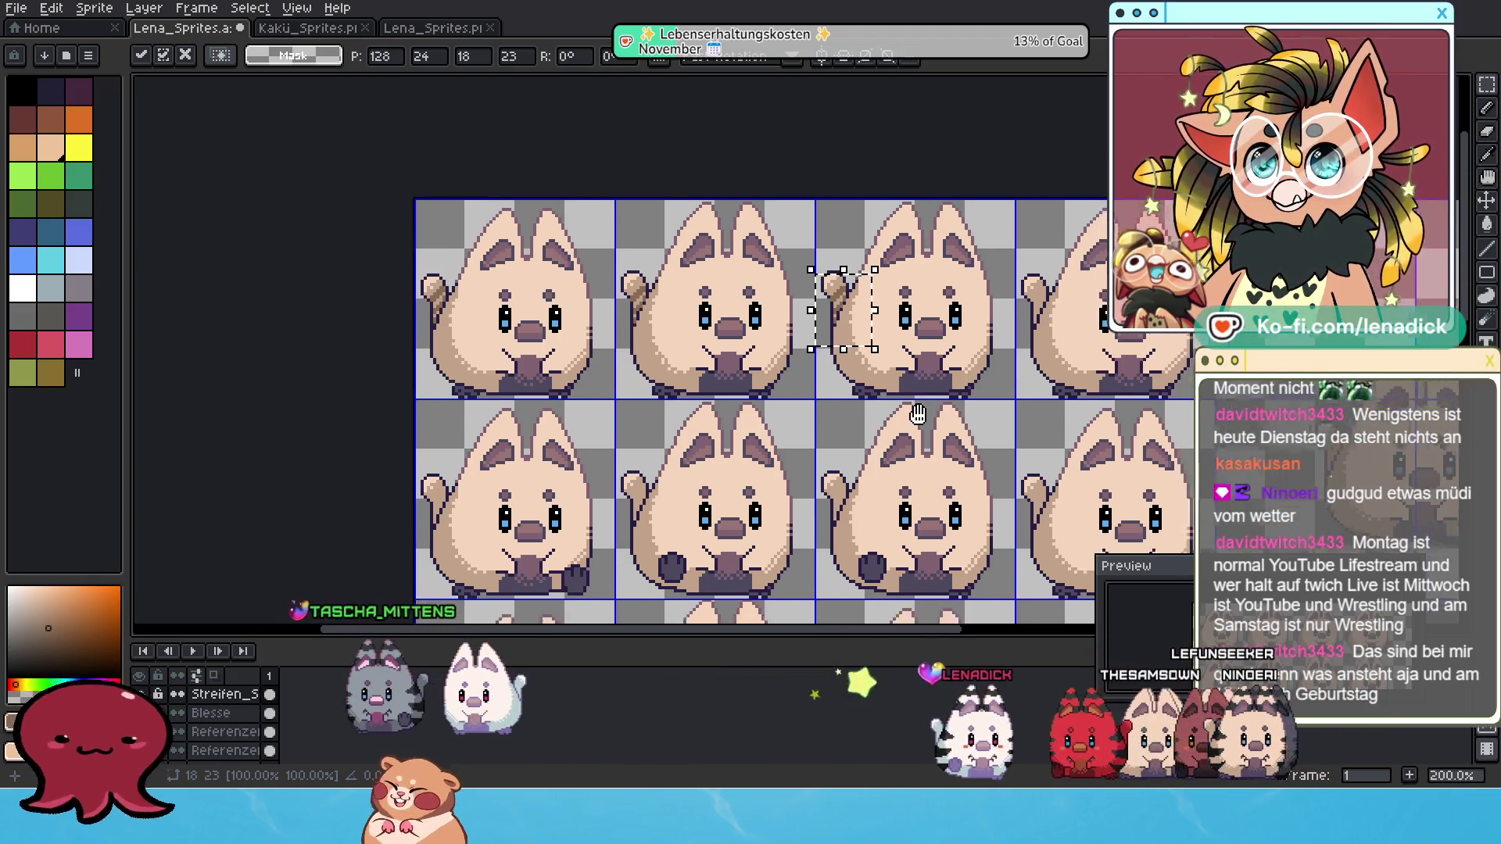
pyautogui.scroll(-1, 876, 402)
pyautogui.scroll(3, 863, 492)
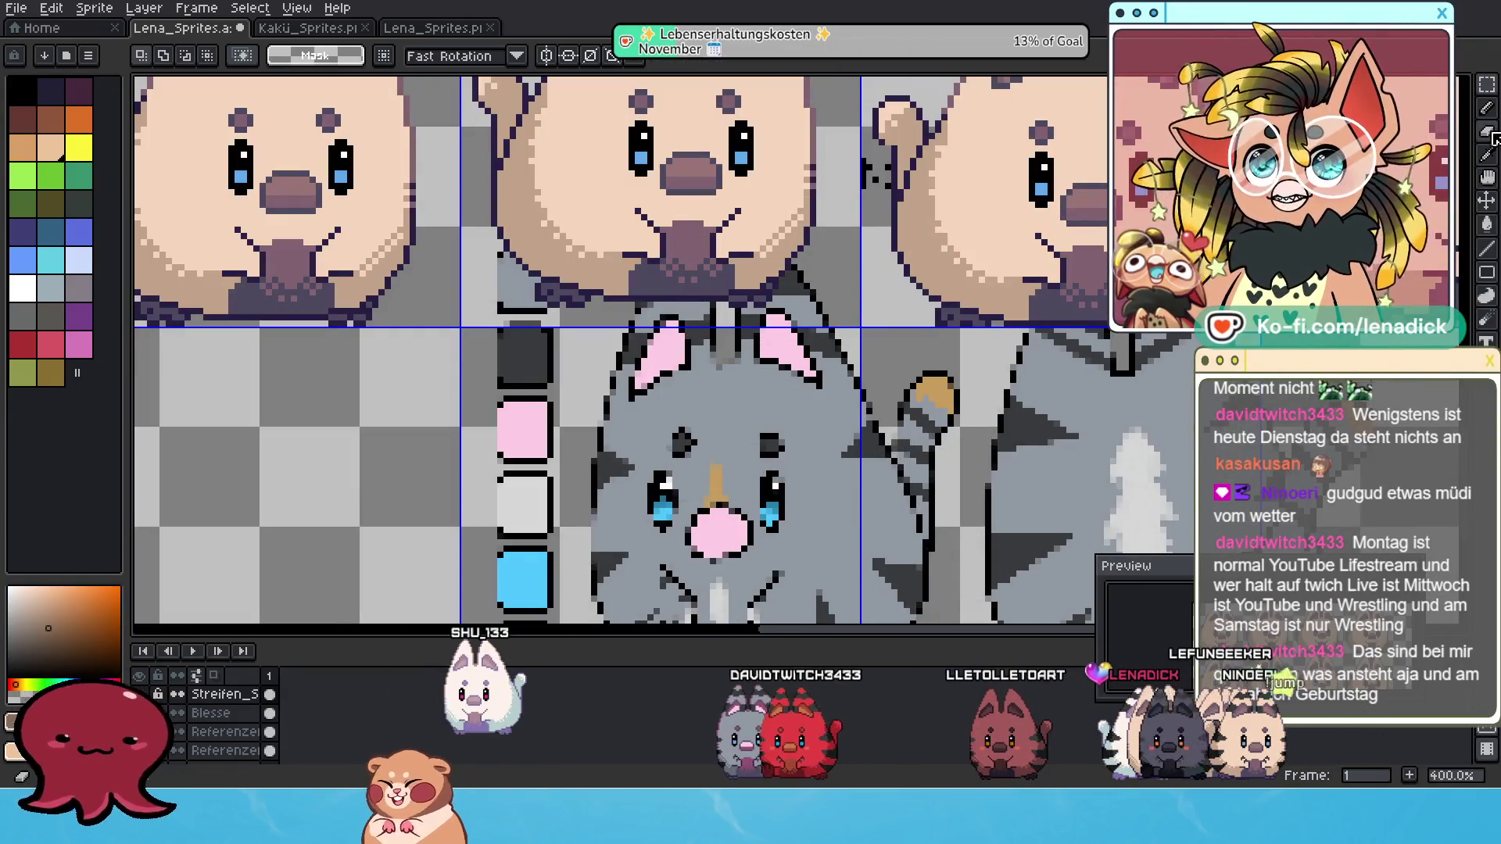
# Fill a dark stripe on the tail with the Paint Bucket.
pyautogui.click(1485, 110)
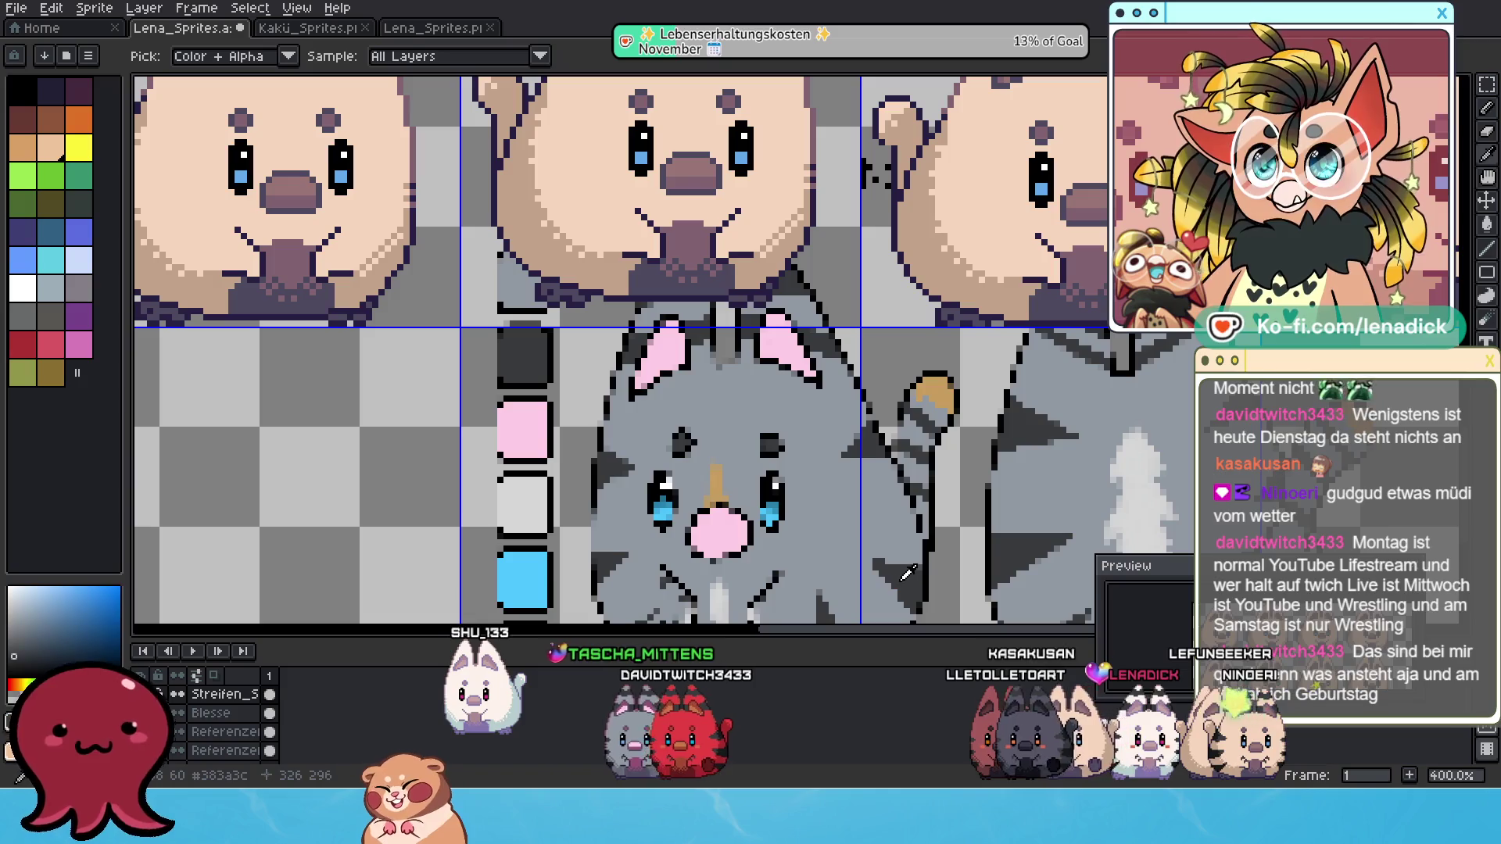
pyautogui.scroll(-2, 422, 313)
pyautogui.moveTo(422, 313); pyautogui.dragTo(598, 313)
pyautogui.scroll(2, 618, 312)
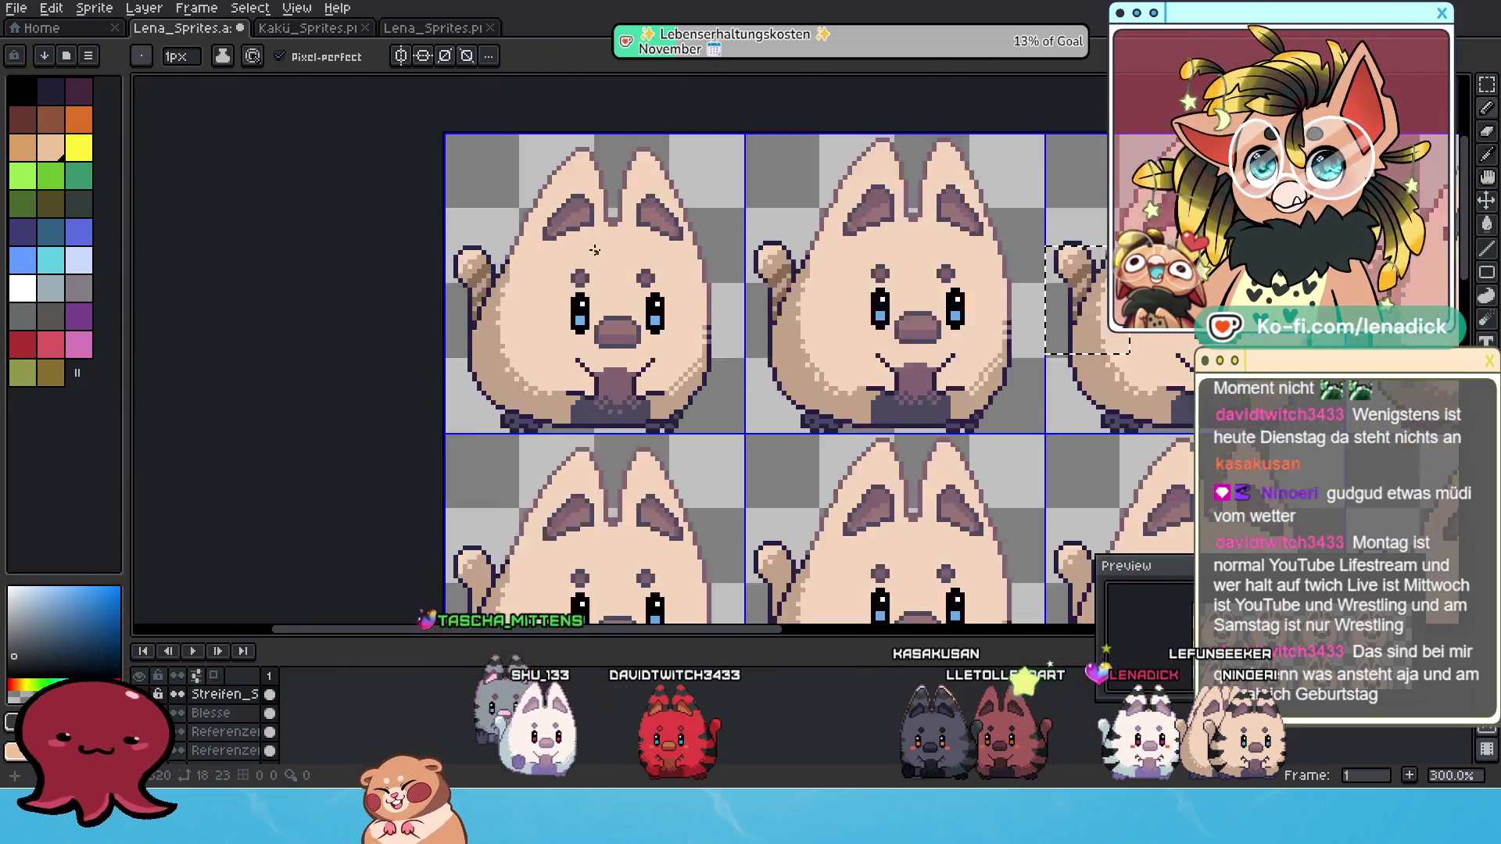
pyautogui.scroll(1, 1017, 309)
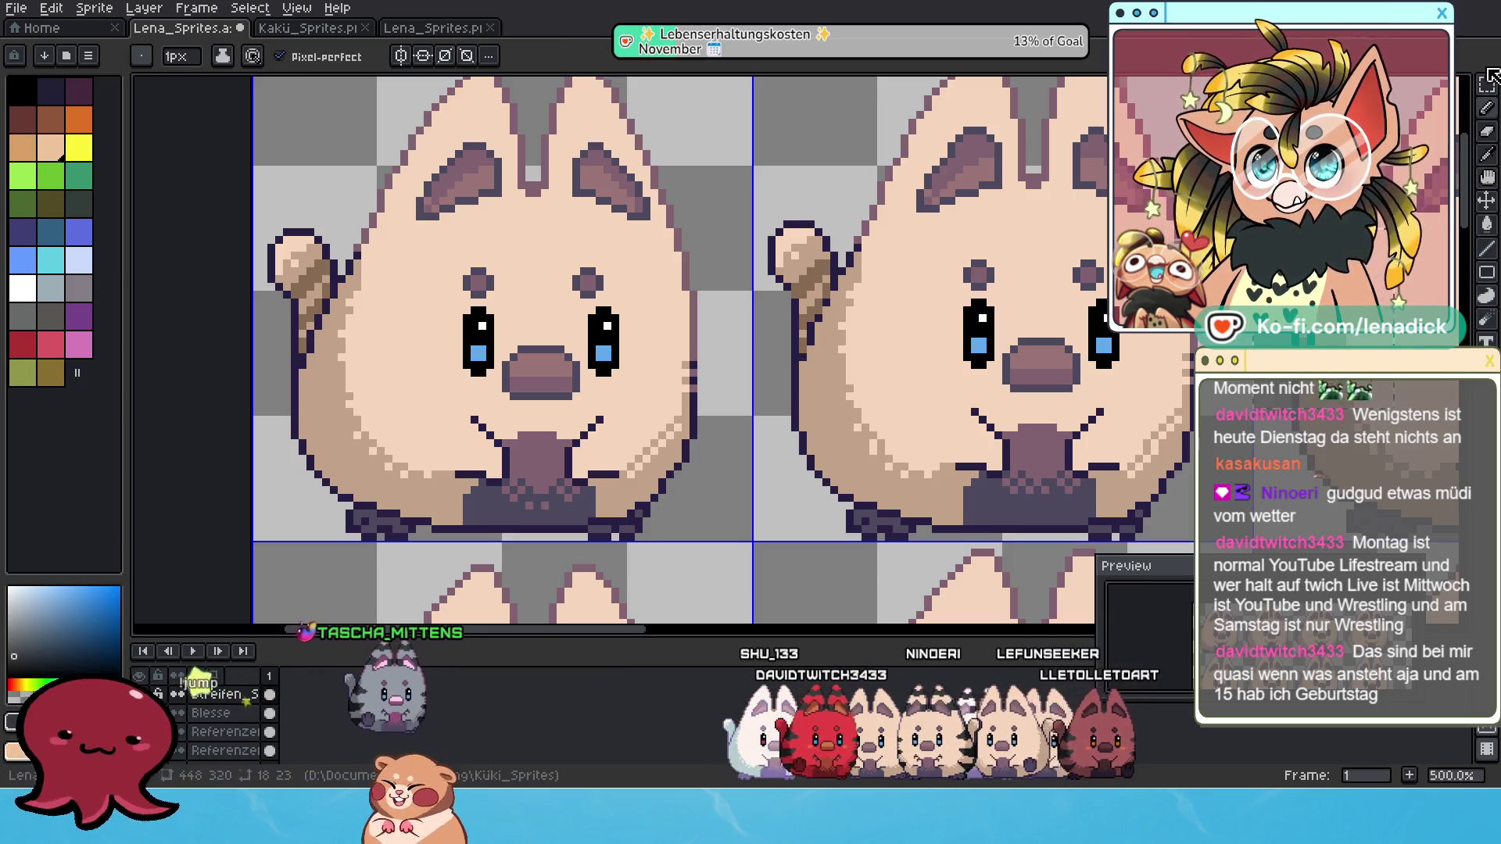
pyautogui.press('m')
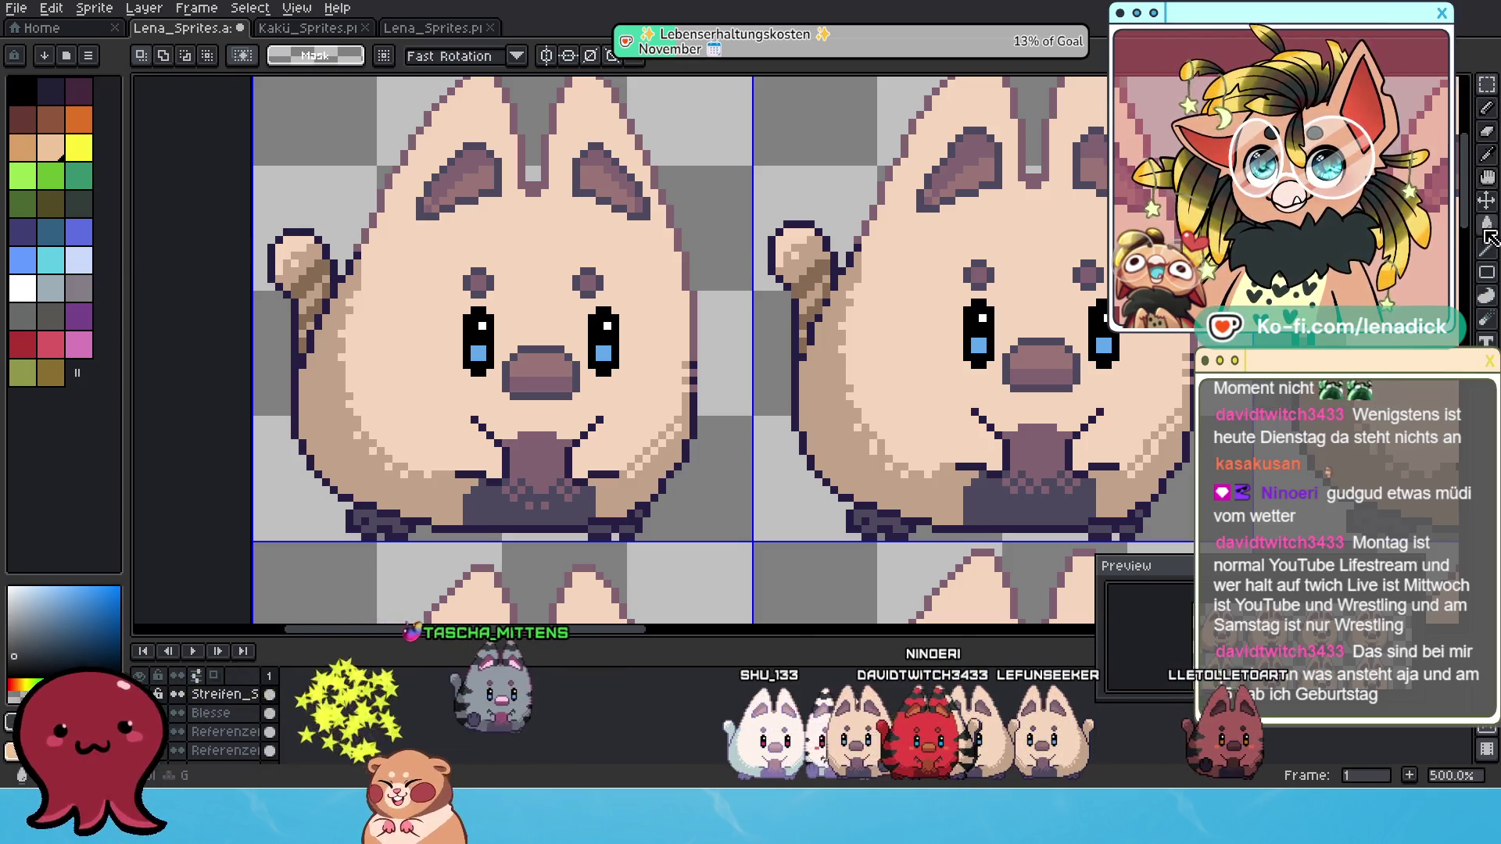
pyautogui.click(1486, 226)
pyautogui.click(813, 278)
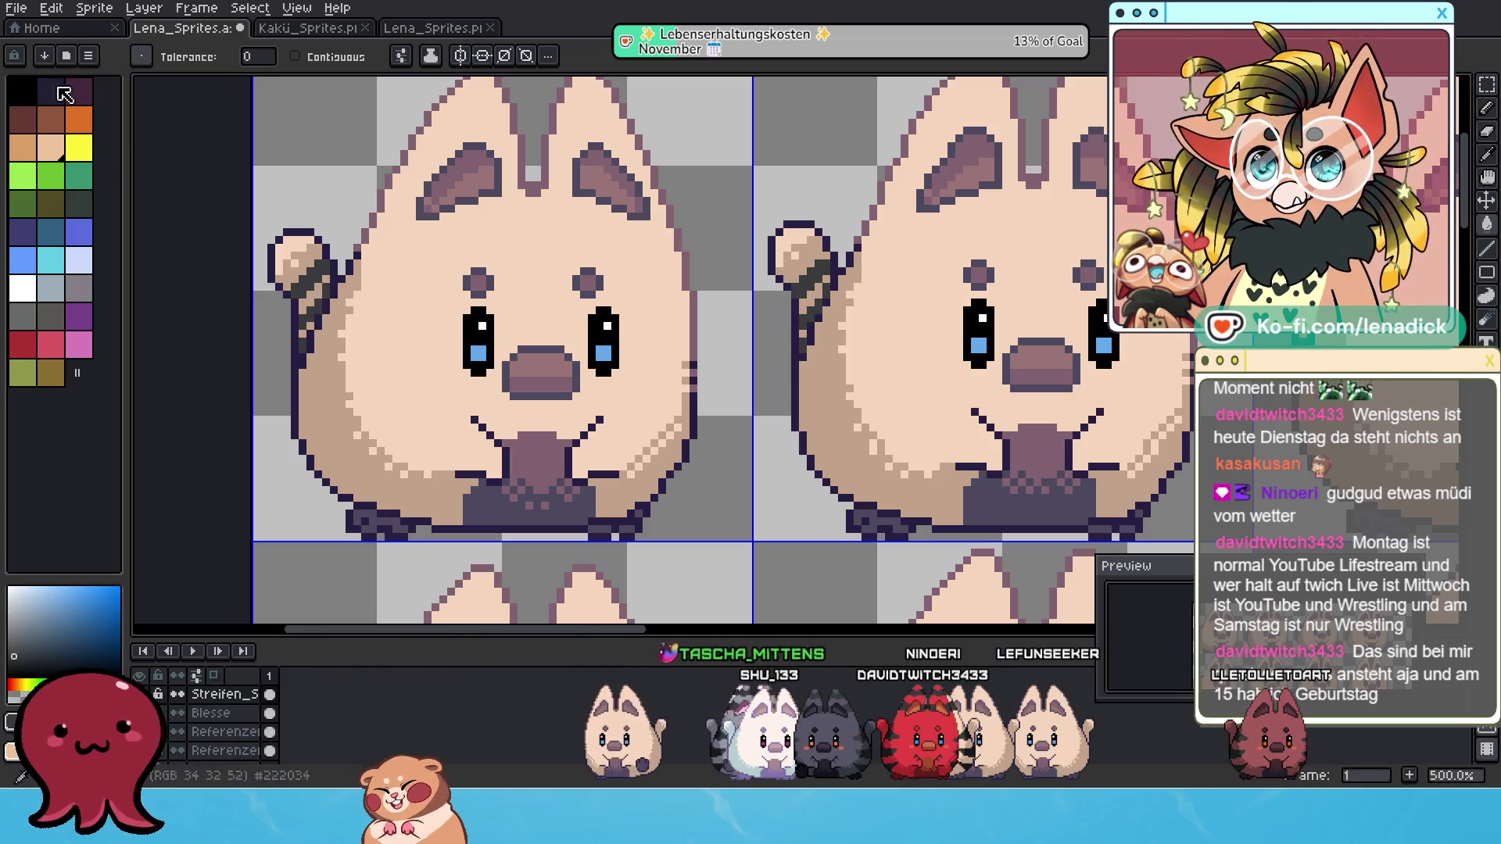
# Marquee-select the tail stripes on the top-row frames.
pyautogui.click(1486, 84)
pyautogui.moveTo(724, 217)
pyautogui.mouseDown()
pyautogui.moveTo(929, 396)
pyautogui.moveTo(936, 428)
pyautogui.mouseUp()
pyautogui.moveTo(922, 376); pyautogui.dragTo(680, 400)
pyautogui.moveTo(967, 209); pyautogui.dragTo(1192, 457)
pyautogui.click(1111, 387)
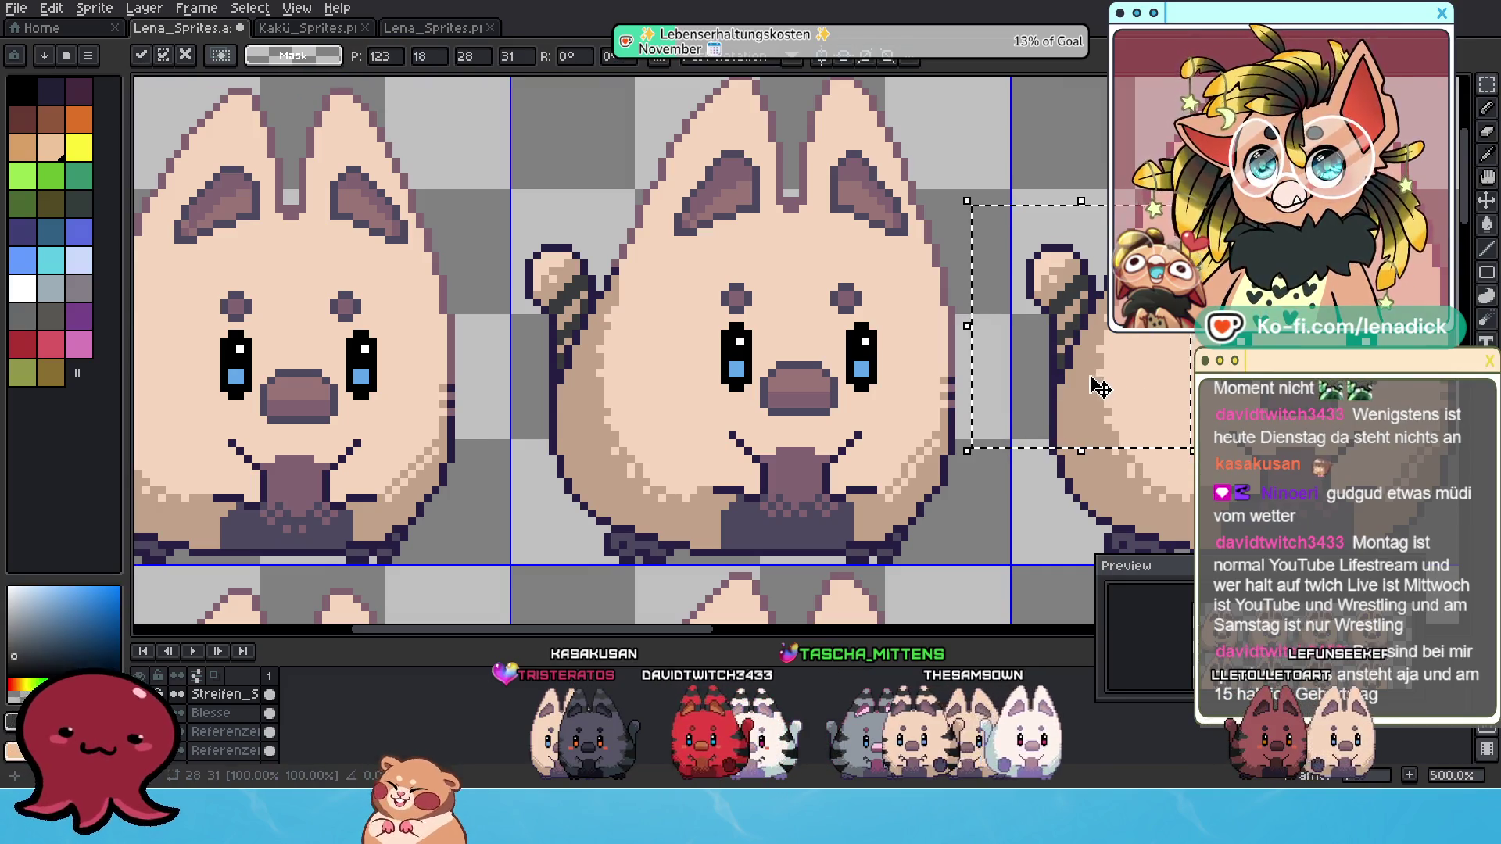
pyautogui.scroll(-1, 1111, 387)
pyautogui.scroll(-1, 951, 325)
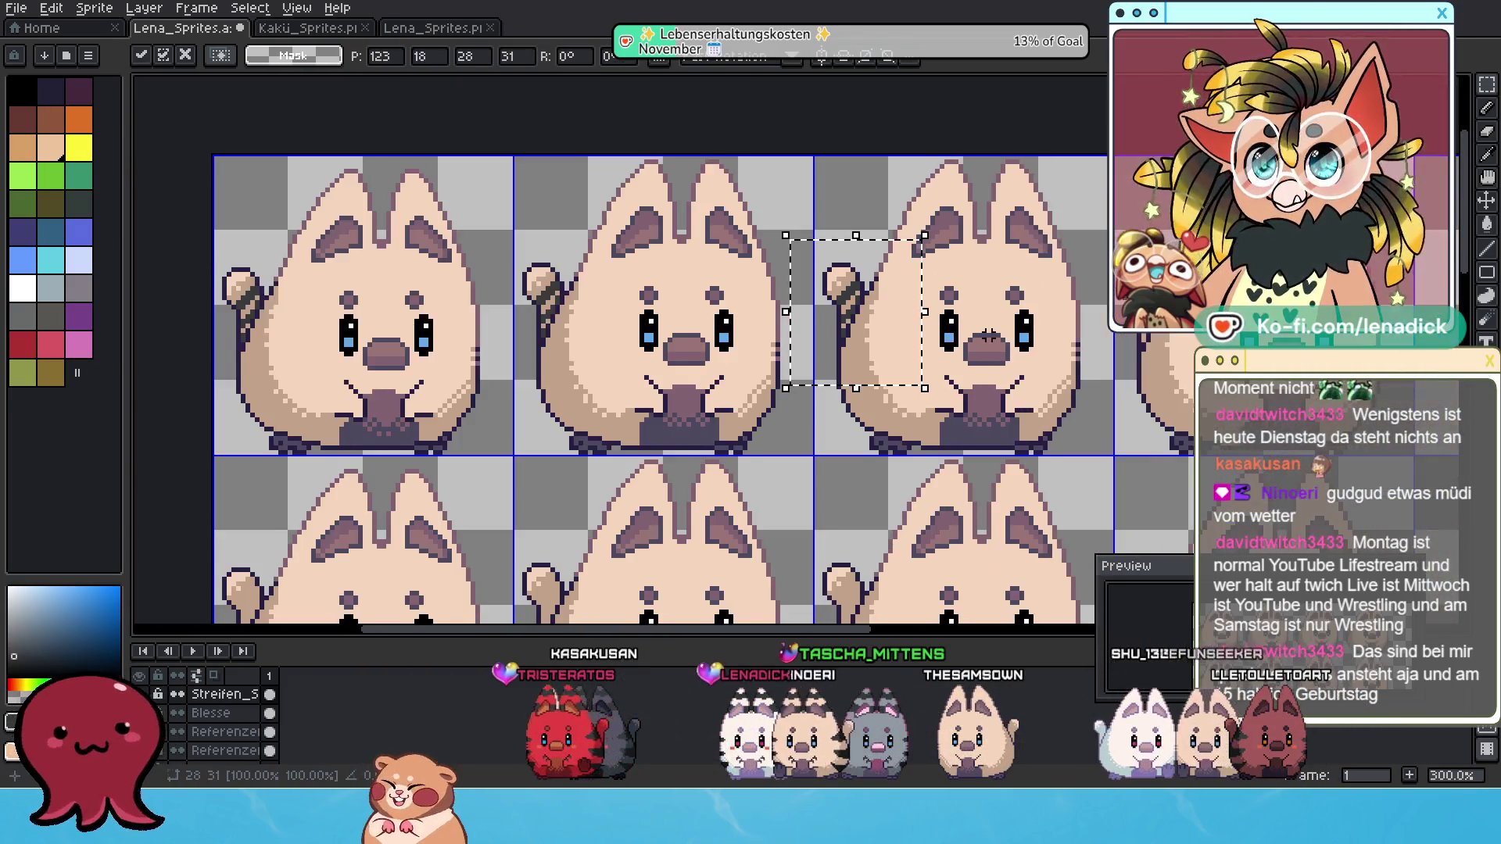
# Carry a copy of the first frame's tail stripes onto the fourth cat's tail.
pyautogui.moveTo(156, 264); pyautogui.dragTo(230, 372)
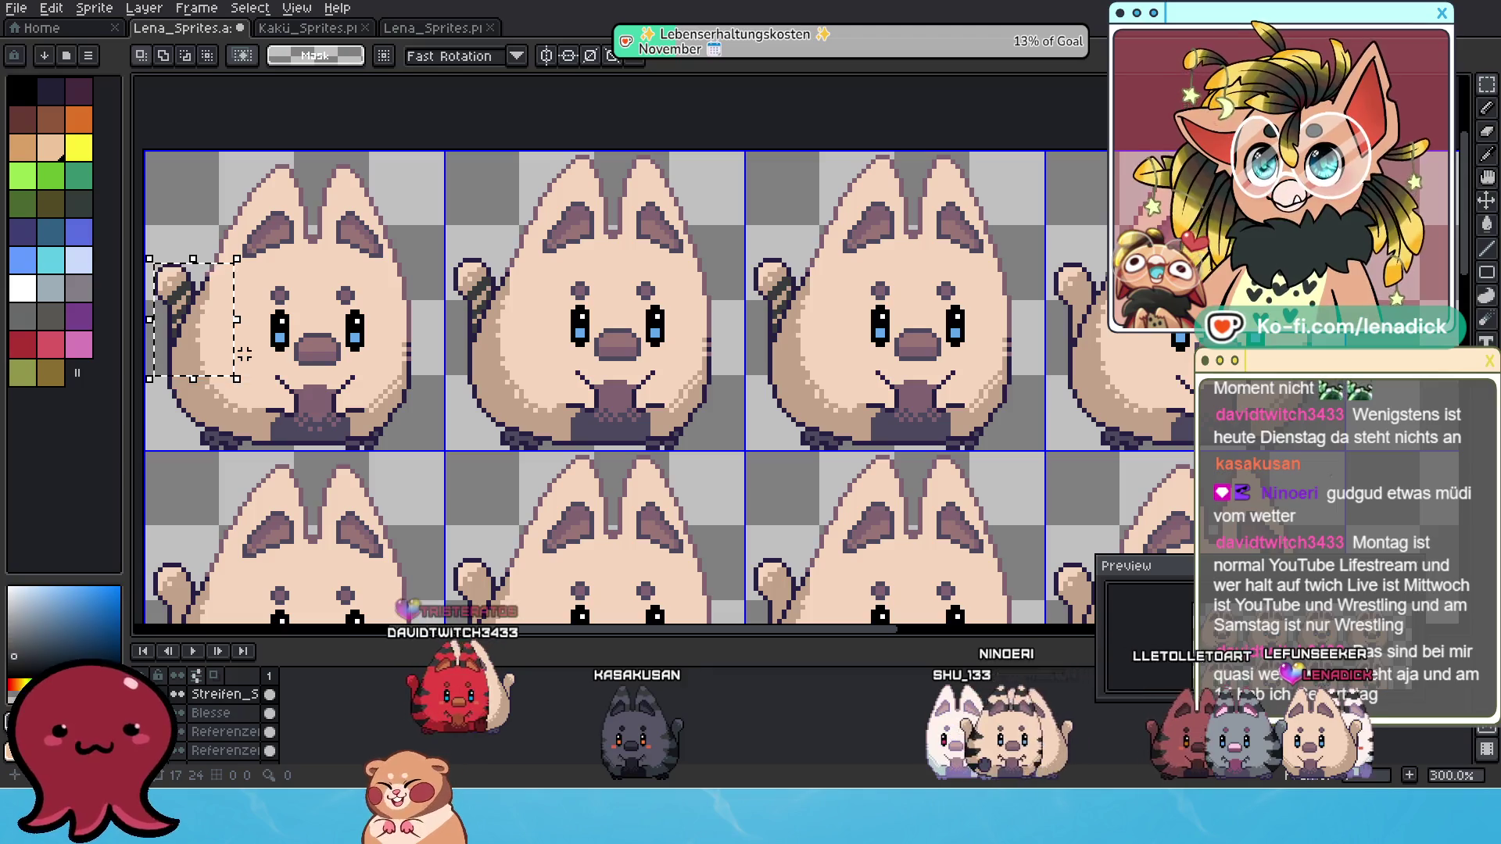
pyautogui.hotkey('ctrl', 't')
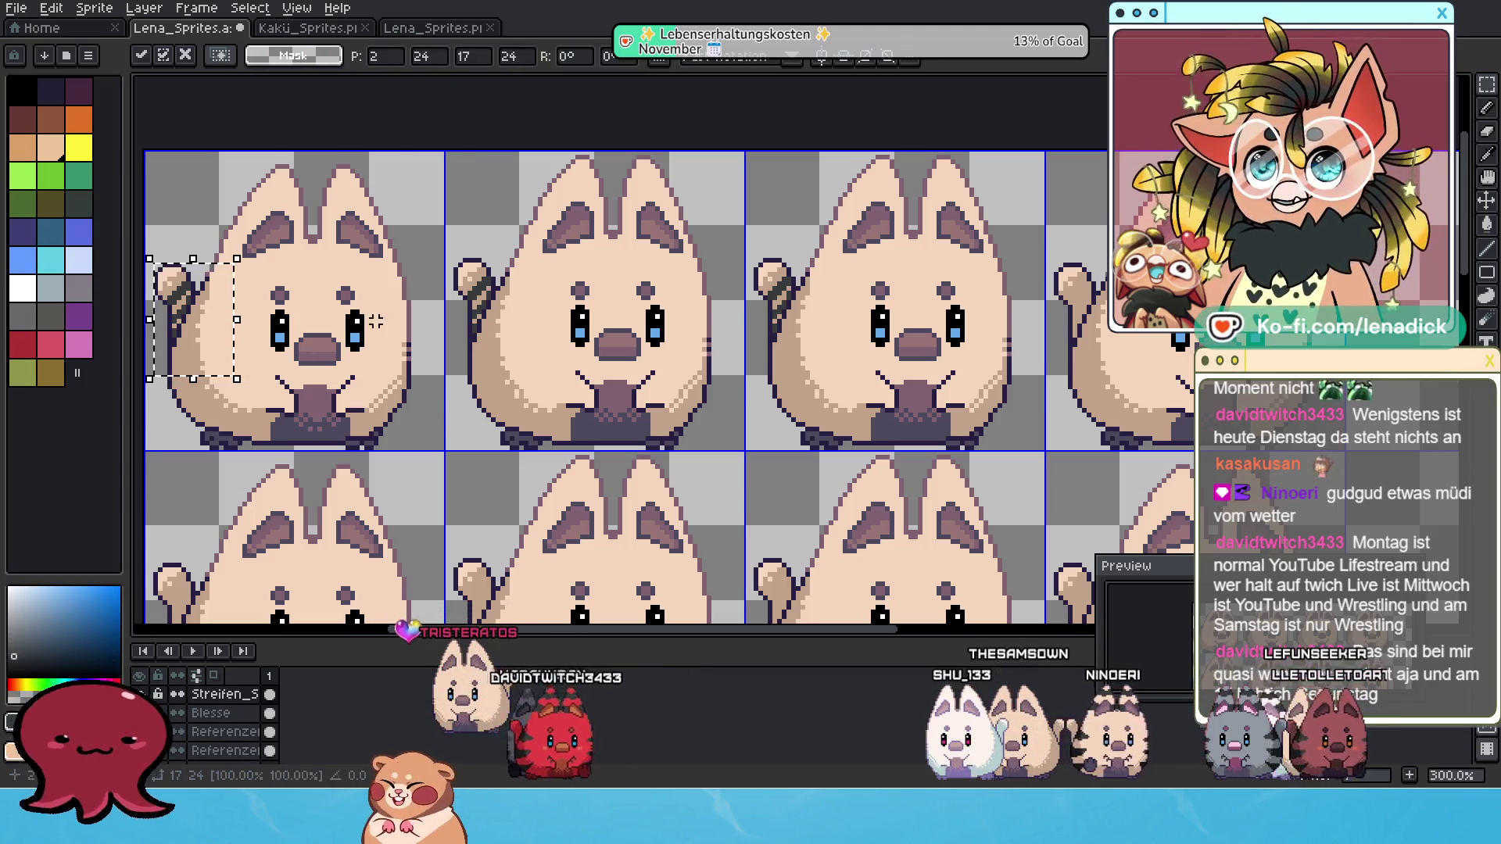
pyautogui.moveTo(289, 279)
pyautogui.mouseDown()
pyautogui.moveTo(625, 297)
pyautogui.moveTo(1134, 368)
pyautogui.mouseUp()
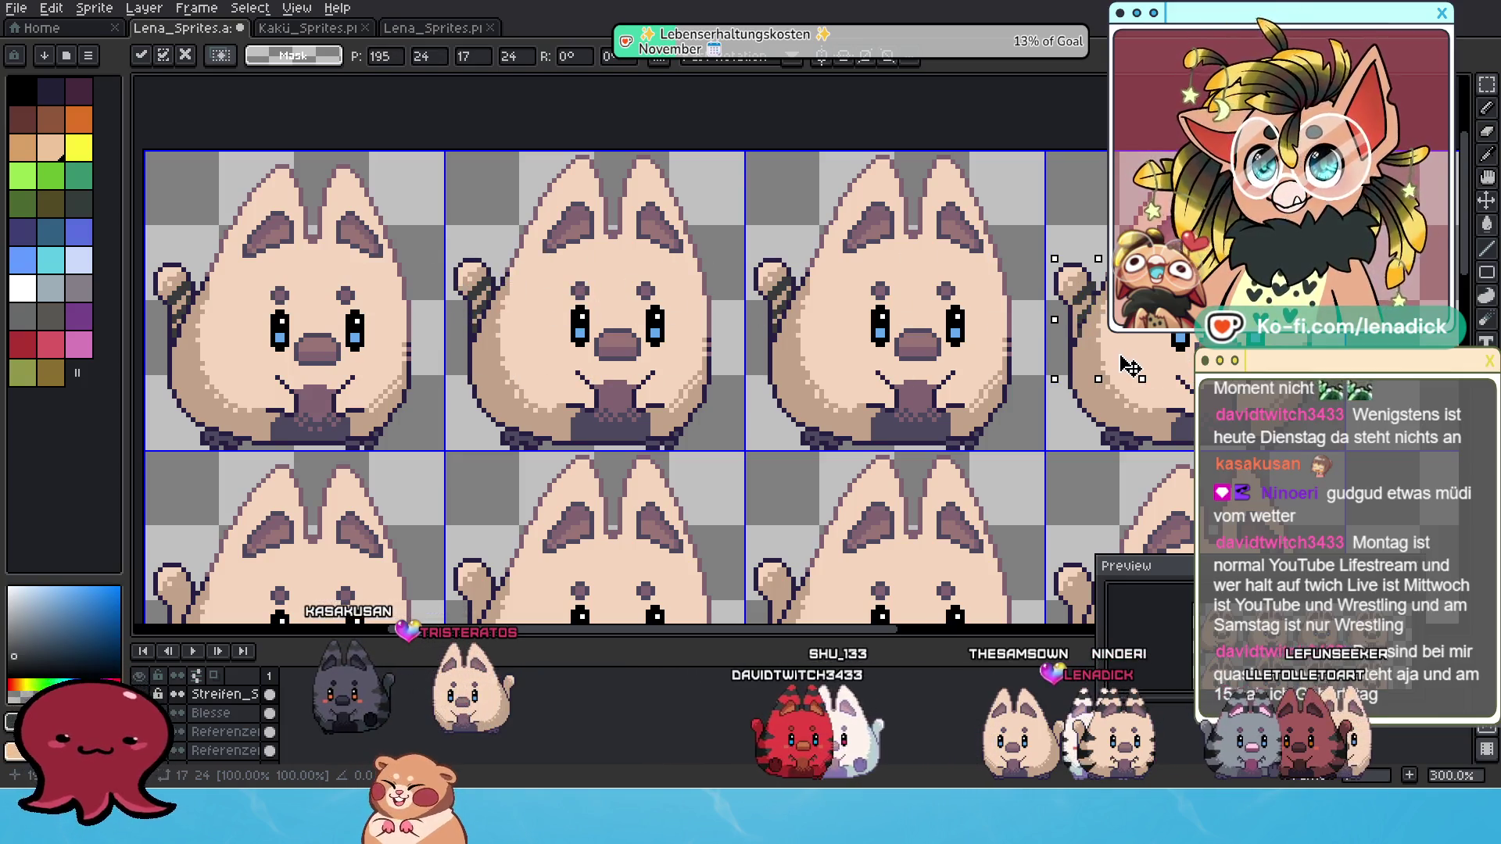
pyautogui.scroll(-3, 797, 273)
pyautogui.scroll(-1, 797, 273)
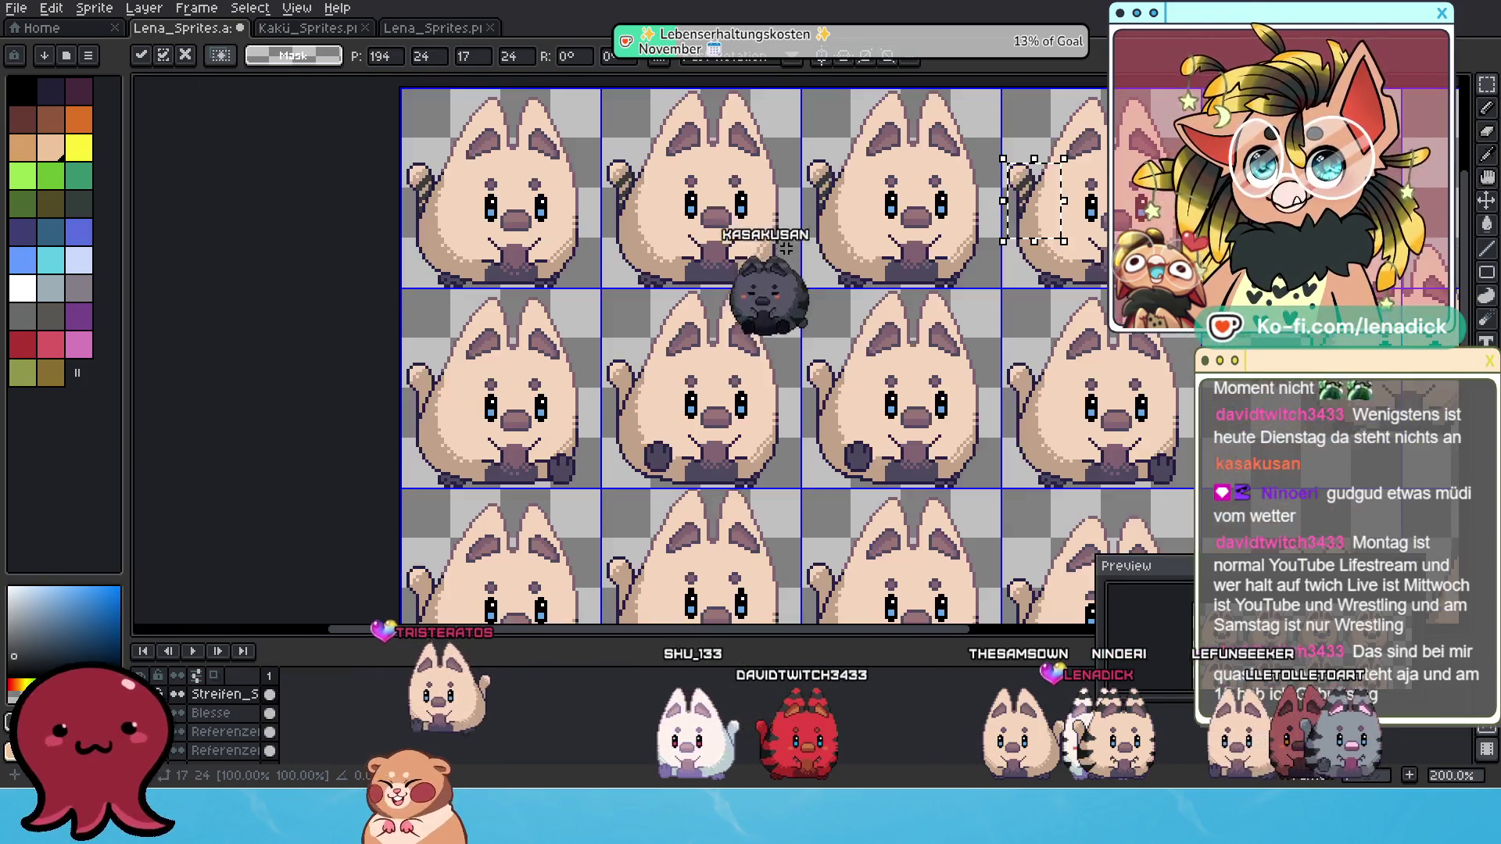
# Copy the top row's tail stripes onto the second row of frames and commit.
pyautogui.moveTo(340, 140); pyautogui.dragTo(1068, 285)
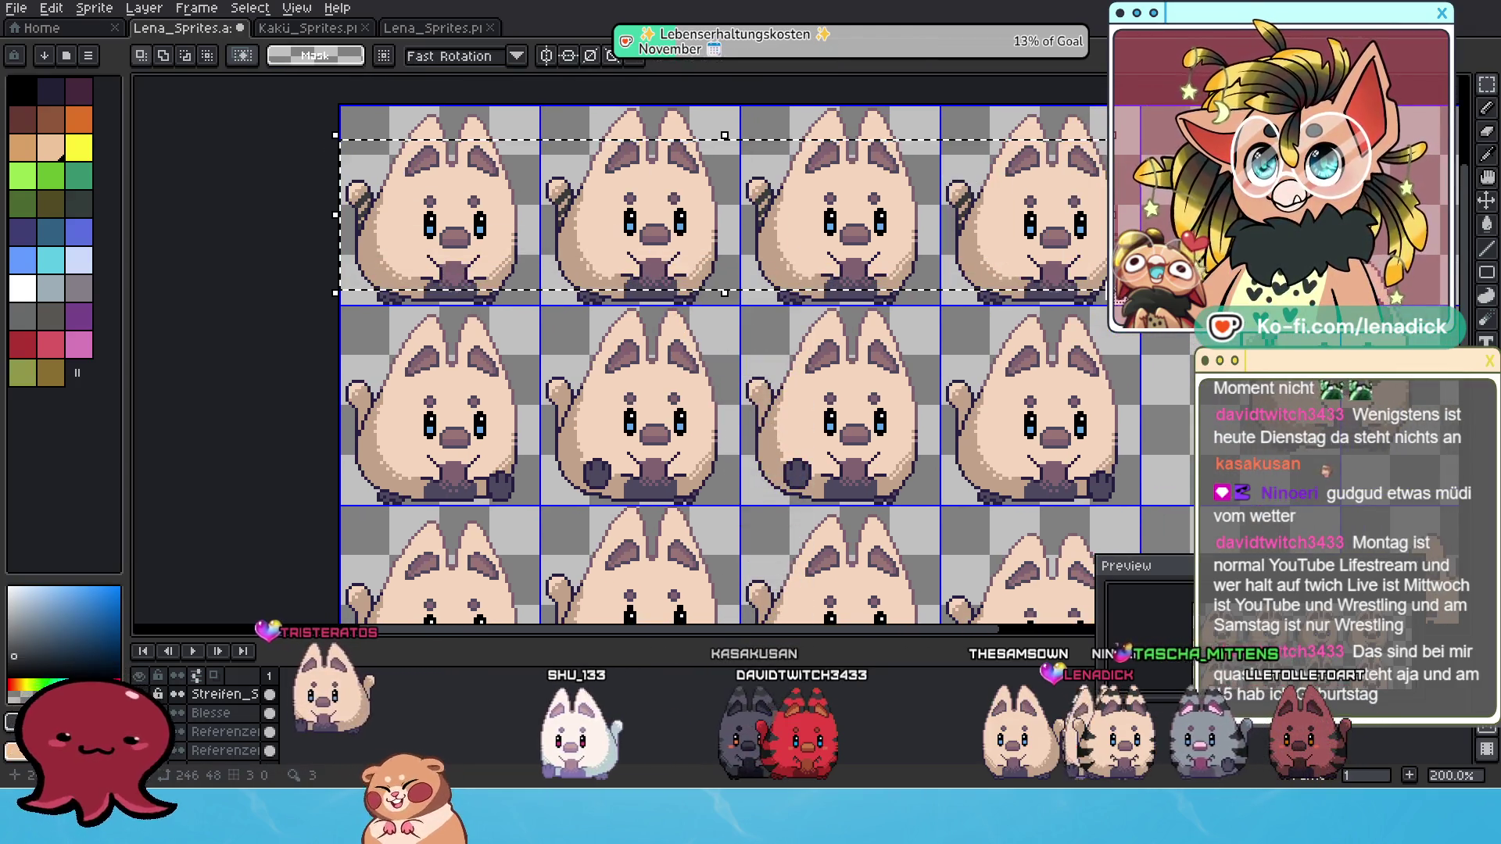
pyautogui.hotkey('ctrl', 't')
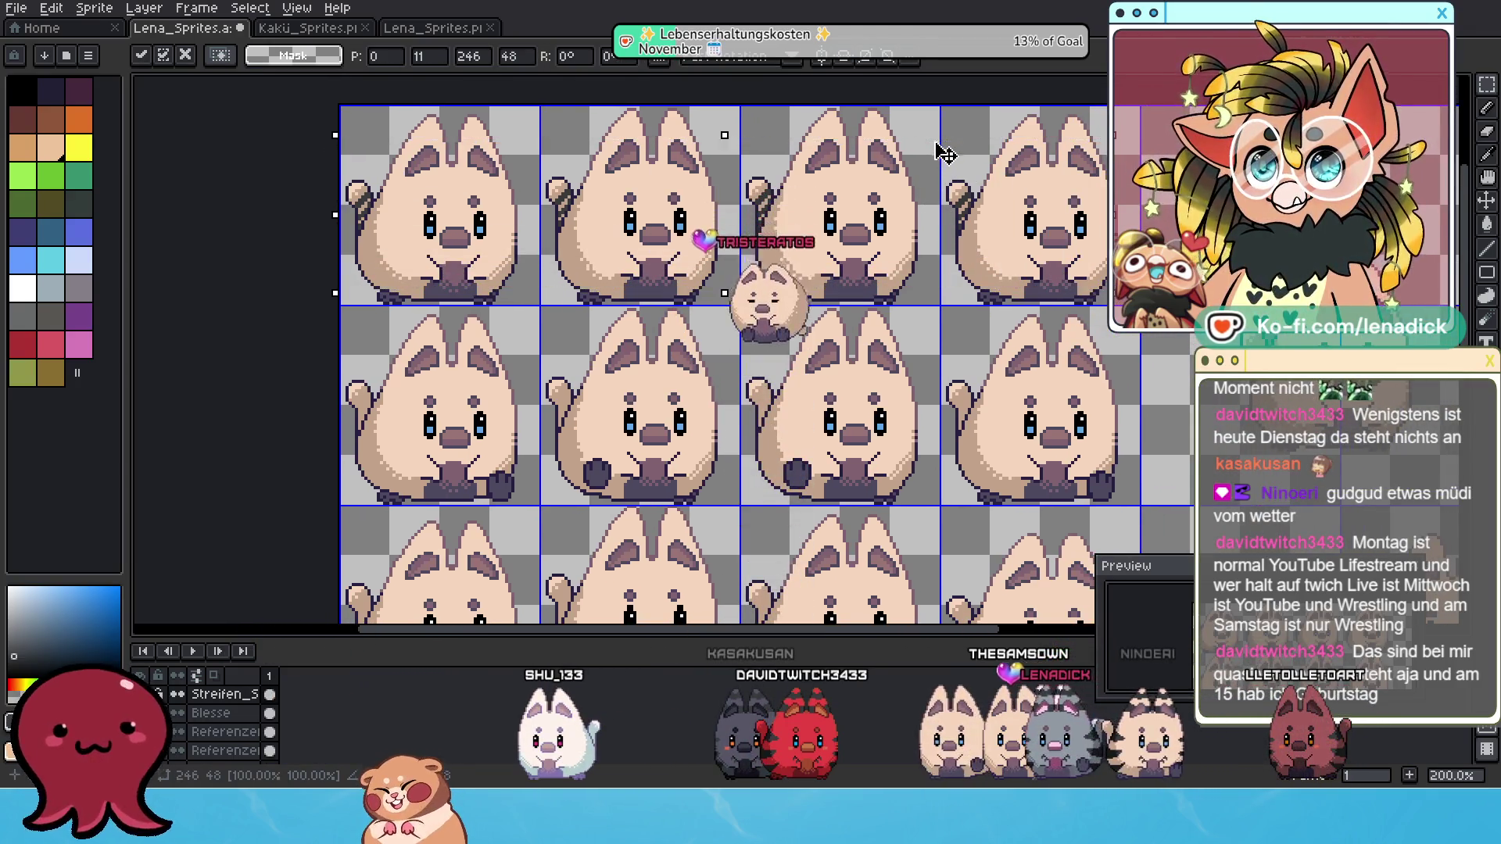
pyautogui.moveTo(934, 160); pyautogui.dragTo(967, 350)
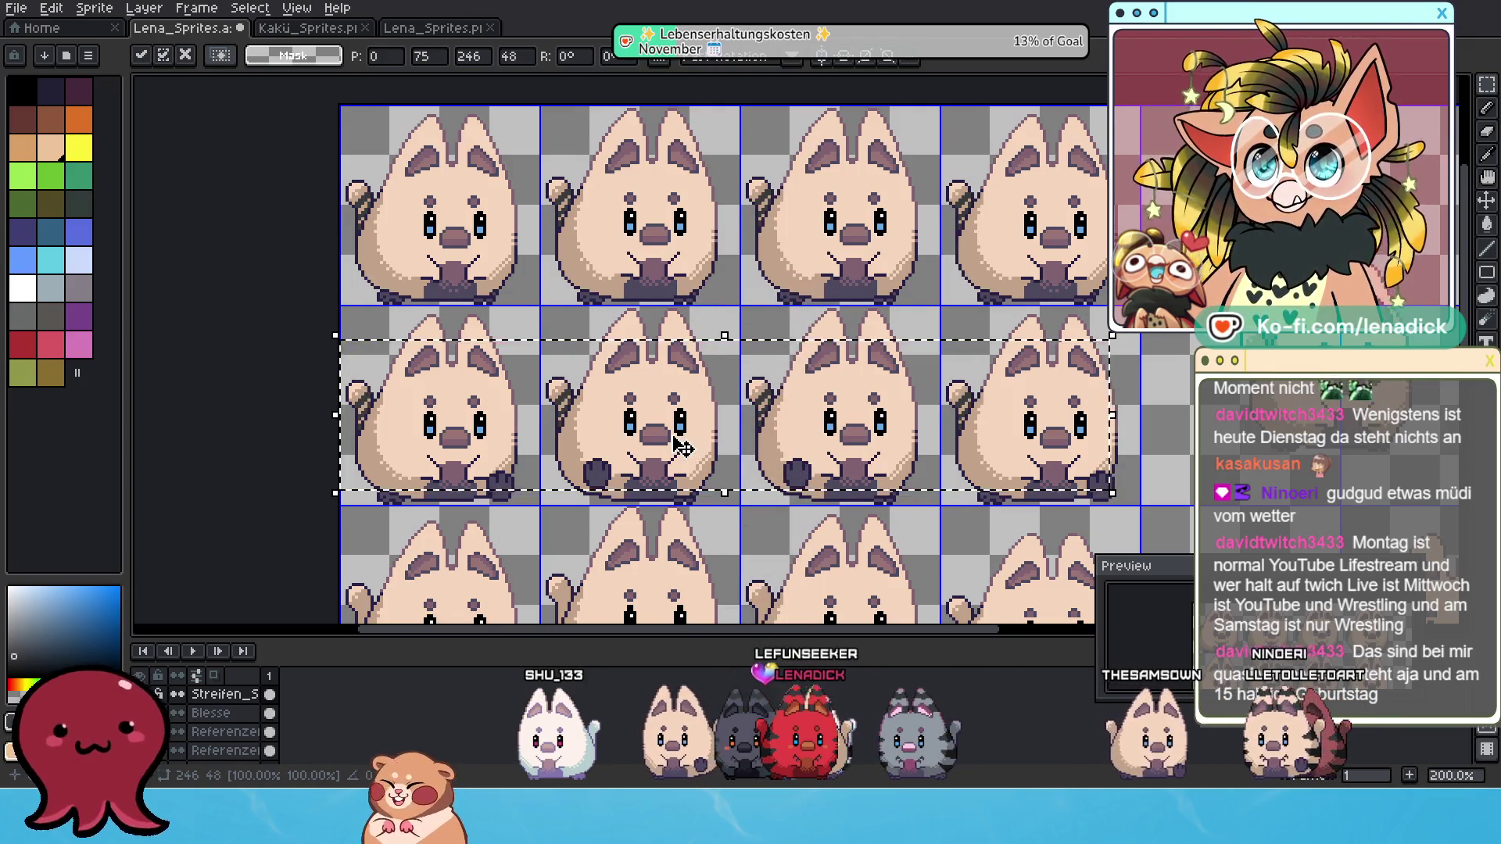
pyautogui.scroll(1, 678, 444)
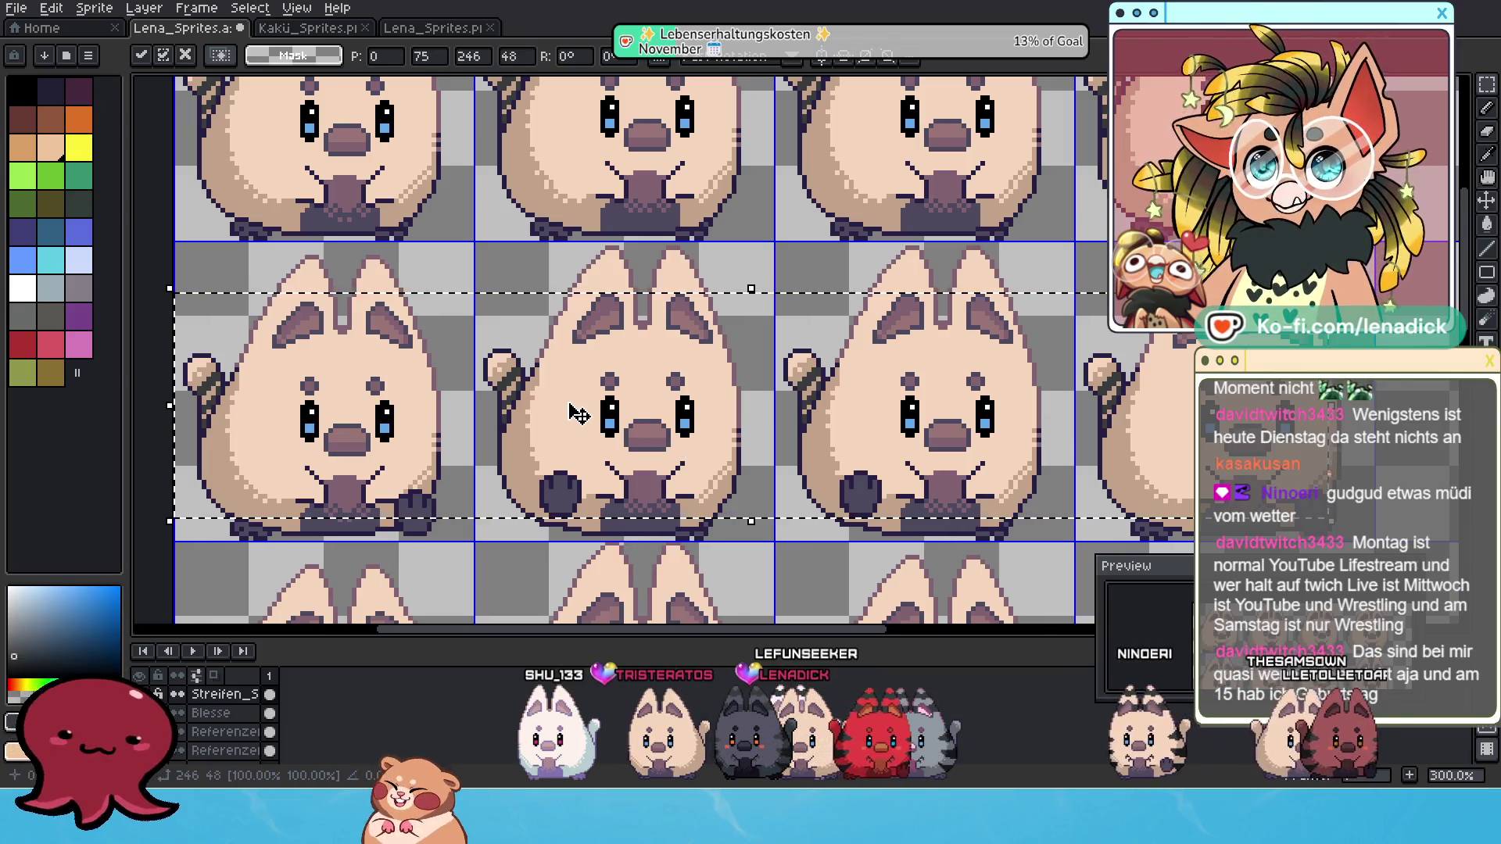
pyautogui.moveTo(1126, 414); pyautogui.dragTo(861, 385)
pyautogui.scroll(-3, 861, 385)
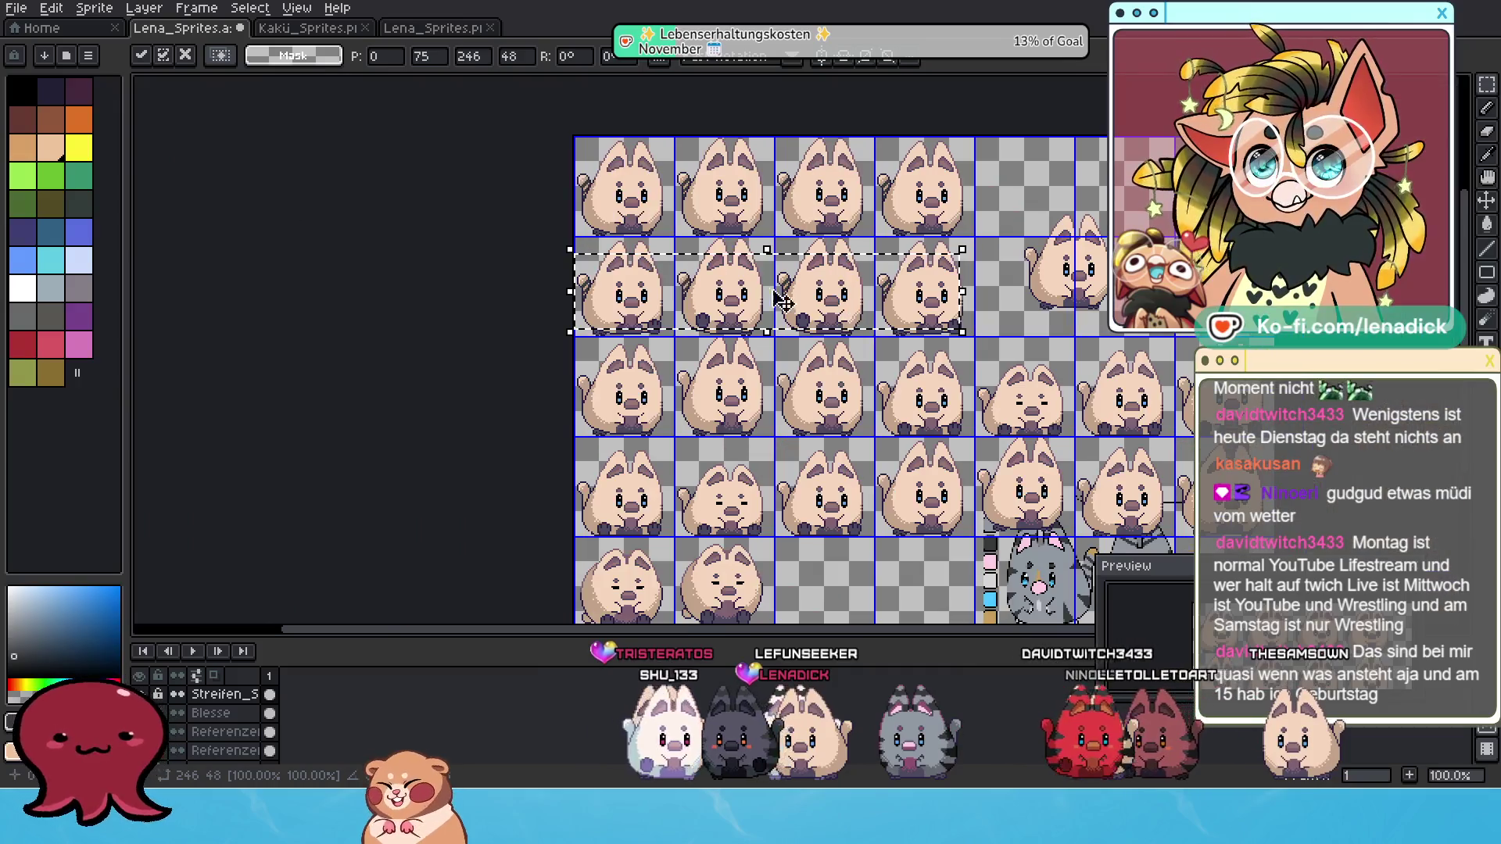
pyautogui.click(478, 238)
# Copy the middle row's stripes onto the bottom row and deselect.
pyautogui.scroll(1, 478, 238)
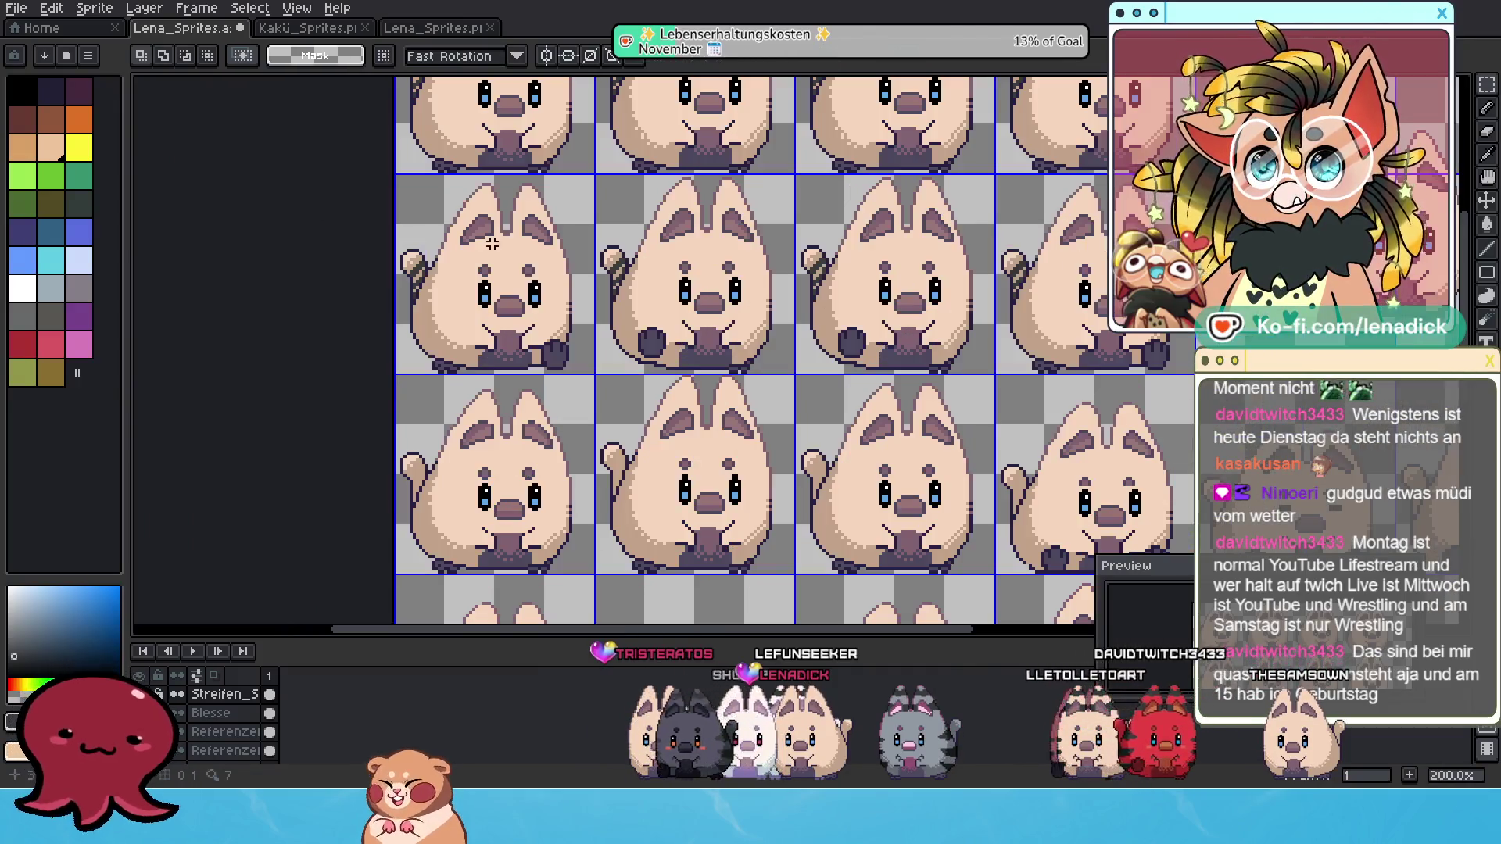
pyautogui.moveTo(392, 208)
pyautogui.mouseDown()
pyautogui.moveTo(1009, 361)
pyautogui.moveTo(1157, 374)
pyautogui.moveTo(1141, 369)
pyautogui.mouseUp()
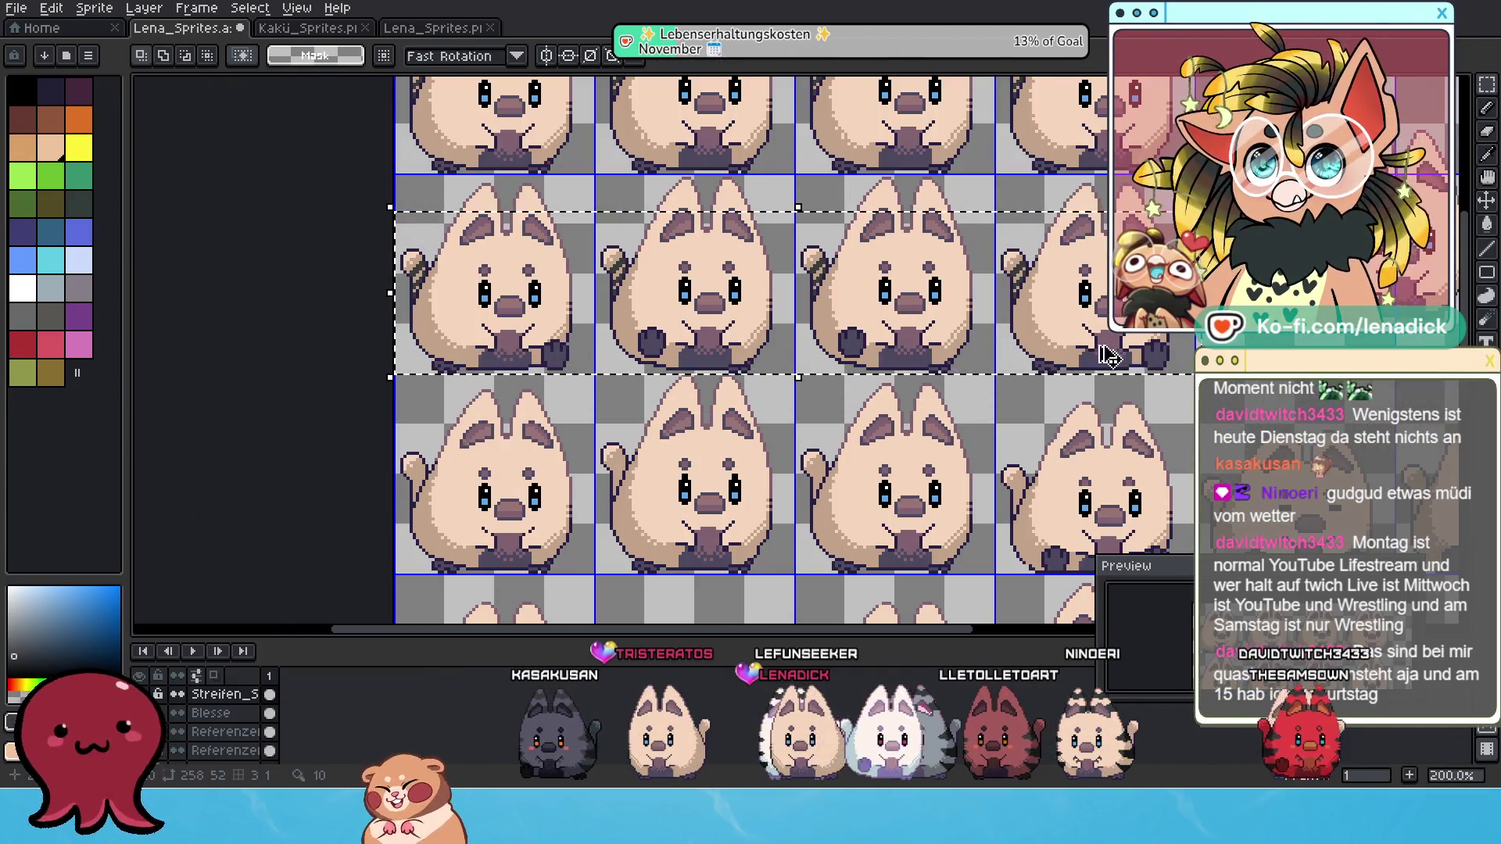
pyautogui.hotkey('ctrl', 'c')
pyautogui.hotkey('ctrl', 'v')
pyautogui.moveTo(987, 230); pyautogui.dragTo(995, 428)
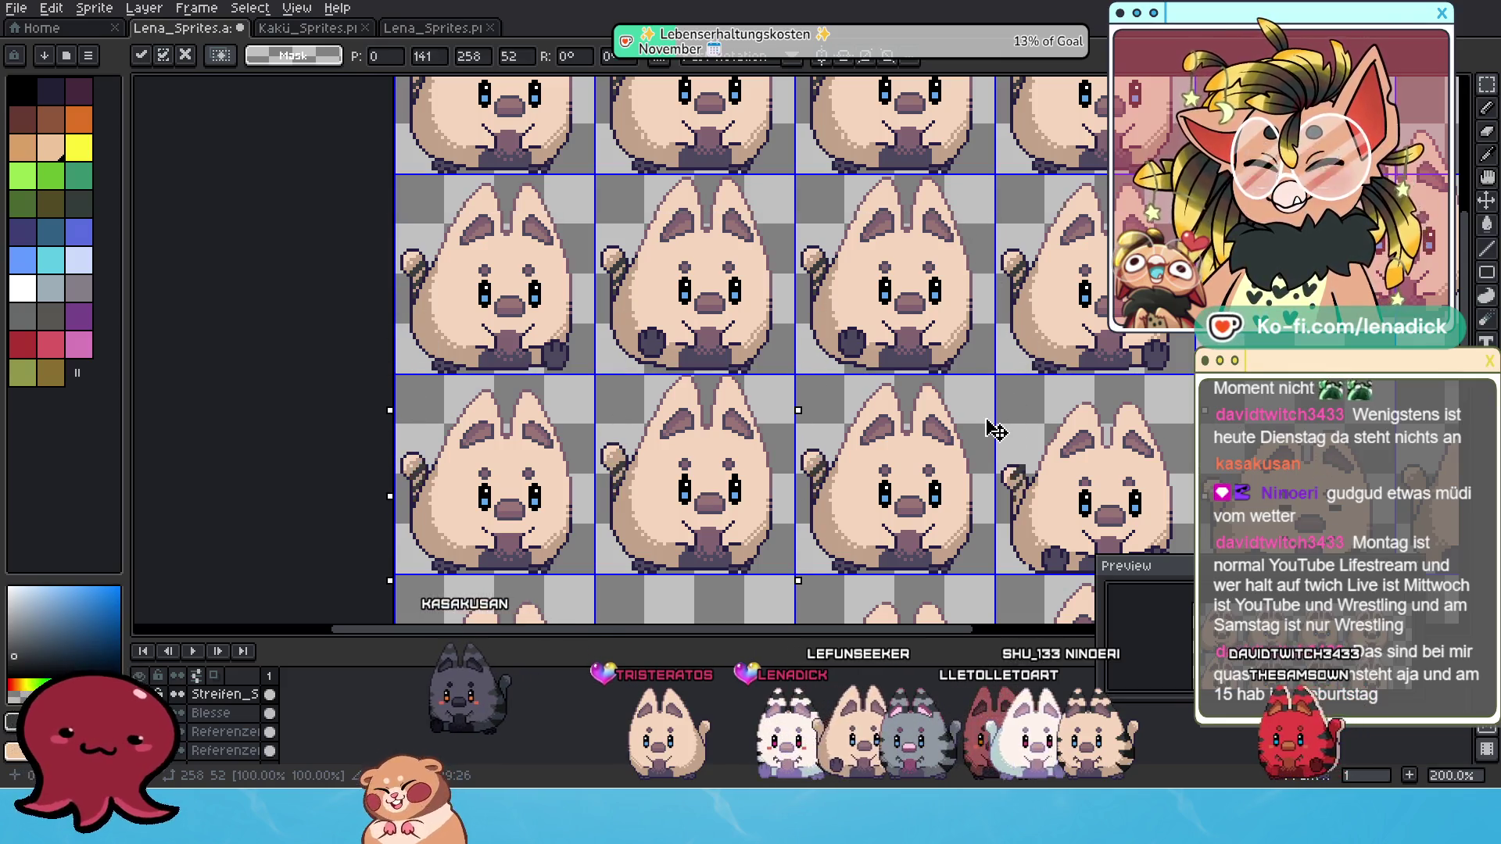
pyautogui.scroll(1, 585, 463)
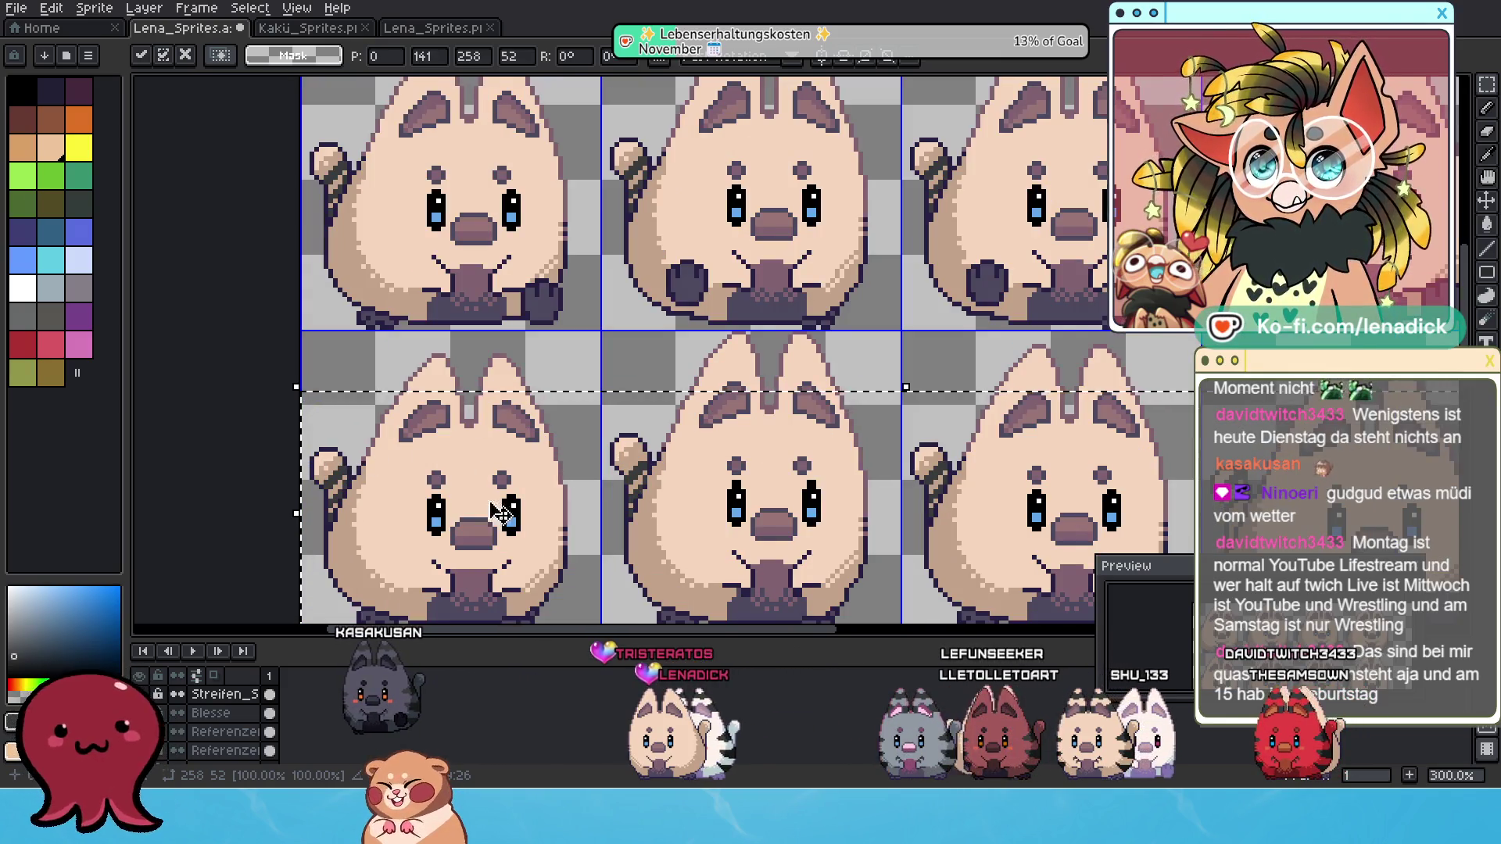
pyautogui.hotkey('ctrl', 'd')
pyautogui.moveTo(586, 390)
pyautogui.mouseDown()
pyautogui.moveTo(738, 548)
pyautogui.moveTo(745, 577)
pyautogui.mouseUp()
# Nudge the bottom-middle frame's stripes up one pixel and realign the next frame's stripes.
pyautogui.press('Up')
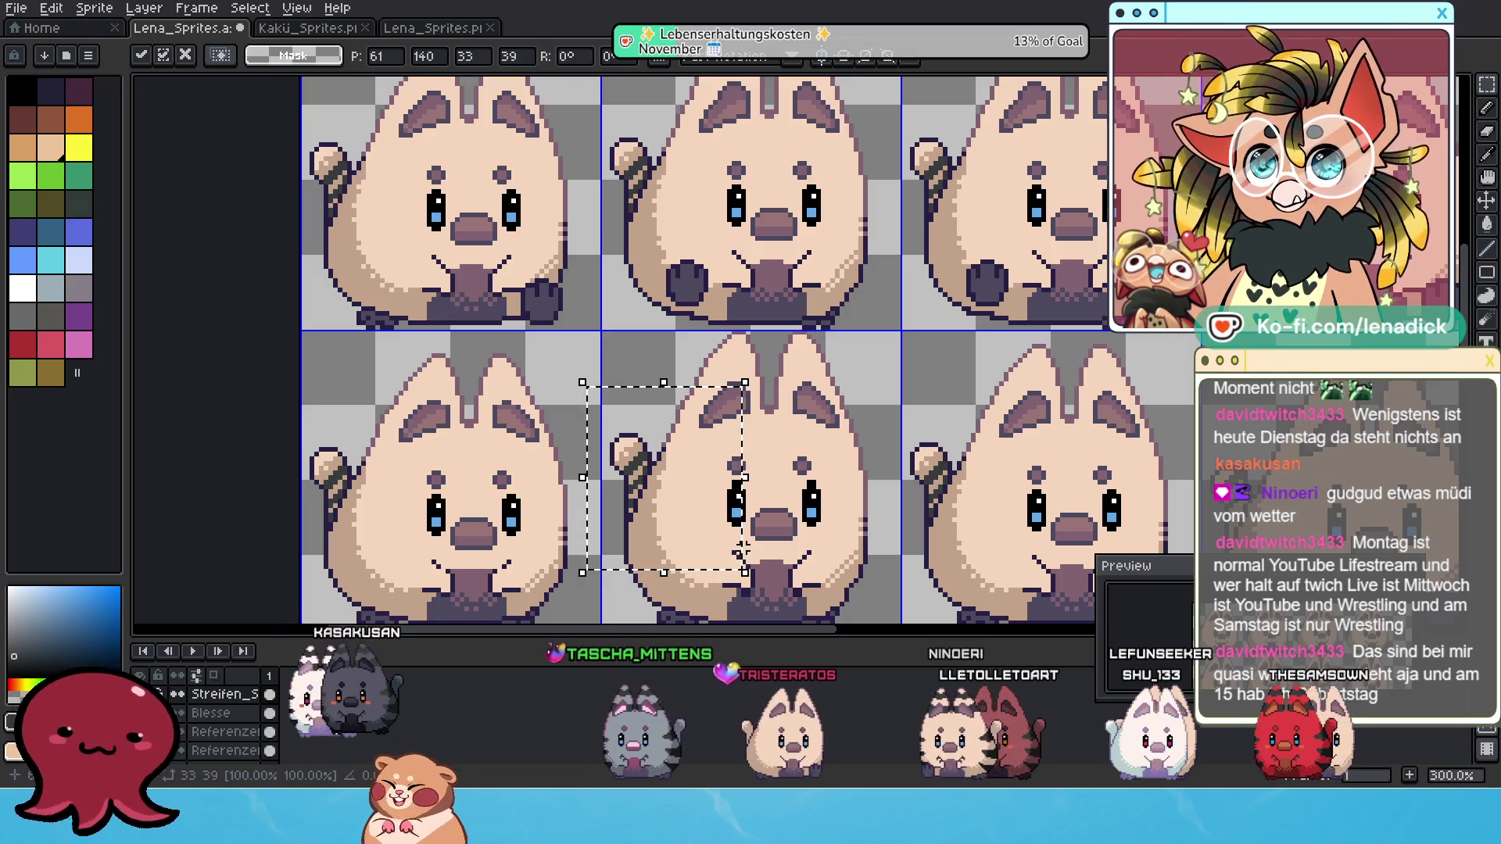
pyautogui.press('Return')
pyautogui.moveTo(900, 437)
pyautogui.mouseDown()
pyautogui.moveTo(823, 352)
pyautogui.moveTo(929, 521)
pyautogui.mouseUp()
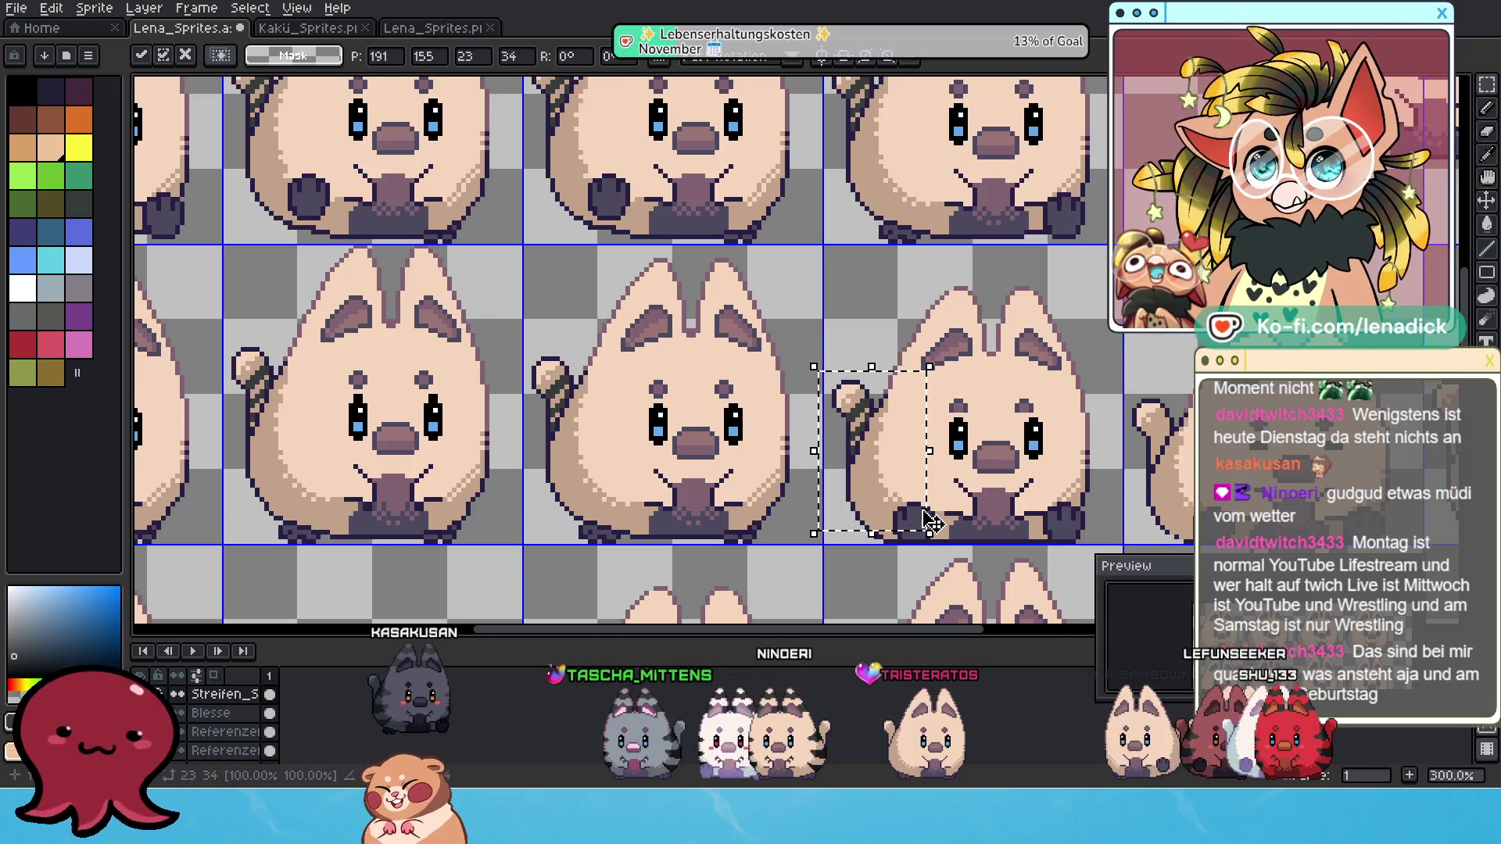
pyautogui.press('Down')
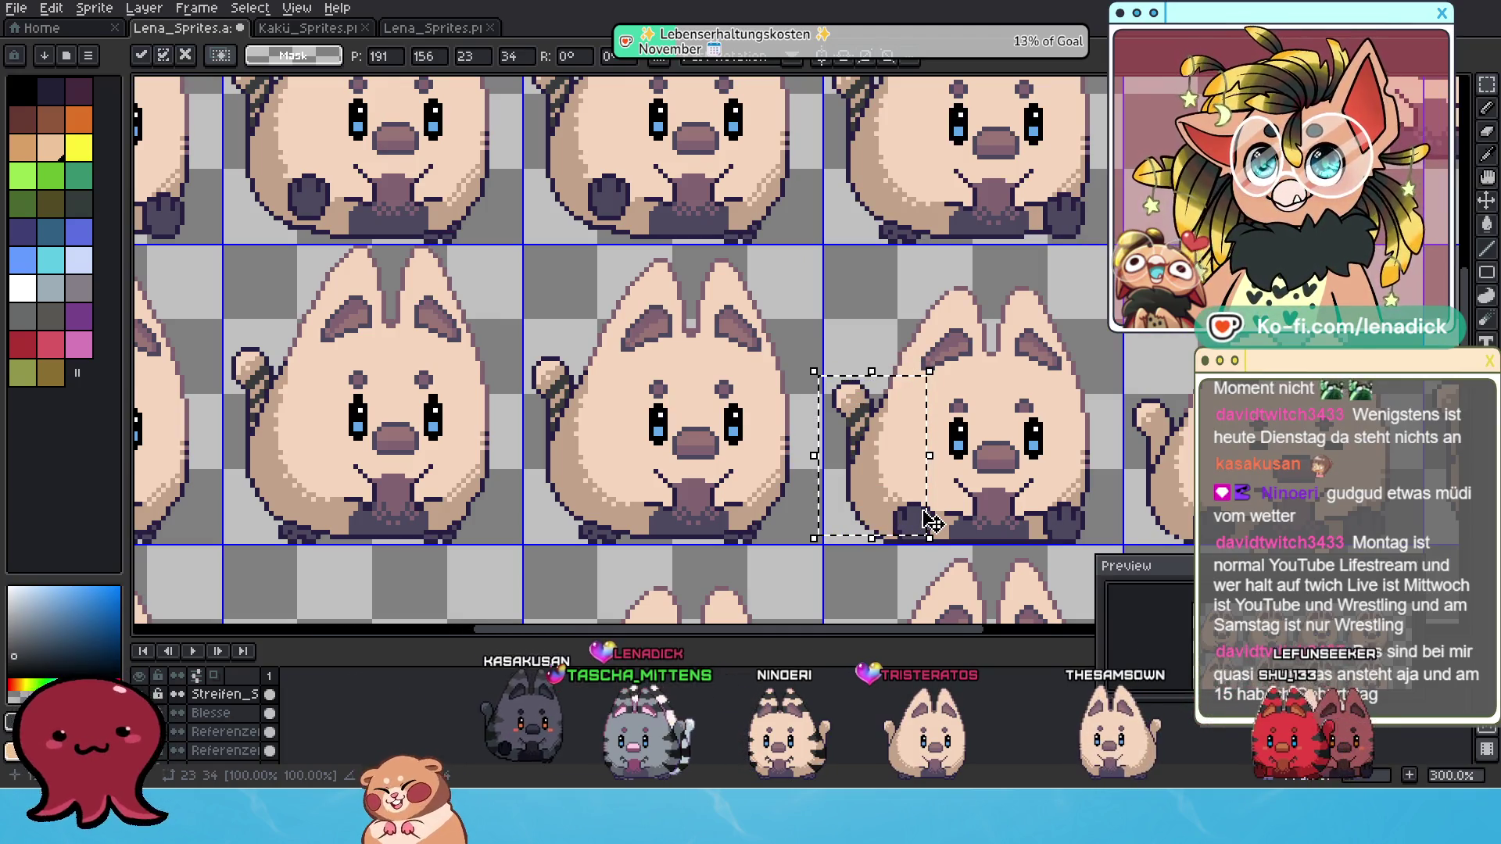
pyautogui.press('Up')
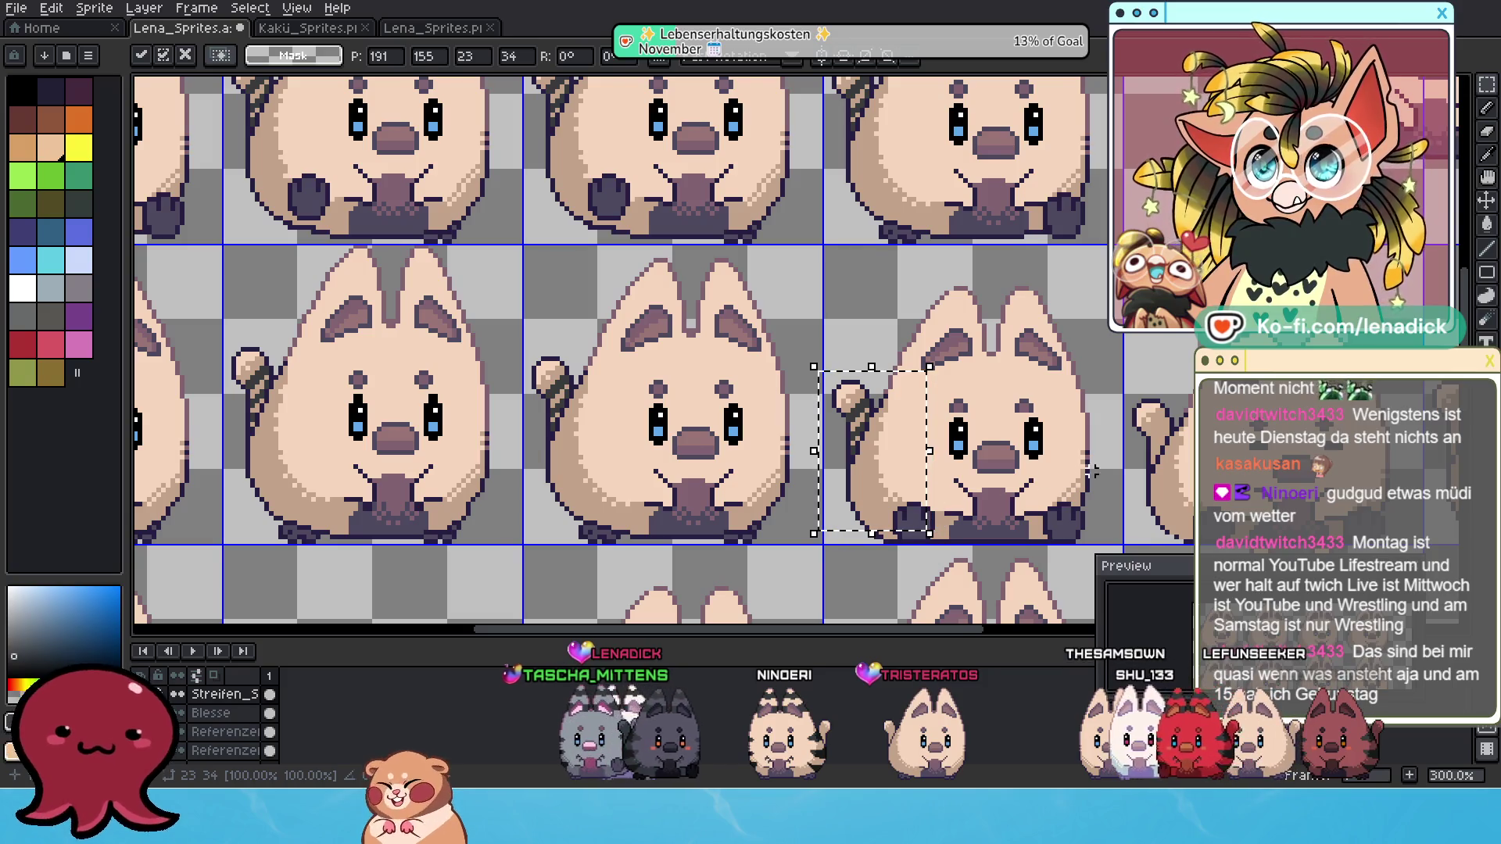
# Move a set of stripes onto the blinking cat's tail and deselect.
pyautogui.moveTo(1091, 472); pyautogui.dragTo(679, 482)
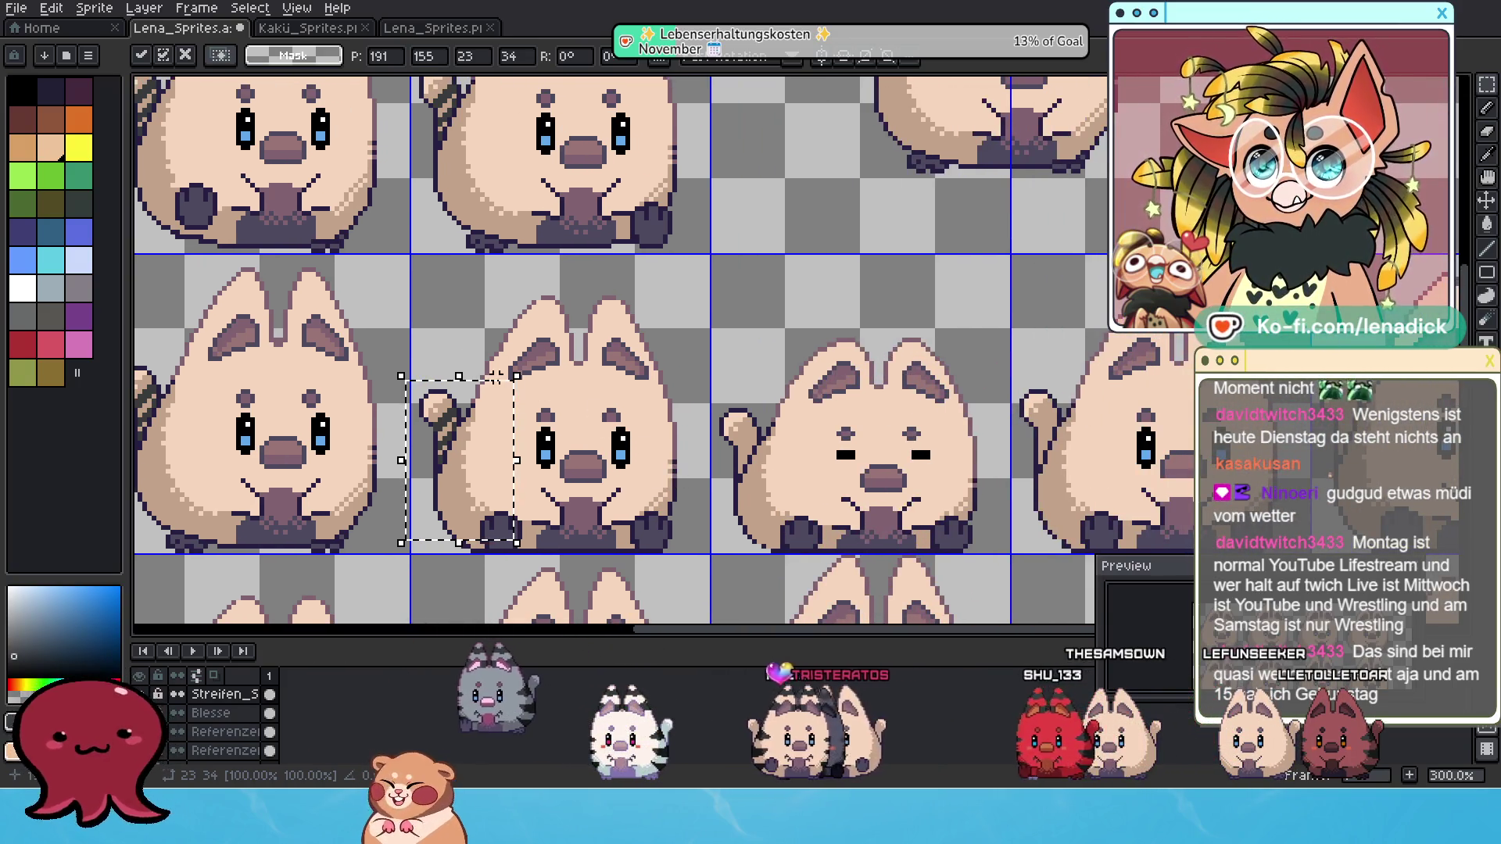
pyautogui.moveTo(491, 395)
pyautogui.mouseDown()
pyautogui.moveTo(793, 402)
pyautogui.moveTo(806, 427)
pyautogui.mouseUp()
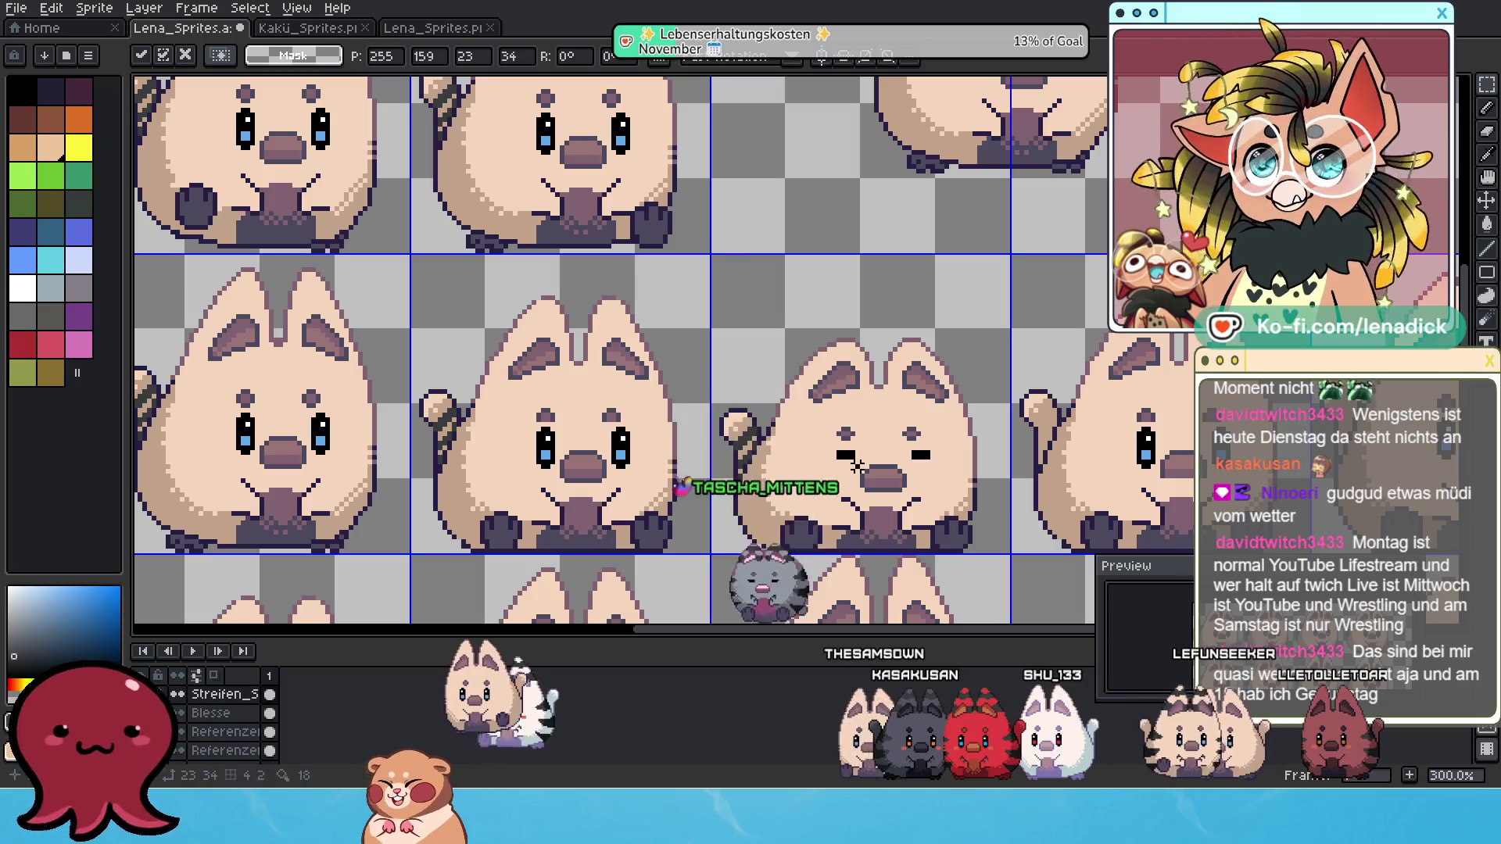
pyautogui.hotkey('ctrl', 'd')
pyautogui.scroll(3, 705, 472)
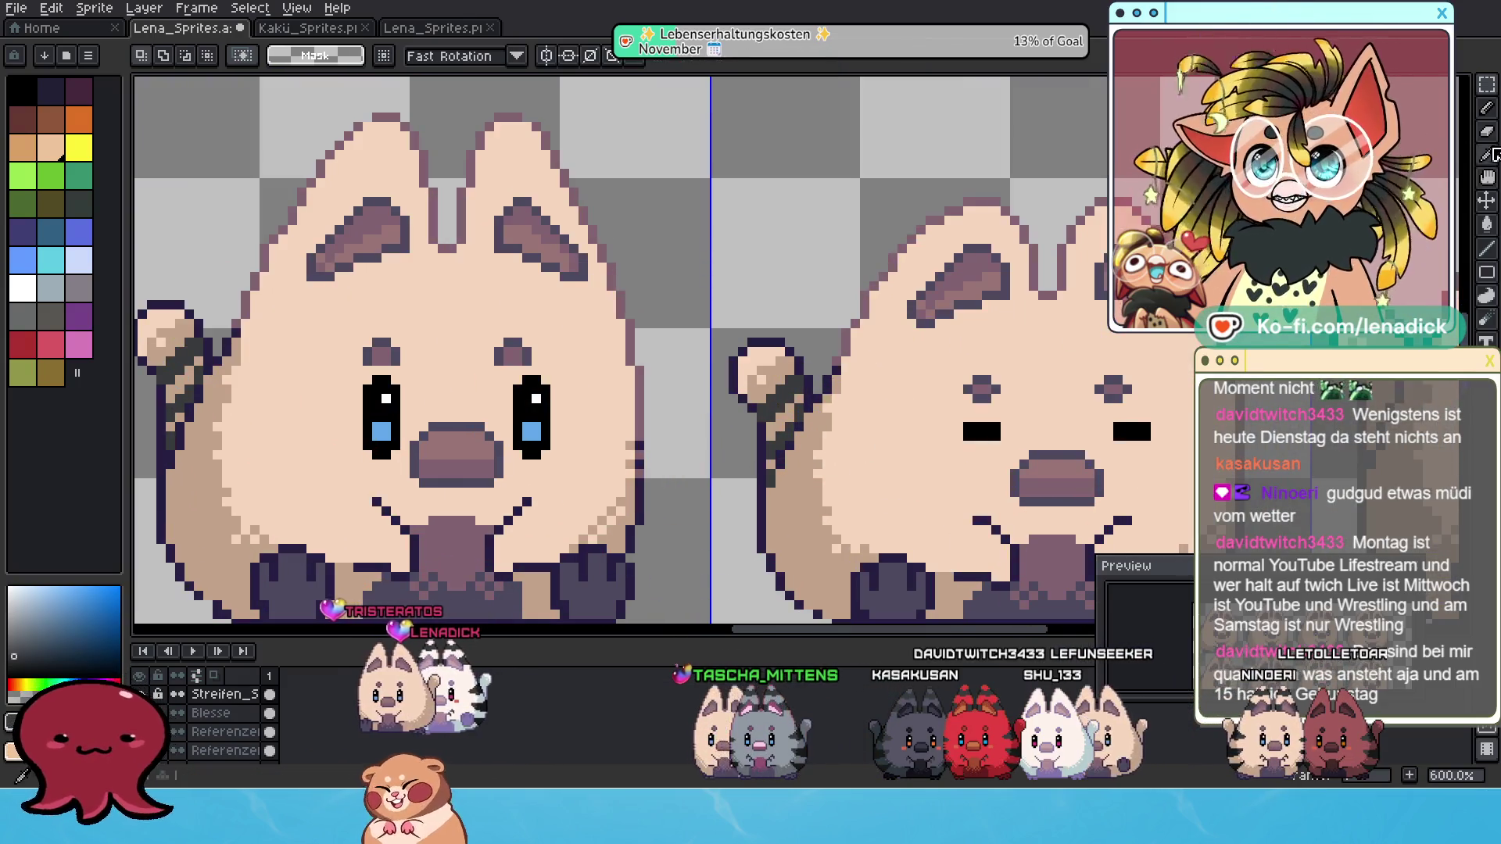
# Switch to the Pencil and undo the last three eraser strokes on the blinking frame's stripes.
pyautogui.click(1492, 154)
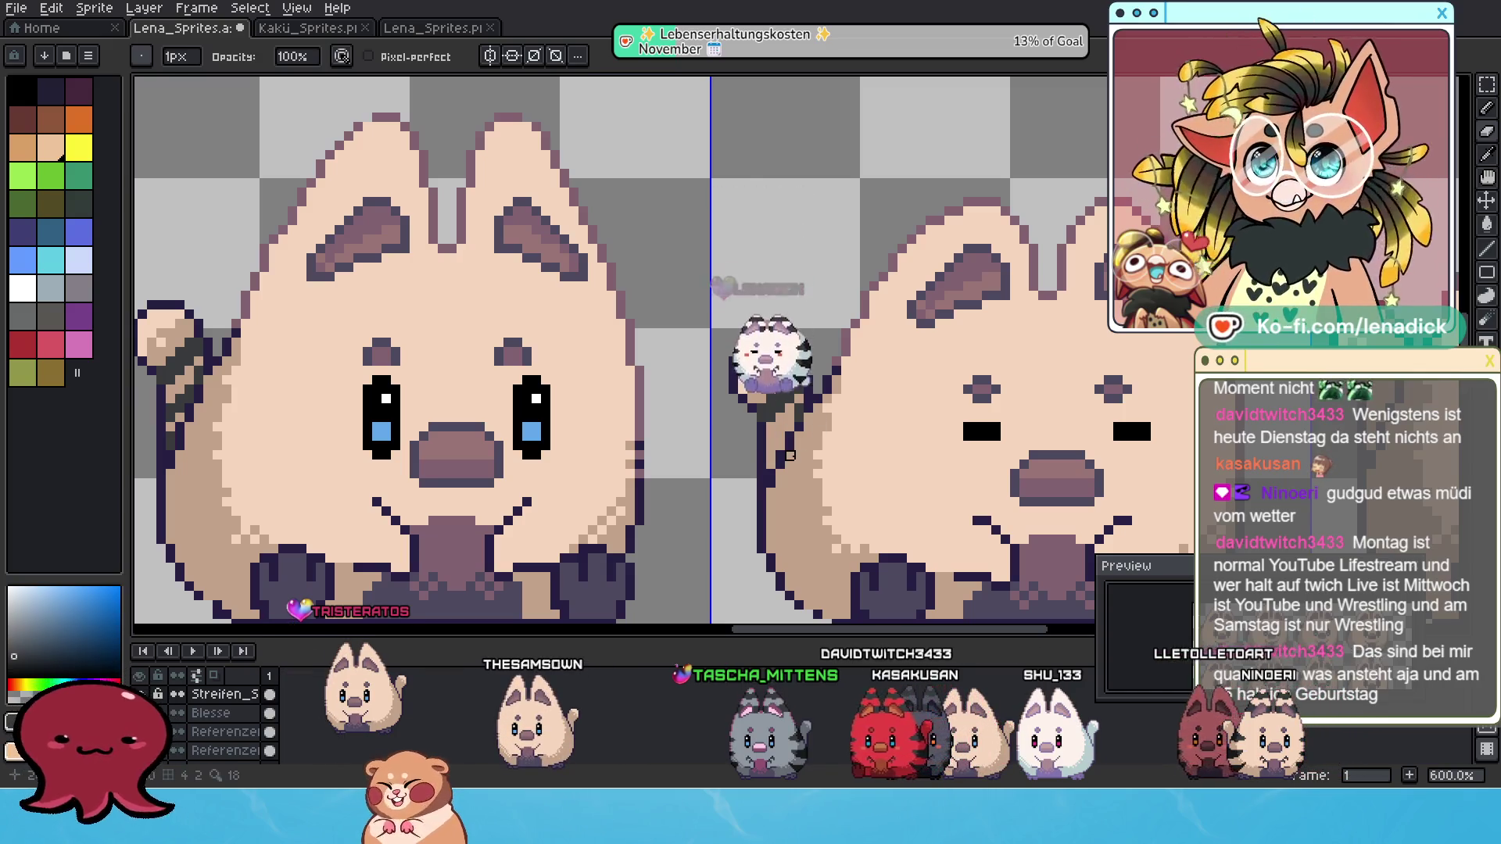
pyautogui.hotkey('ctrl', 'z')
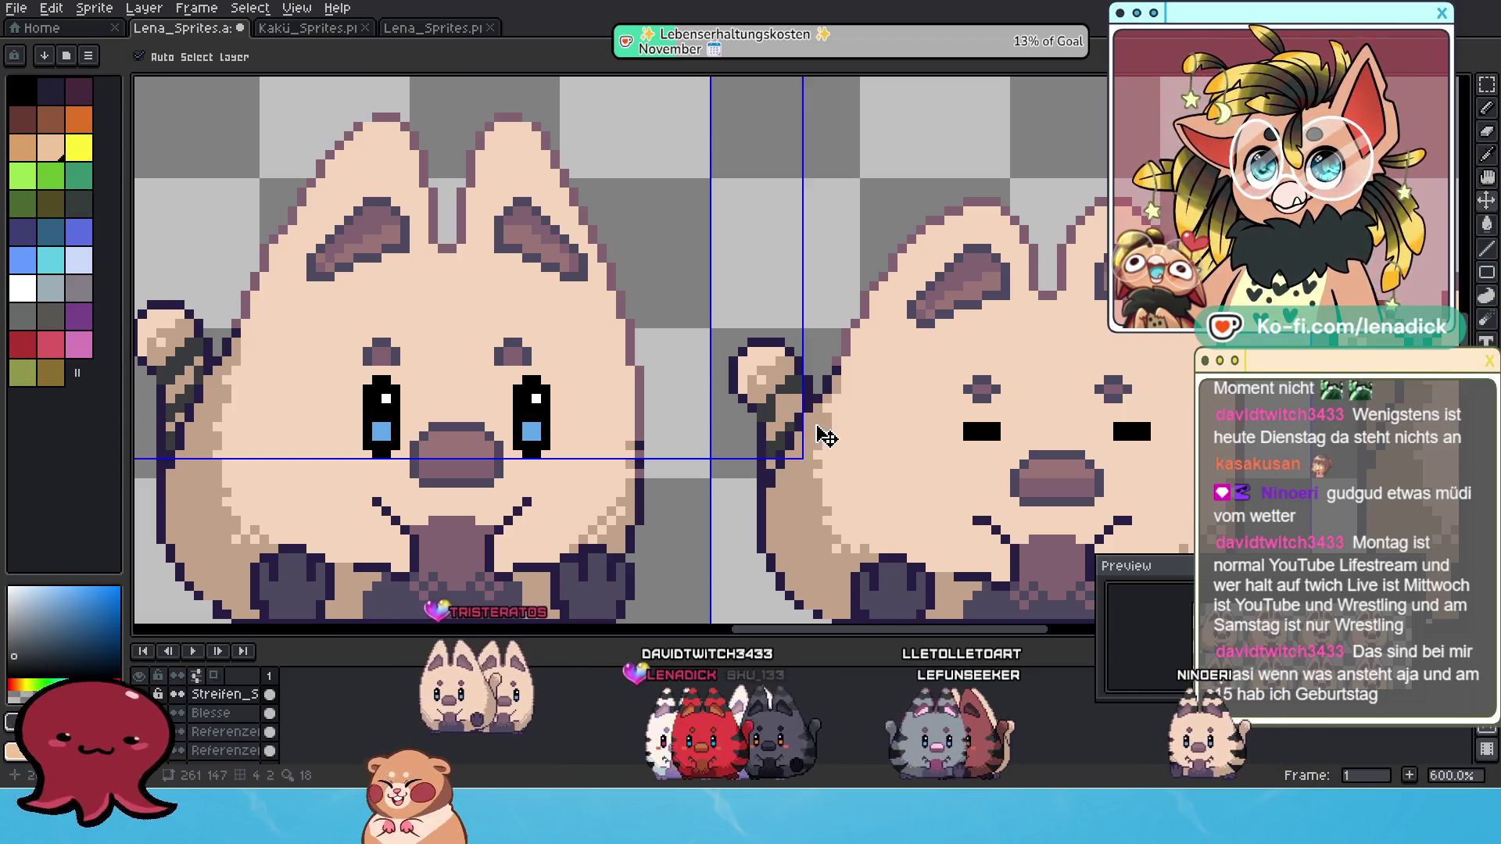
pyautogui.hotkey('ctrl', 'z')
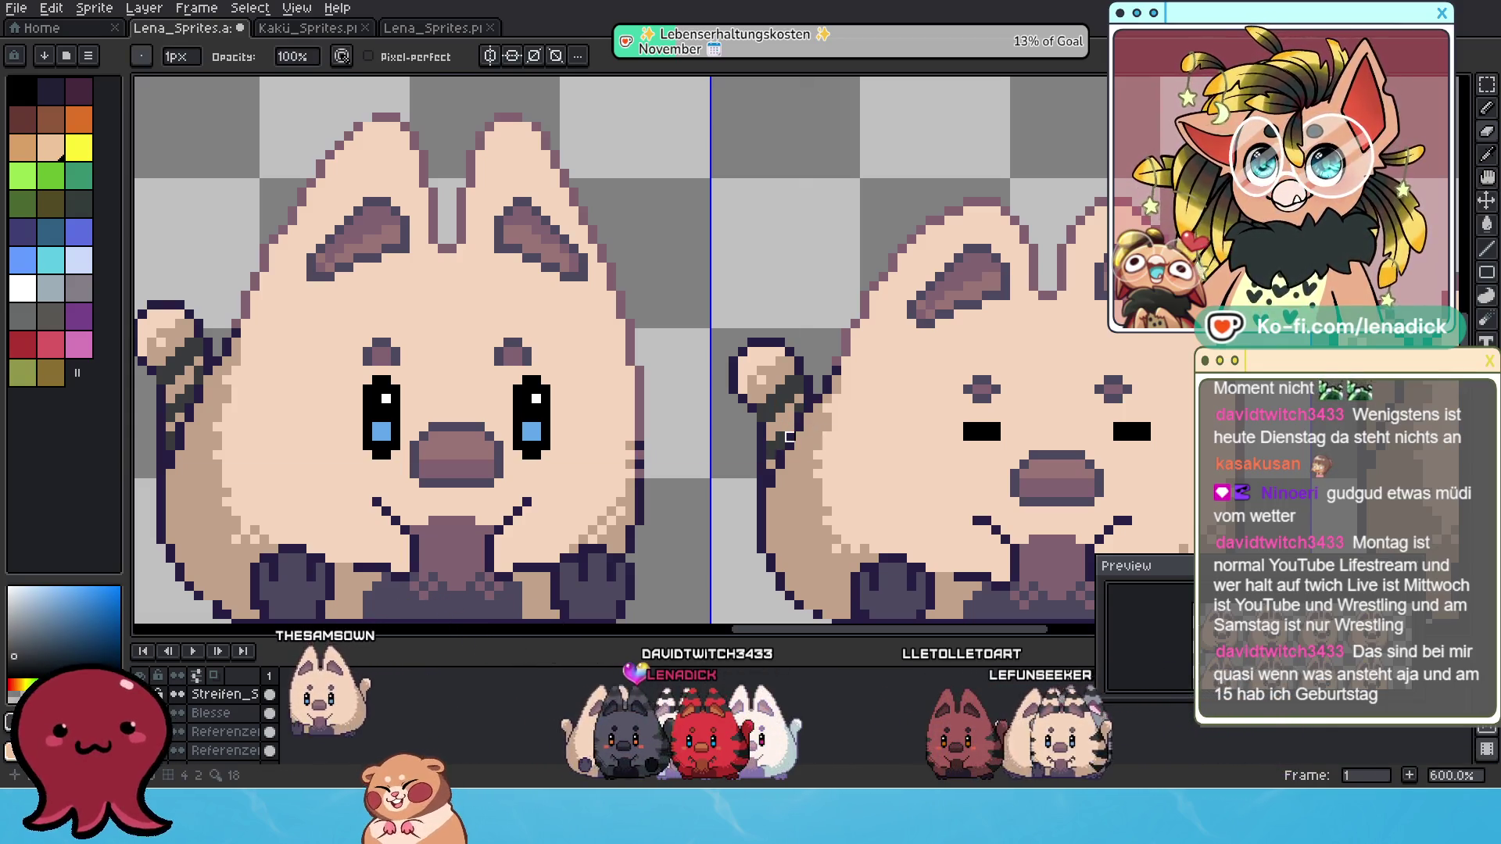
pyautogui.hotkey('ctrl', 'z')
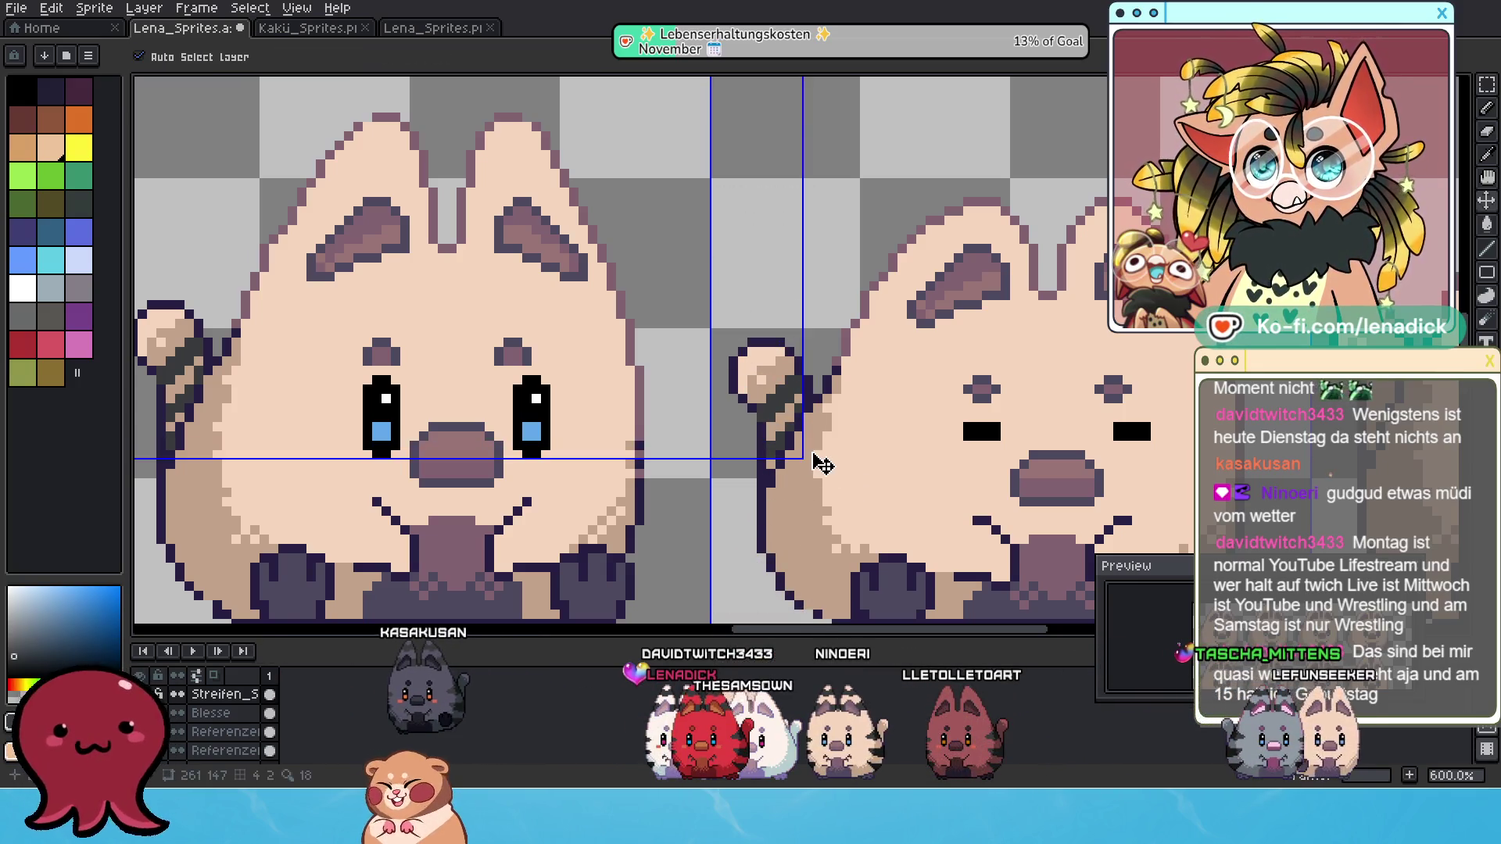
pyautogui.scroll(-4, 808, 417)
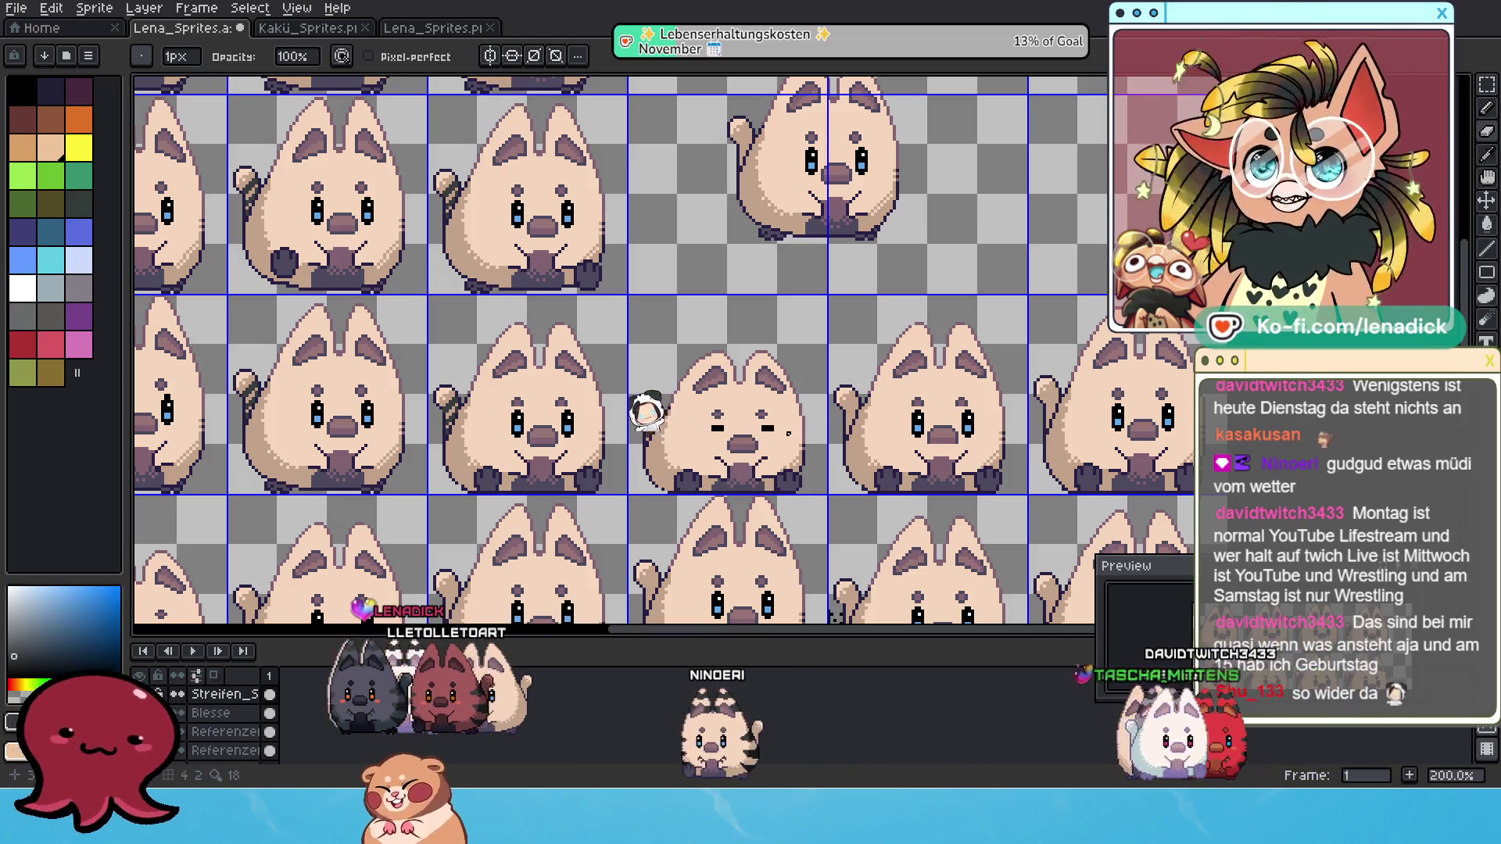
# Select a middle-row frame's tail stripes and nudge them two pixels left and five down.
pyautogui.hscroll(-1, 814, 430)
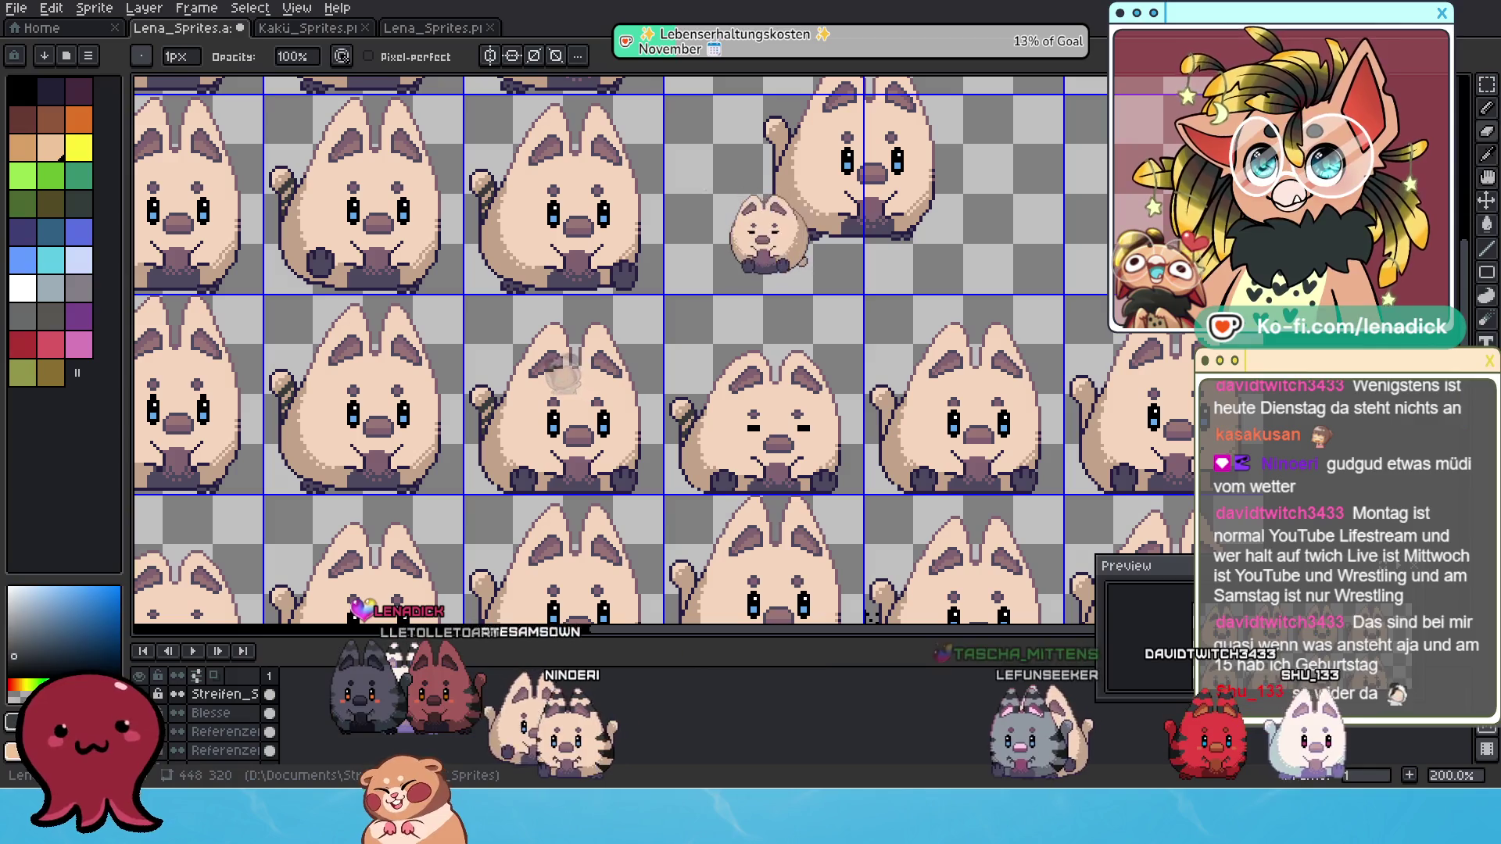
pyautogui.click(1491, 99)
pyautogui.moveTo(265, 349)
pyautogui.mouseDown()
pyautogui.moveTo(333, 451)
pyautogui.moveTo(933, 413)
pyautogui.mouseUp()
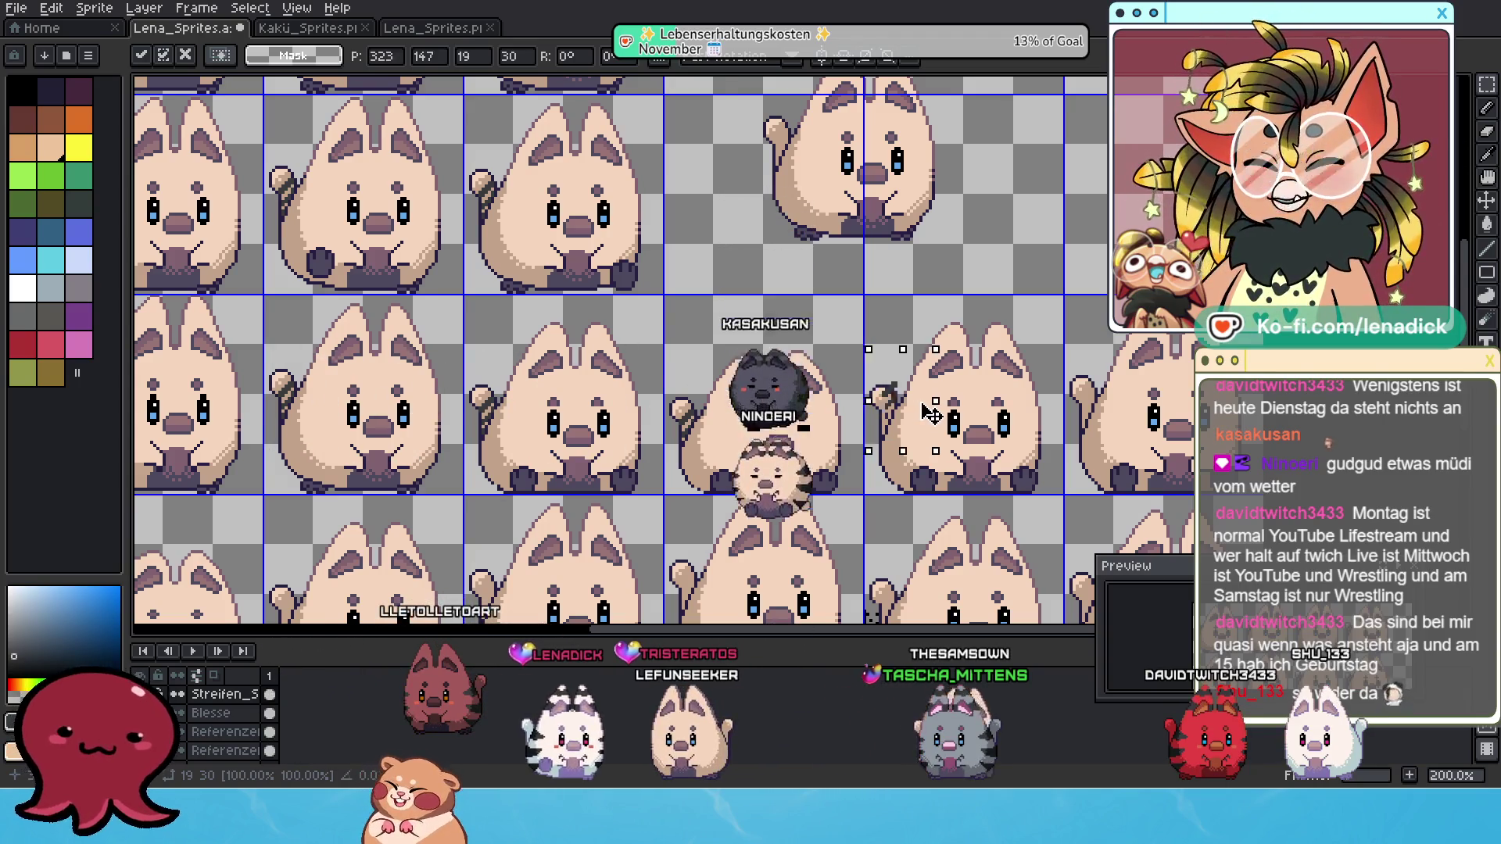
pyautogui.press('Left')
pyautogui.press('Left')
pyautogui.scroll(2, 932, 414)
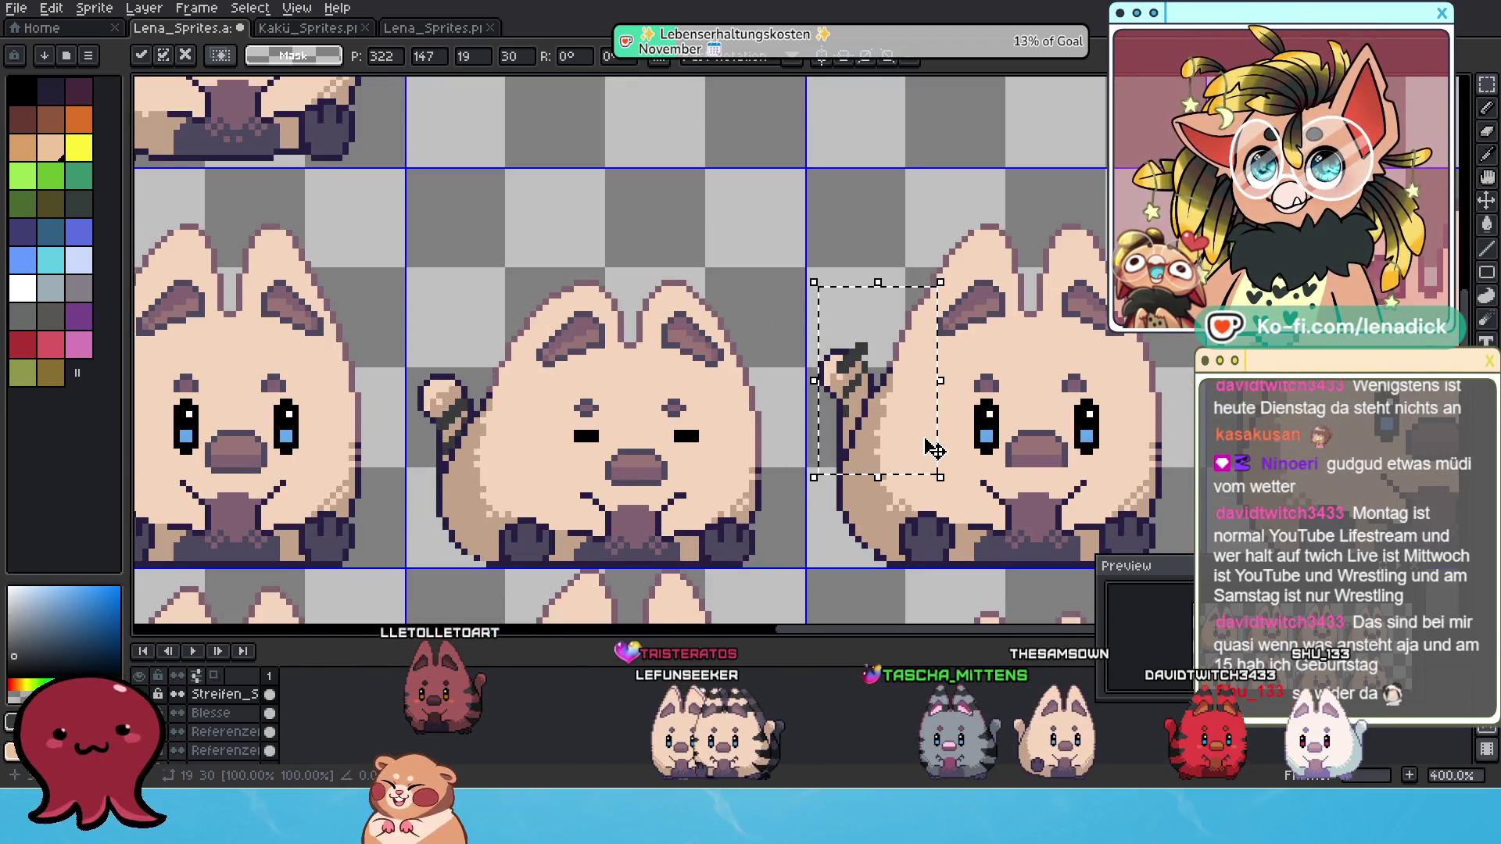
pyautogui.press('Down')
pyautogui.press('Down')
pyautogui.press('Down')
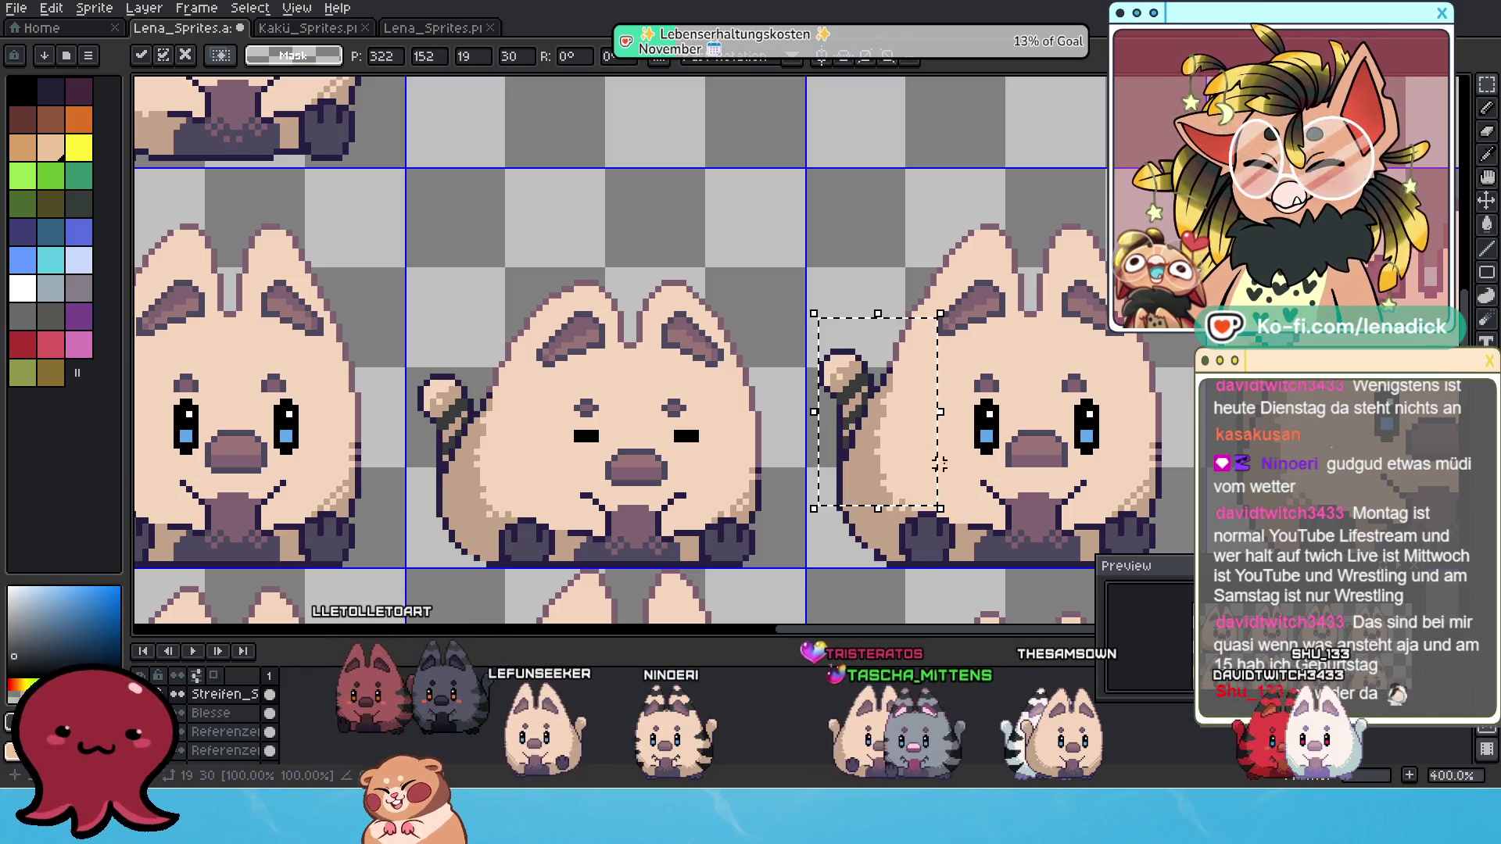
pyautogui.scroll(-3, 977, 449)
pyautogui.scroll(2, 522, 436)
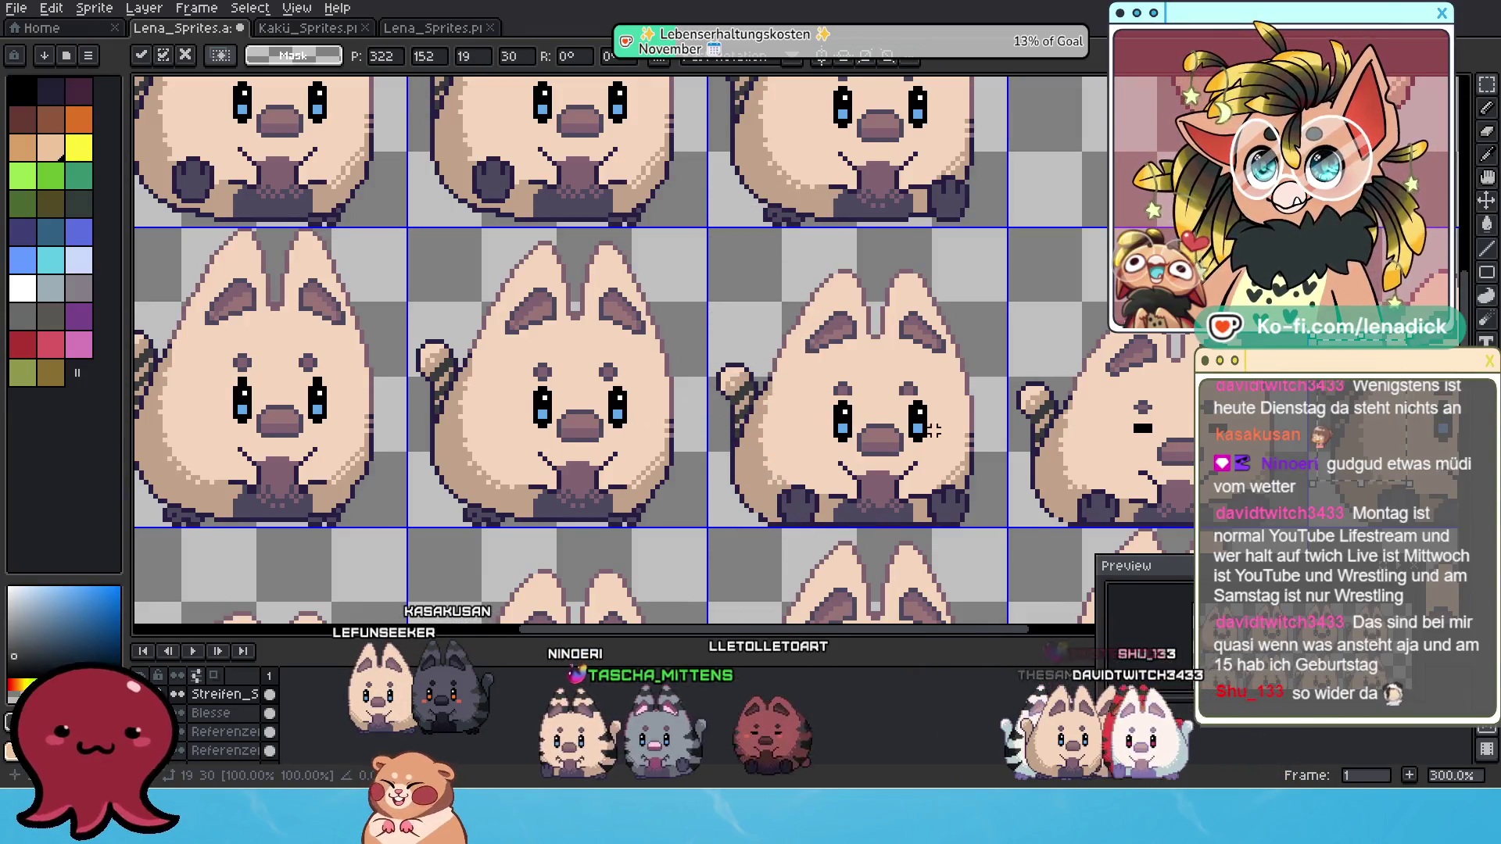
pyautogui.scroll(2, 1130, 444)
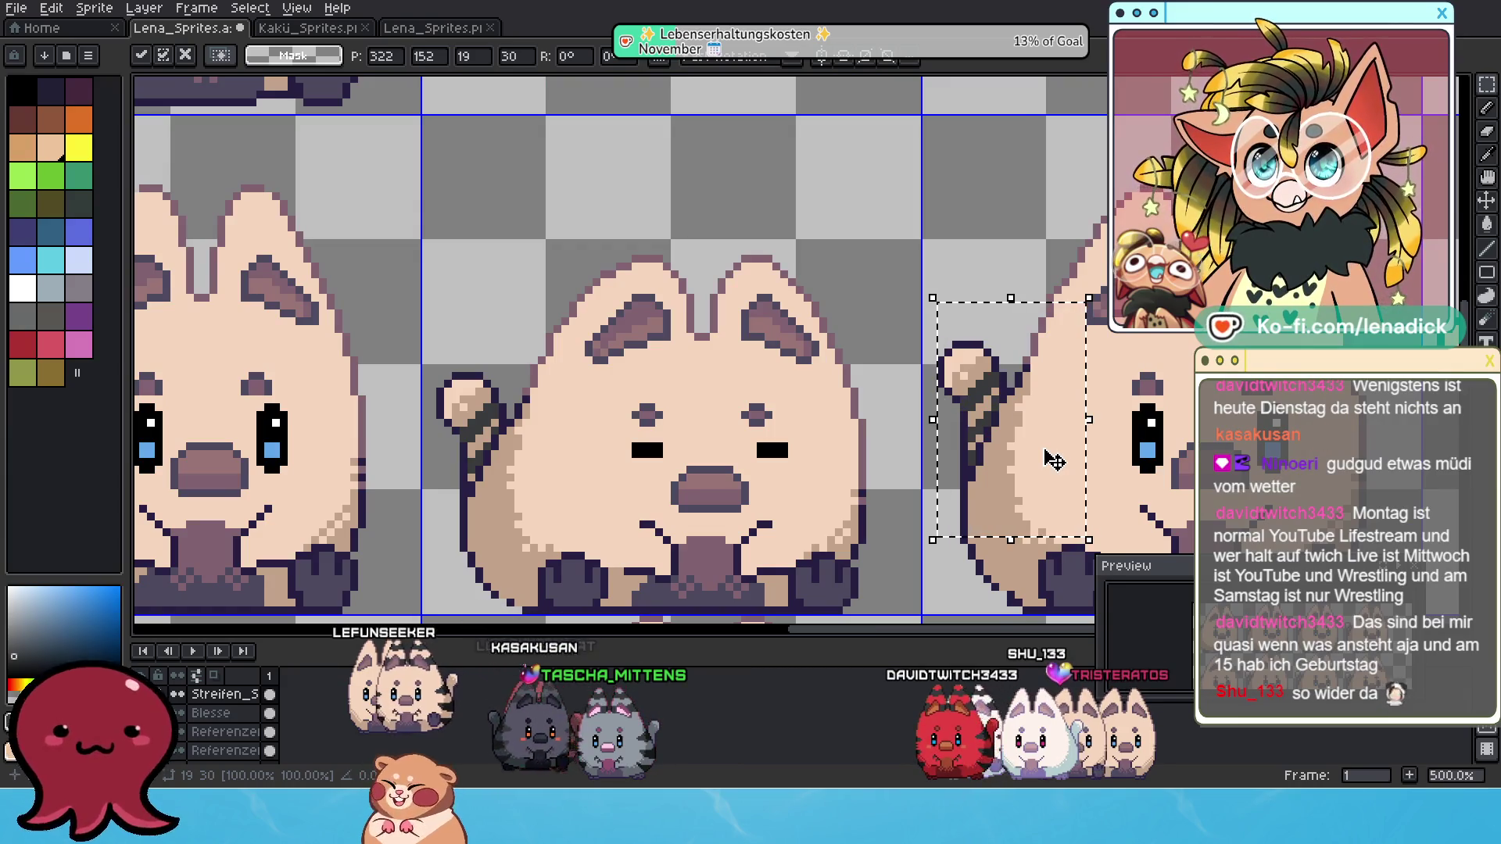
# Marquee the stripe marks on a cat's tail and paste a duplicate.
pyautogui.click(1483, 151)
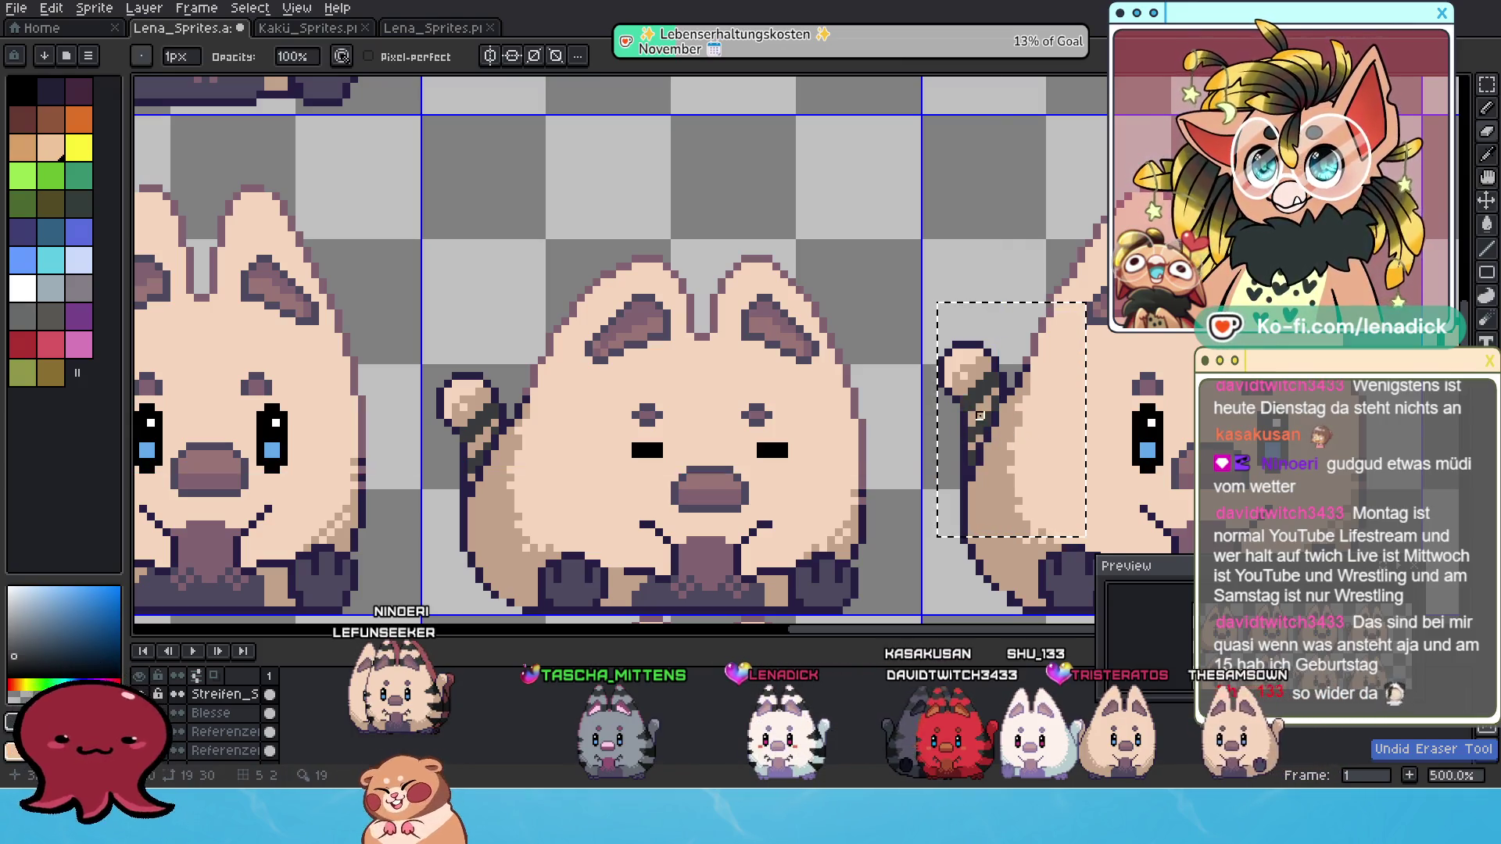
pyautogui.scroll(-2, 1018, 440)
pyautogui.scroll(-1, 1018, 441)
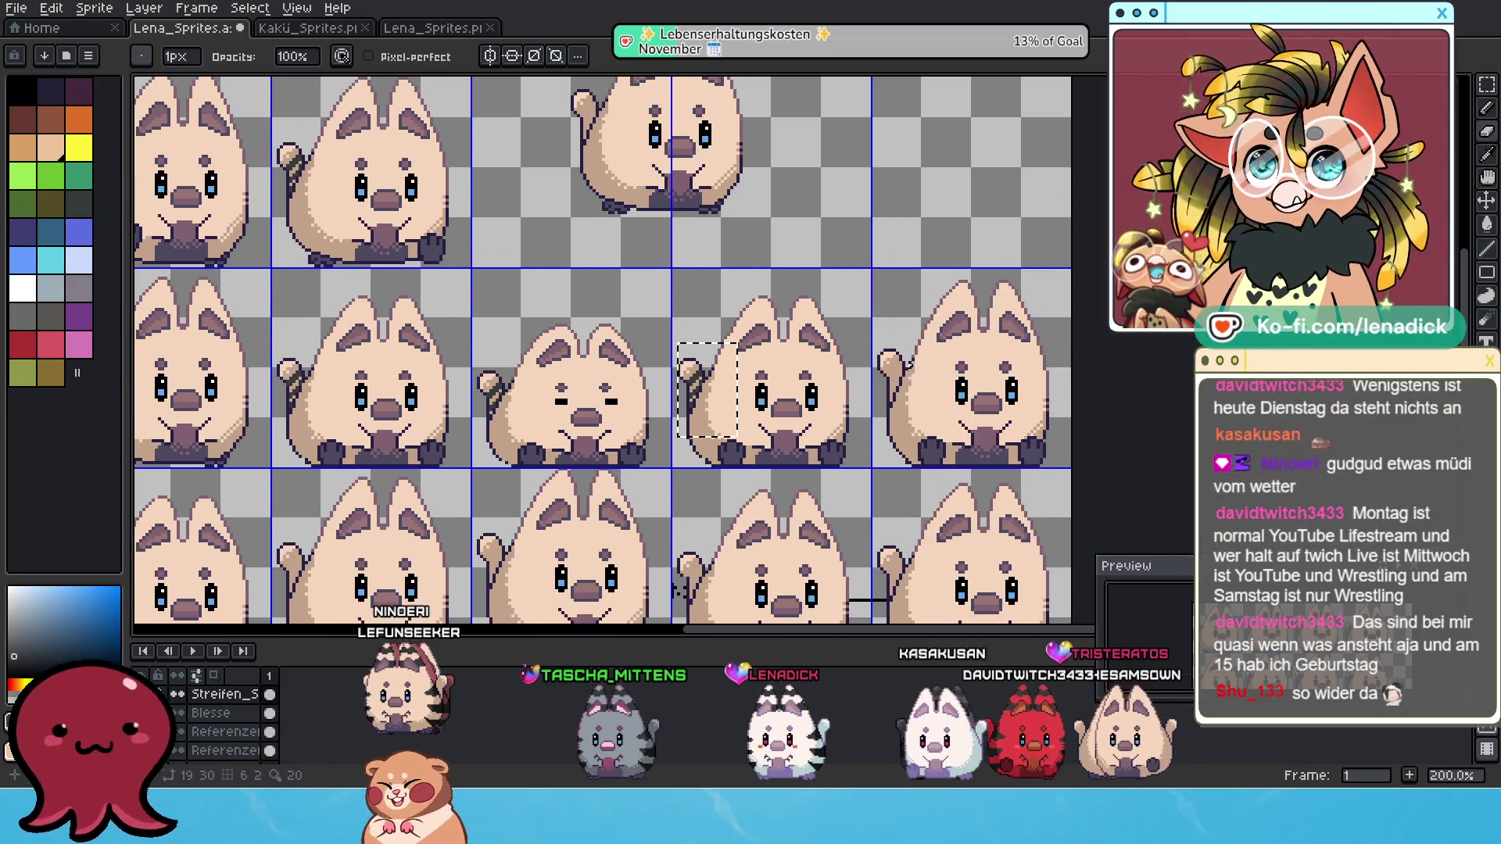
pyautogui.click(1487, 84)
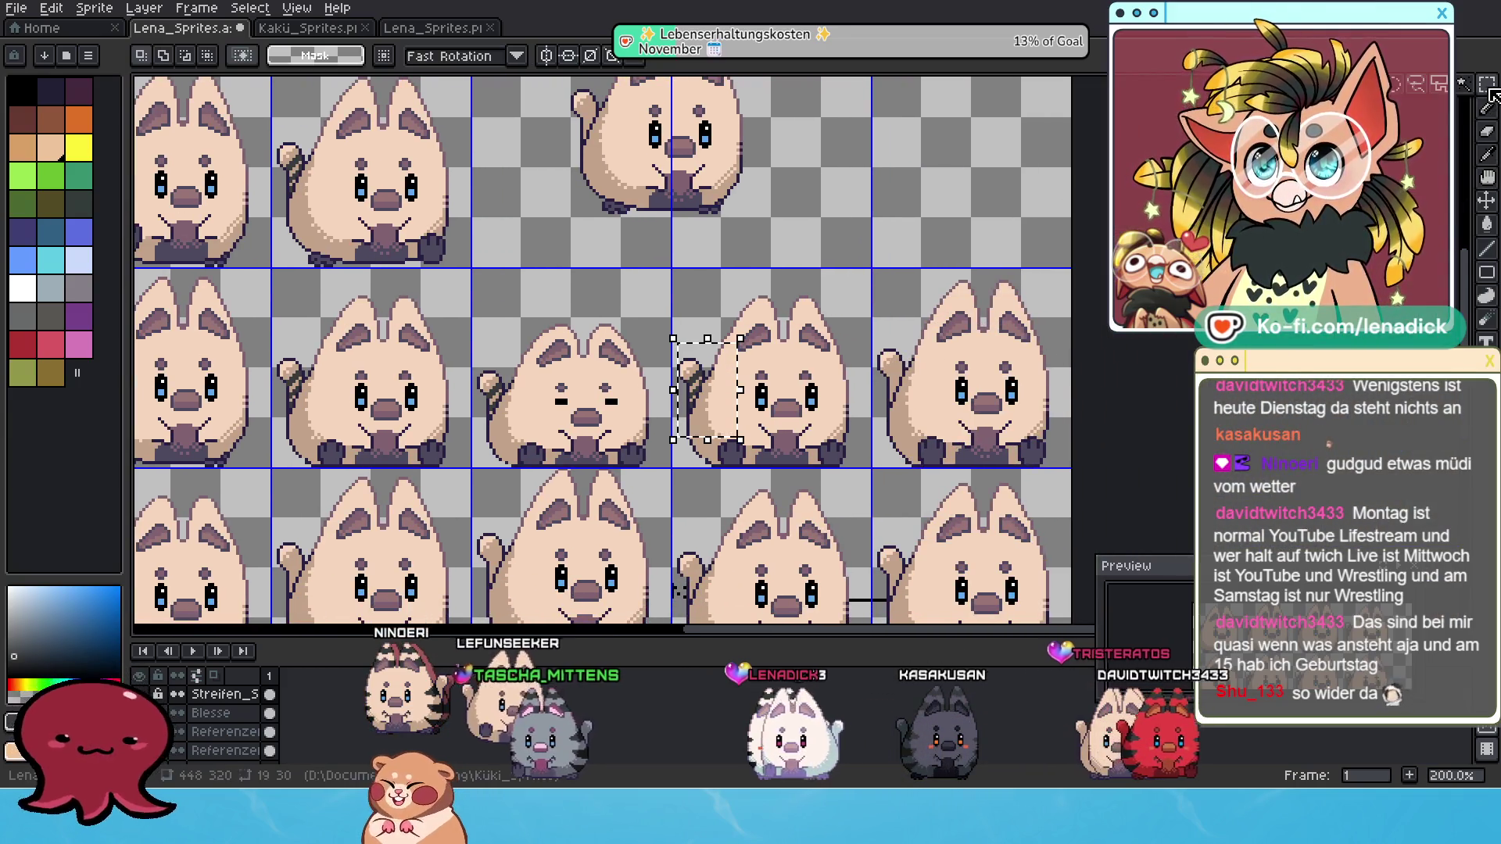
pyautogui.moveTo(247, 342); pyautogui.dragTo(313, 431)
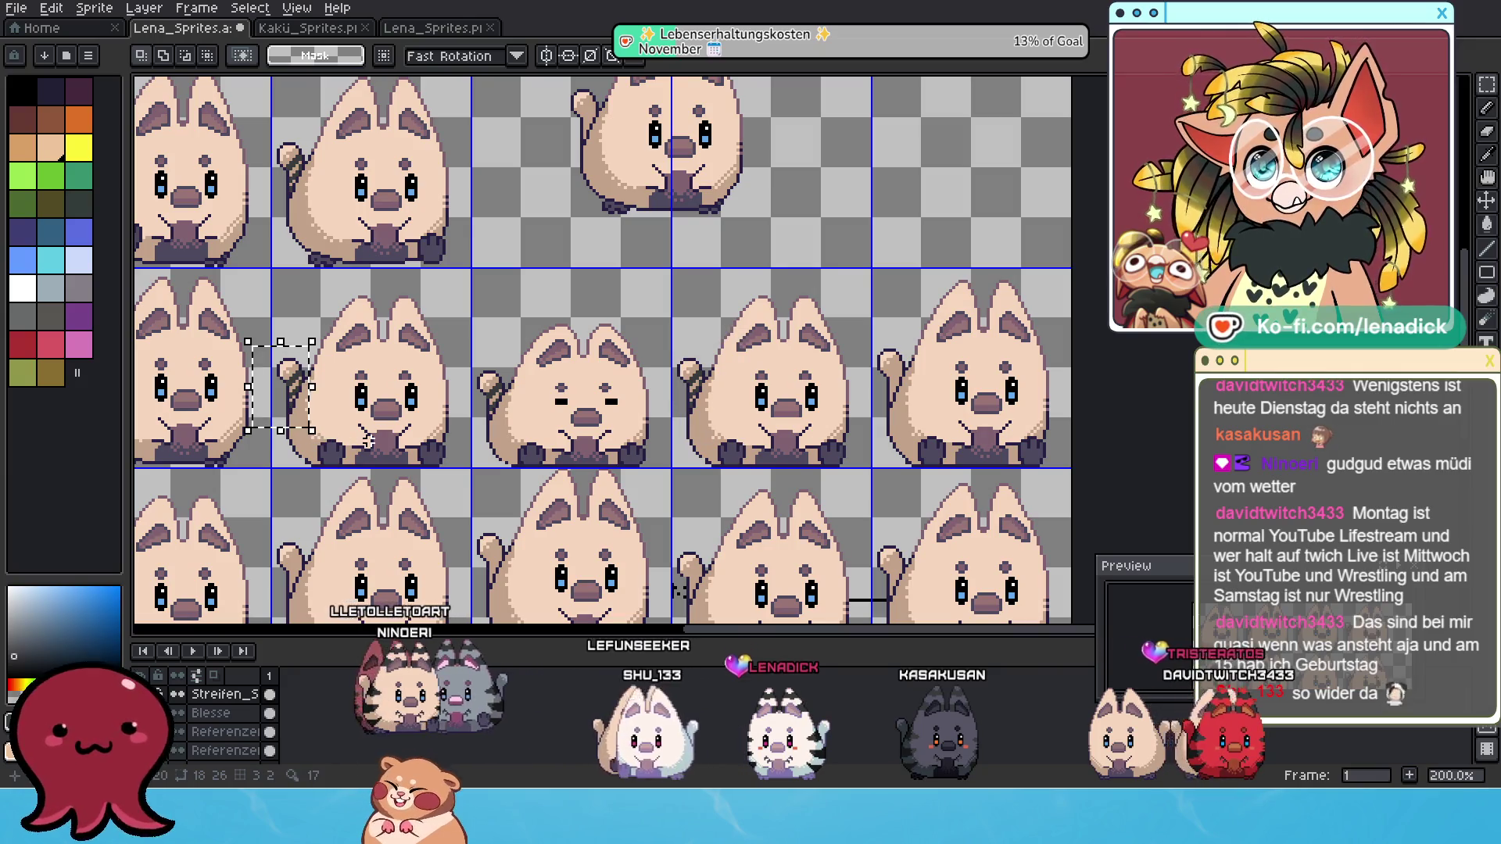
pyautogui.hotkey('ctrl', 'v')
pyautogui.scroll(1, 444, 372)
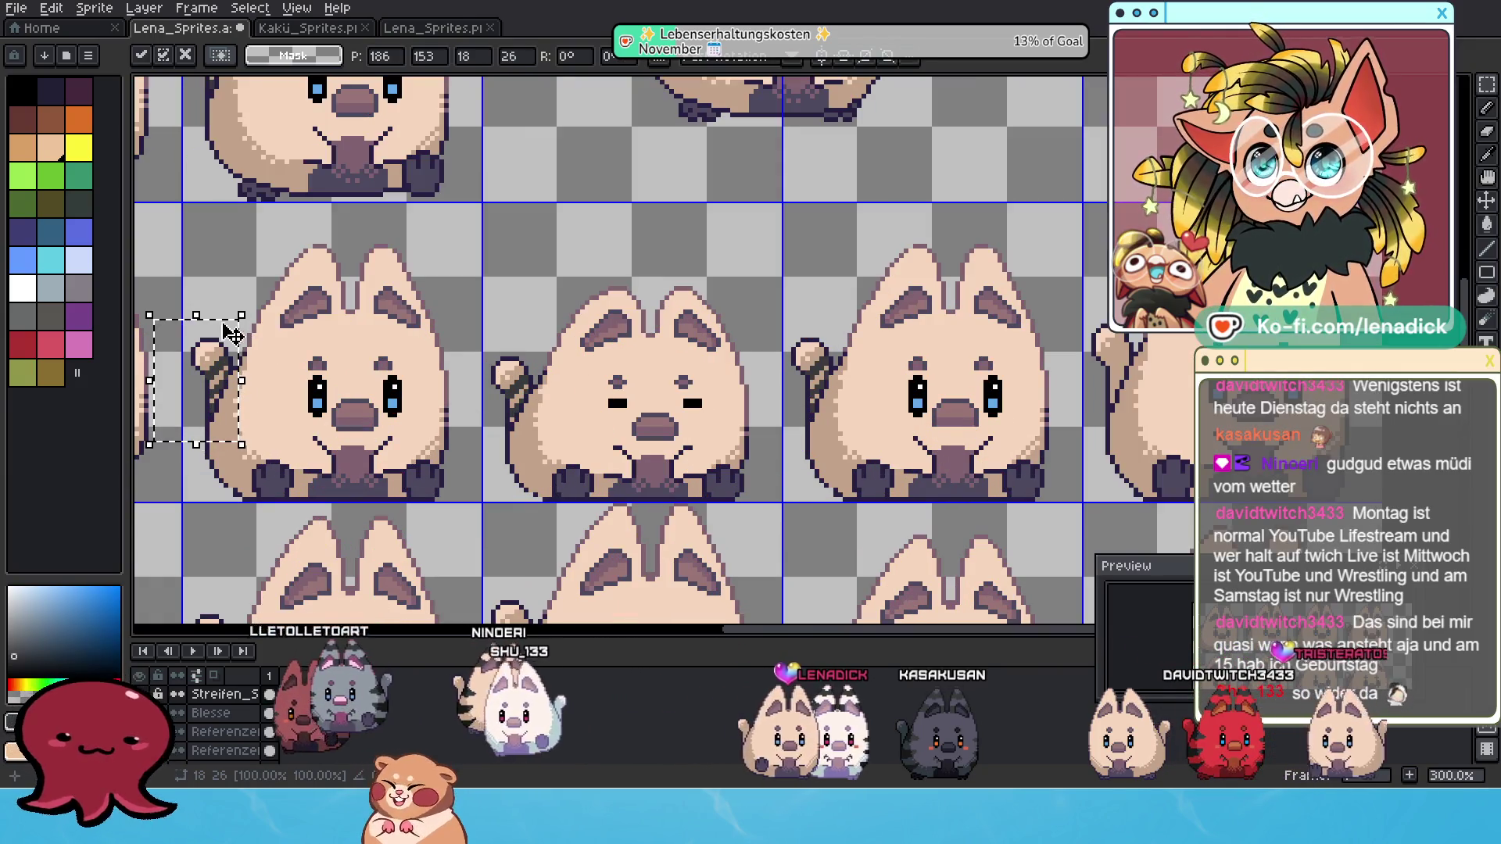
# Drag the pasted stripes onto the neighbouring cat's tail, align them pixel-exactly and drop them.
pyautogui.moveTo(225, 354); pyautogui.dragTo(1135, 337)
pyautogui.scroll(2, 1149, 375)
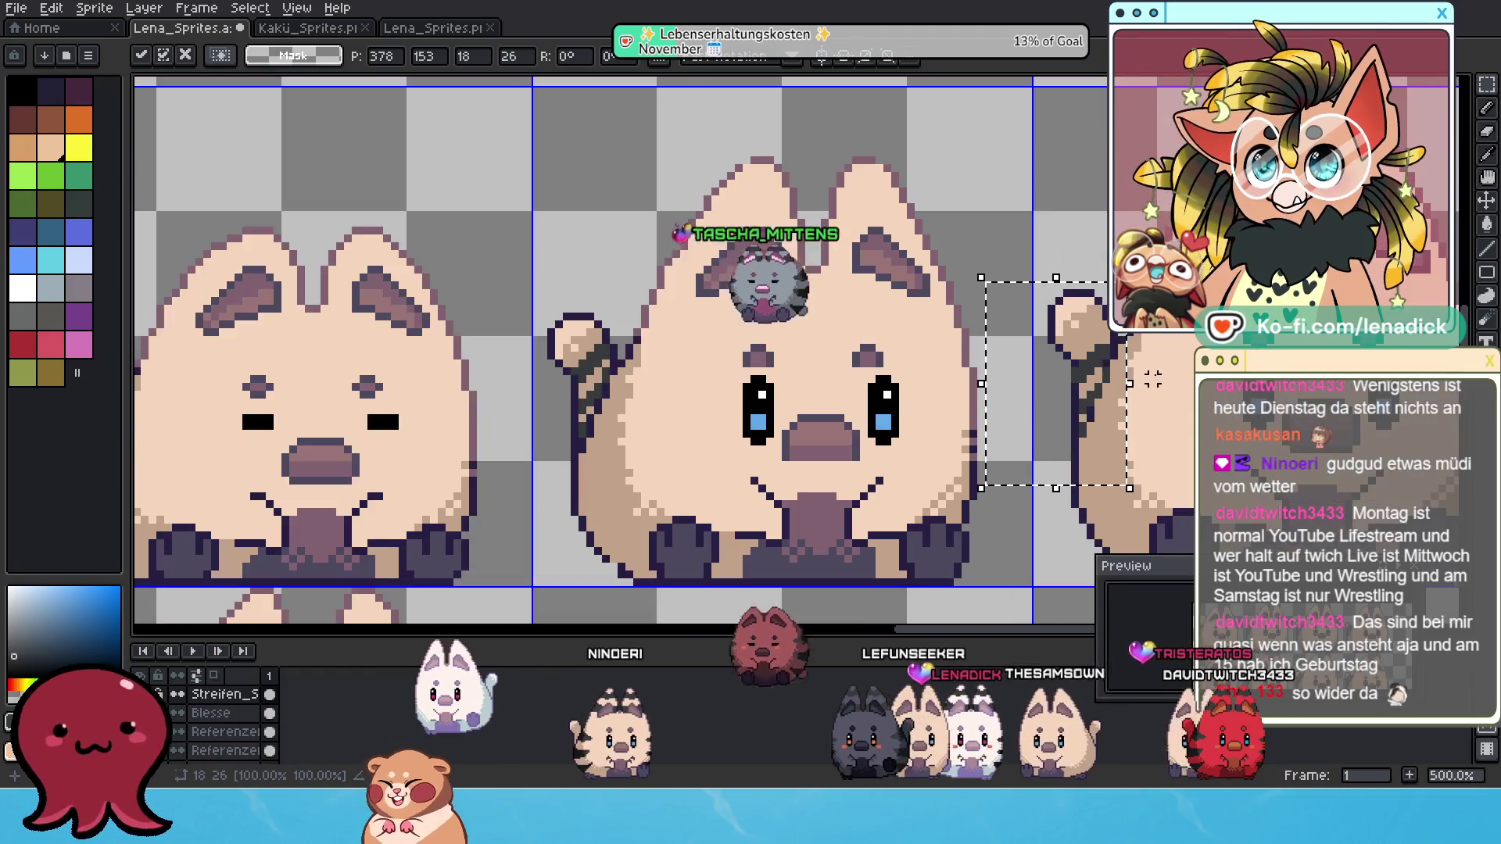
pyautogui.moveTo(1165, 416); pyautogui.dragTo(1099, 447)
pyautogui.press('Up')
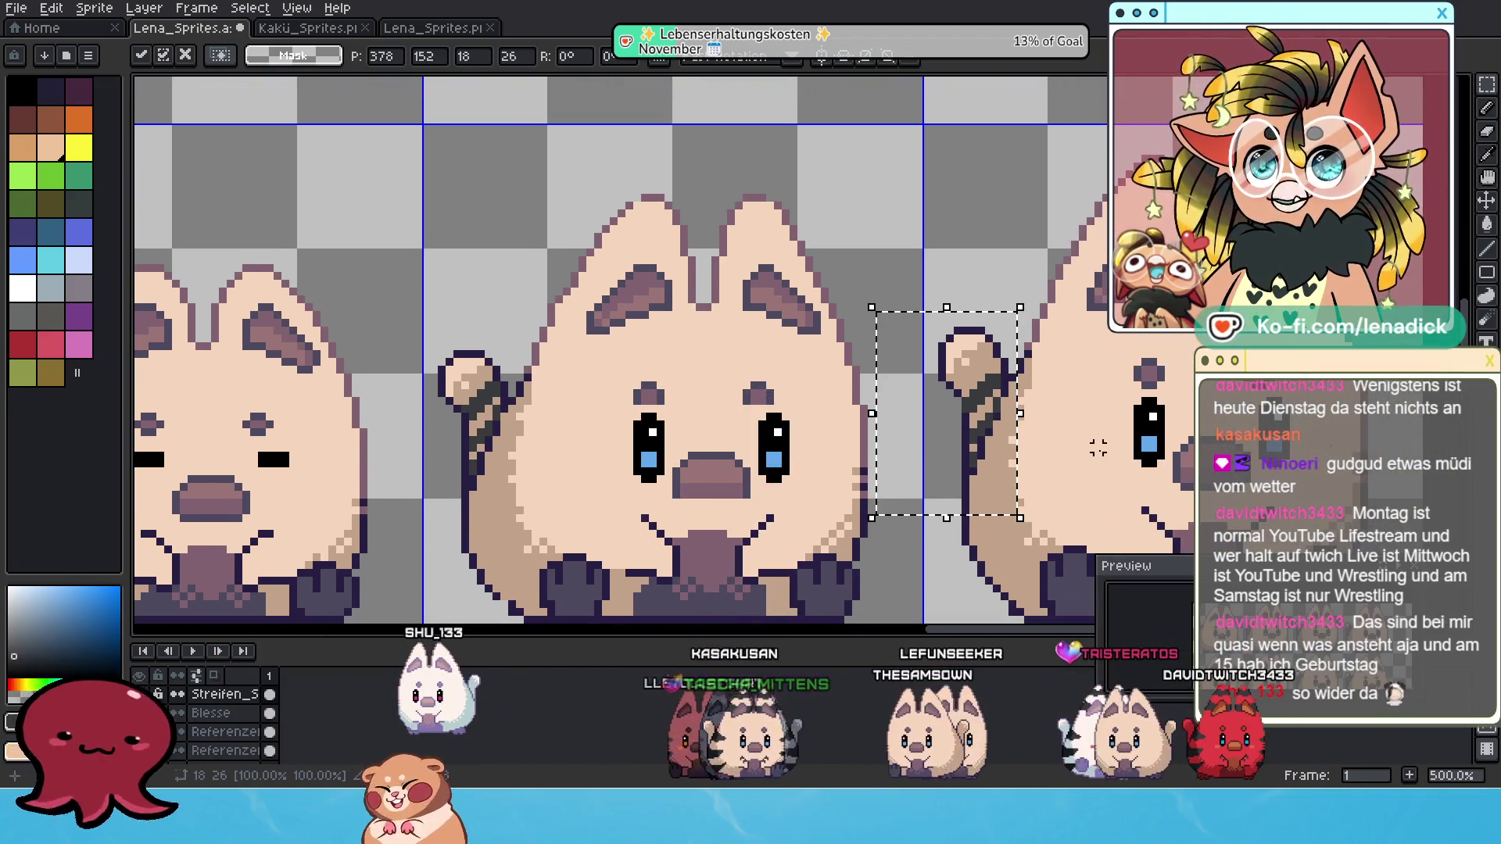
pyautogui.press('Up')
pyautogui.press('Down')
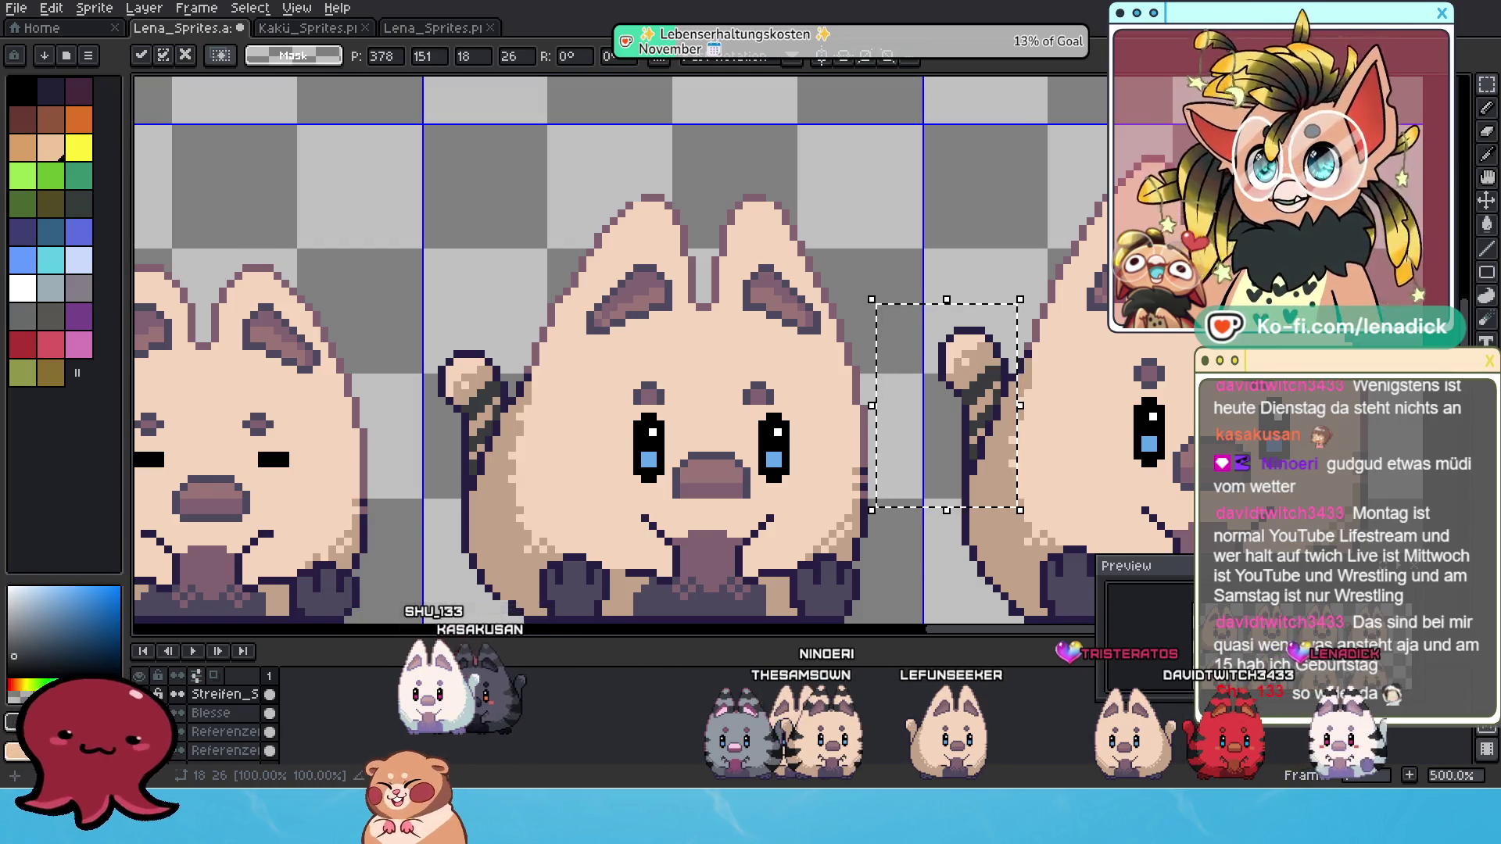
pyautogui.click(1488, 134)
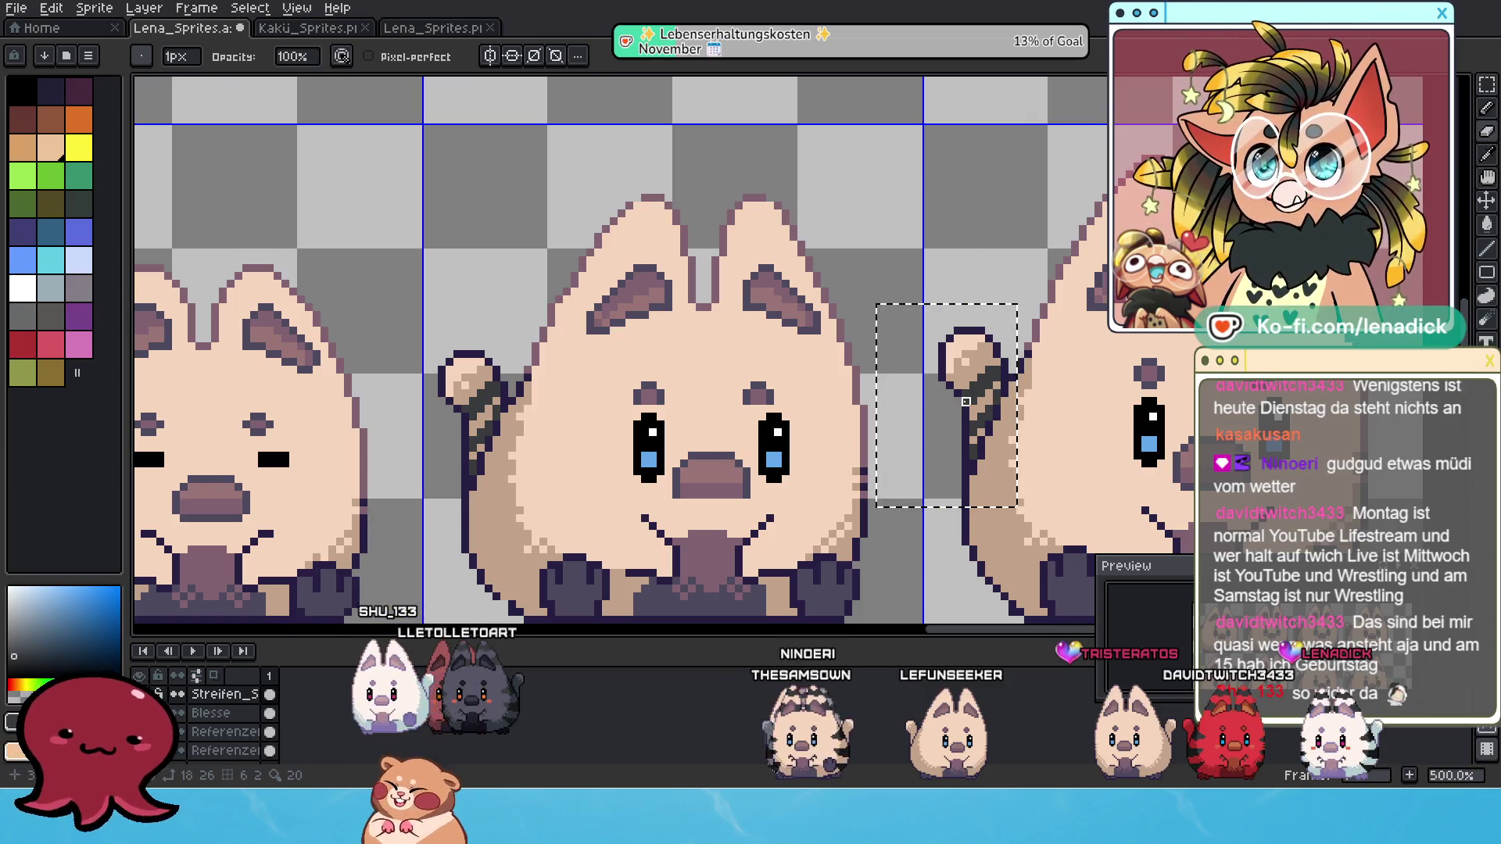
pyautogui.scroll(-4, 1013, 425)
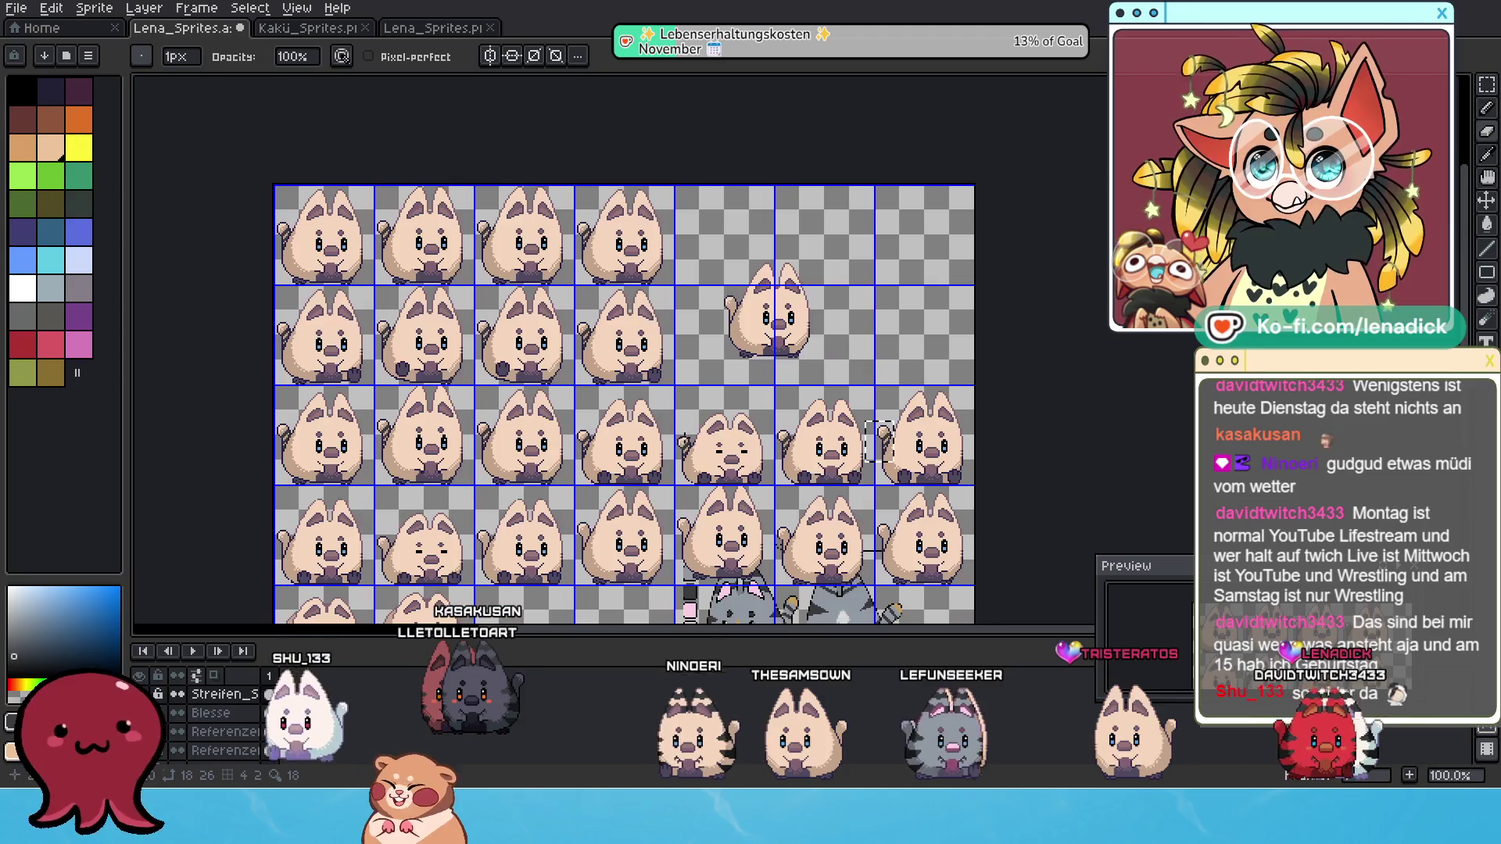
# Marquee the third row's stripe marks and drag them down over the fourth-row cats.
pyautogui.scroll(-2, 1013, 424)
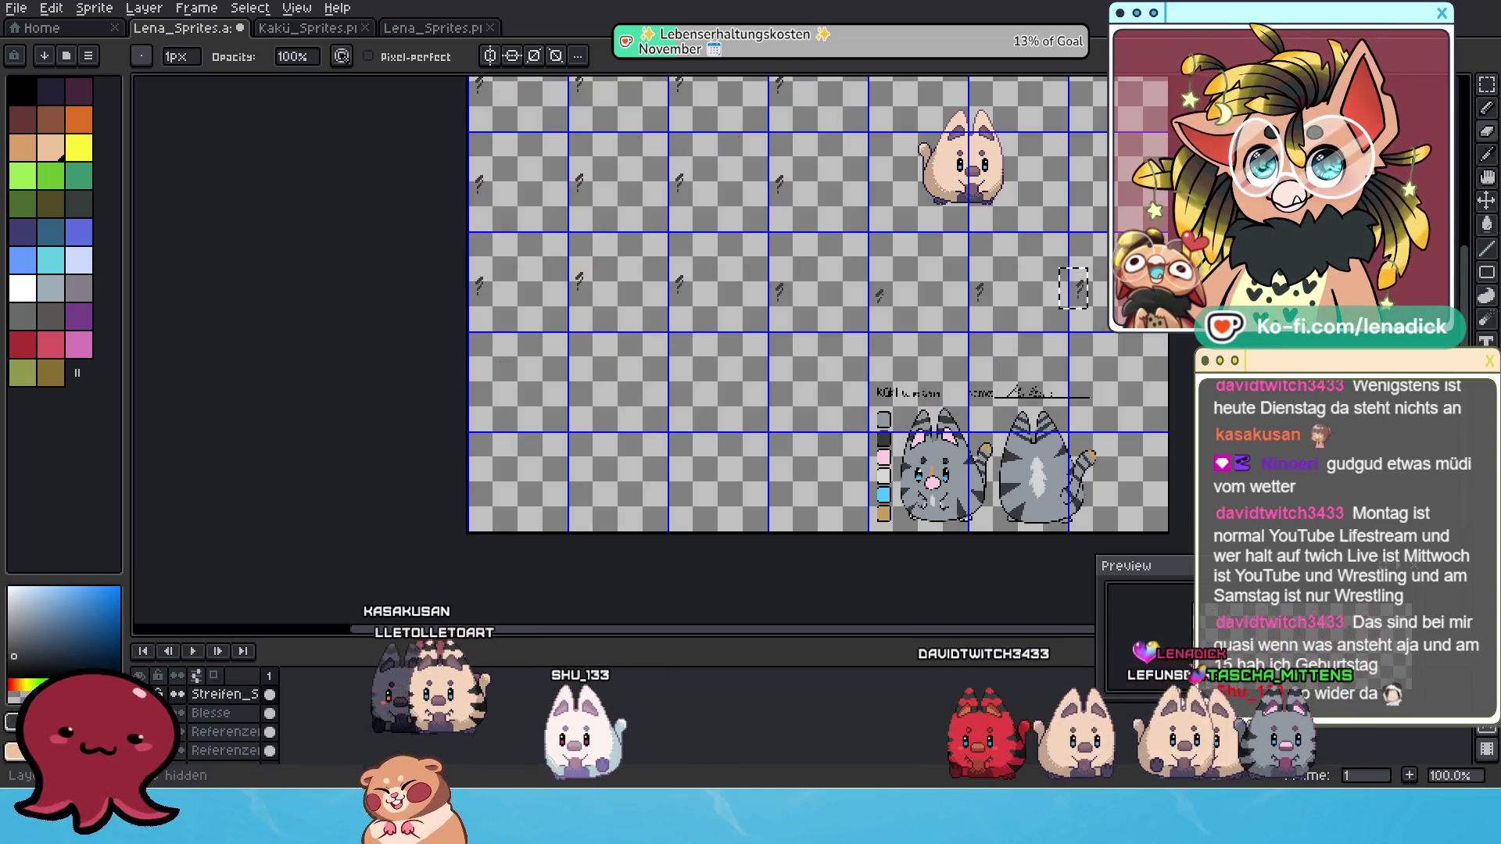
pyautogui.scroll(2, 998, 402)
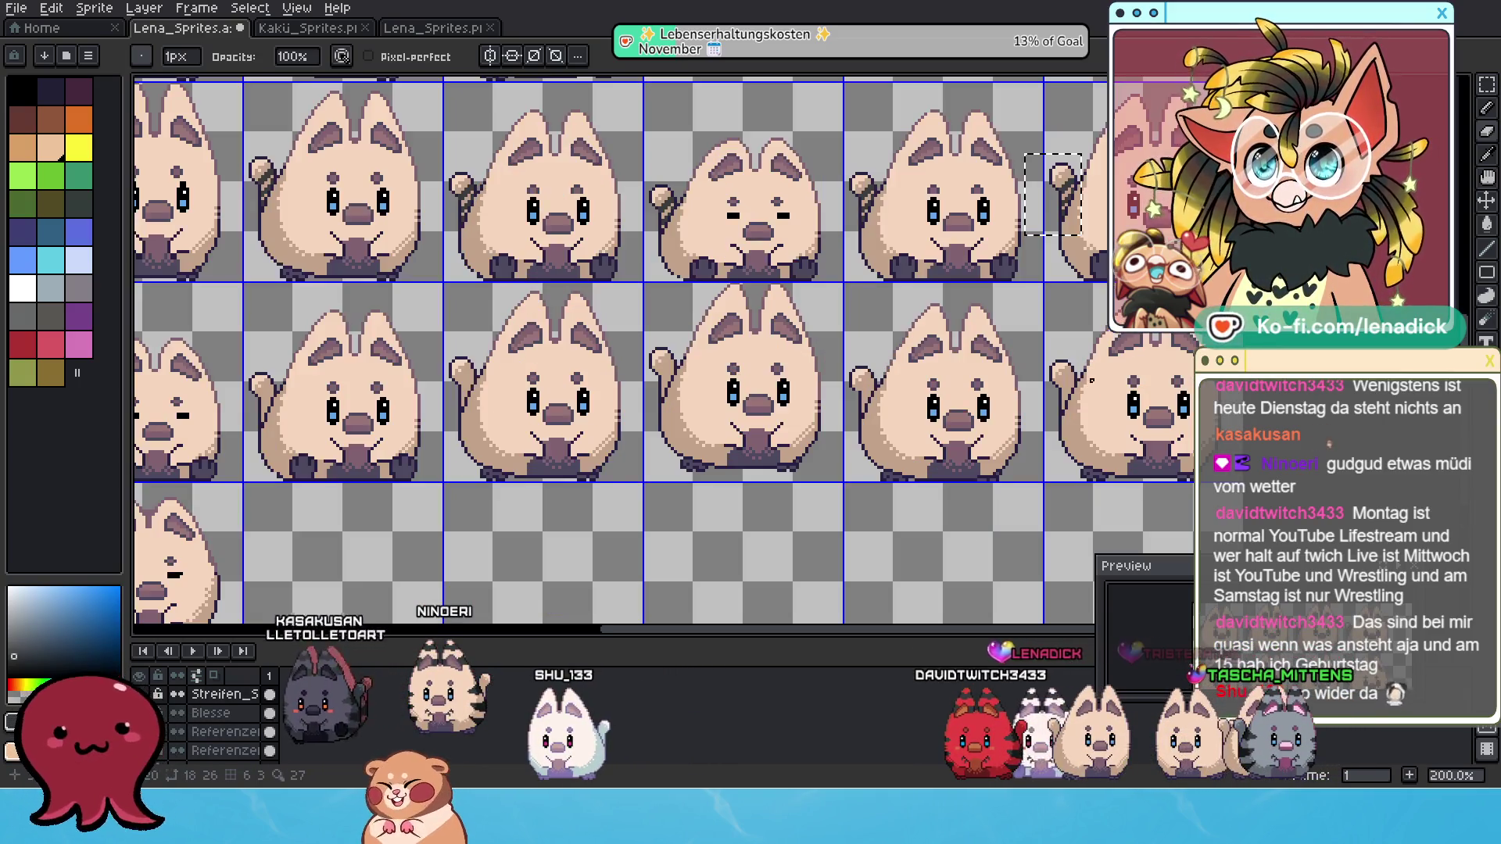
pyautogui.scroll(-2, 998, 402)
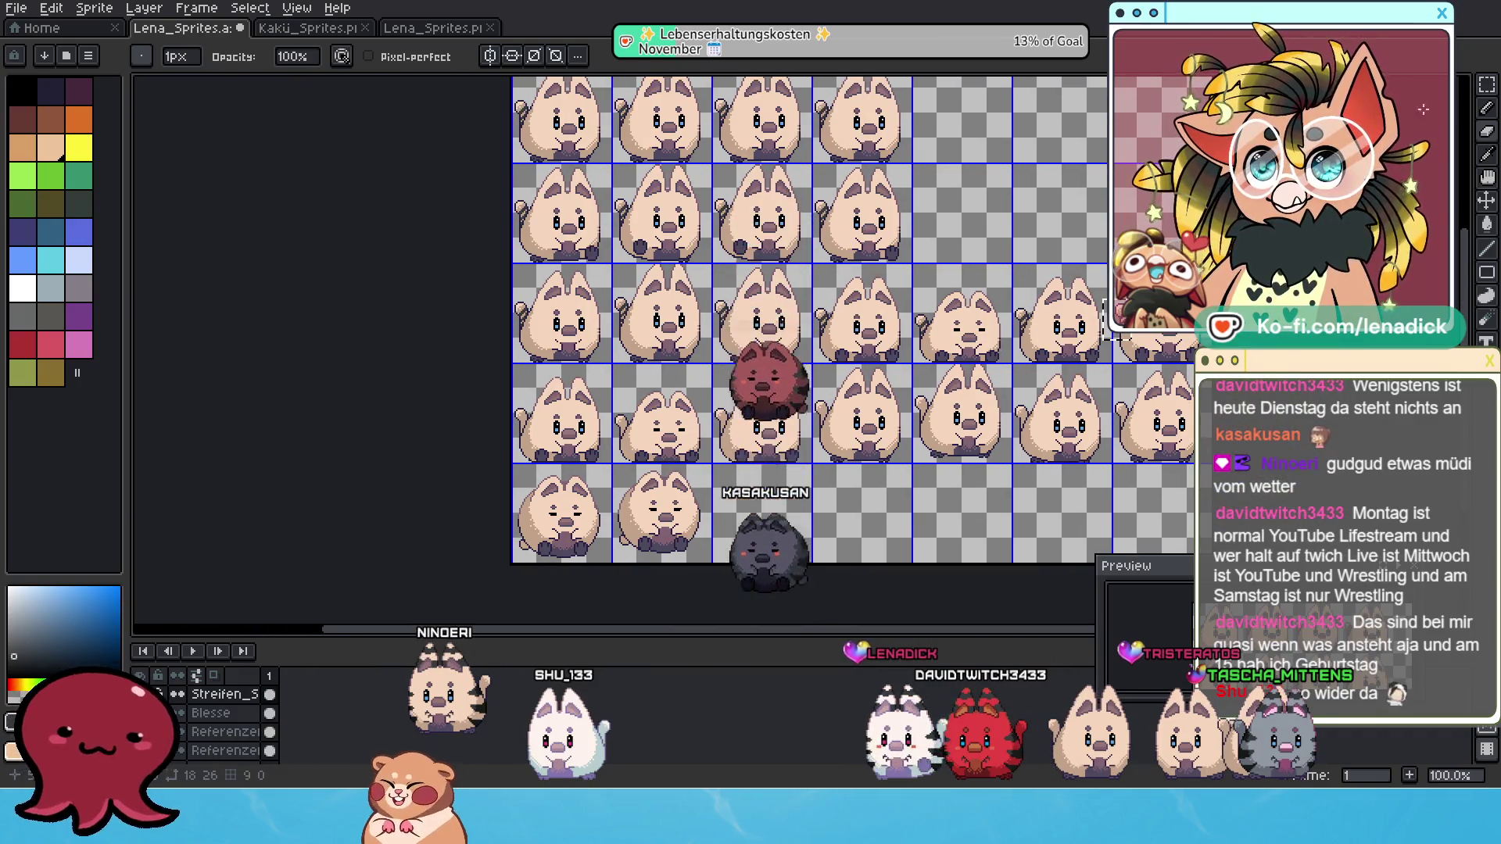
pyautogui.press('m')
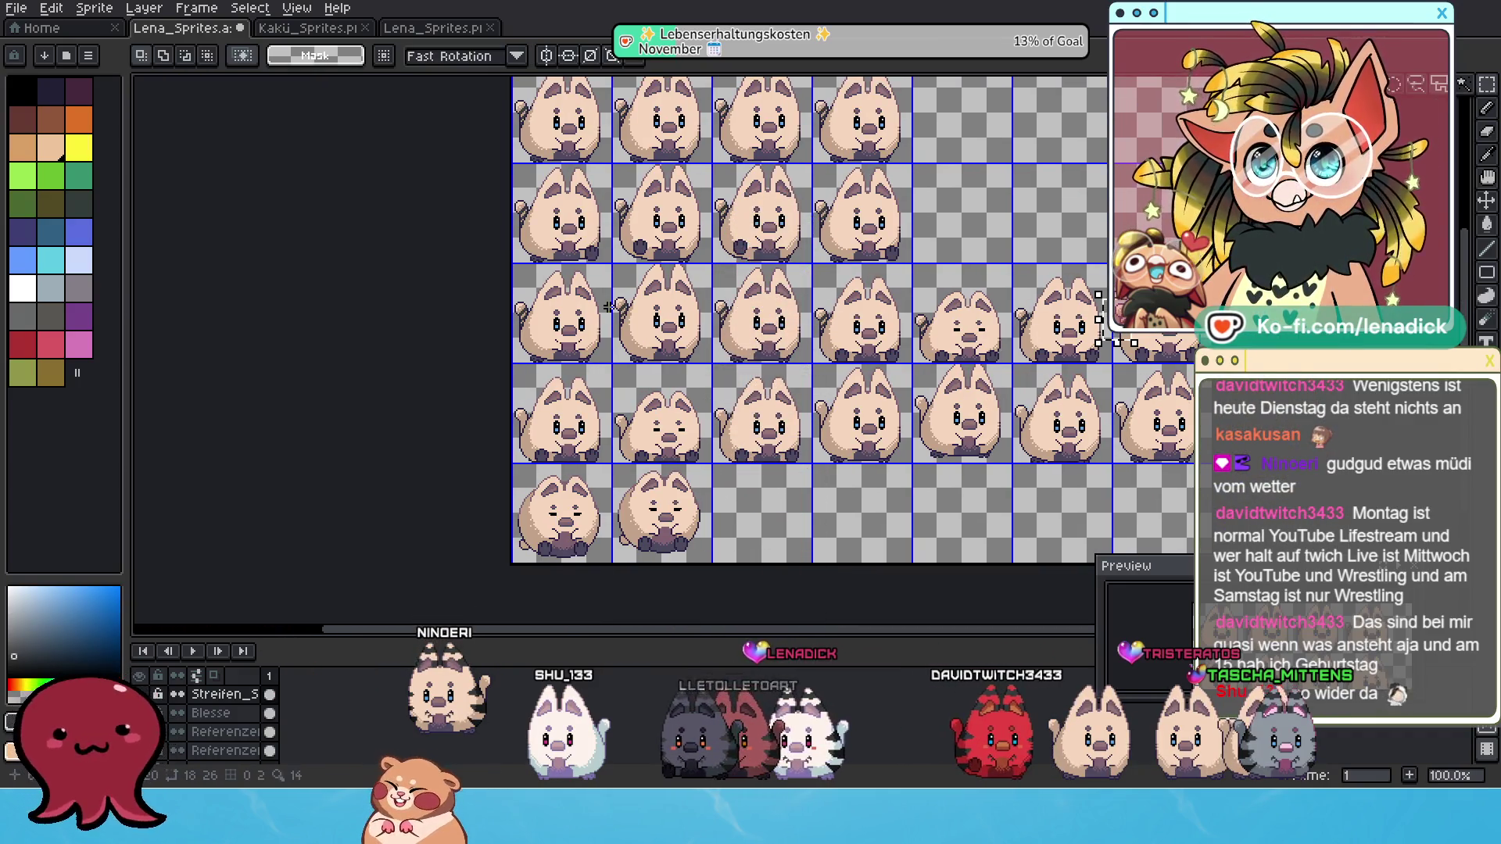
pyautogui.moveTo(508, 268)
pyautogui.mouseDown()
pyautogui.moveTo(594, 328)
pyautogui.moveTo(1180, 376)
pyautogui.mouseUp()
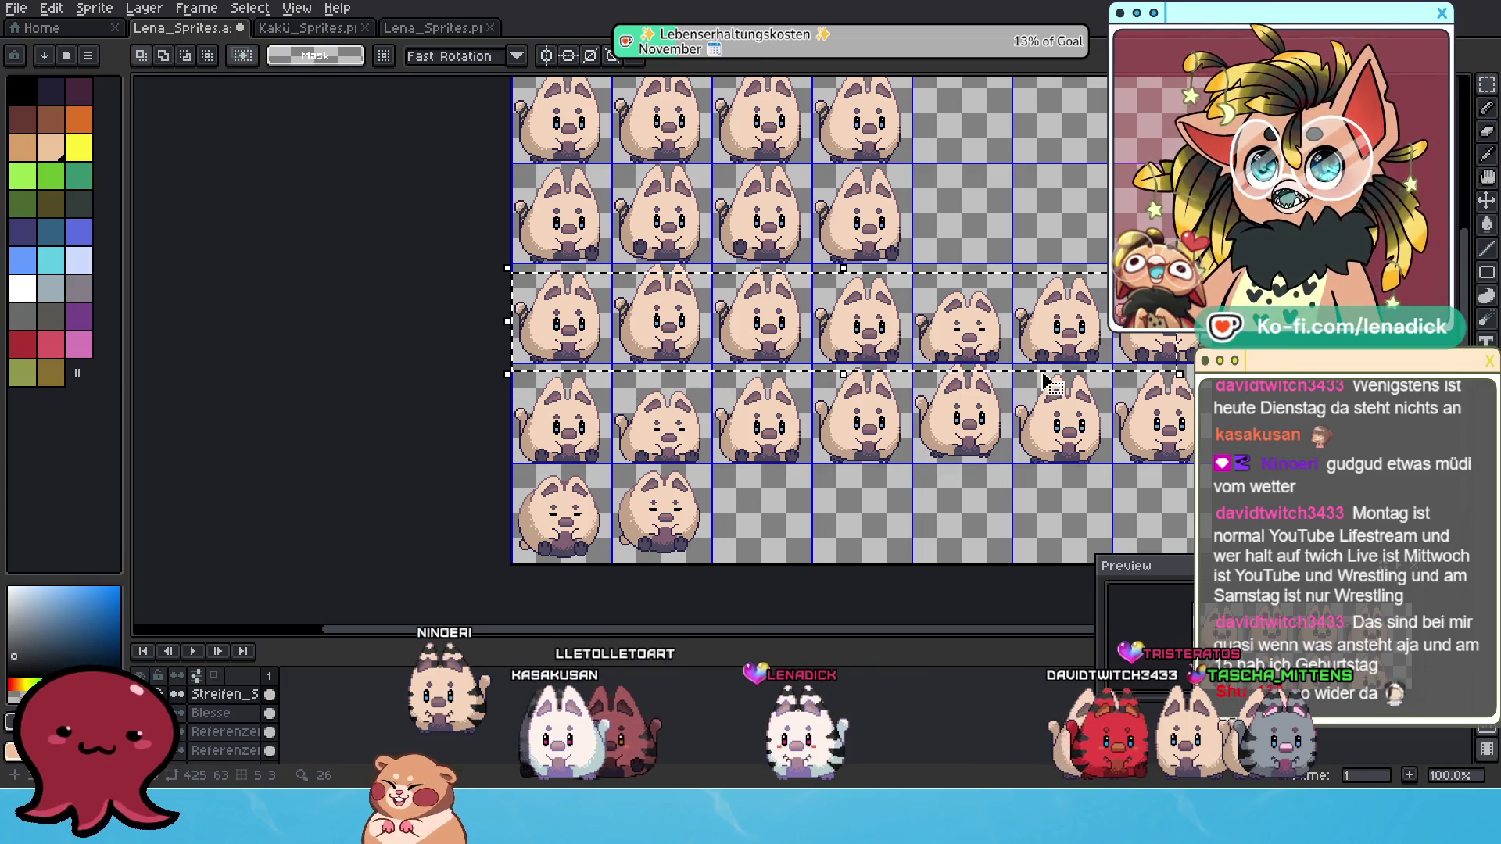
pyautogui.click(943, 344)
pyautogui.moveTo(953, 315)
pyautogui.mouseDown()
pyautogui.moveTo(959, 402)
pyautogui.moveTo(956, 360)
pyautogui.mouseUp()
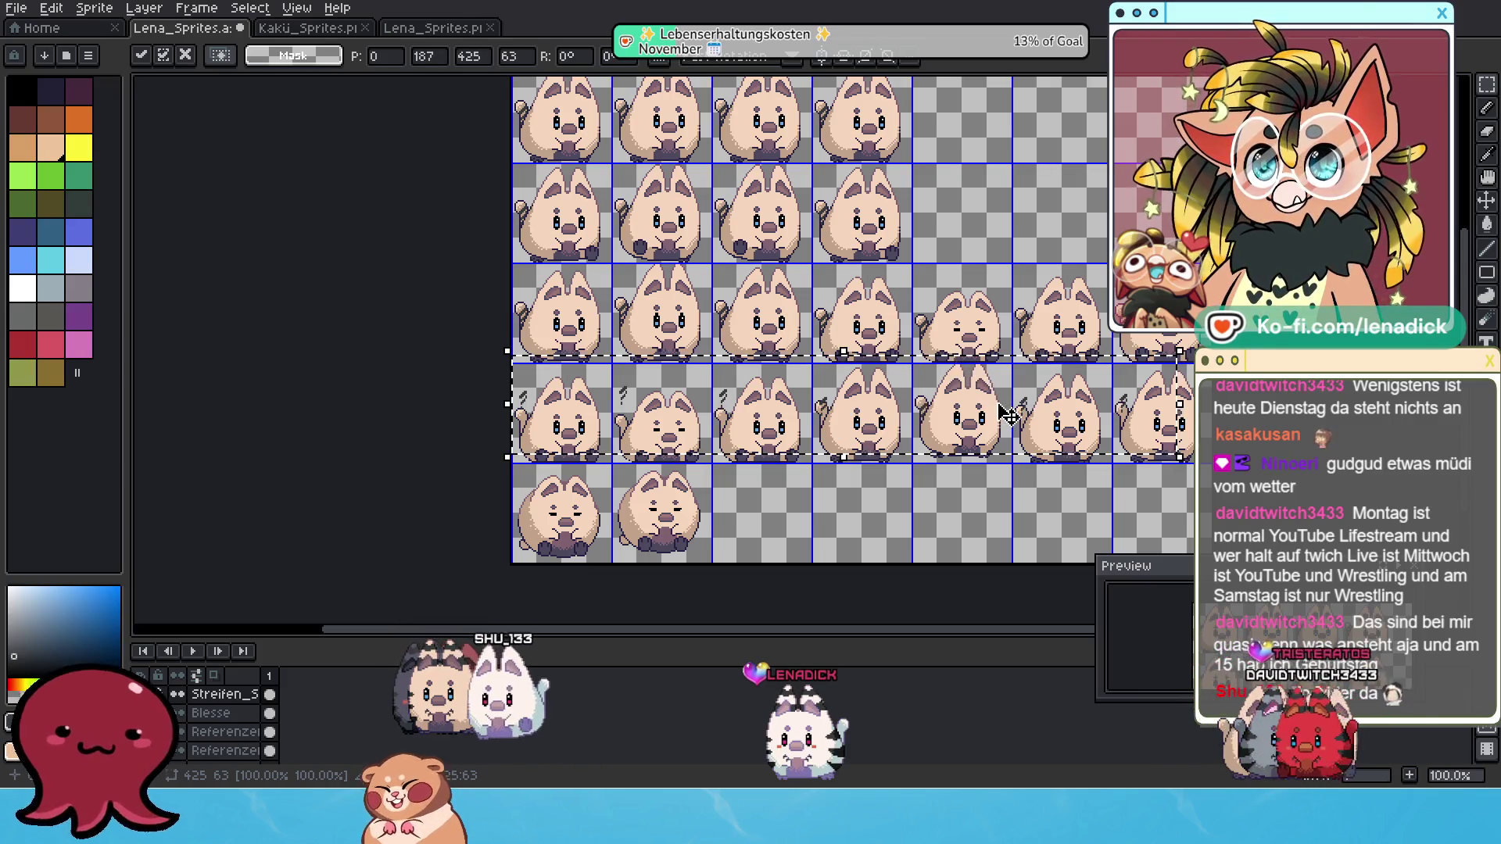
# Commit the moved stripe row and clear the selection.
pyautogui.scroll(1, 998, 408)
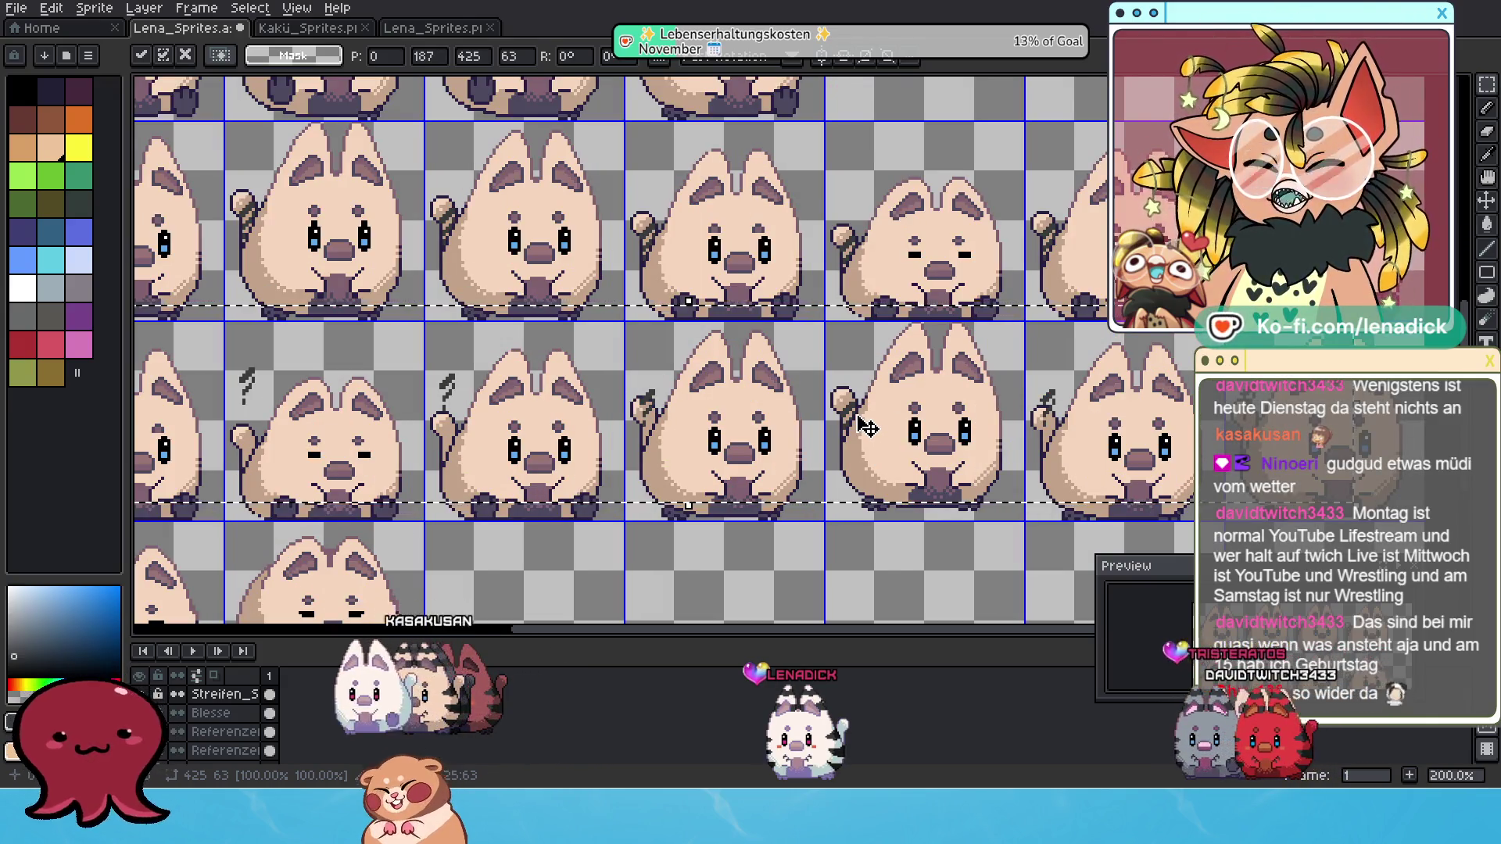
pyautogui.scroll(-1, 860, 426)
pyautogui.scroll(1, 531, 391)
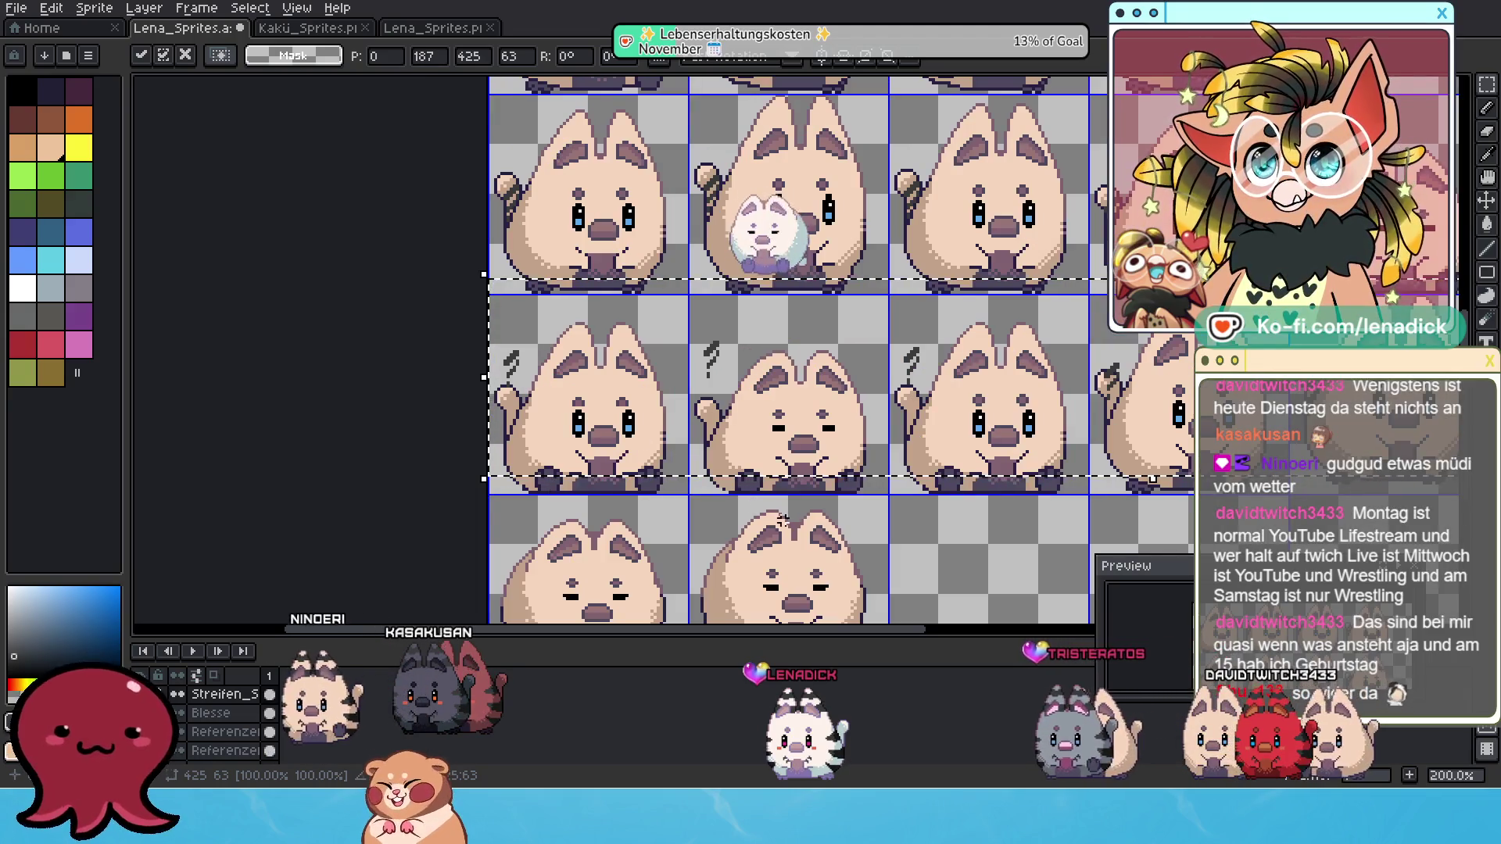
pyautogui.hotkey('ctrl', 'd')
# Select a stripe mark in a right-hand frame.
pyautogui.moveTo(946, 481); pyautogui.dragTo(731, 434)
pyautogui.scroll(-1, 731, 434)
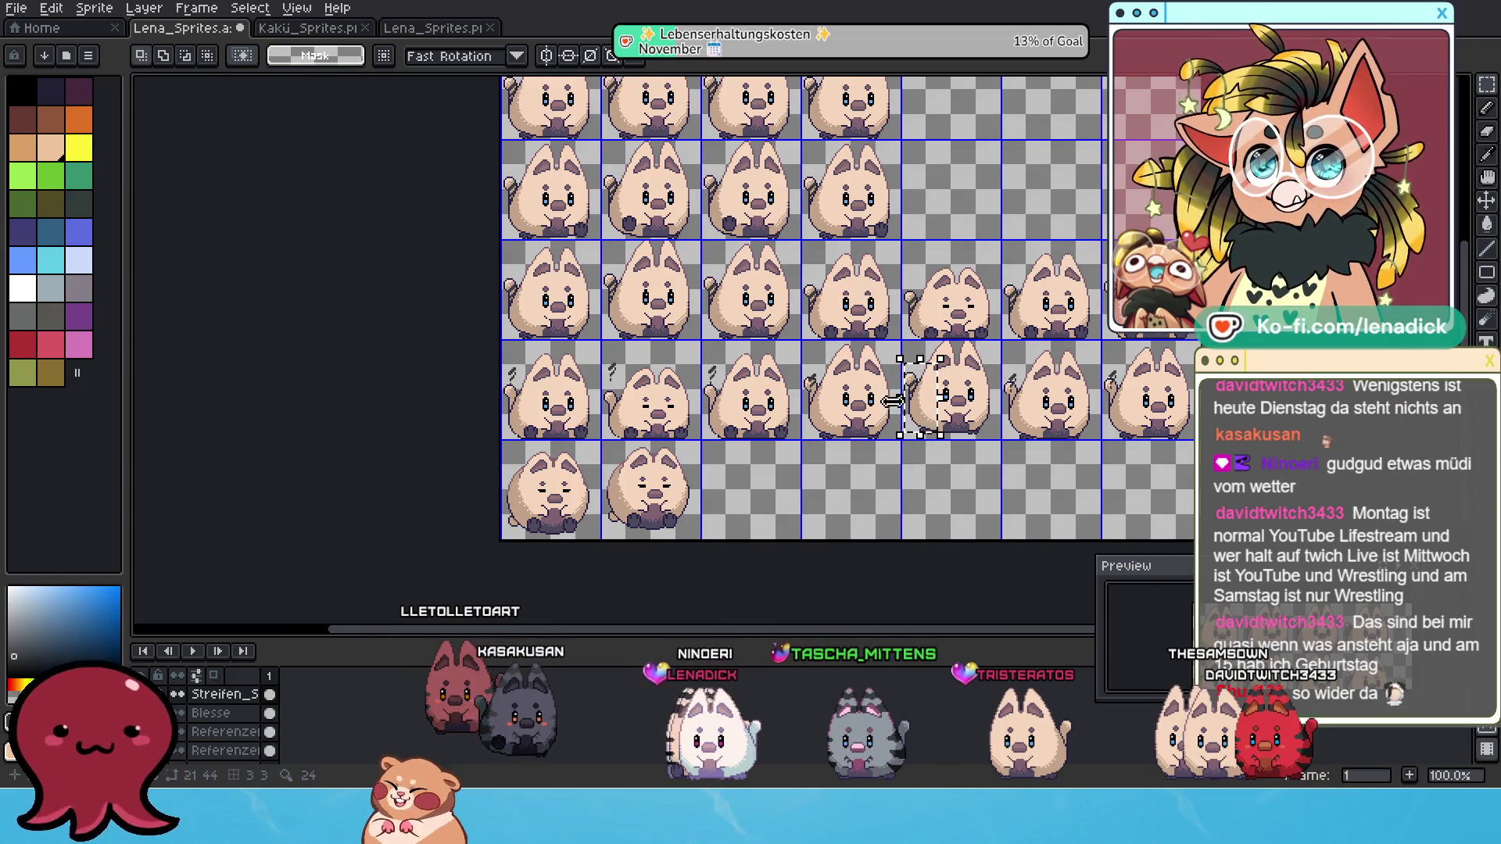
pyautogui.moveTo(887, 398); pyautogui.dragTo(981, 401)
pyautogui.hotkey('ctrl', 'z')
pyautogui.scroll(1, 933, 391)
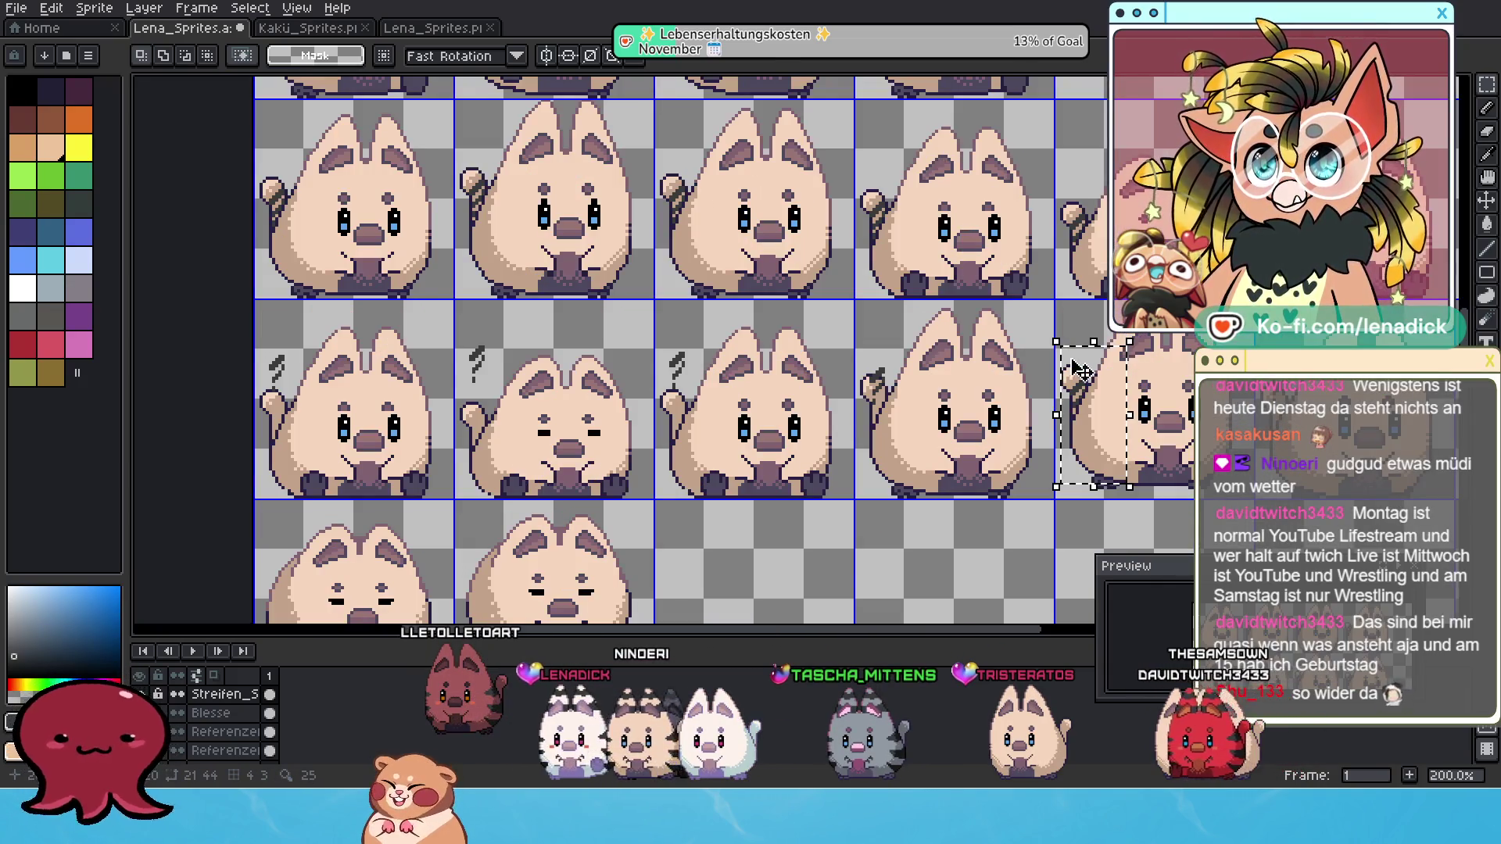
pyautogui.moveTo(1108, 353)
pyautogui.mouseDown()
pyautogui.moveTo(461, 391)
pyautogui.moveTo(496, 378)
pyautogui.mouseUp()
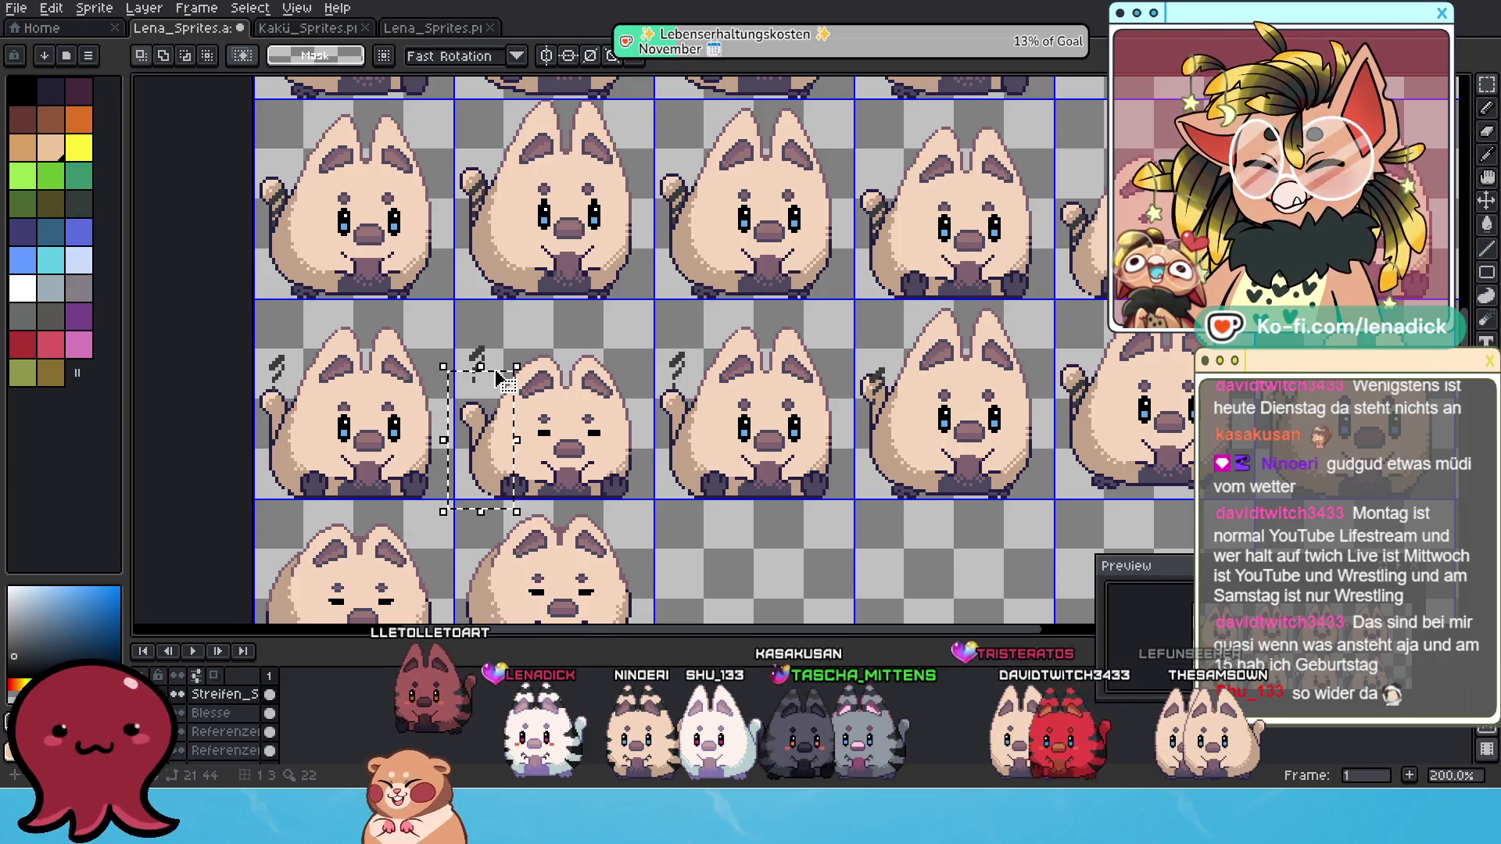
pyautogui.hotkey('ctrl', 'z')
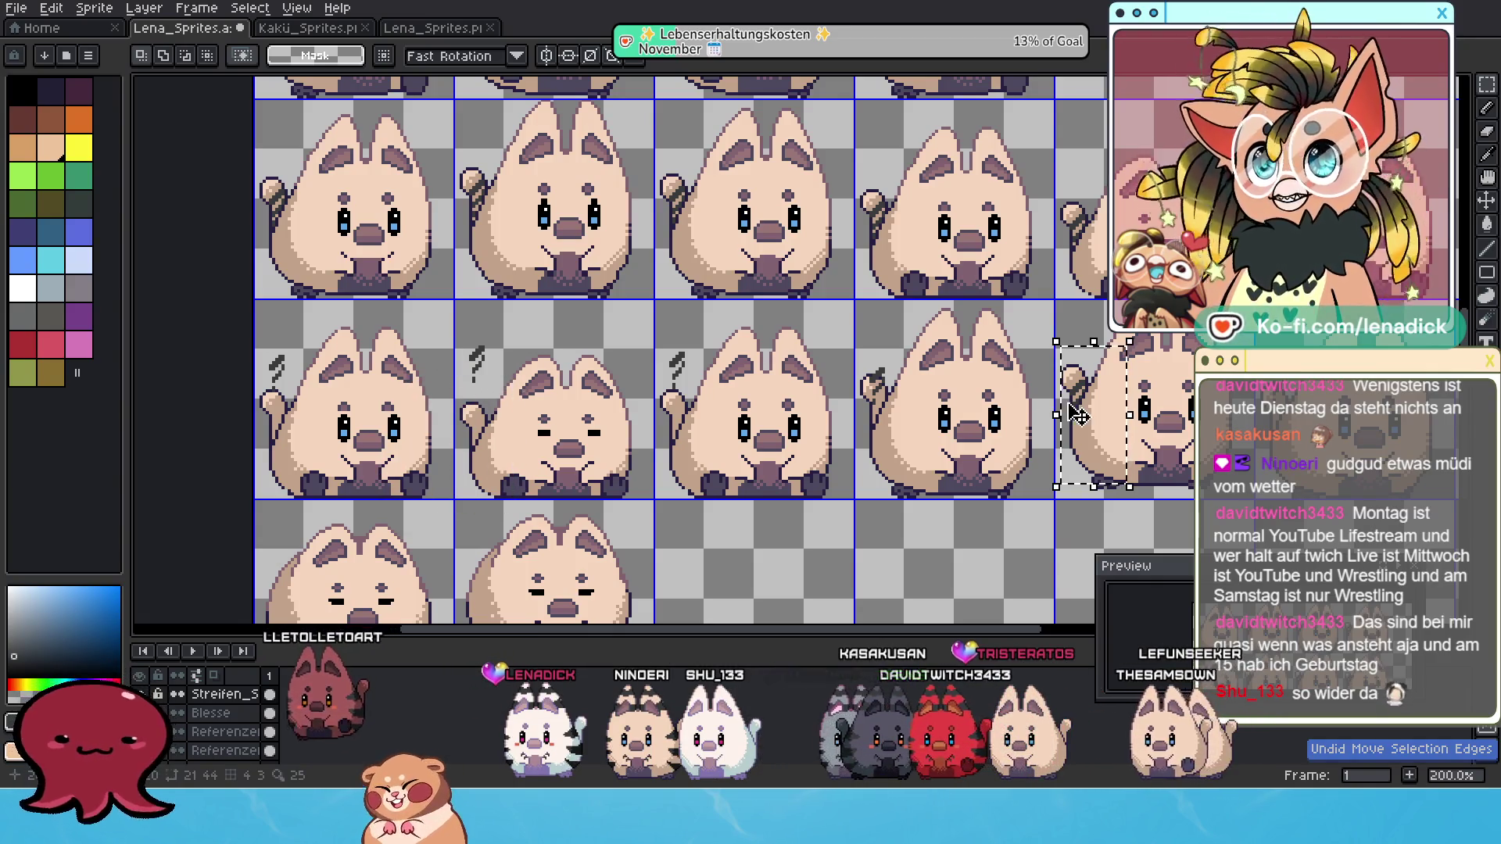
# Move the stripe mark into the second cat's frame, one pixel higher, and drop it.
pyautogui.click(1076, 399)
pyautogui.moveTo(1077, 399); pyautogui.dragTo(482, 431)
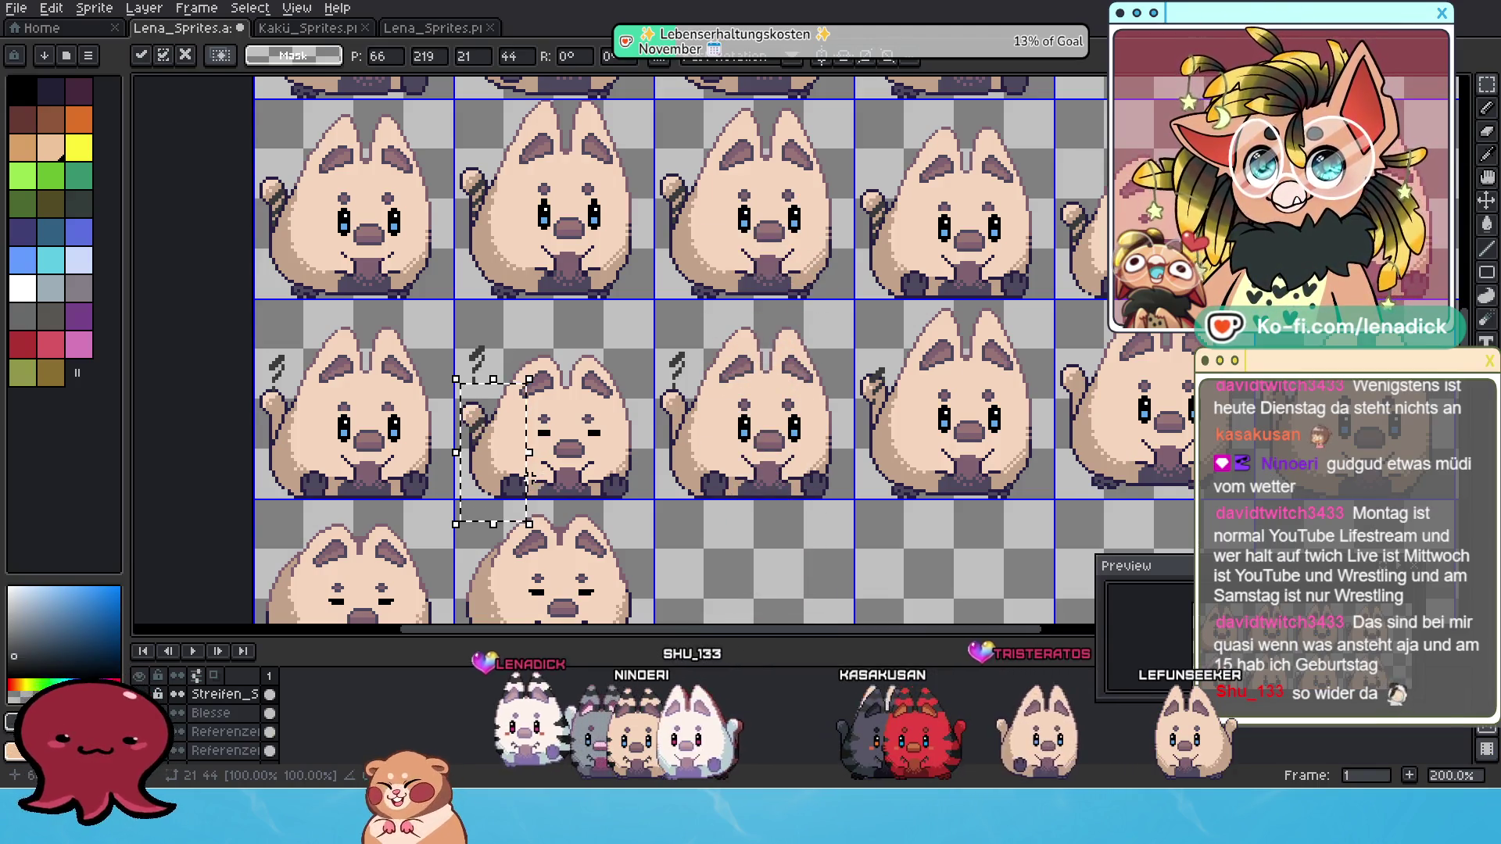
pyautogui.press('Up')
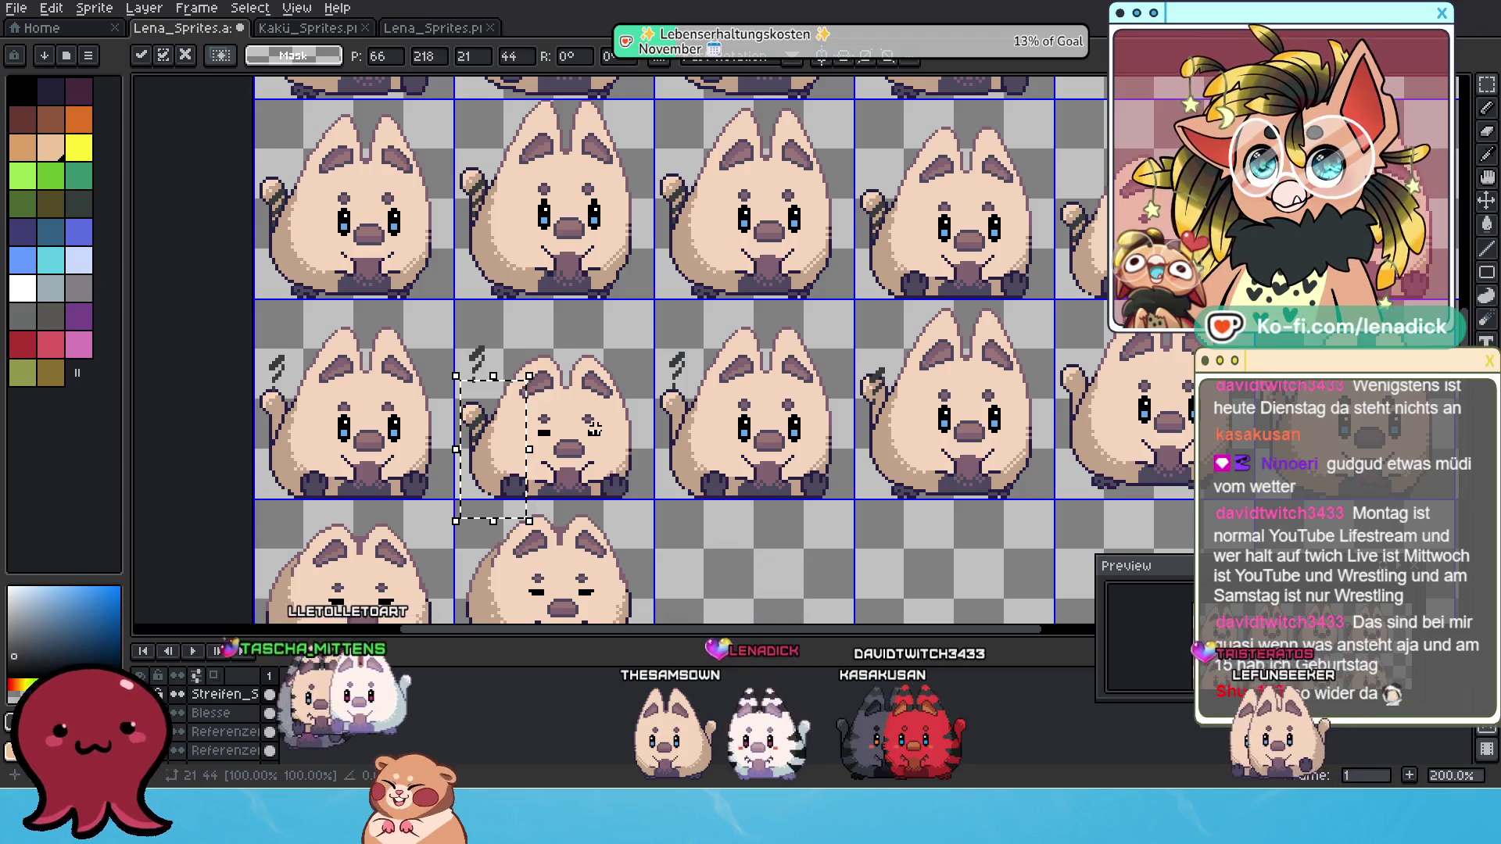
pyautogui.click(594, 428)
pyautogui.moveTo(516, 359); pyautogui.dragTo(448, 362)
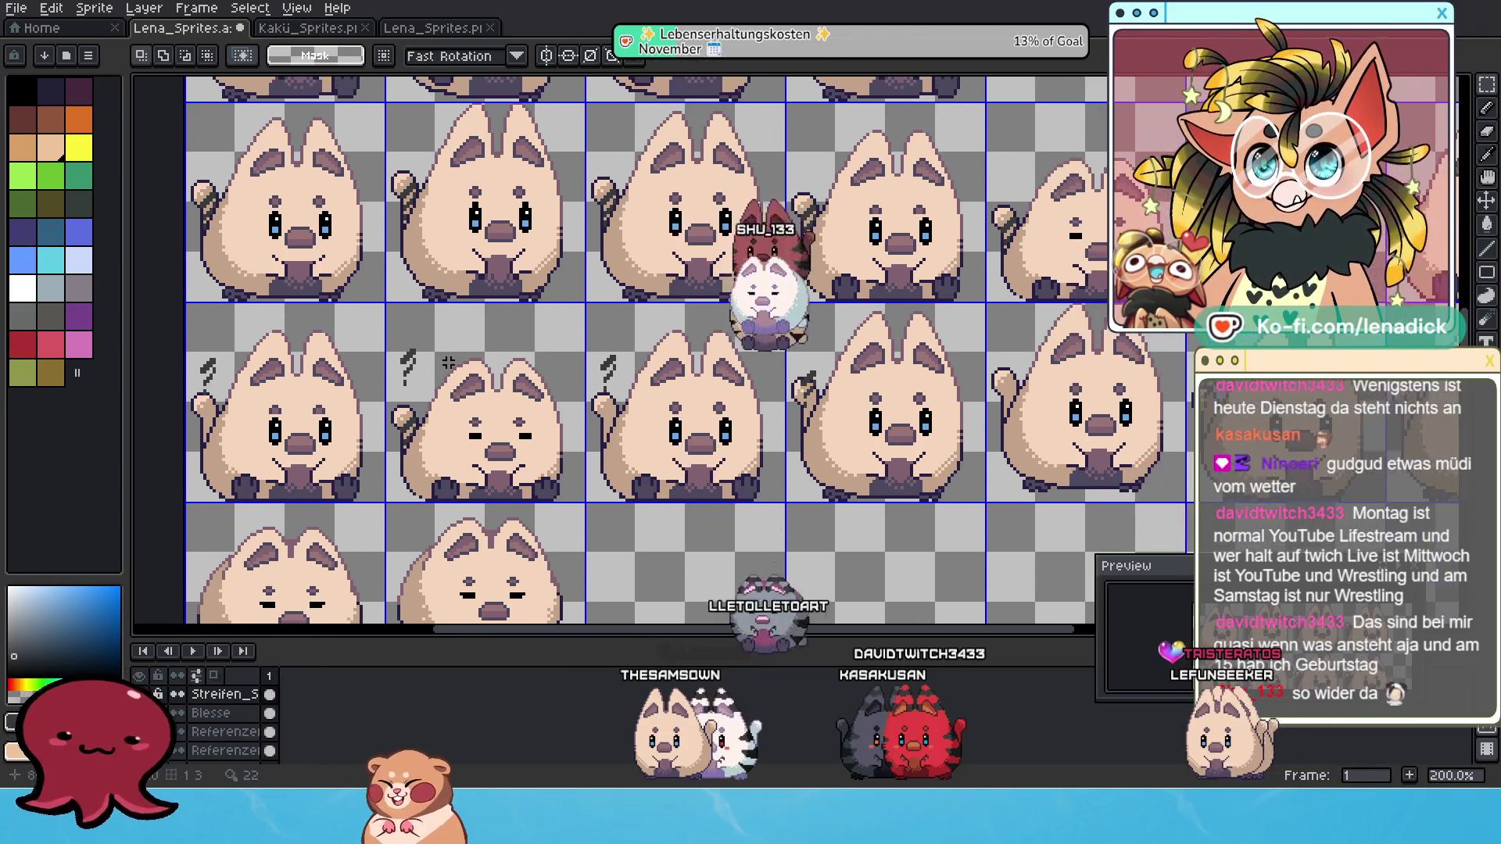
pyautogui.scroll(-2, 448, 361)
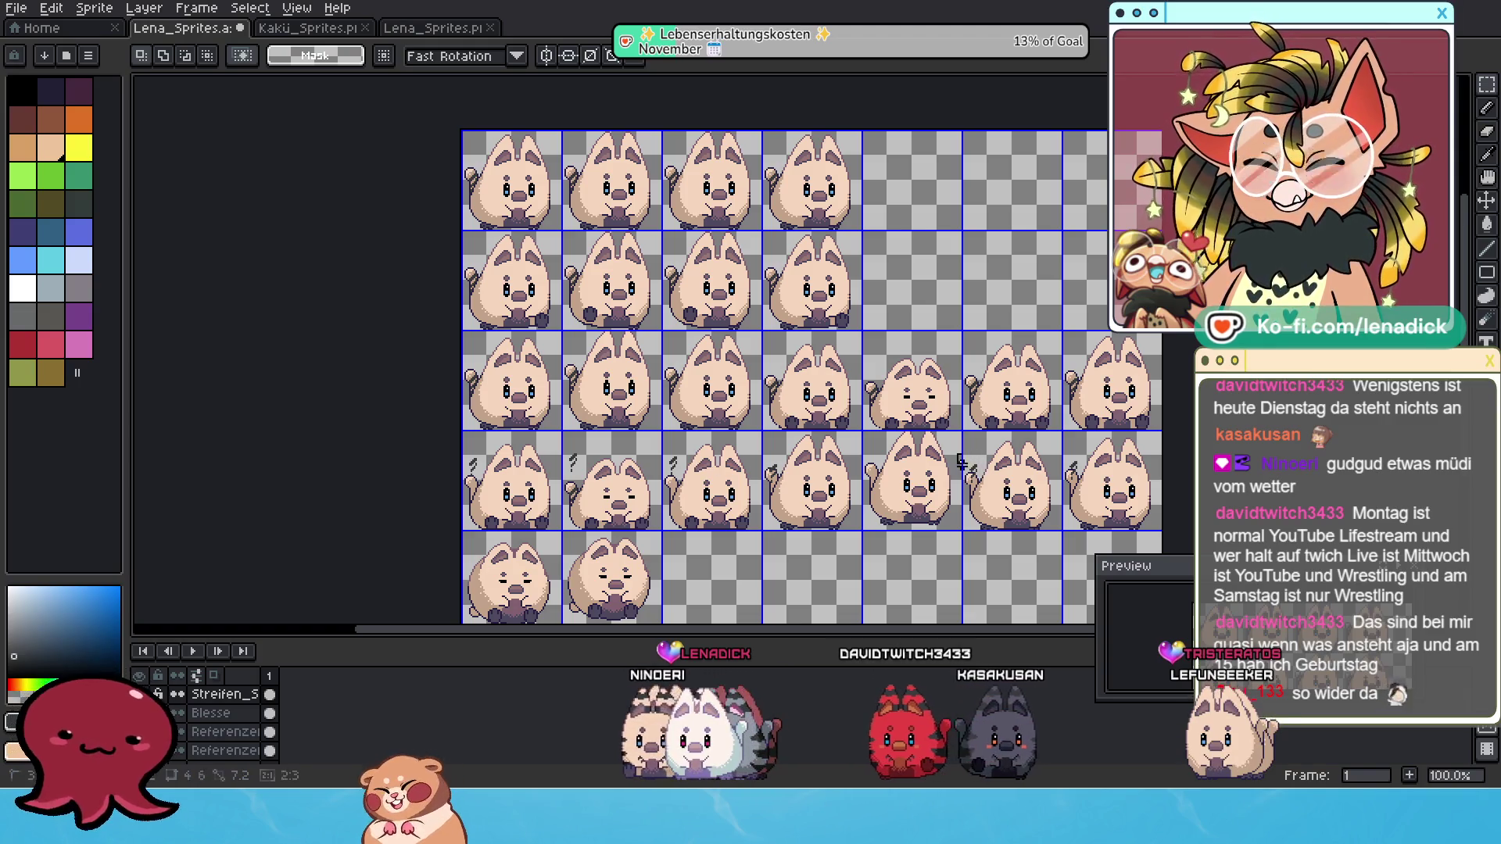
# Move a stripe mark onto the first cat, one pixel lower, and drop it.
pyautogui.moveTo(959, 456)
pyautogui.mouseDown()
pyautogui.moveTo(991, 513)
pyautogui.moveTo(495, 469)
pyautogui.moveTo(475, 495)
pyautogui.moveTo(469, 482)
pyautogui.mouseUp()
pyautogui.scroll(2, 483, 490)
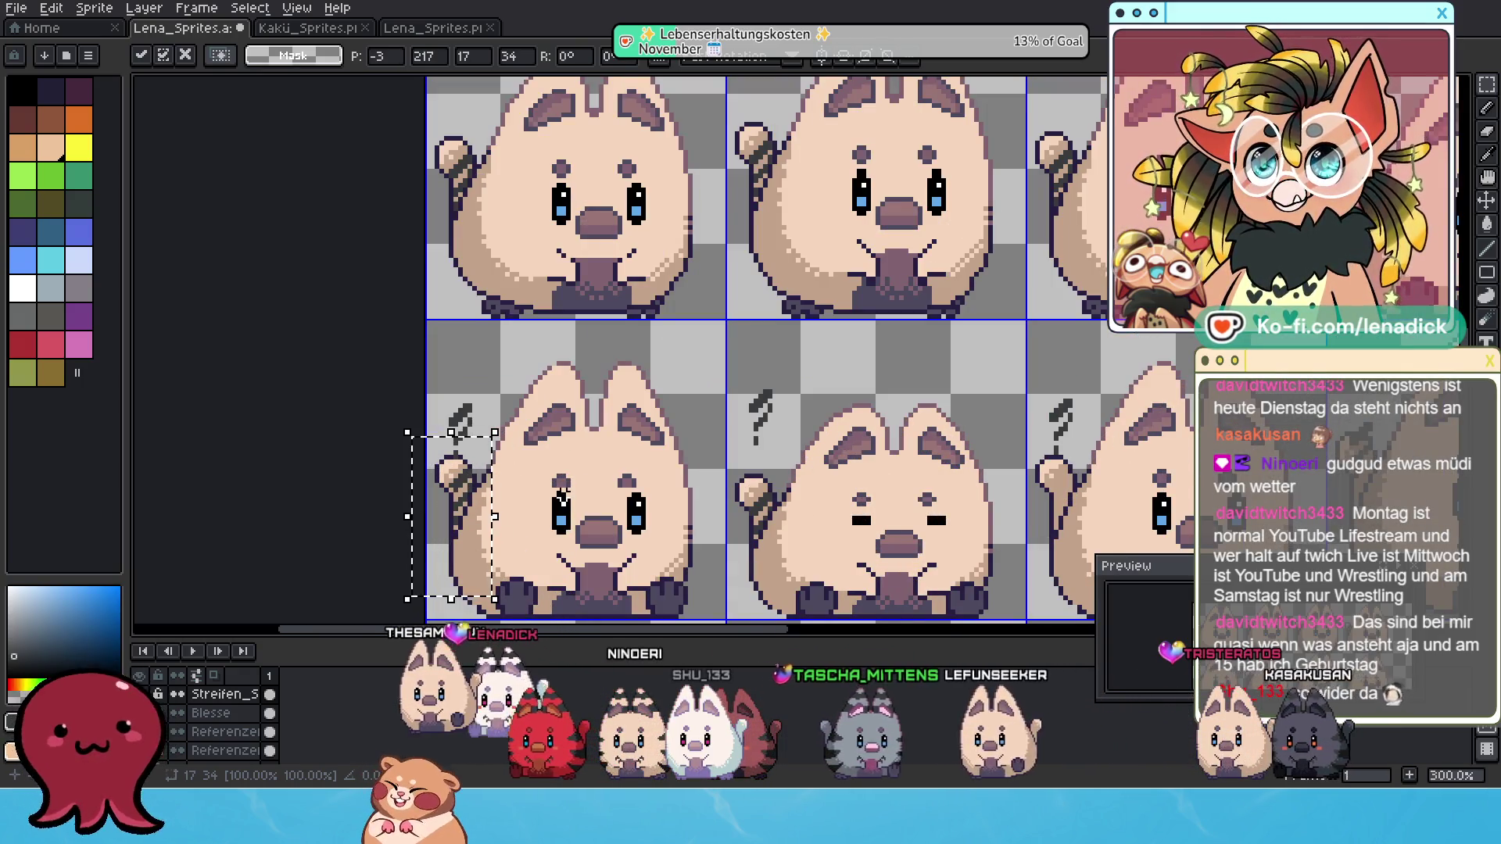
pyautogui.scroll(-1, 562, 494)
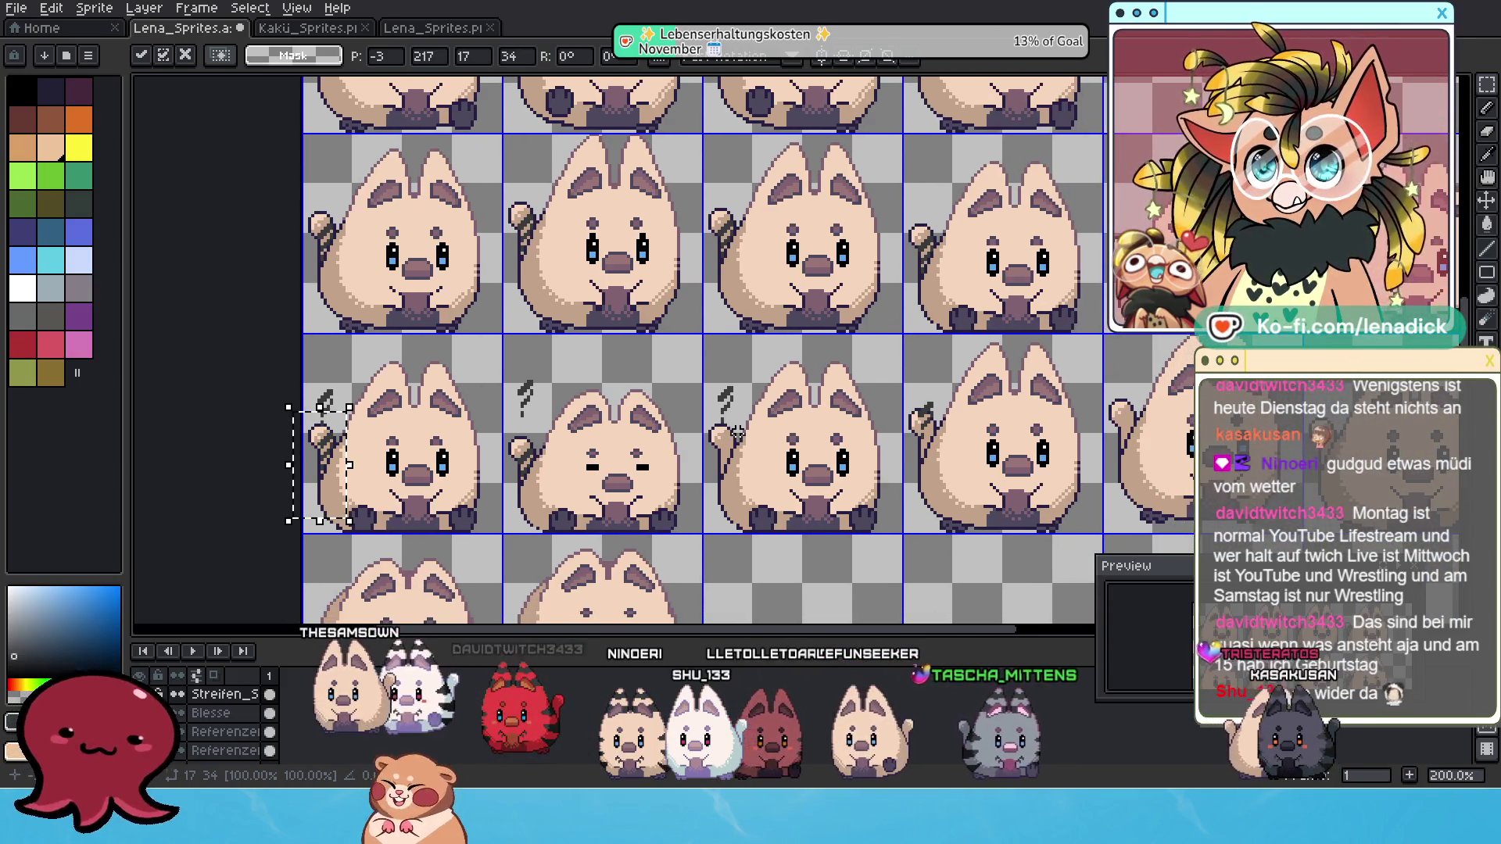
pyautogui.scroll(-1, 737, 431)
pyautogui.scroll(1, 759, 426)
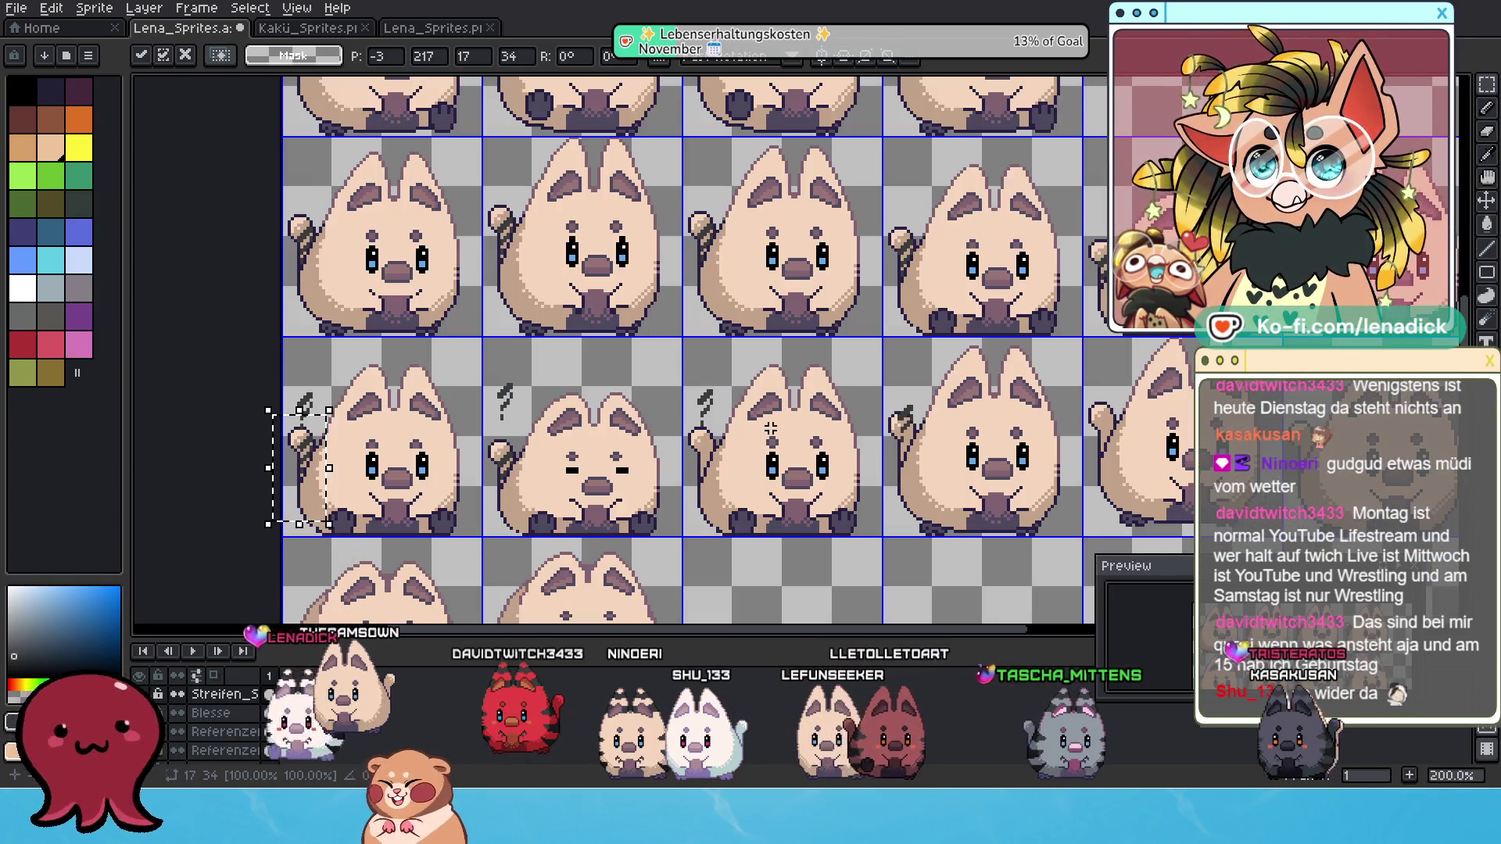
pyautogui.press('Down')
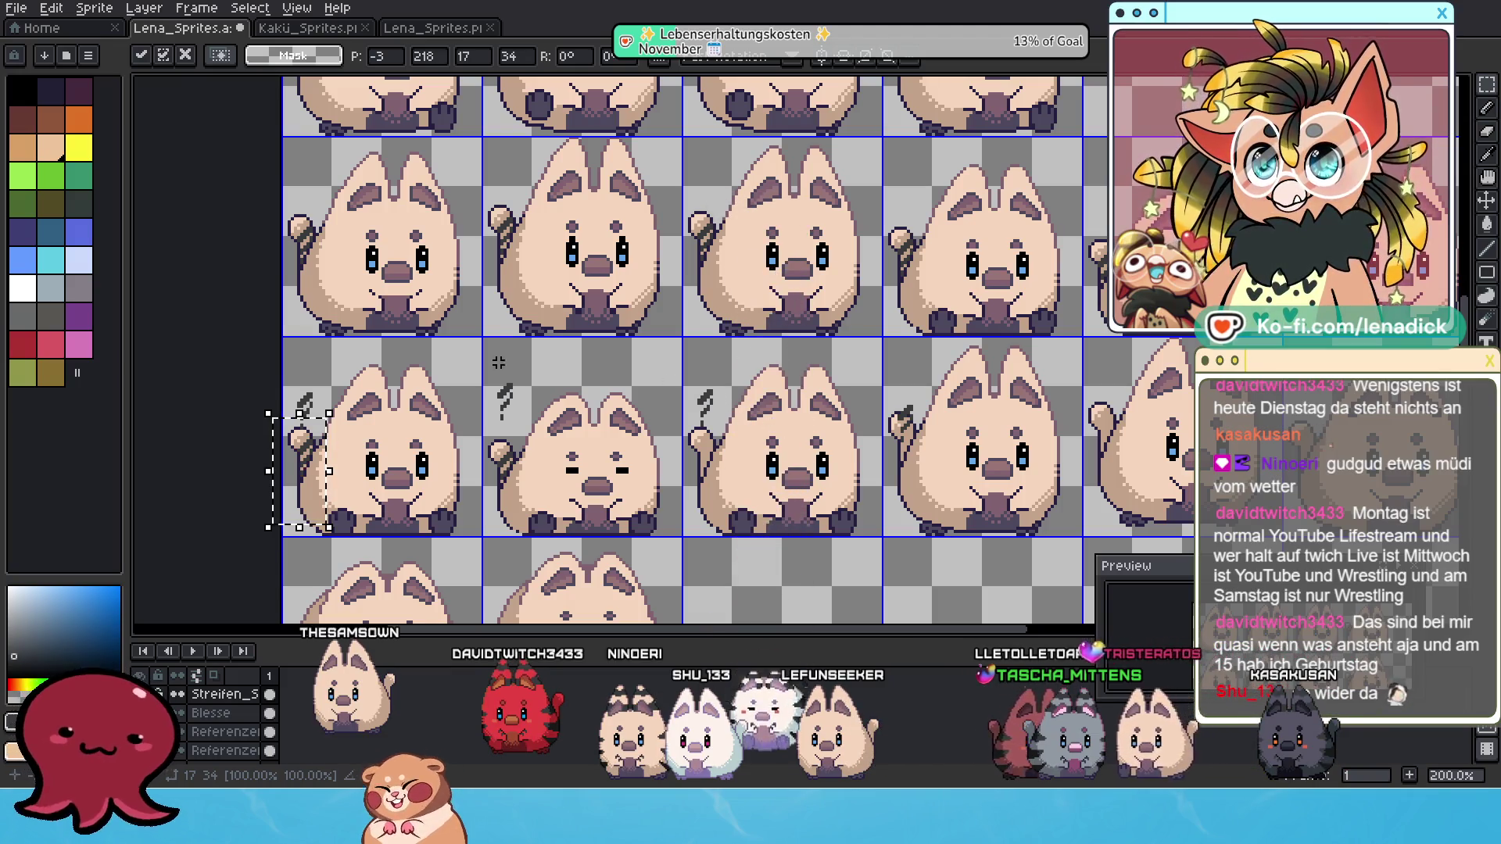
pyautogui.click(390, 412)
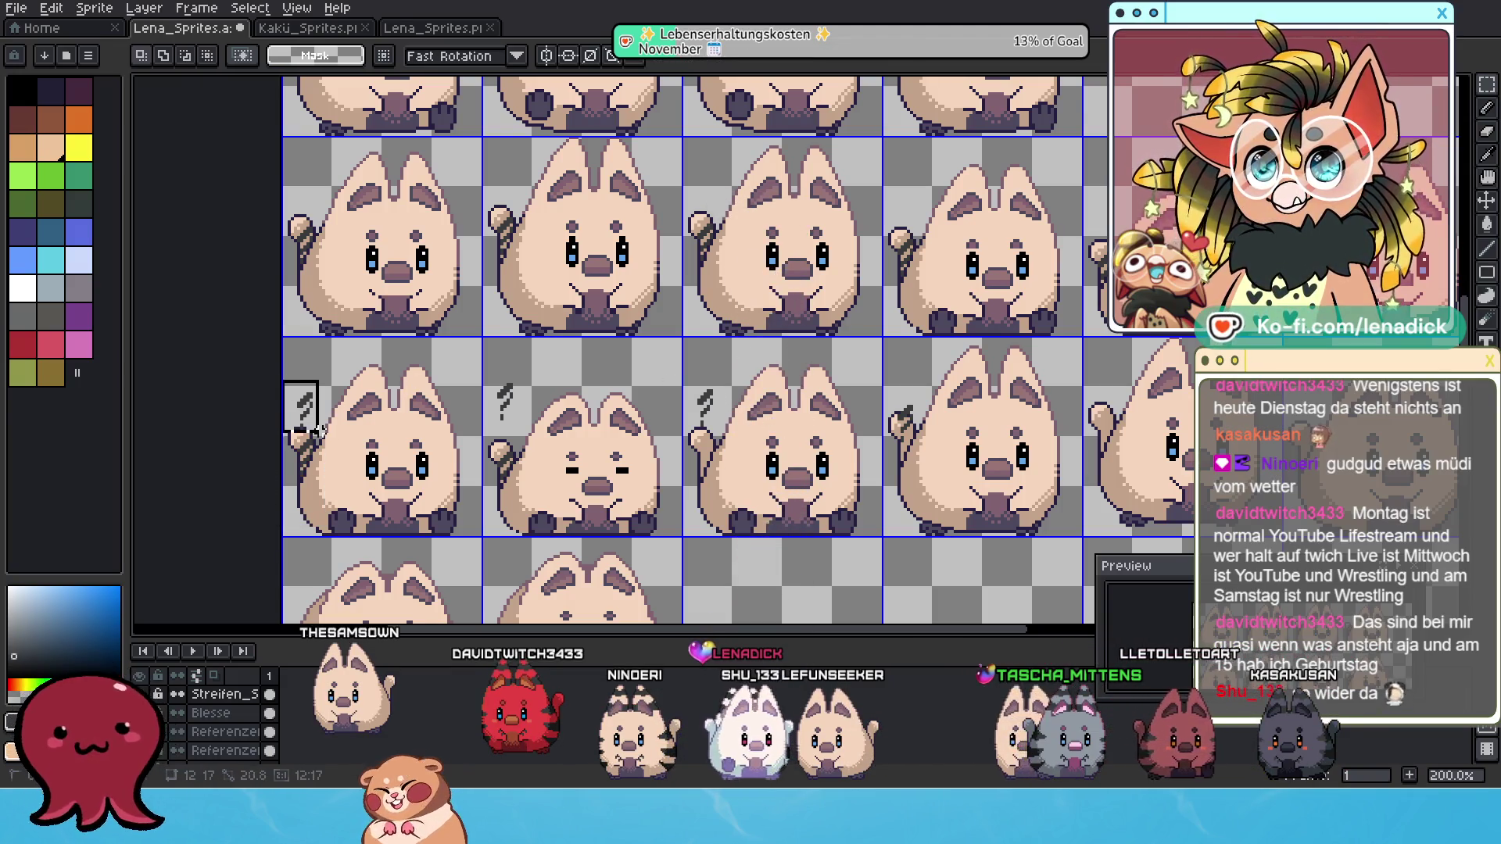
# Move the first cat's stripe mark onto the fourth cat's tail.
pyautogui.moveTo(334, 429); pyautogui.dragTo(926, 426)
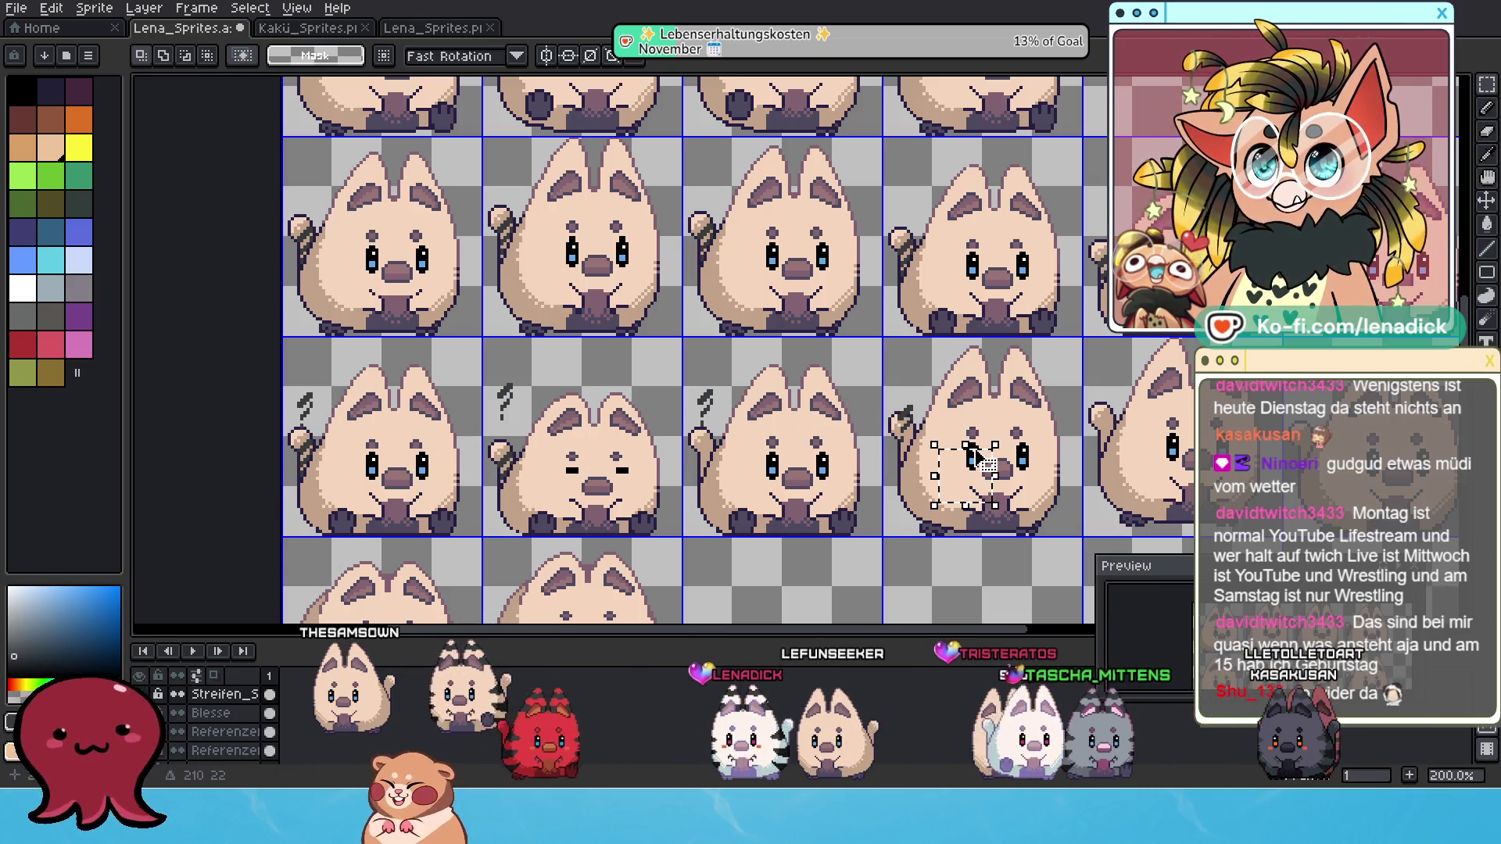
pyautogui.hotkey('ctrl', 'z')
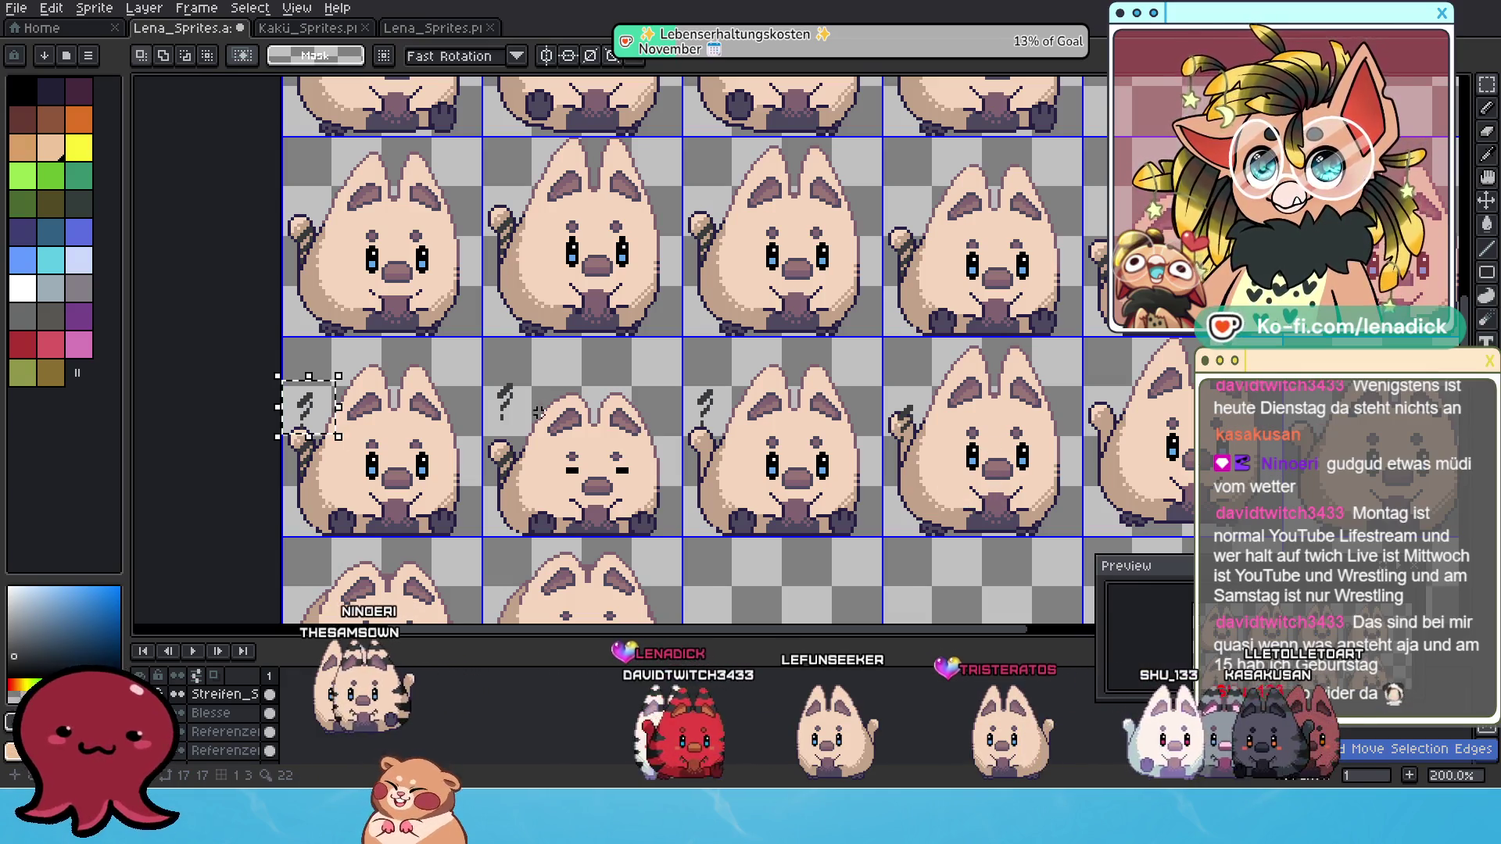
pyautogui.moveTo(316, 428)
pyautogui.mouseDown()
pyautogui.moveTo(636, 453)
pyautogui.moveTo(912, 502)
pyautogui.moveTo(898, 493)
pyautogui.moveTo(934, 483)
pyautogui.mouseUp()
pyautogui.click(896, 397)
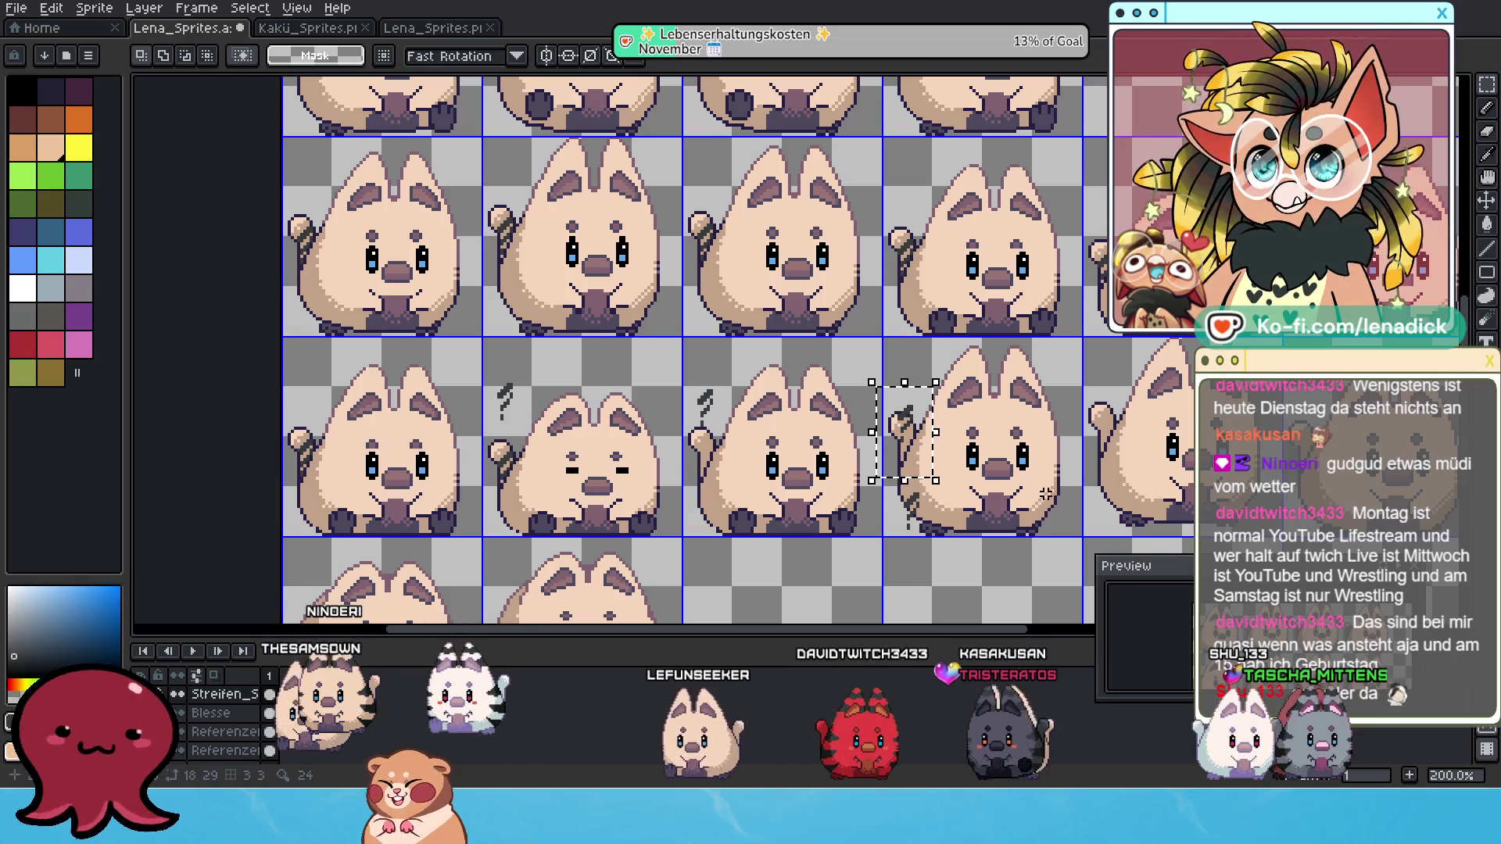
# Lower the tail stripes about 19 pixels and commit them.
pyautogui.moveTo(1046, 494); pyautogui.dragTo(954, 475)
pyautogui.moveTo(827, 422); pyautogui.dragTo(828, 440)
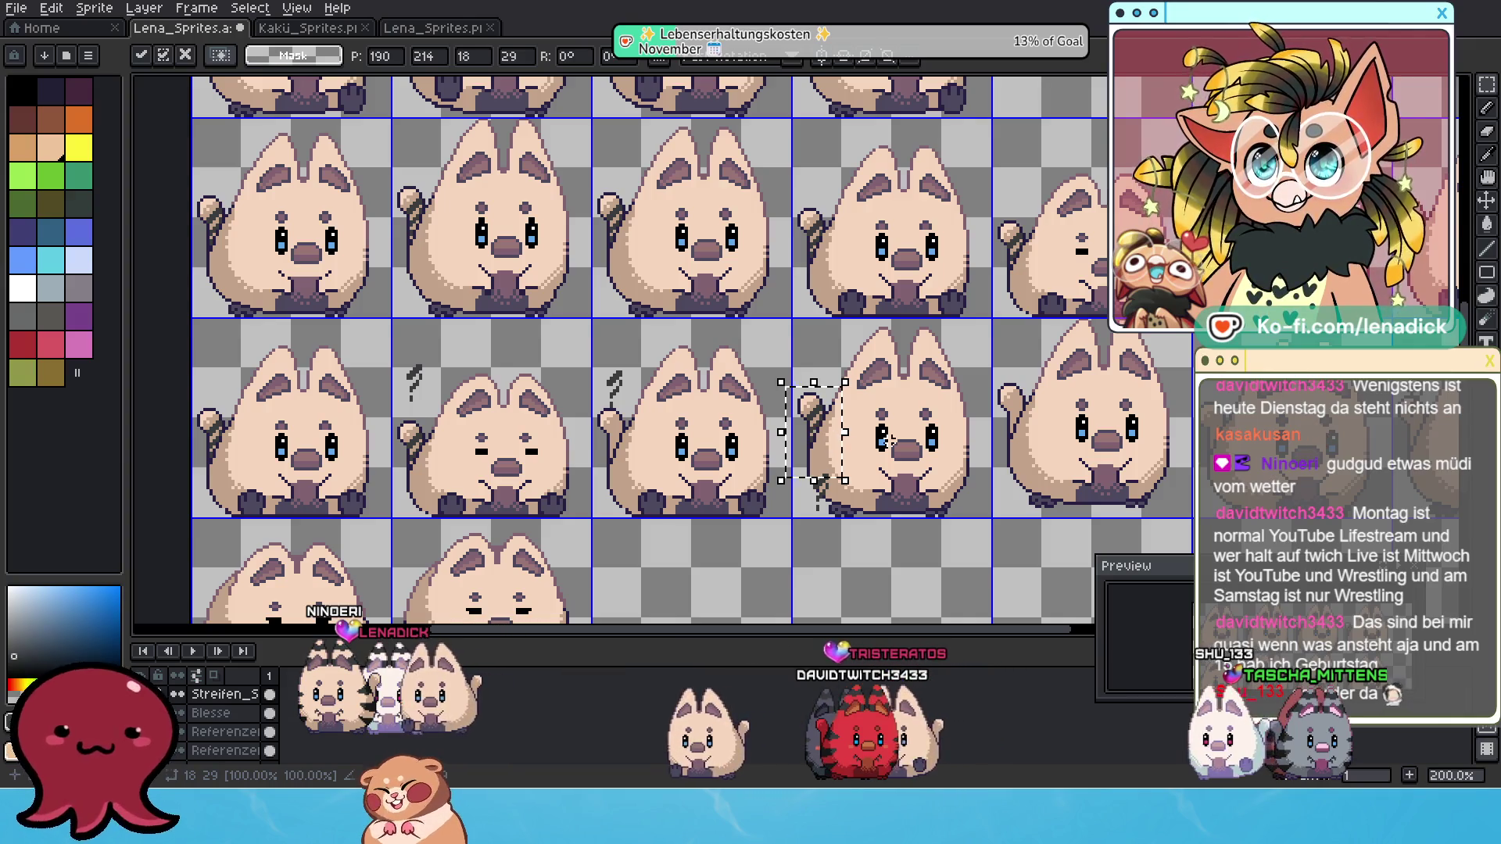
pyautogui.press('Return')
pyautogui.moveTo(943, 461); pyautogui.dragTo(845, 472)
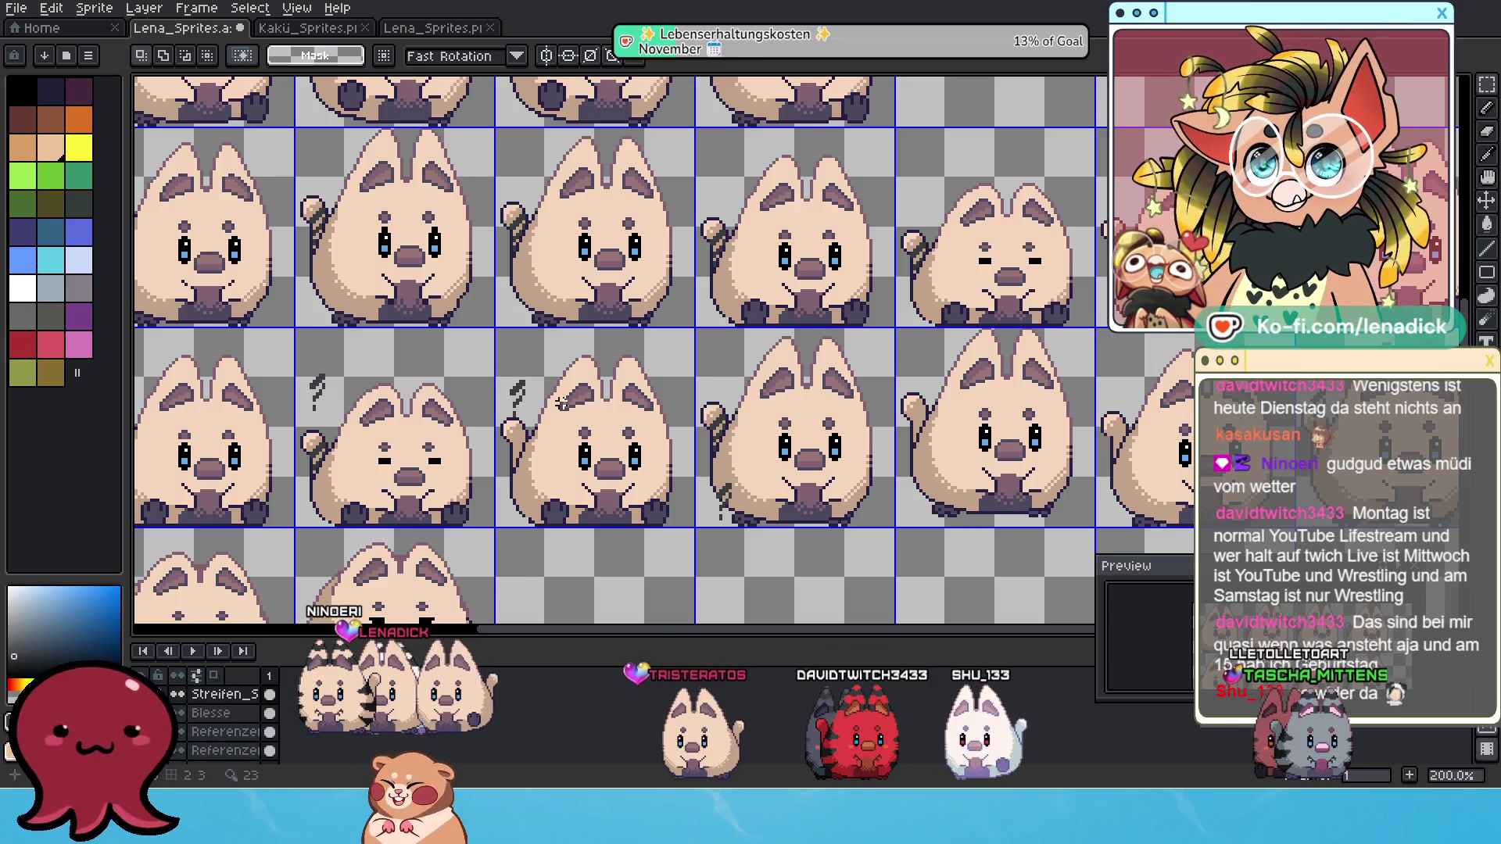
pyautogui.hscroll(2, 561, 403)
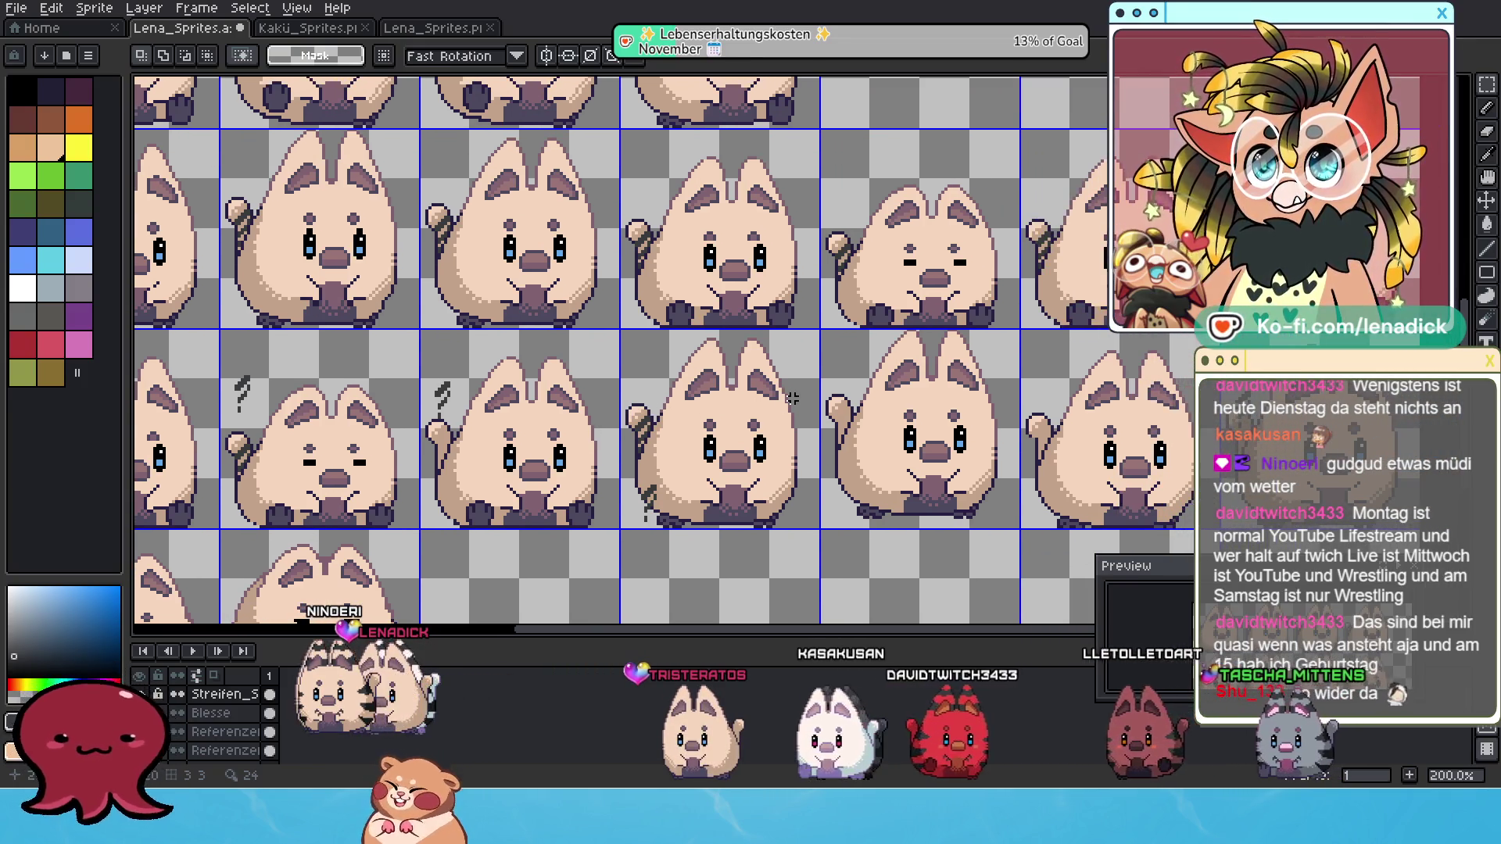
pyautogui.moveTo(1218, 375); pyautogui.dragTo(1145, 369)
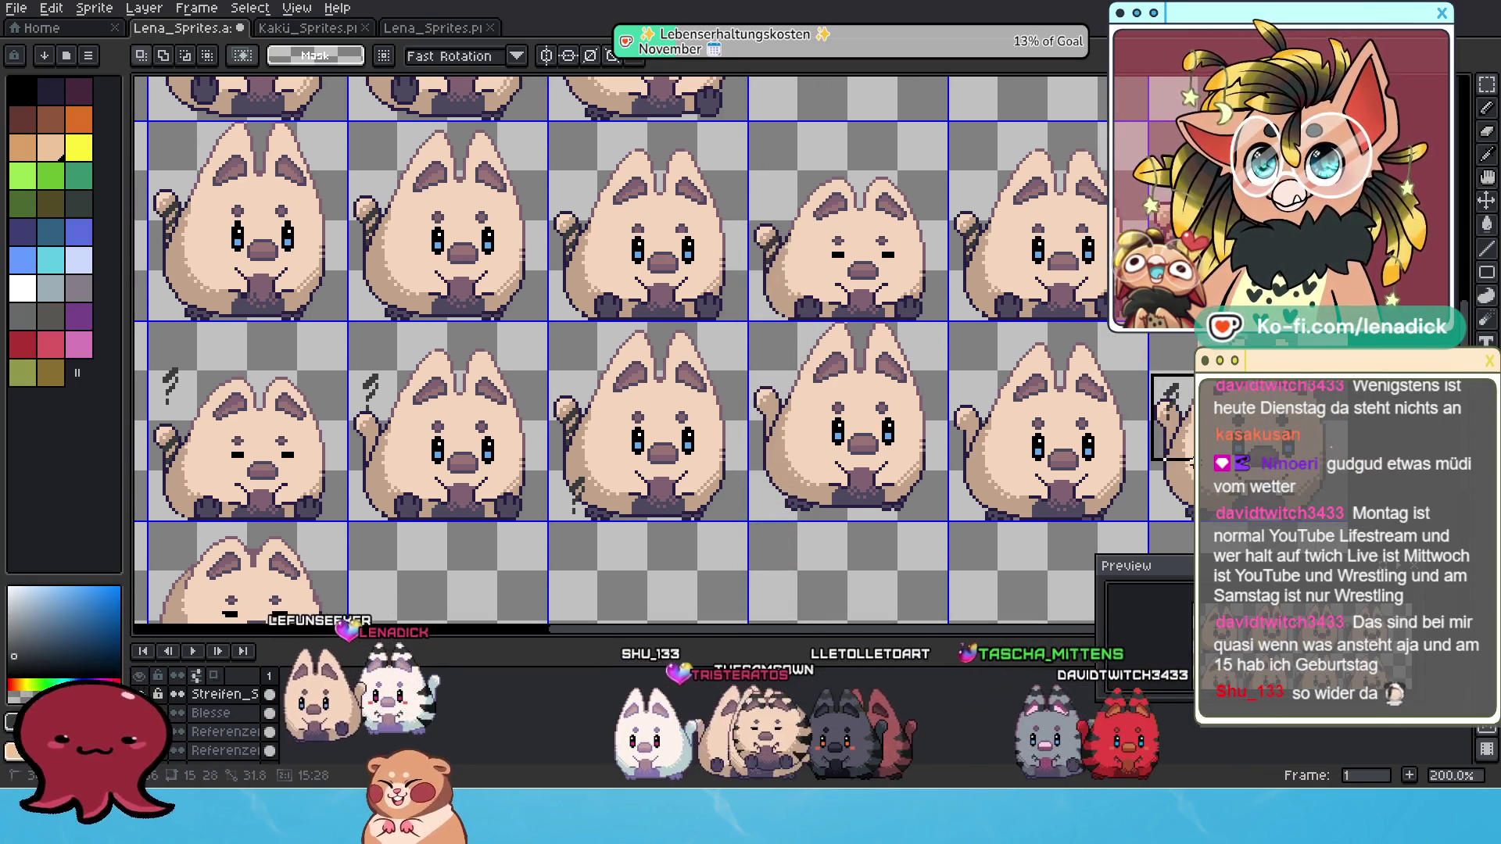
# Delete the two misplaced stripe marks.
pyautogui.moveTo(1155, 366)
pyautogui.mouseDown()
pyautogui.moveTo(1099, 465)
pyautogui.moveTo(992, 452)
pyautogui.moveTo(1184, 449)
pyautogui.mouseUp()
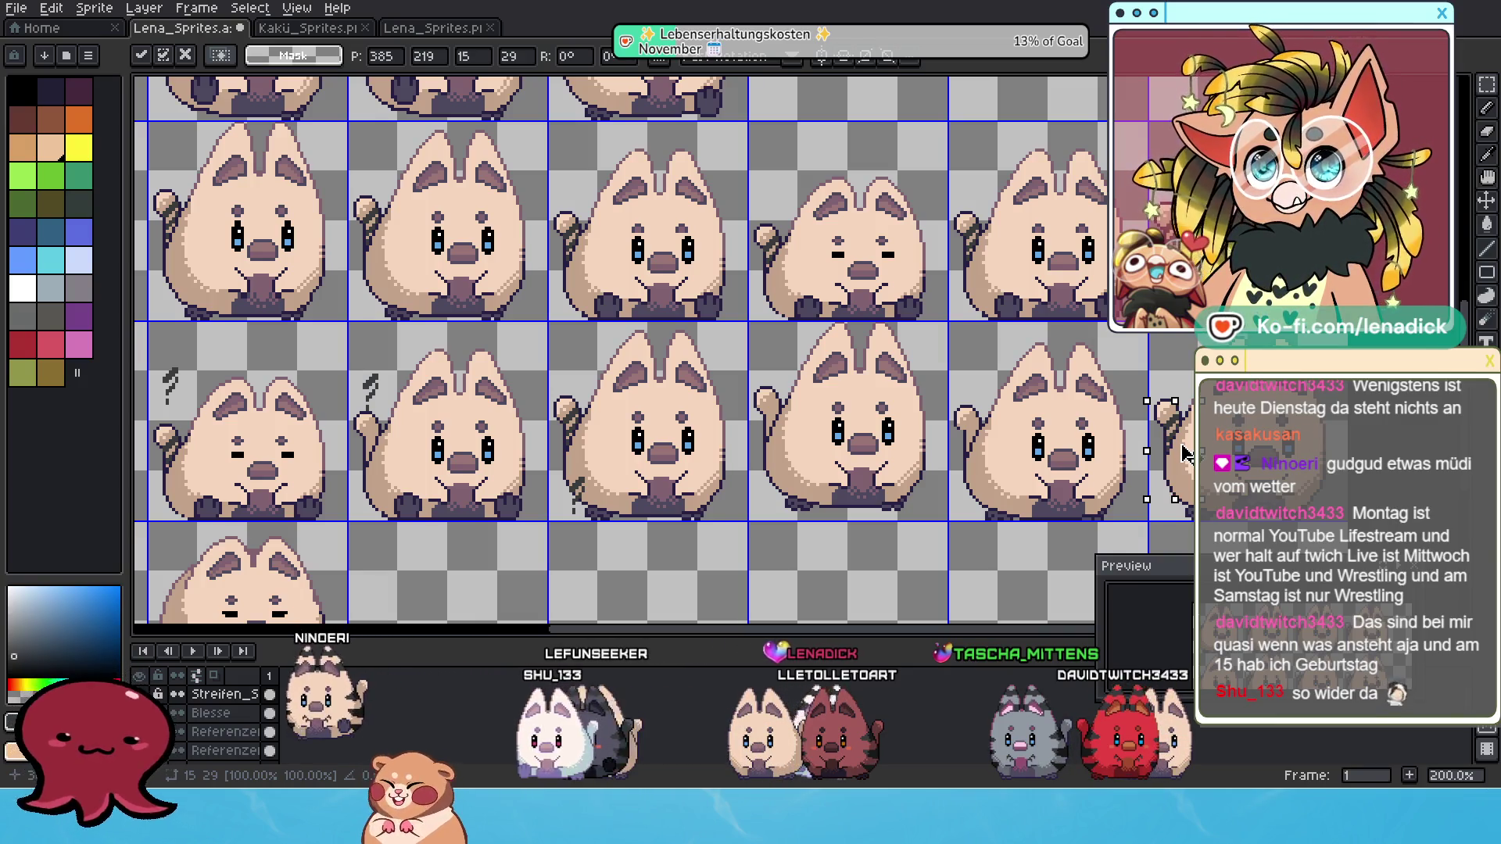
pyautogui.moveTo(1192, 486); pyautogui.dragTo(1092, 382)
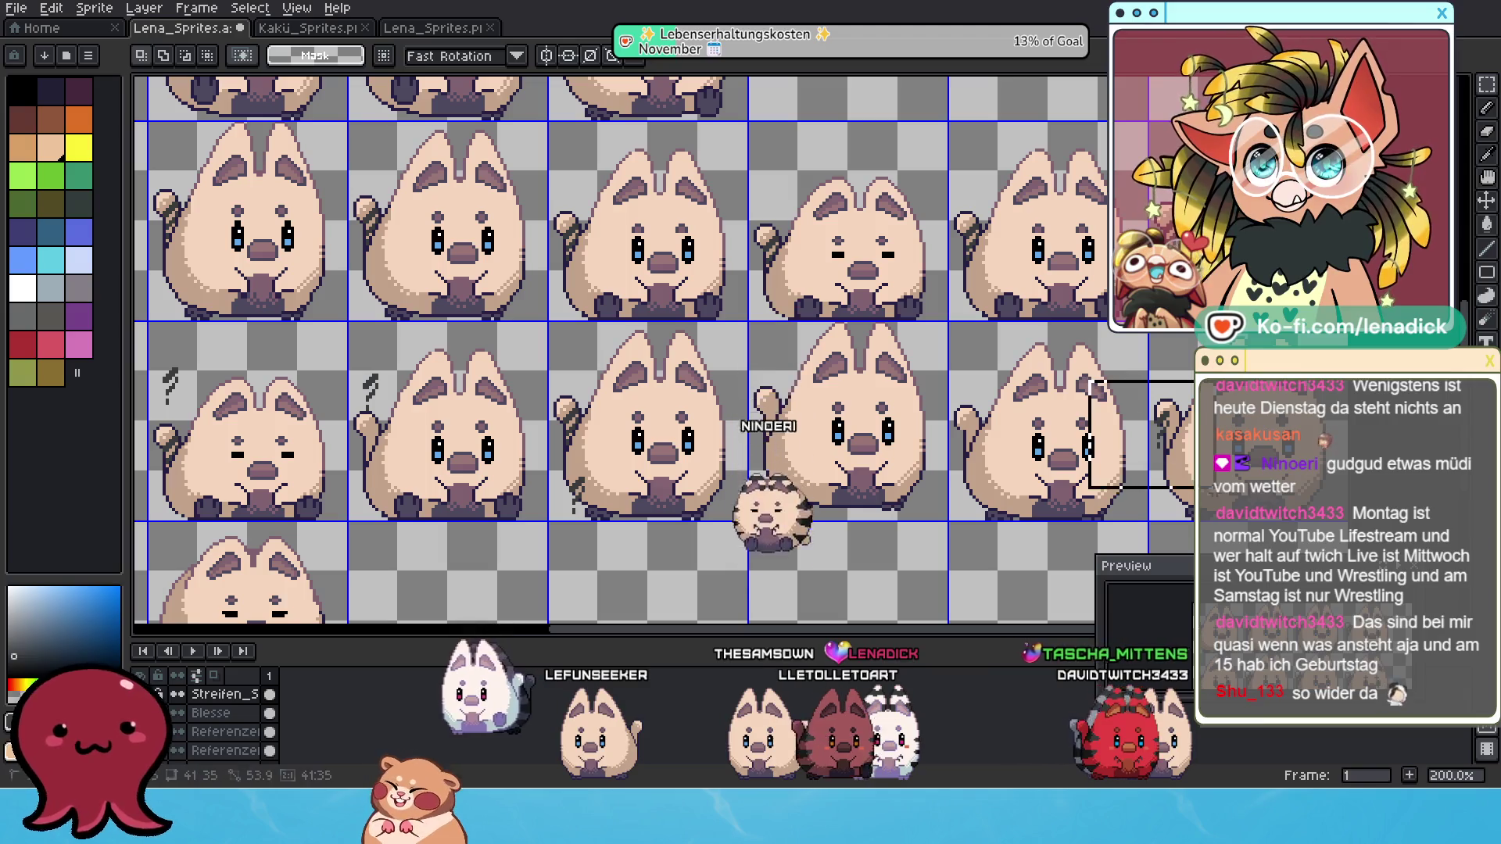
pyautogui.hotkey('ctrl', 'd')
pyautogui.hscroll(-5, 863, 415)
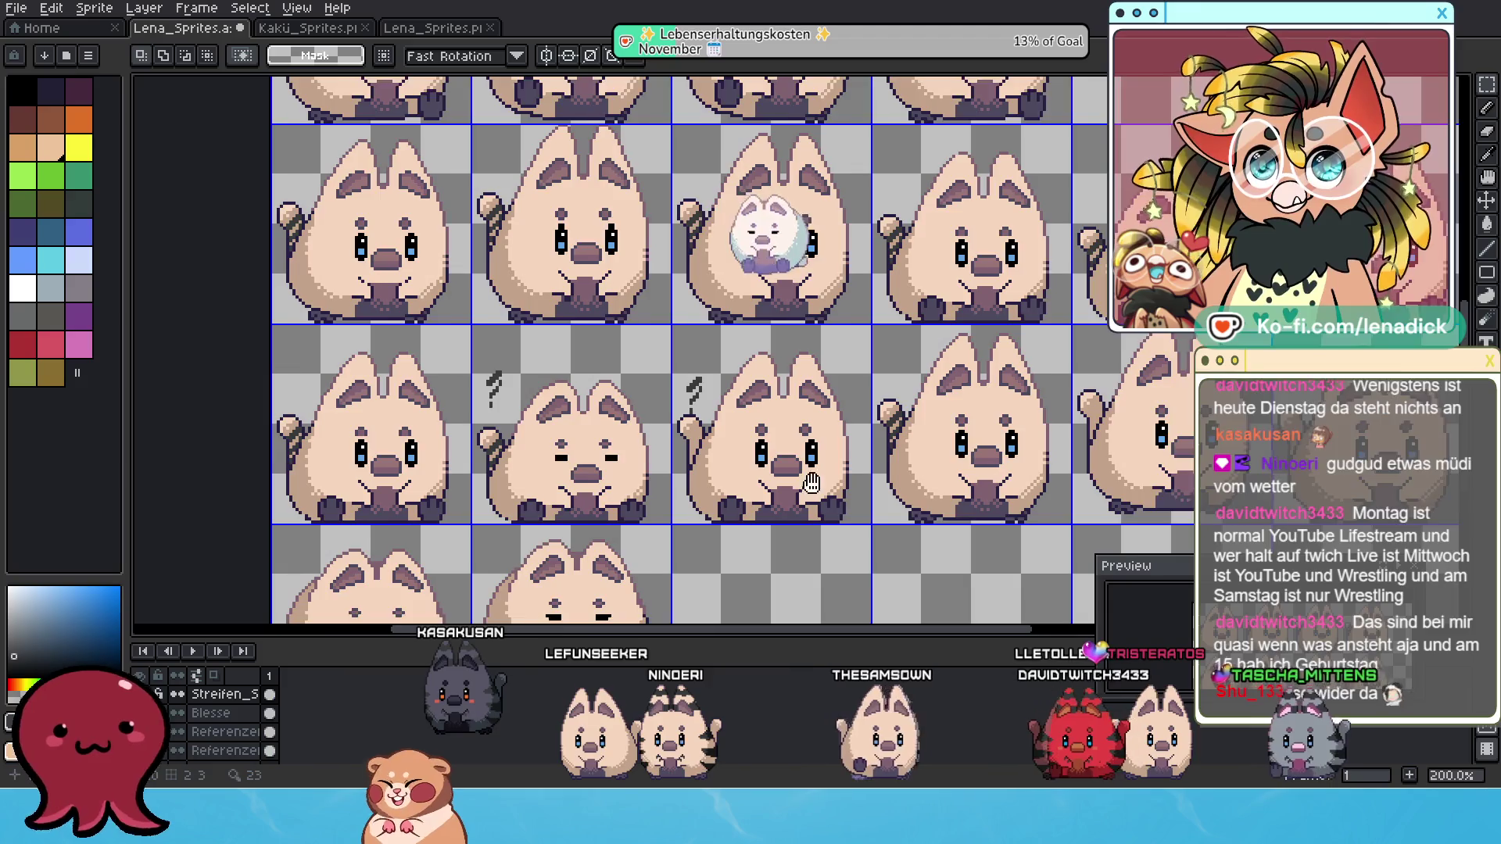
pyautogui.hscroll(-1, 966, 551)
pyautogui.moveTo(541, 323); pyautogui.dragTo(799, 420)
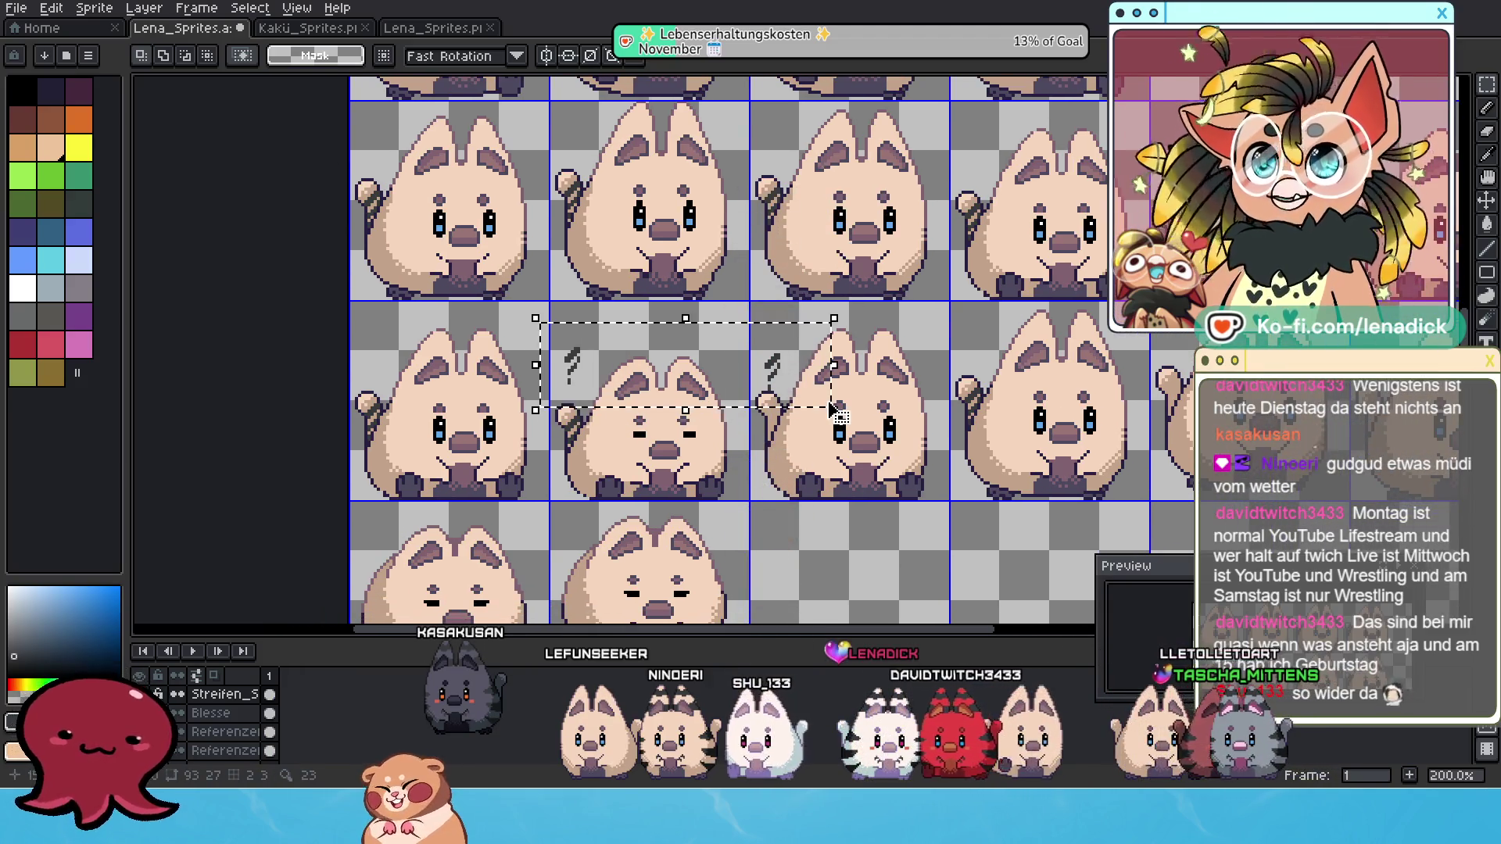
pyautogui.press('Delete')
# Move the selected stripes onto the middle cat and drop them.
pyautogui.hscroll(2, 884, 381)
pyautogui.hscroll(1, 959, 347)
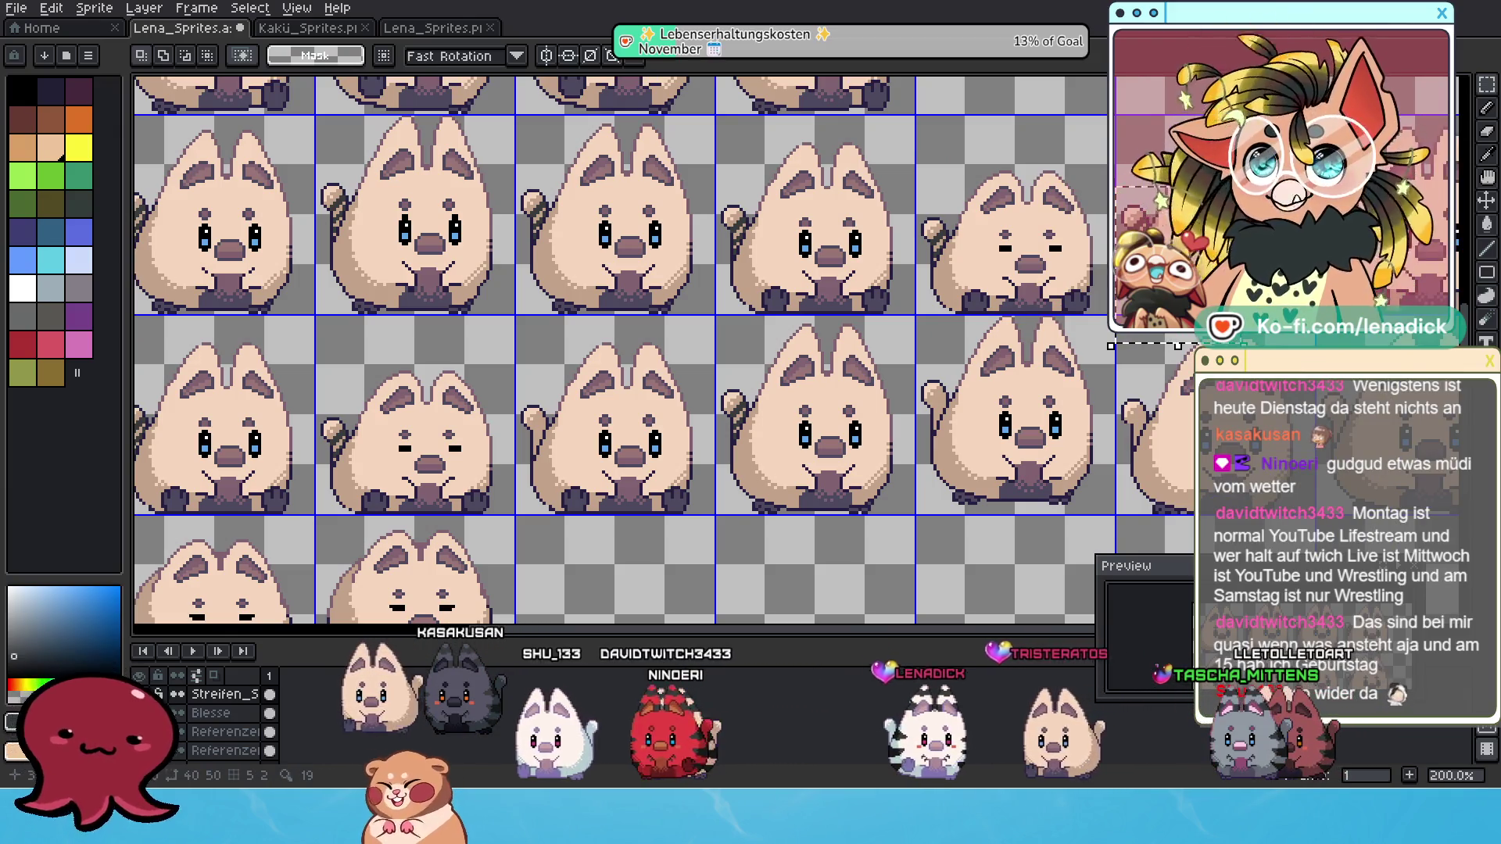
pyautogui.hotkey('ctrl', 't')
pyautogui.moveTo(1223, 363)
pyautogui.mouseDown()
pyautogui.moveTo(899, 351)
pyautogui.moveTo(614, 383)
pyautogui.moveTo(623, 403)
pyautogui.mouseUp()
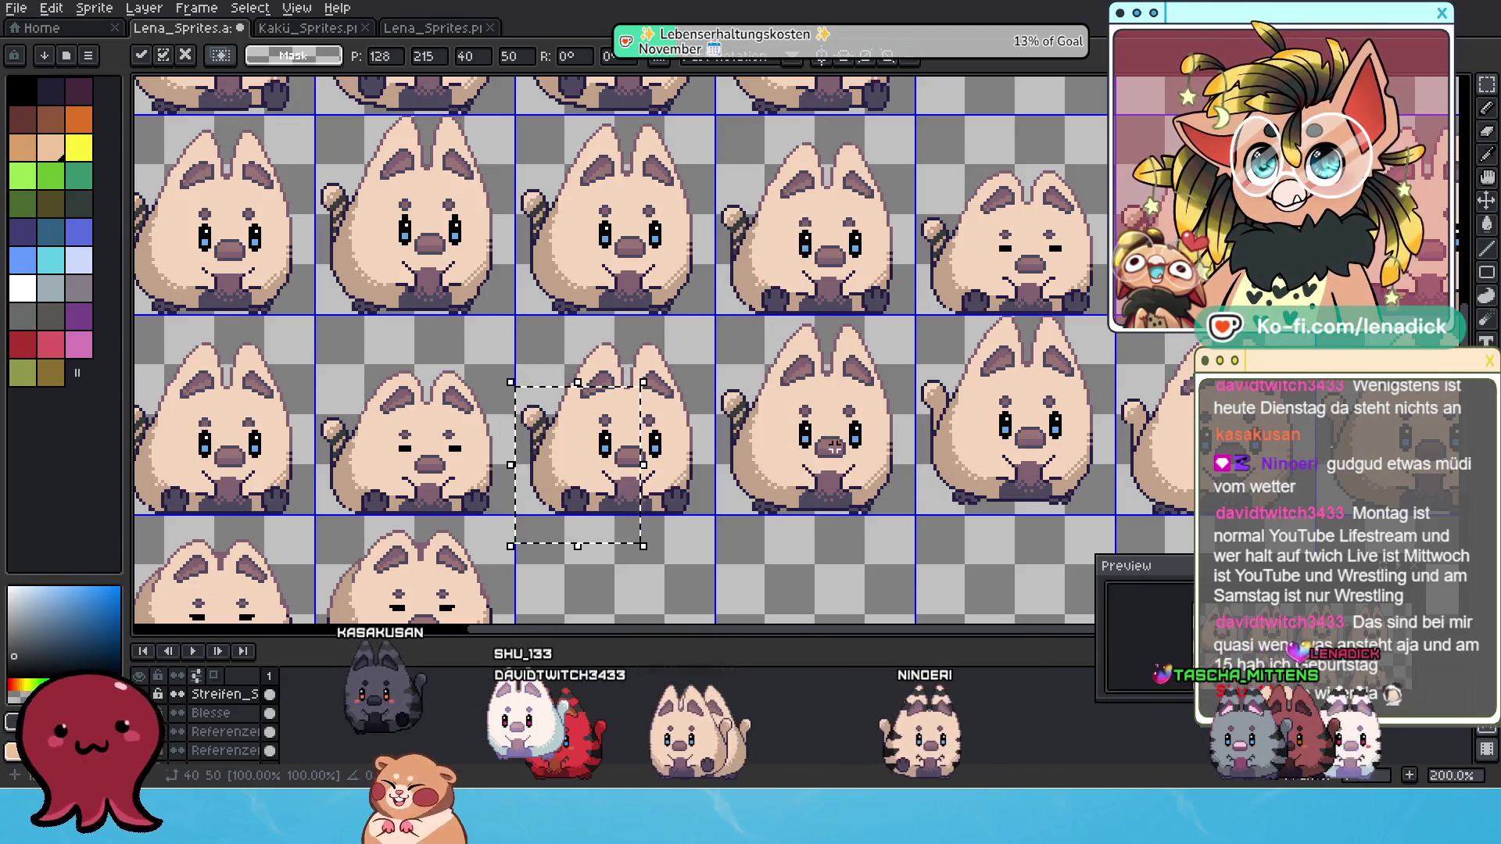
pyautogui.click(978, 519)
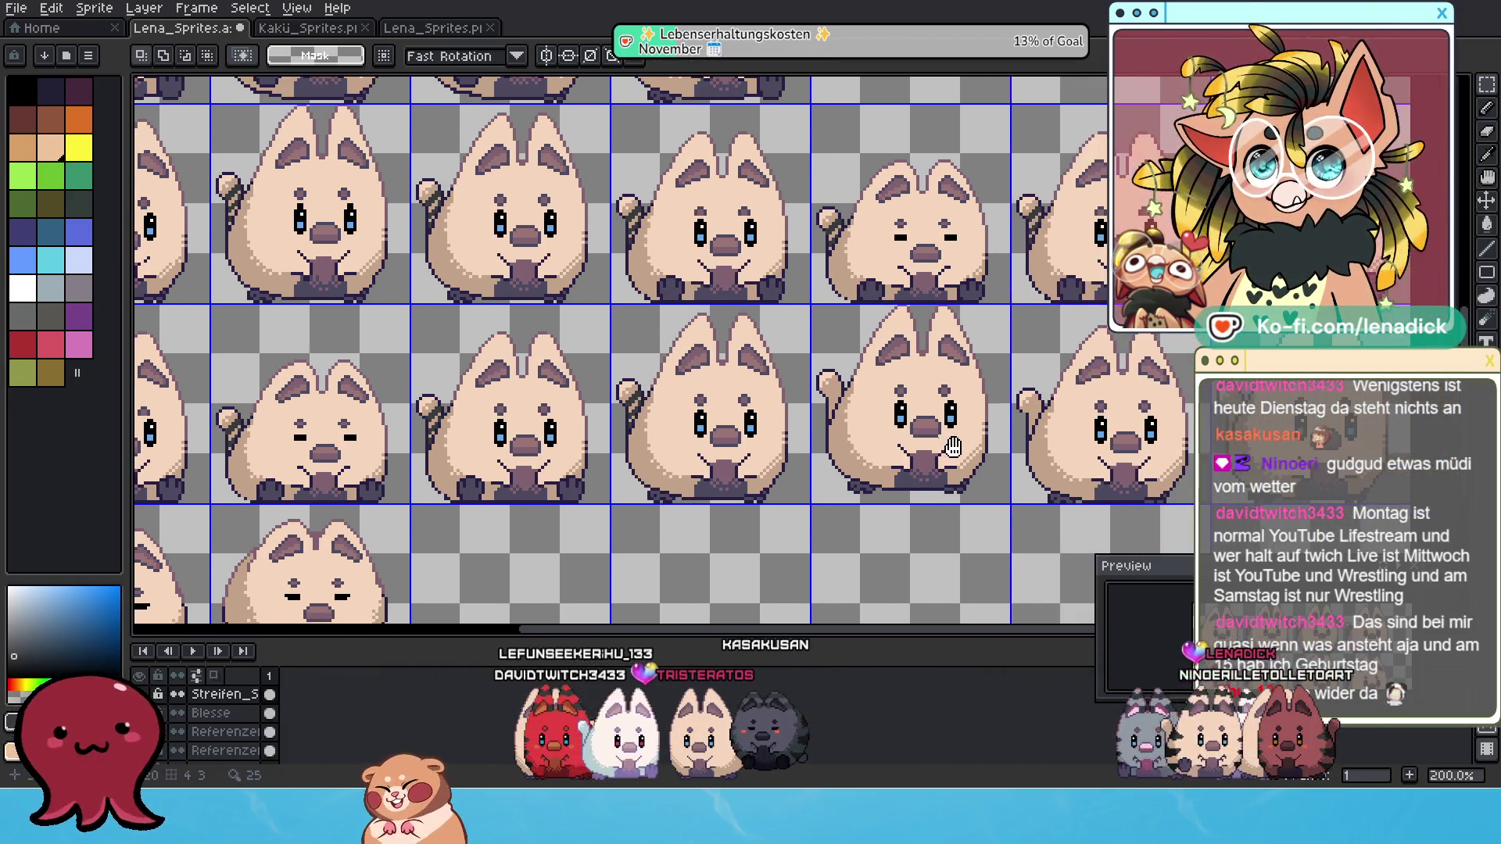
# Move a cat's tail stripes onto the next cat's tail.
pyautogui.moveTo(596, 358); pyautogui.dragTo(649, 460)
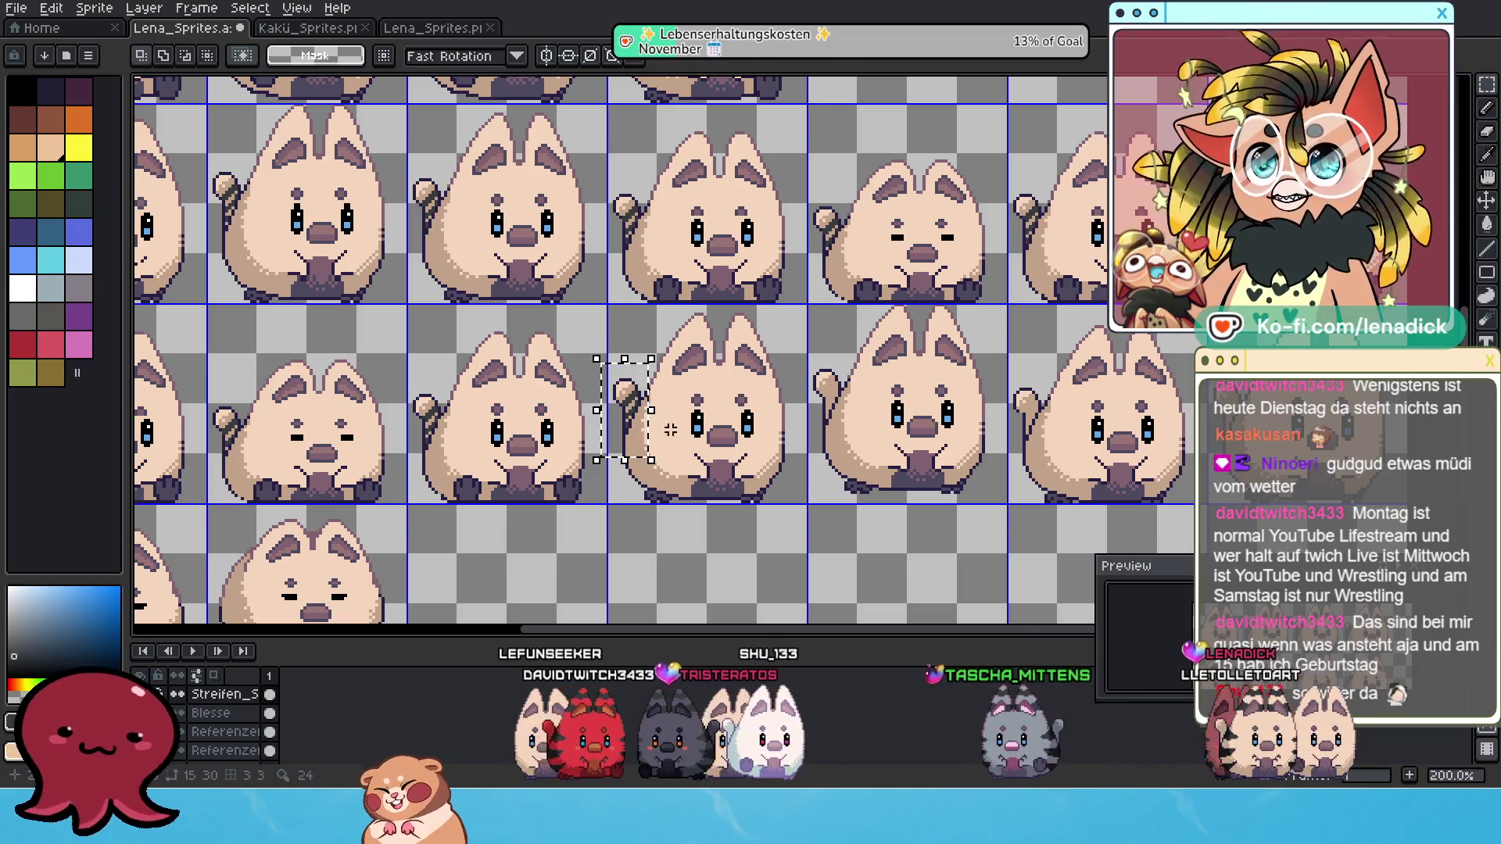
pyautogui.moveTo(649, 387); pyautogui.dragTo(796, 364)
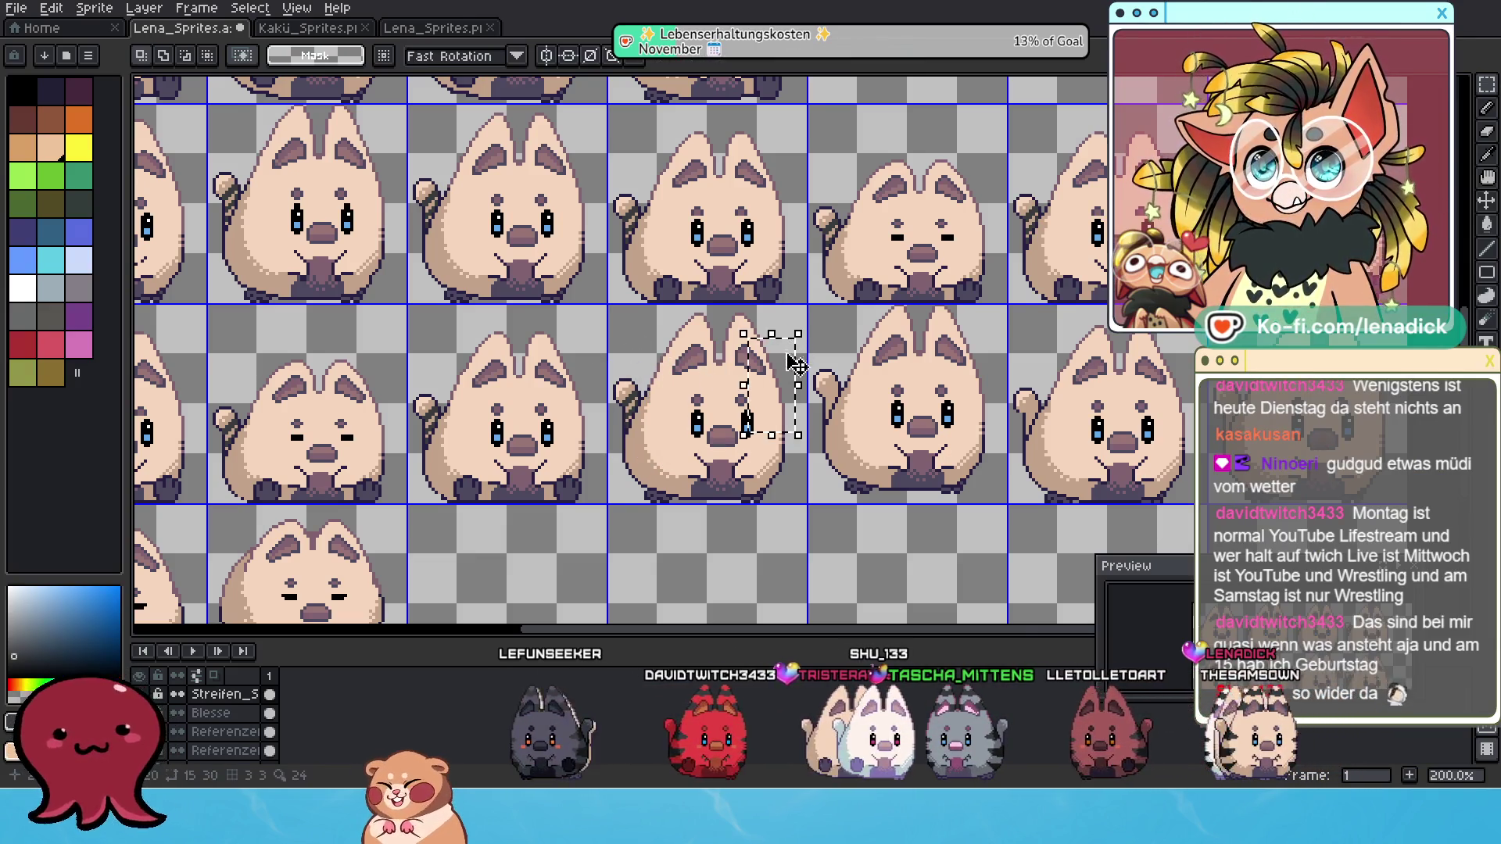
pyautogui.hotkey('ctrl', 'z')
pyautogui.moveTo(648, 414); pyautogui.dragTo(848, 373)
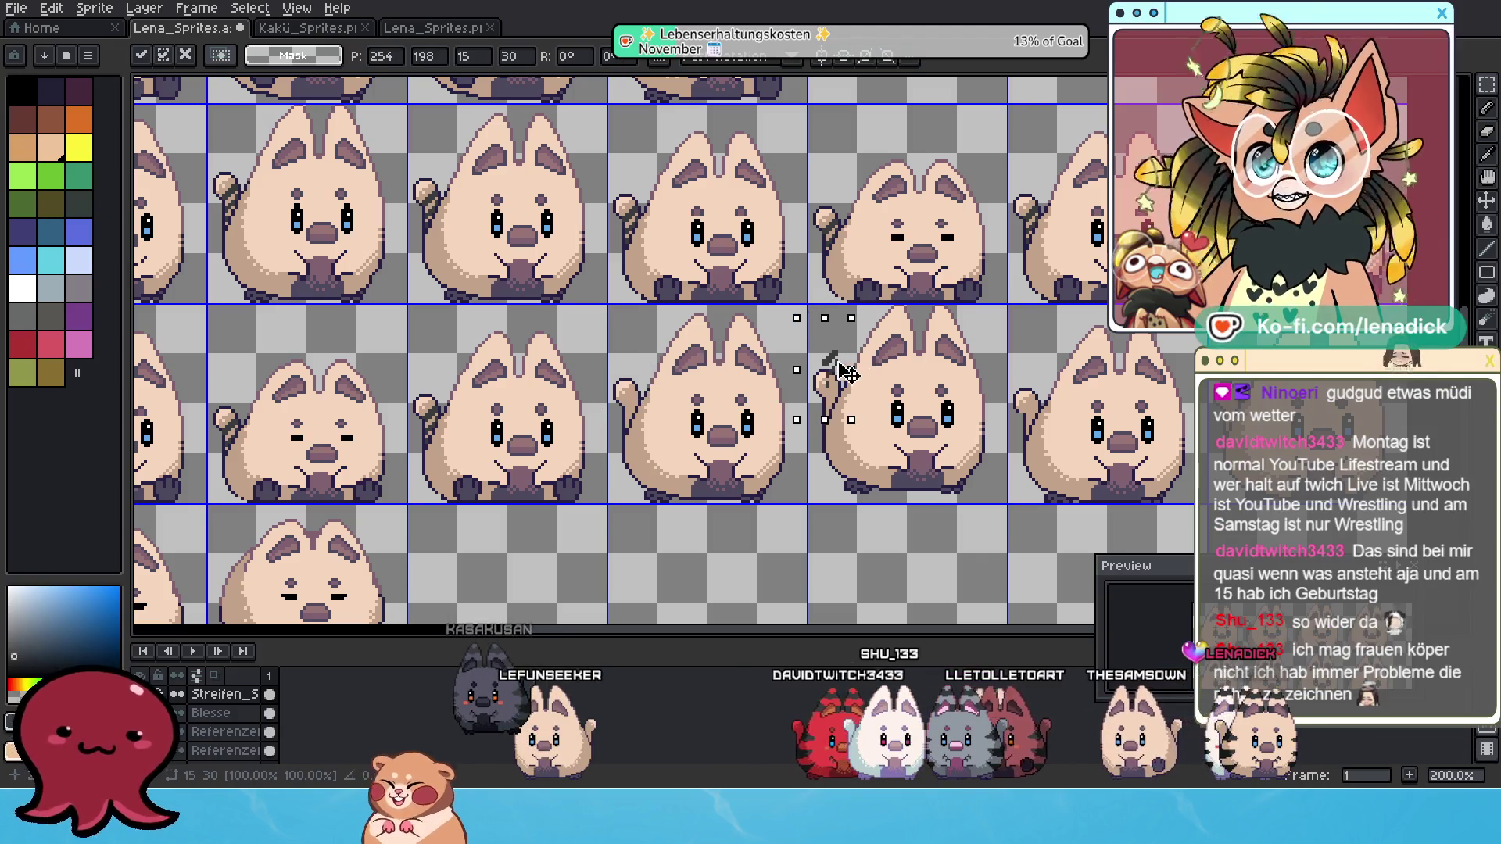
pyautogui.press('Escape')
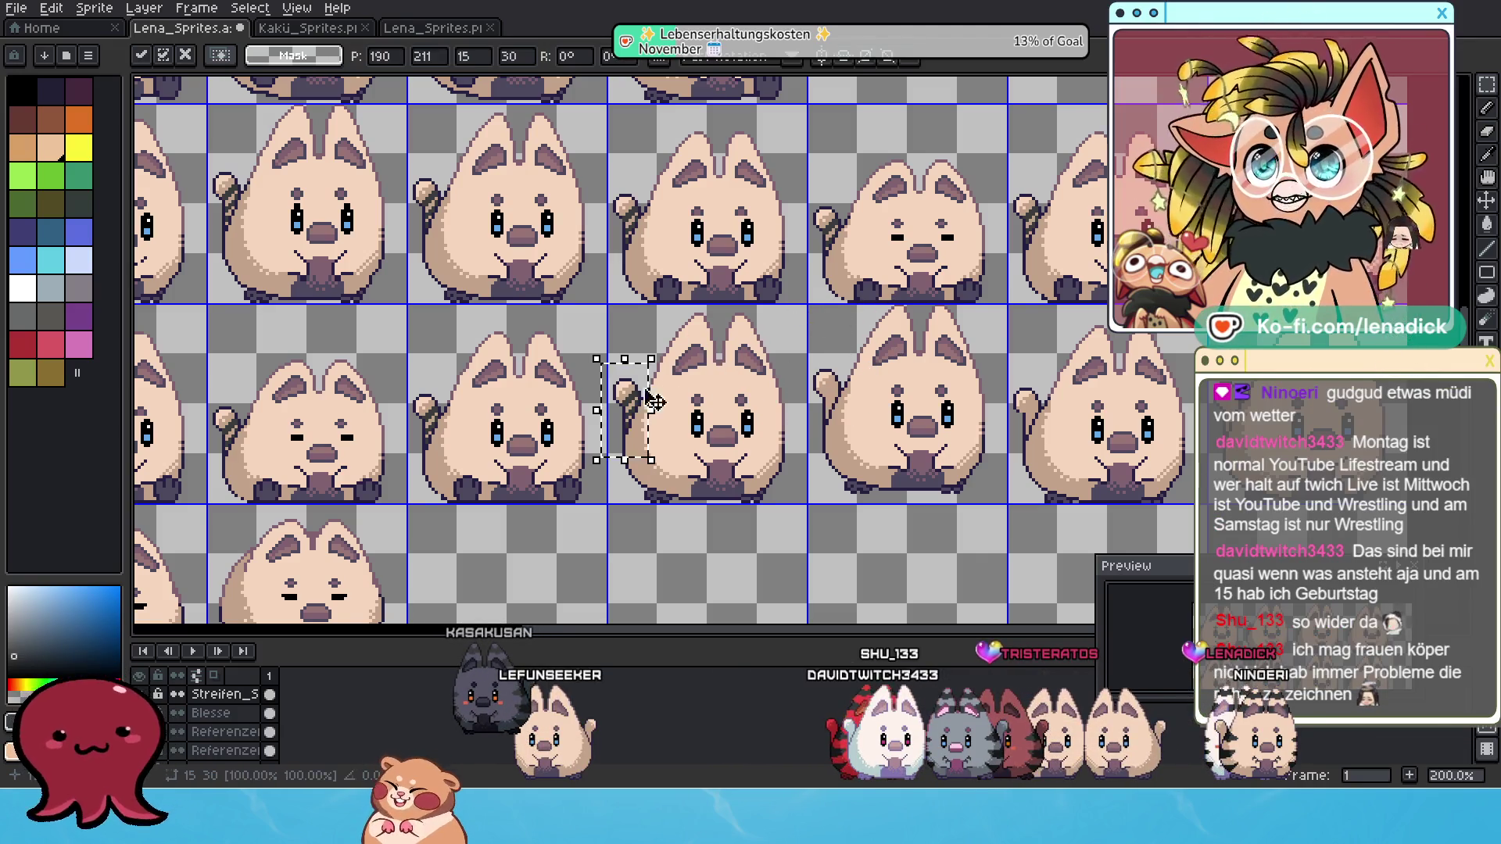
pyautogui.moveTo(638, 408); pyautogui.dragTo(840, 395)
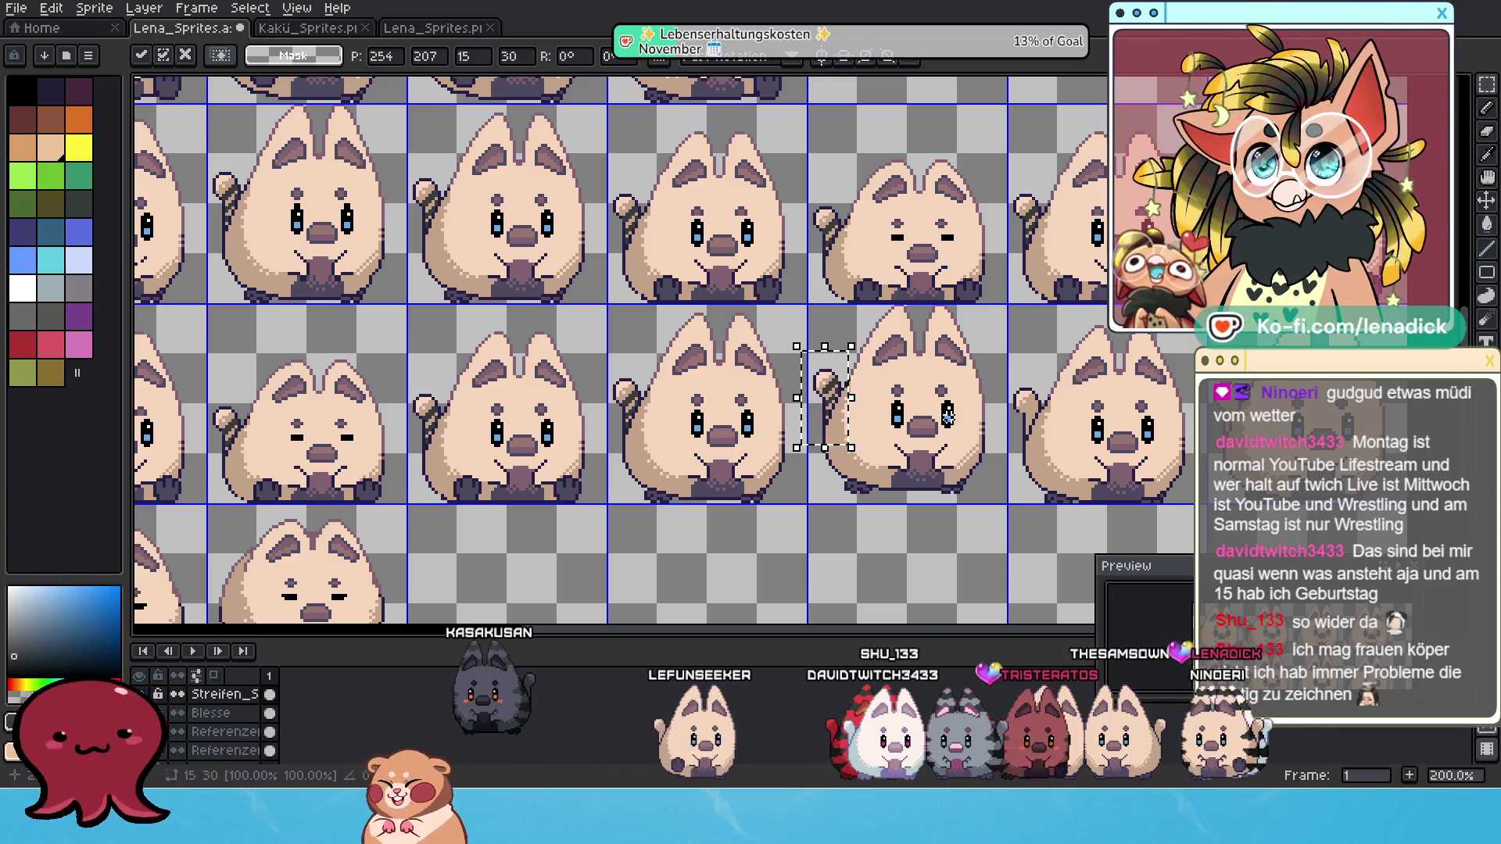
pyautogui.click(1004, 423)
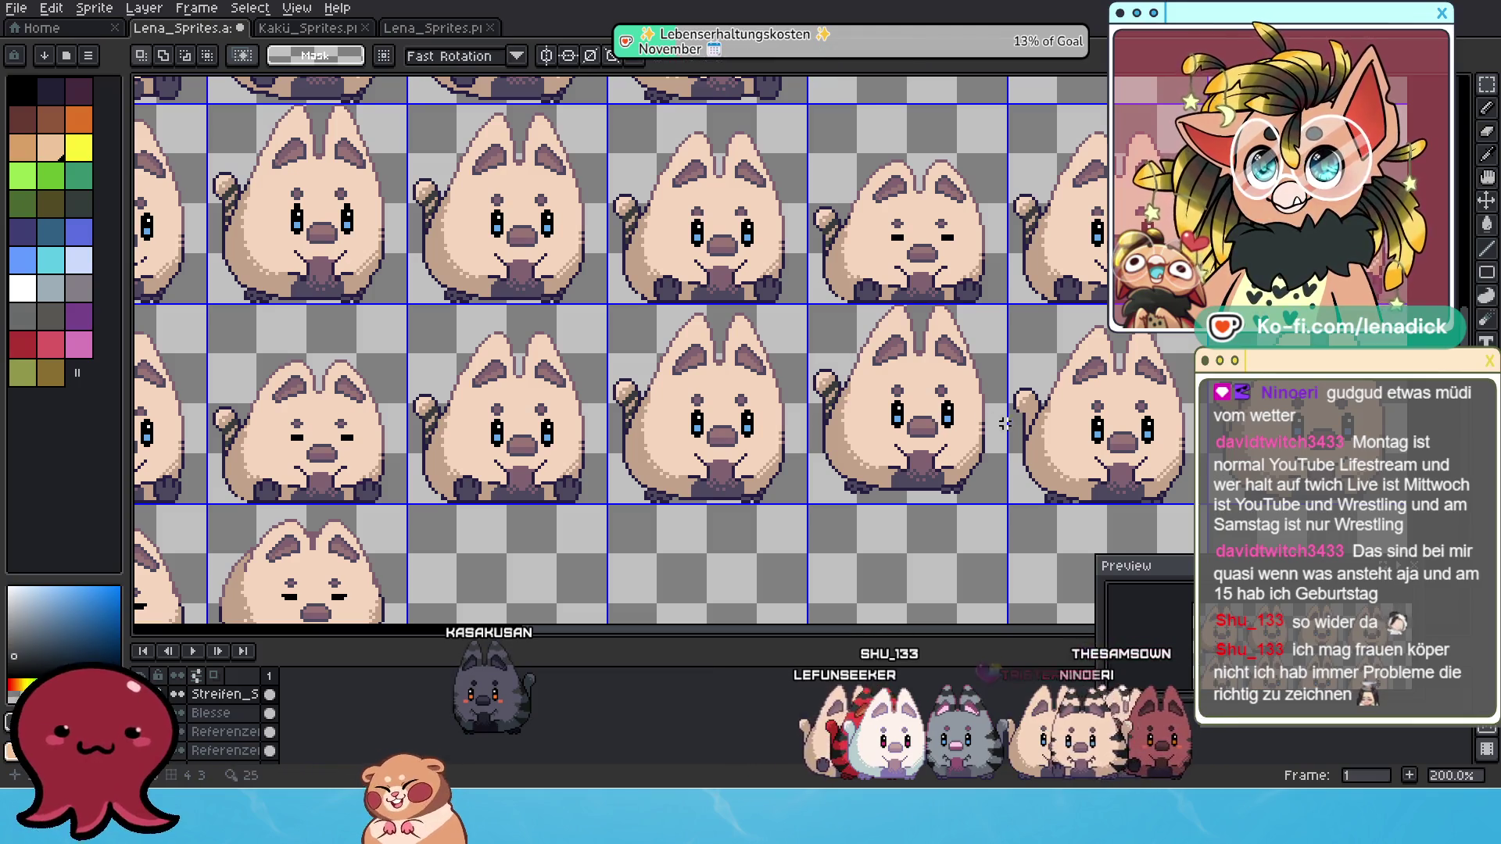
# Paste a copy of the first cat's tail stripes onto the cat below.
pyautogui.moveTo(279, 230); pyautogui.dragTo(509, 264)
pyautogui.moveTo(312, 290); pyautogui.dragTo(316, 294)
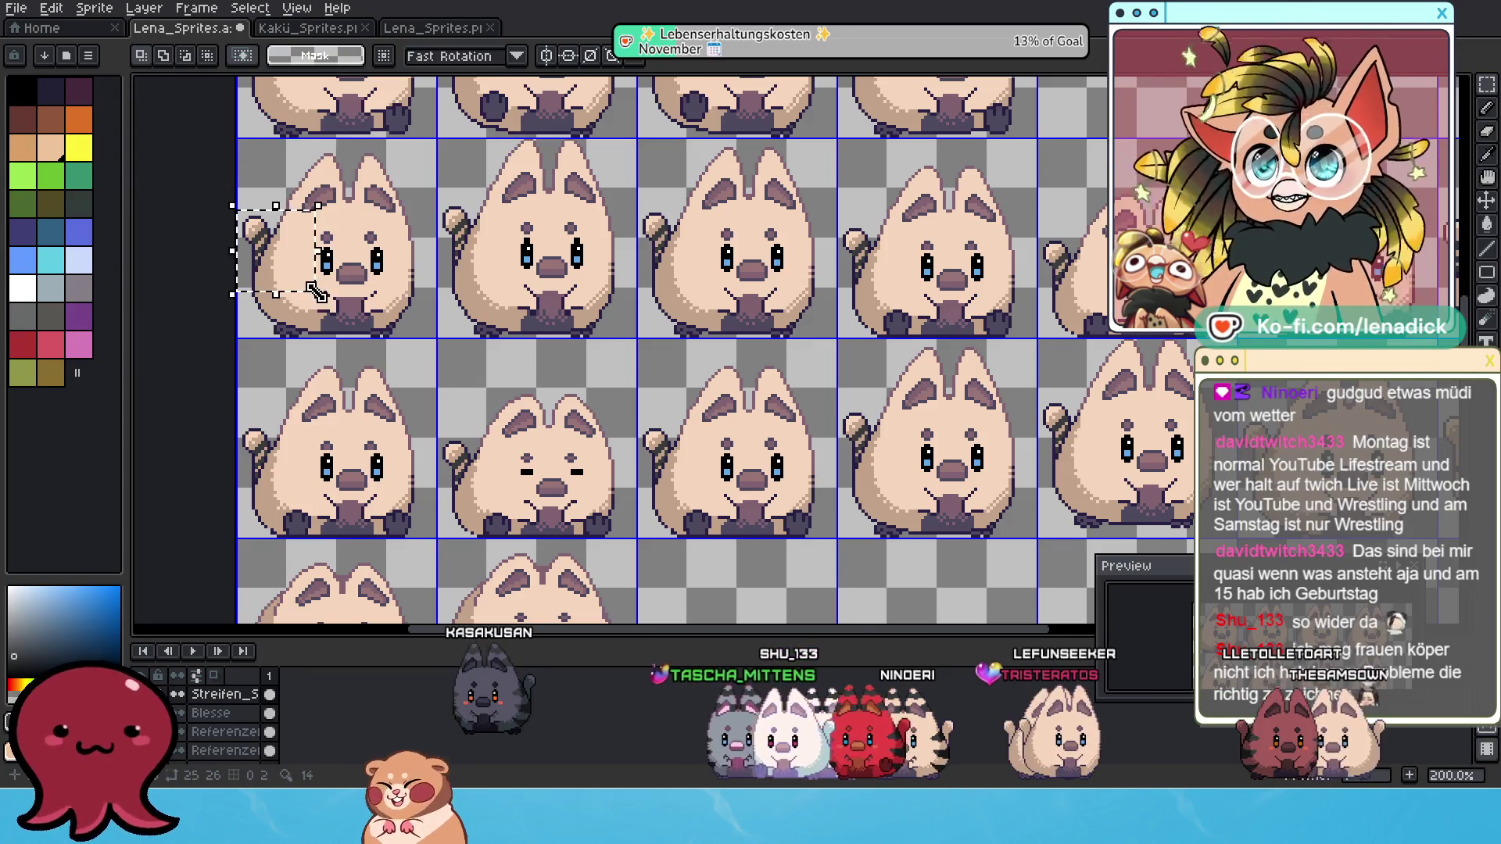
pyautogui.scroll(-4, 981, 354)
pyautogui.hscroll(1, 815, 337)
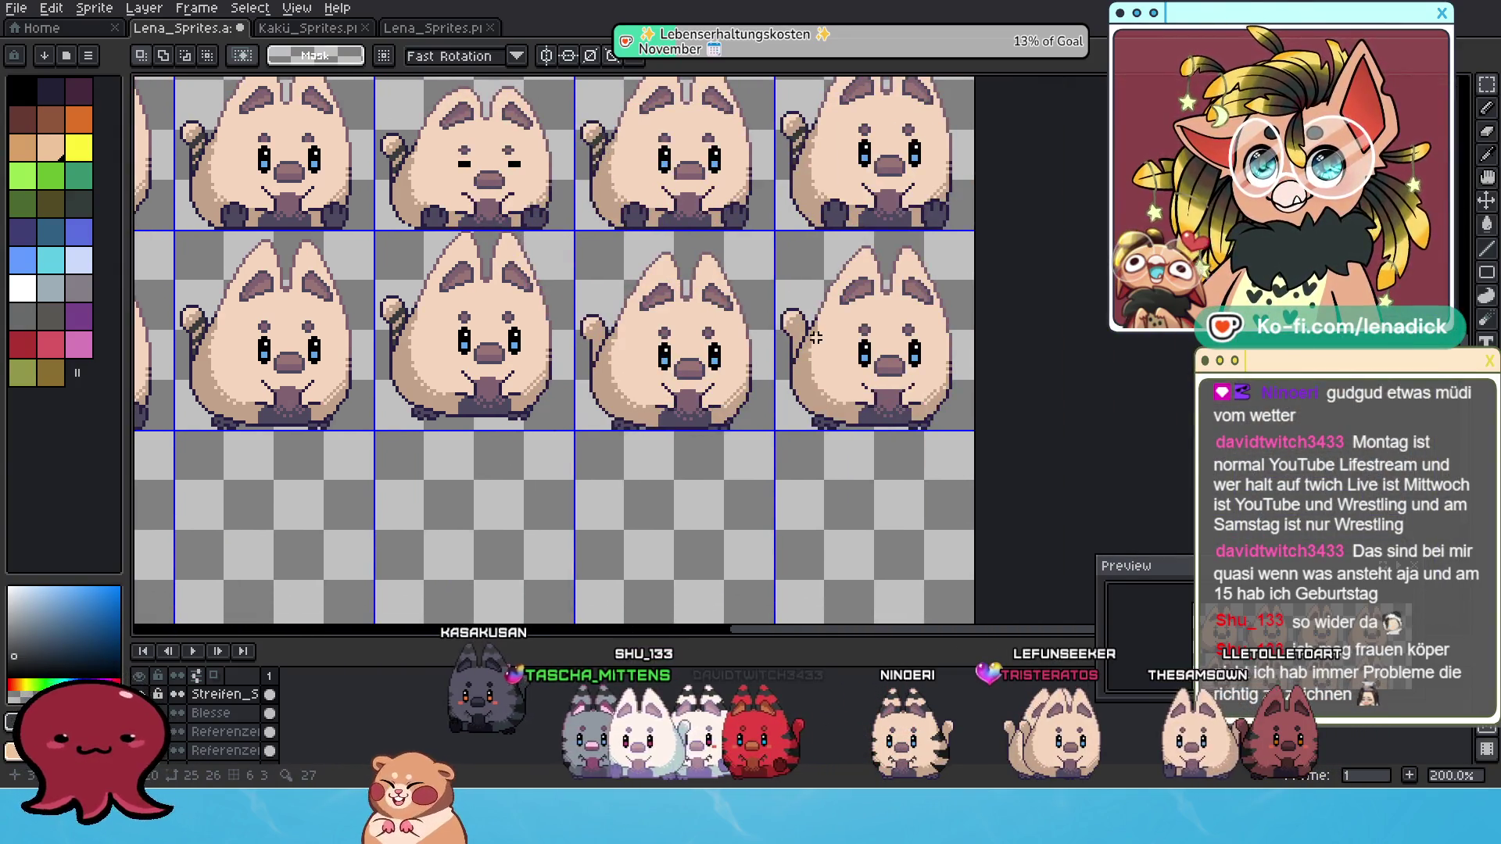
pyautogui.hotkey('ctrl', 'v')
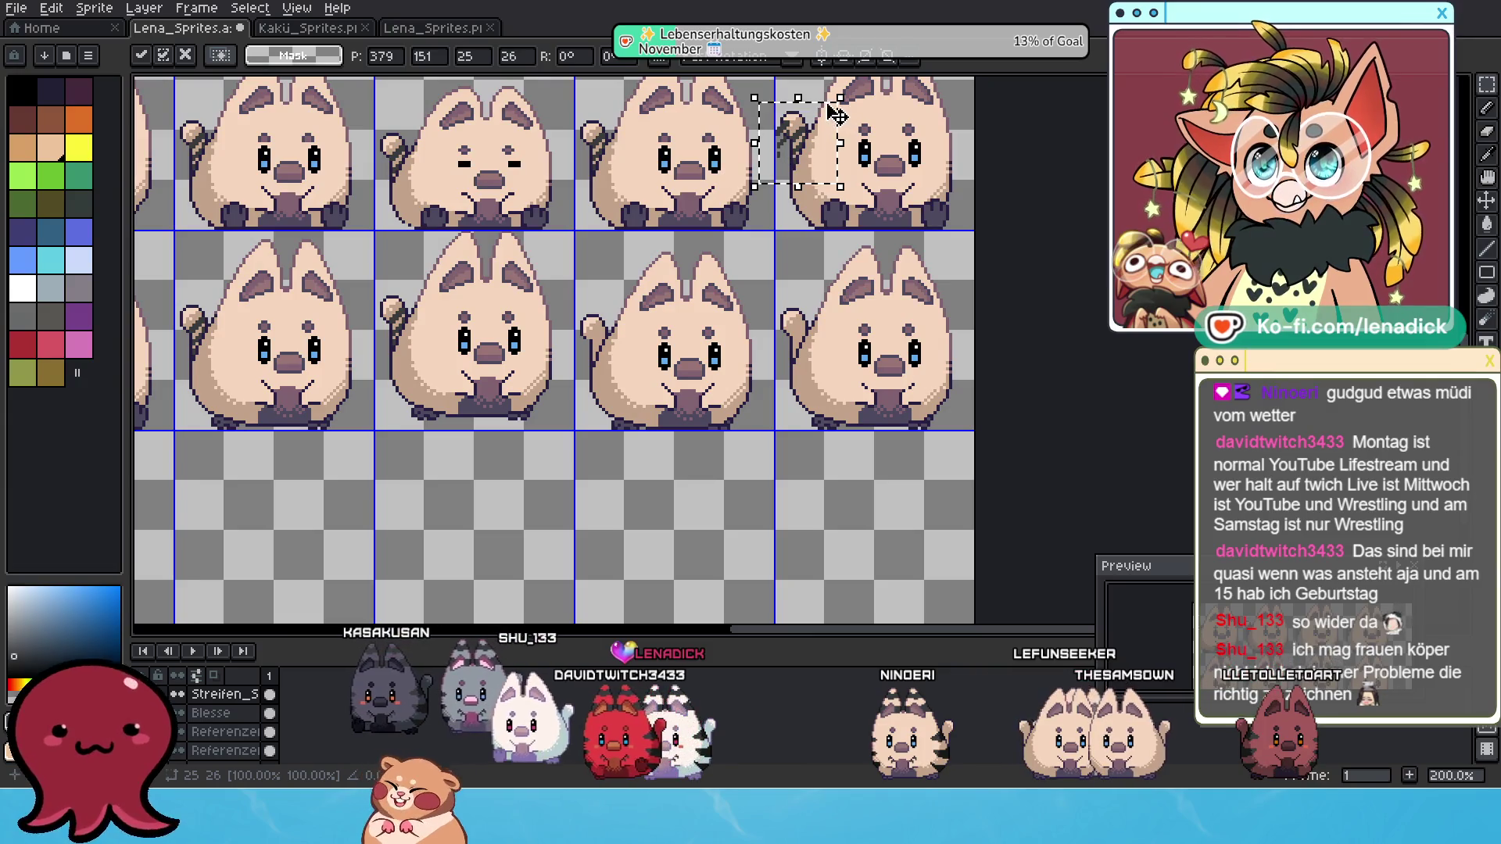
pyautogui.moveTo(836, 115); pyautogui.dragTo(852, 315)
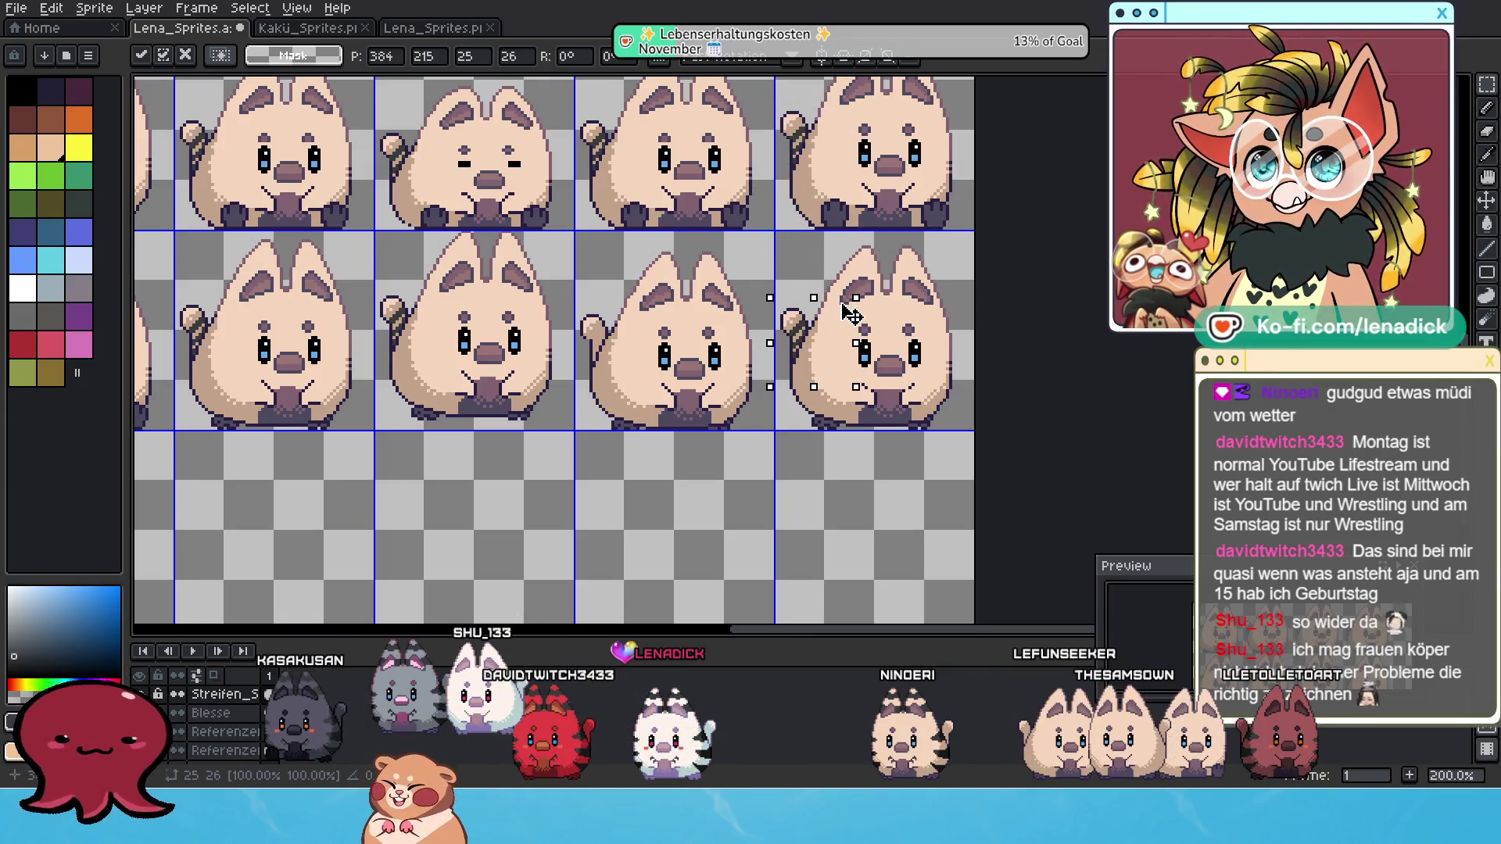
pyautogui.scroll(-2, 848, 375)
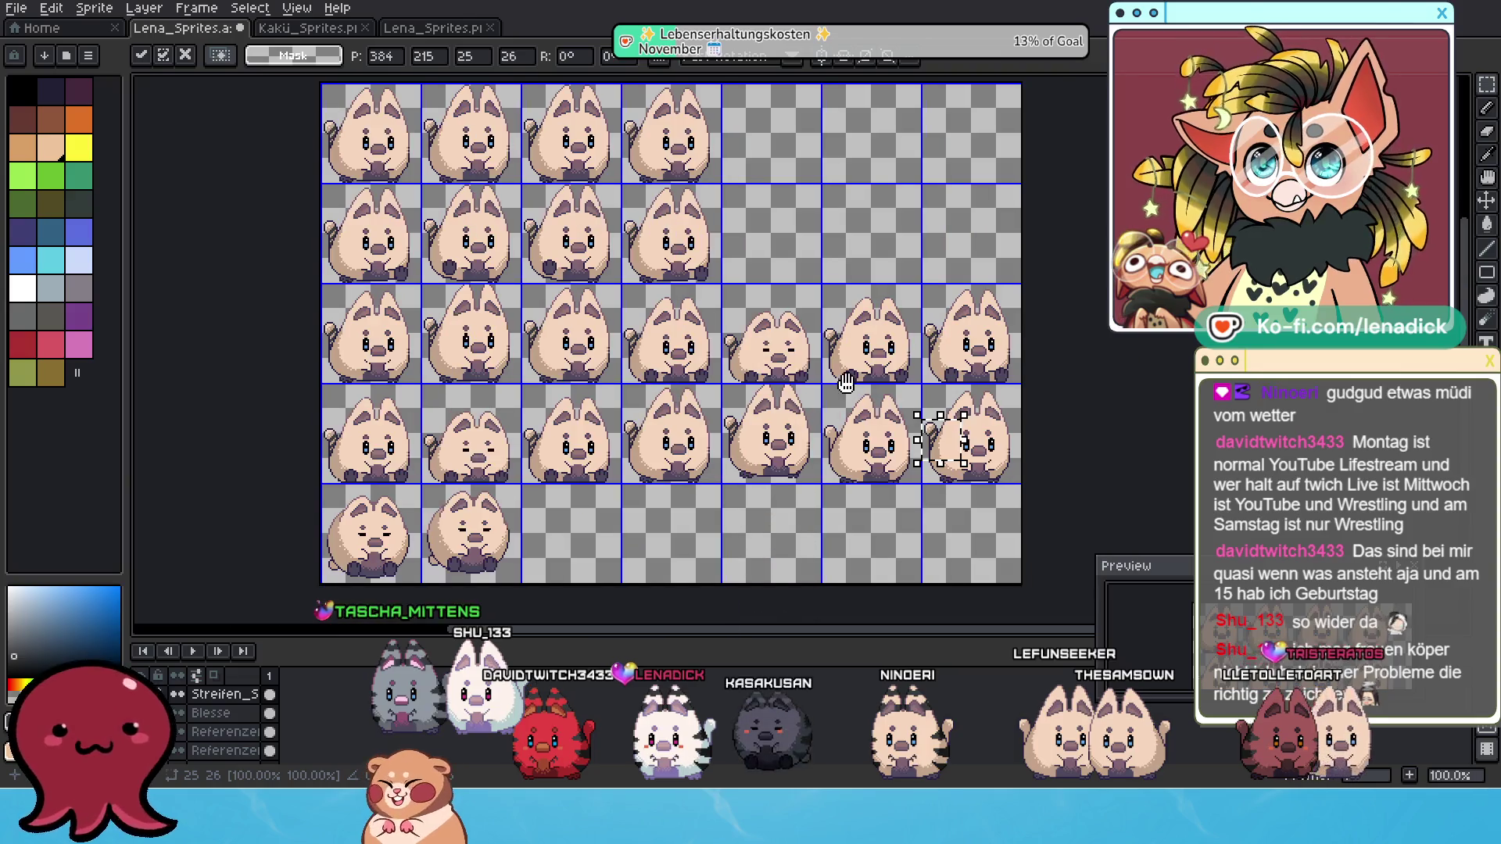
# Carry another cat's tail stripes to a cat further right and fit them onto its tail.
pyautogui.moveTo(846, 381); pyautogui.dragTo(951, 411)
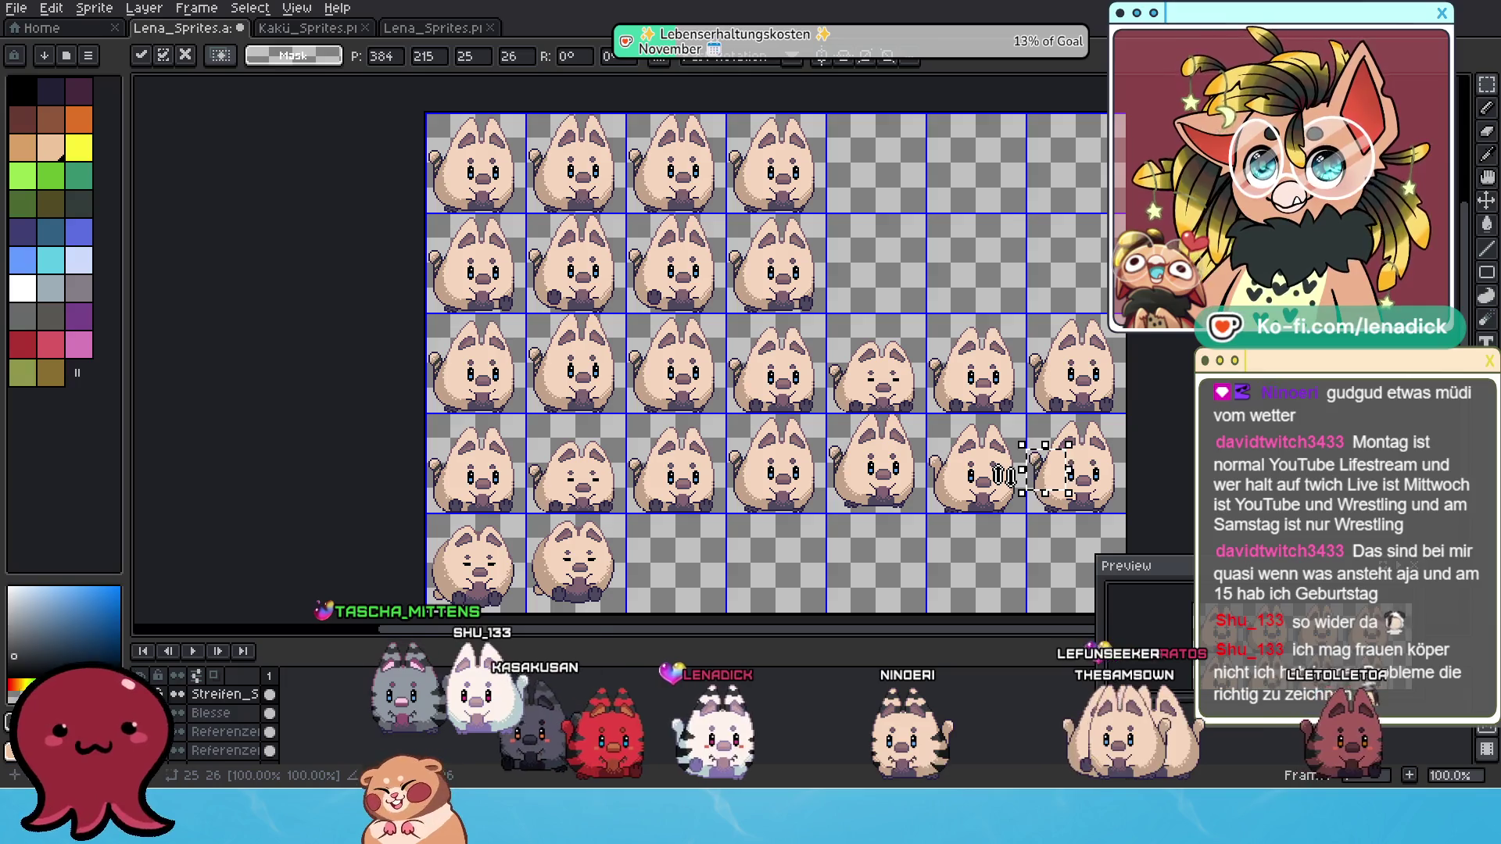
pyautogui.scroll(1, 1008, 476)
pyautogui.scroll(-1, 1033, 483)
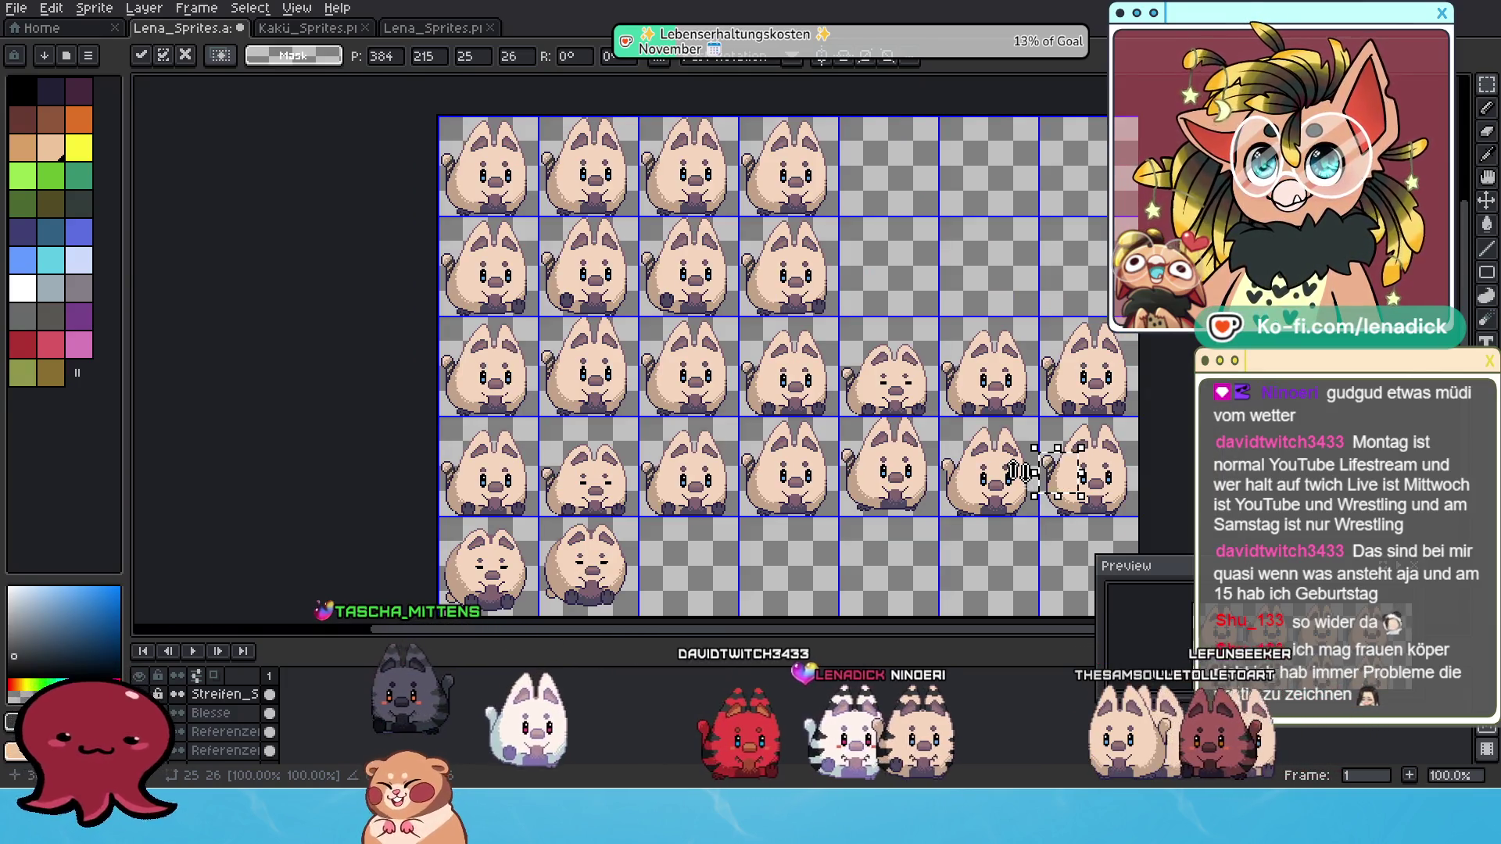
pyautogui.scroll(1, 1017, 470)
pyautogui.moveTo(254, 221); pyautogui.dragTo(331, 318)
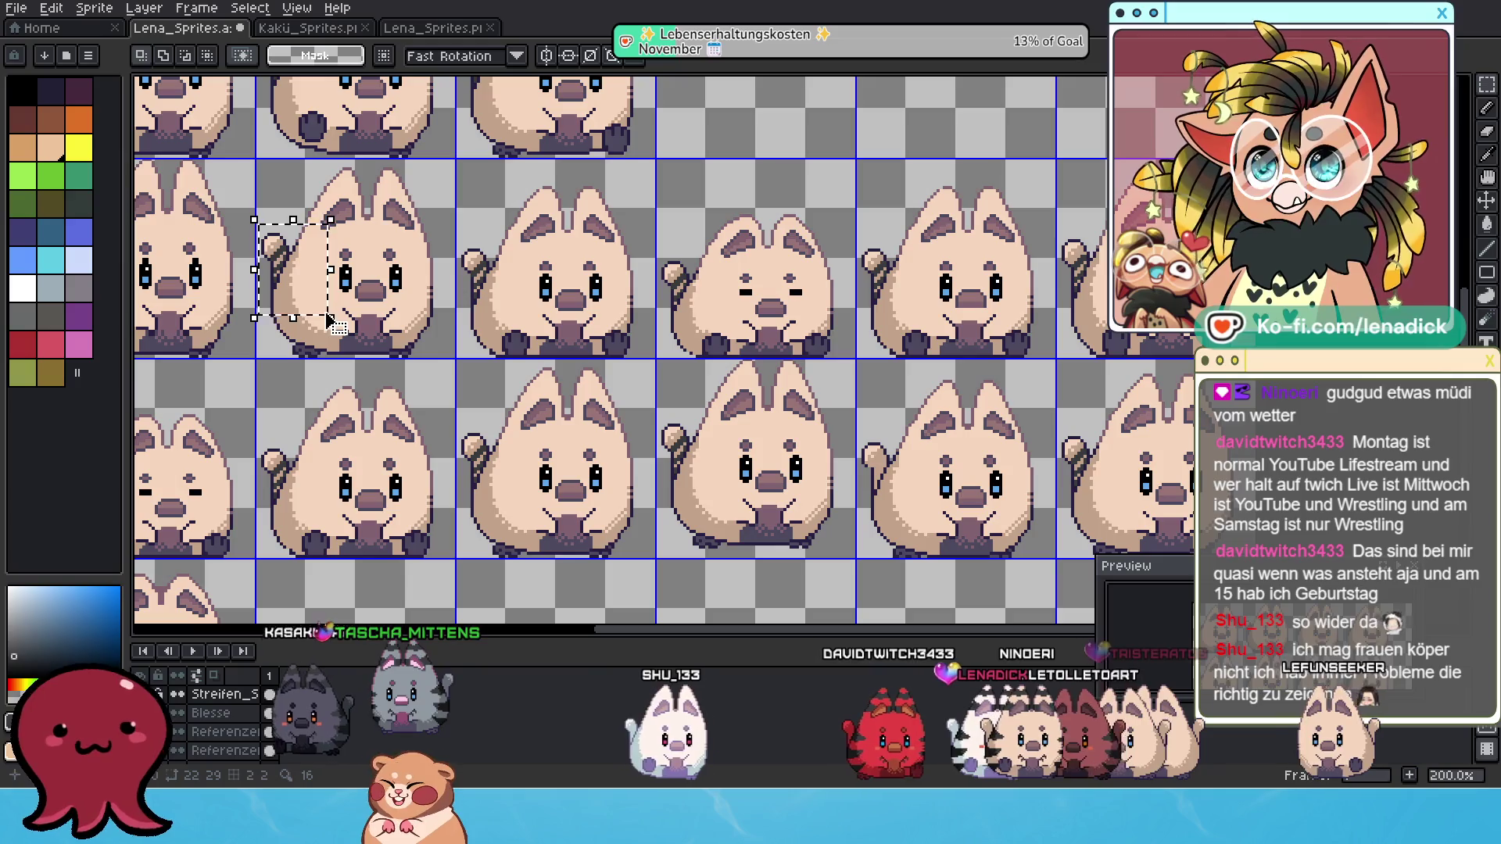
pyautogui.moveTo(323, 241)
pyautogui.mouseDown()
pyautogui.moveTo(824, 336)
pyautogui.moveTo(948, 395)
pyautogui.mouseUp()
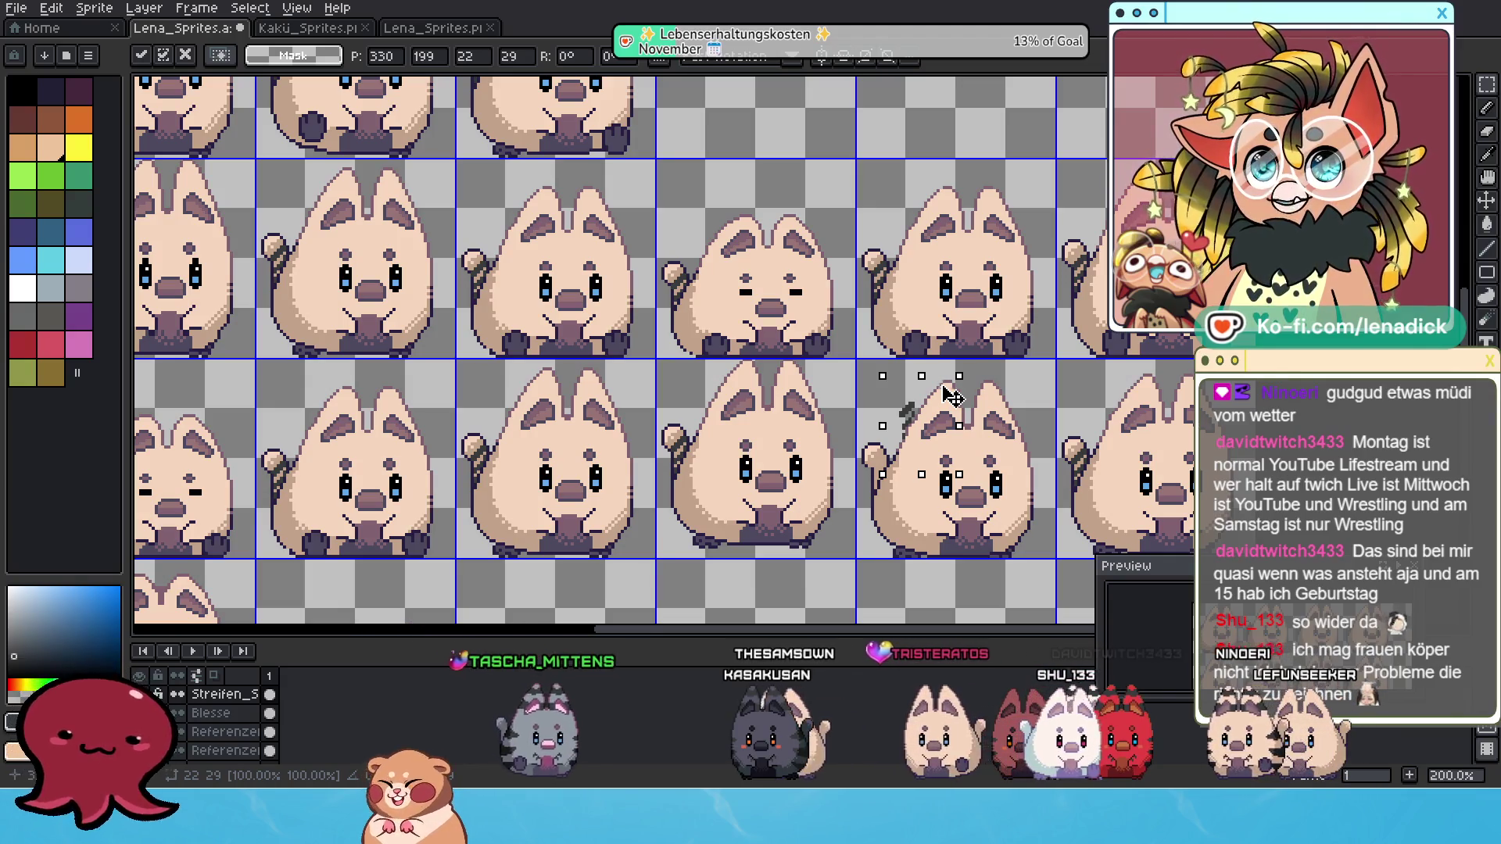
pyautogui.moveTo(952, 397)
pyautogui.mouseDown()
pyautogui.moveTo(911, 429)
pyautogui.moveTo(924, 444)
pyautogui.mouseUp()
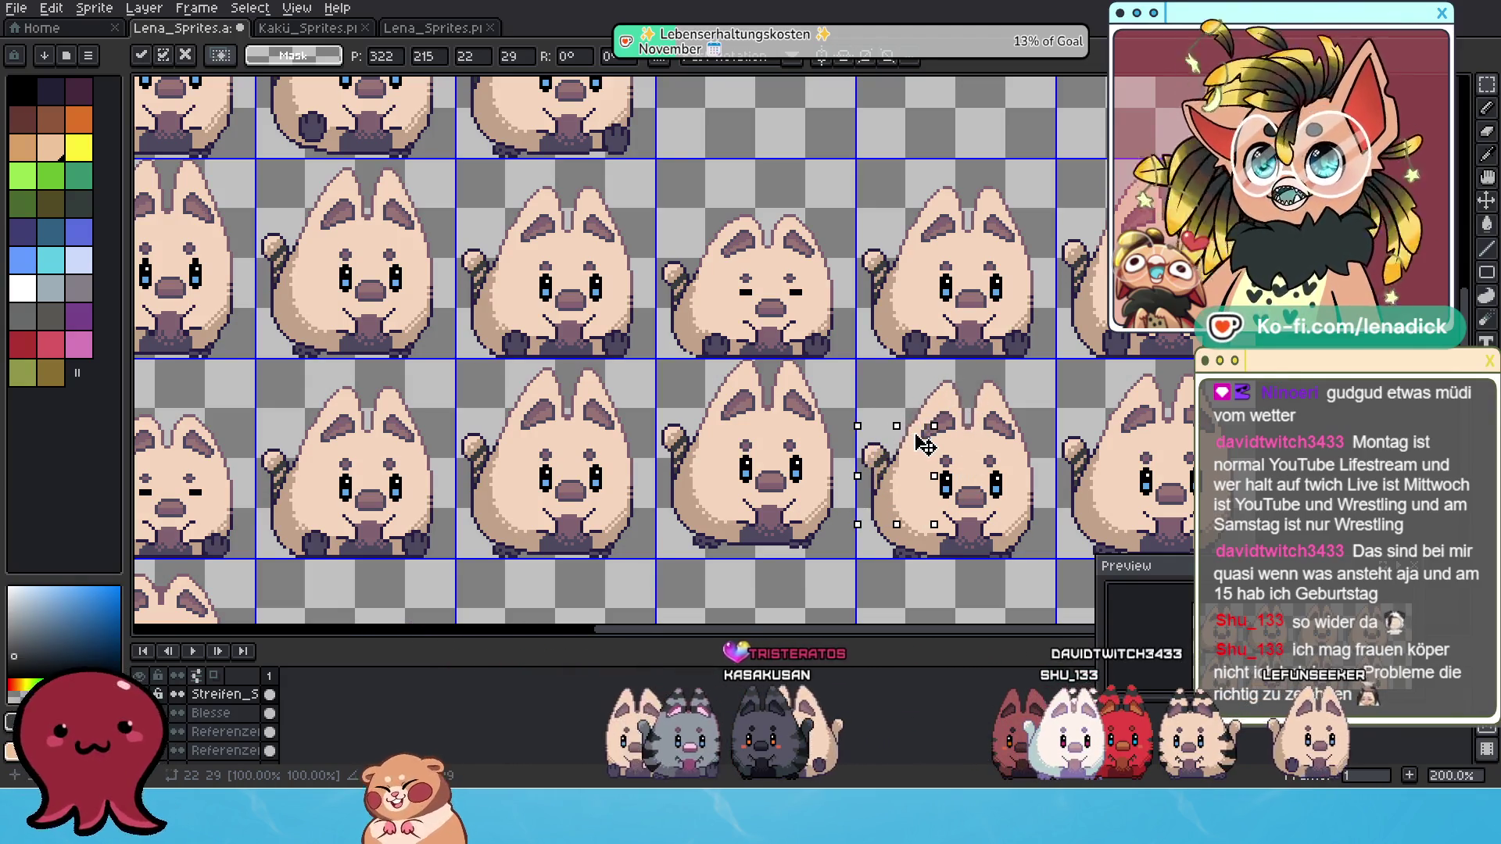
pyautogui.scroll(1, 924, 444)
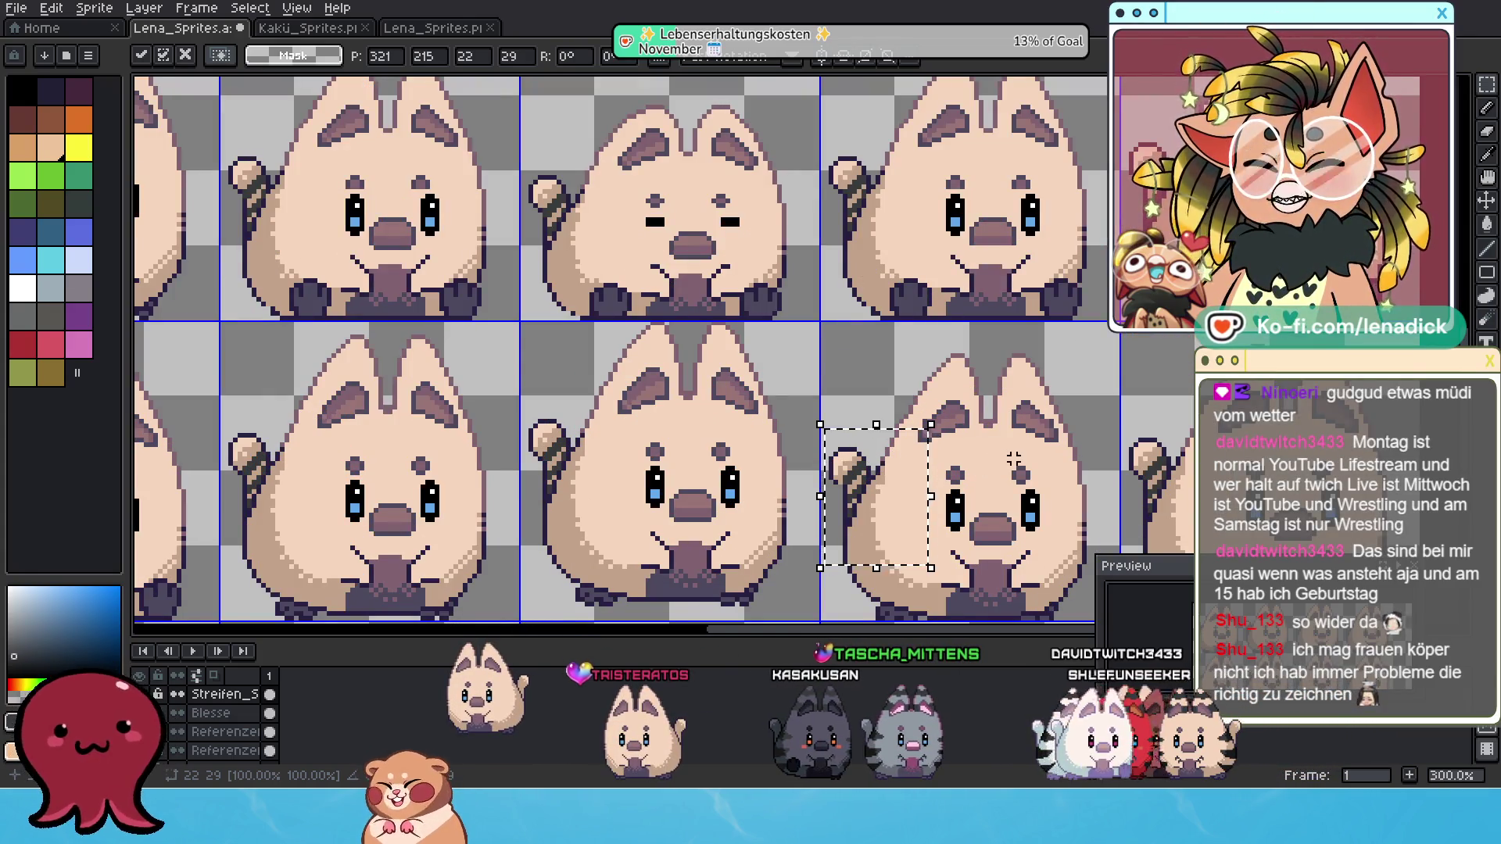
# Commit the pasted tail stripes in place.
pyautogui.press('Return')
pyautogui.scroll(-3, 1013, 459)
pyautogui.scroll(2, 882, 464)
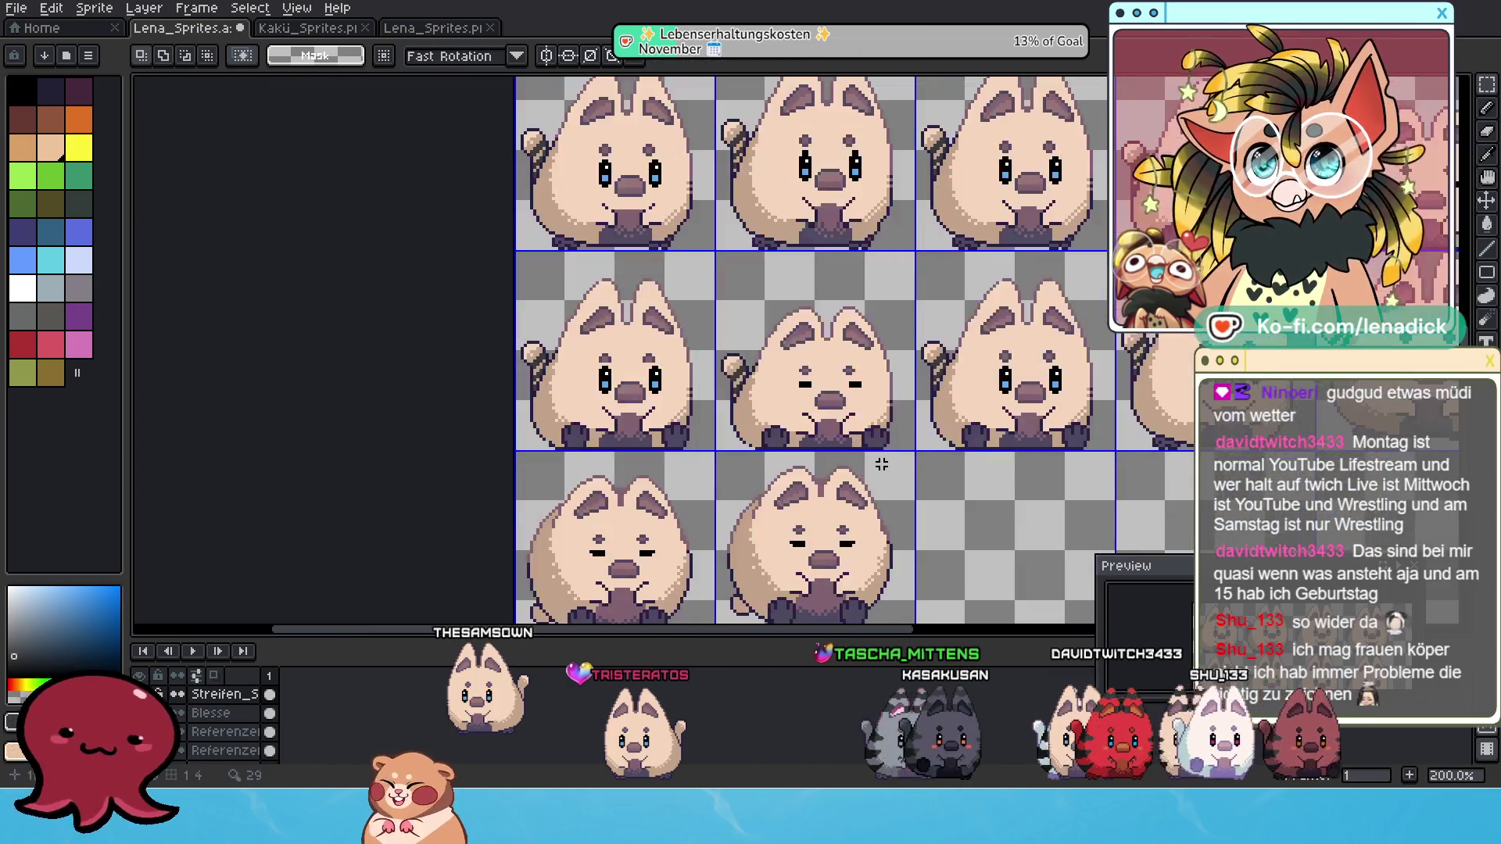
pyautogui.scroll(1, 663, 547)
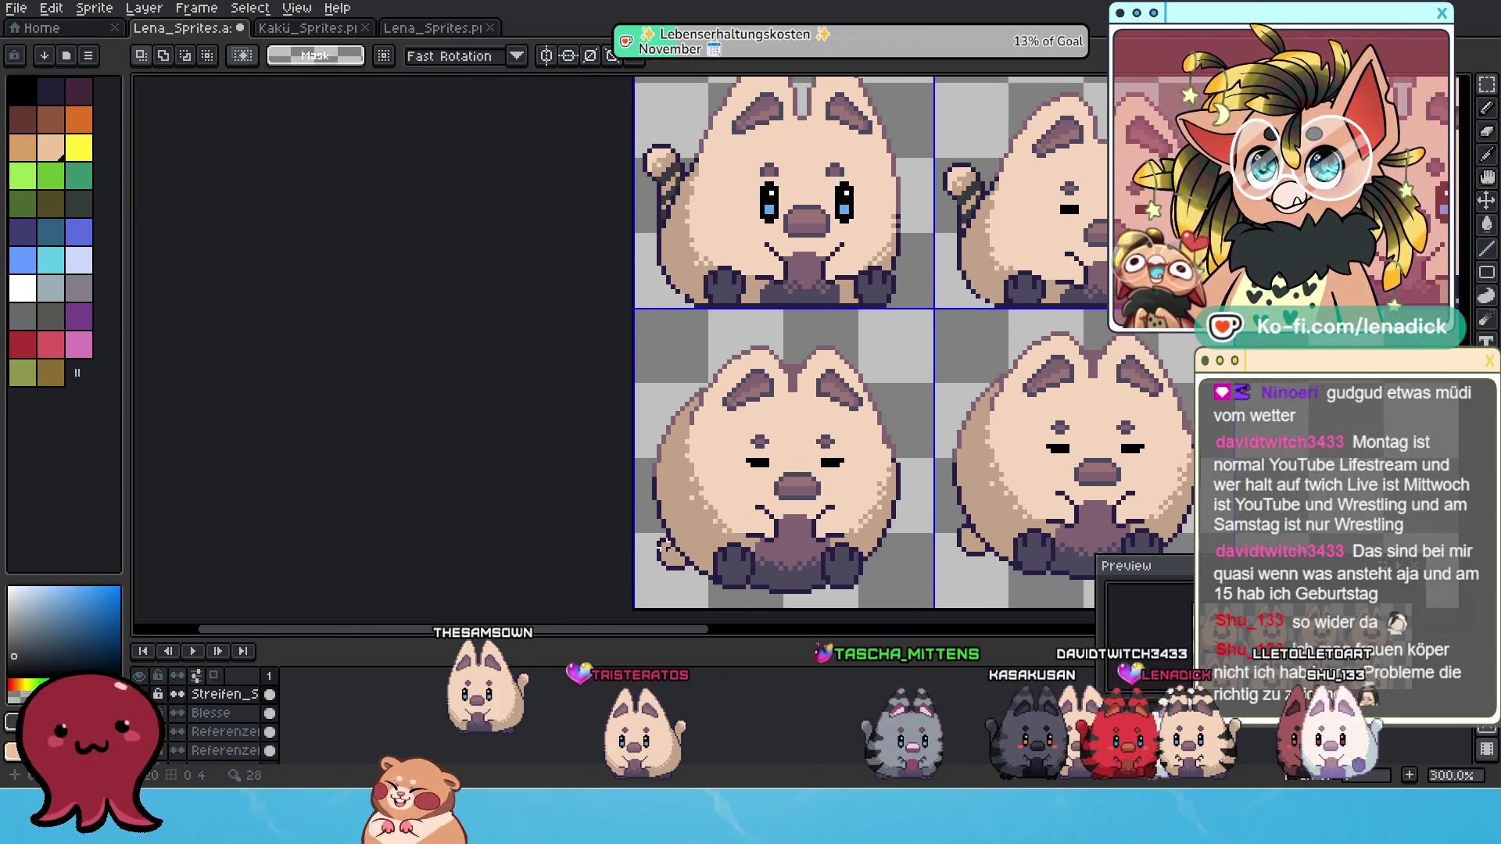
pyautogui.scroll(1, 659, 550)
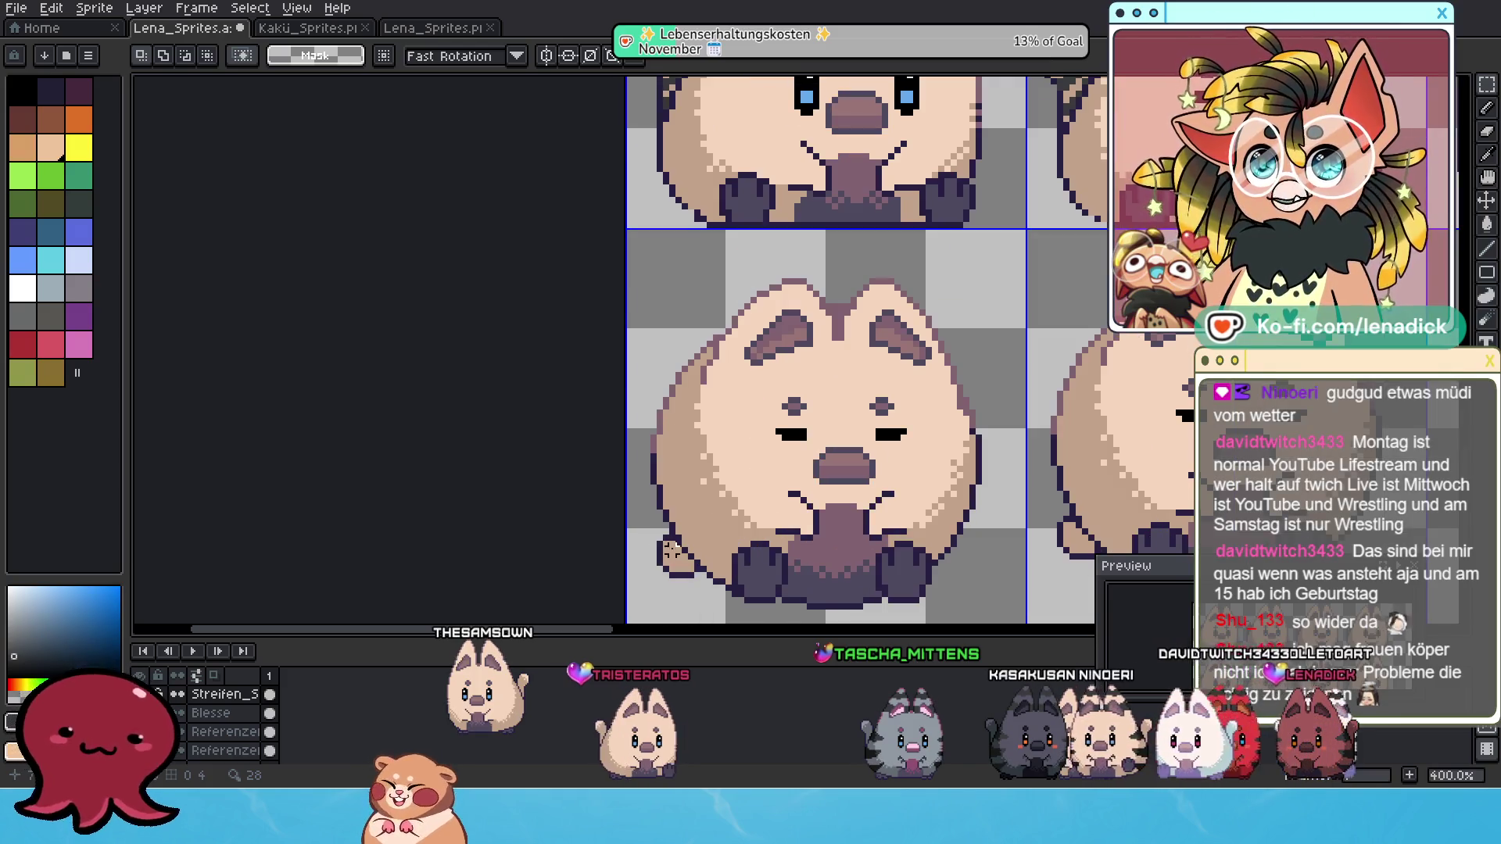
pyautogui.hscroll(5, 671, 550)
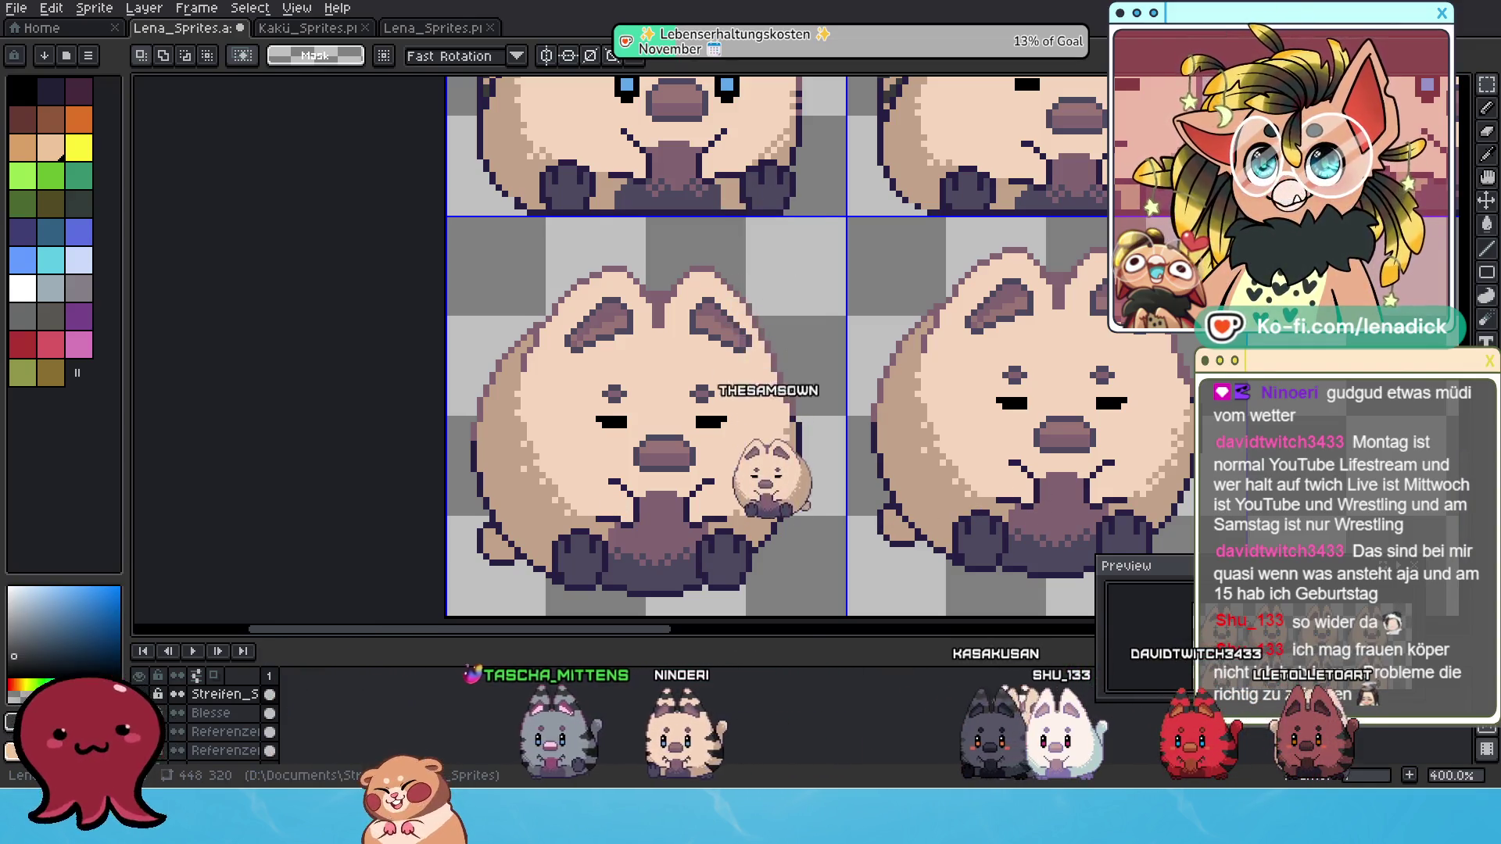
# Switch to the Pencil tool and inspect each frame's tail stripes across the sheet.
pyautogui.click(1488, 110)
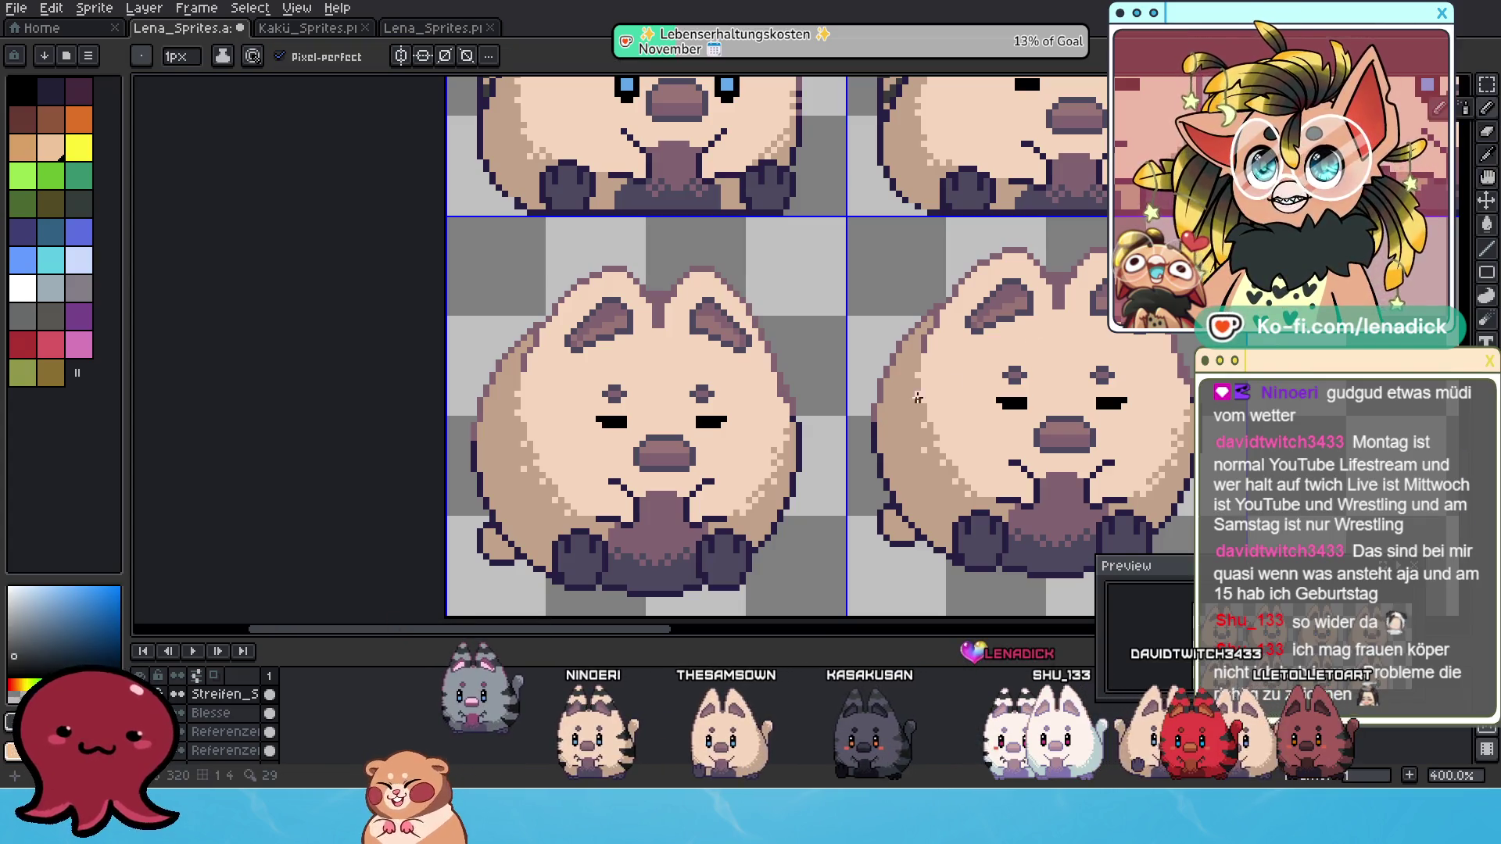
pyautogui.scroll(1, 872, 522)
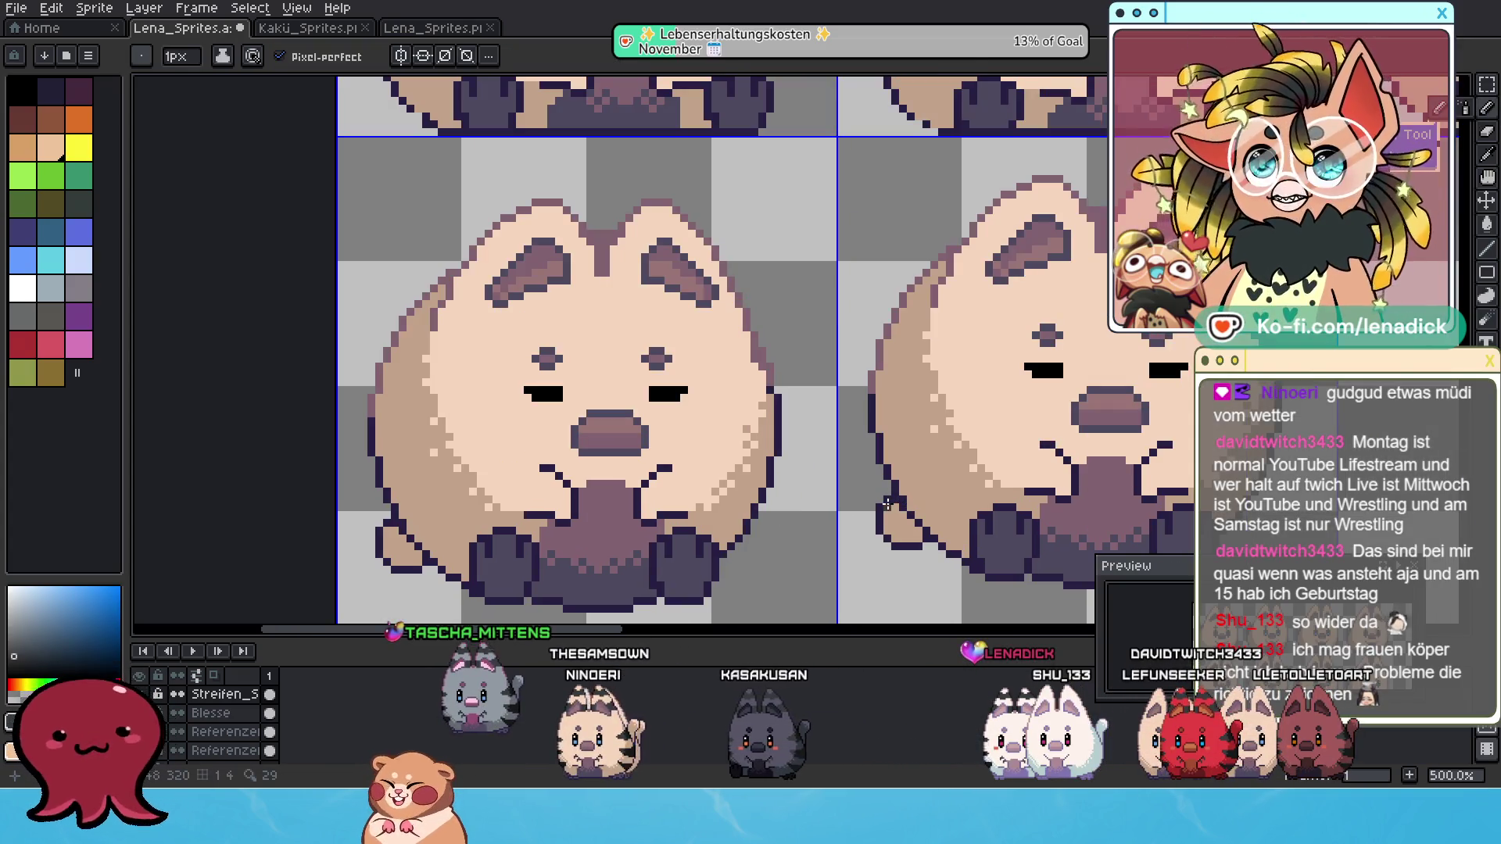
pyautogui.scroll(-1, 902, 503)
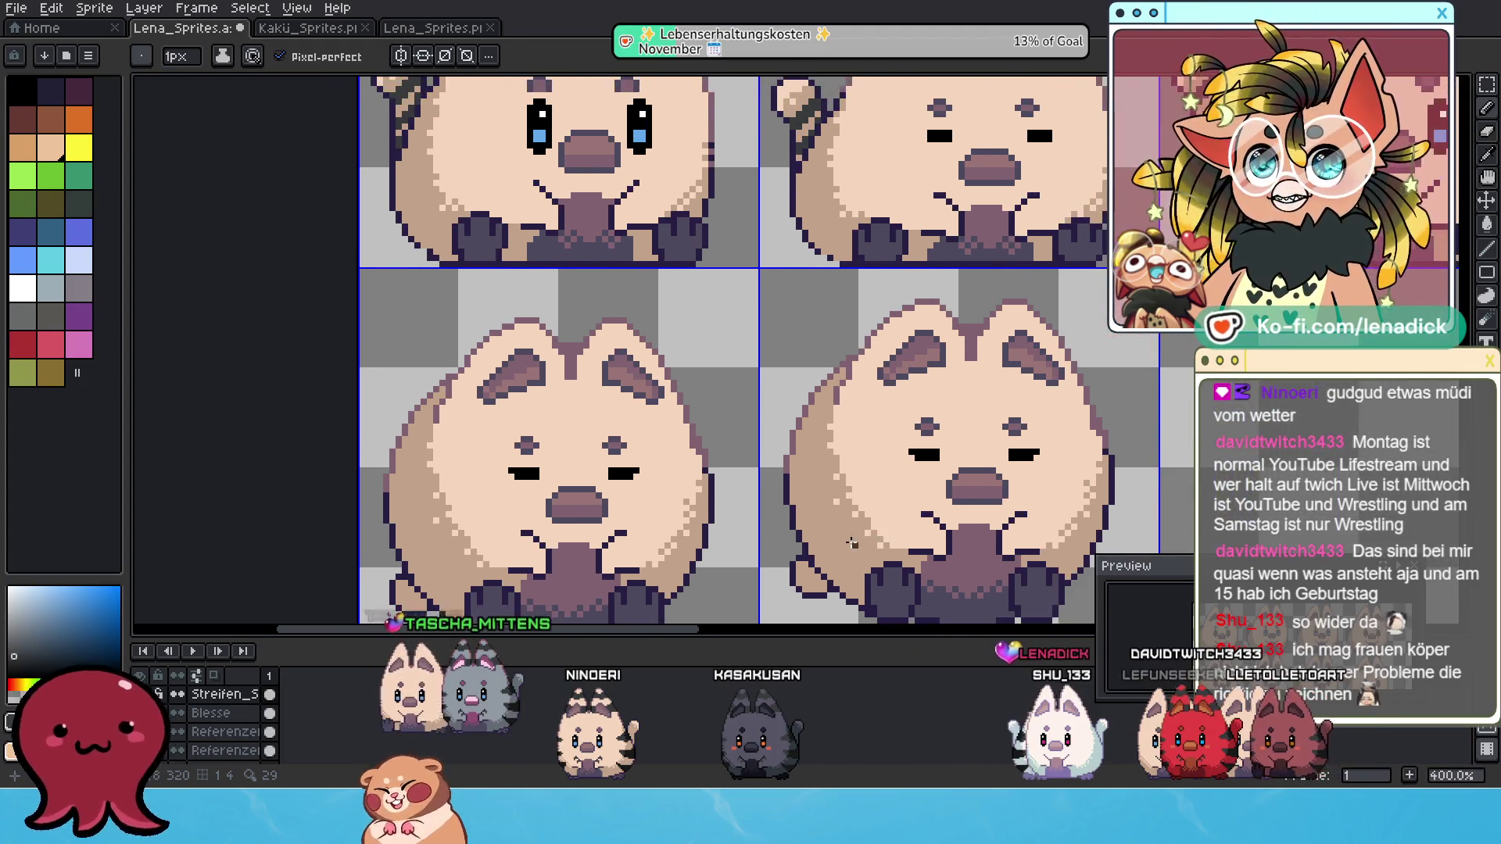
pyautogui.moveTo(851, 543); pyautogui.dragTo(687, 476)
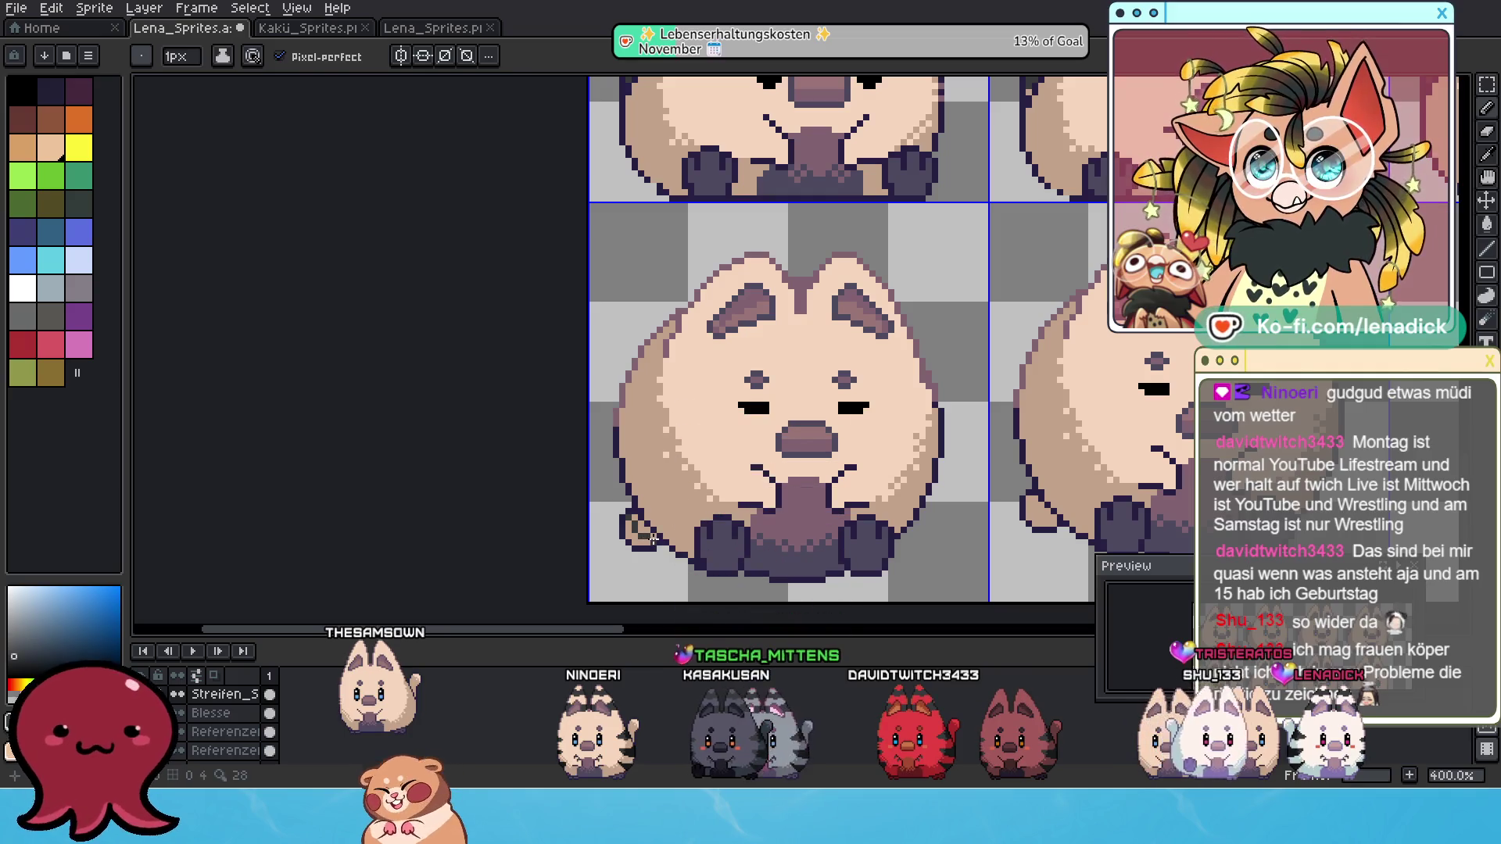
pyautogui.moveTo(941, 526); pyautogui.dragTo(706, 545)
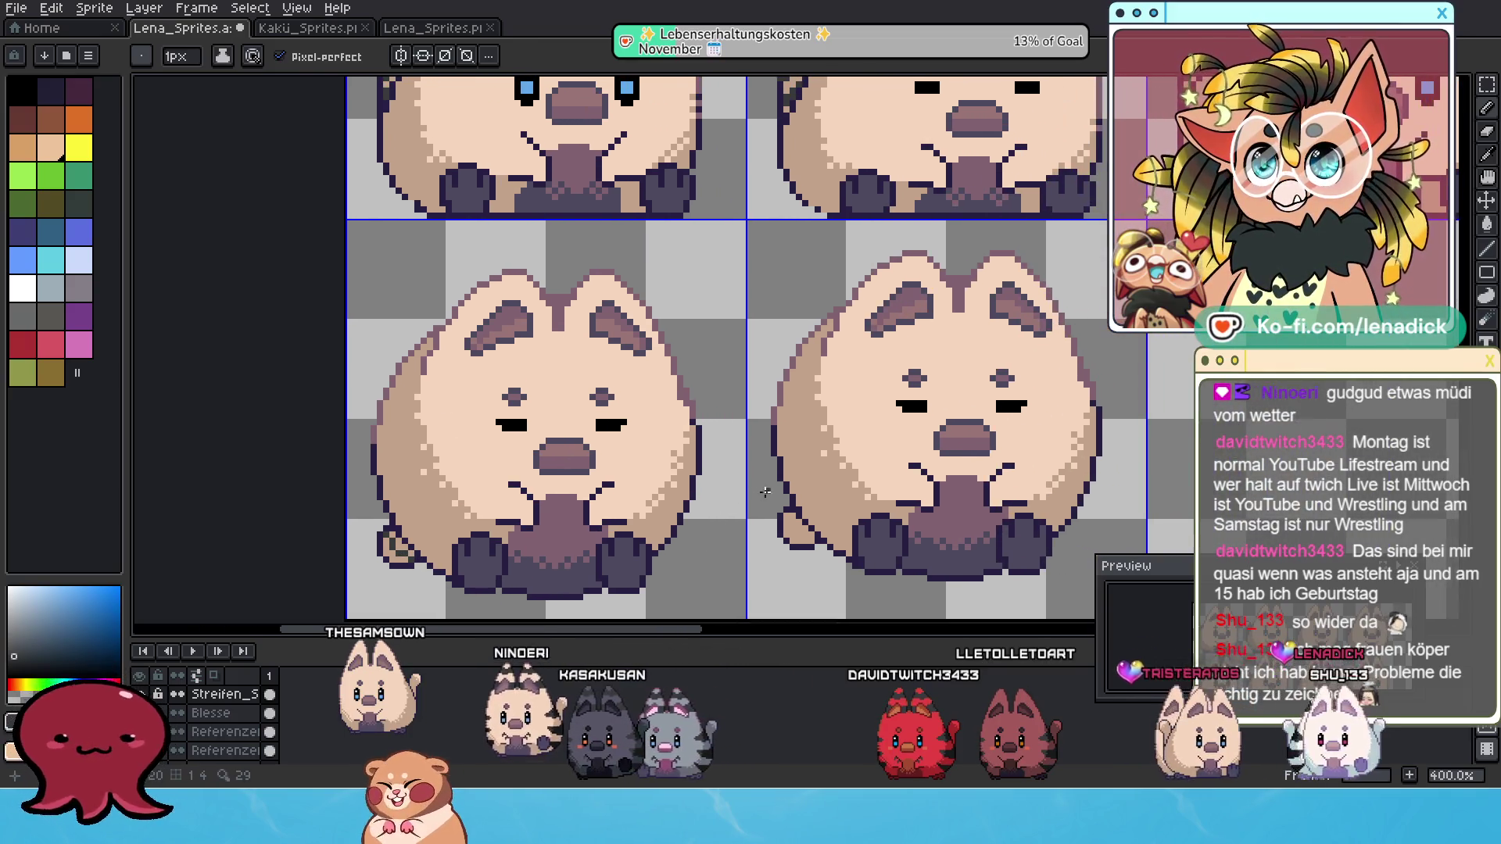
pyautogui.moveTo(716, 489)
pyautogui.mouseDown()
pyautogui.moveTo(644, 543)
pyautogui.moveTo(631, 498)
pyautogui.mouseUp()
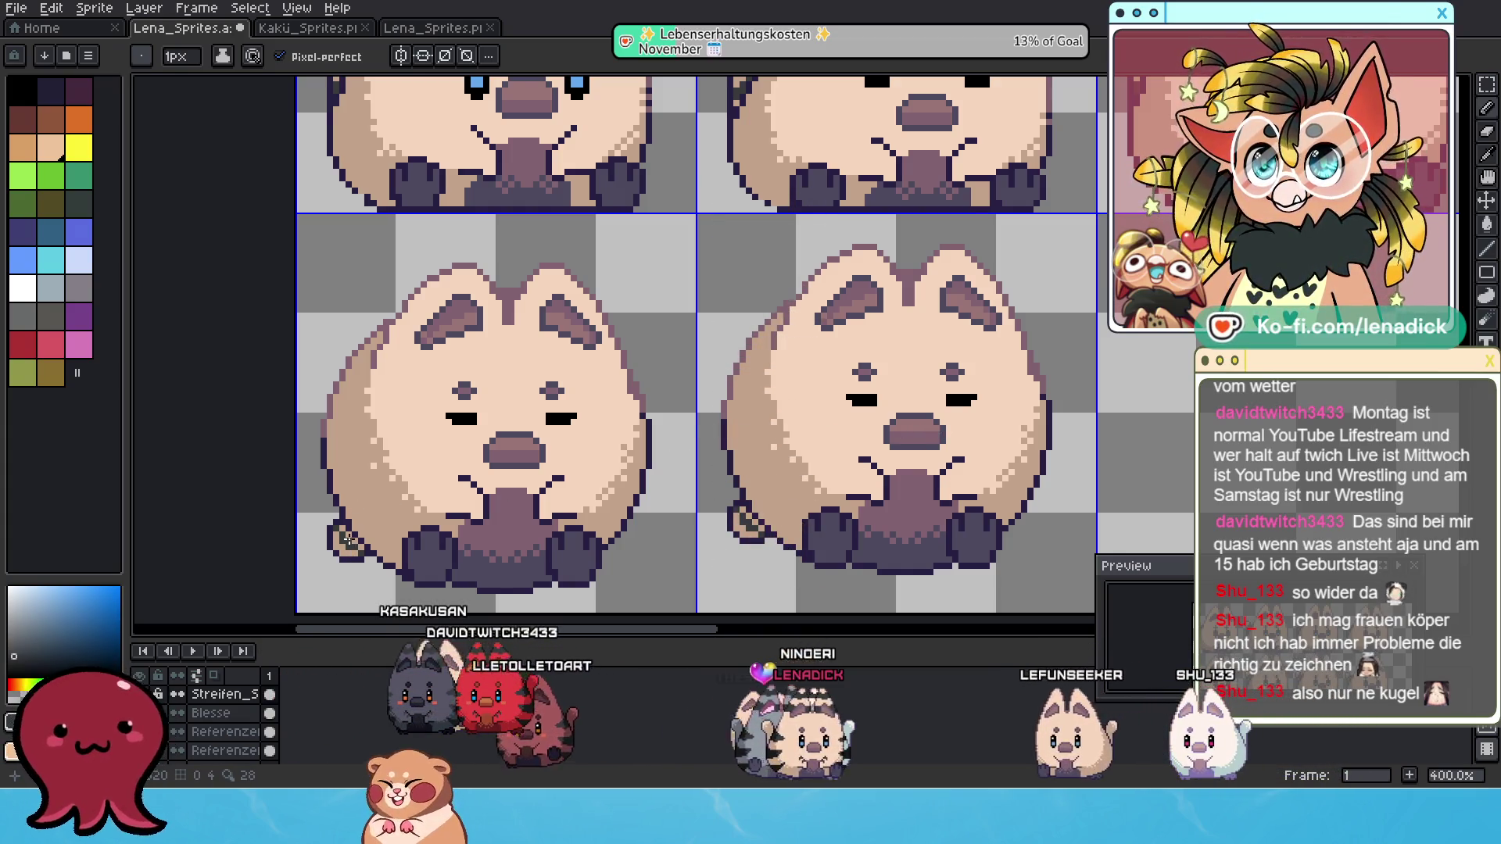
pyautogui.scroll(-2, 457, 552)
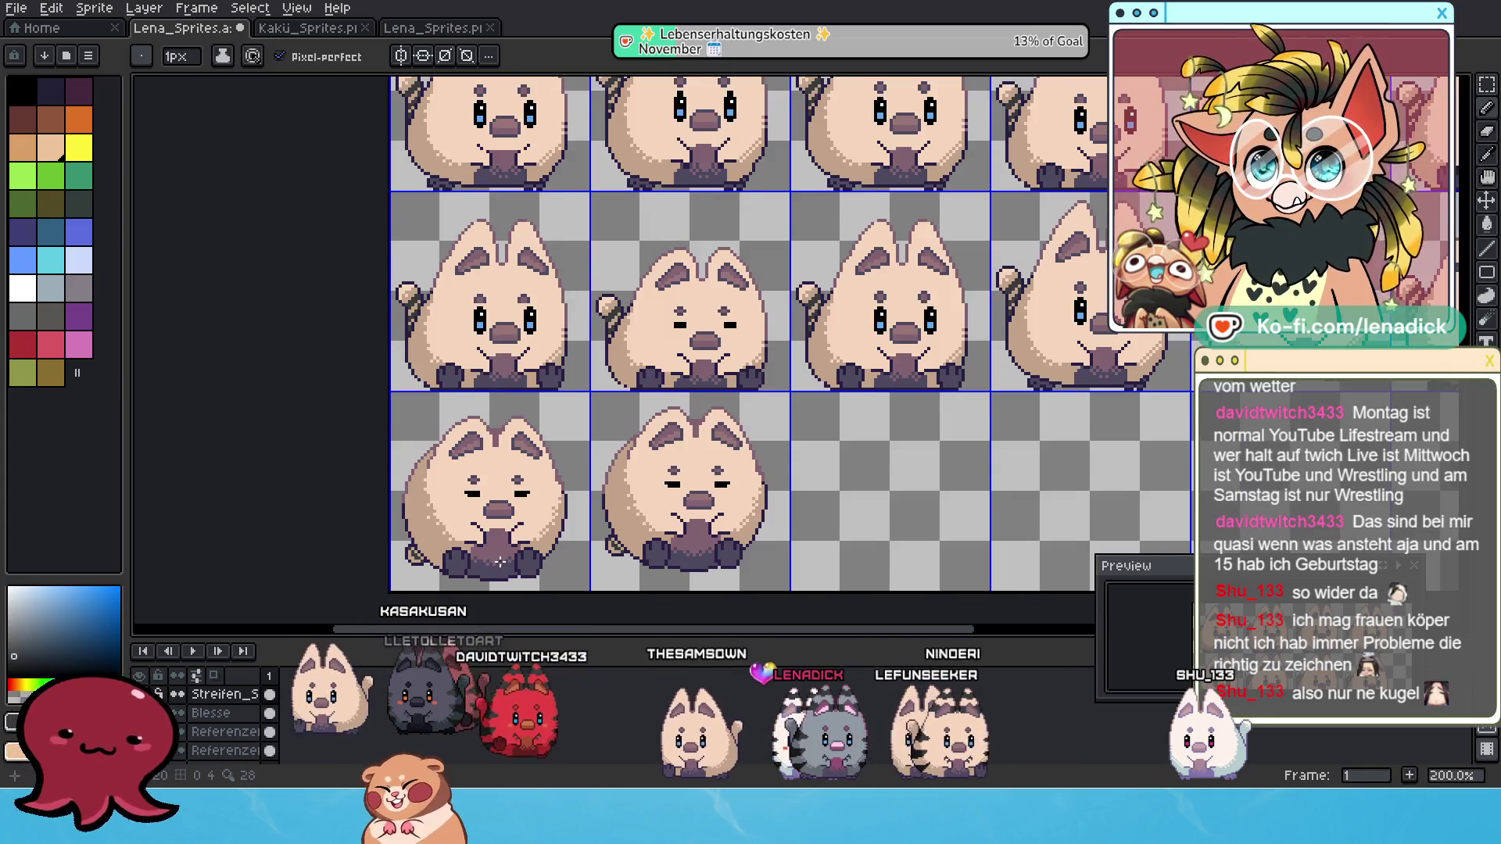
pyautogui.scroll(-1, 500, 561)
pyautogui.scroll(4, 565, 542)
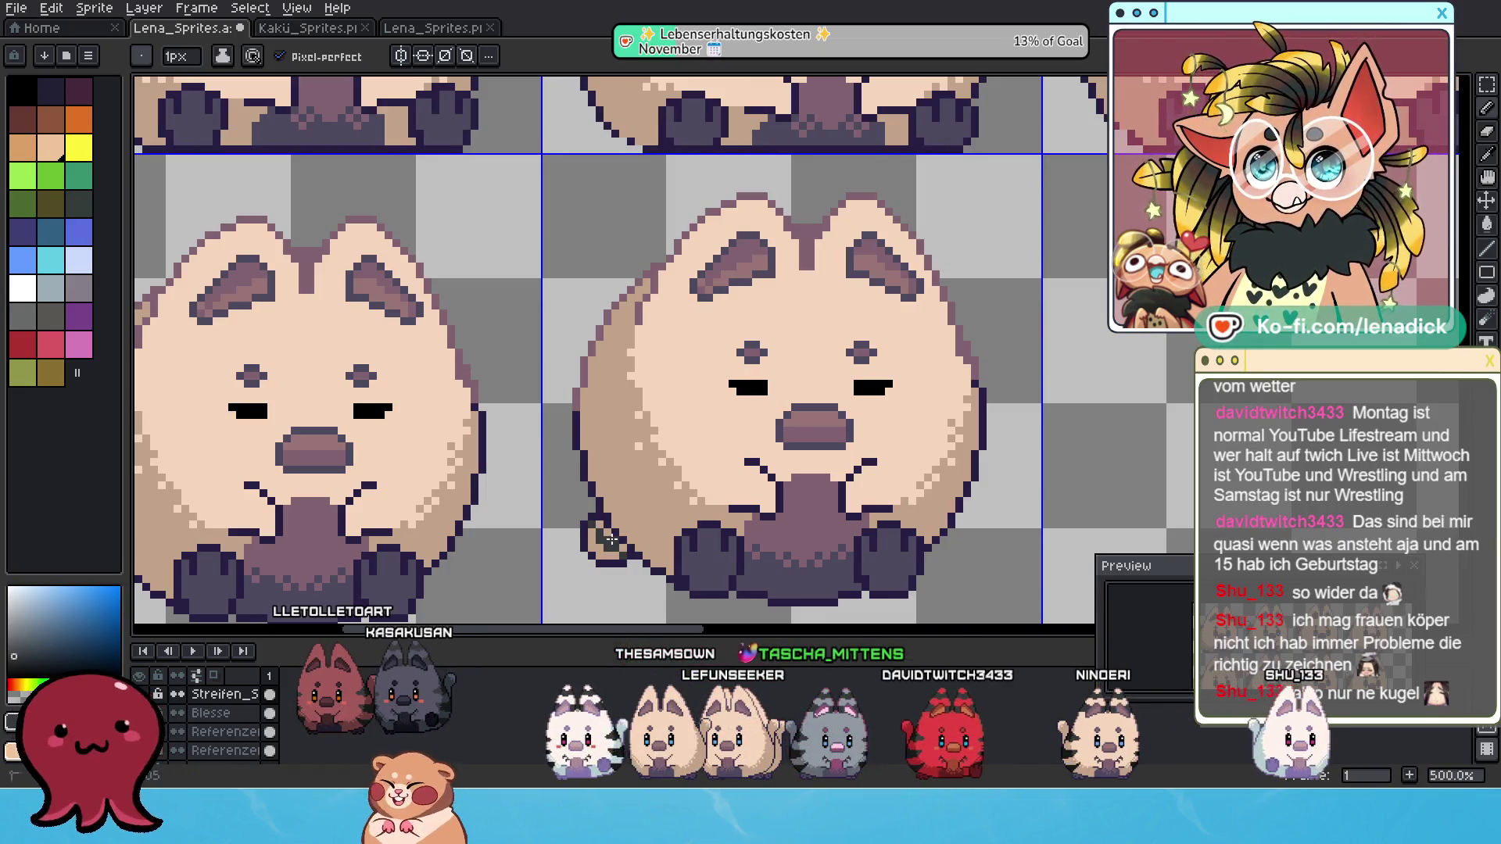
pyautogui.scroll(-3, 612, 539)
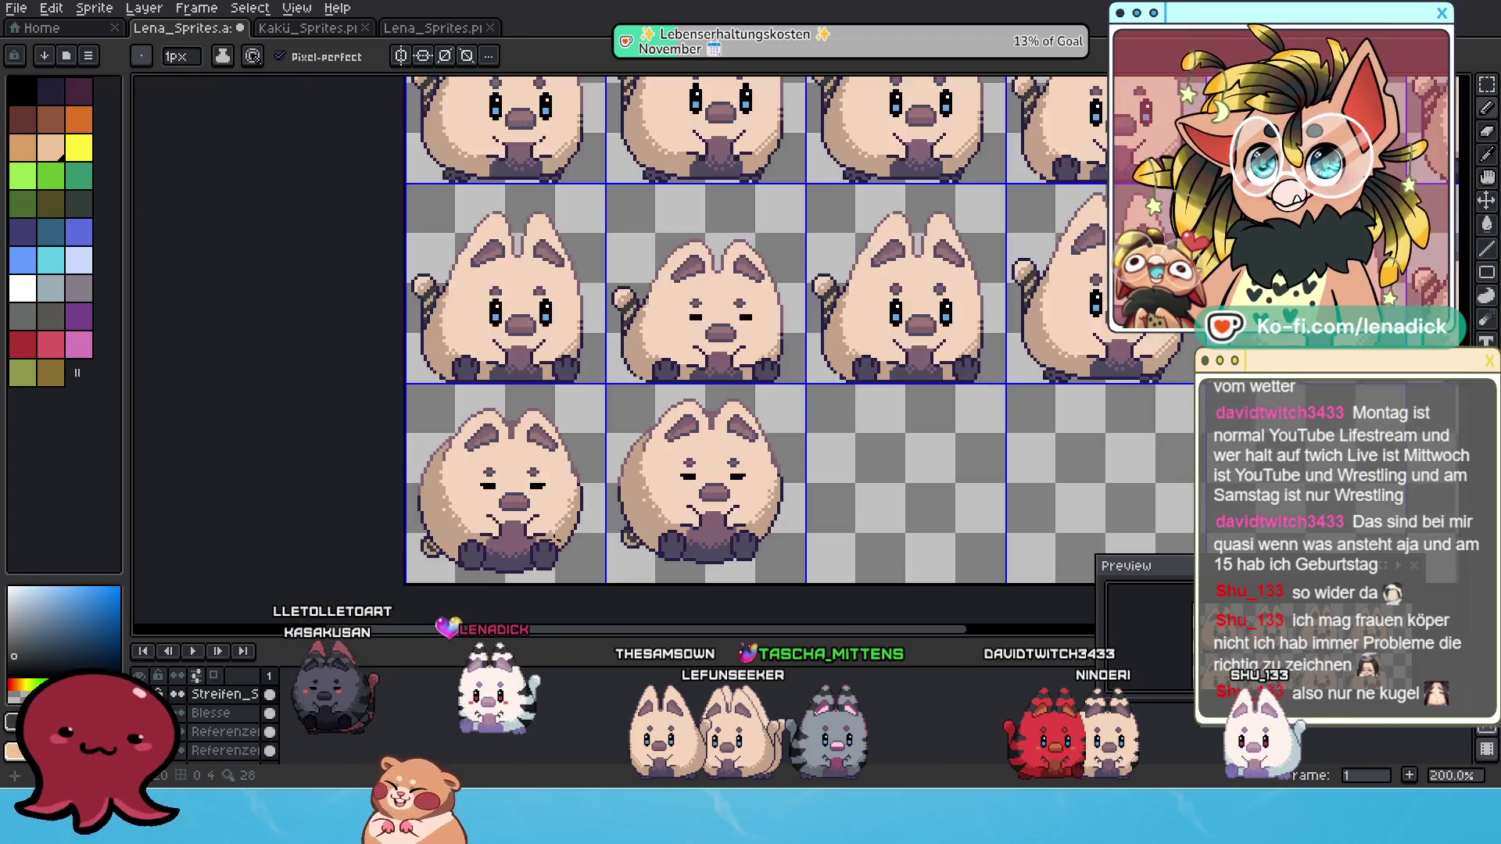
pyautogui.scroll(2, 431, 545)
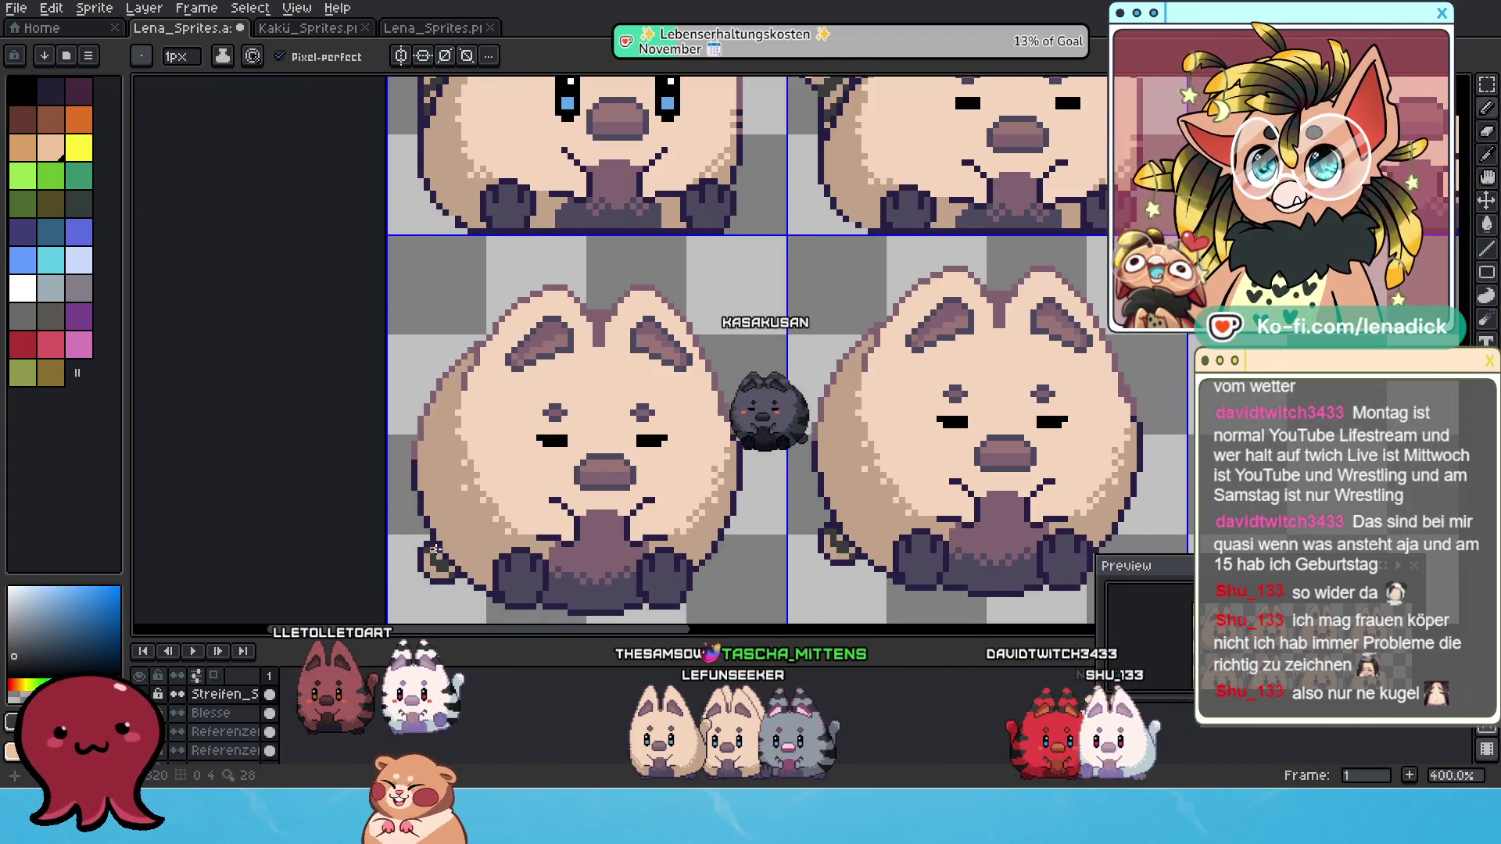
pyautogui.scroll(-3, 434, 549)
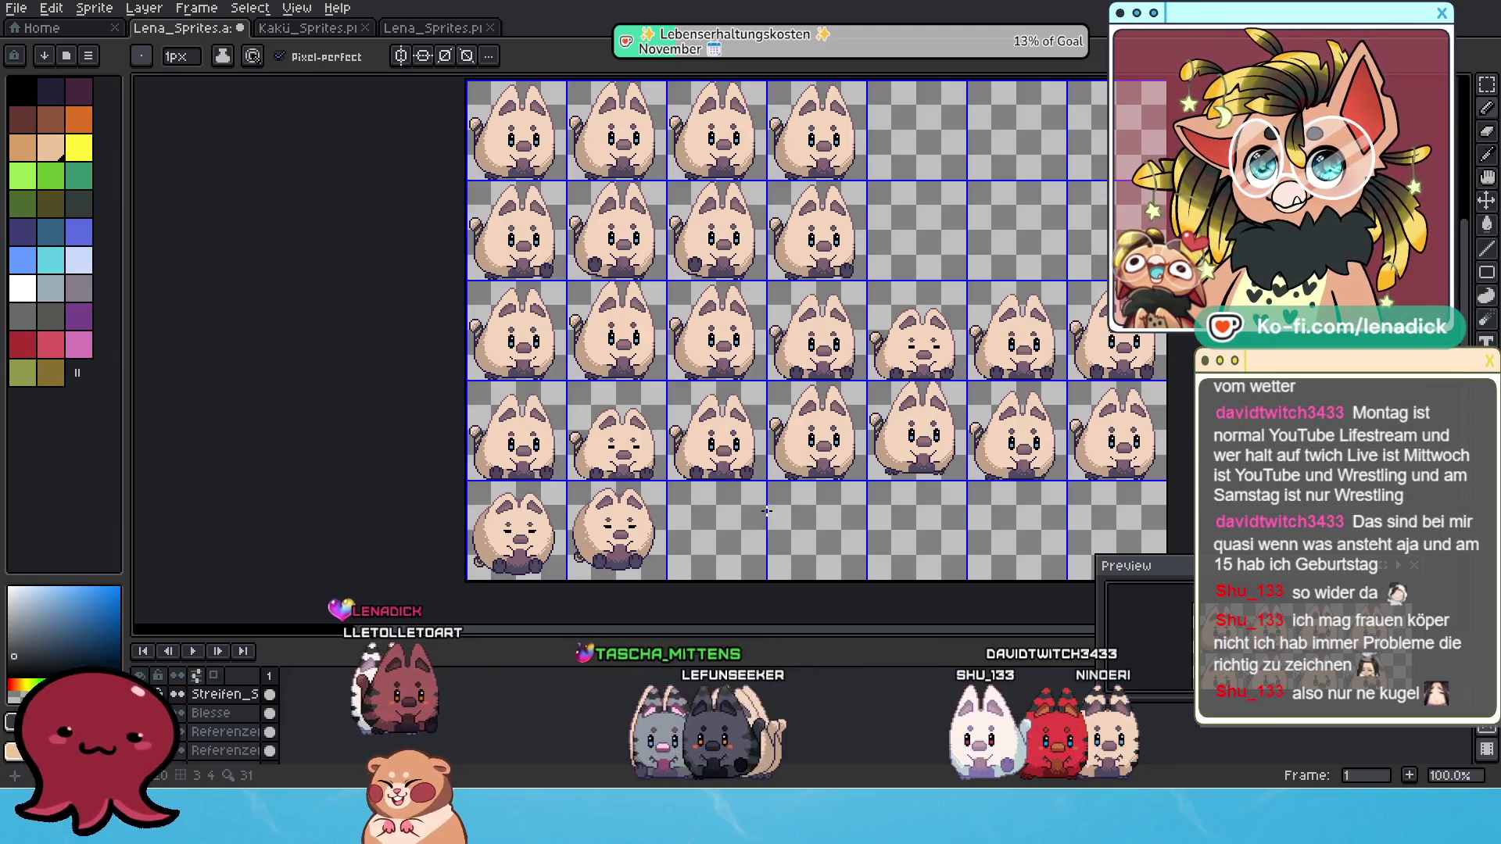
# Hide the cat body layer so only the Streifen_Schwanz stripe marks show.
pyautogui.moveTo(697, 509); pyautogui.dragTo(649, 534)
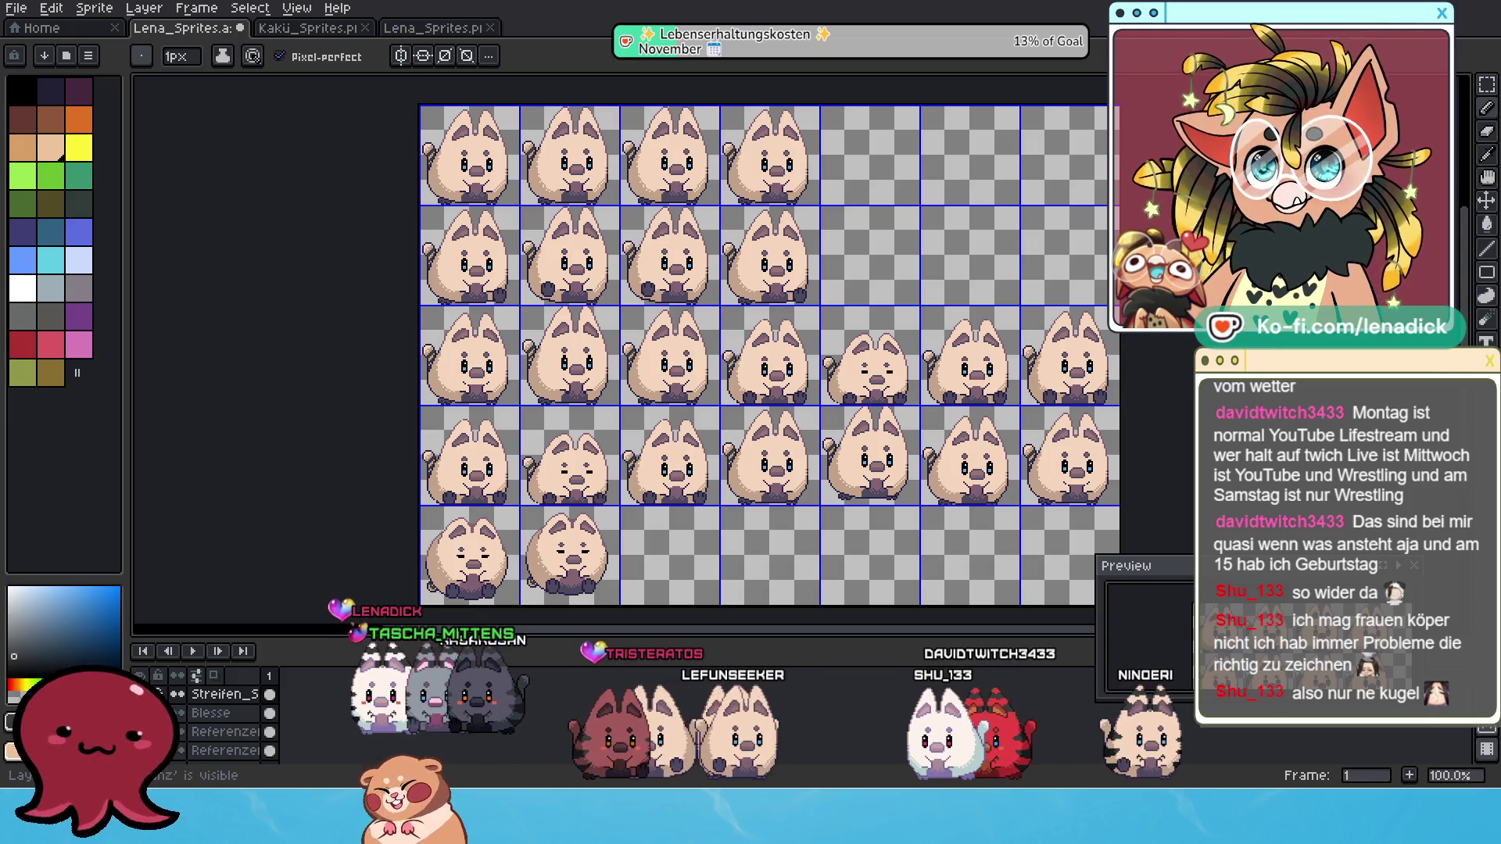
pyautogui.click(140, 751)
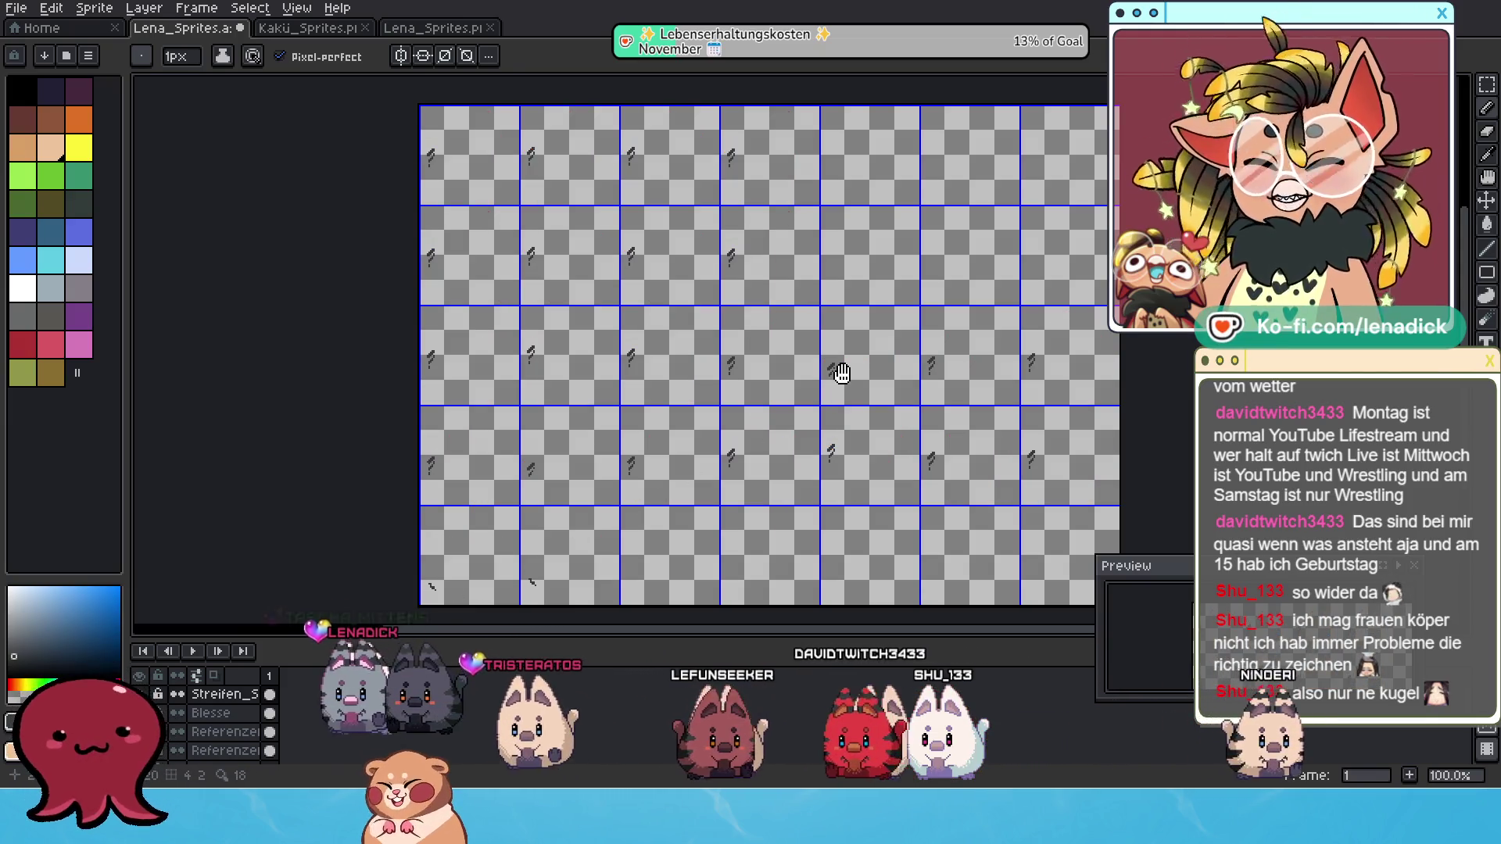
pyautogui.moveTo(673, 486); pyautogui.dragTo(655, 503)
pyautogui.scroll(1, 704, 406)
pyautogui.moveTo(806, 184)
pyautogui.mouseDown()
pyautogui.moveTo(880, 238)
pyautogui.moveTo(763, 234)
pyautogui.moveTo(744, 281)
pyautogui.moveTo(732, 267)
pyautogui.moveTo(739, 311)
pyautogui.mouseUp()
pyautogui.scroll(-1, 764, 243)
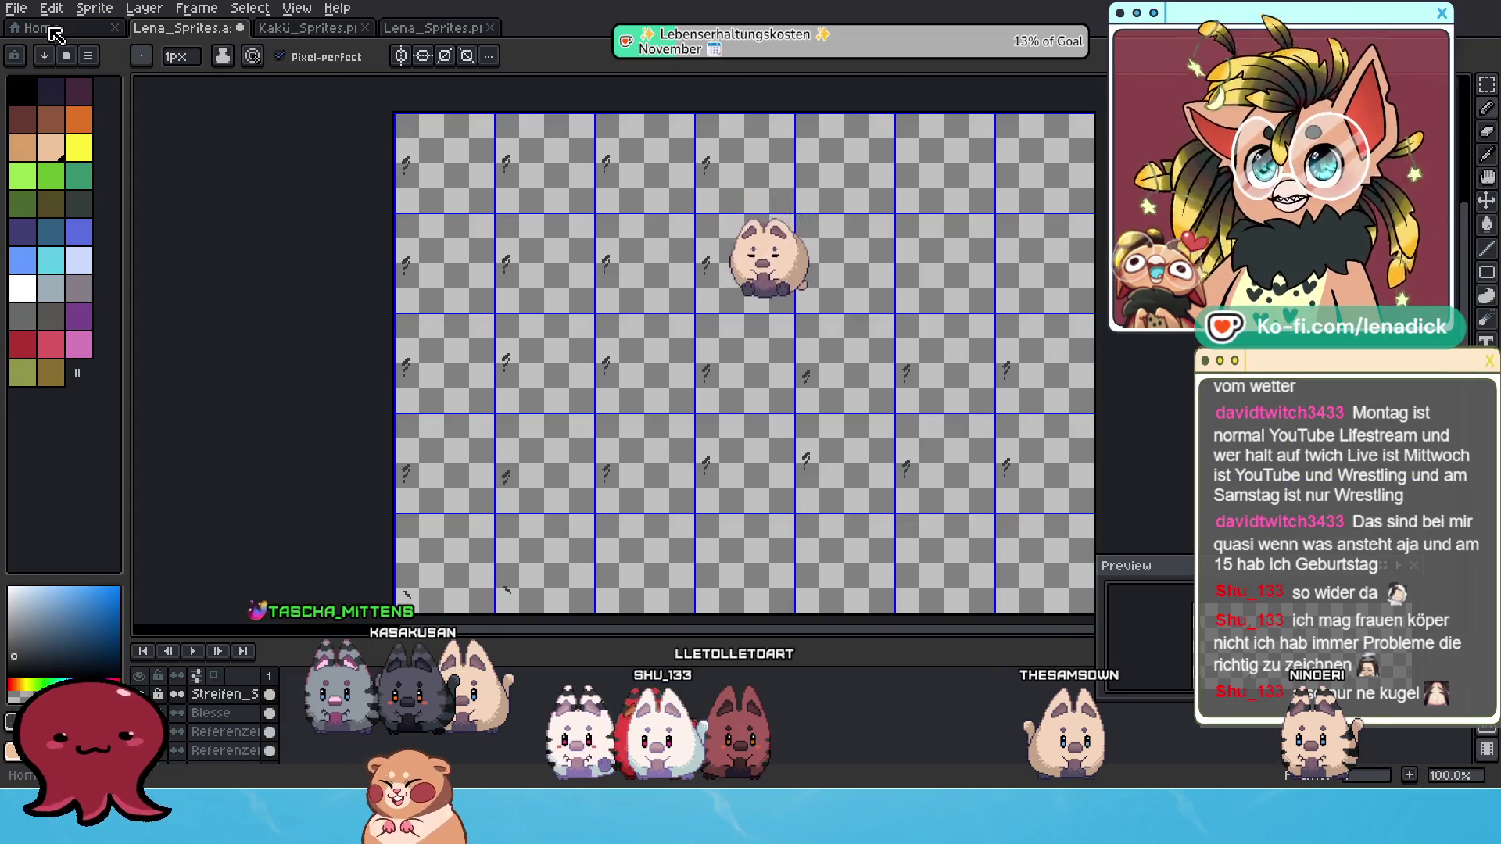
# Glance at the Home and Lena_Sprites.png tabs, then return to Lena_Sprites.aseprite.
pyautogui.click(31, 29)
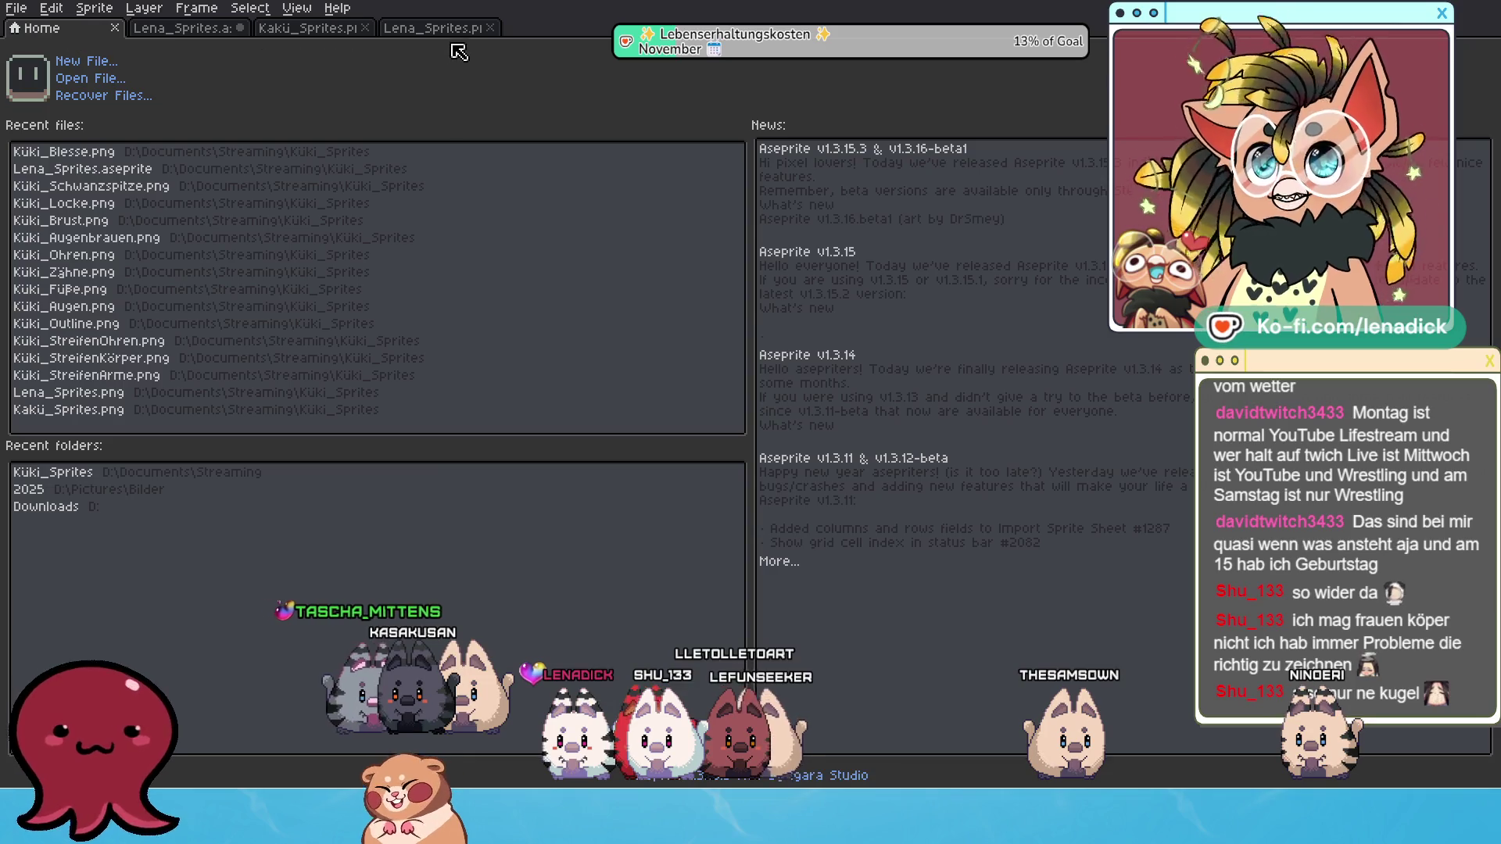
pyautogui.click(451, 28)
pyautogui.click(205, 34)
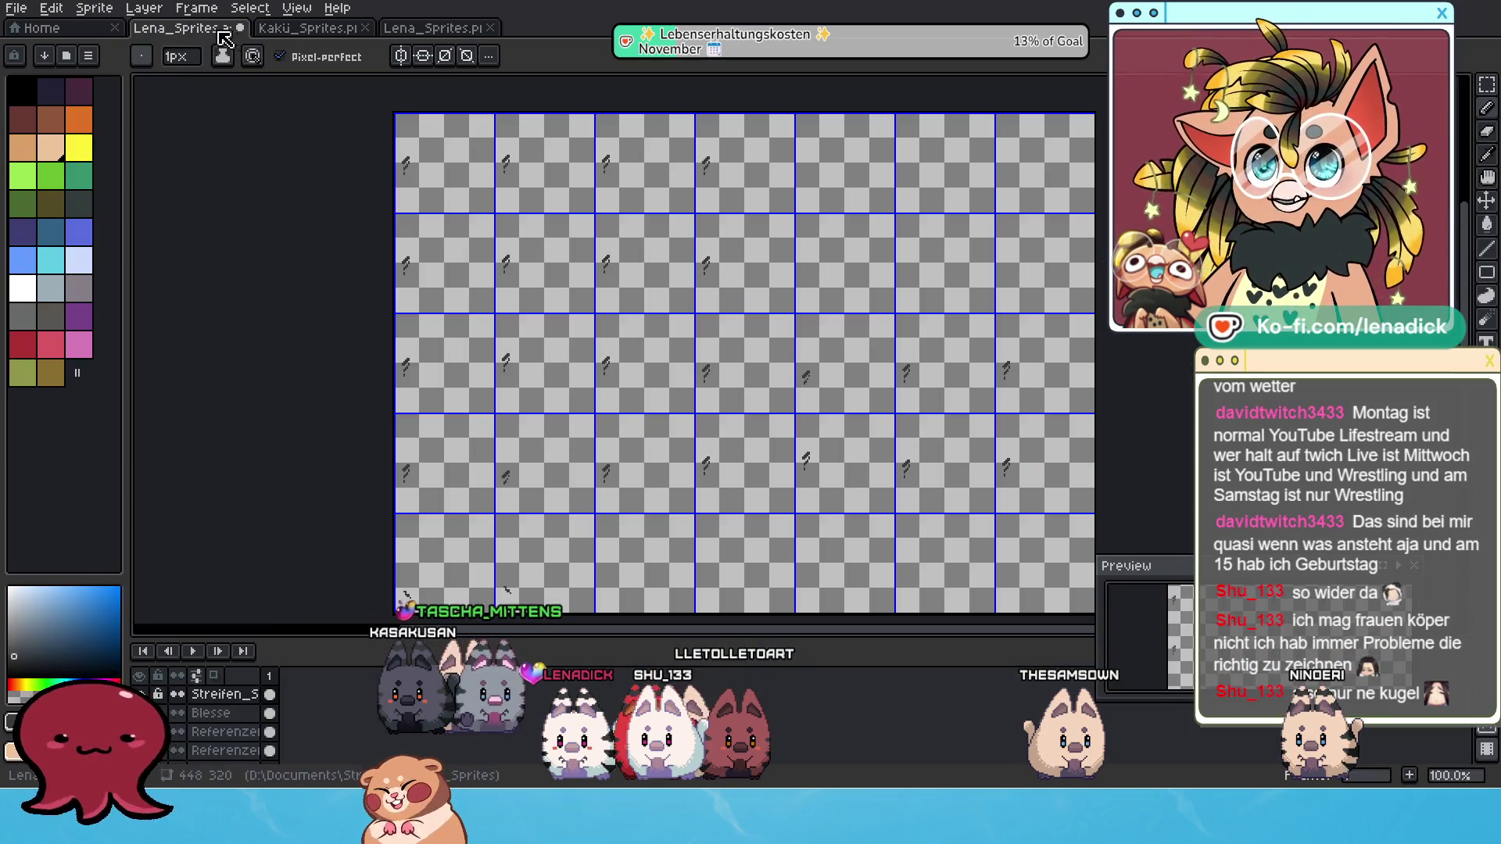
pyautogui.click(18, 8)
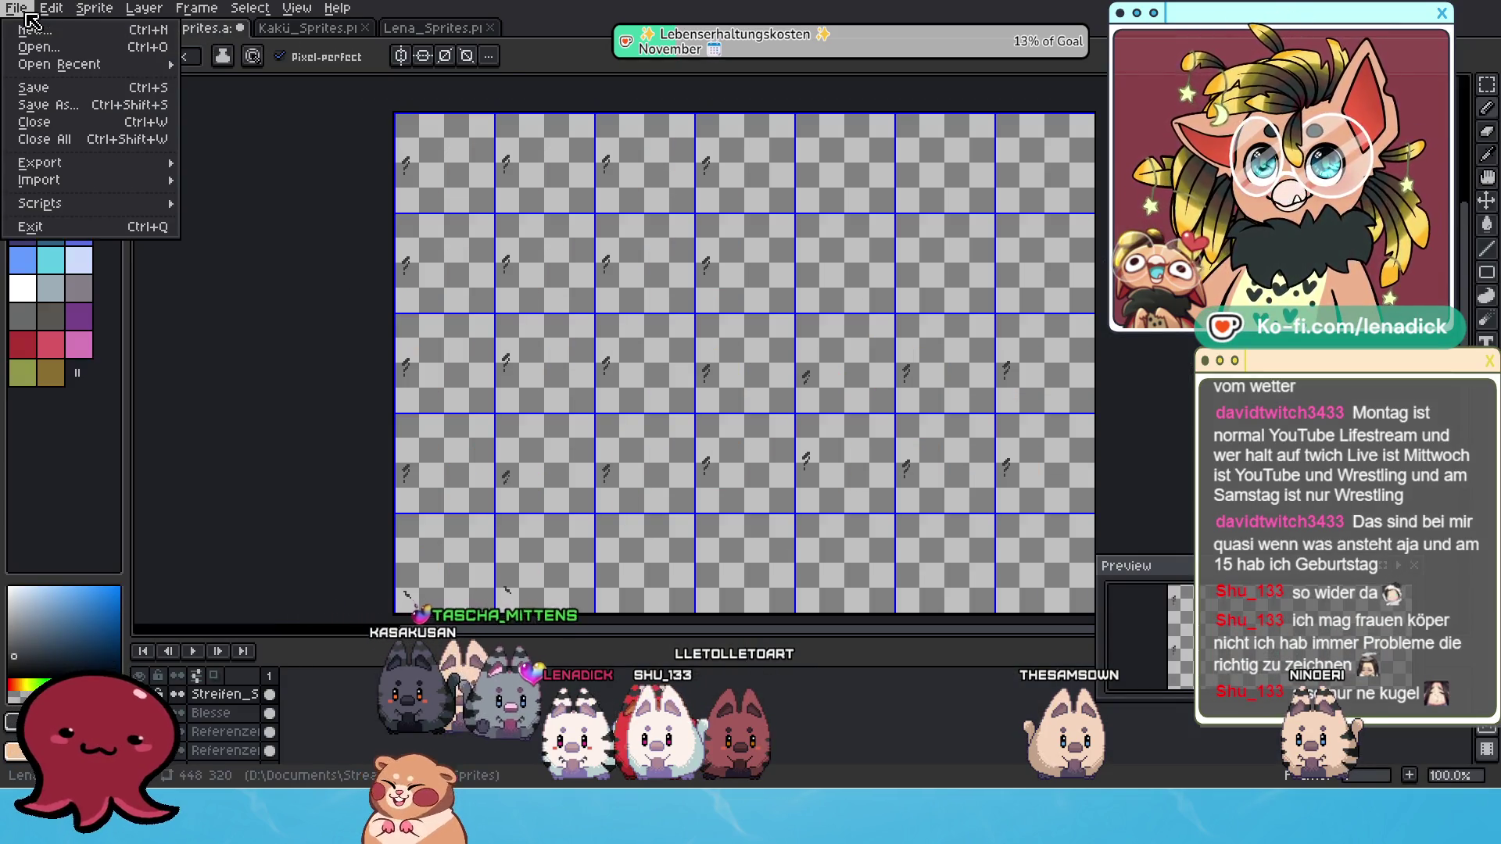
# Save the sprite and export the stripes as Küki_Streifen_Schwanz.png, accepting the no-layers PNG warning.
pyautogui.click(43, 89)
pyautogui.click(16, 8)
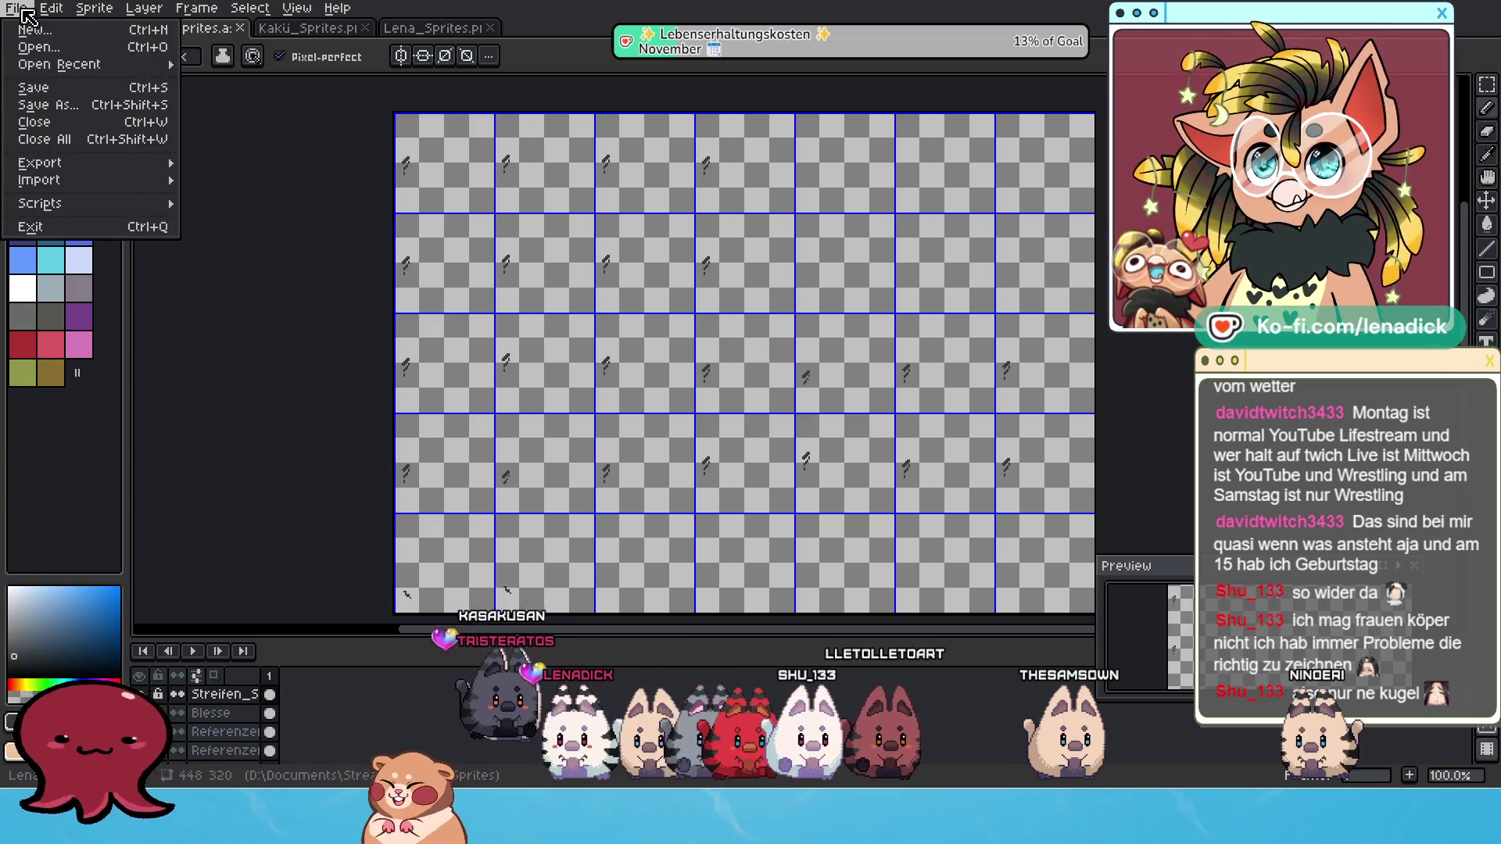
pyautogui.moveTo(78, 162)
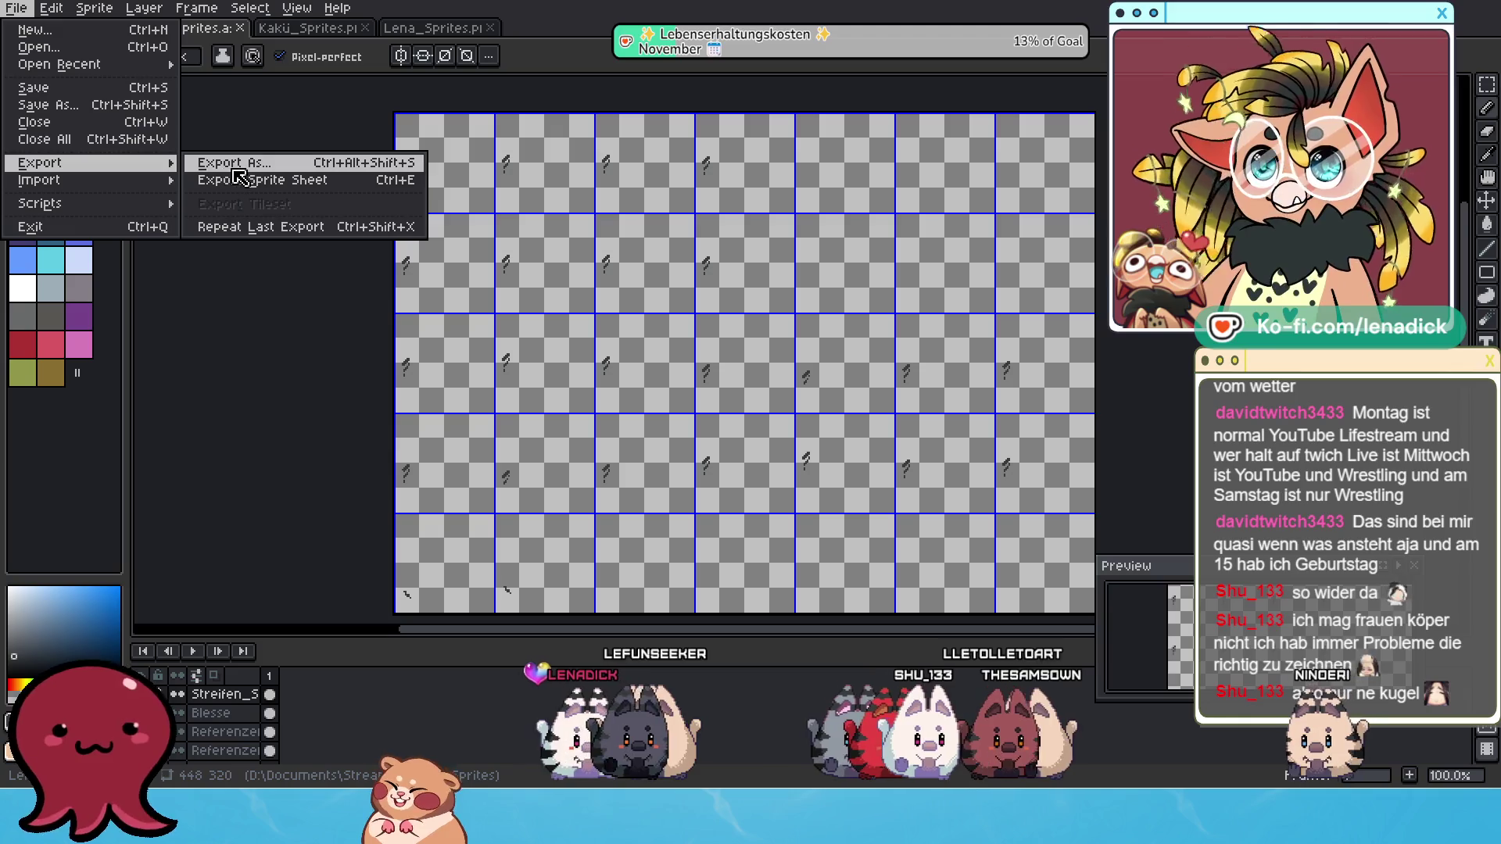
pyautogui.click(211, 157)
pyautogui.click(561, 179)
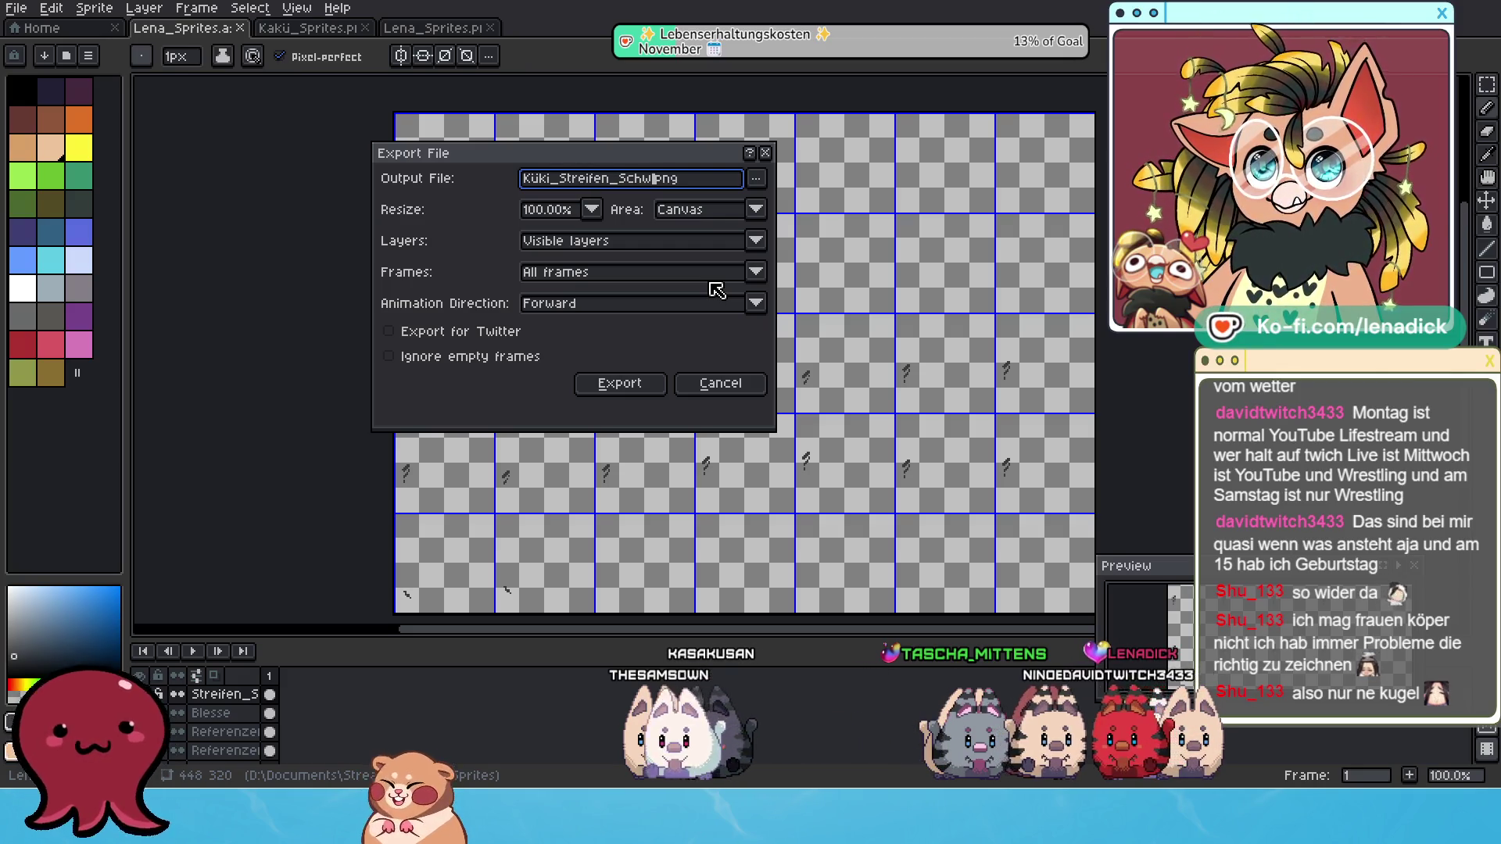
pyautogui.click(629, 390)
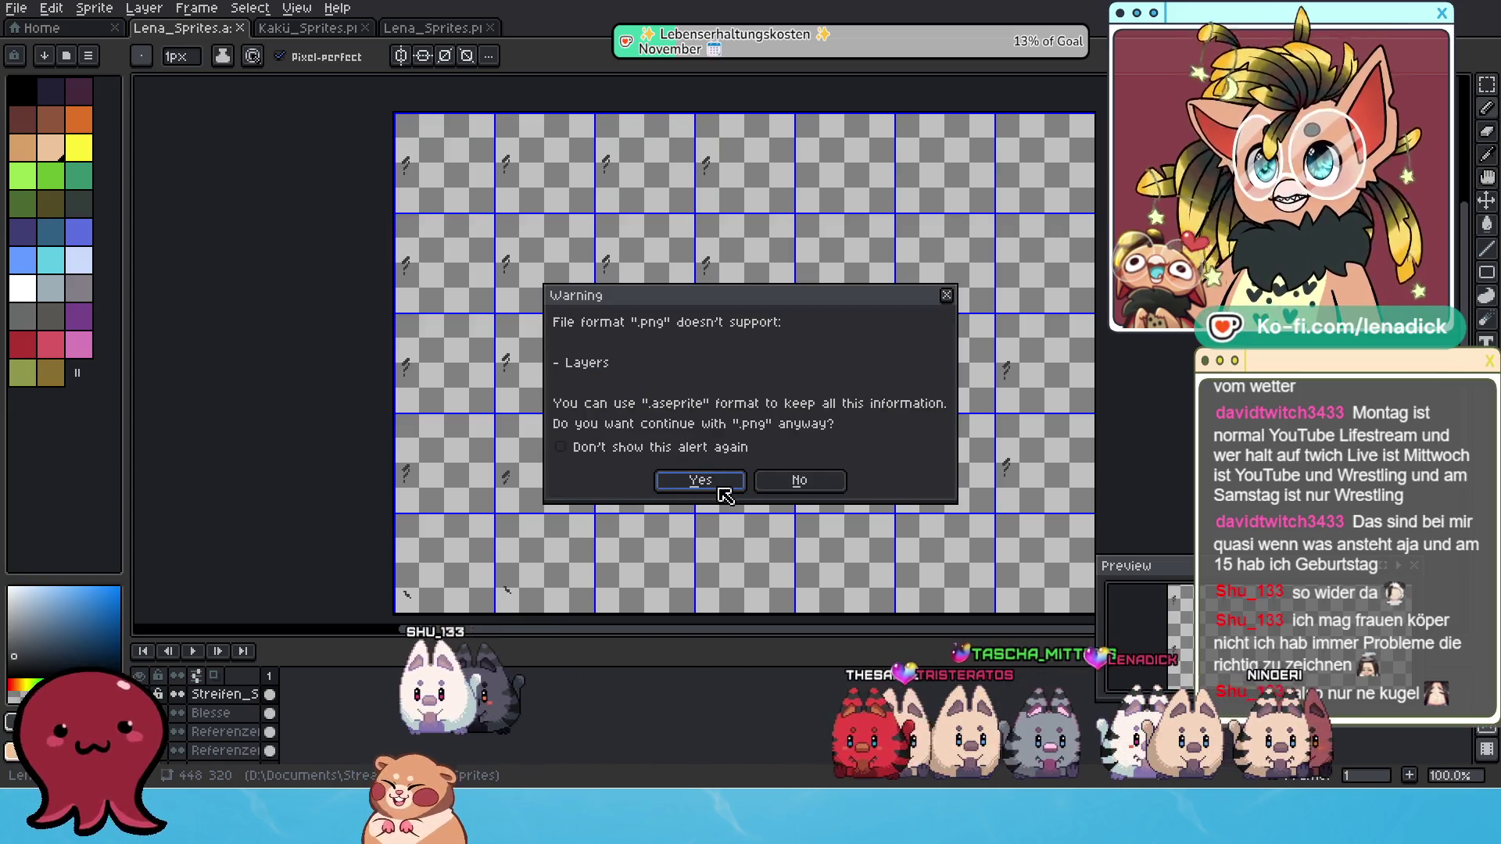
pyautogui.click(715, 484)
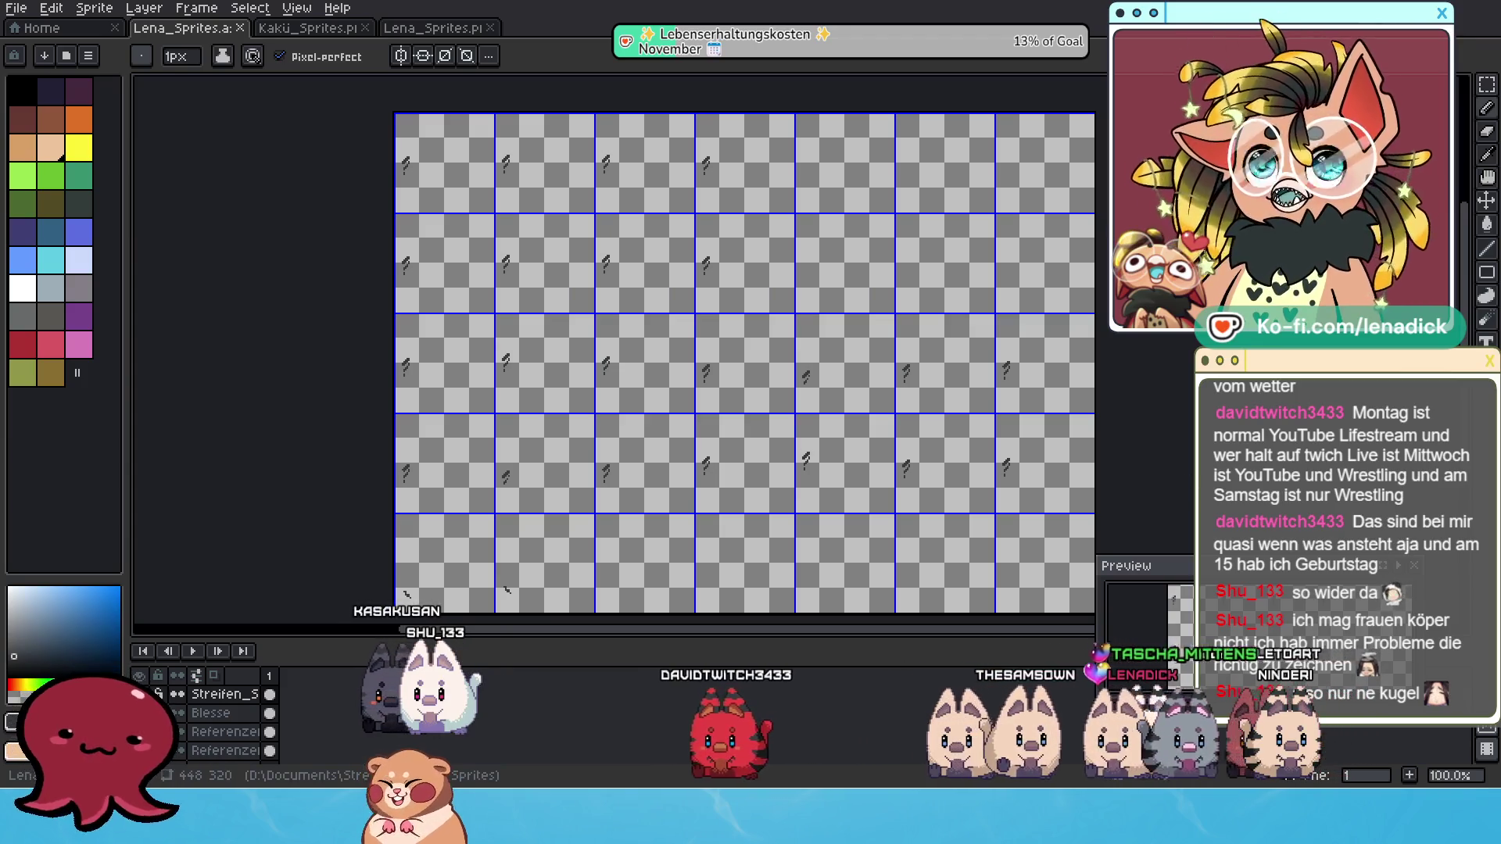
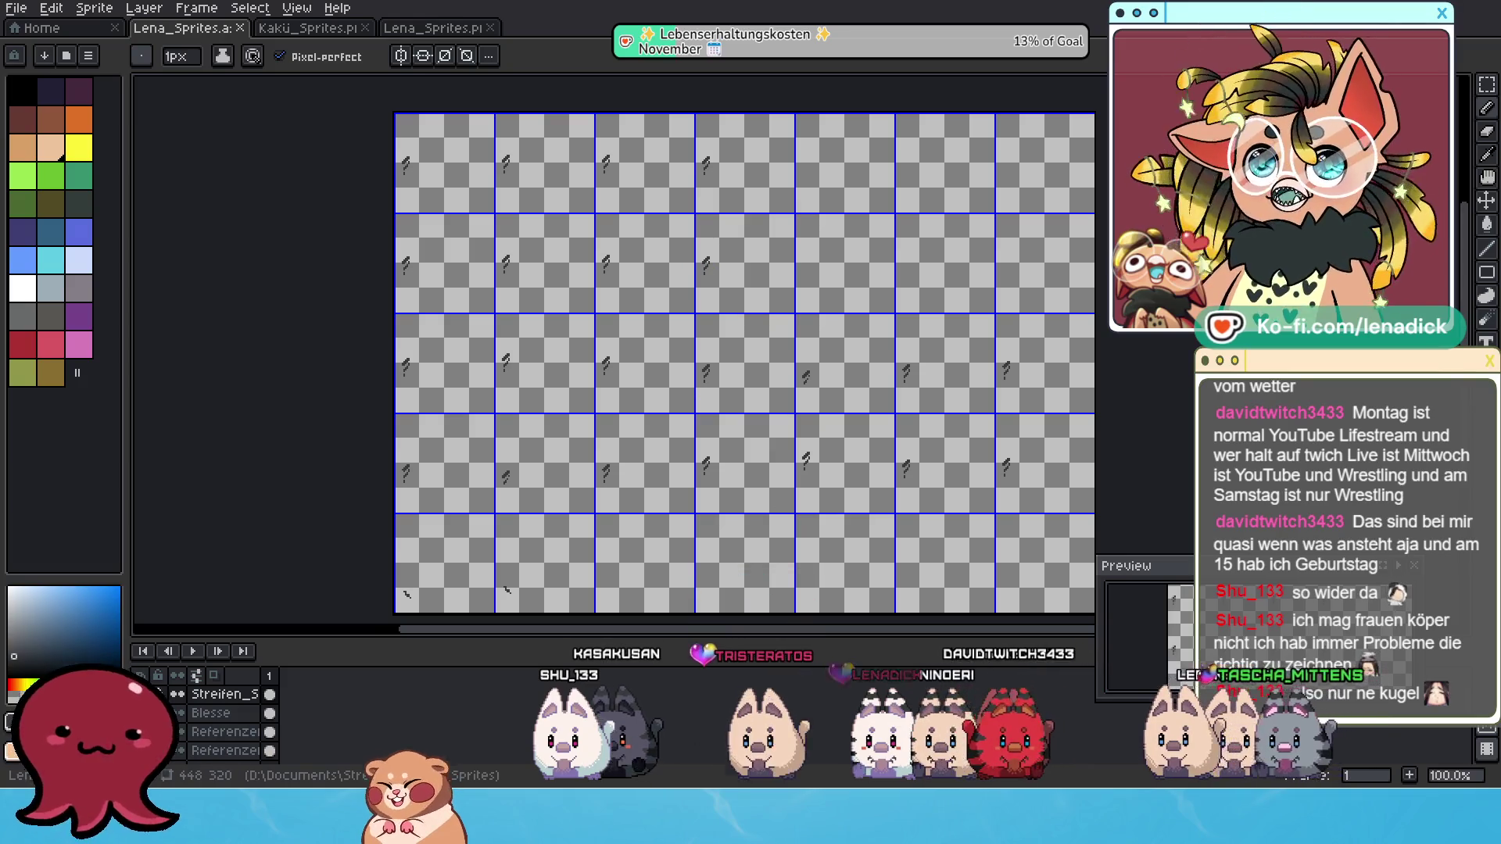
# Hide the stroke-marks layer and unhide the cat sprite and grey Referenzen layers.
pyautogui.click(232, 714)
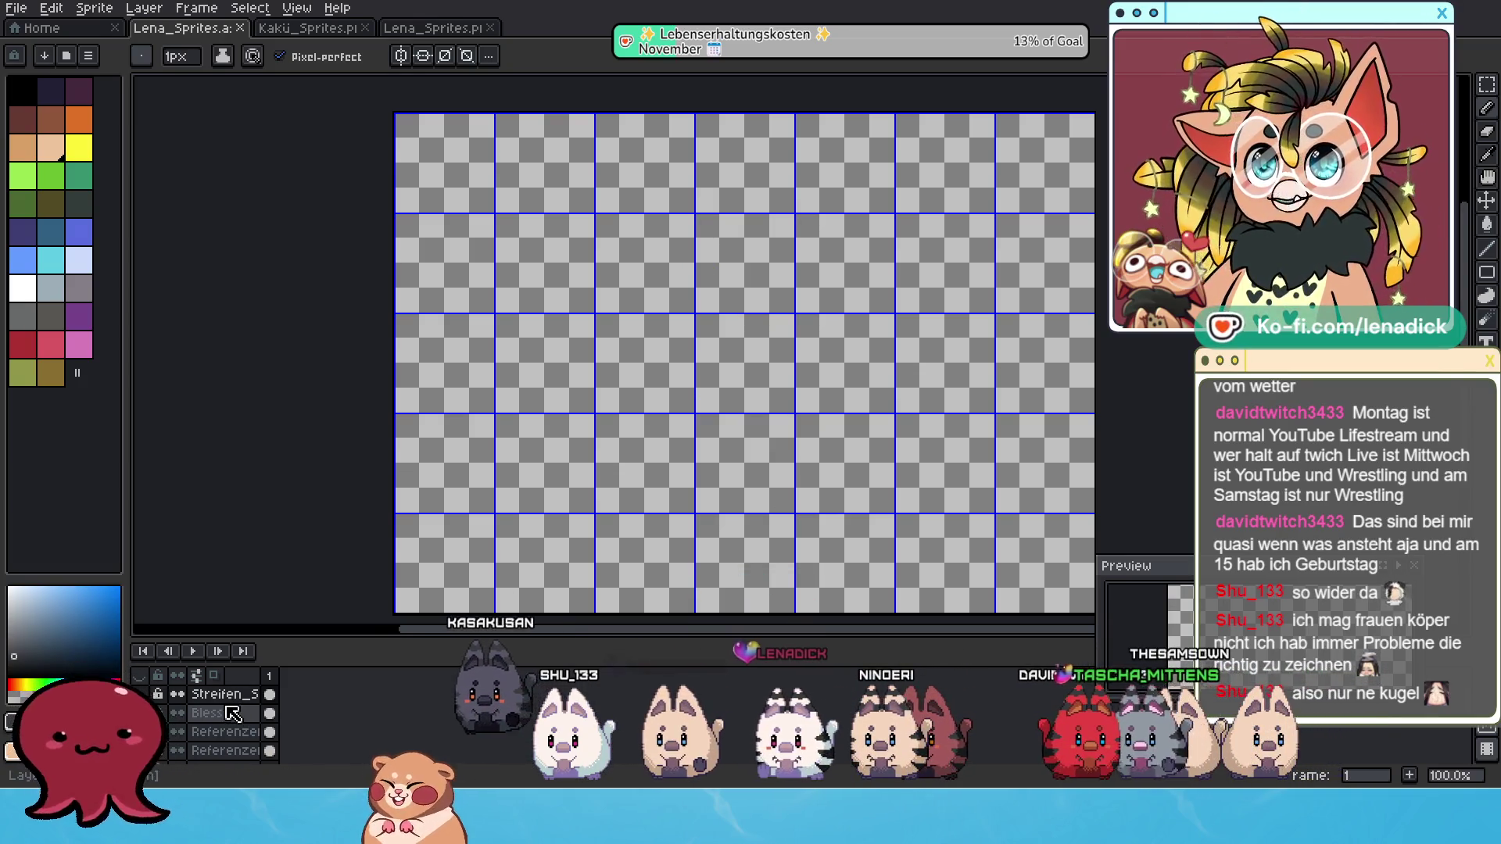
pyautogui.scroll(-1, 232, 713)
pyautogui.click(177, 694)
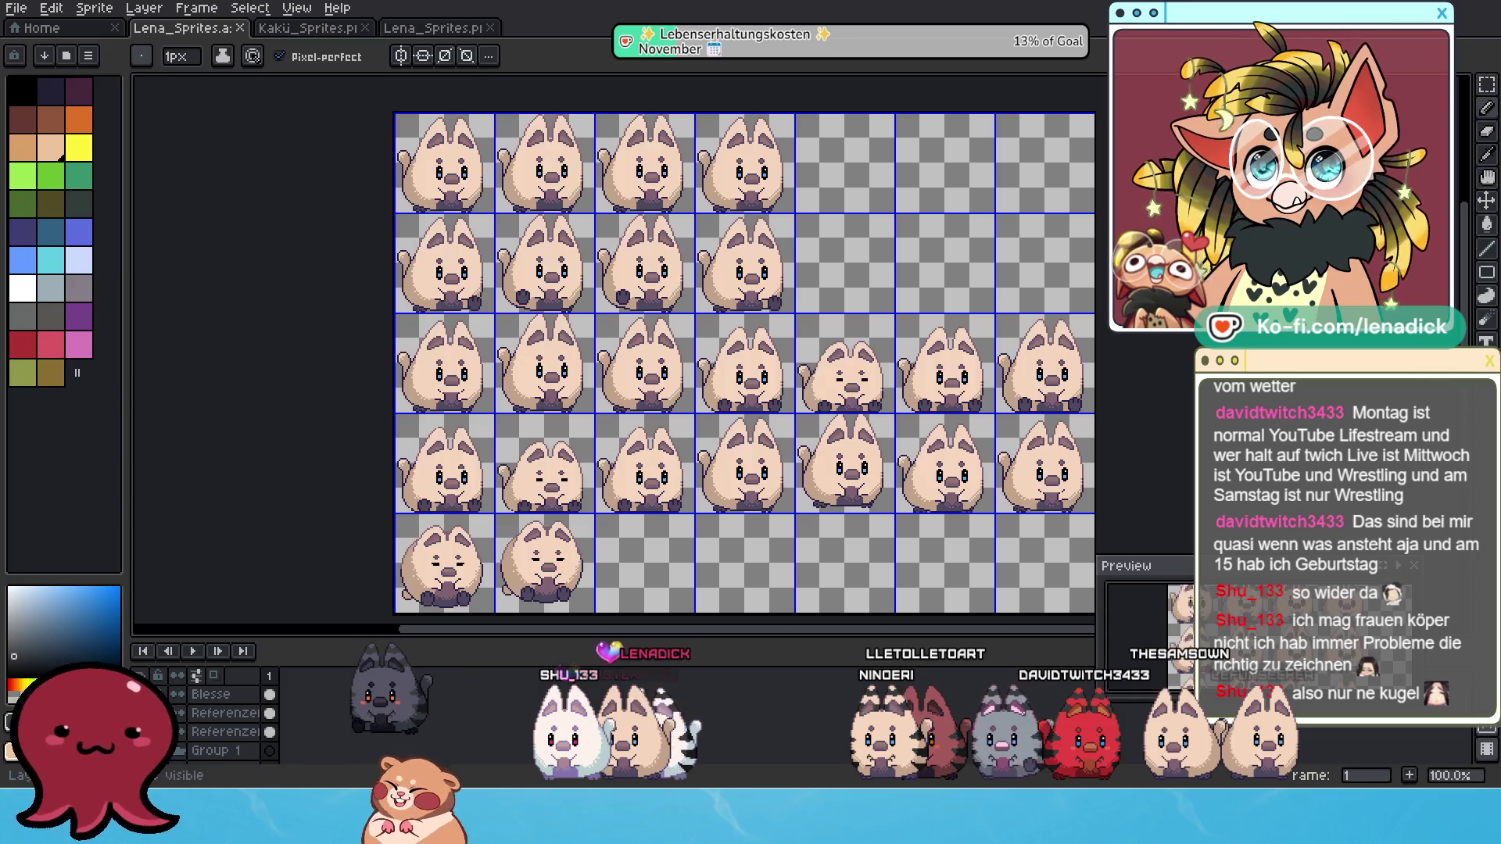
pyautogui.click(139, 713)
# Zoom over the sprite sheet to inspect it, then switch to Streaming Avatars.
pyautogui.scroll(2, 888, 539)
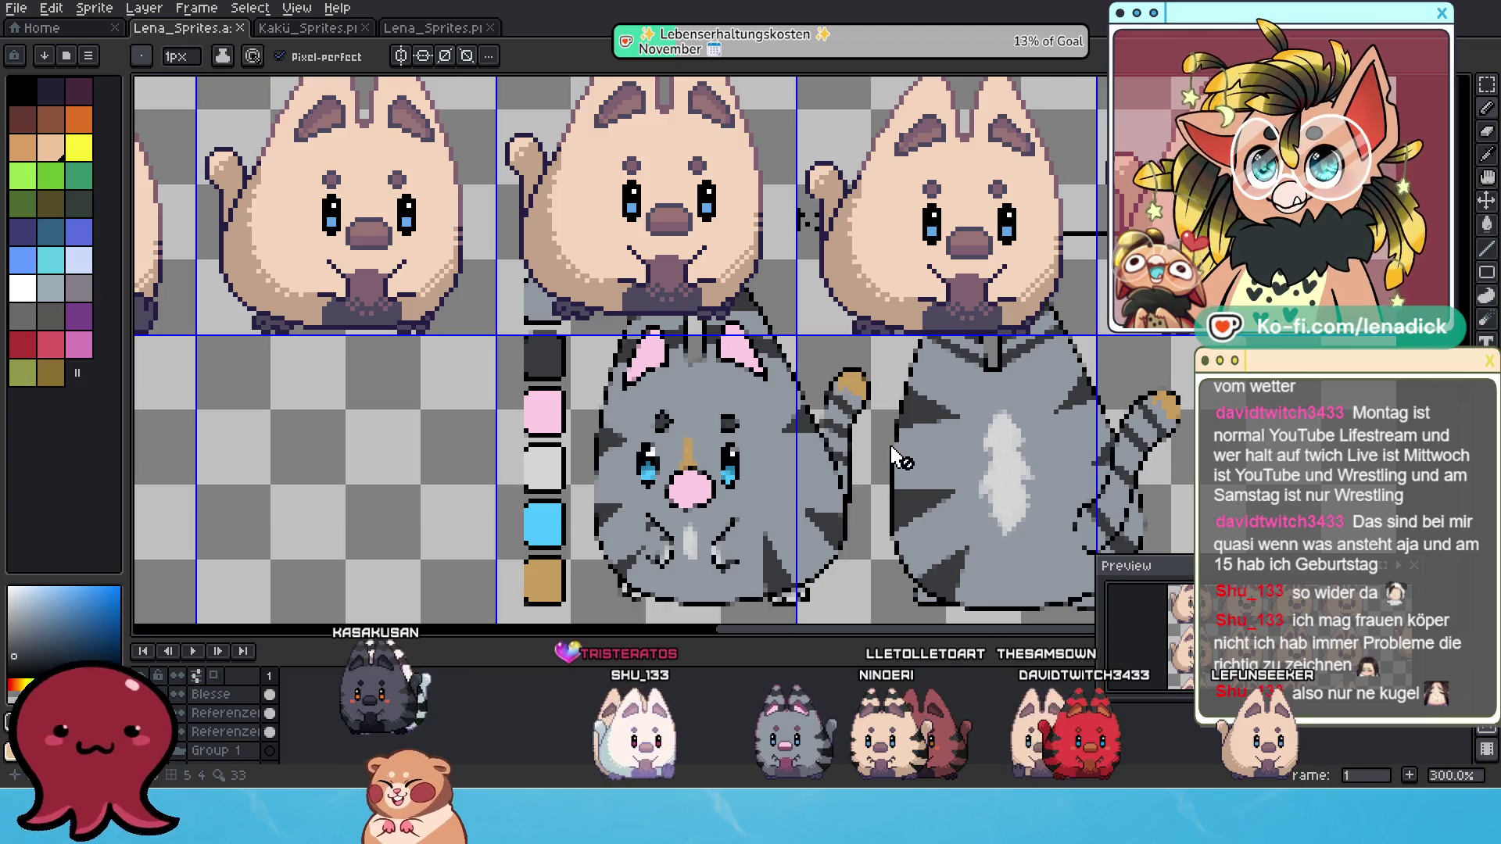
pyautogui.scroll(-2, 911, 586)
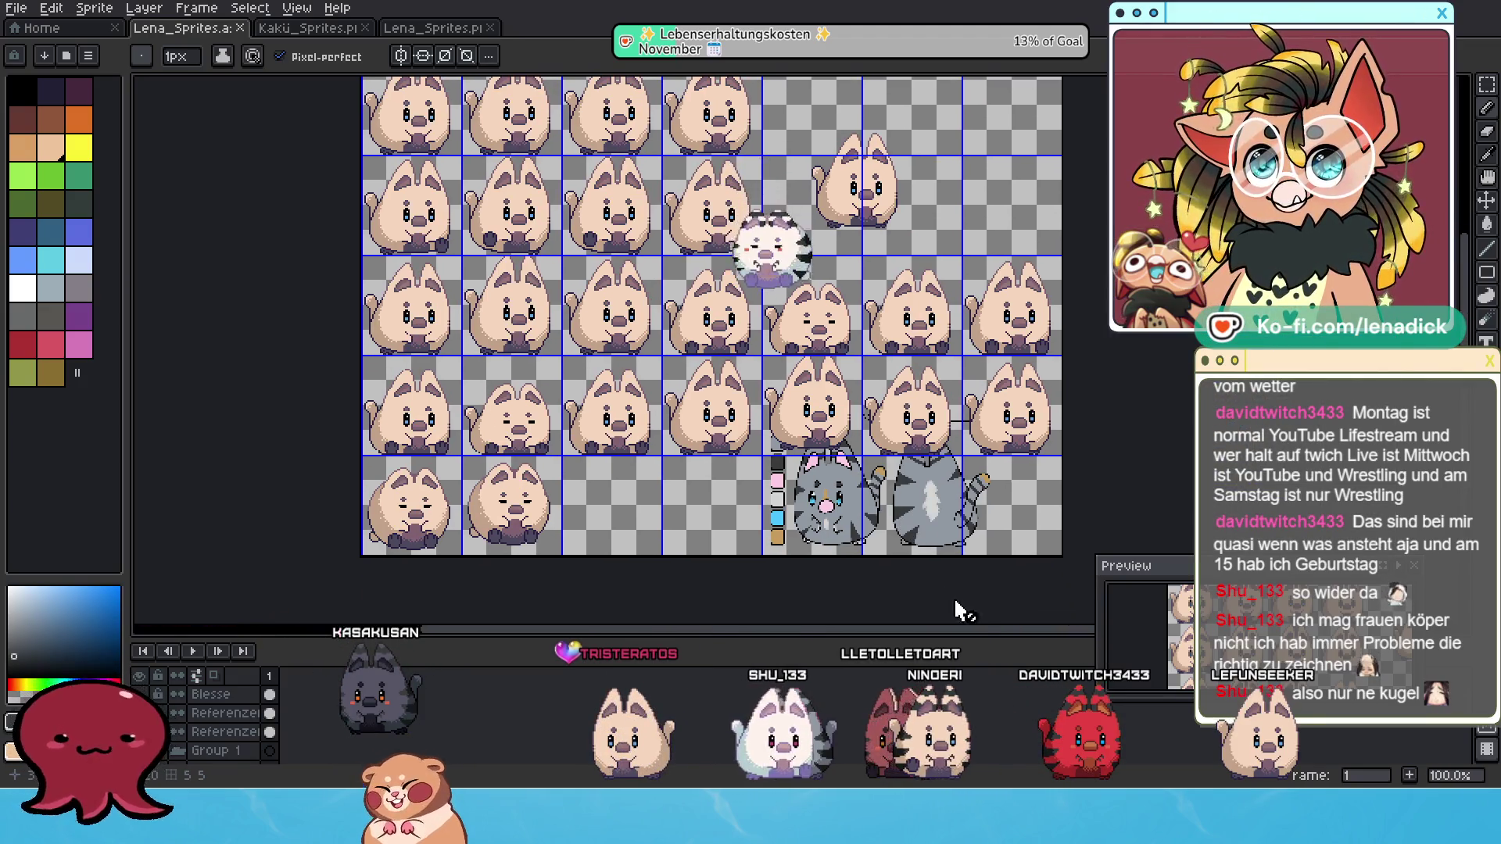
pyautogui.scroll(2, 930, 586)
pyautogui.scroll(-2, 766, 535)
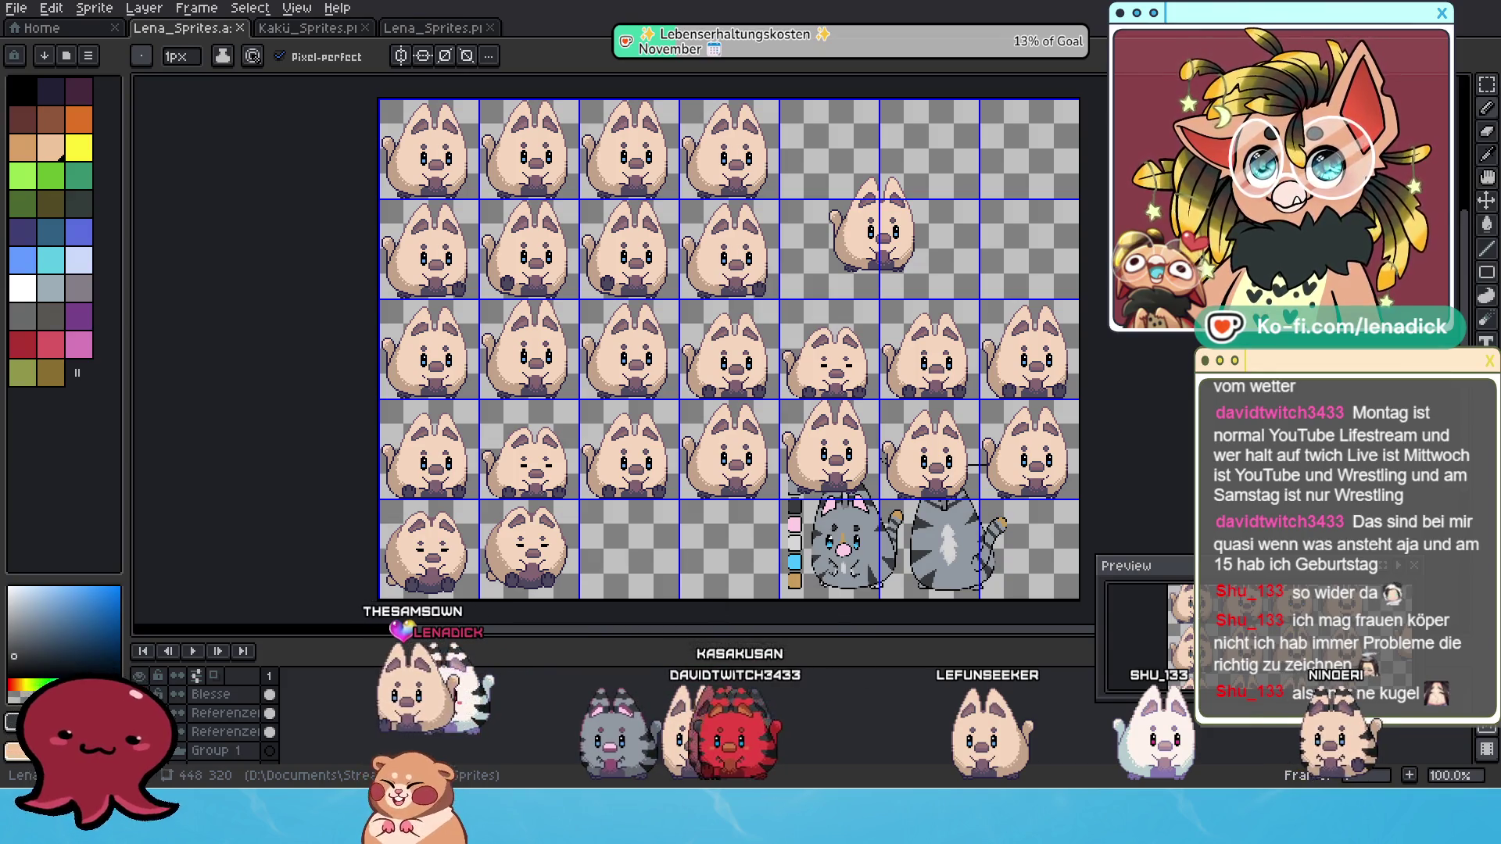
pyautogui.hotkey('alt', 'Tab')
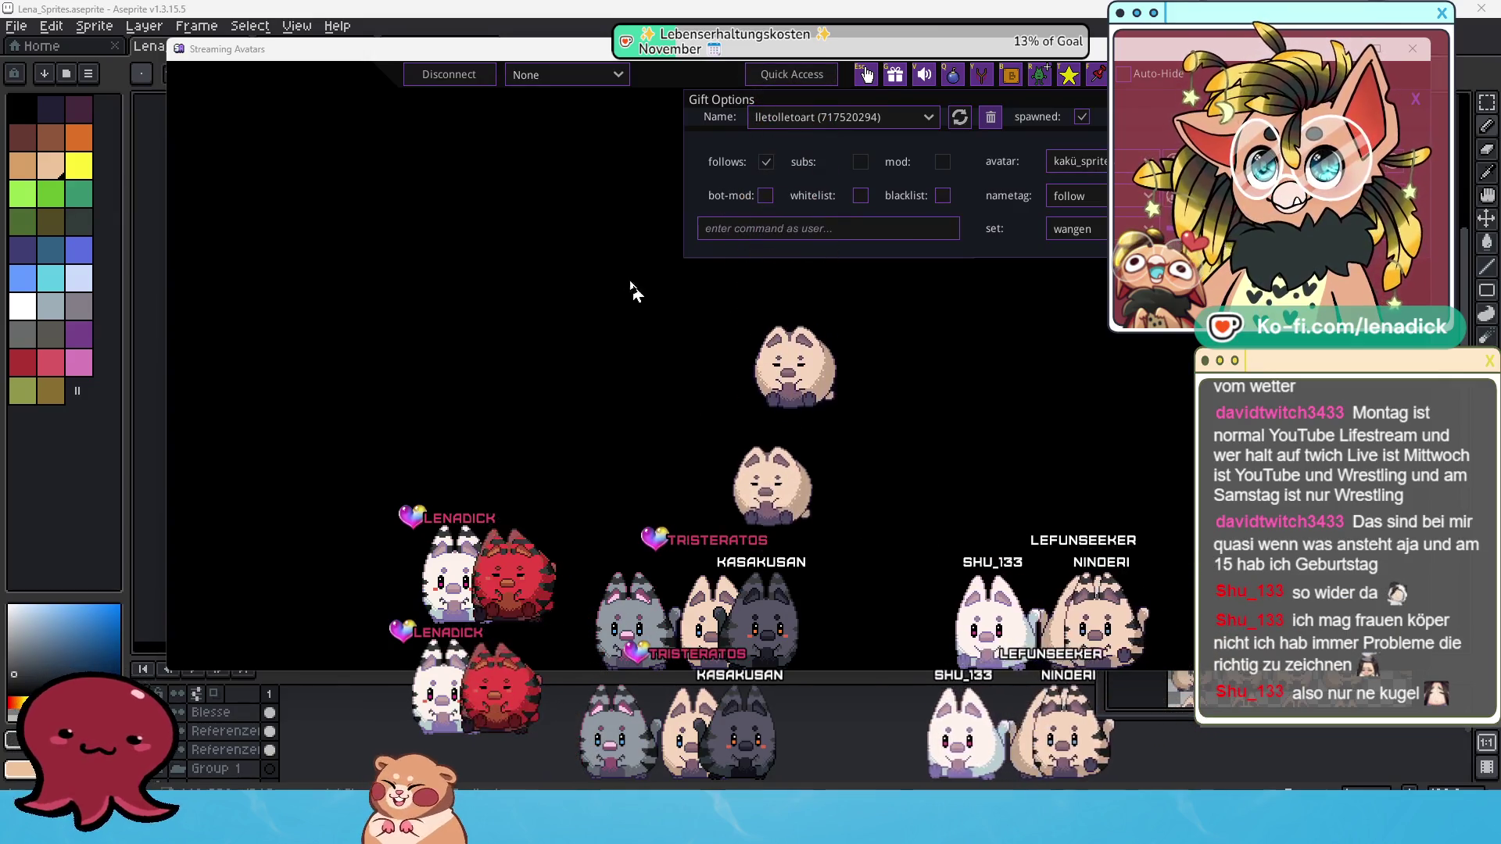
# Open Streaming Avatars settings and go to the Avatars & Gears page for kakü_sprites.
pyautogui.click(449, 78)
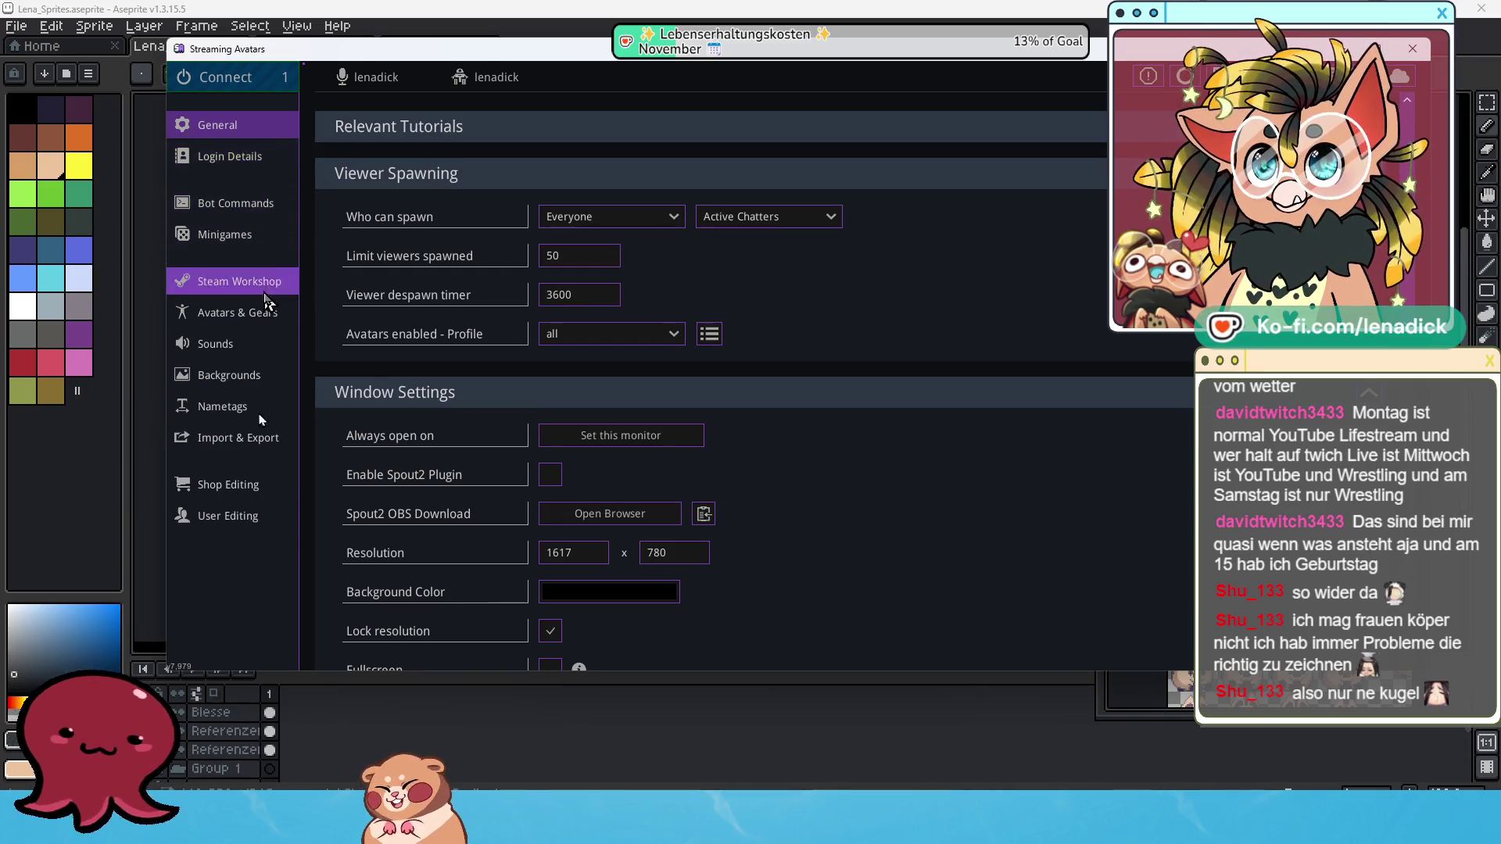
pyautogui.click(268, 313)
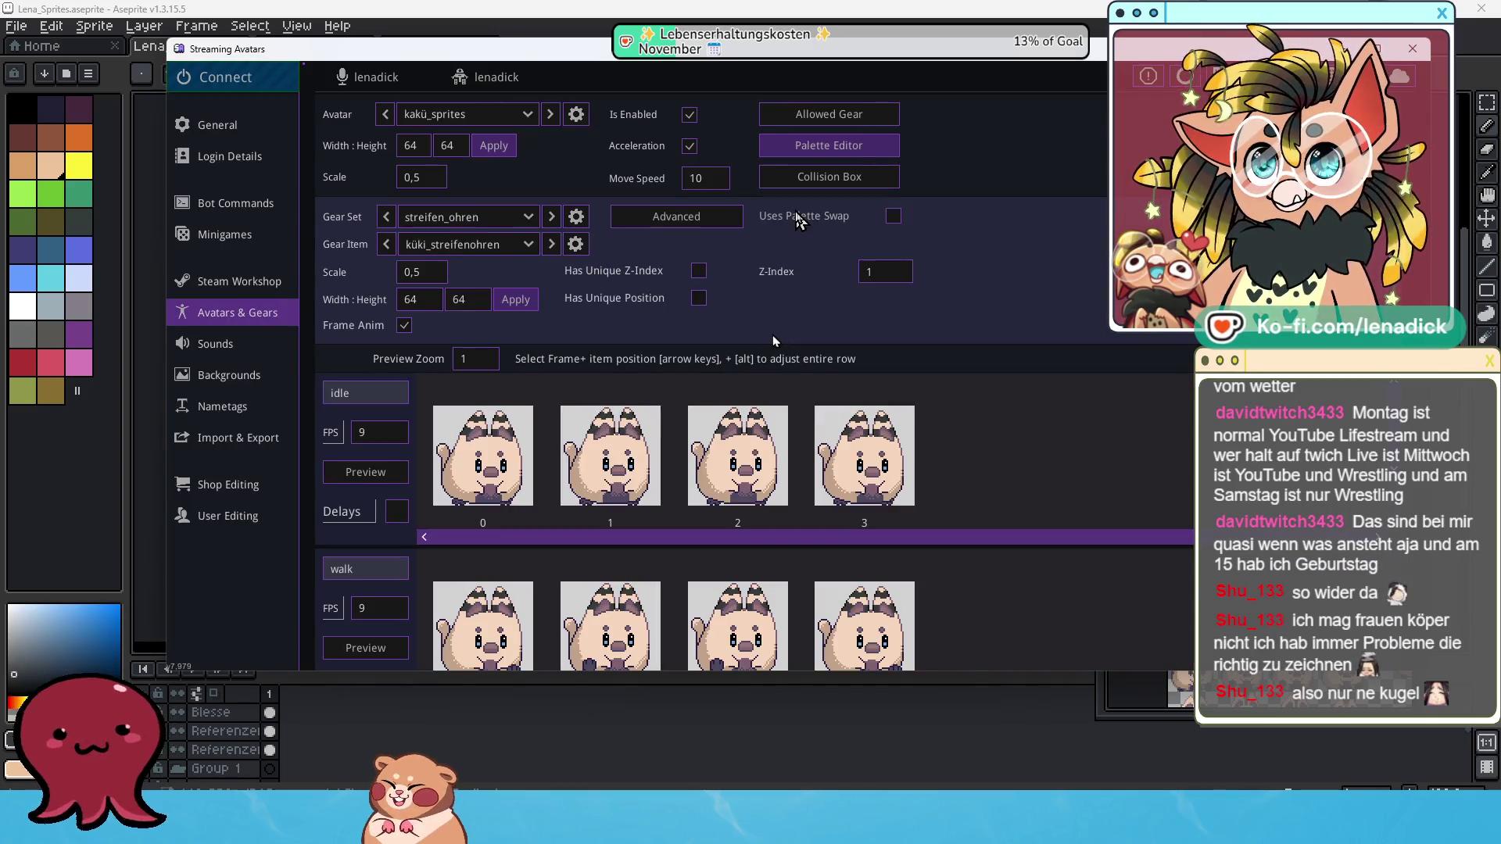
# Tick every unchecked gear, from streifen_schwanz to augen, in kakü_sprites' Allowed Gear list.
pyautogui.click(827, 116)
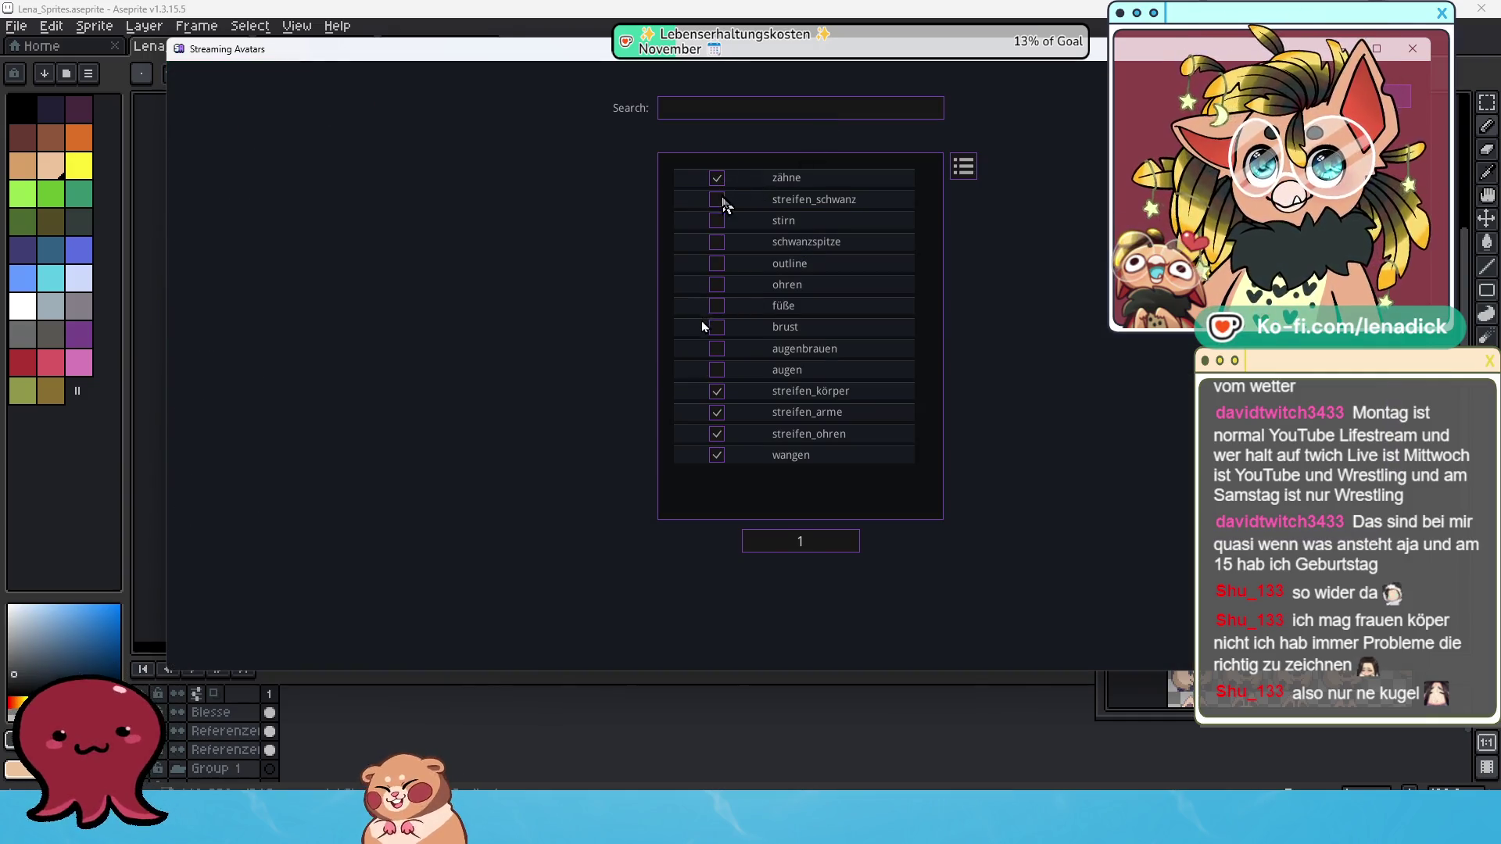
pyautogui.click(716, 177)
pyautogui.click(715, 199)
pyautogui.click(717, 221)
pyautogui.click(716, 243)
pyautogui.click(717, 264)
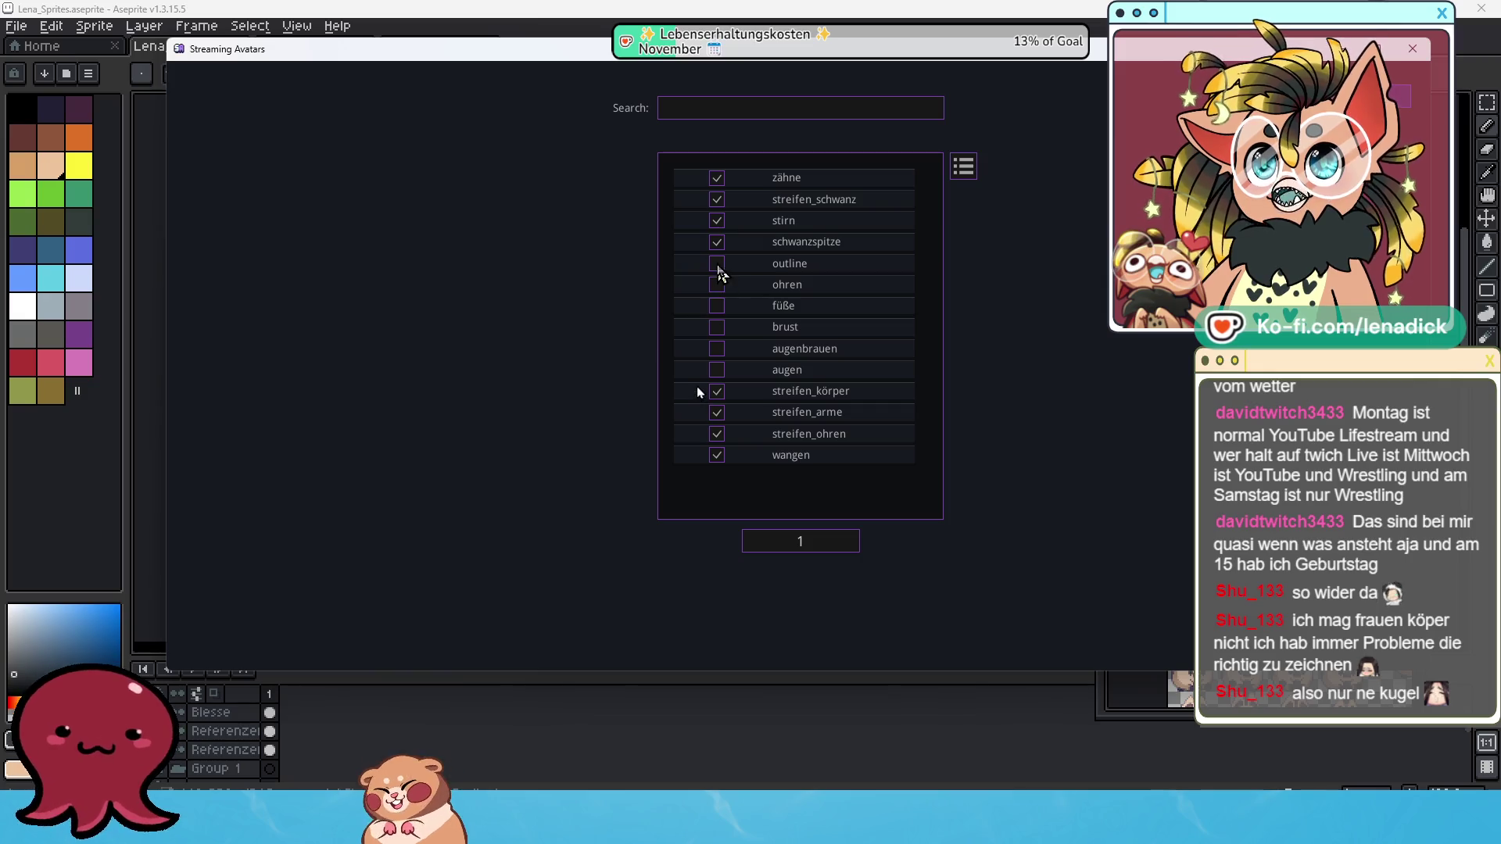
pyautogui.click(717, 285)
pyautogui.click(717, 305)
pyautogui.click(717, 327)
pyautogui.click(716, 348)
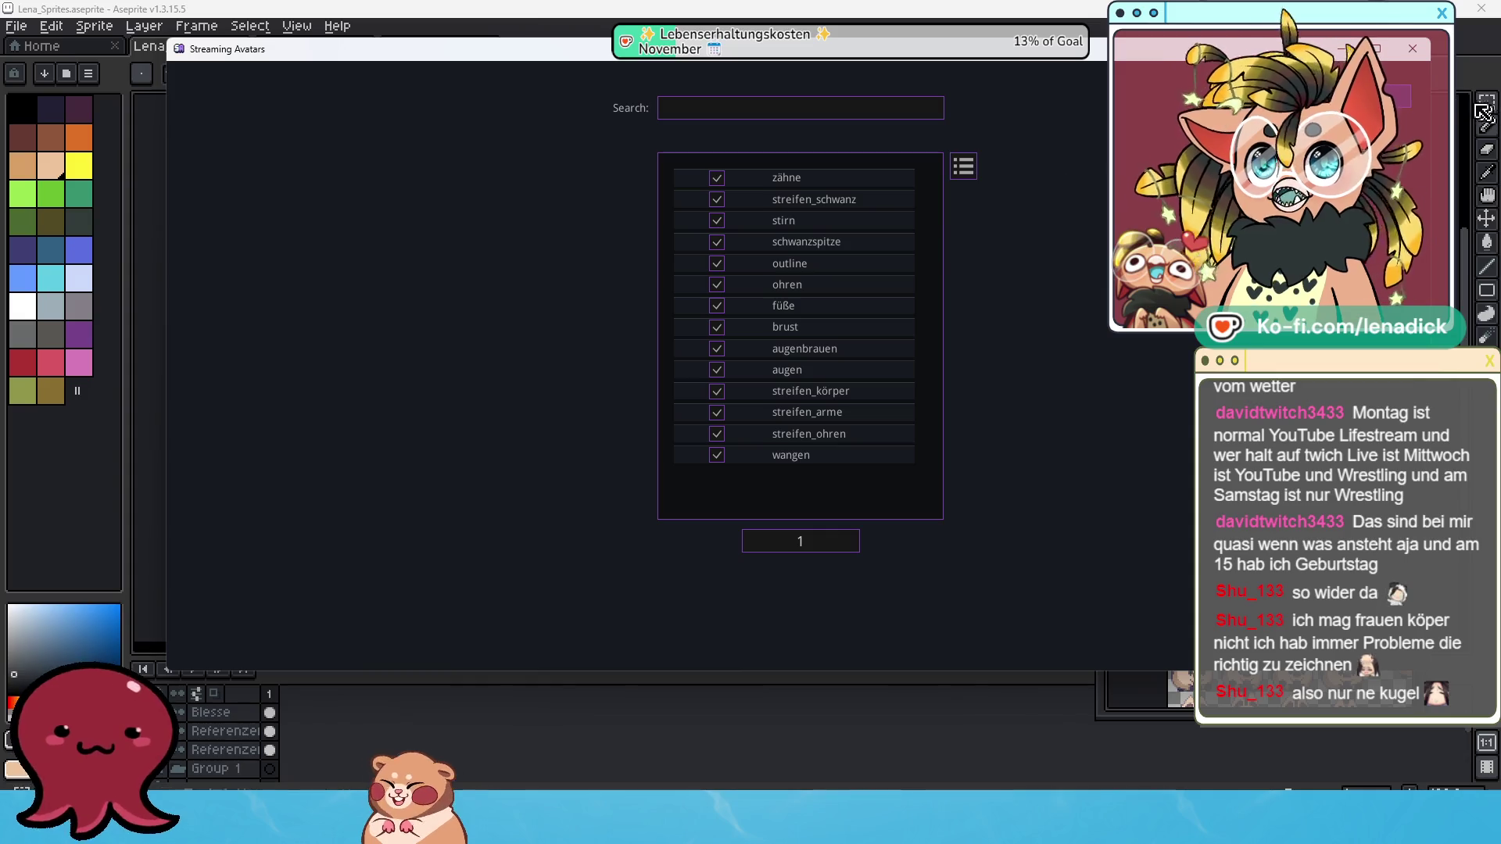
pyautogui.click(1331, 232)
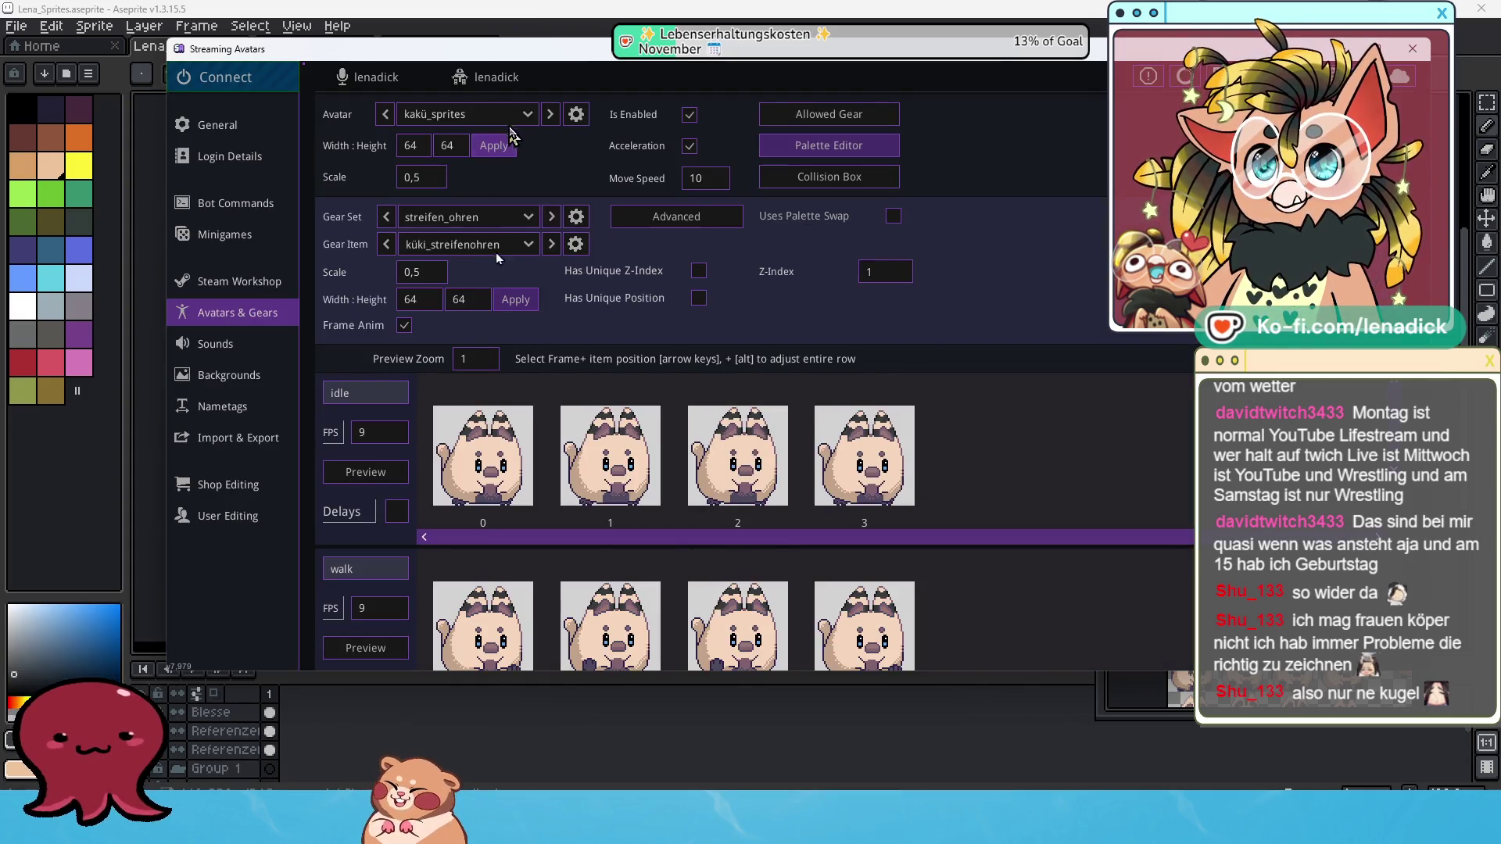
pyautogui.click(526, 116)
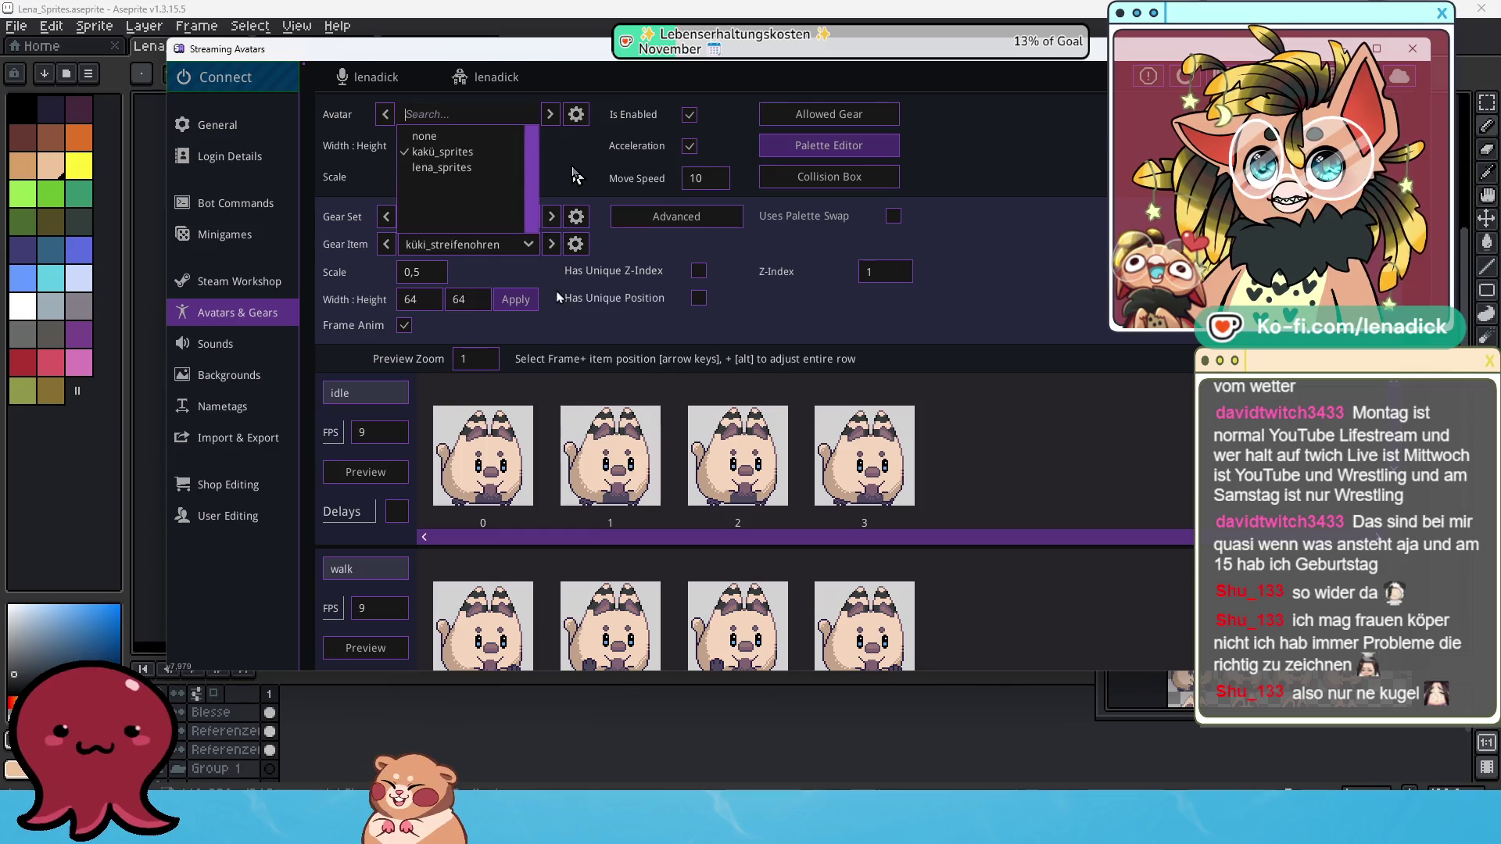
# Keep kakü_sprites as the avatar and select the augen gear set.
pyautogui.click(545, 223)
pyautogui.click(530, 220)
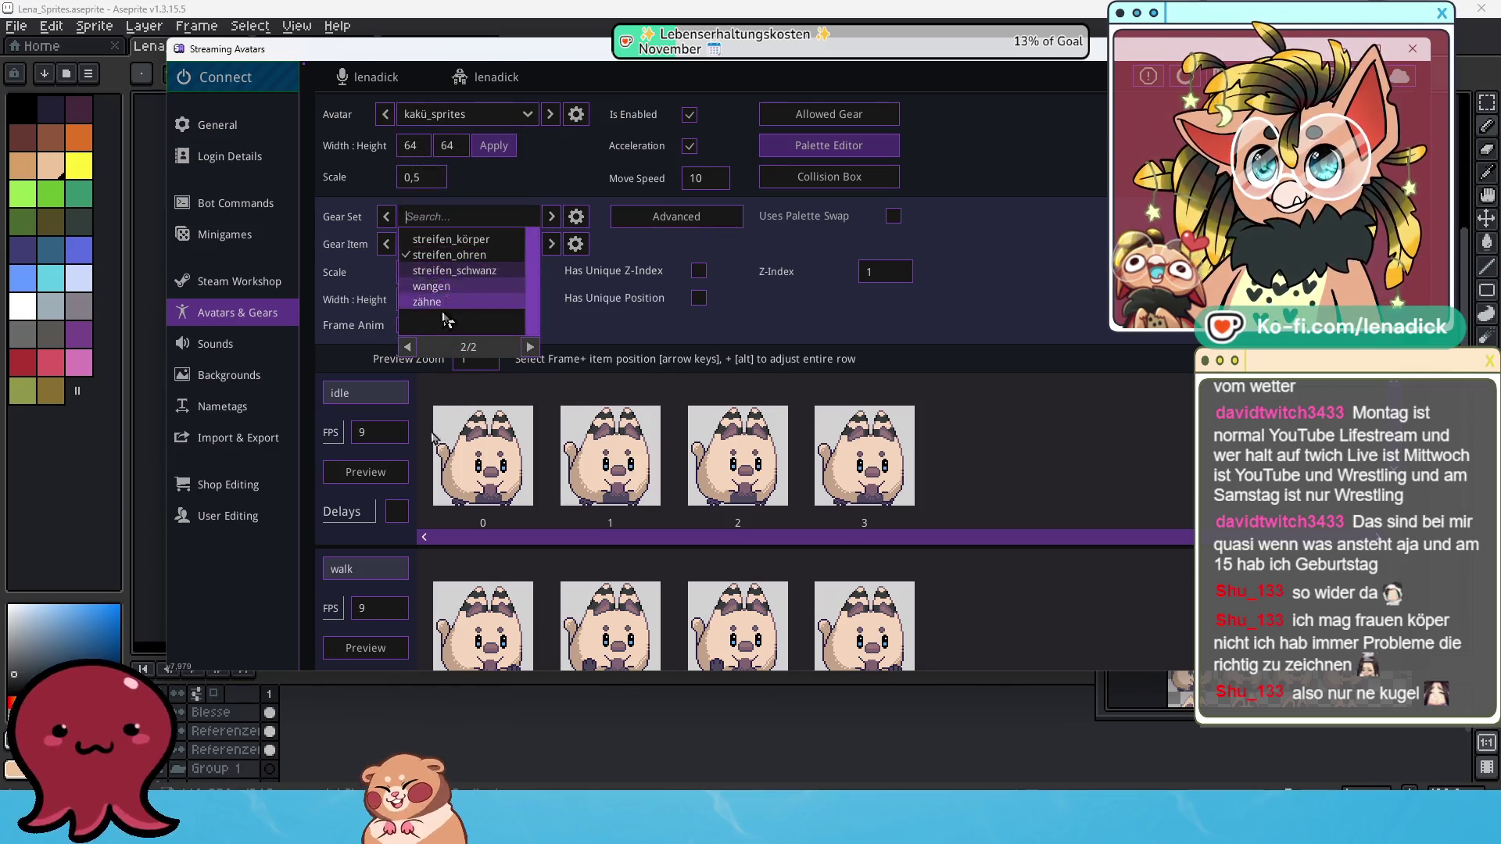
pyautogui.click(408, 347)
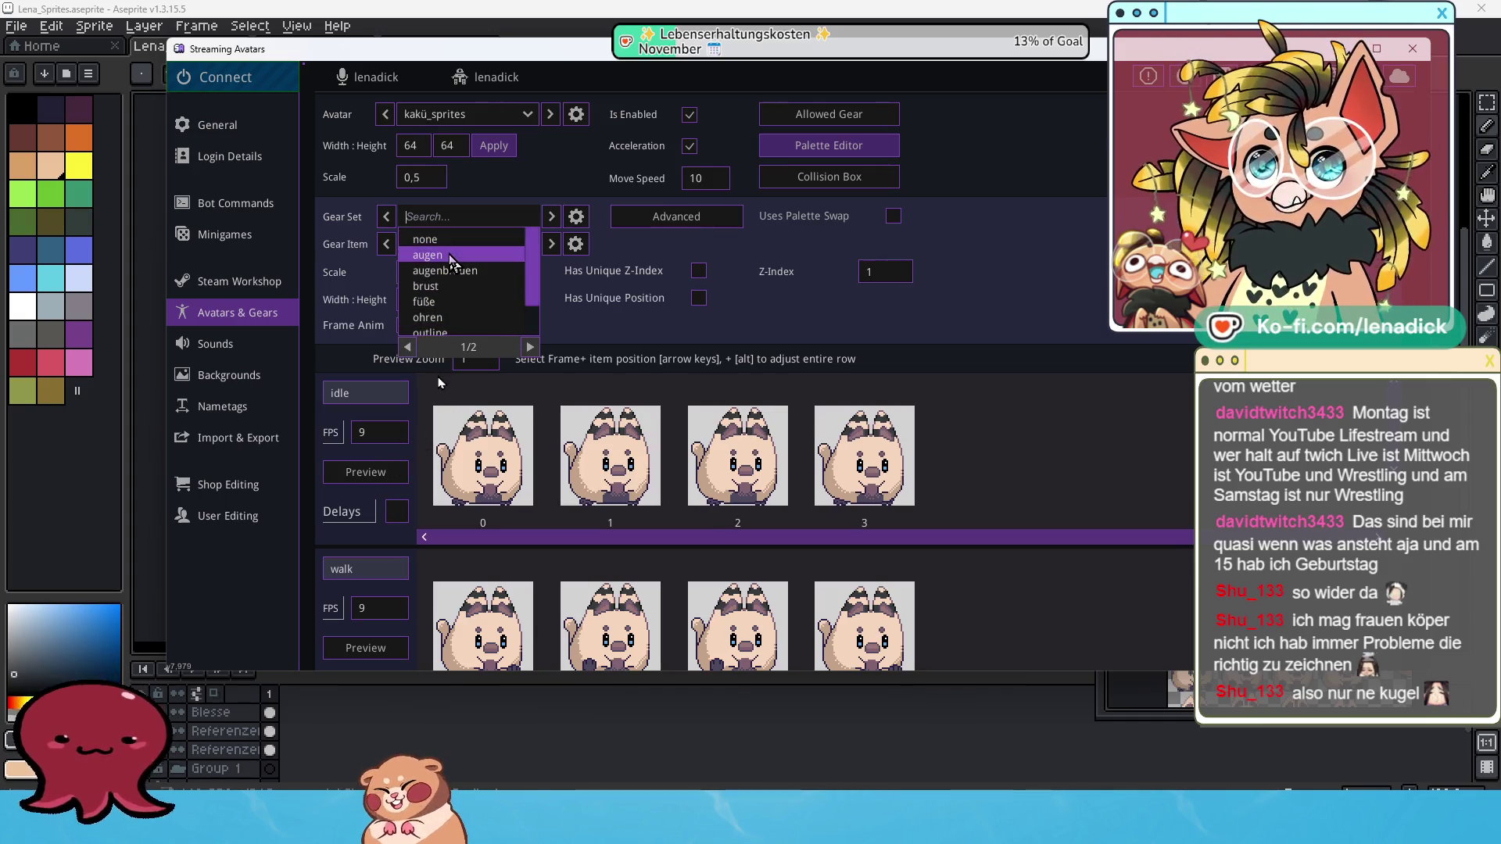
pyautogui.click(449, 240)
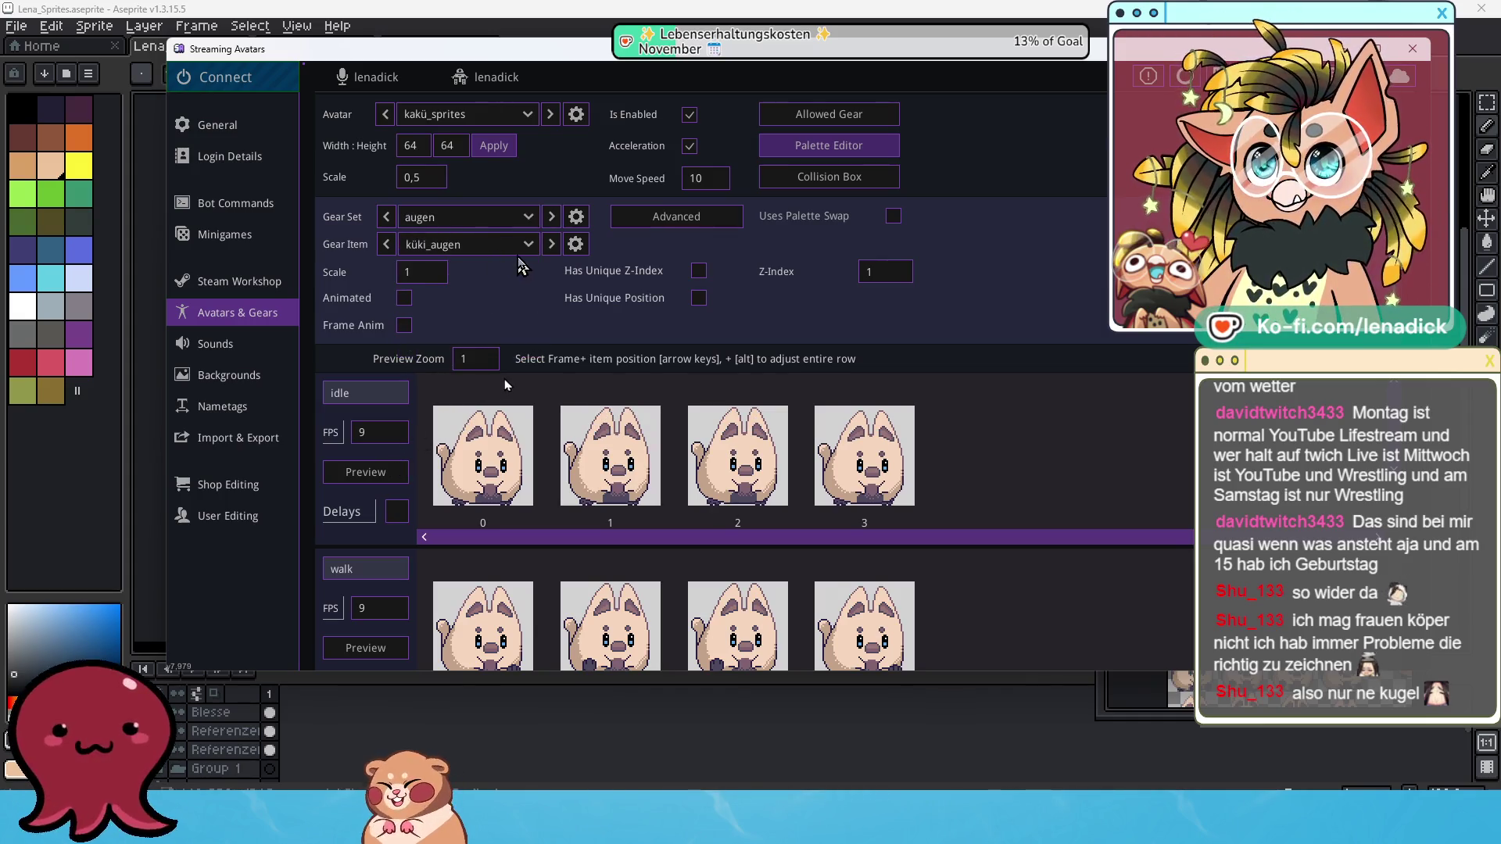
# Turn on frame animation for küki_augen and apply 64×64 frames at scale 0.5.
pyautogui.click(404, 325)
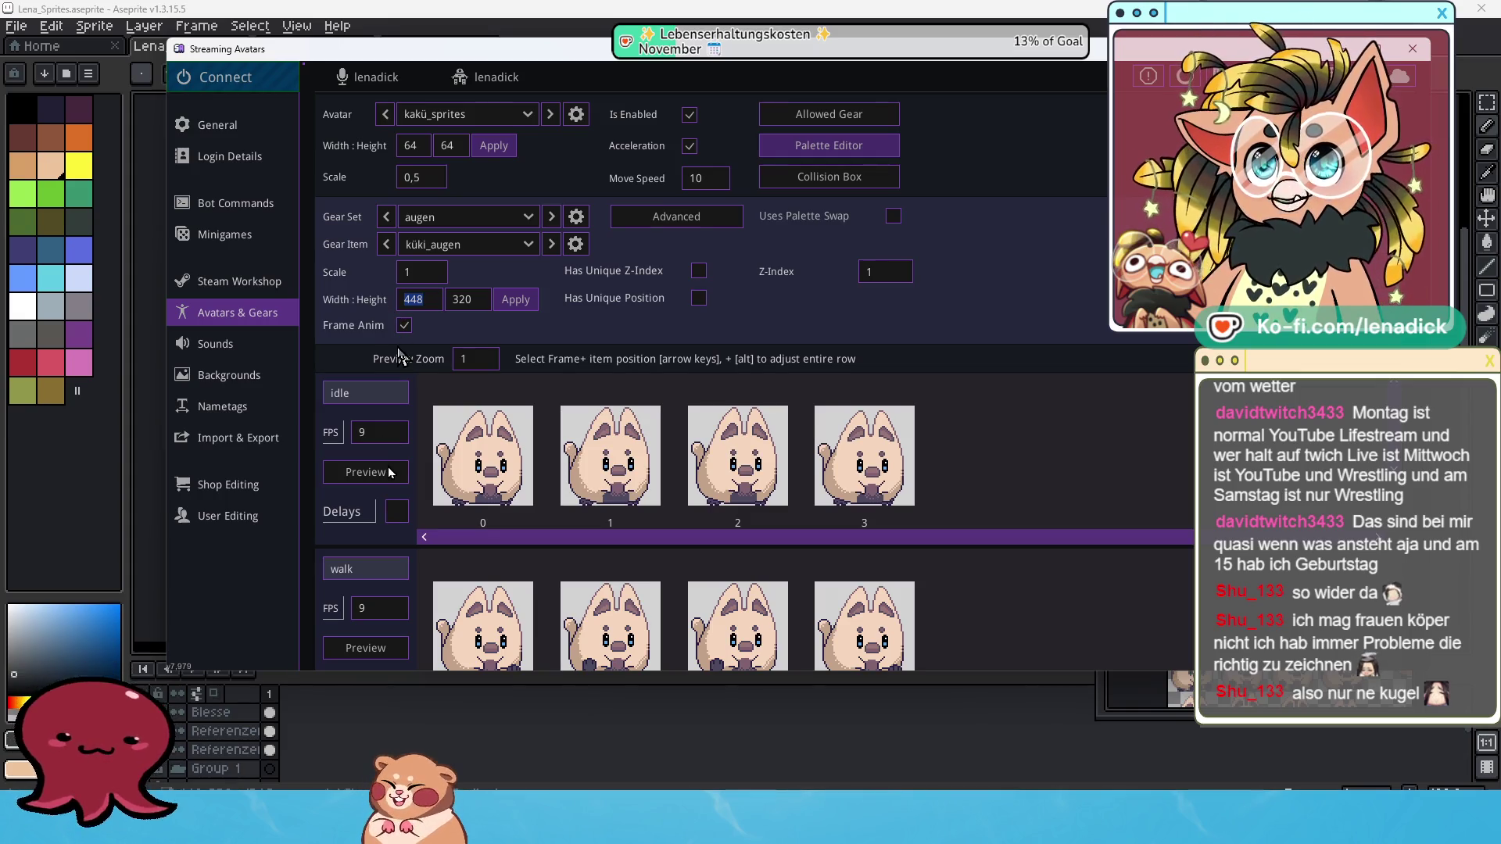
pyautogui.write('4')
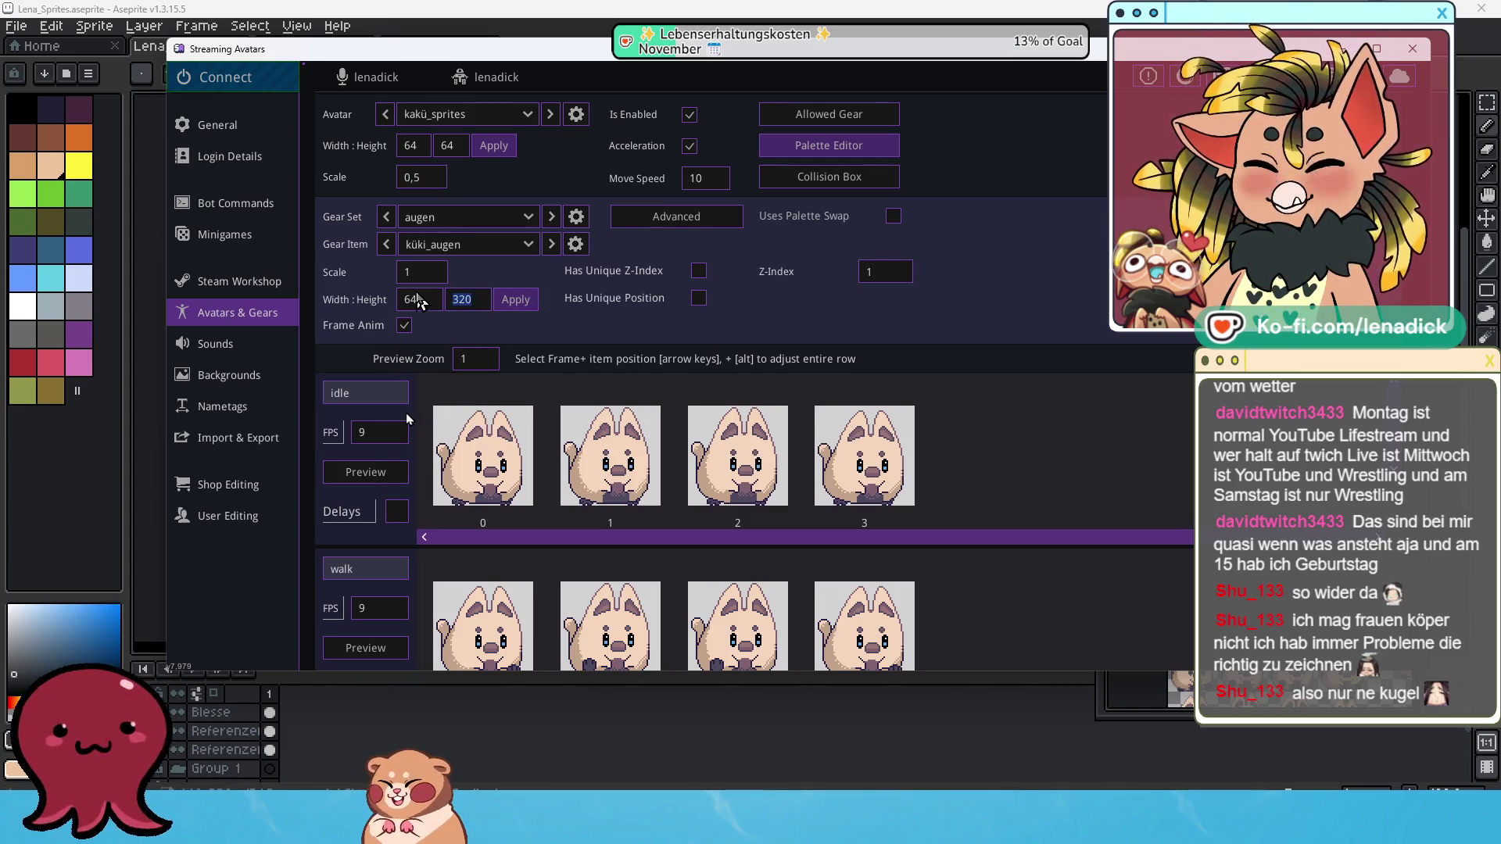
pyautogui.click(512, 301)
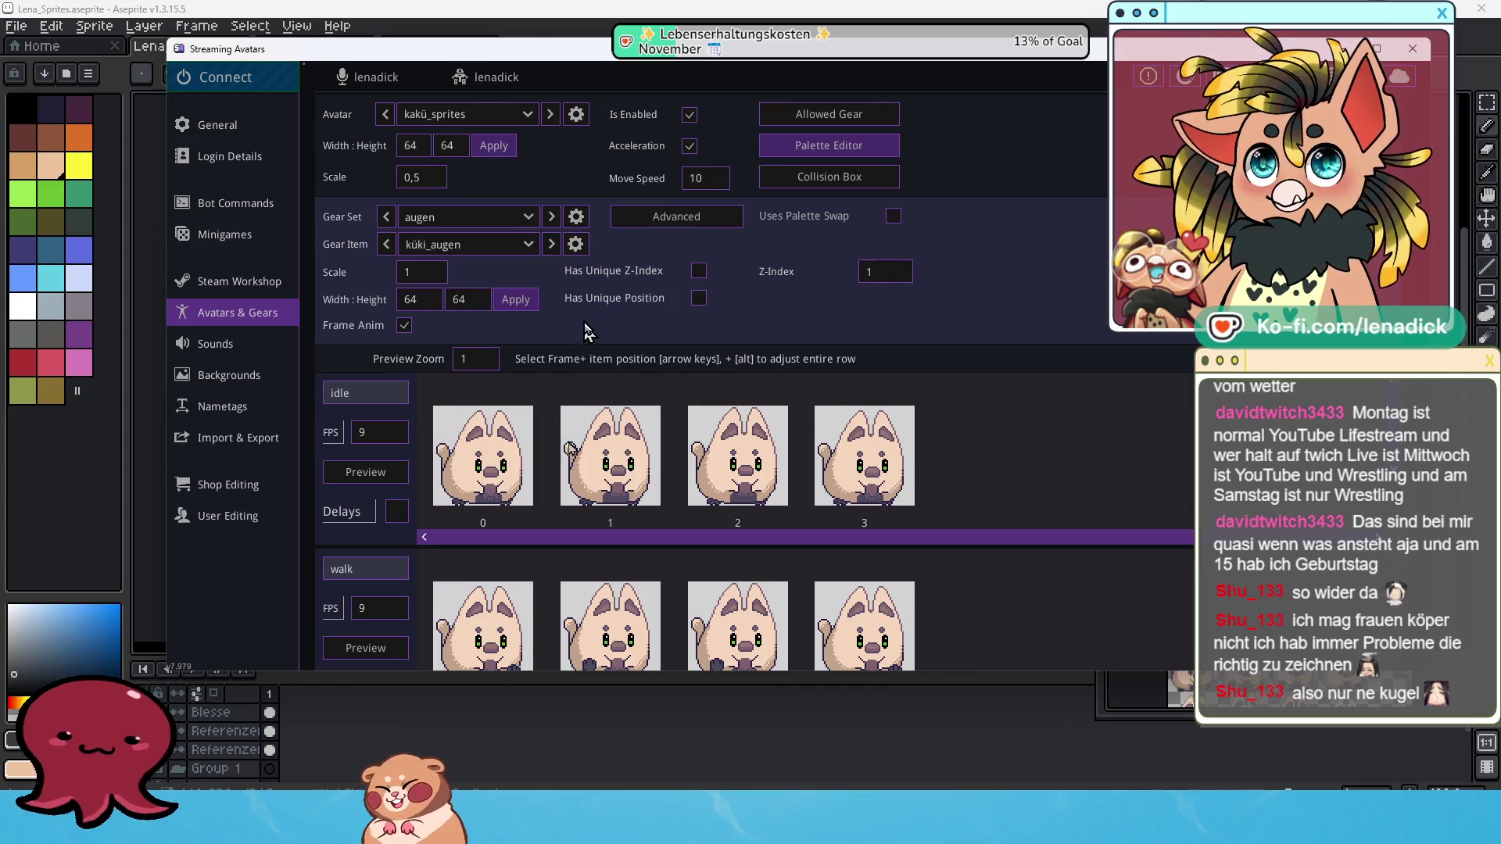
pyautogui.click(532, 219)
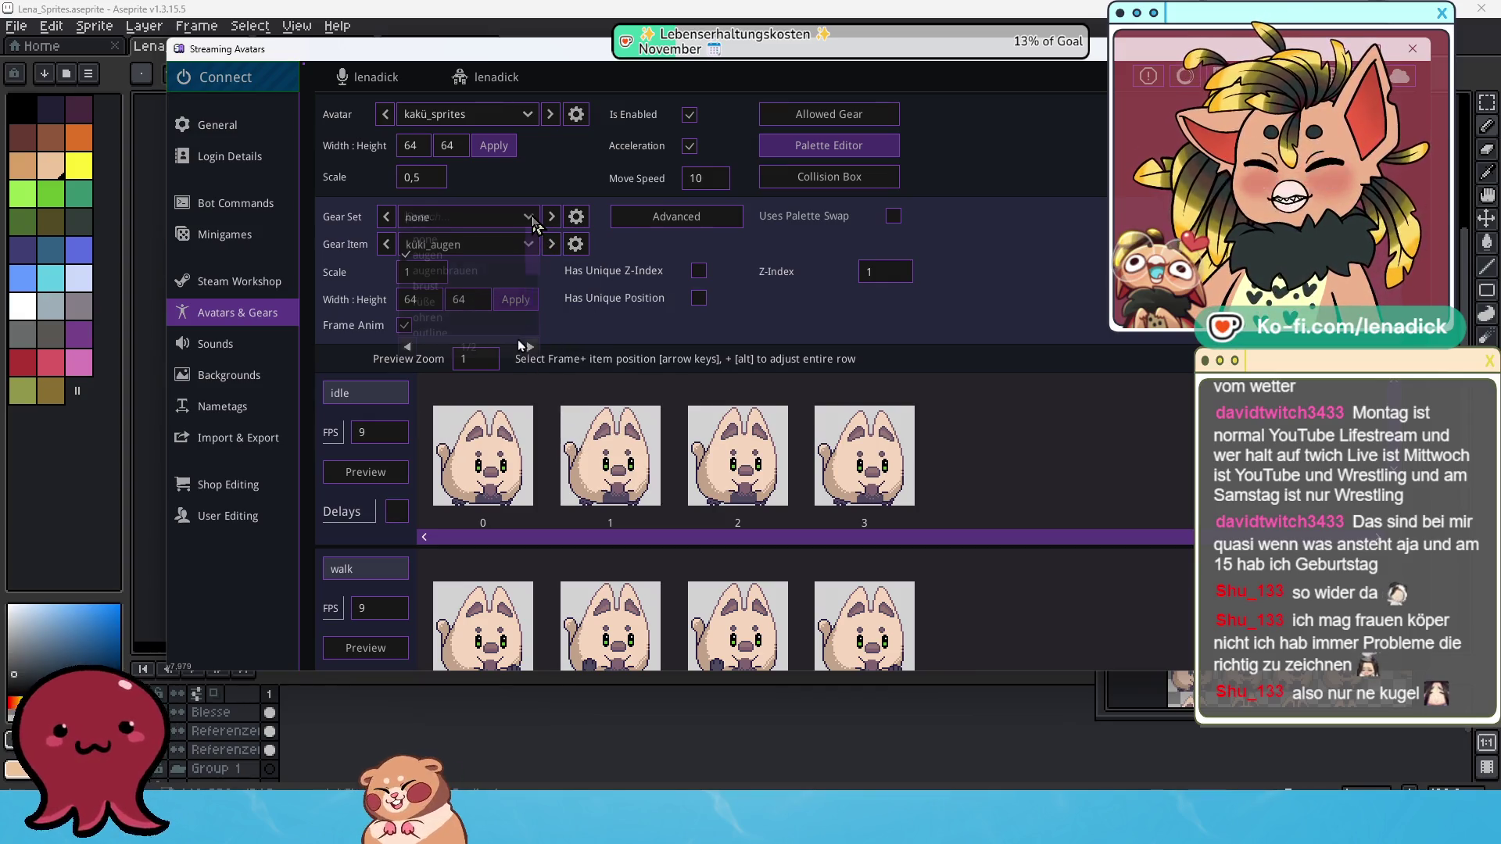
pyautogui.click(838, 321)
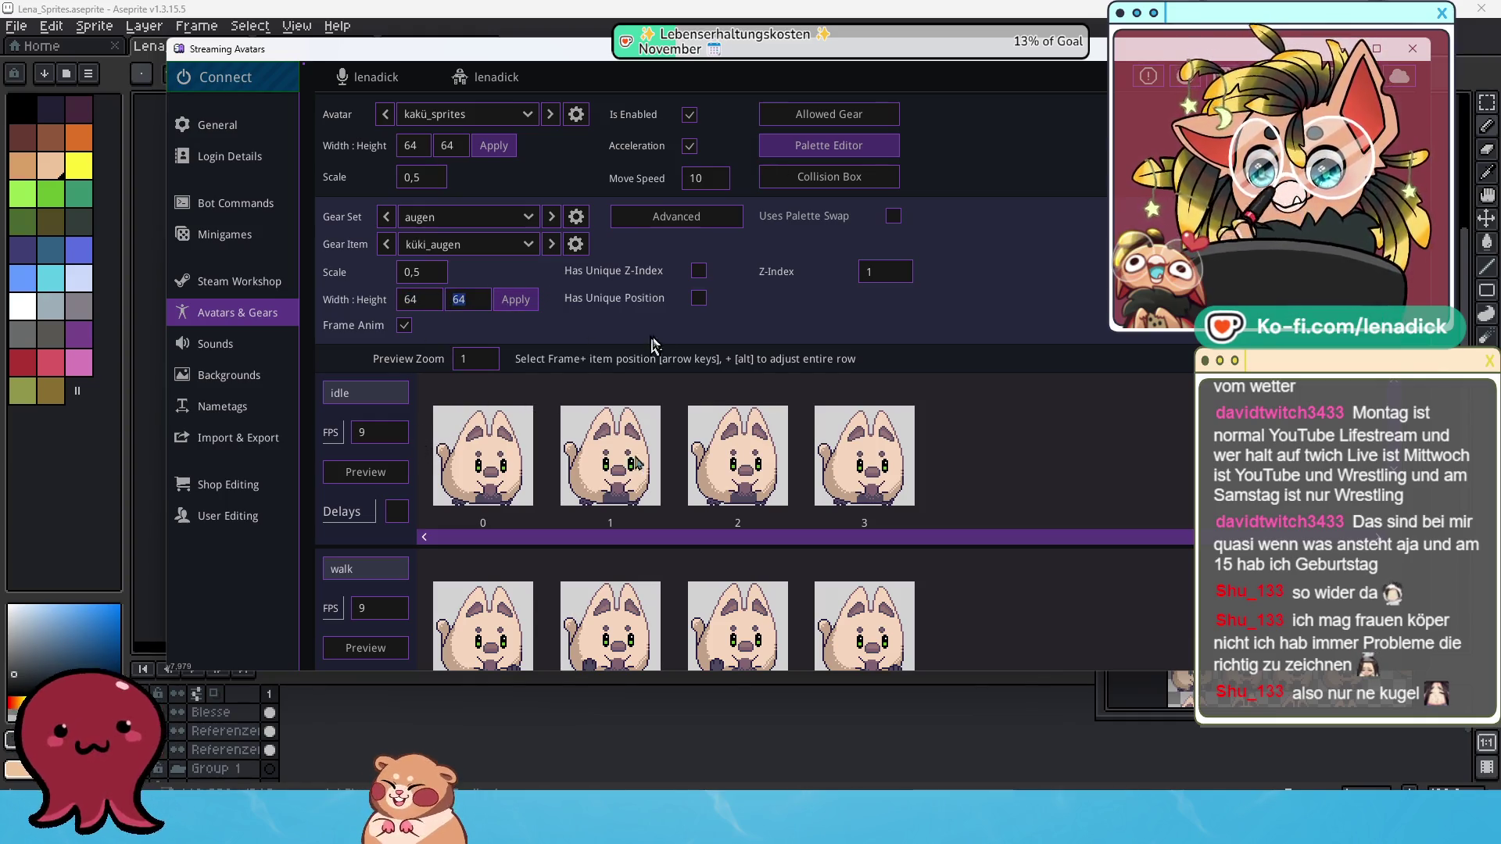
pyautogui.scroll(-3, 680, 575)
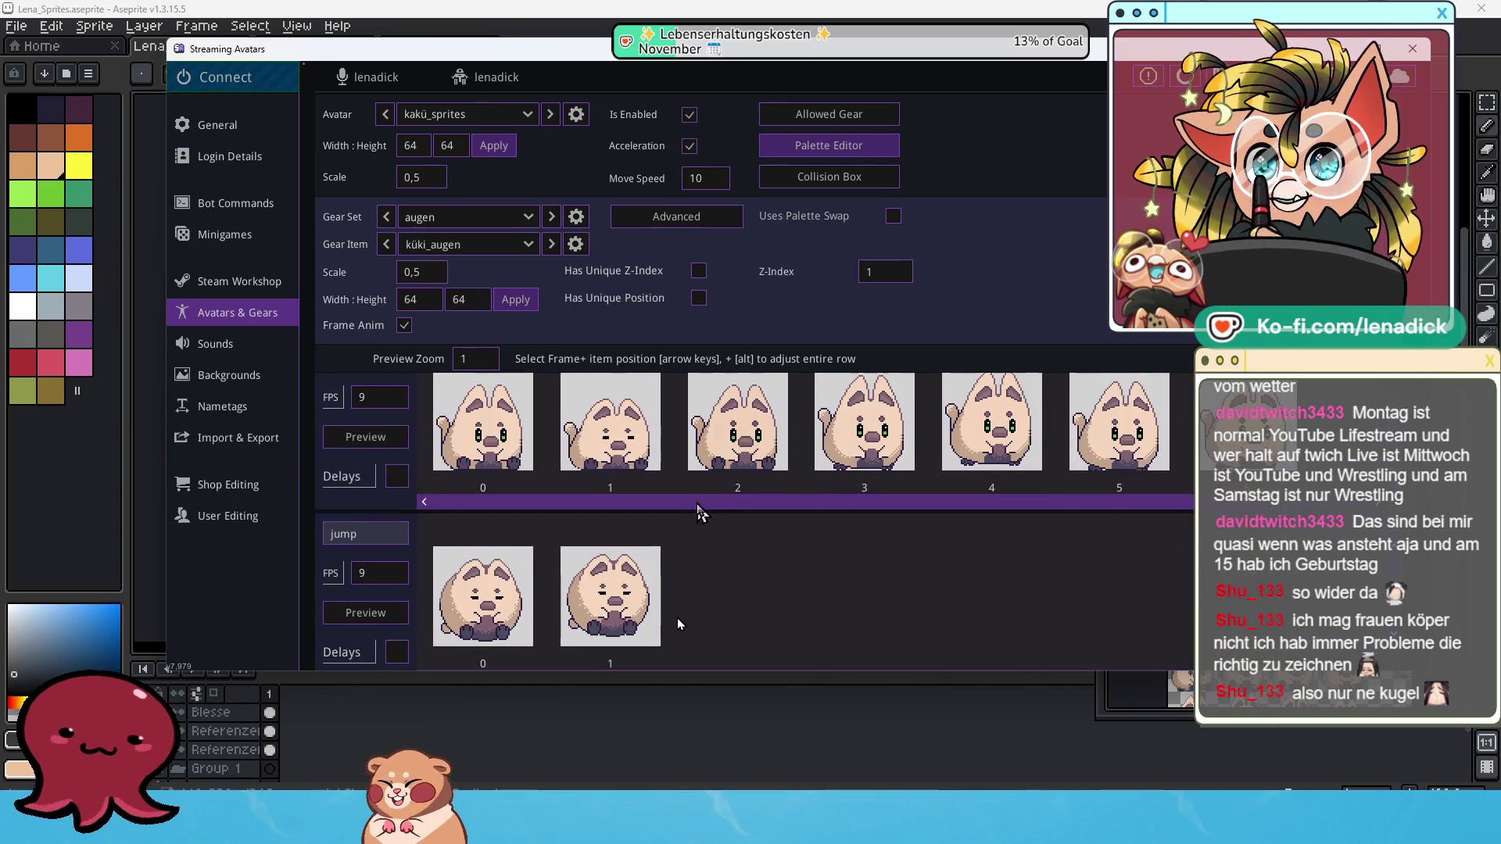
pyautogui.scroll(3, 643, 500)
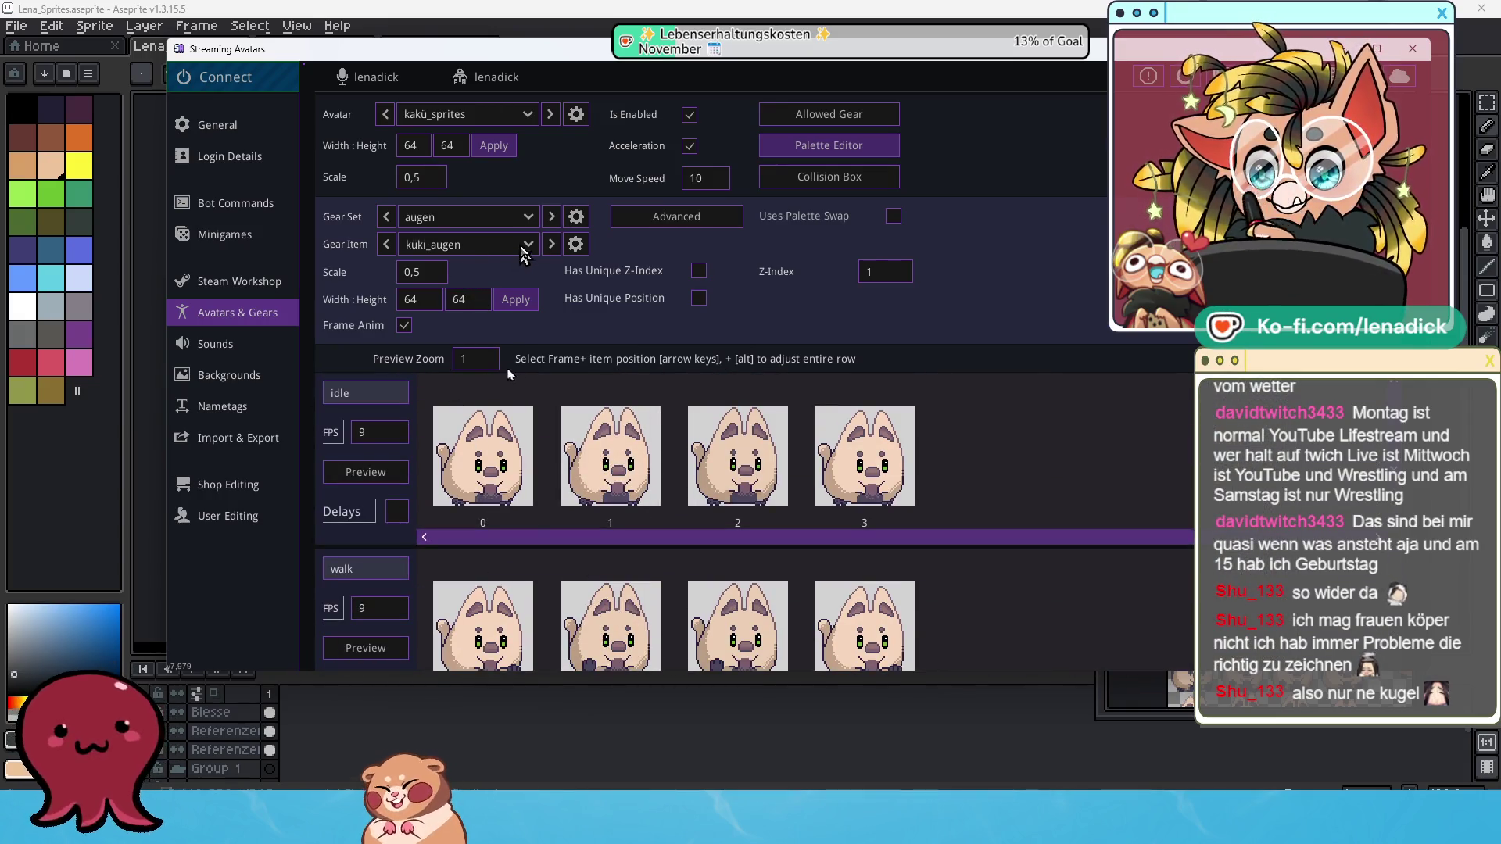
pyautogui.click(529, 223)
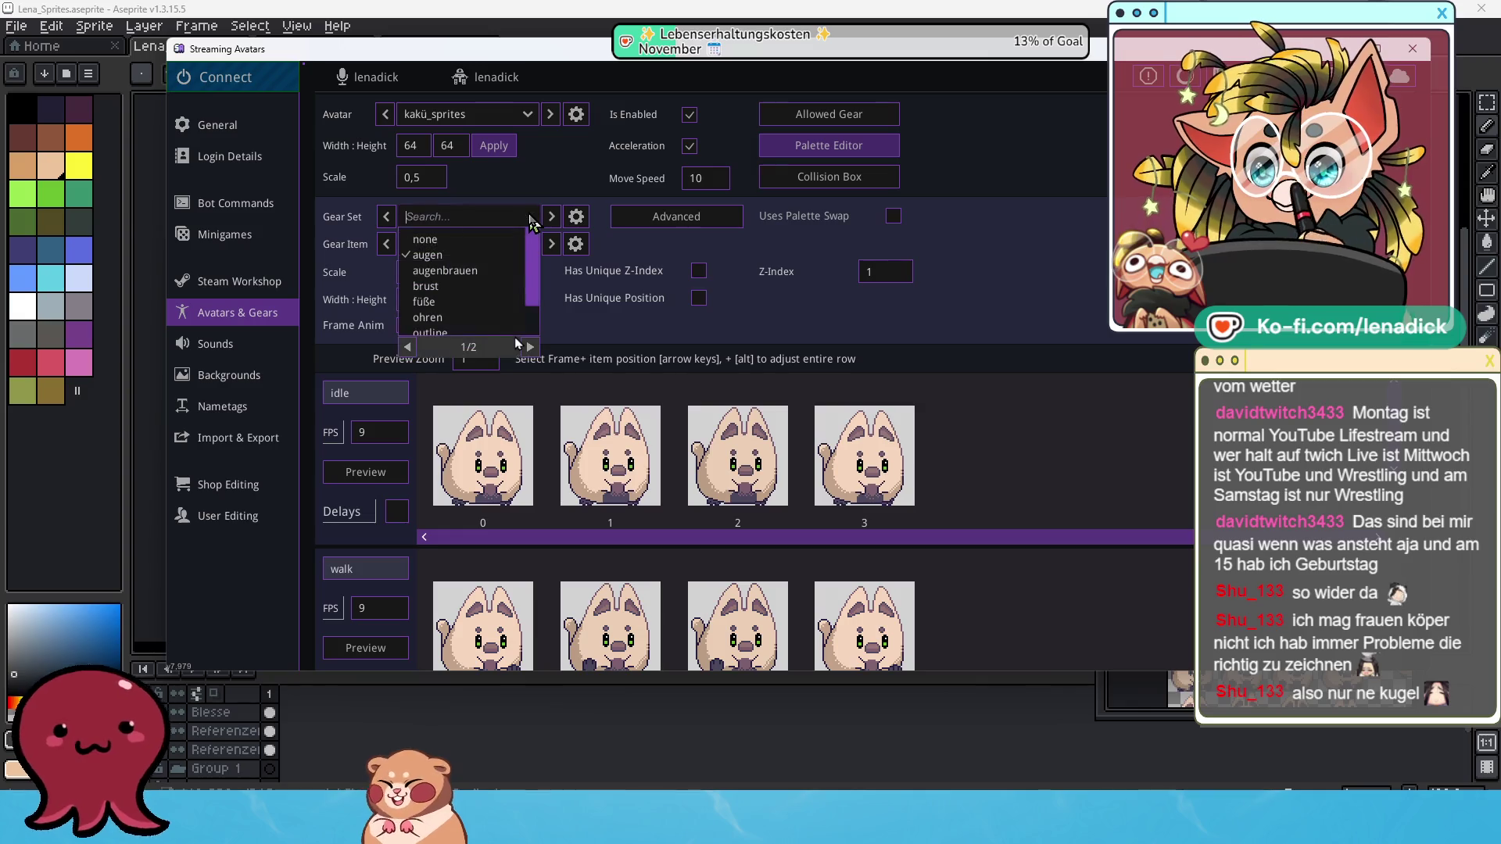
# Select augenbrauen and give küki_augenbrauen frame animation with 64×64 frames at scale 0,5.
pyautogui.click(473, 276)
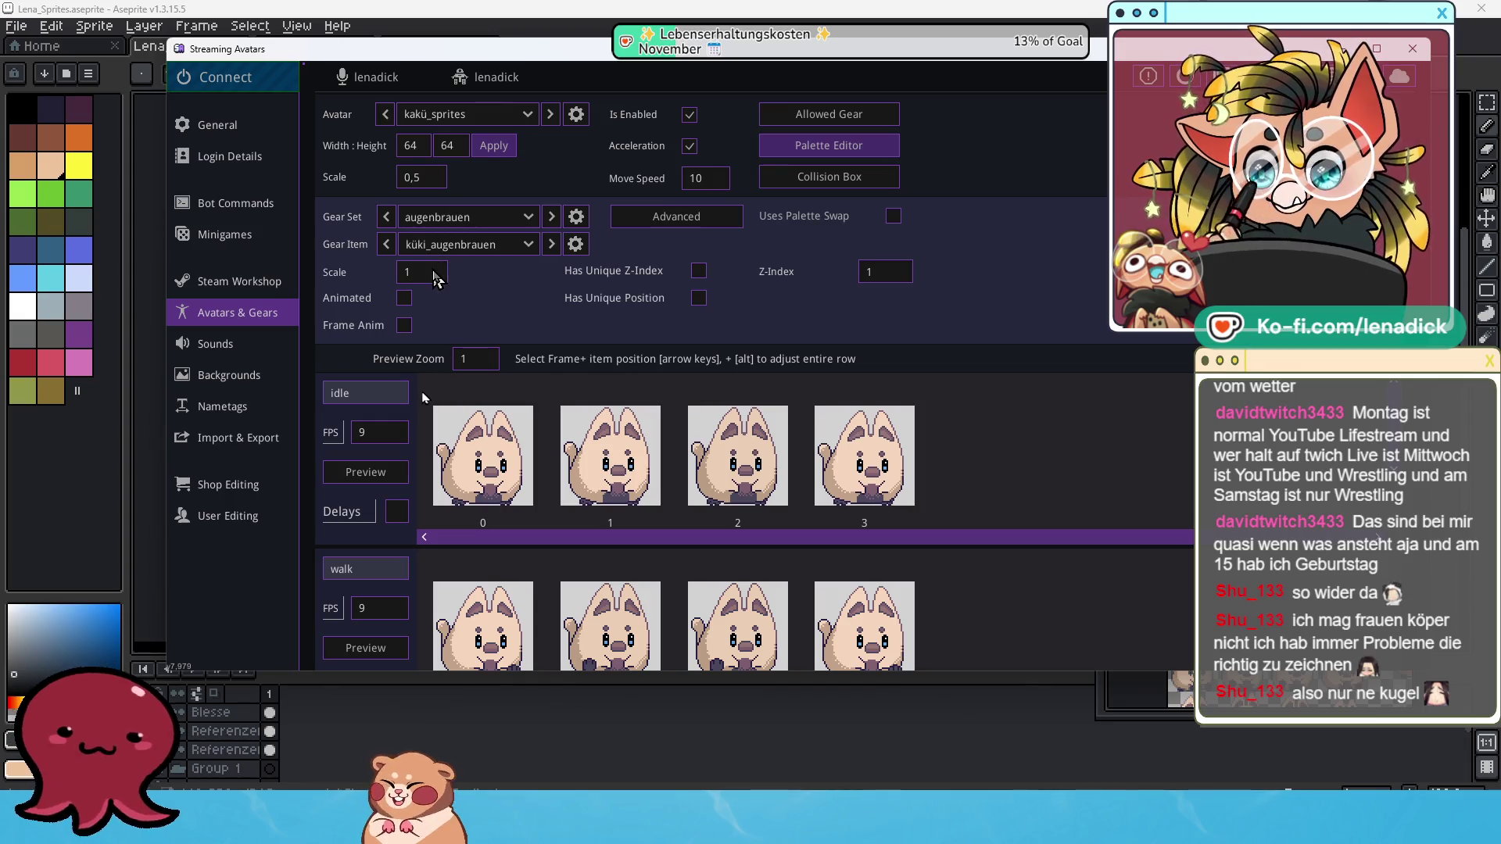
pyautogui.click(404, 325)
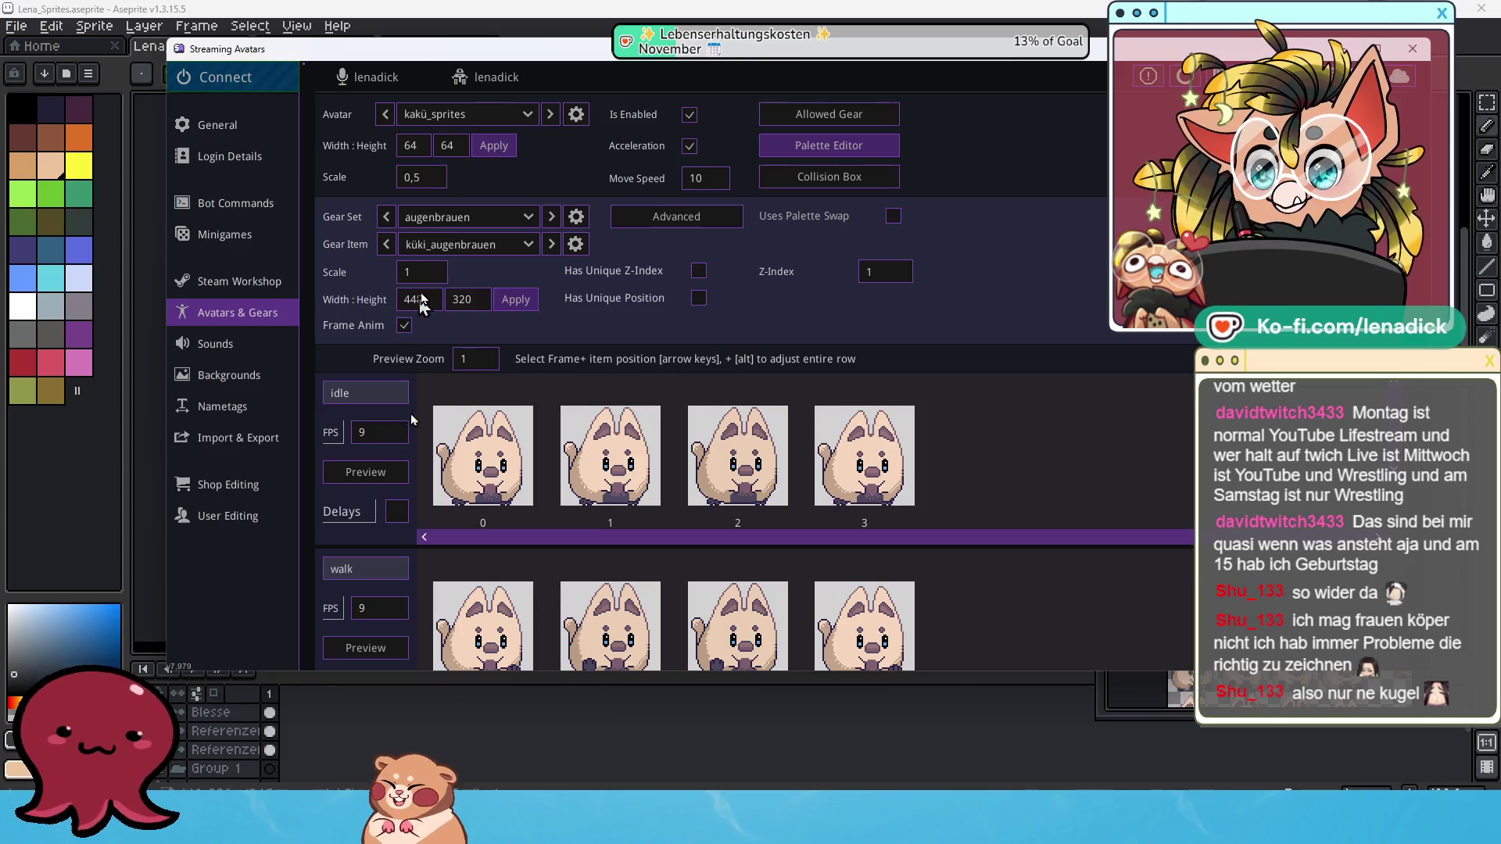
pyautogui.write('6')
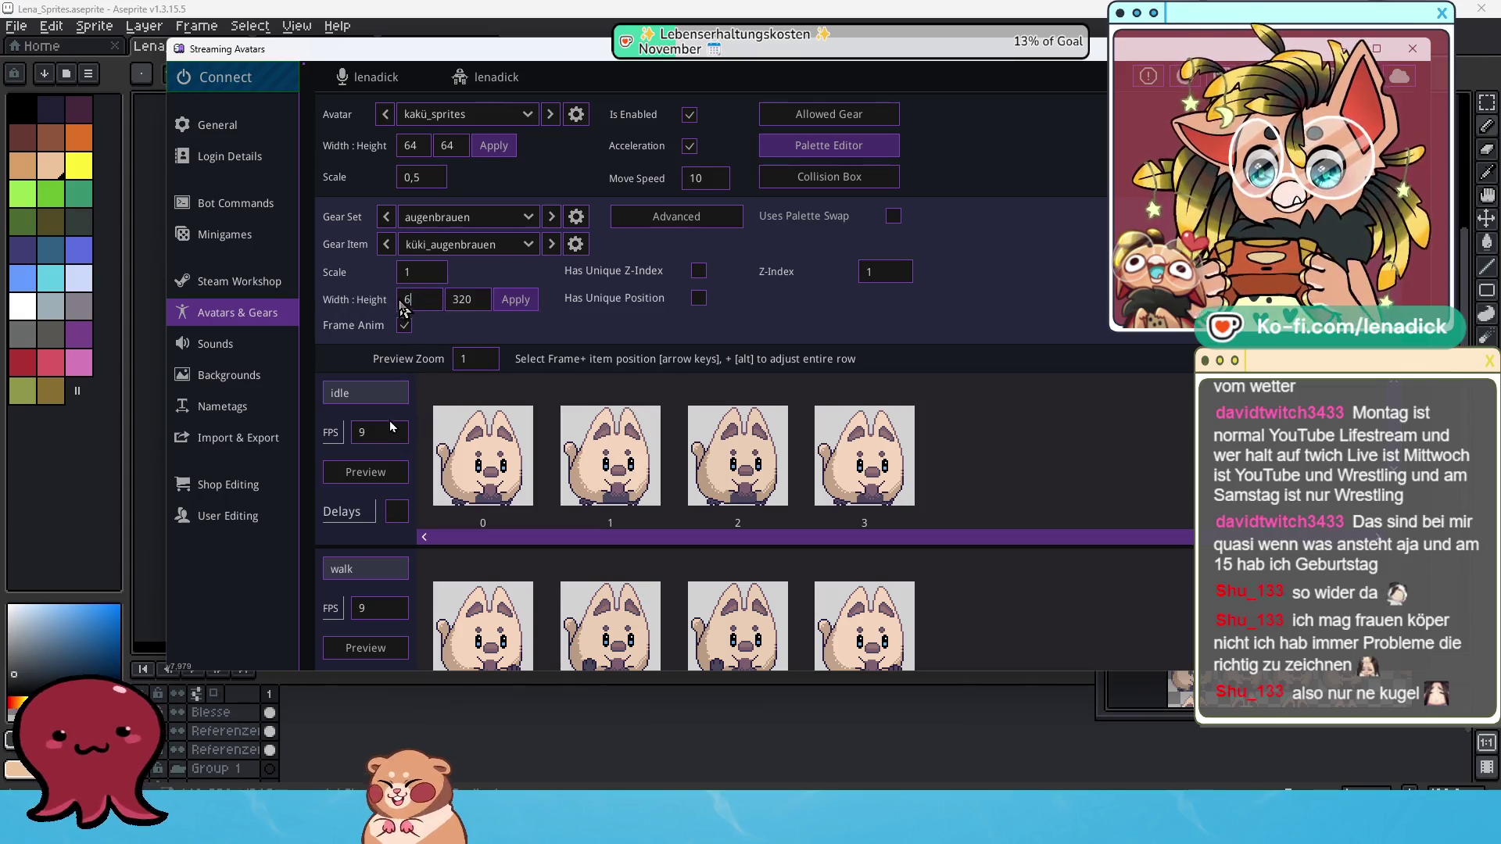
pyautogui.doubleClick(461, 299)
pyautogui.write('64')
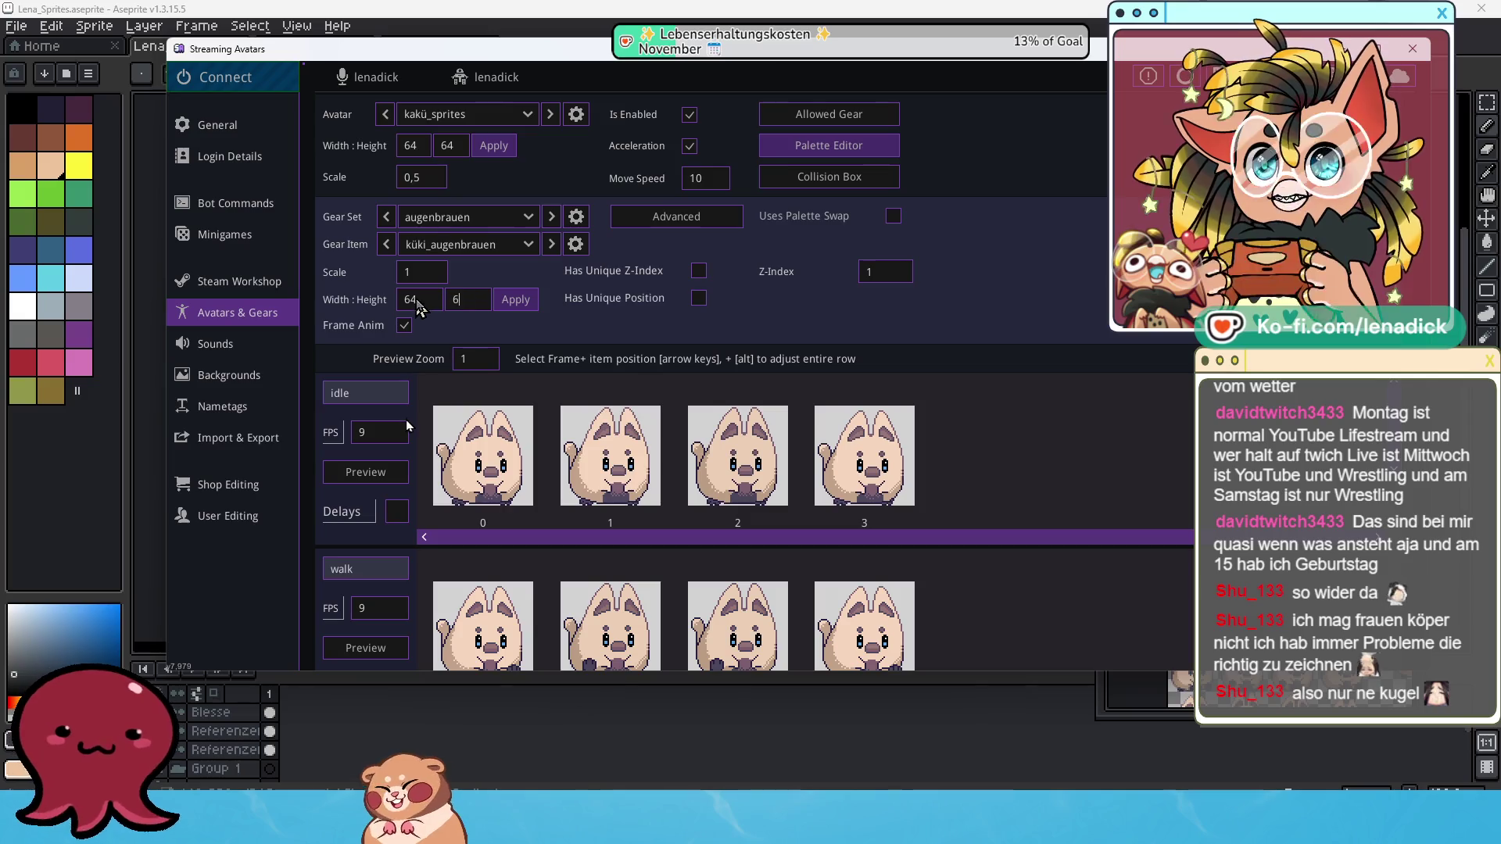
pyautogui.click(520, 309)
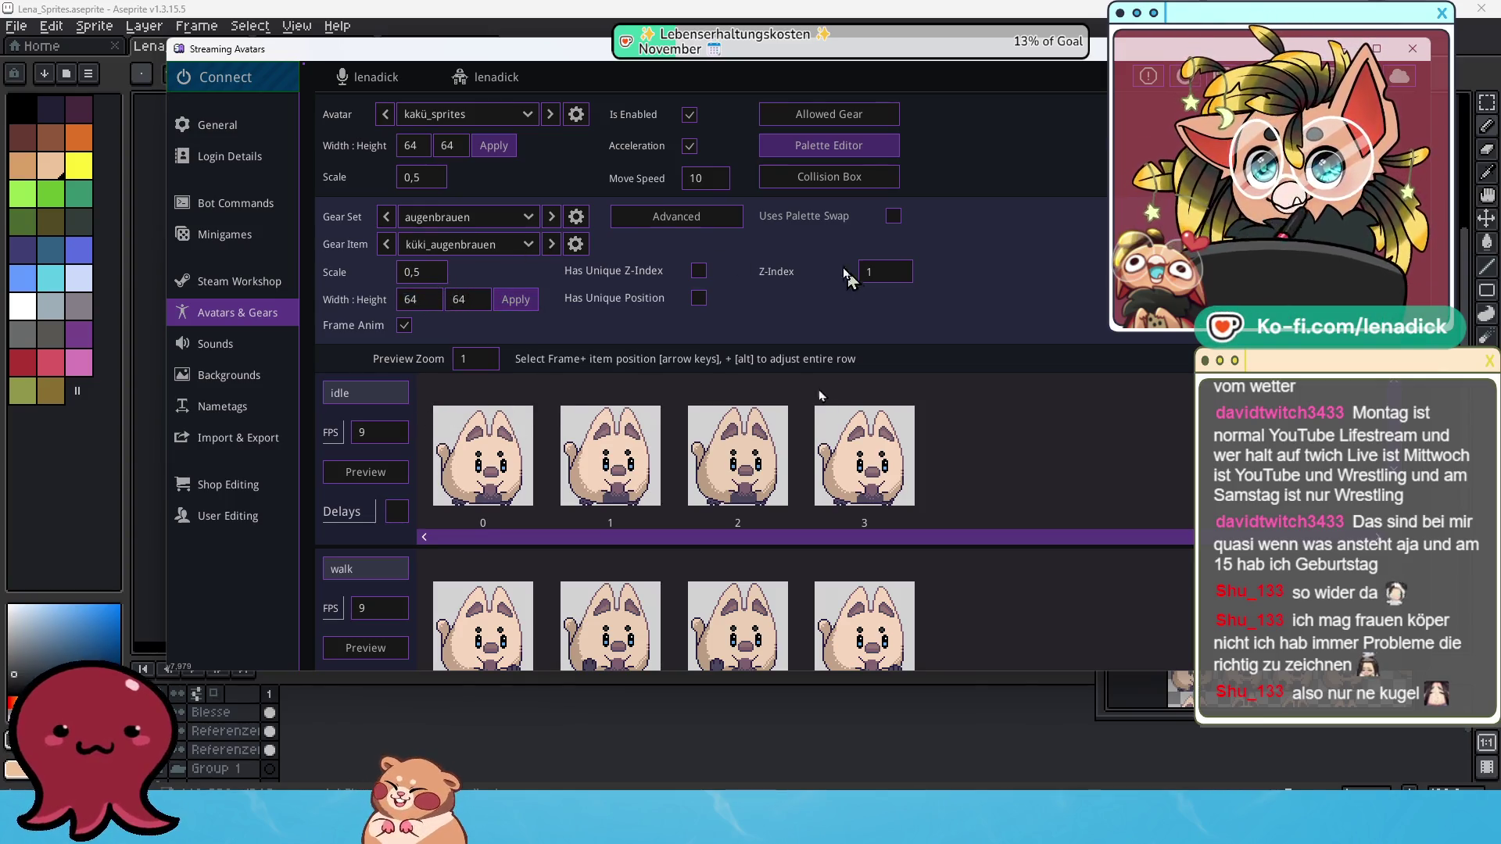
pyautogui.click(525, 222)
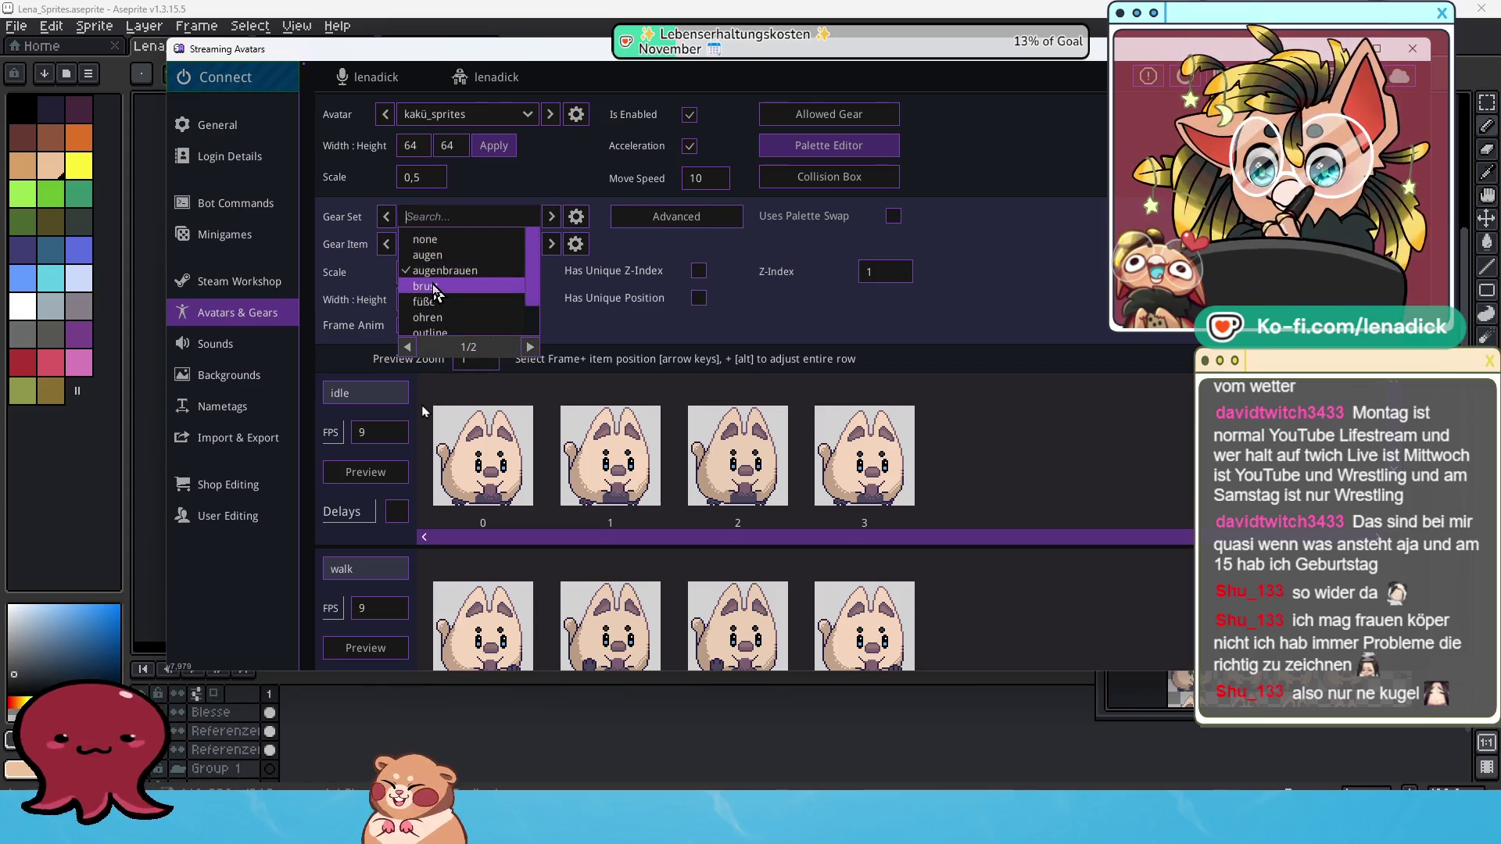
# Switch to brust and give küki_brust frame animation with 64×64 frames at scale 0,5.
pyautogui.click(435, 292)
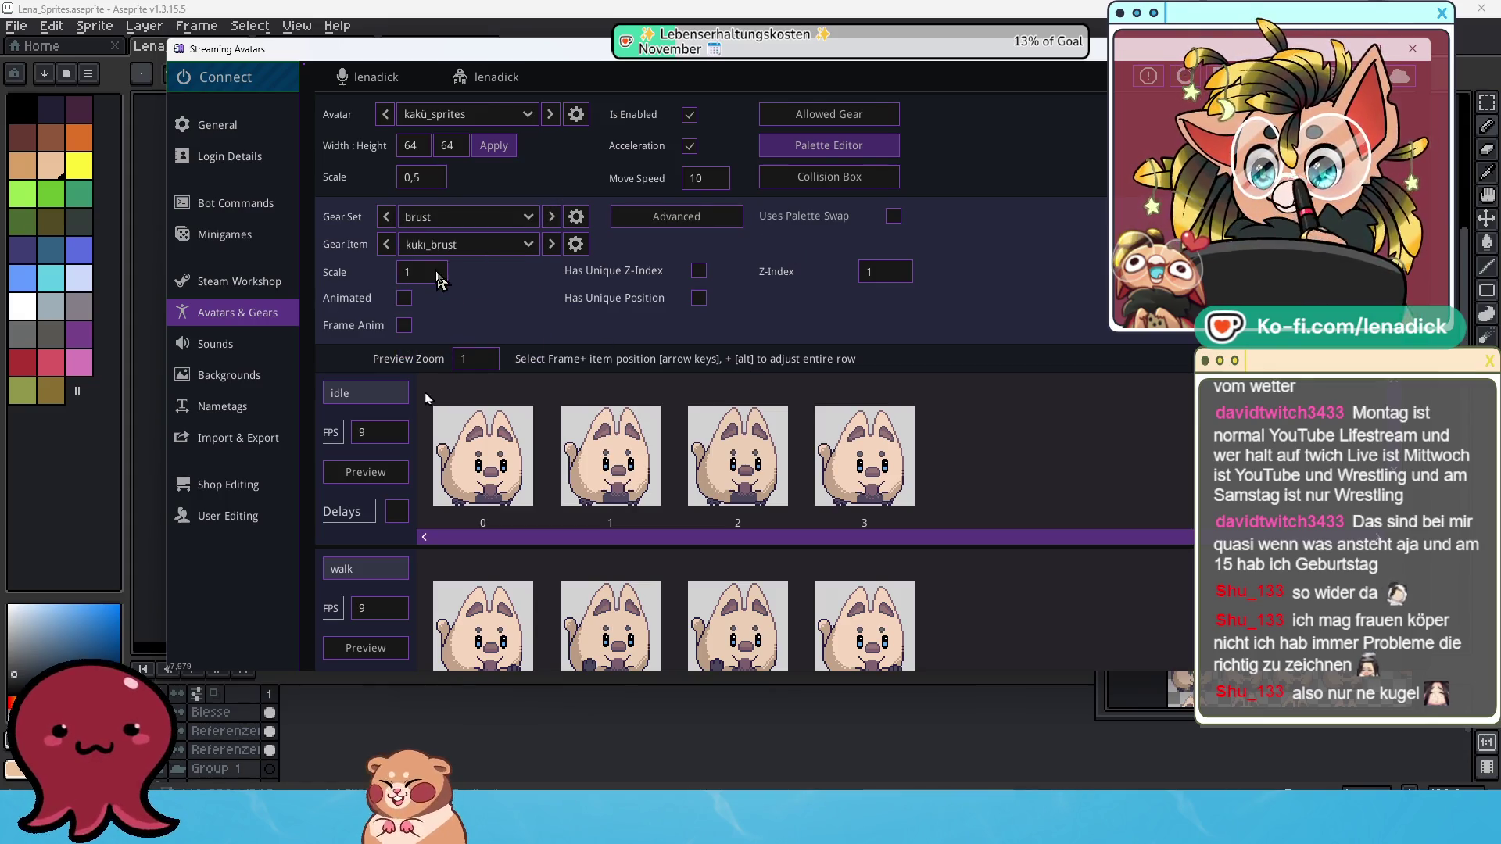
pyautogui.click(404, 326)
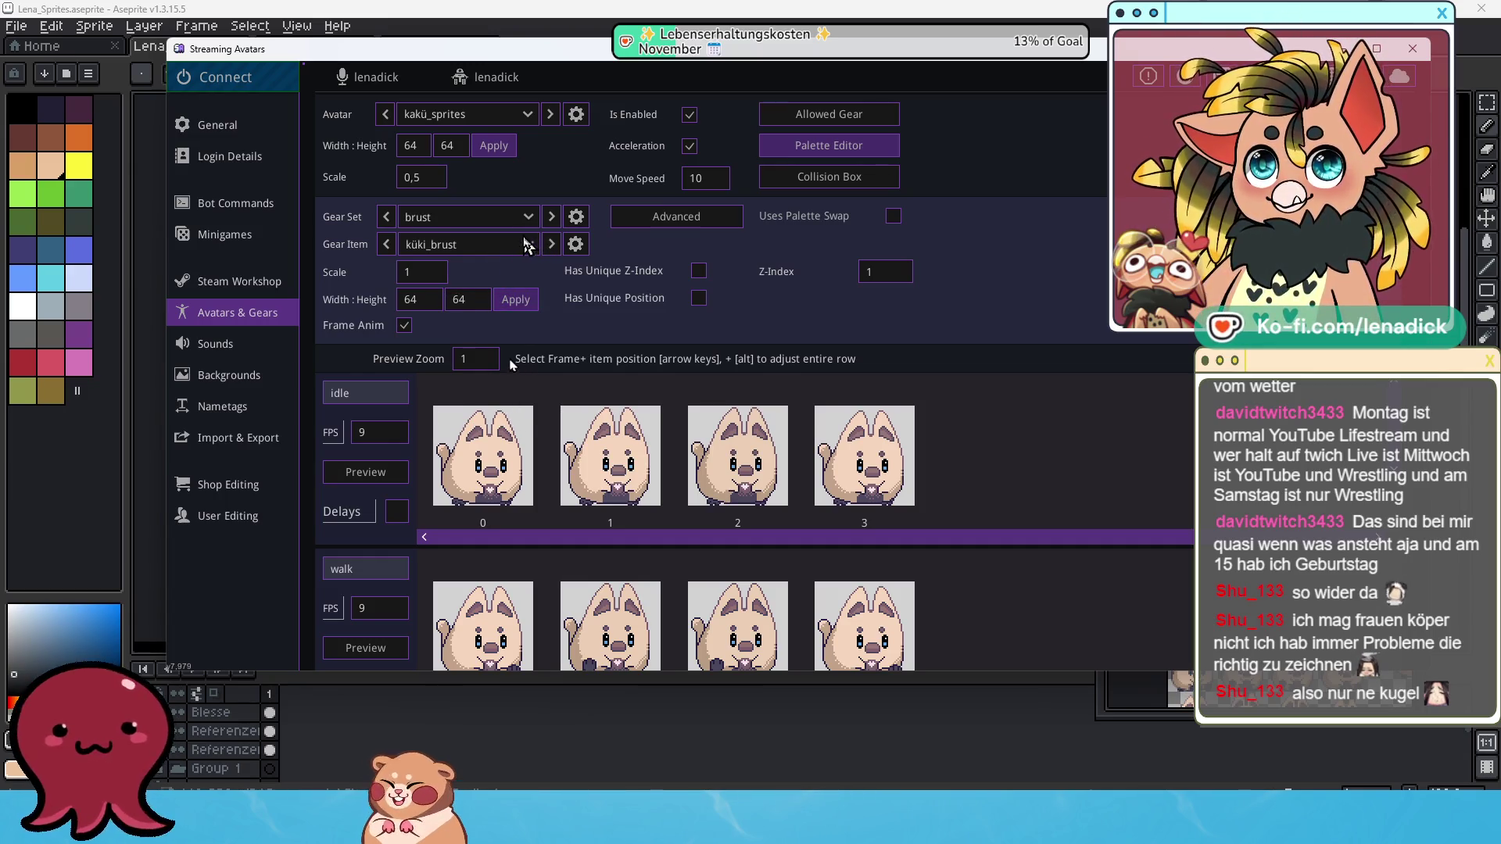
pyautogui.doubleClick(434, 274)
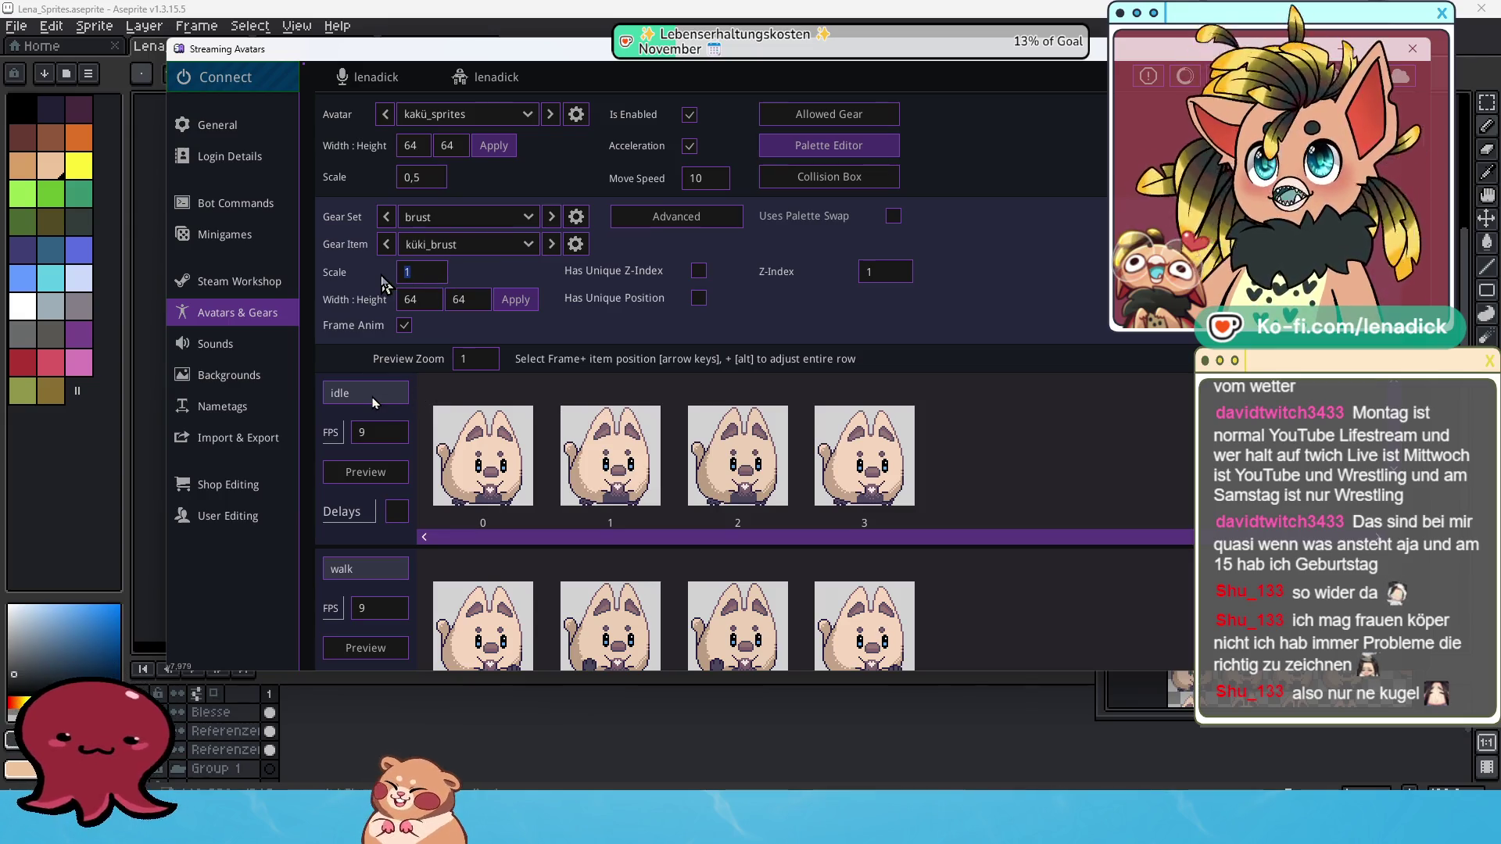
pyautogui.write('0,5')
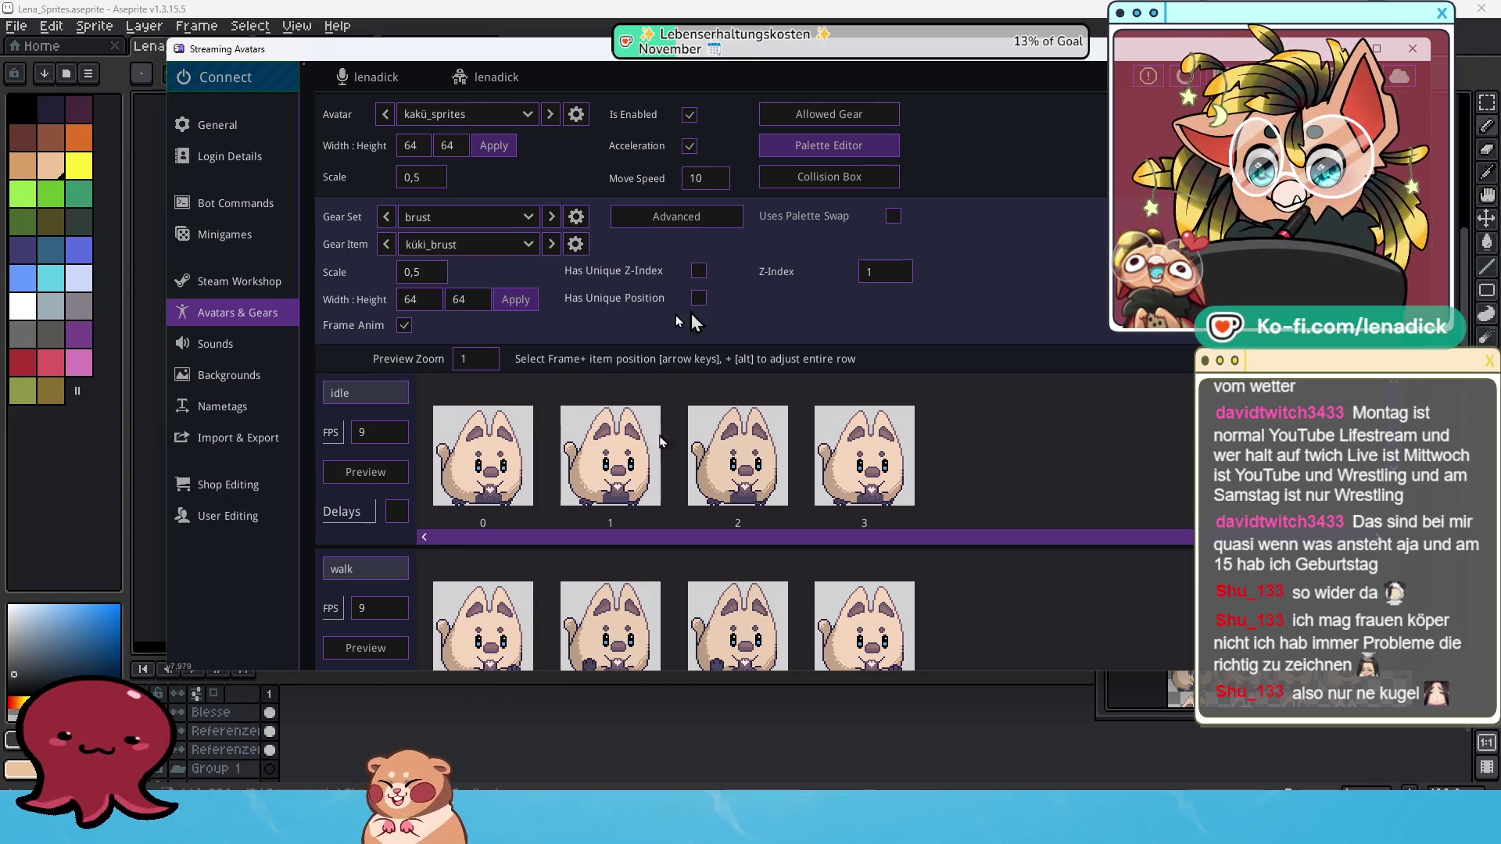
pyautogui.click(531, 225)
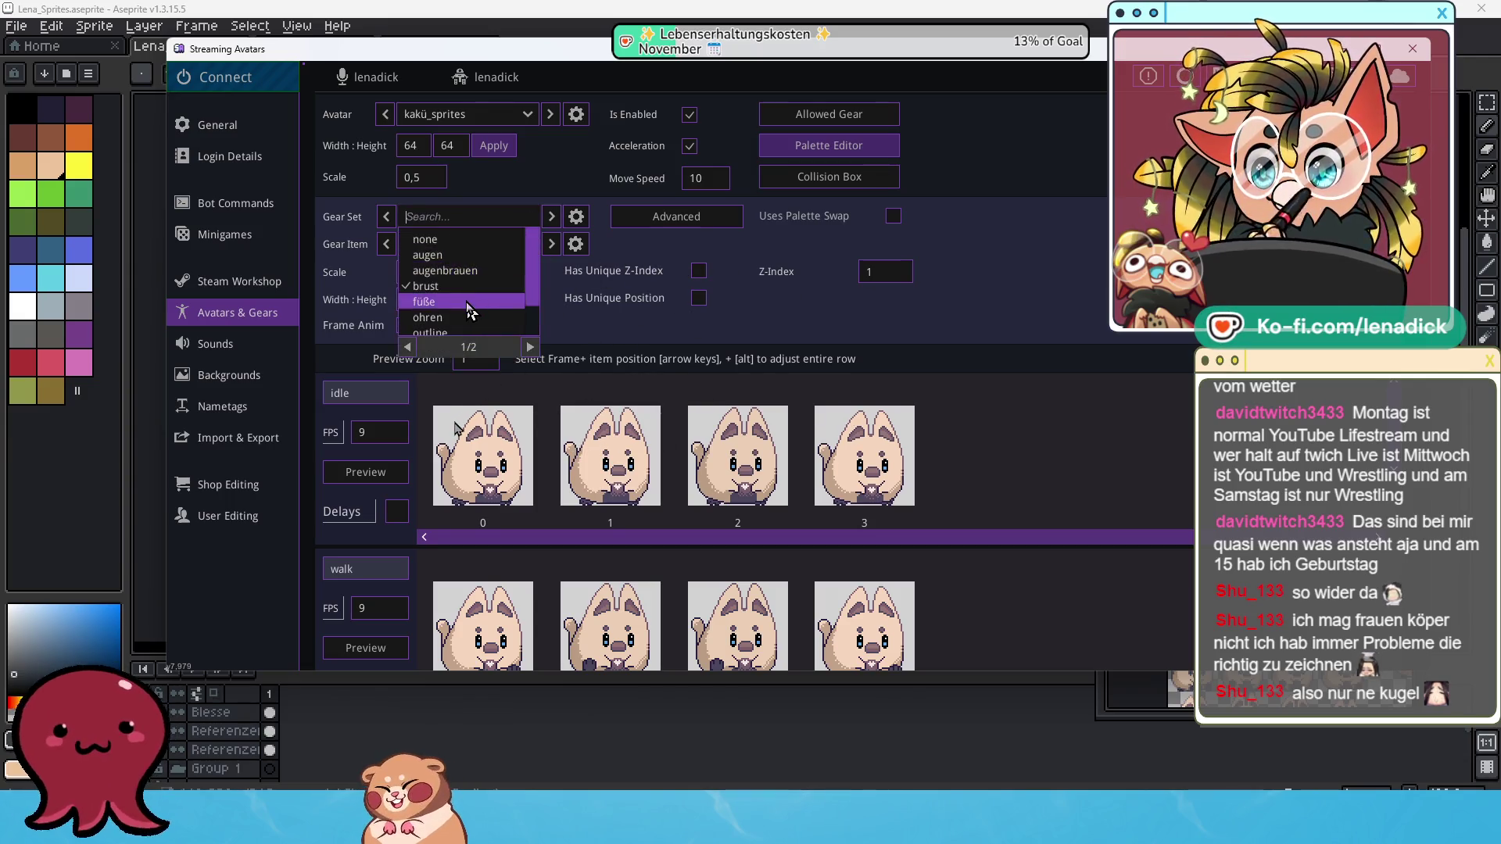
# Switch to füße, enable frame animation, apply 64×64 frames, and set scale 0,5.
pyautogui.click(438, 305)
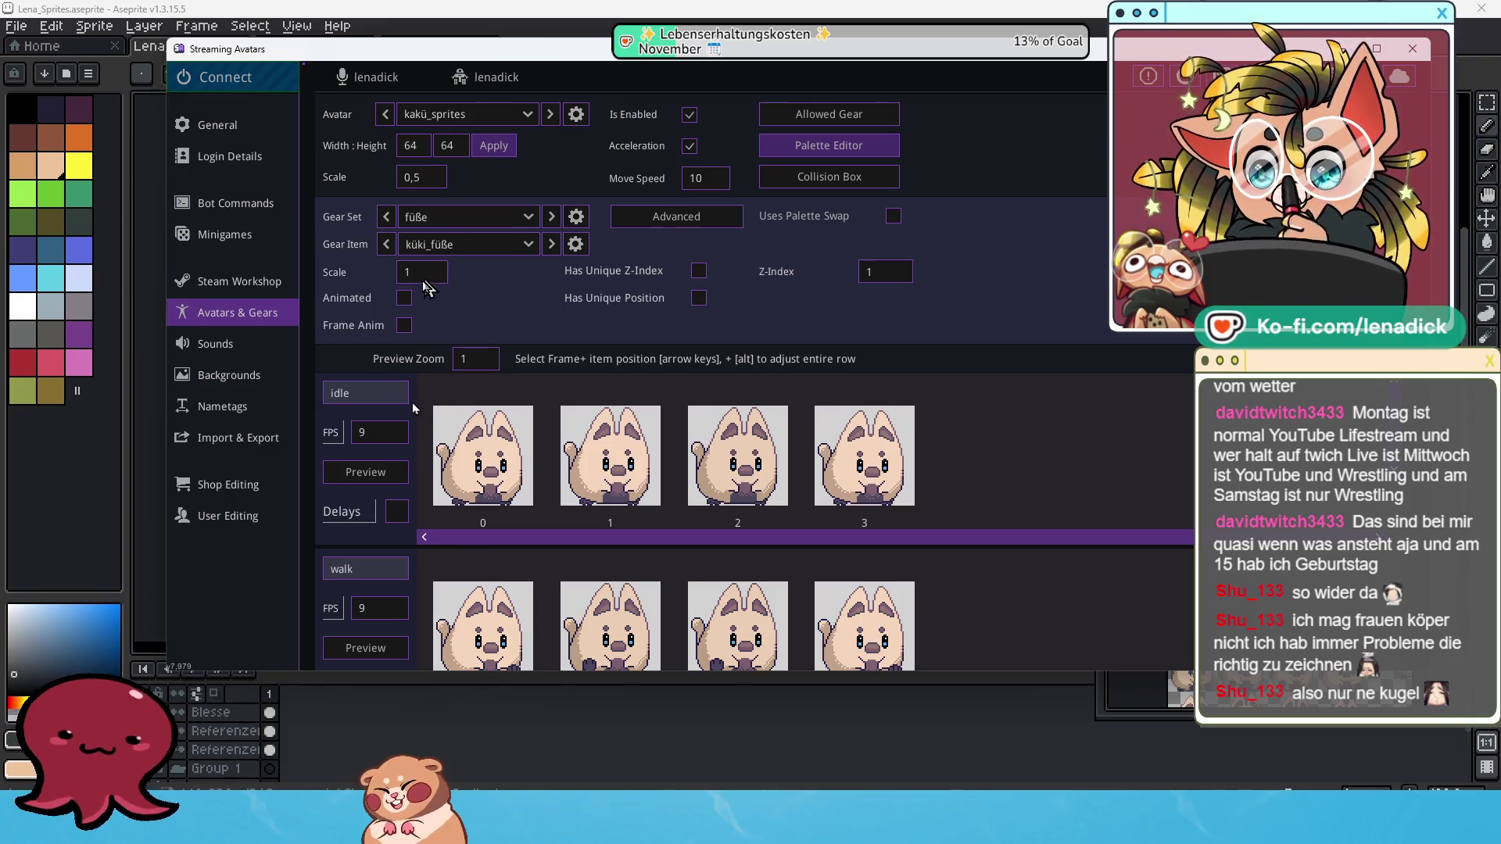
pyautogui.click(404, 325)
pyautogui.moveTo(438, 300); pyautogui.dragTo(383, 307)
pyautogui.write('64')
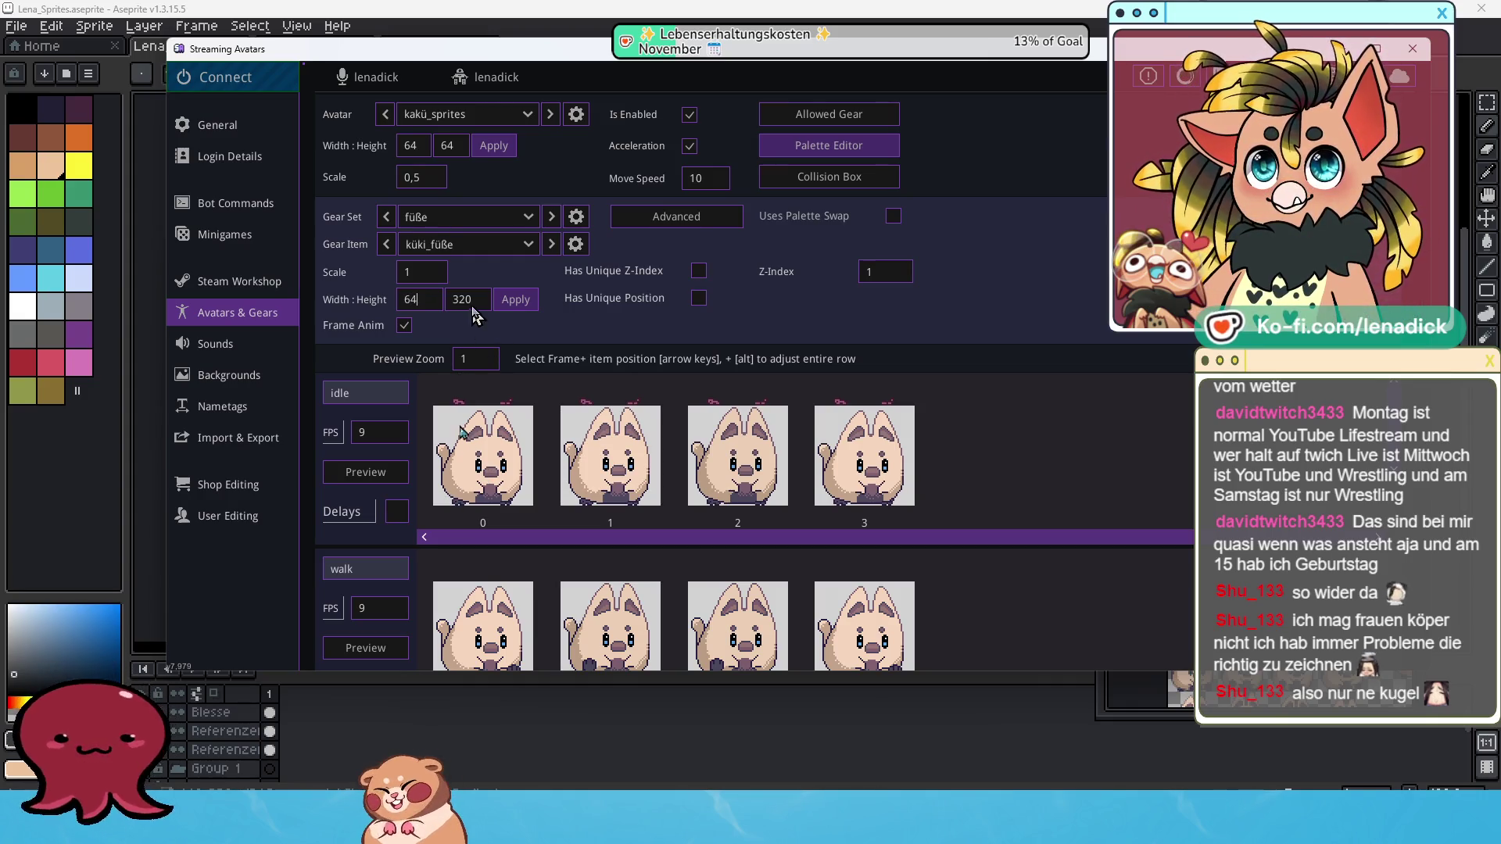
pyautogui.moveTo(479, 314); pyautogui.dragTo(434, 308)
pyautogui.write('64')
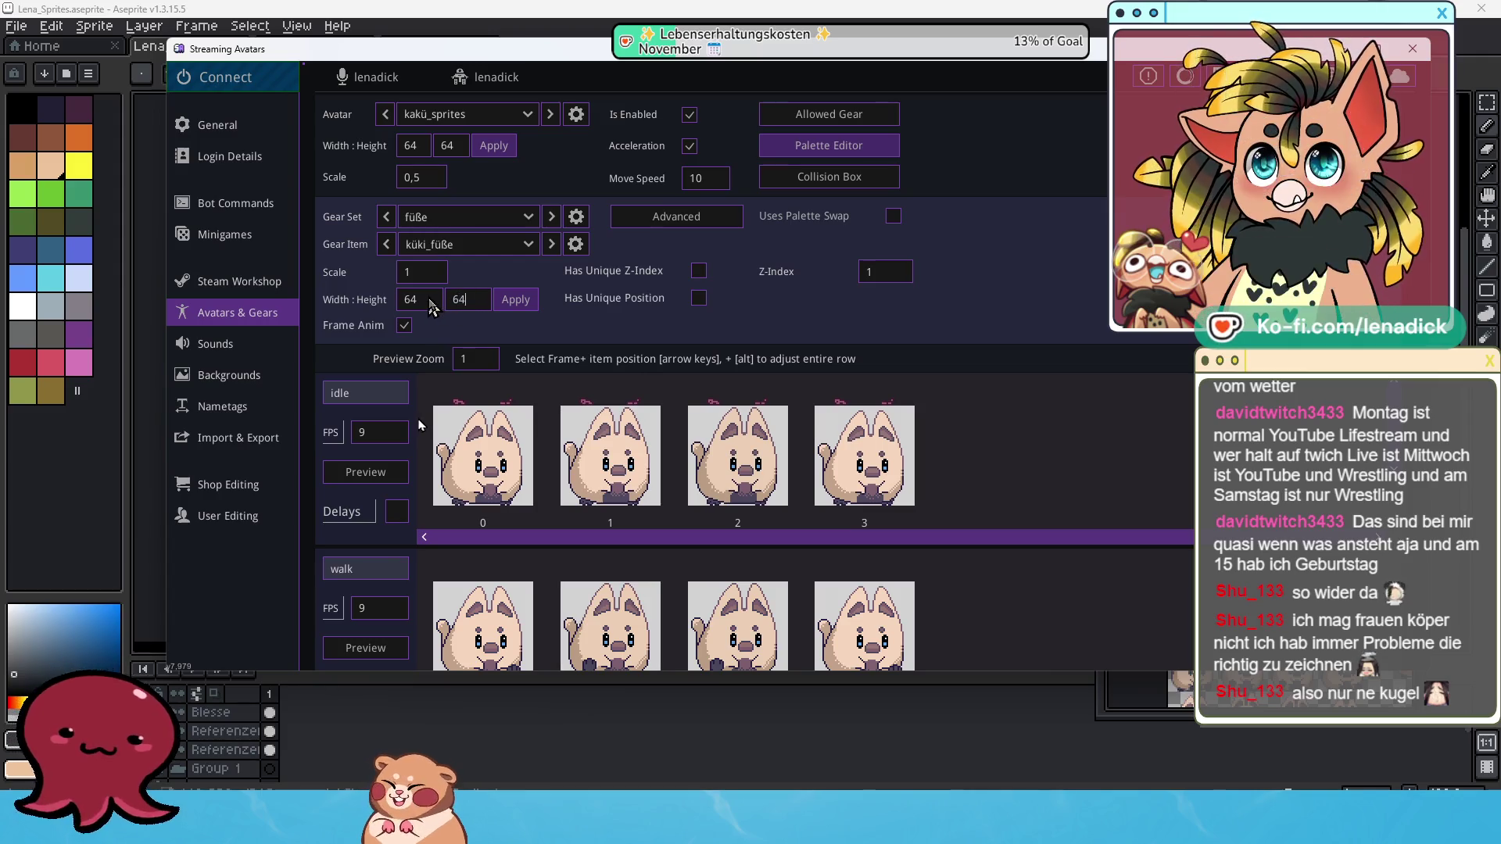
pyautogui.click(516, 301)
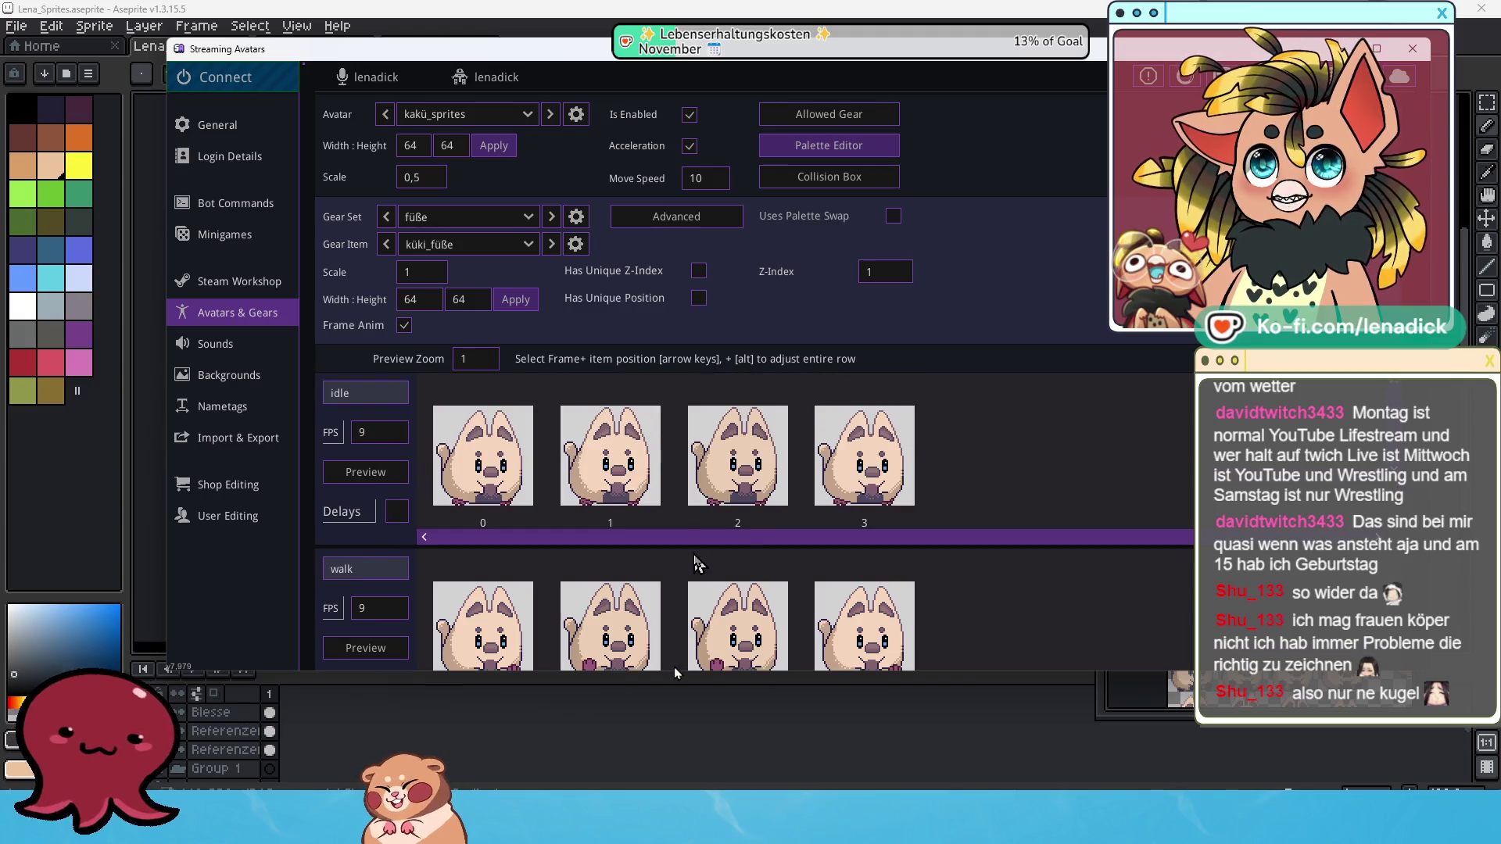
pyautogui.doubleClick(417, 275)
pyautogui.write(',')
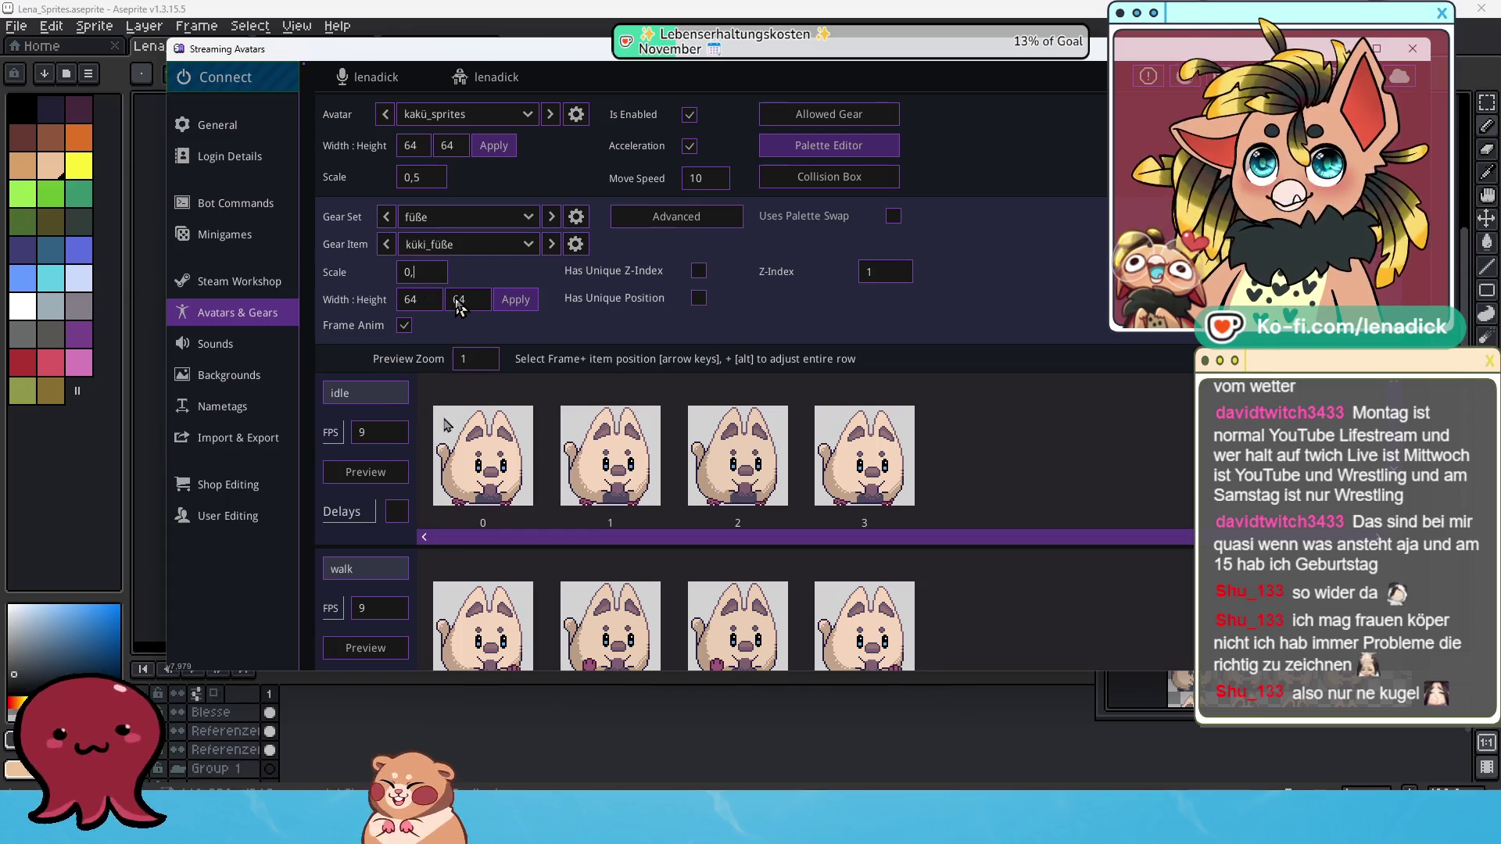
pyautogui.write('5')
pyautogui.click(517, 301)
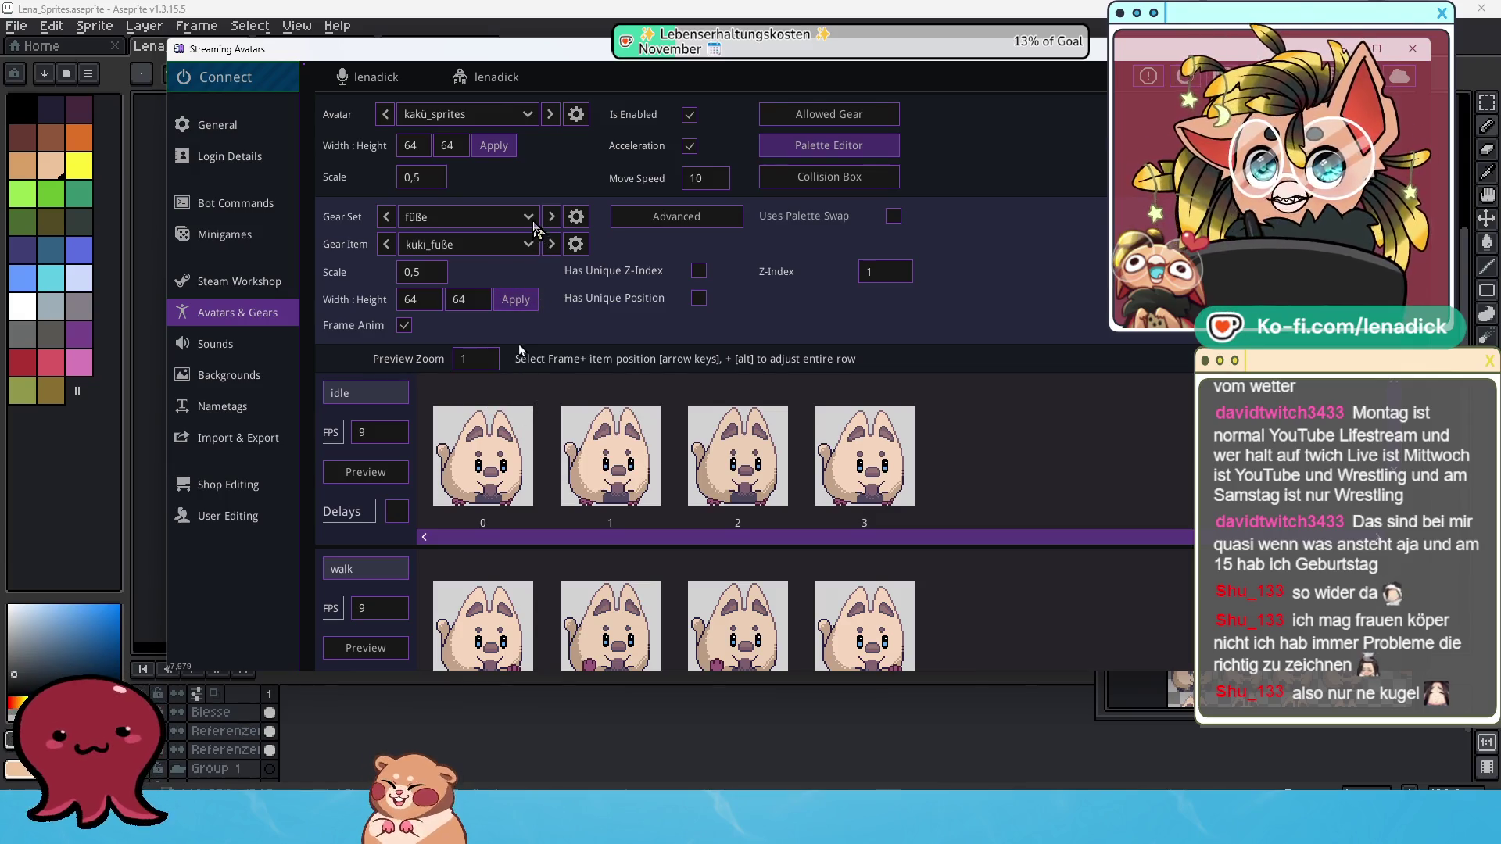
# Select ohren and give küki_ohren frame animation, 64×64 frames, and scale 0,5.
pyautogui.click(529, 222)
pyautogui.click(474, 305)
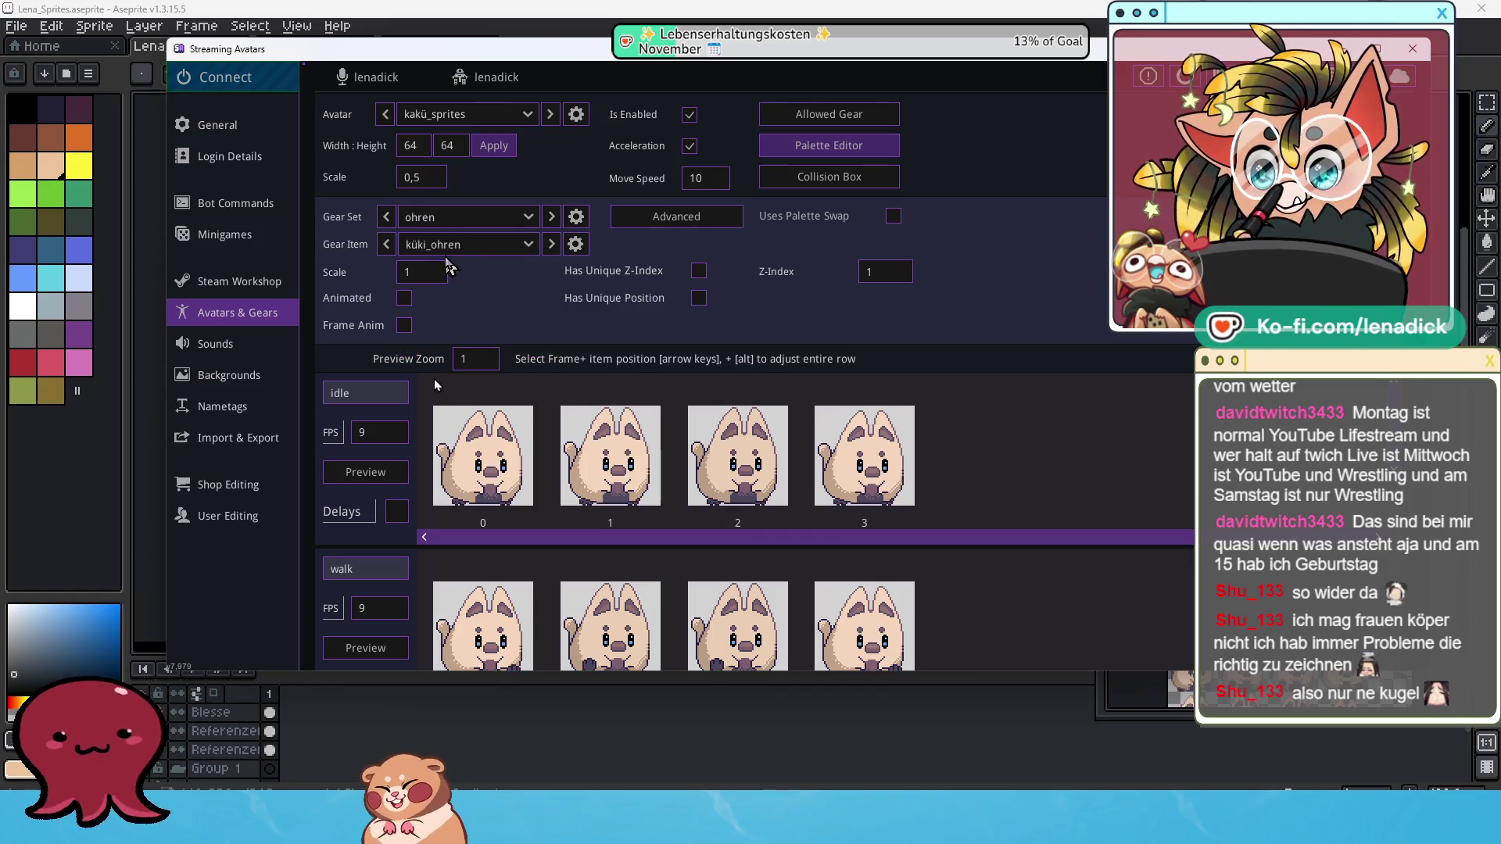
pyautogui.click(404, 325)
pyautogui.press('Tab')
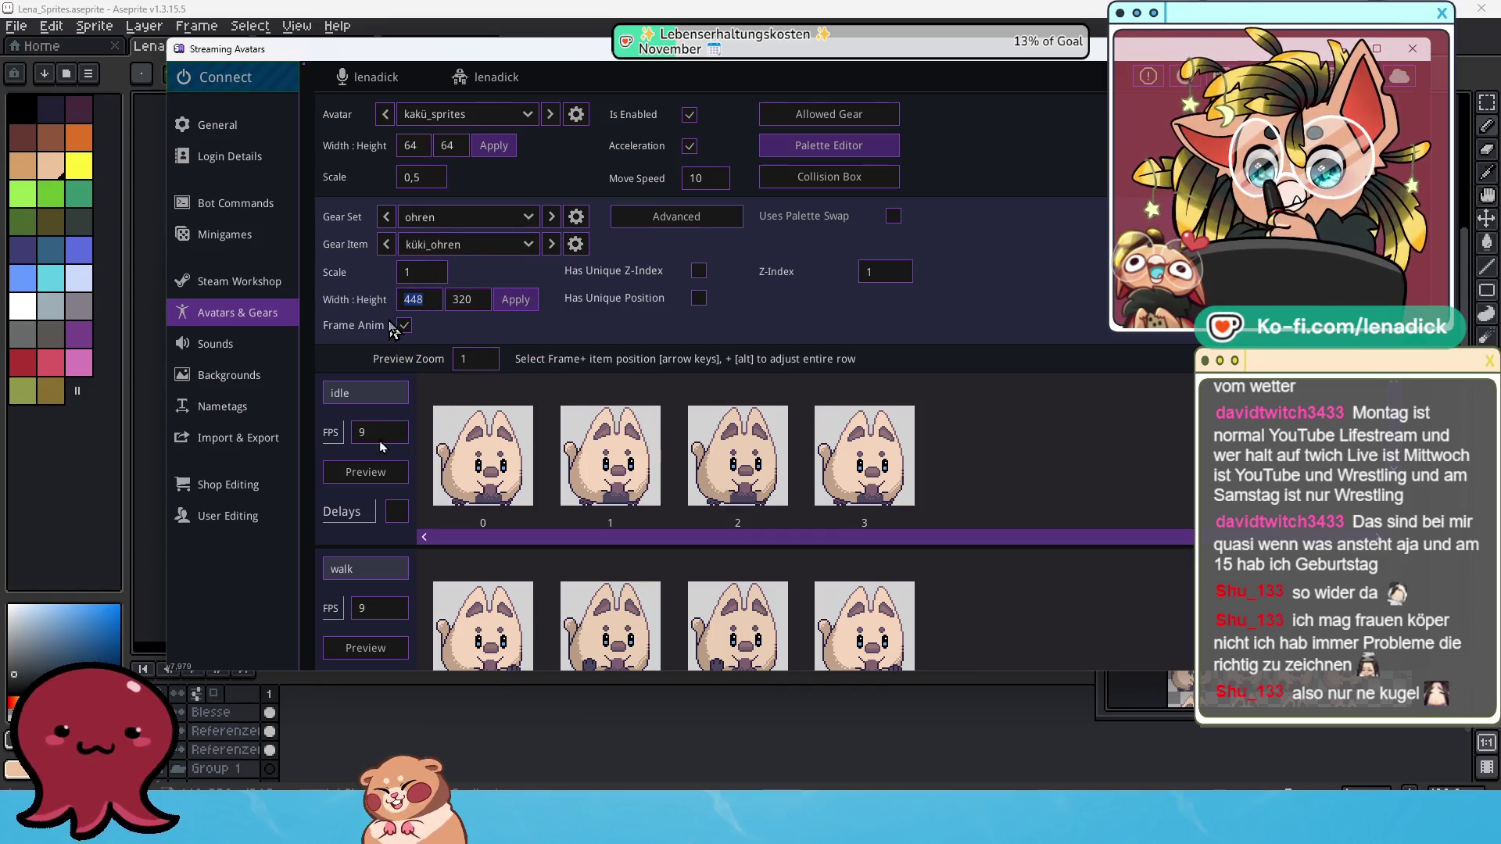
pyautogui.write('4')
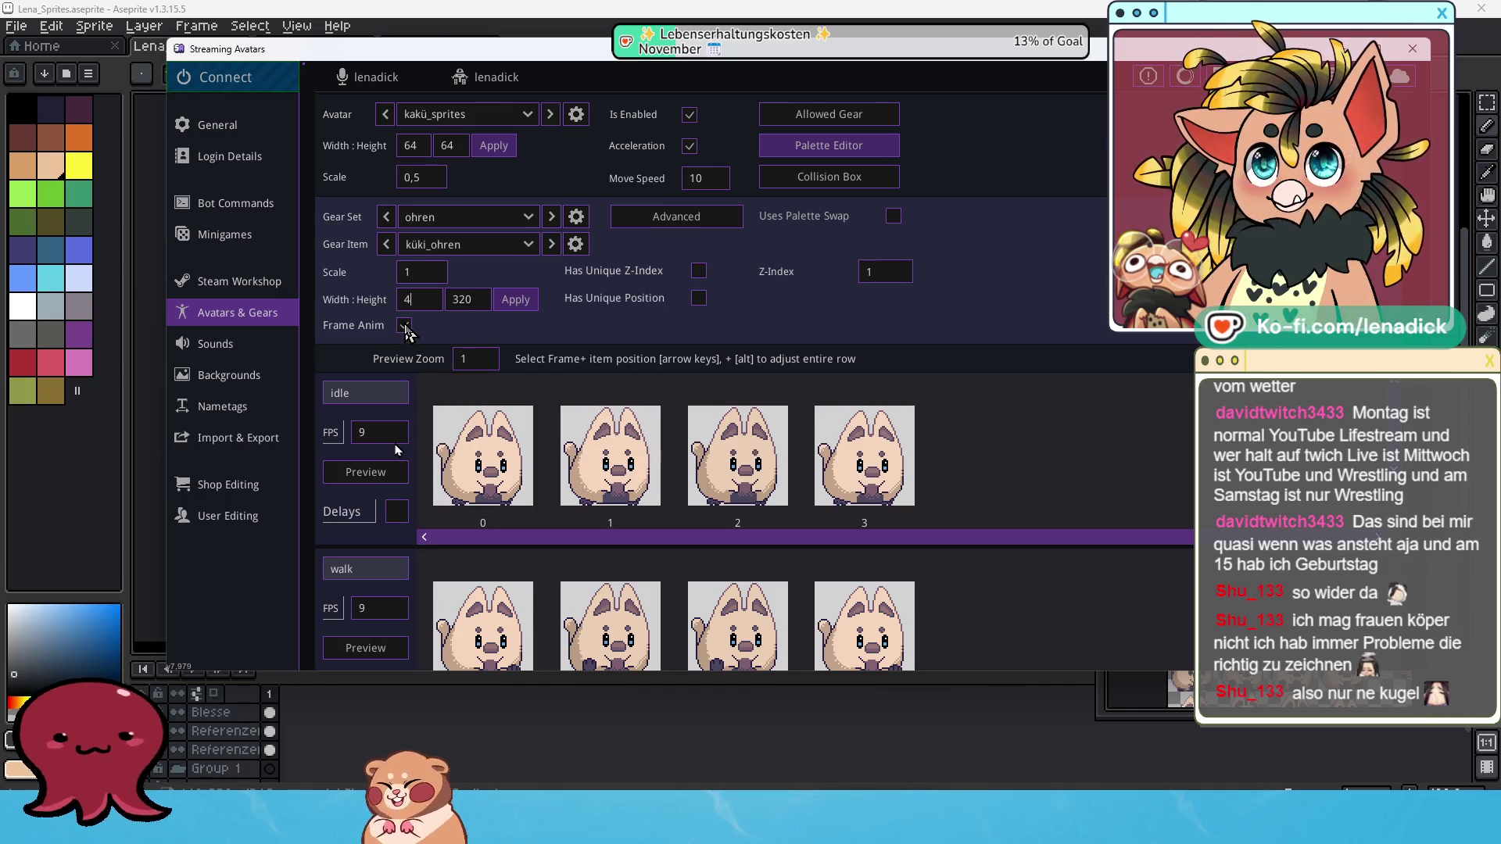
pyautogui.write('6')
pyautogui.press('Tab')
pyautogui.write('64')
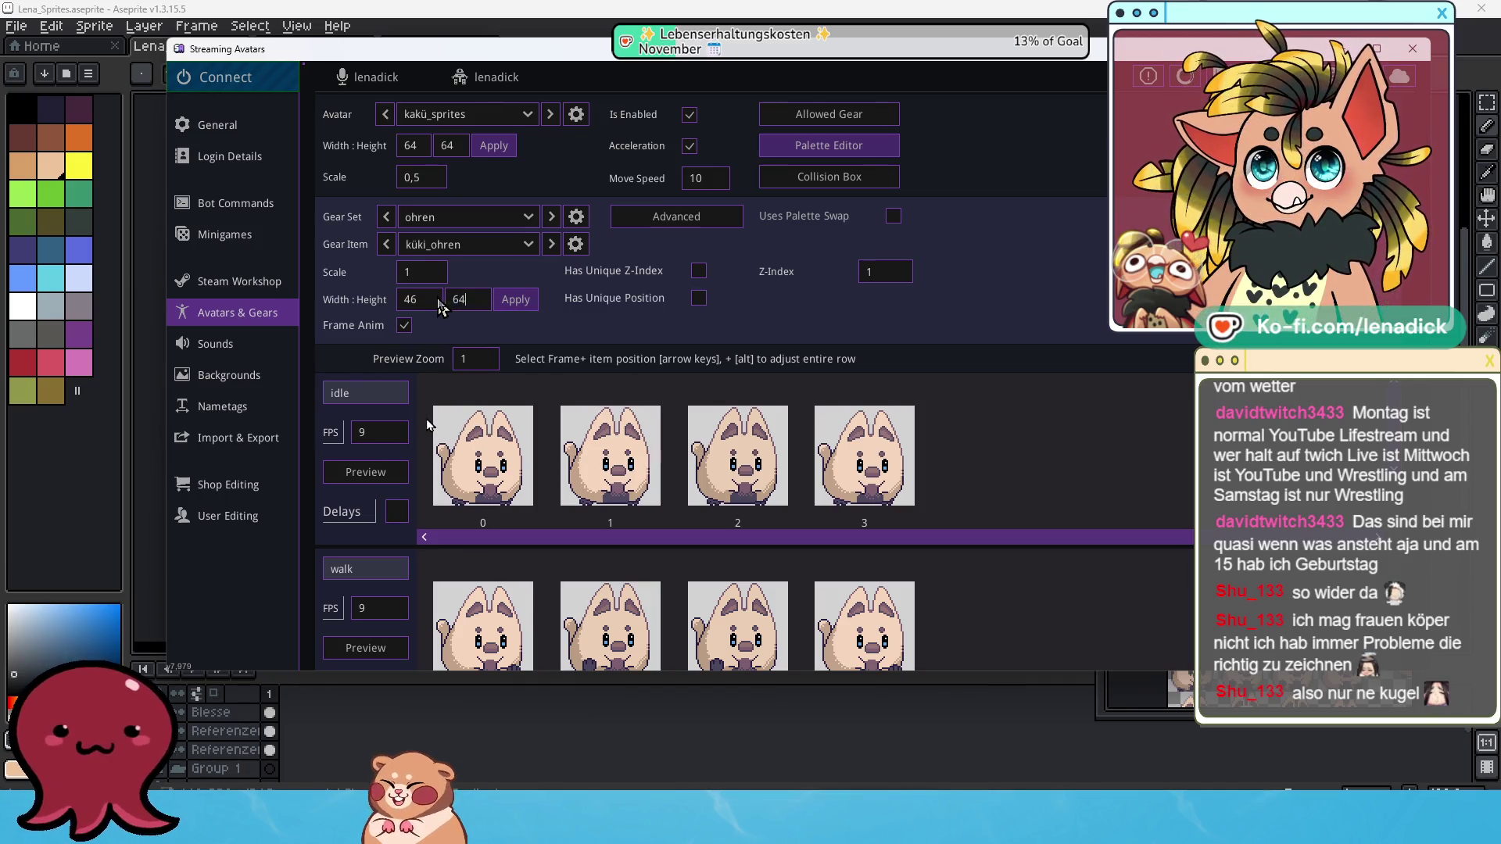
pyautogui.moveTo(435, 301)
pyautogui.mouseDown()
pyautogui.moveTo(391, 304)
pyautogui.moveTo(399, 275)
pyautogui.mouseUp()
pyautogui.click(513, 300)
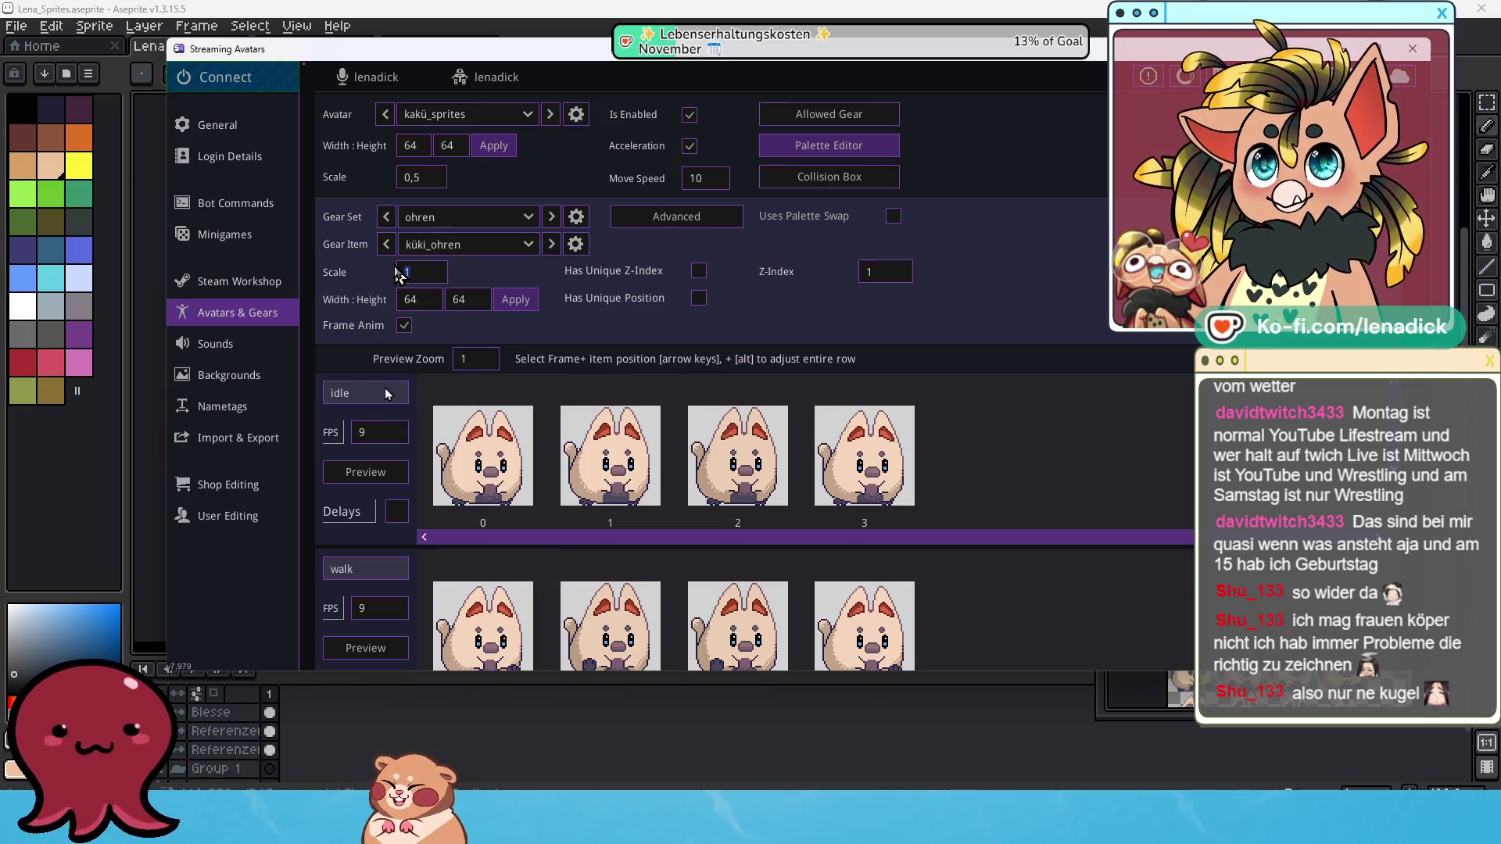
pyautogui.write('0')
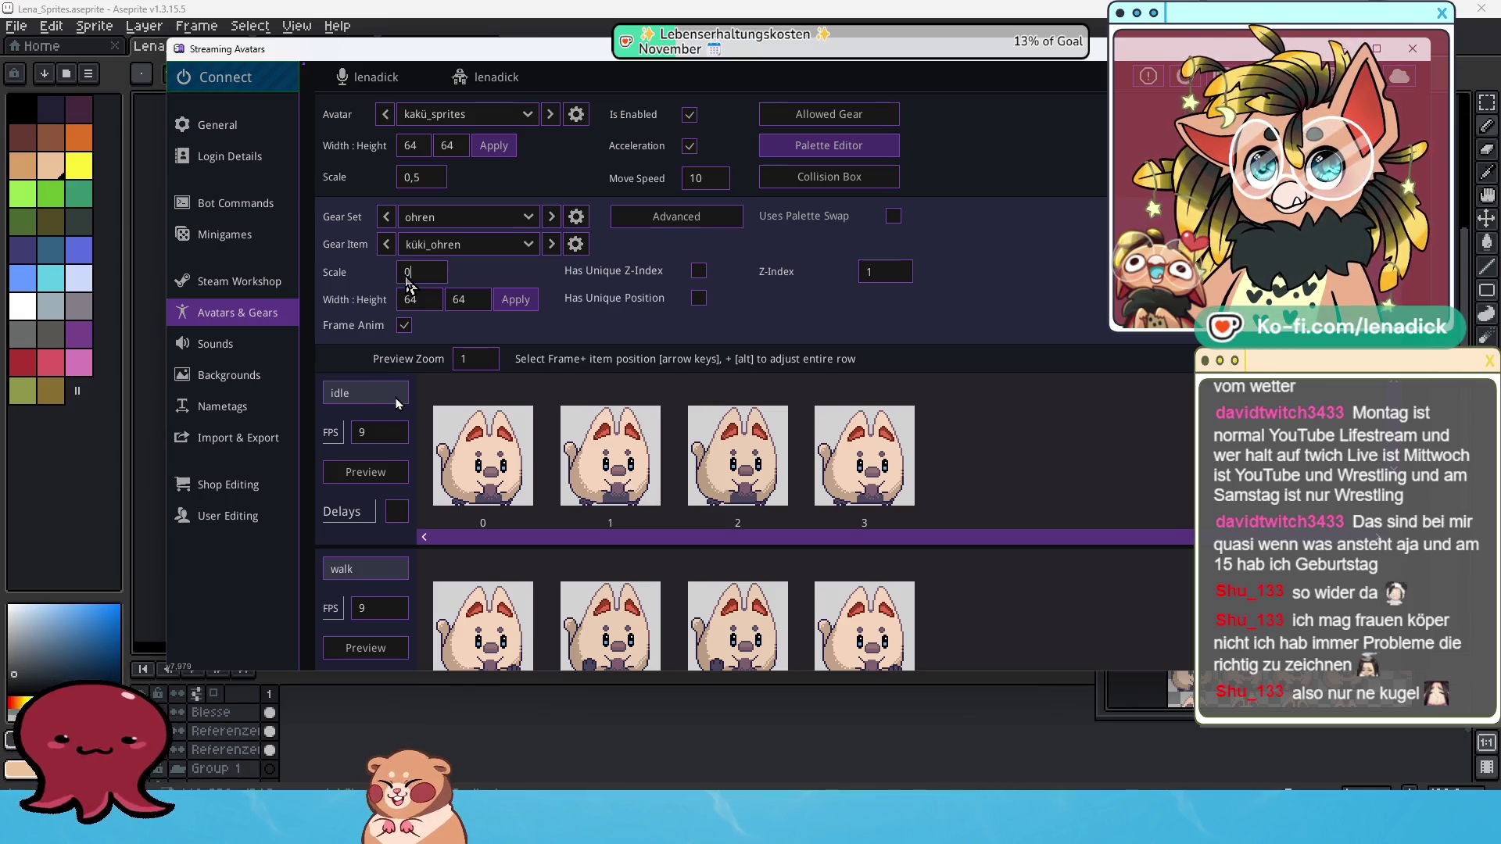
pyautogui.write(',5')
pyautogui.click(515, 299)
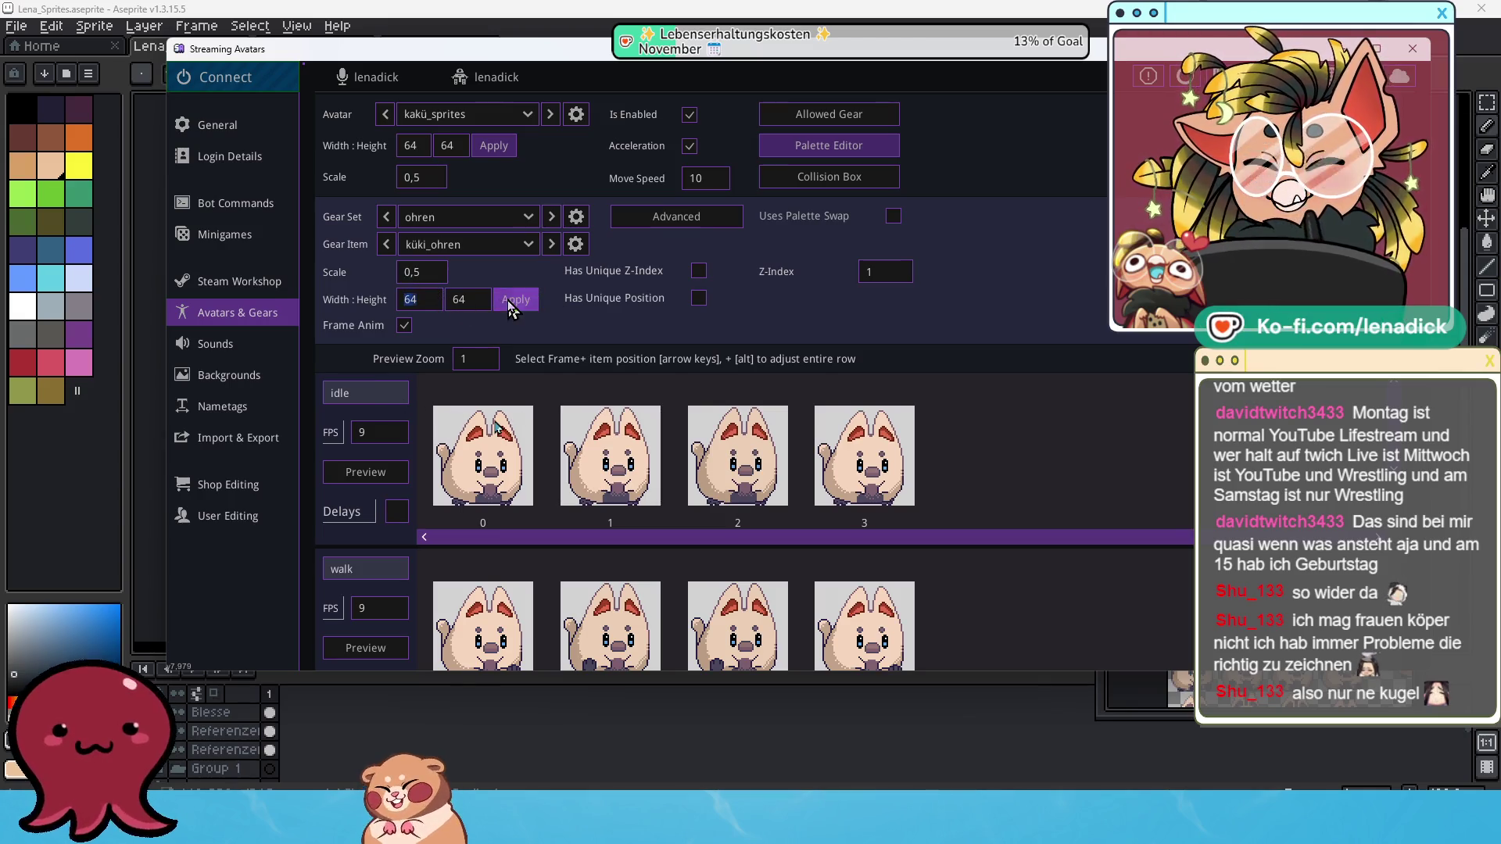
# Select outline, enable frame animation, and apply 64×64 frames to küki_outline.
pyautogui.click(527, 216)
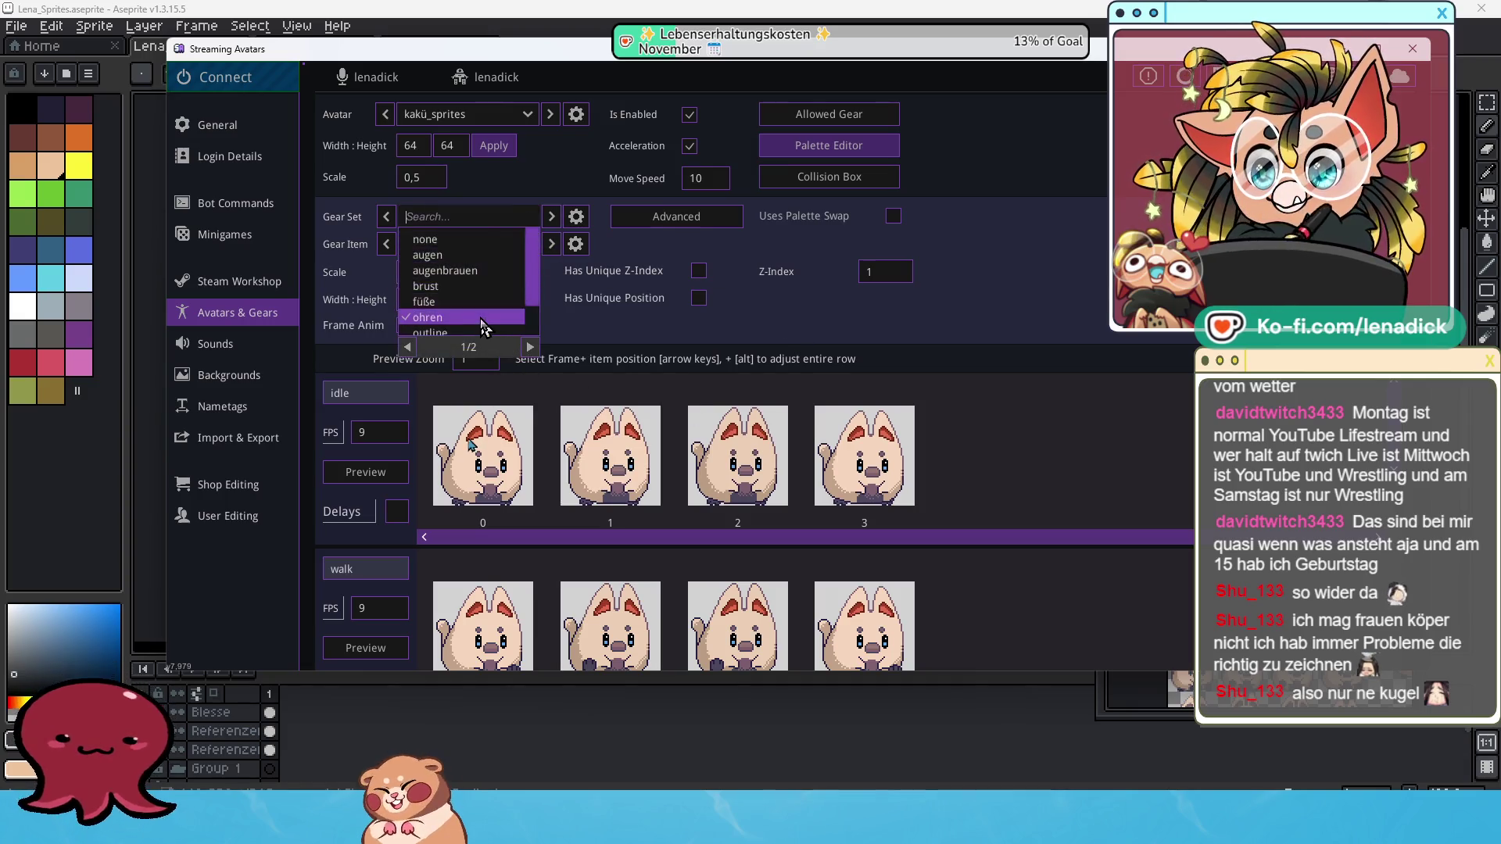
pyautogui.scroll(-1, 462, 320)
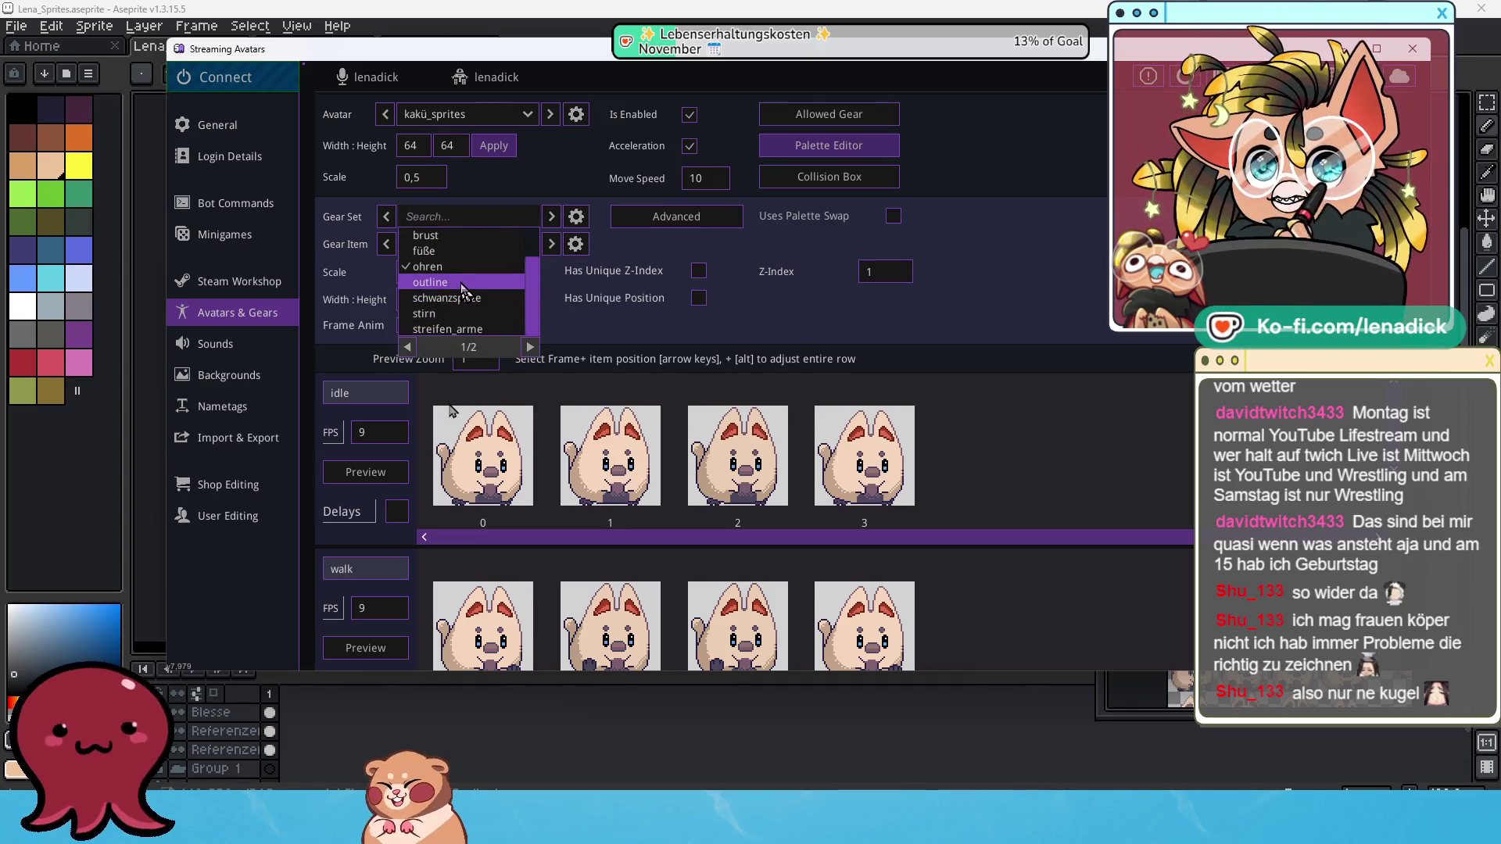
pyautogui.click(461, 283)
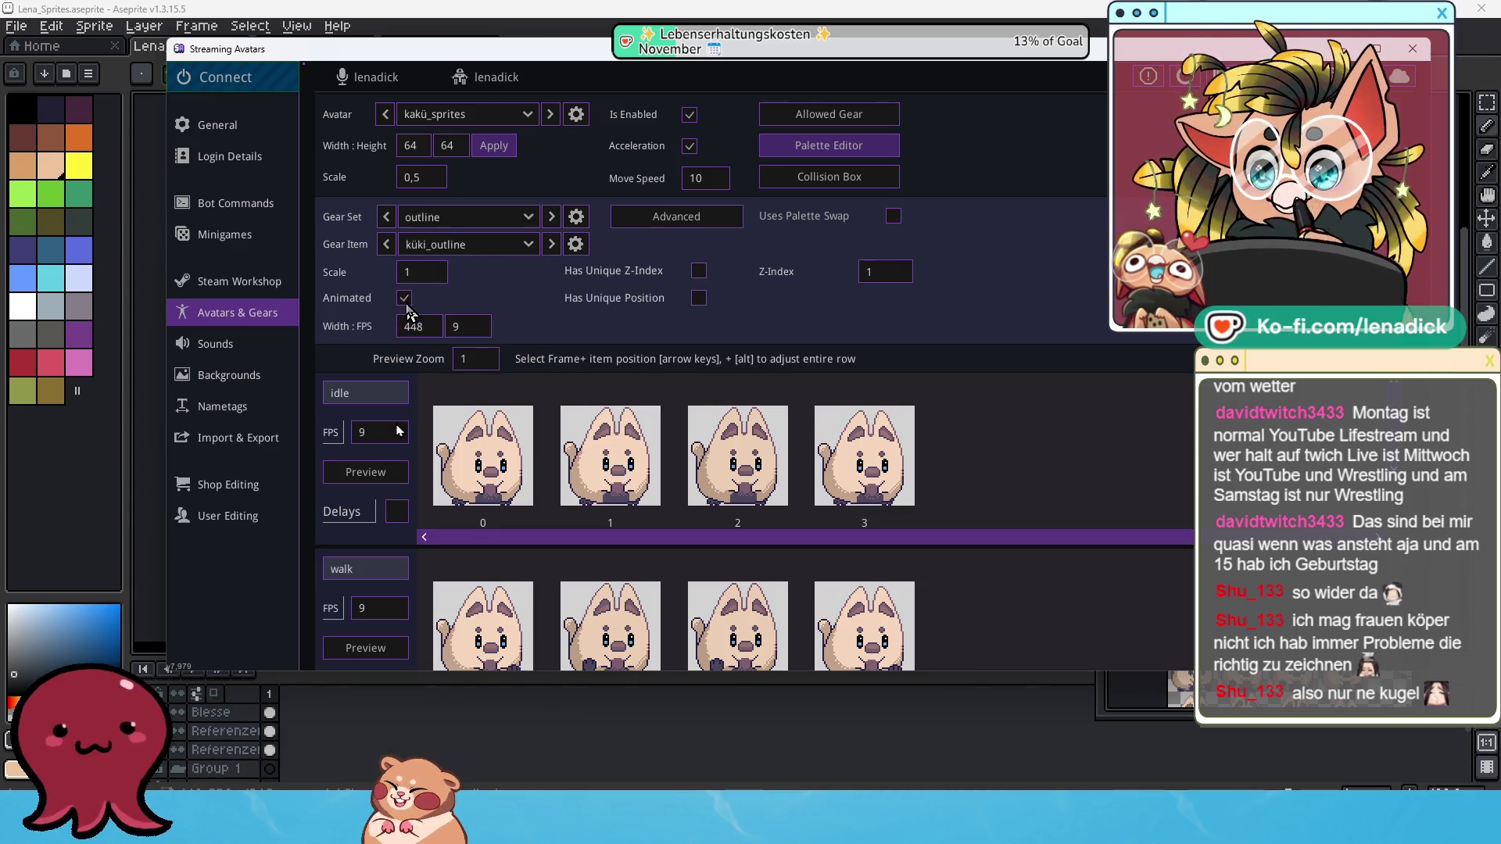
pyautogui.click(403, 325)
pyautogui.doubleClick(412, 298)
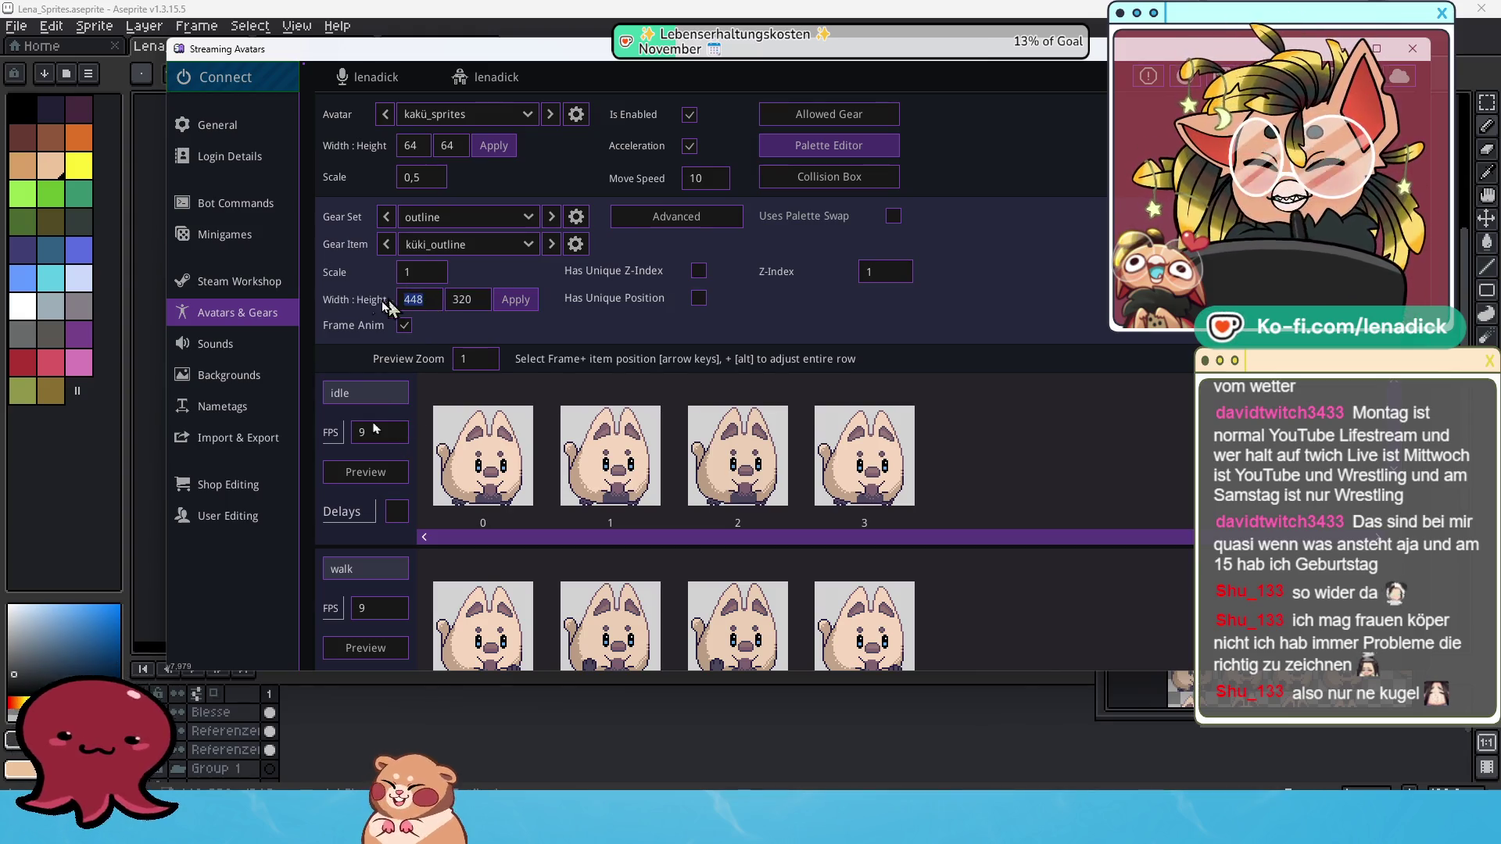
pyautogui.write('64')
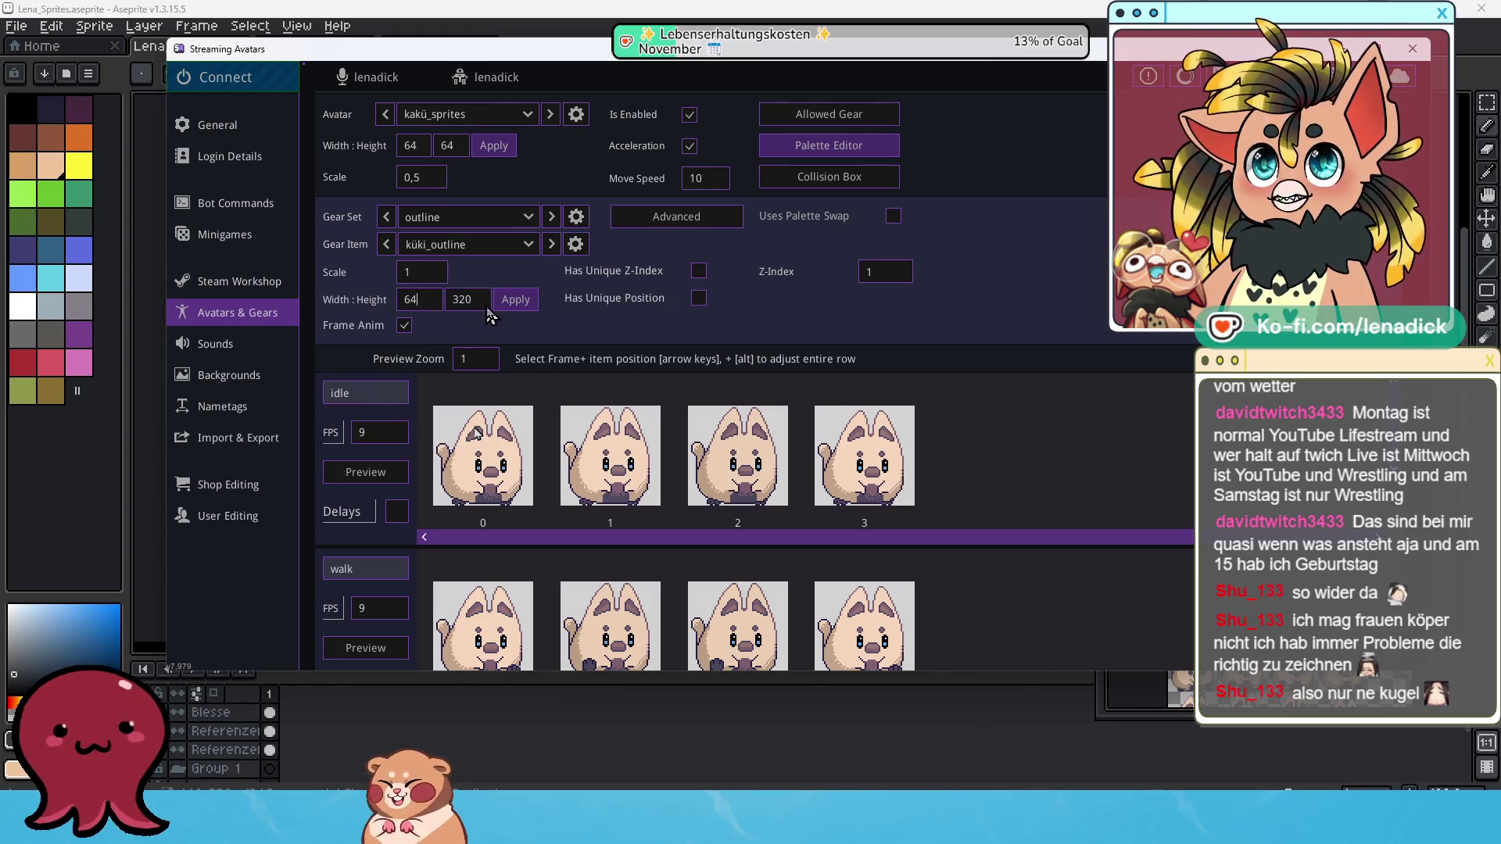
pyautogui.doubleClick(462, 299)
pyautogui.write('64')
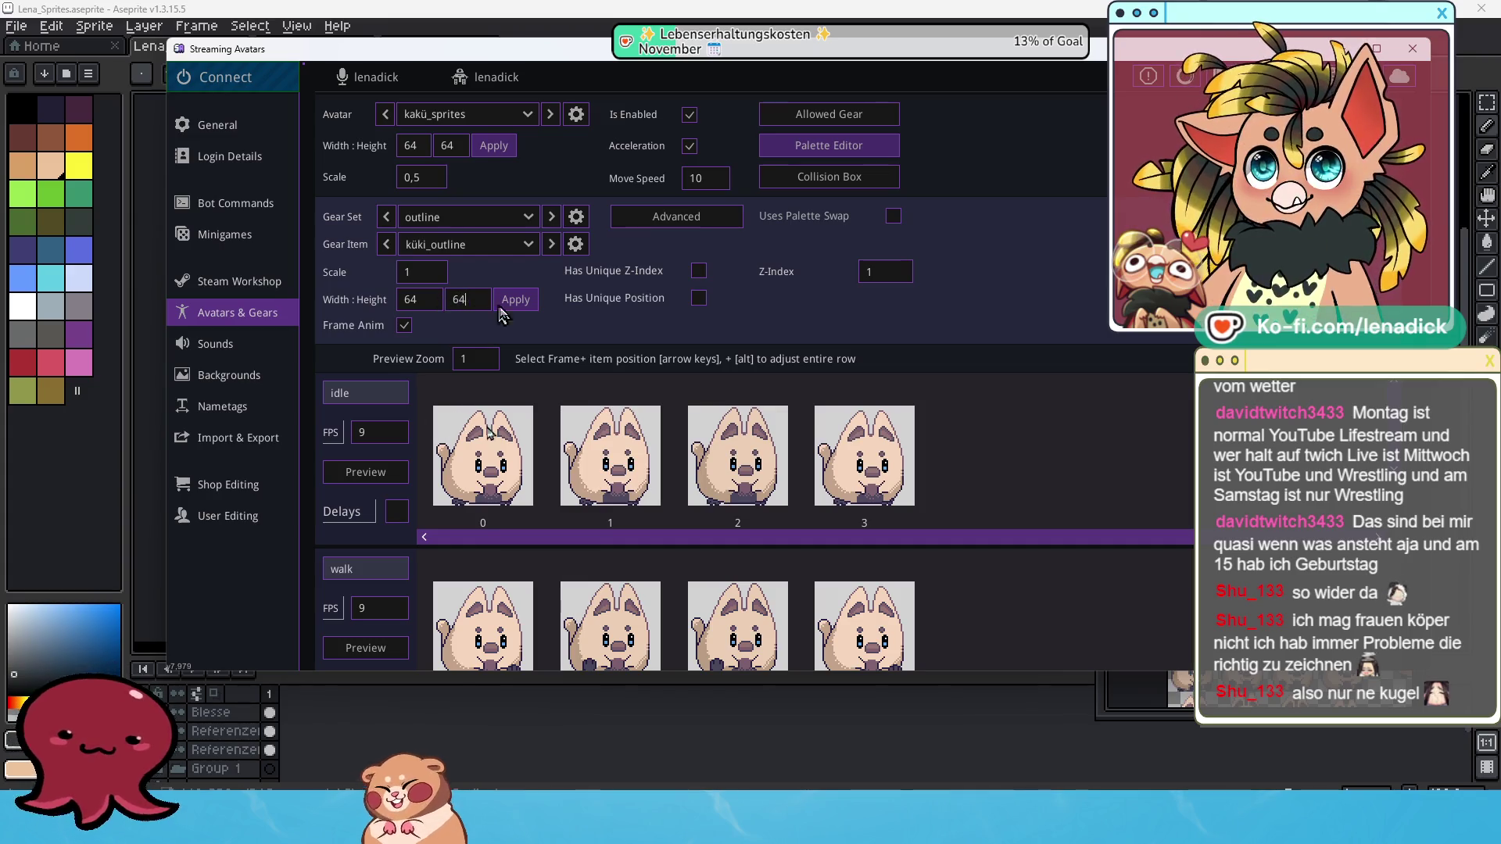
pyautogui.click(517, 311)
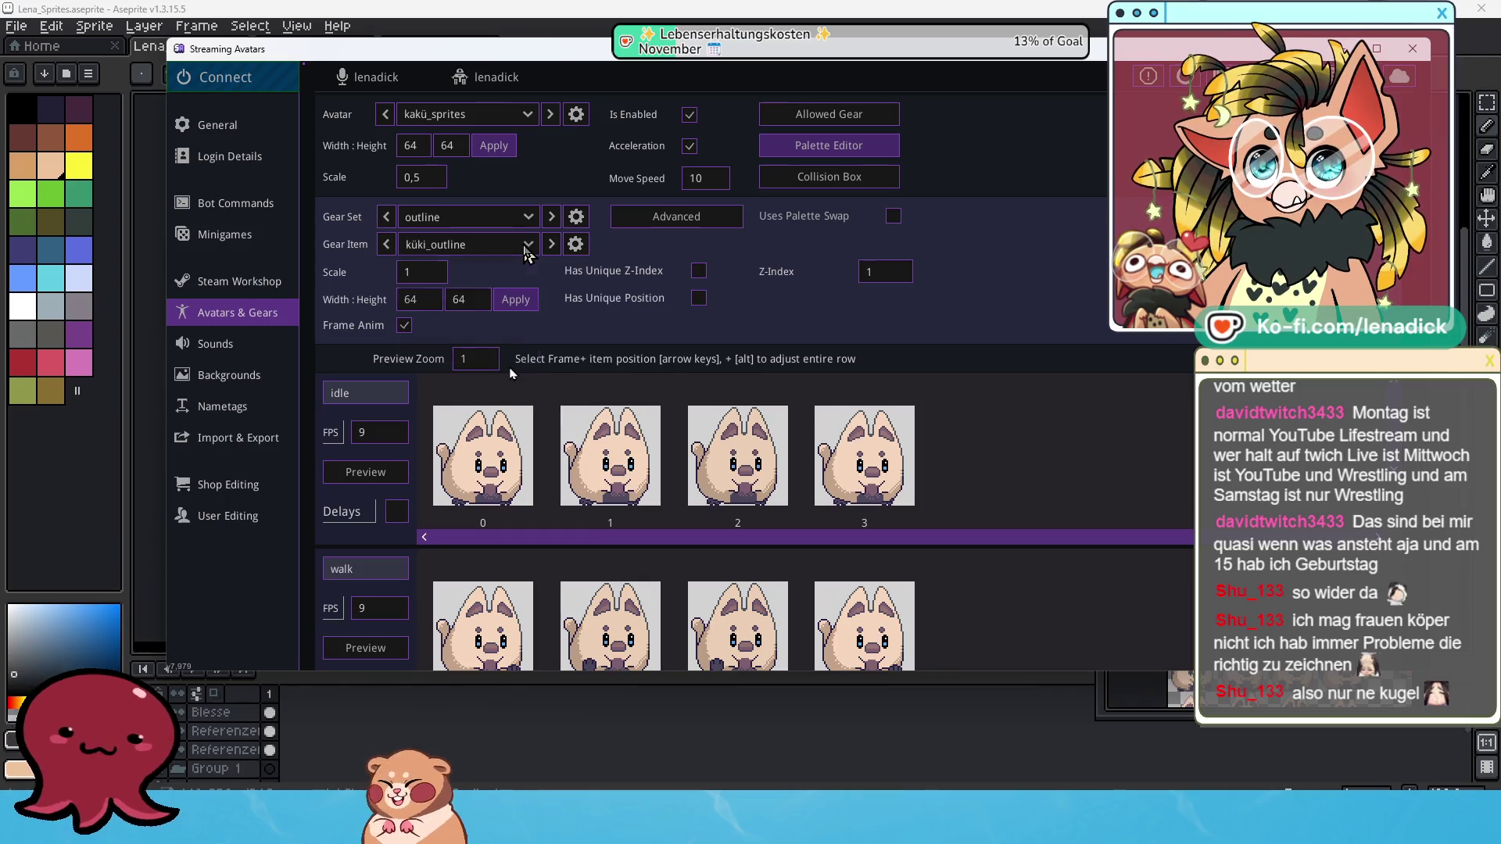
# Confirm küki_outline stays selected and change its scale to 0,5.
pyautogui.click(533, 245)
pyautogui.click(524, 219)
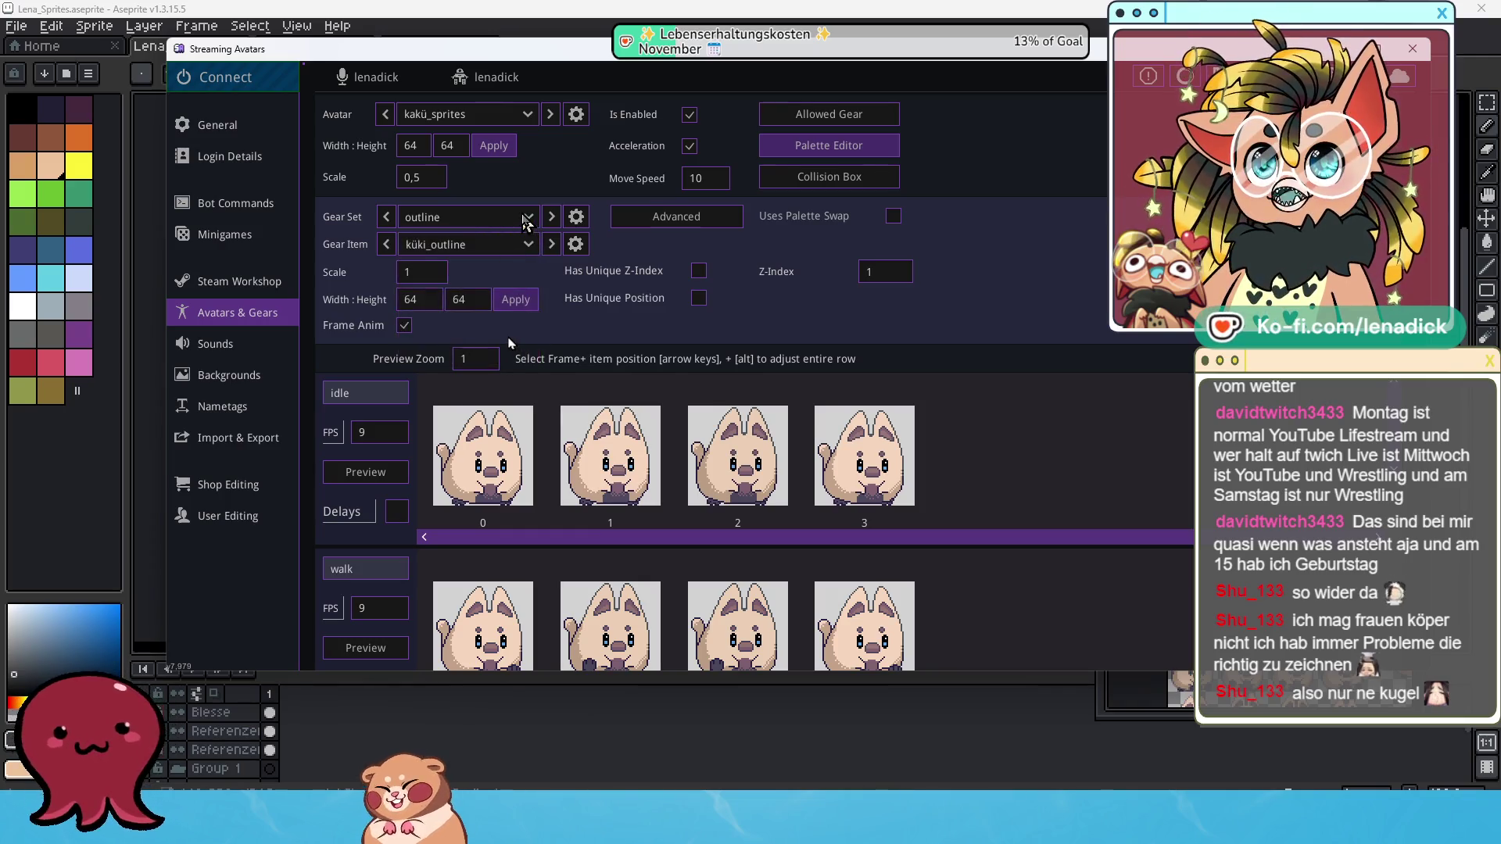
pyautogui.click(524, 219)
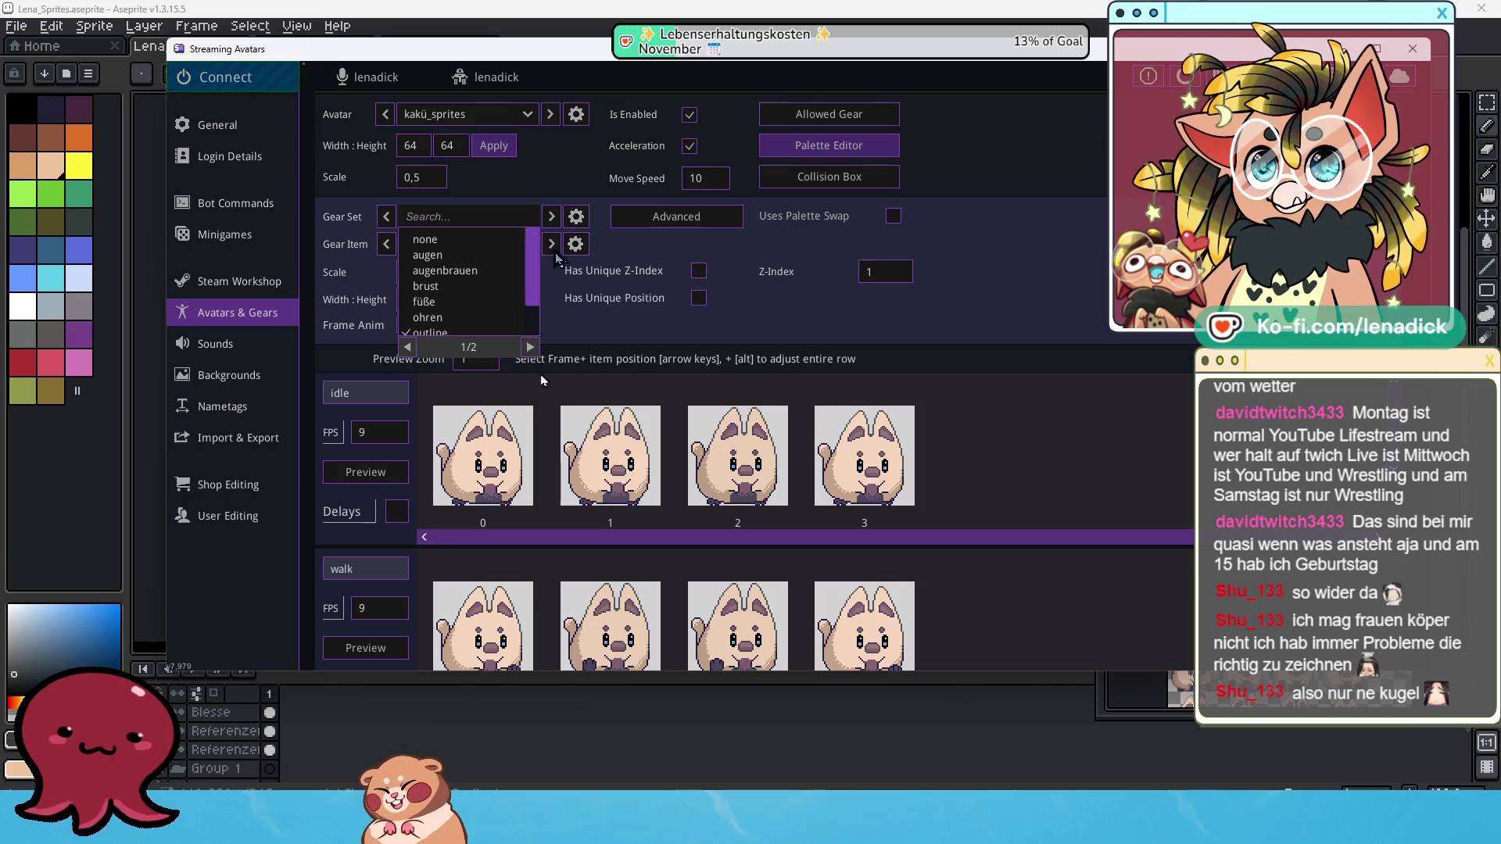
pyautogui.click(563, 317)
pyautogui.press('BackSpace')
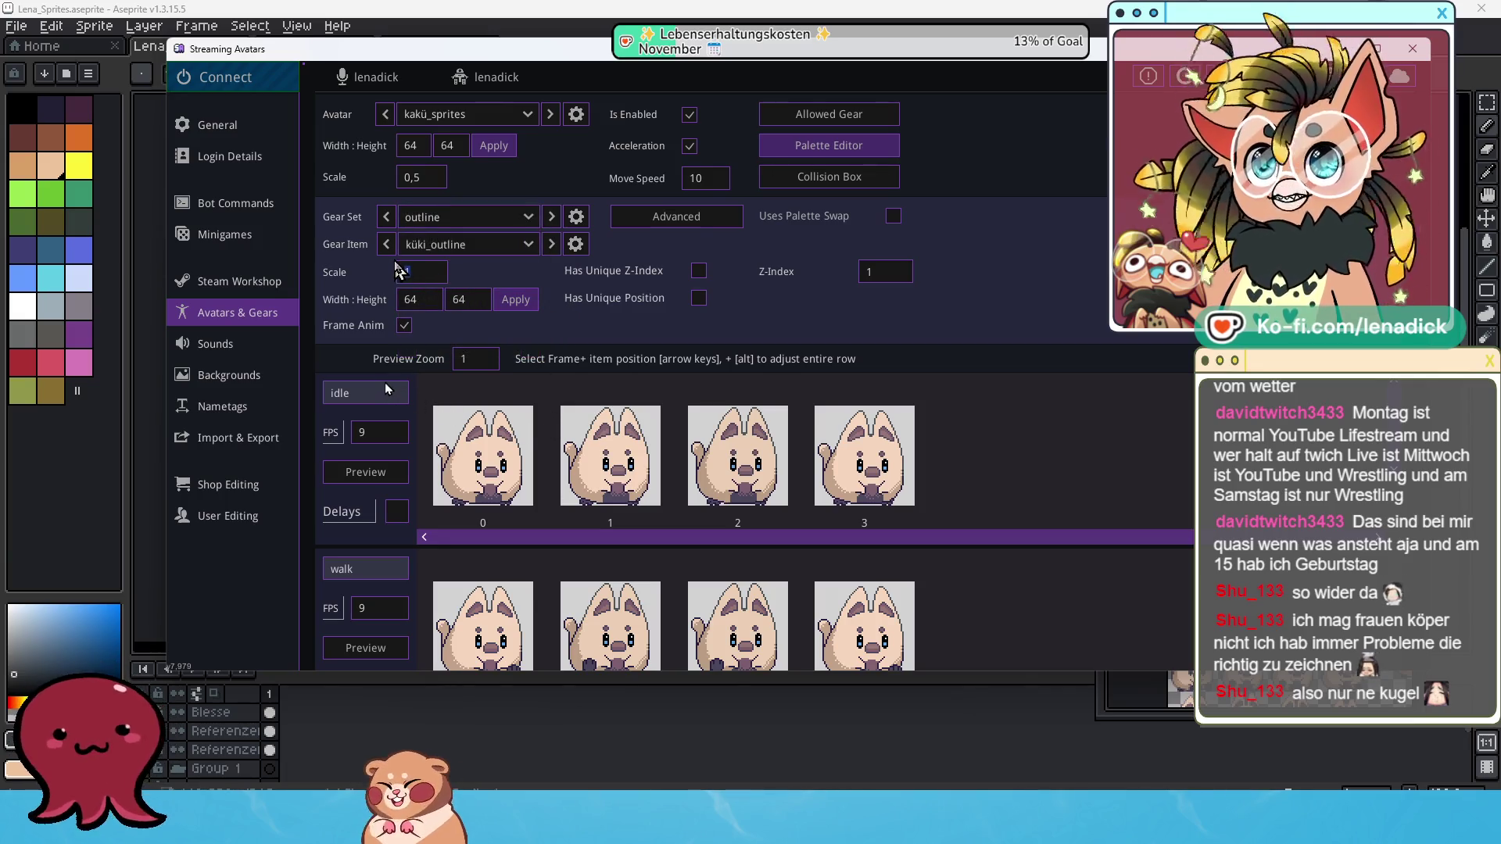
pyautogui.write('0')
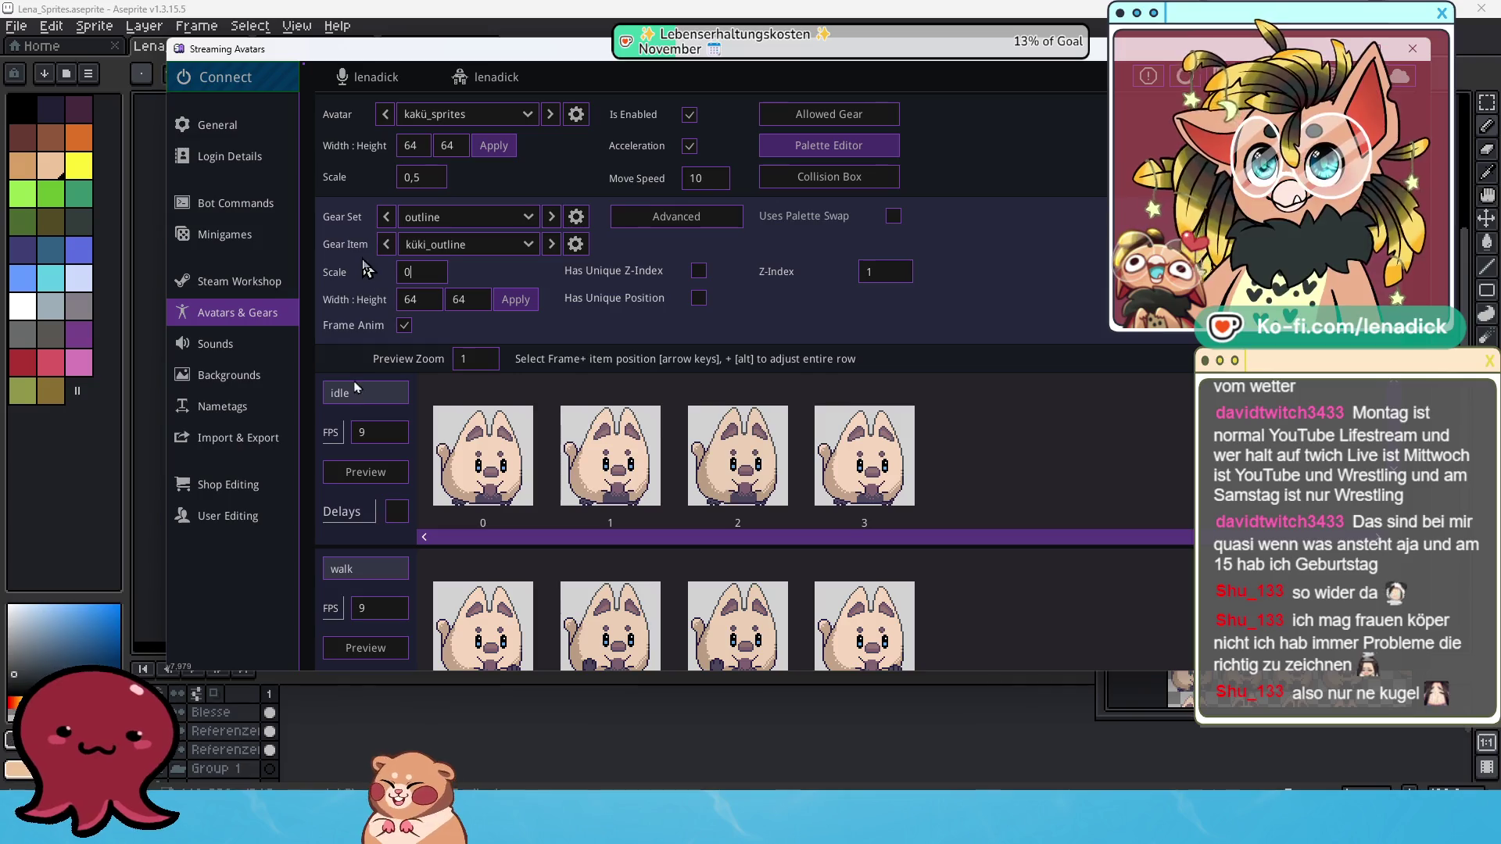
pyautogui.write(',5')
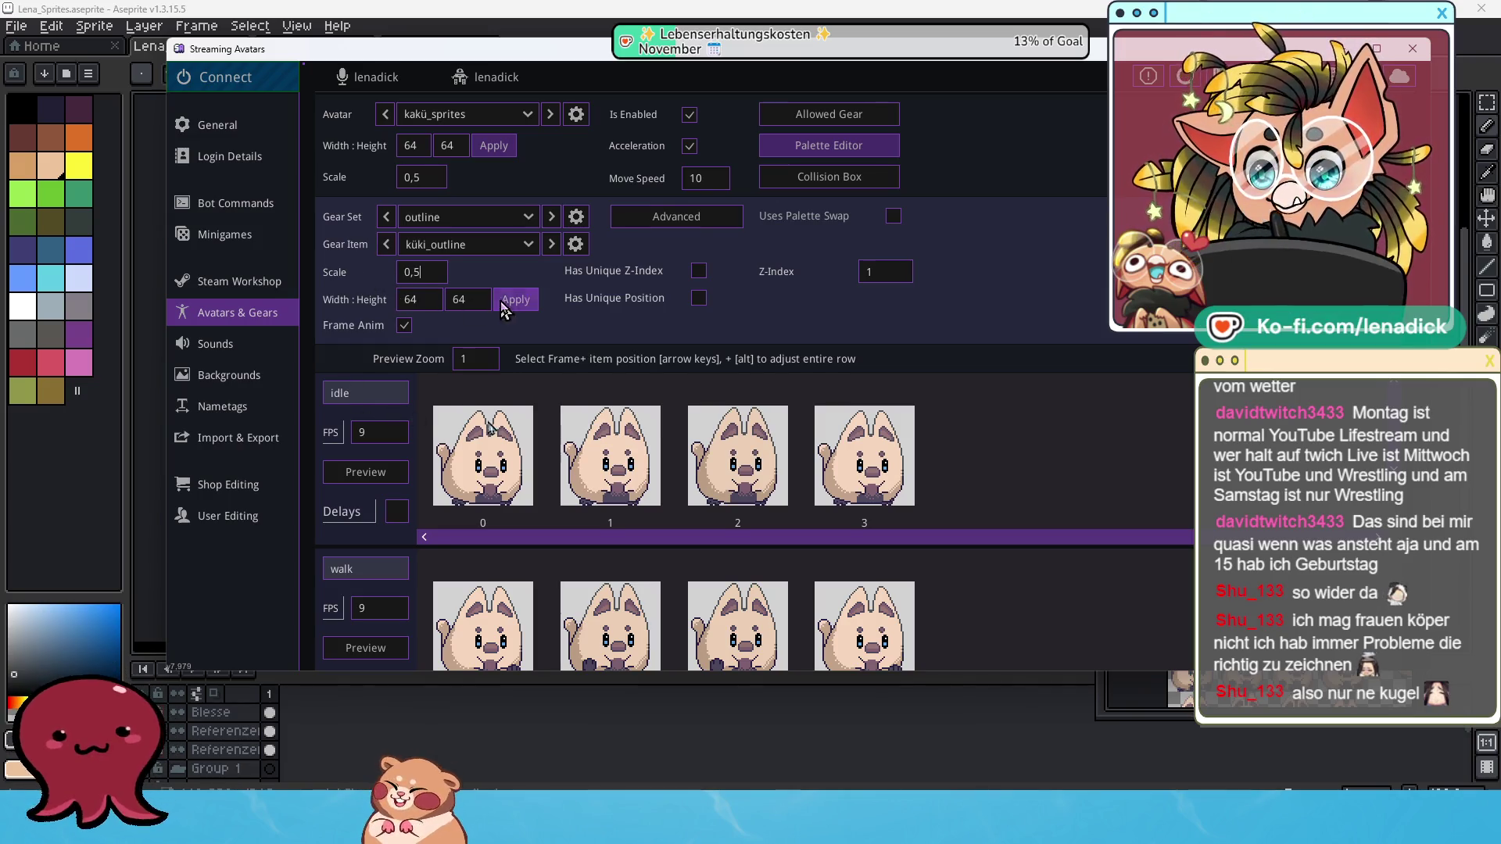
pyautogui.click(528, 217)
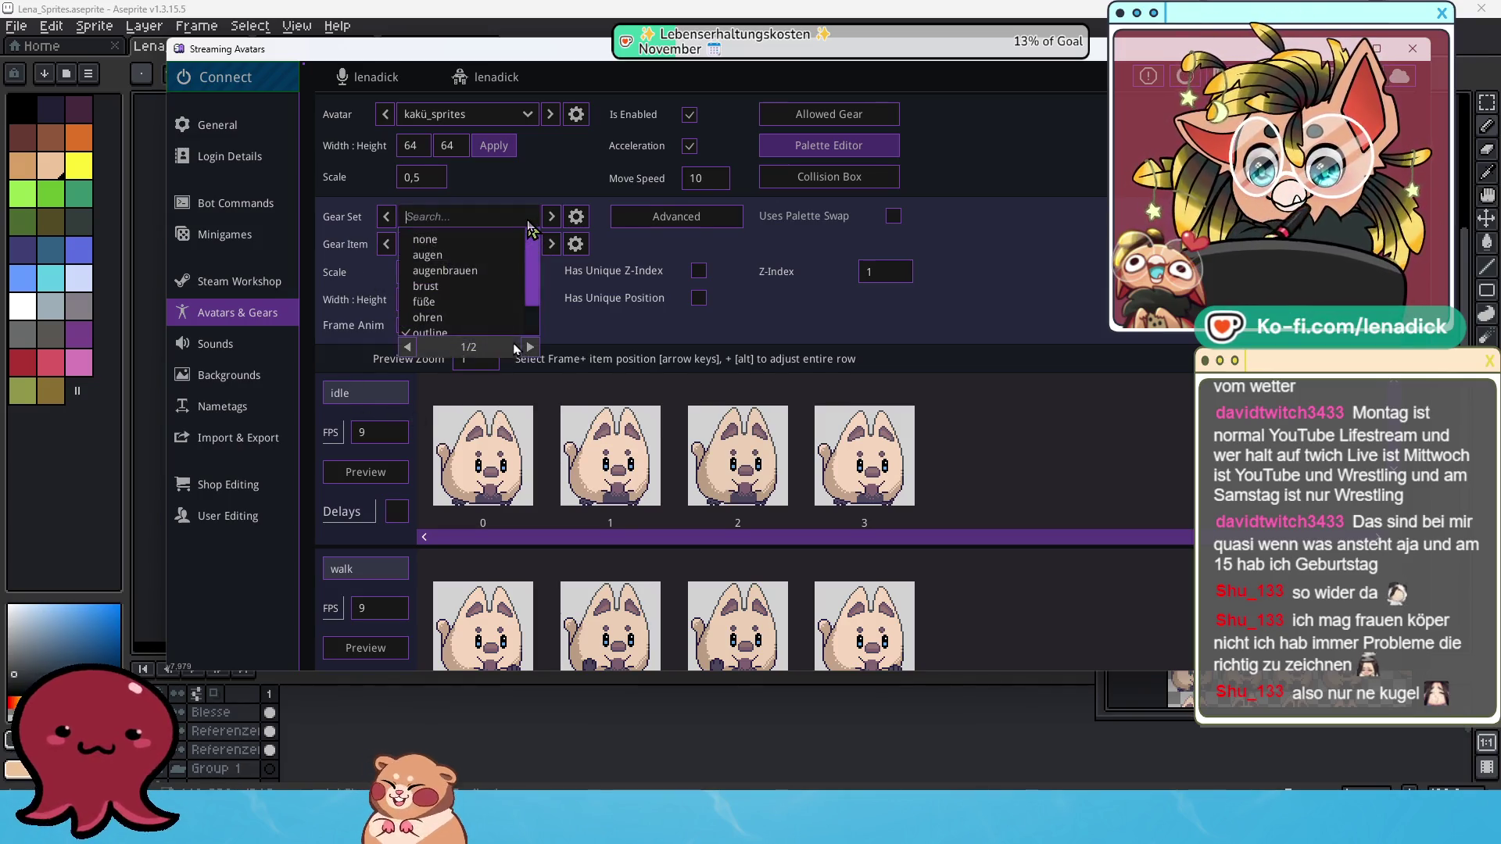
# Select schwanzspitze, enable frame animation, enter 64×64 frames and scale 0,5, and apply.
pyautogui.click(483, 298)
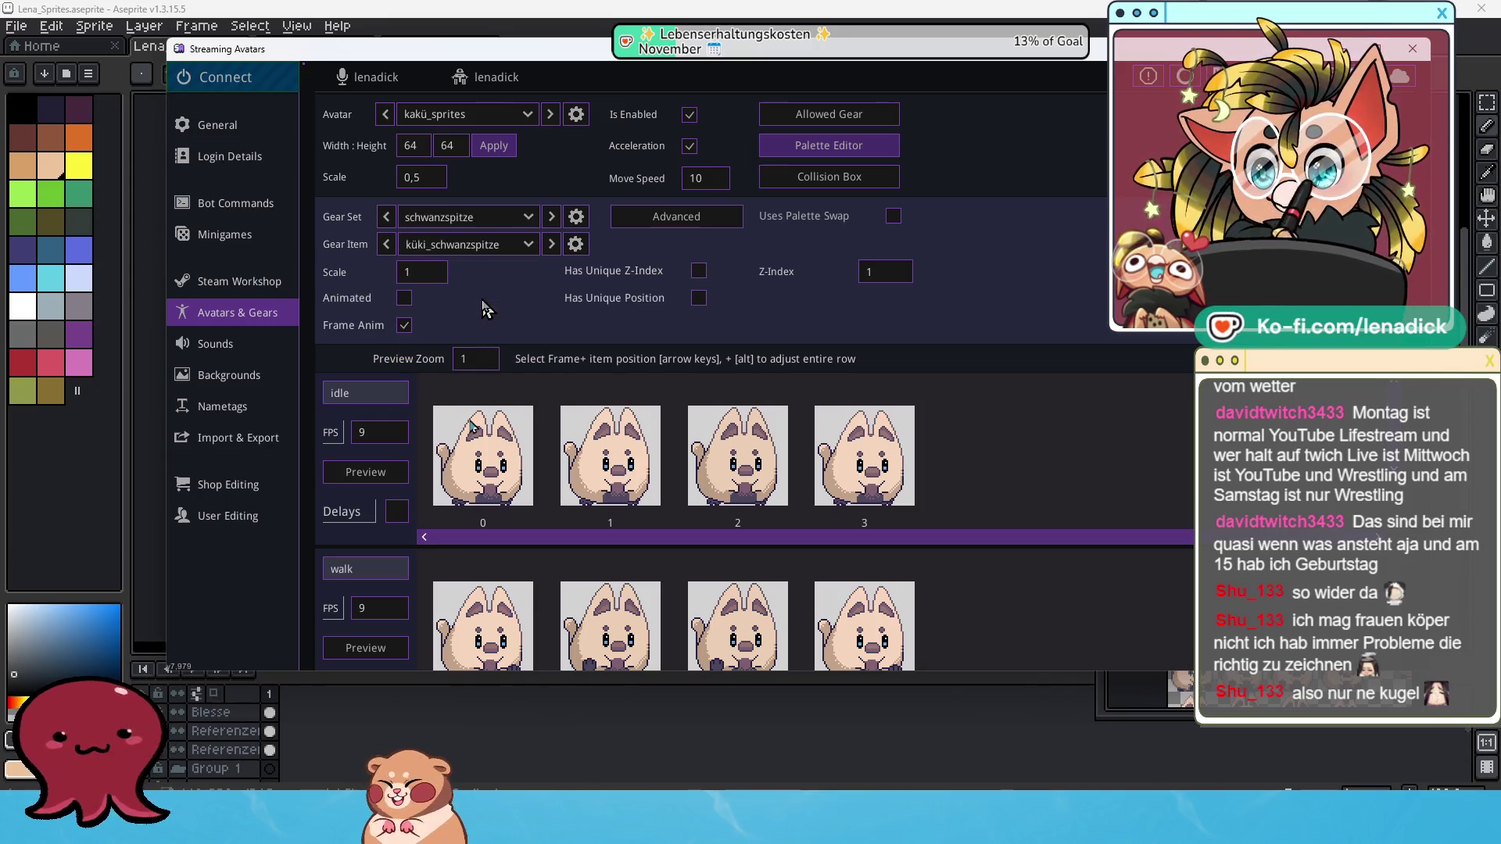
pyautogui.click(405, 326)
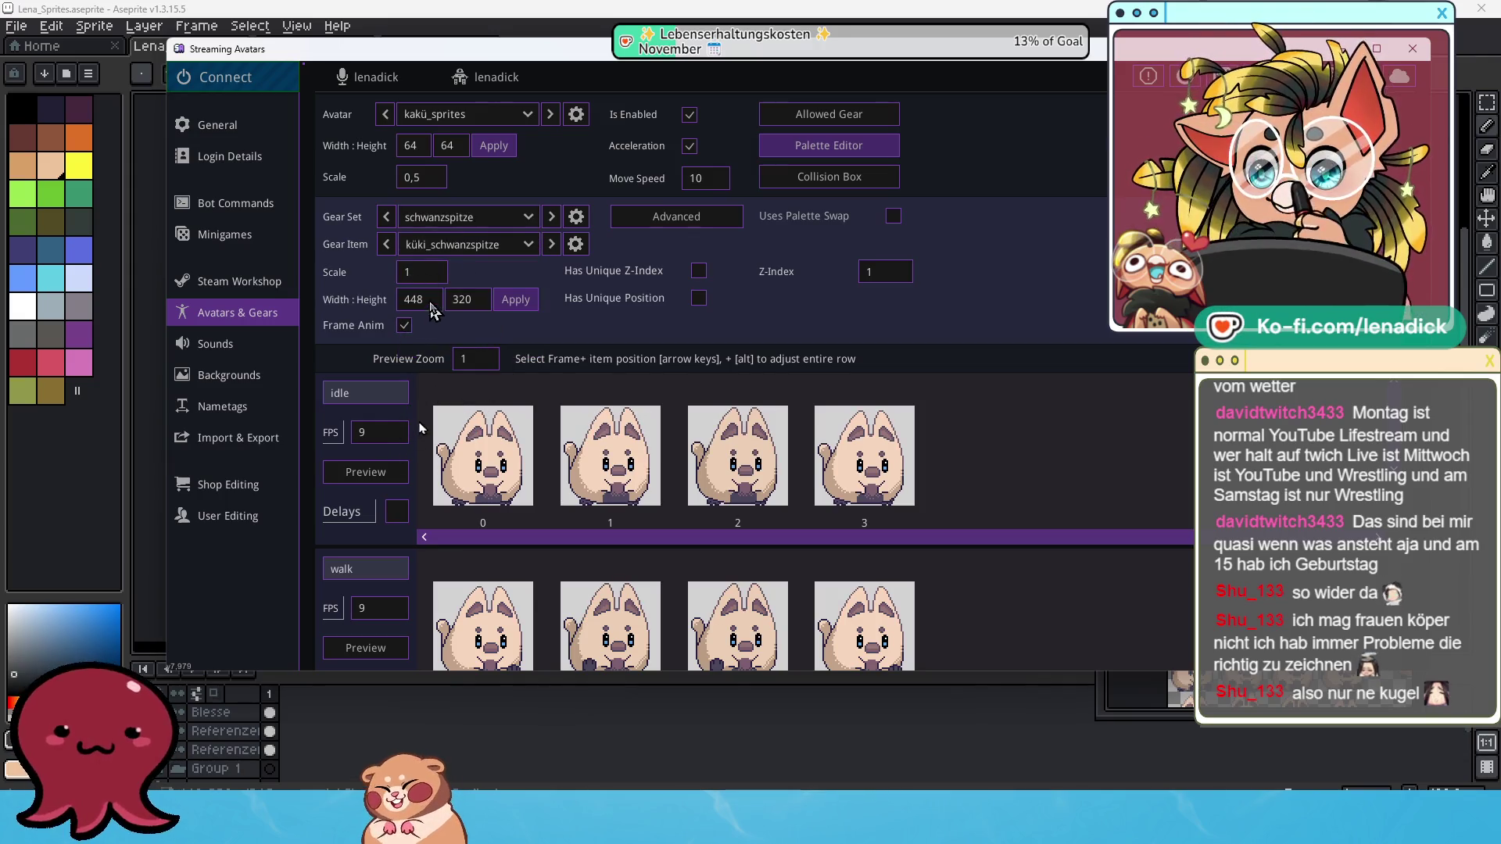
pyautogui.write('64')
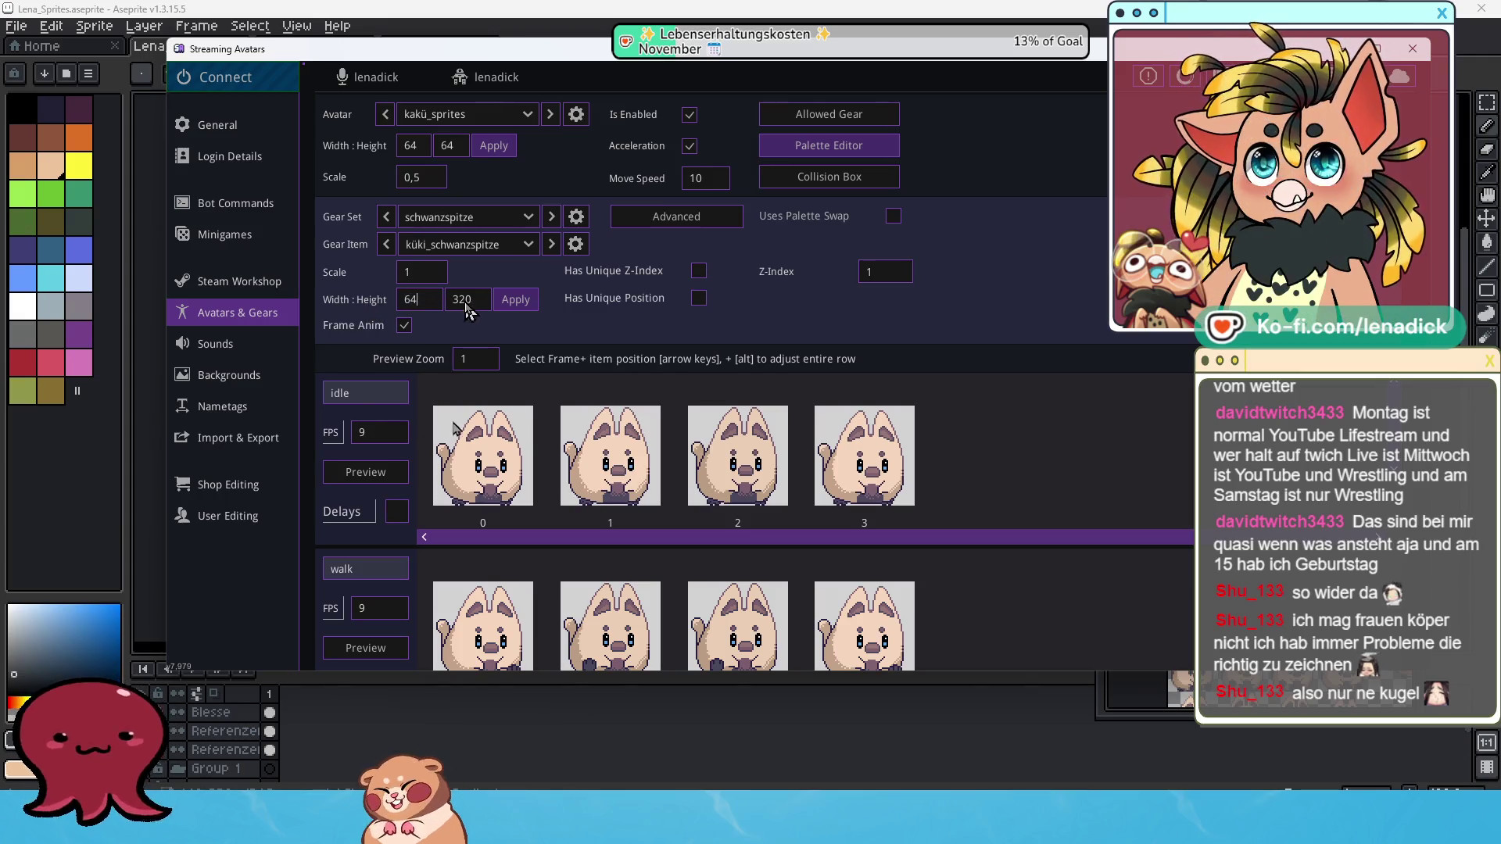
pyautogui.doubleClick(467, 300)
pyautogui.write('64')
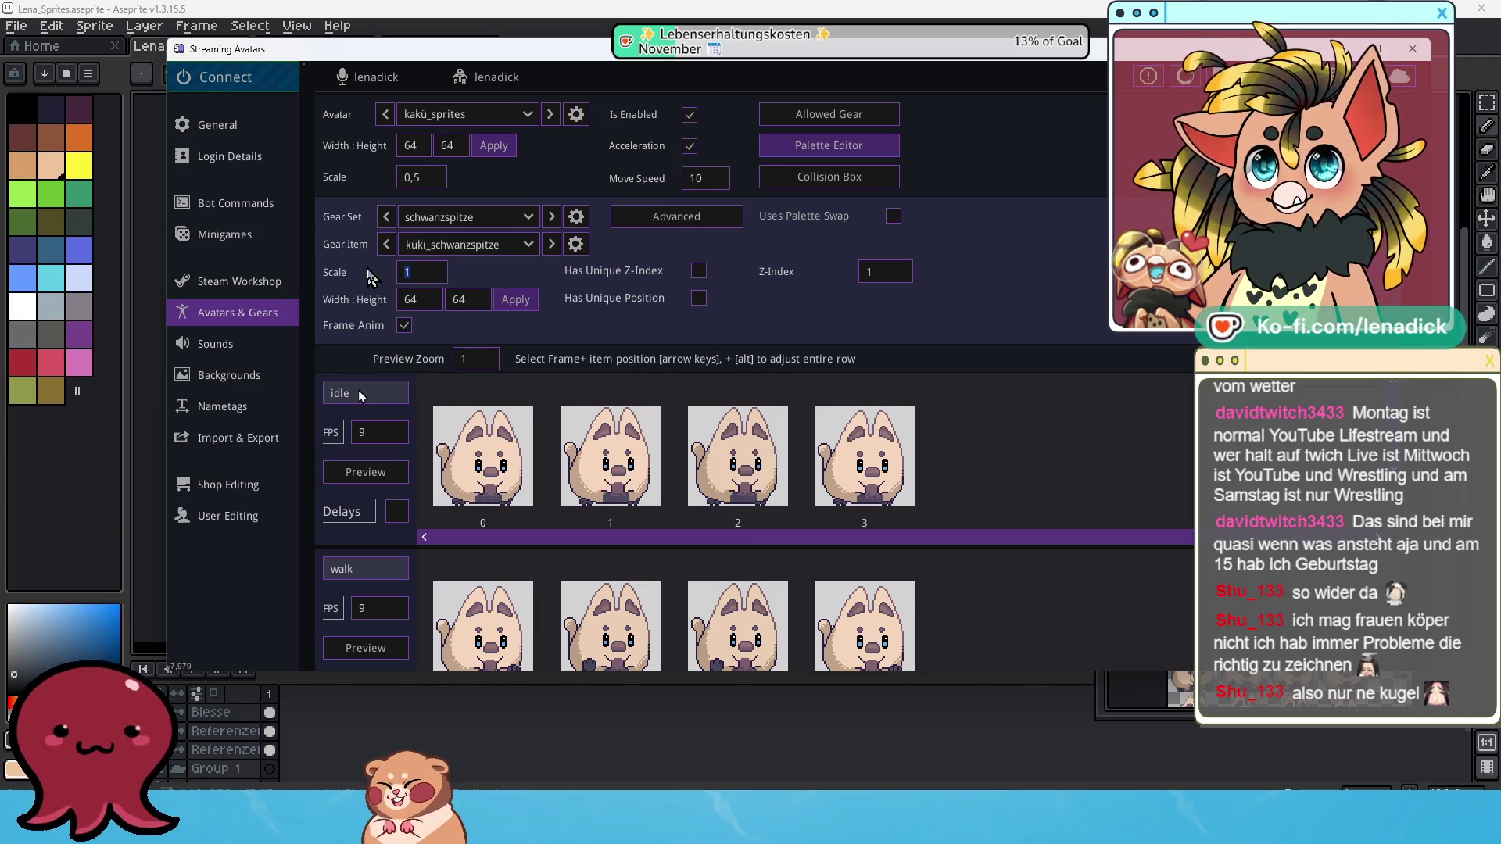
pyautogui.doubleClick(400, 275)
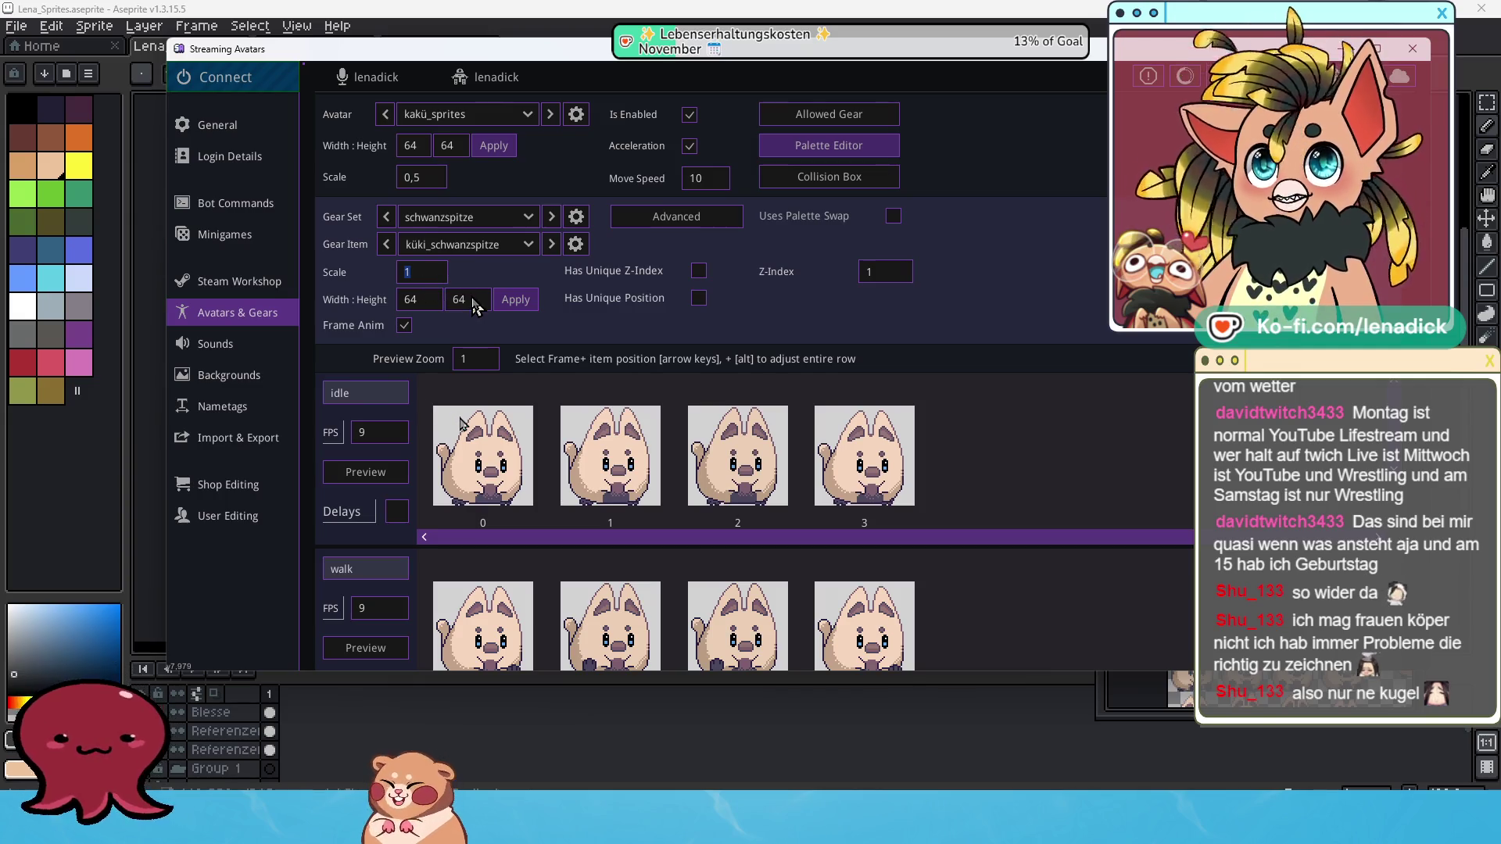
pyautogui.write('0,5')
pyautogui.click(513, 300)
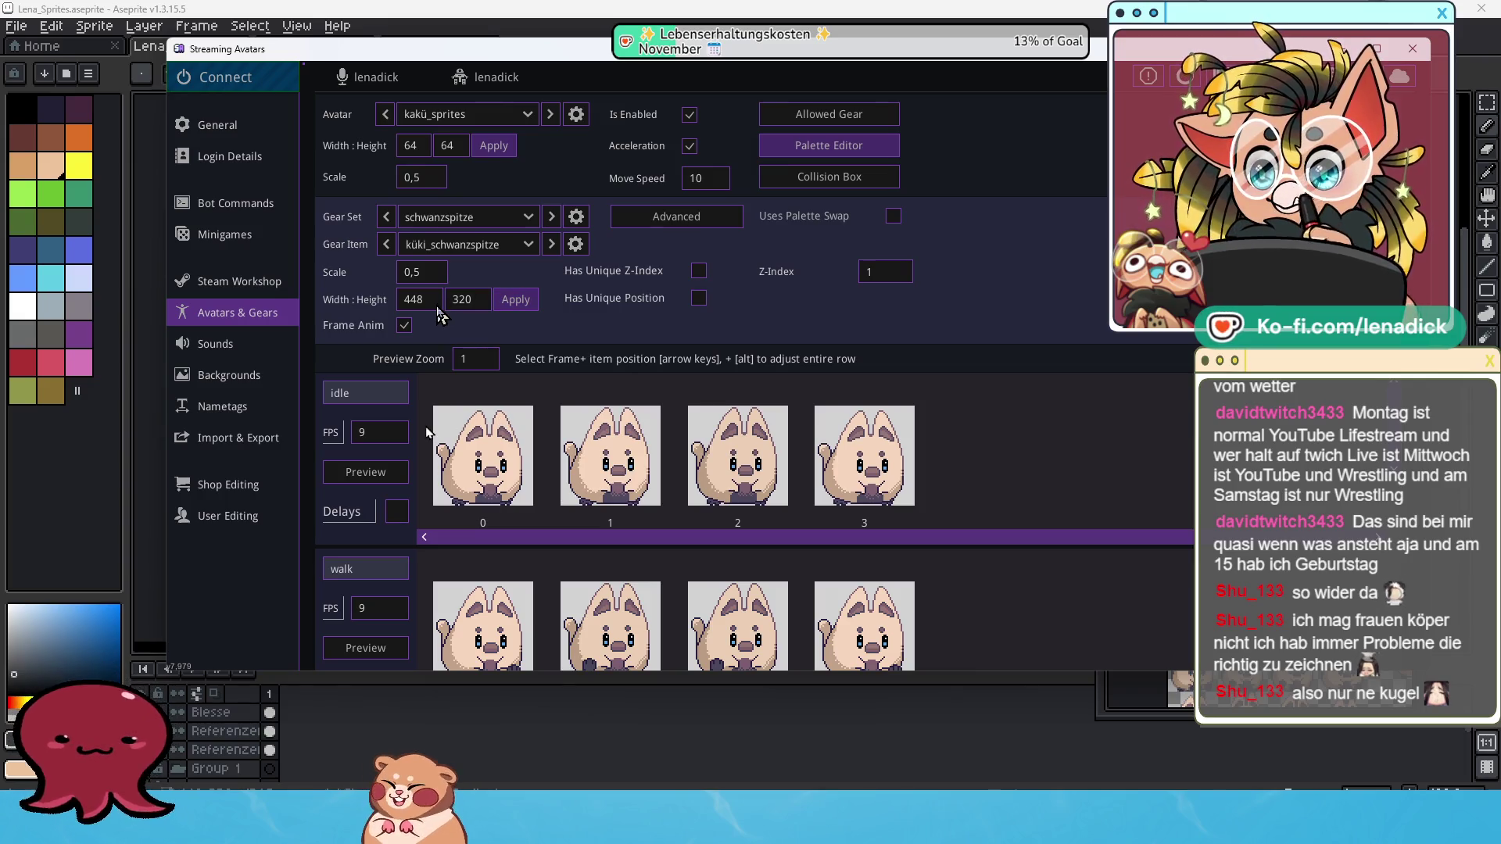
# Re-enter küki_schwanzspitze's frame width and height as 64×64 and apply again.
pyautogui.doubleClick(413, 302)
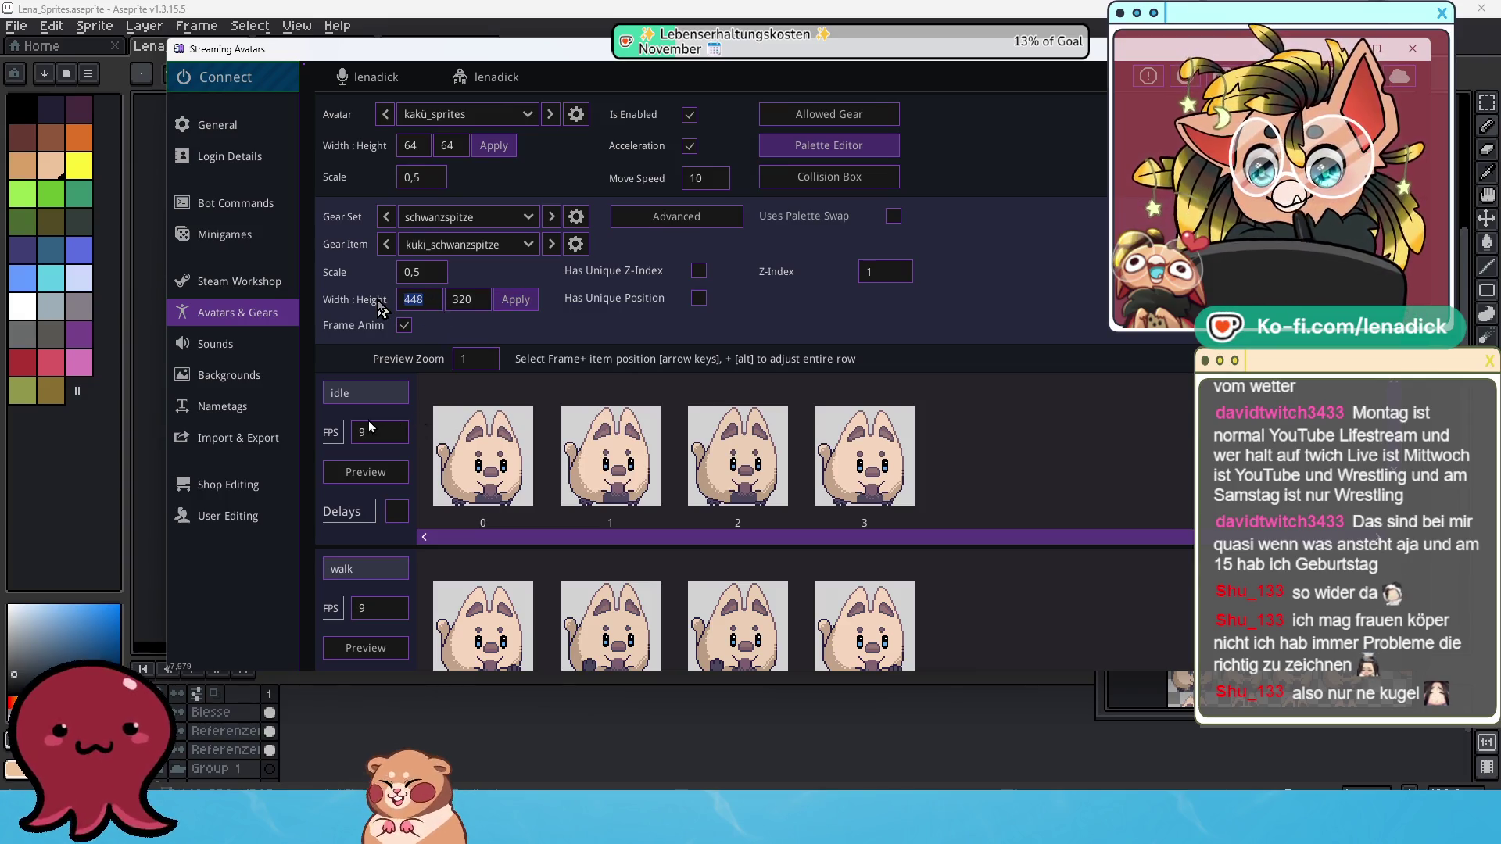
pyautogui.write('05')
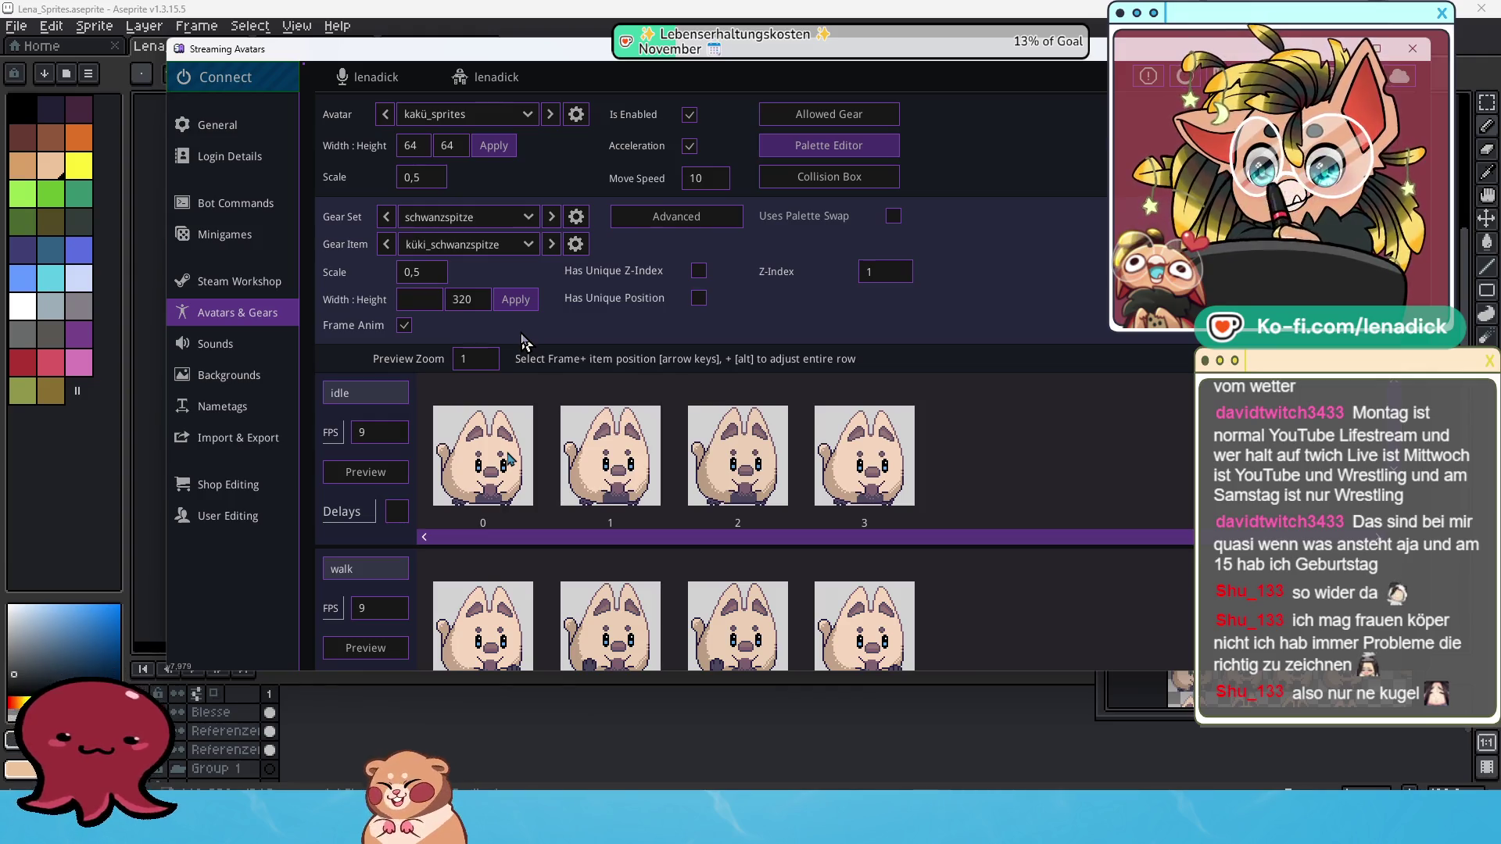
pyautogui.write('4')
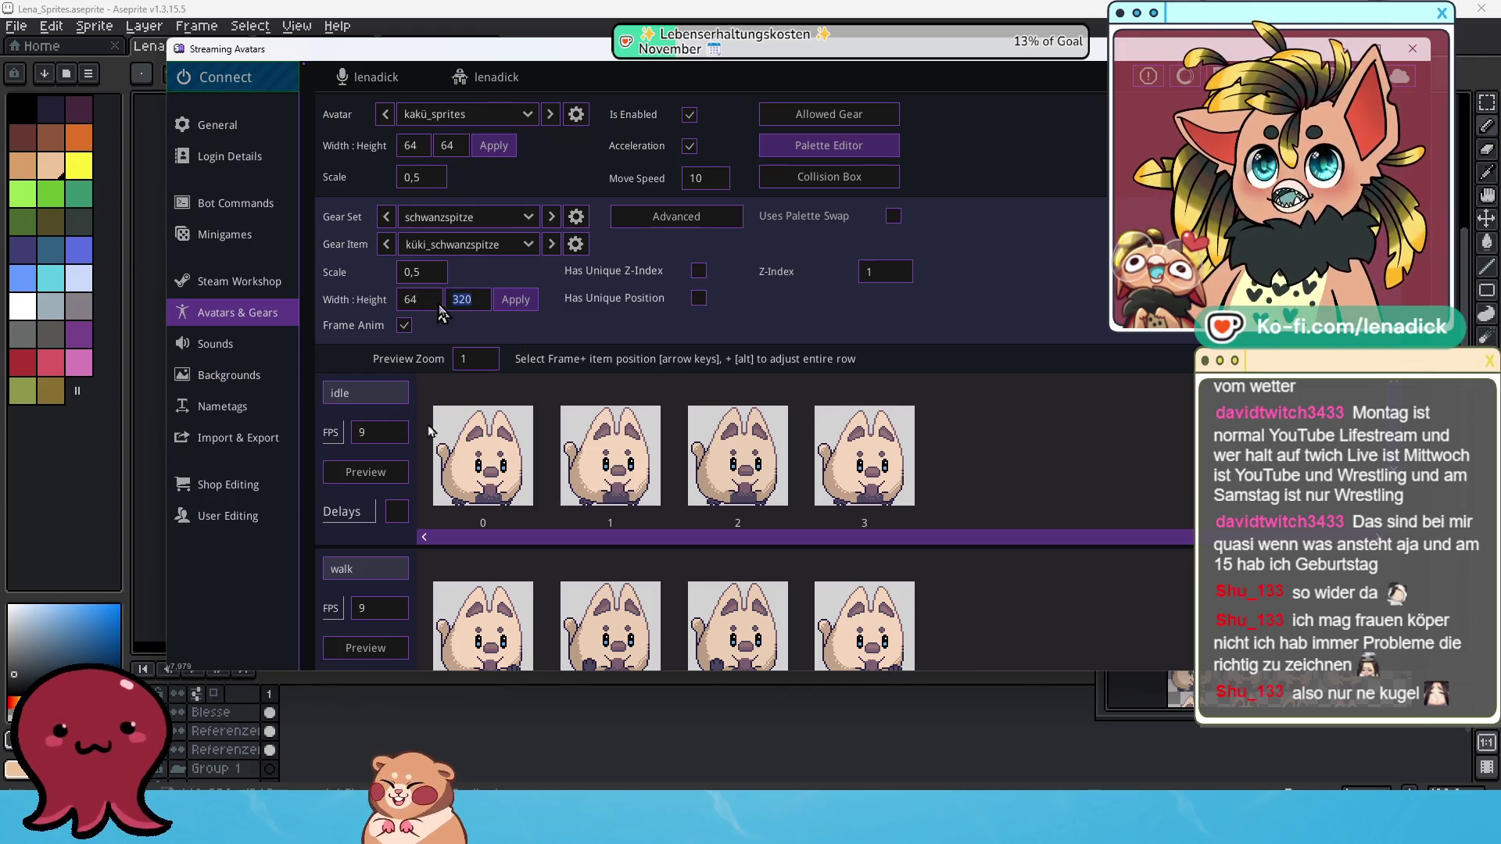
pyautogui.doubleClick(462, 300)
pyautogui.write('64')
pyautogui.click(508, 305)
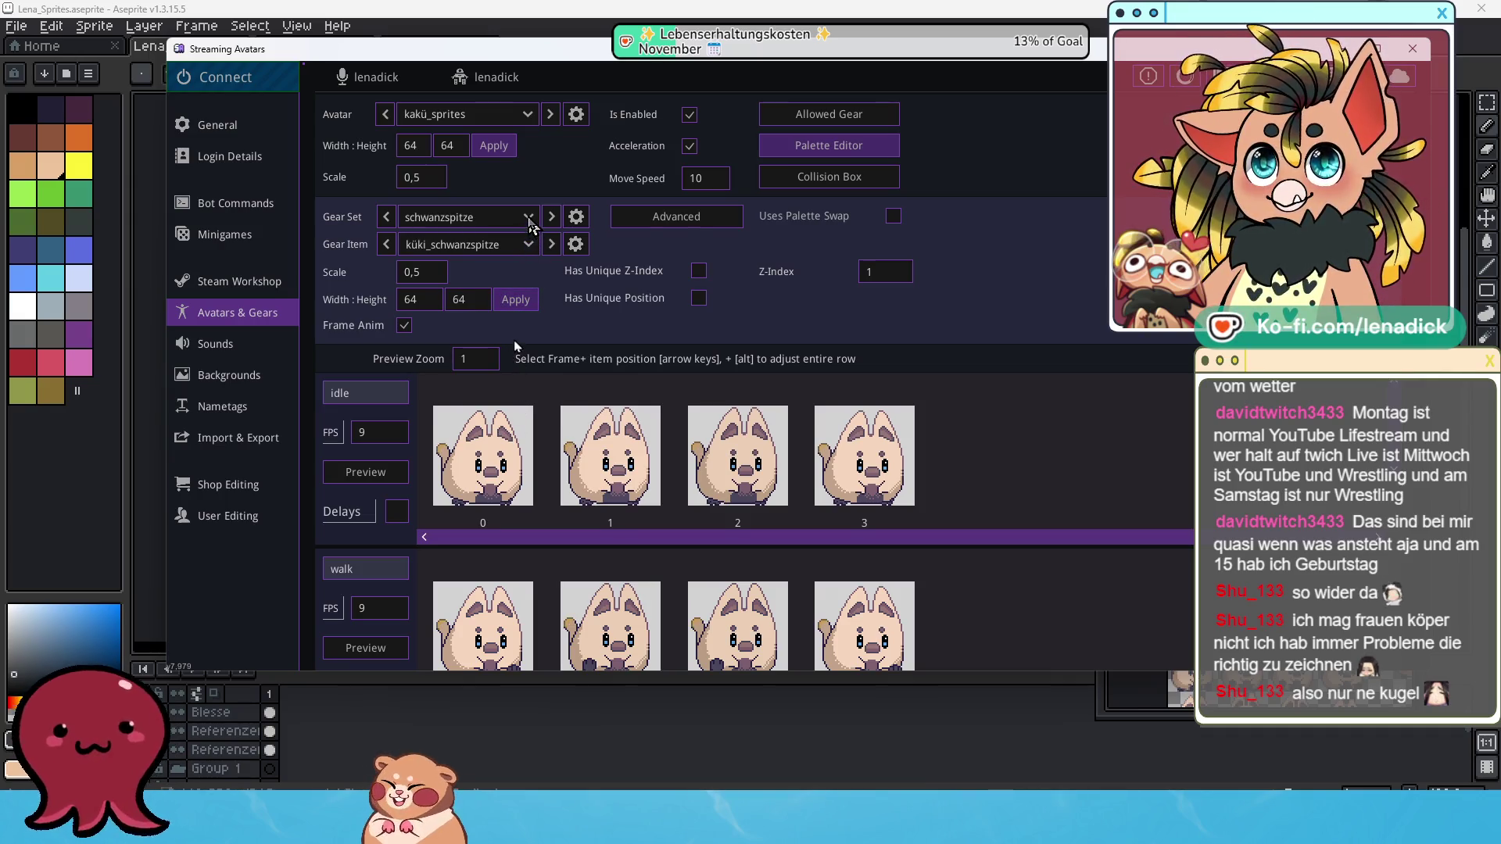
# Switch to the stirn gear set and give küki_blesse 64×64 frame animation at scale 0,5.
pyautogui.click(529, 223)
pyautogui.click(470, 315)
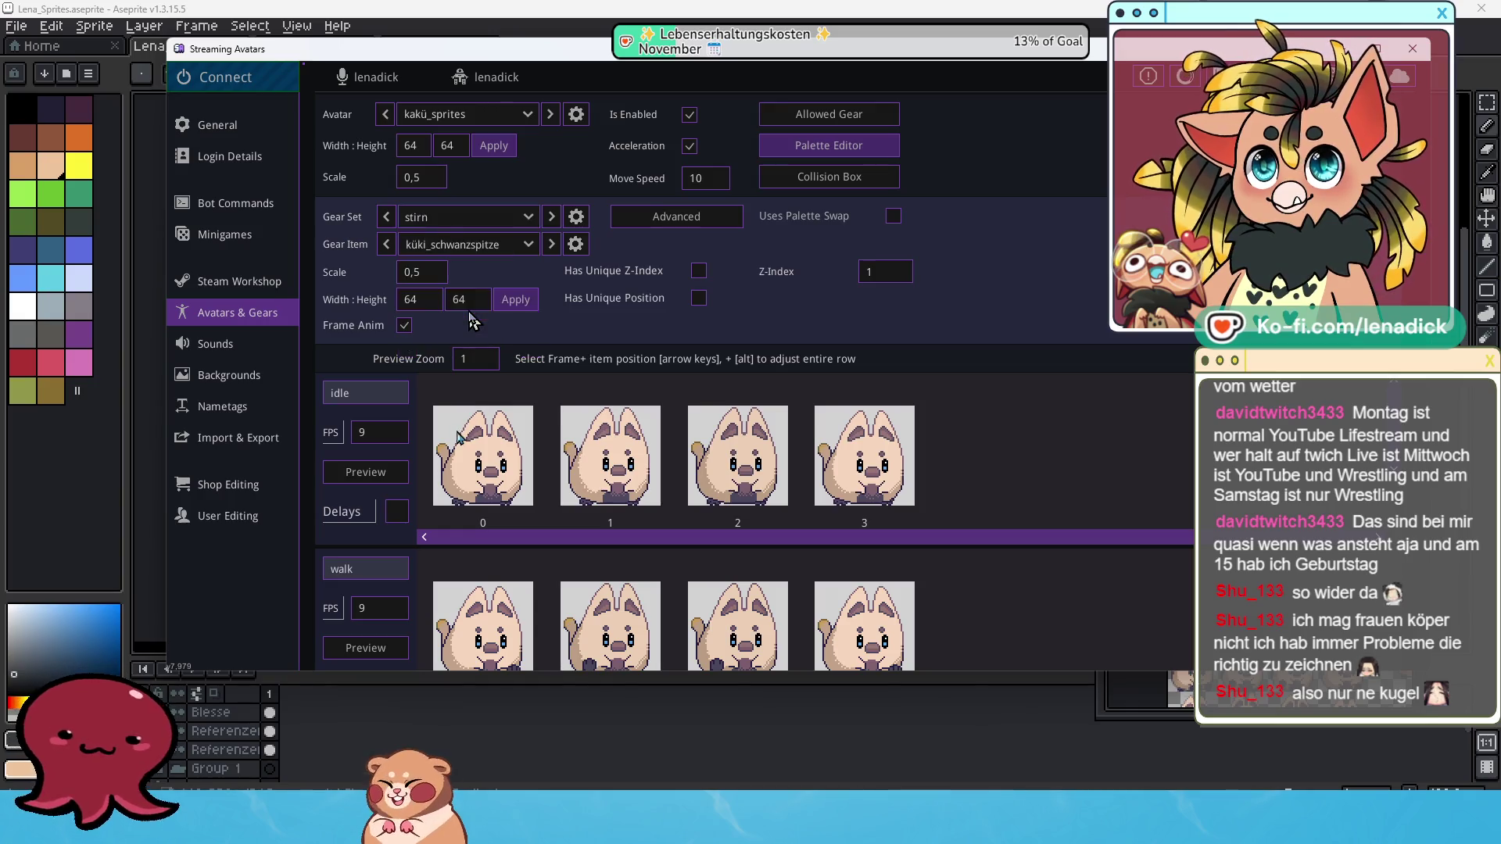
pyautogui.moveTo(394, 274); pyautogui.dragTo(414, 275)
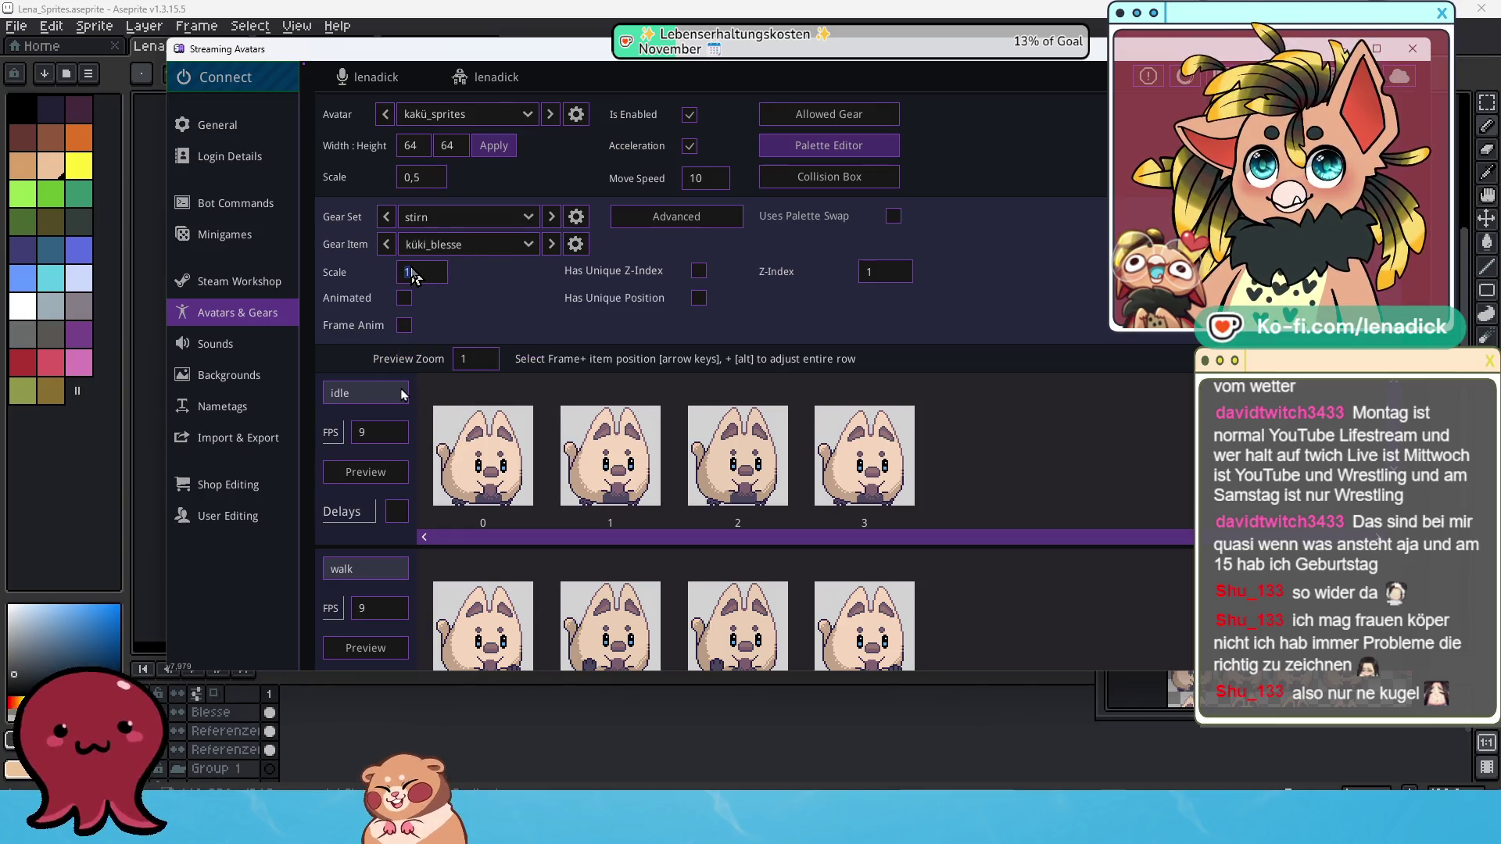
pyautogui.click(404, 325)
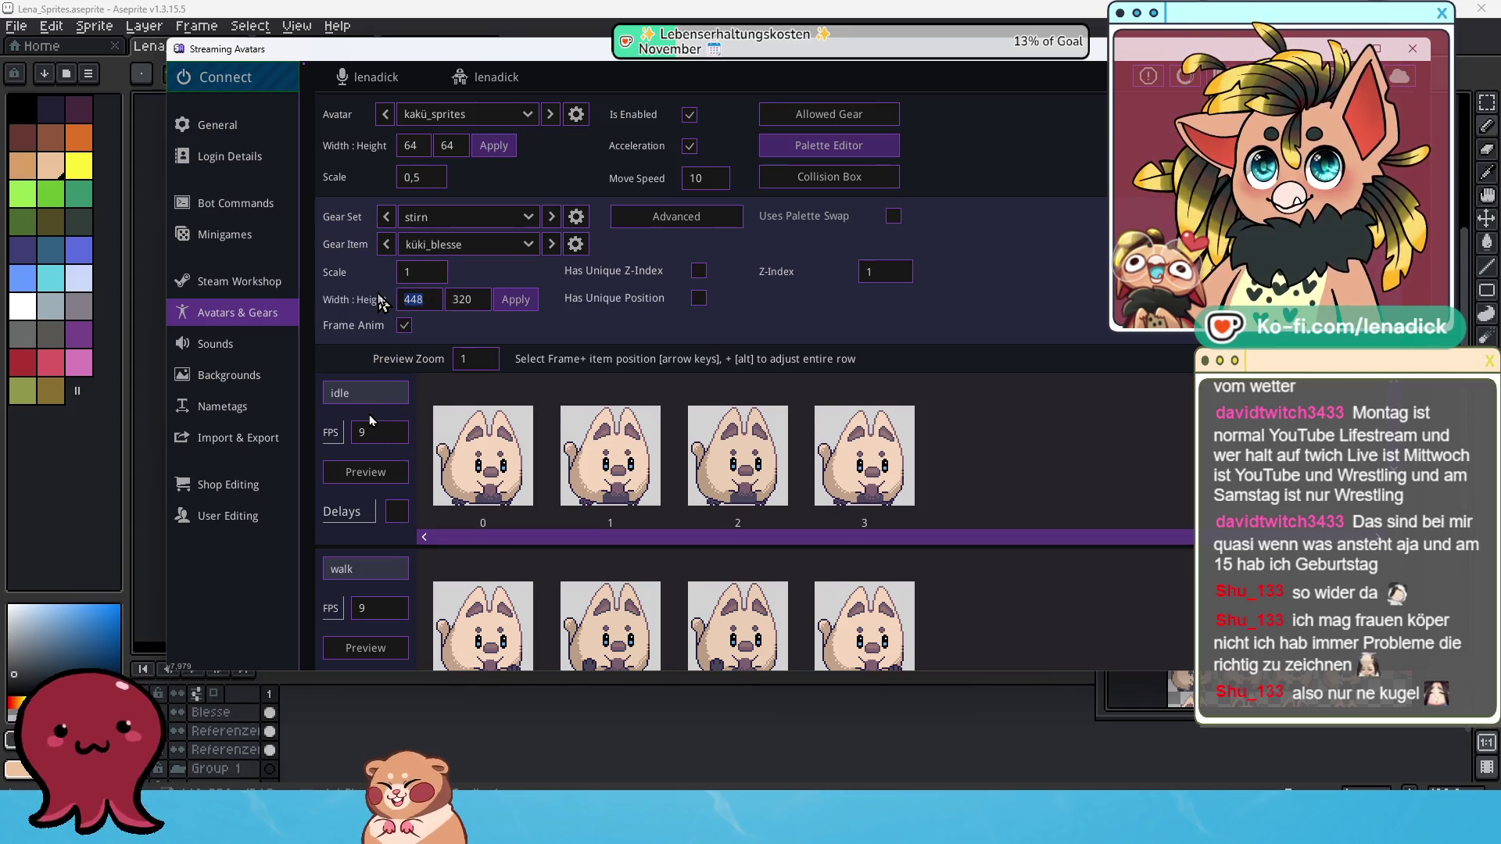
pyautogui.write('64')
pyautogui.doubleClick(480, 301)
pyautogui.write('64')
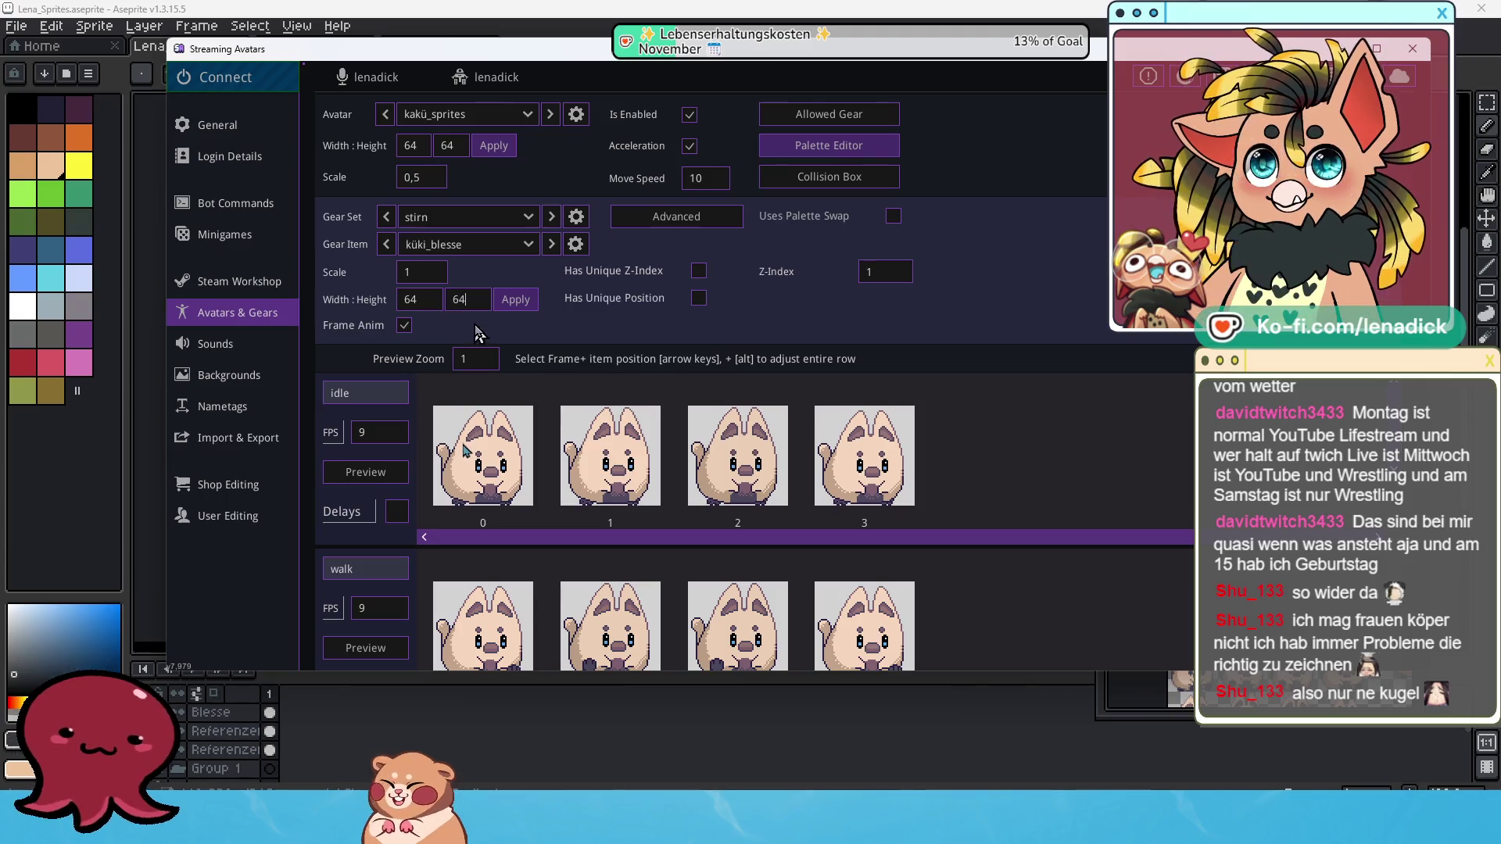
pyautogui.click(515, 299)
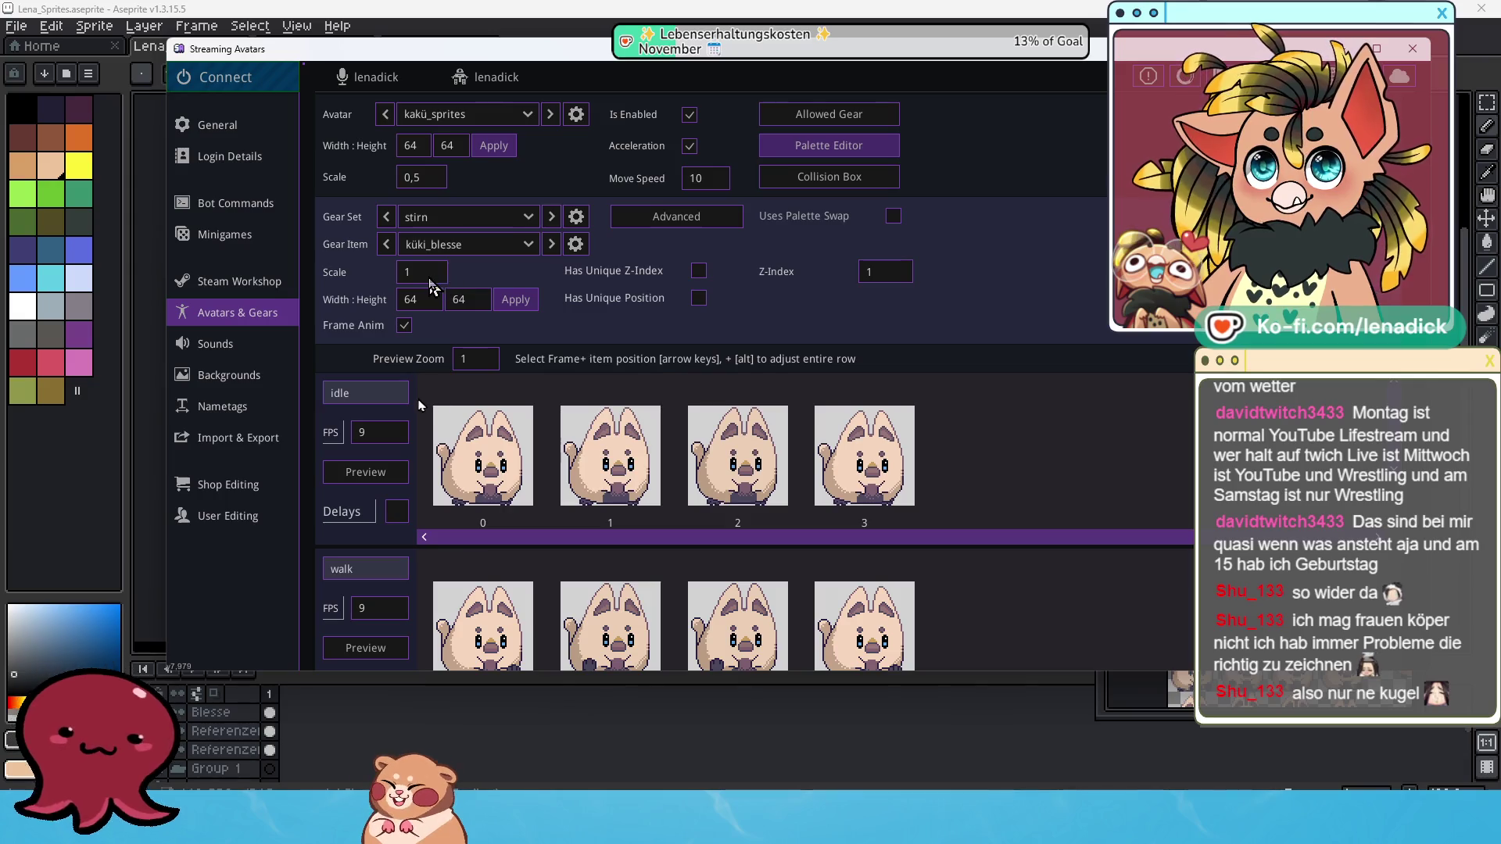
pyautogui.moveTo(442, 278); pyautogui.dragTo(379, 275)
pyautogui.write('0')
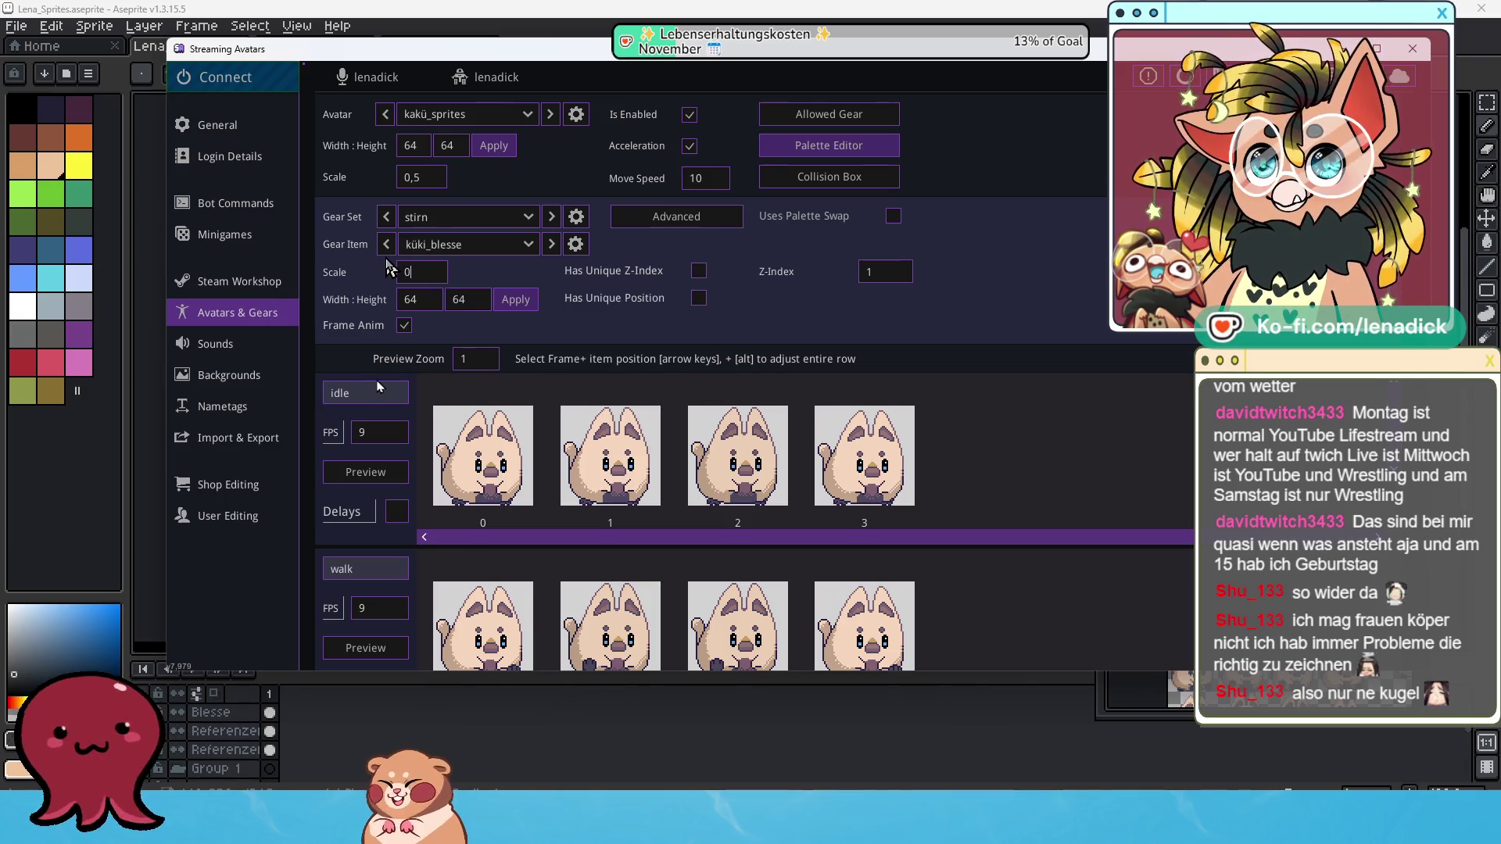
pyautogui.write(',5')
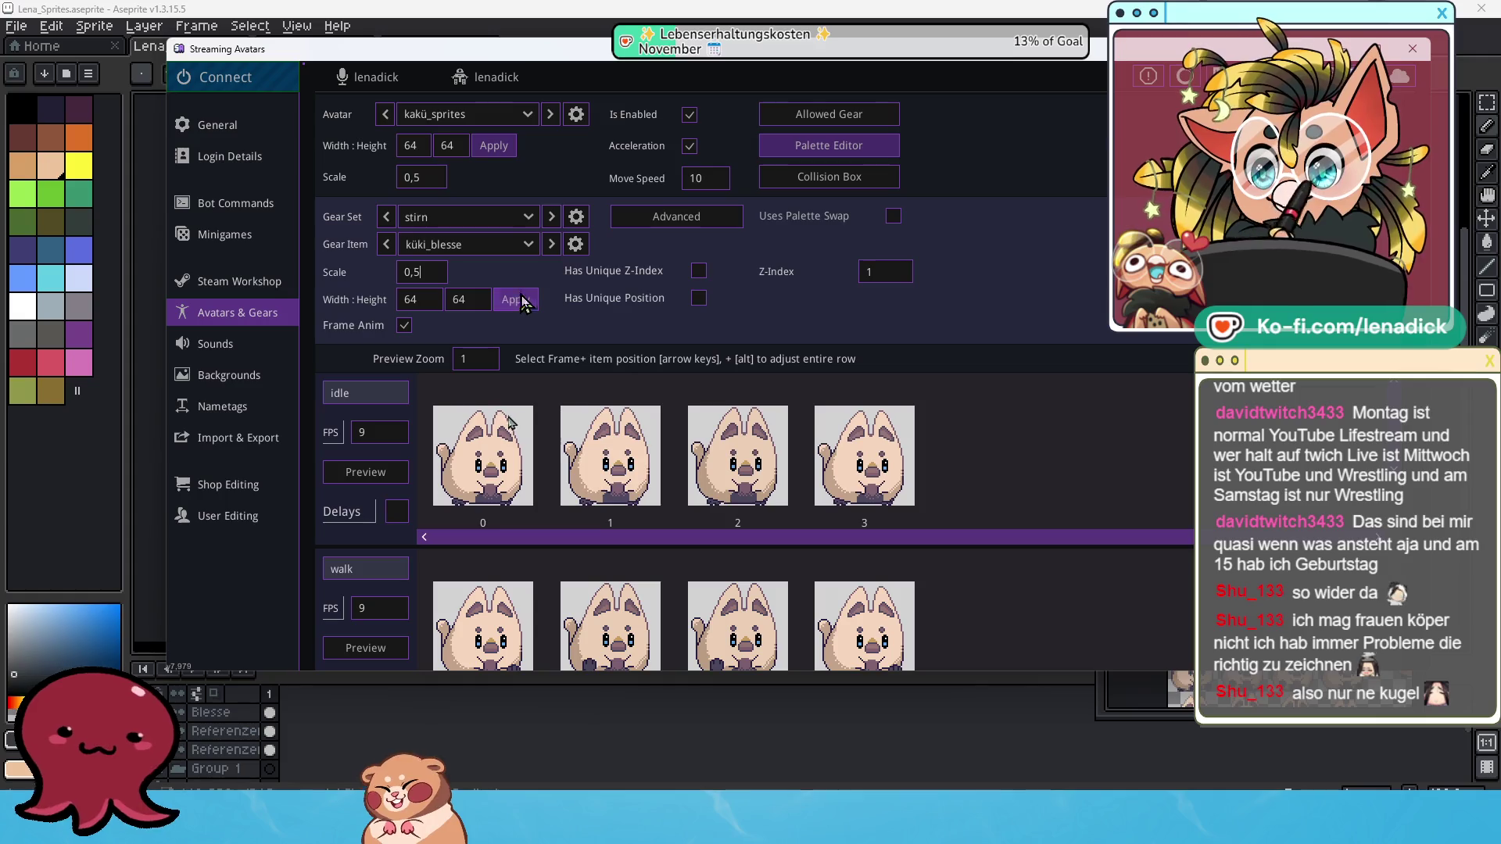
# Give the küki_locke item 64×64 frame animation at scale 0,5.
pyautogui.click(523, 250)
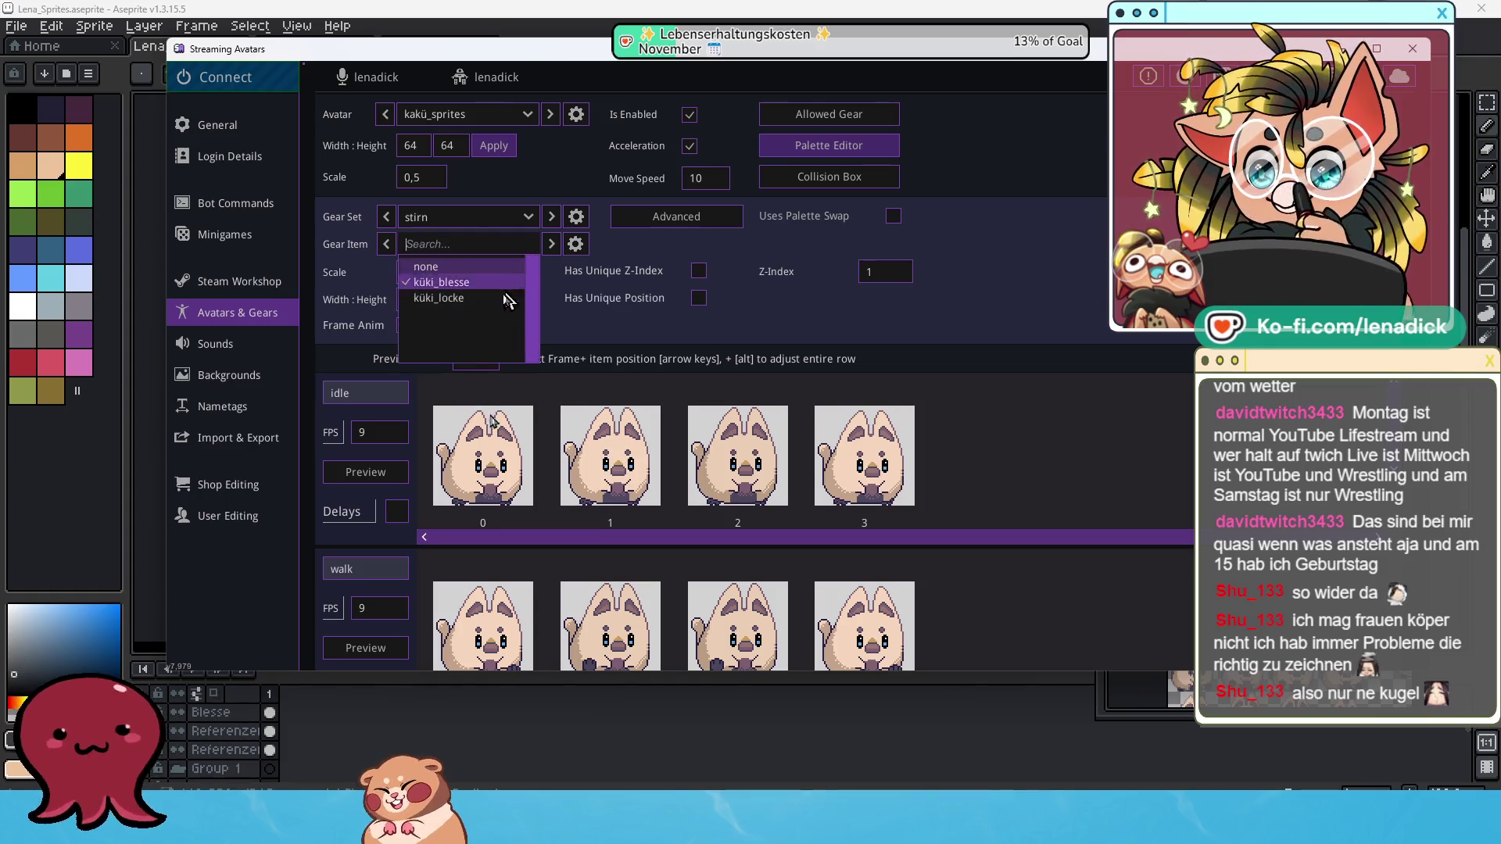
pyautogui.click(529, 244)
pyautogui.click(530, 252)
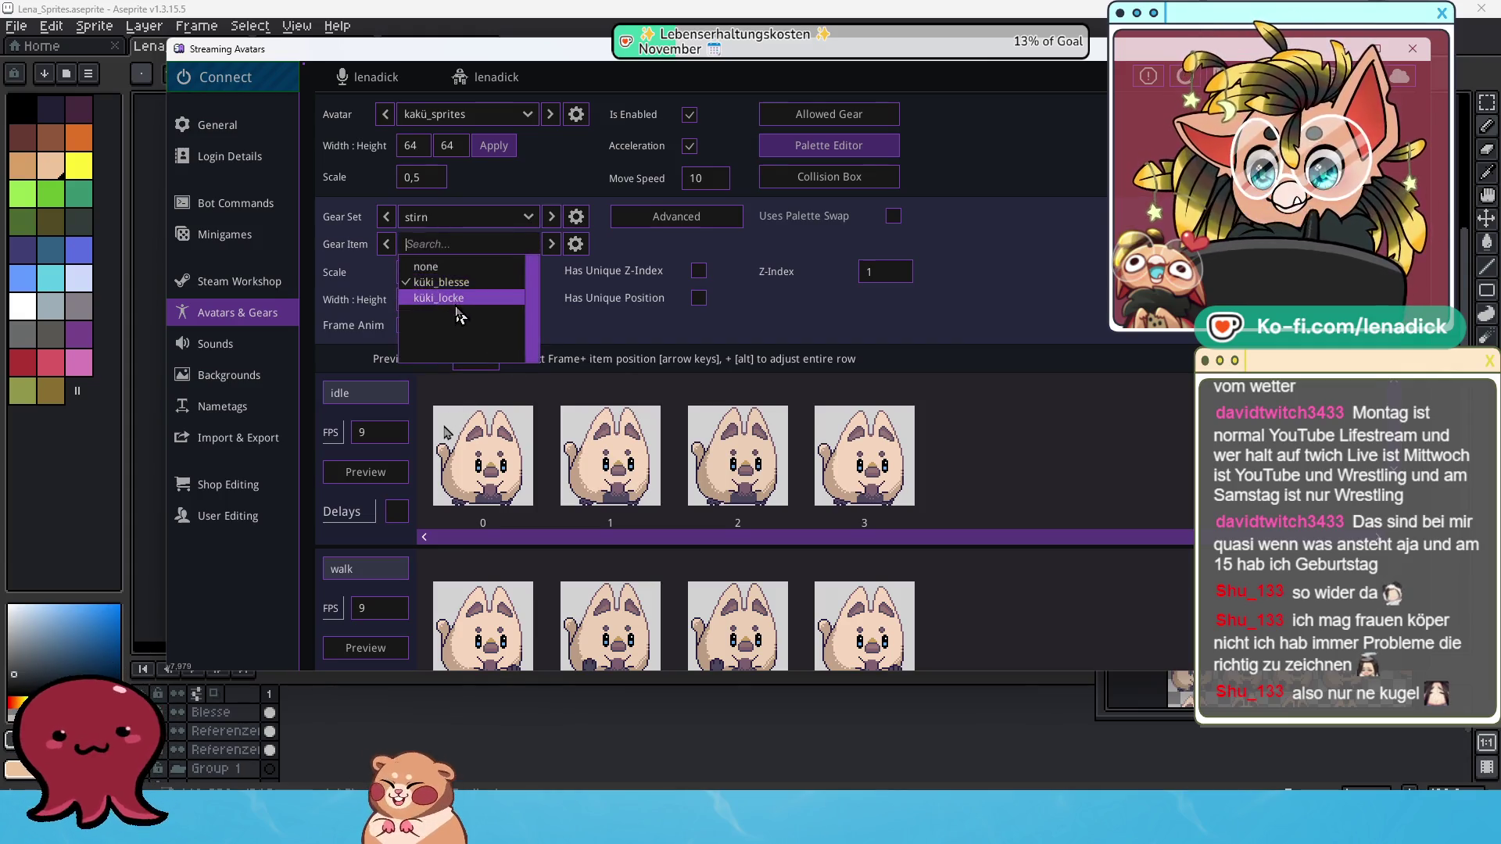
pyautogui.click(452, 297)
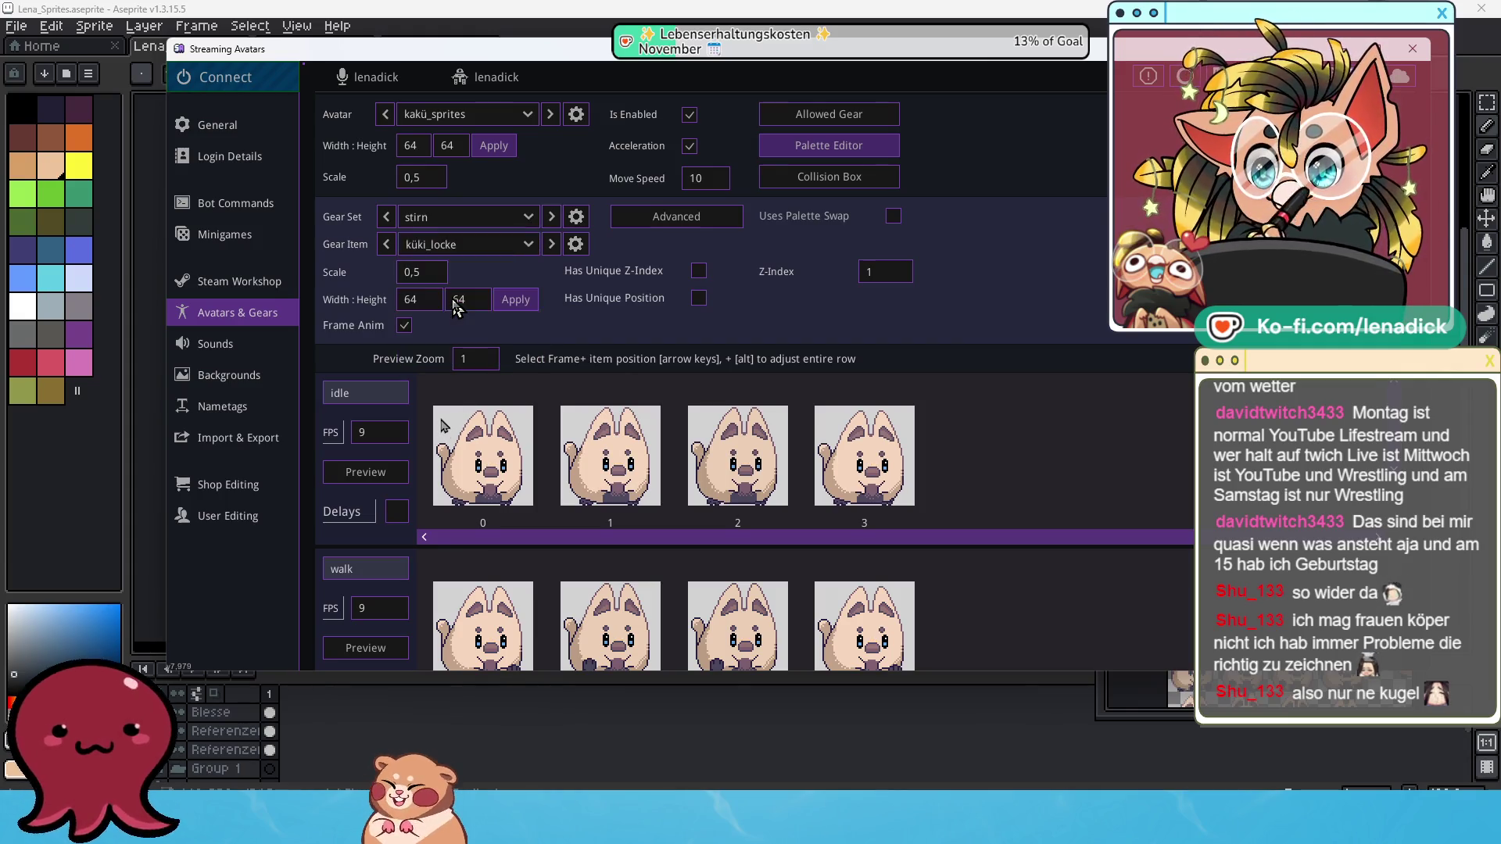
pyautogui.click(404, 324)
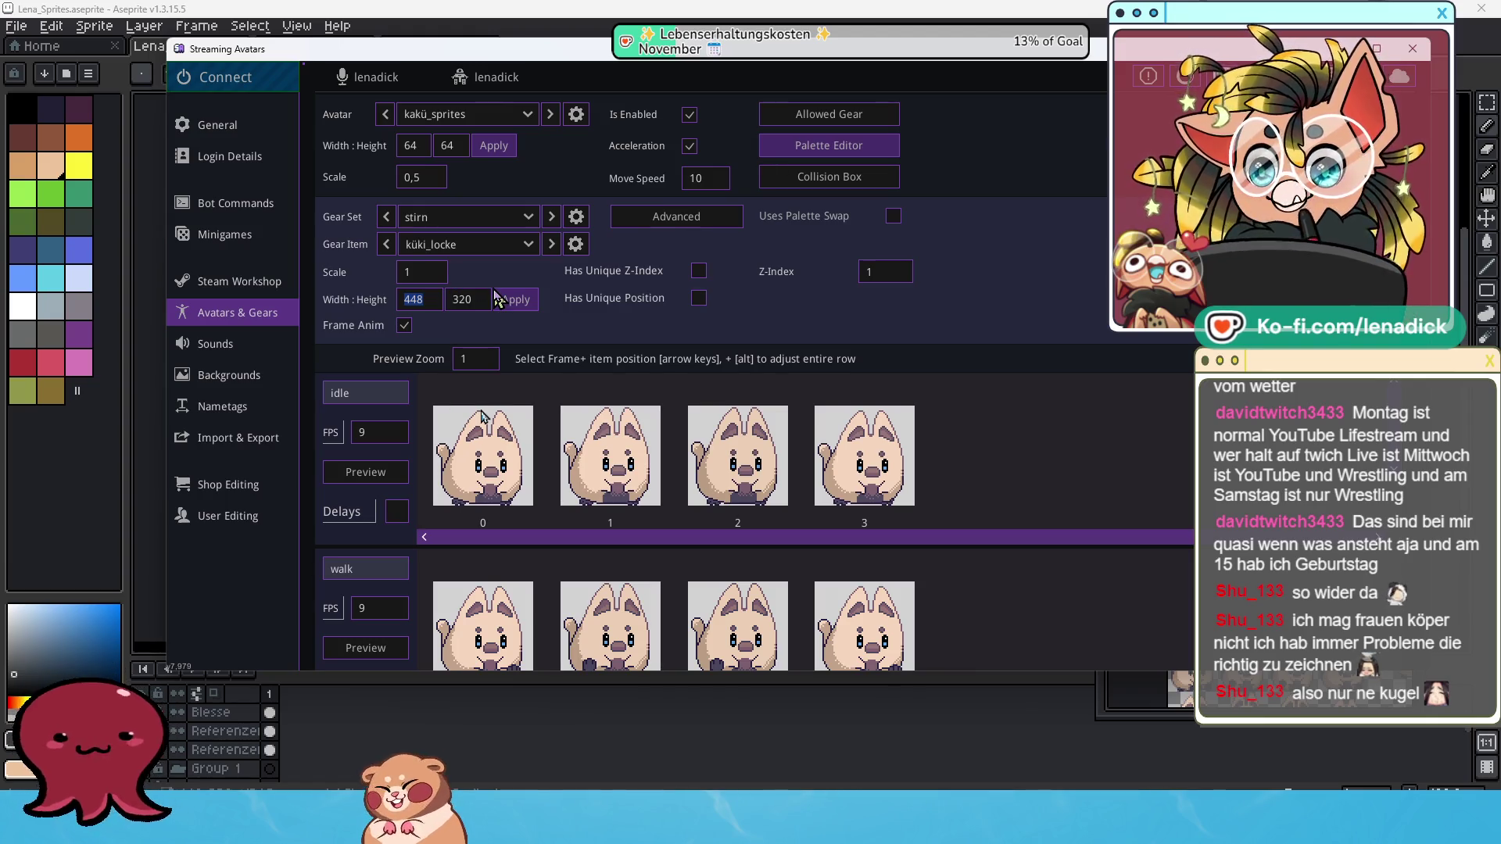
pyautogui.write('64')
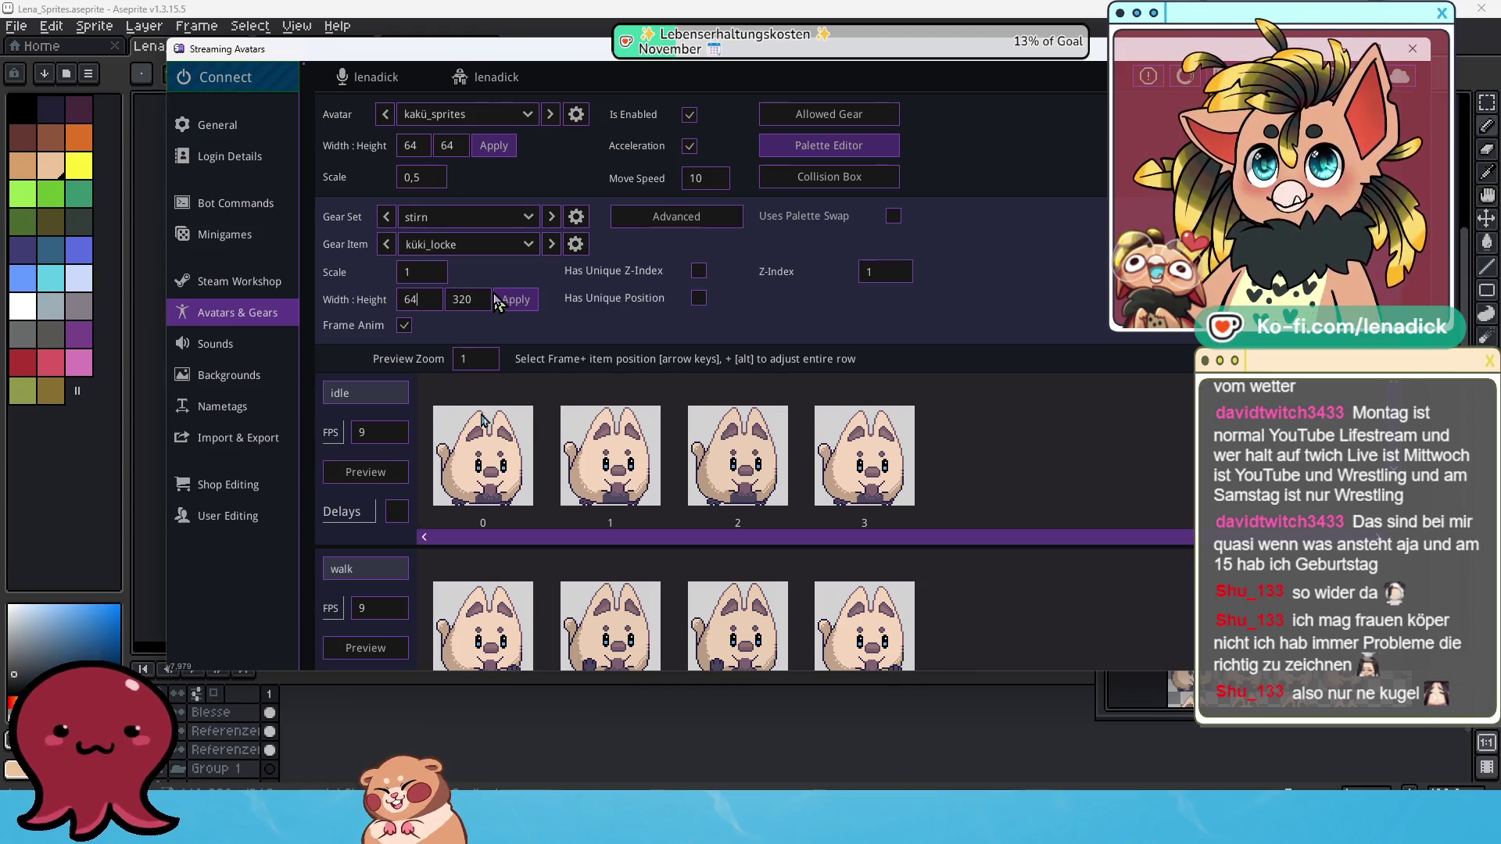
pyautogui.press('Tab')
pyautogui.write('64')
pyautogui.click(516, 300)
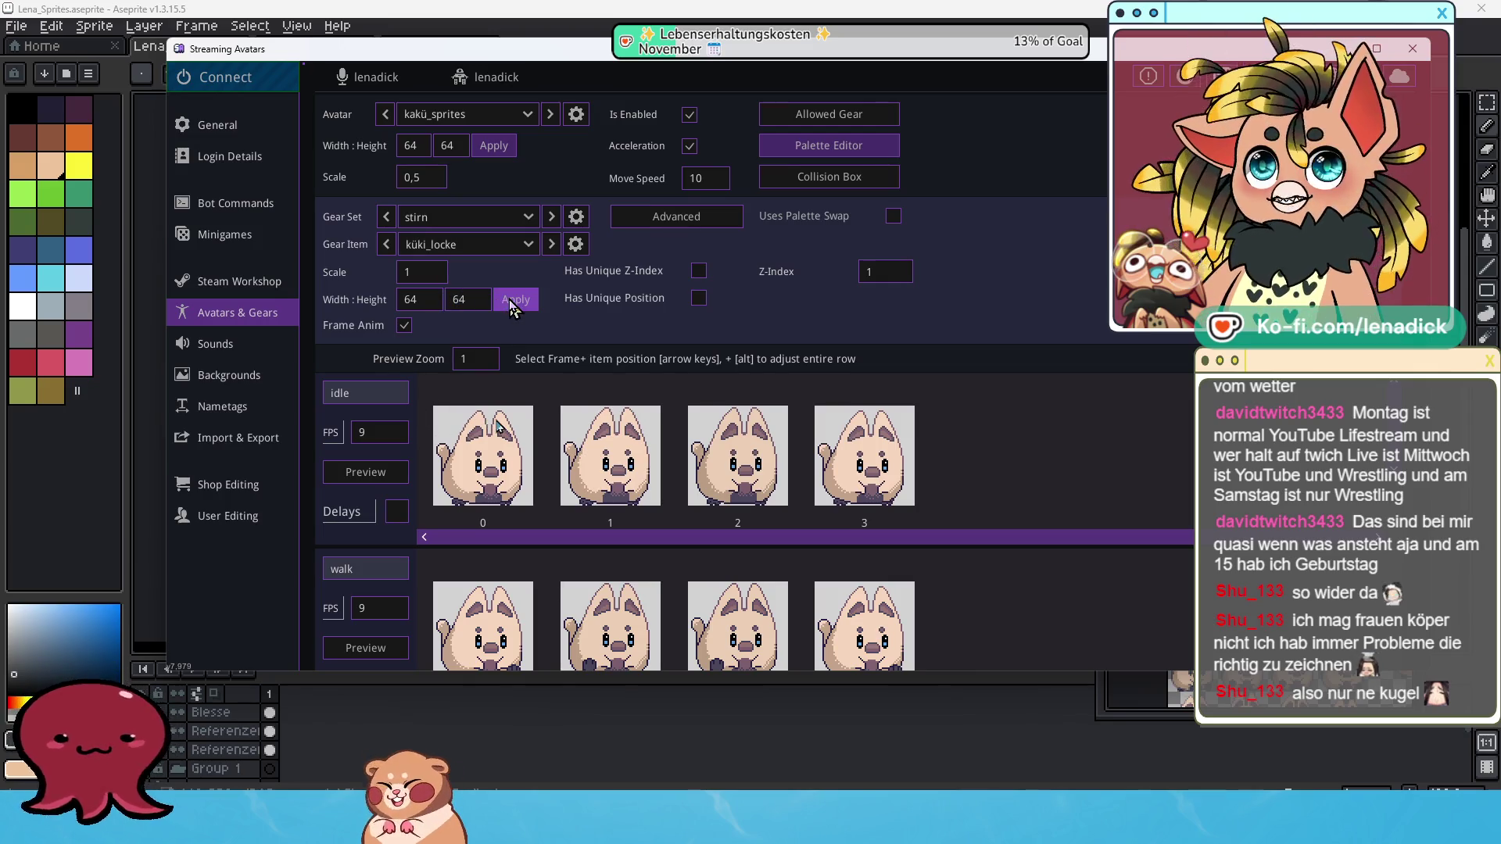
pyautogui.doubleClick(415, 277)
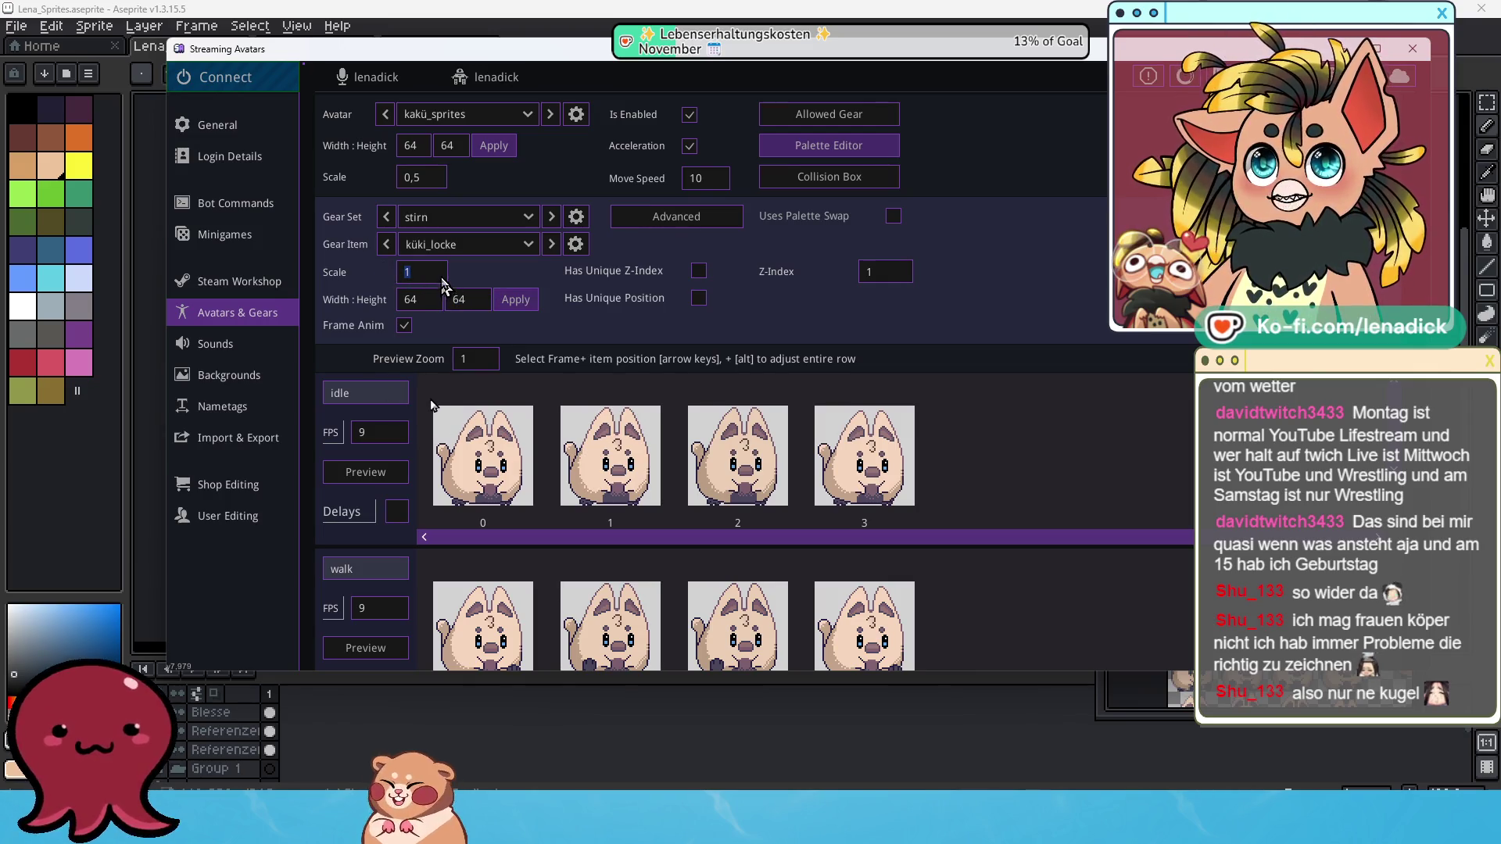
pyautogui.write('0,5')
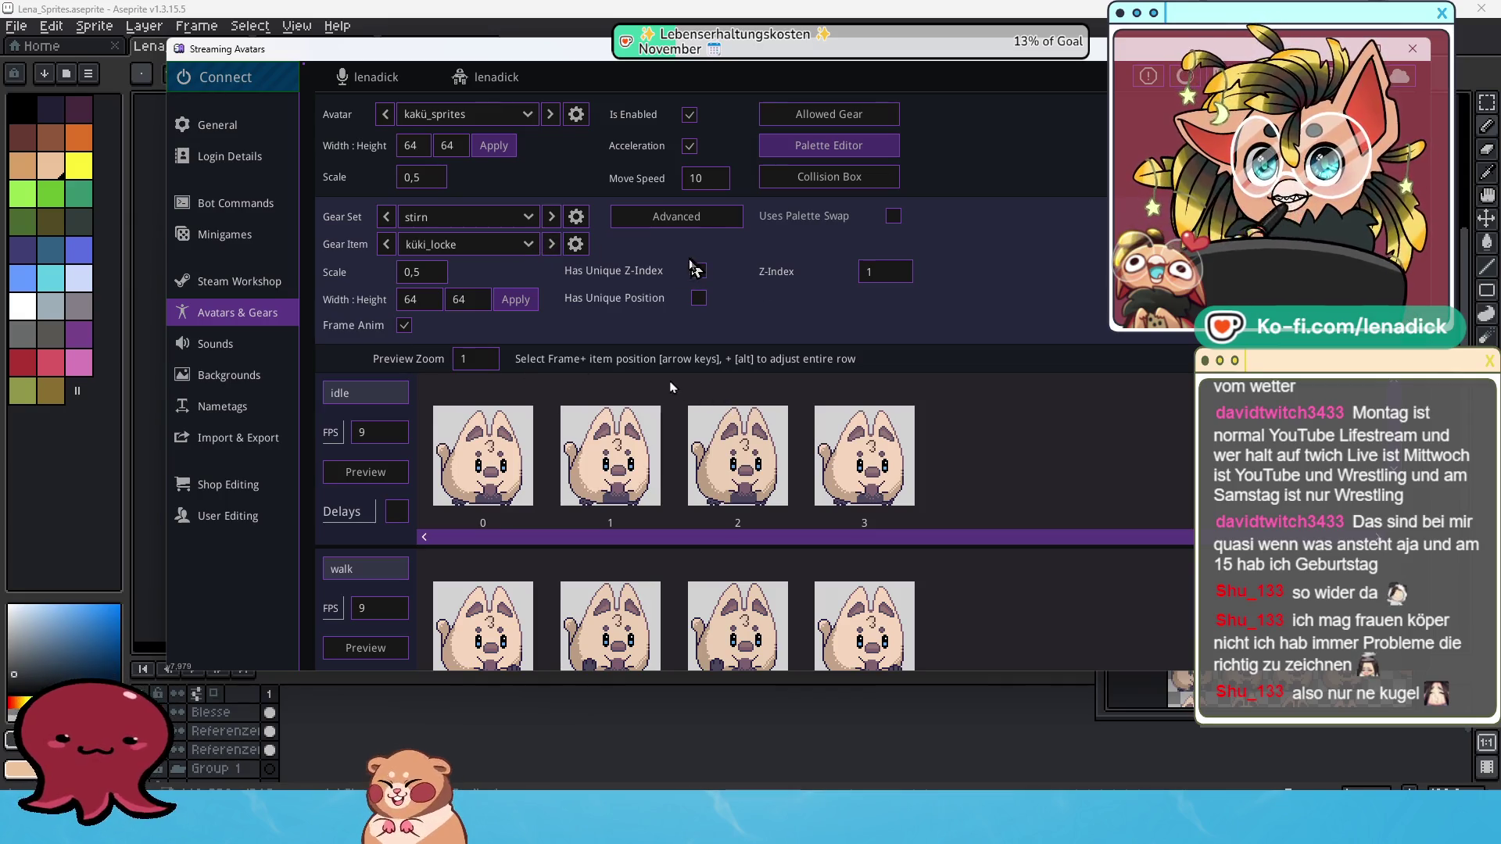
# Choose the streifen_schwanz gear set from the second page of gear sets.
pyautogui.click(551, 218)
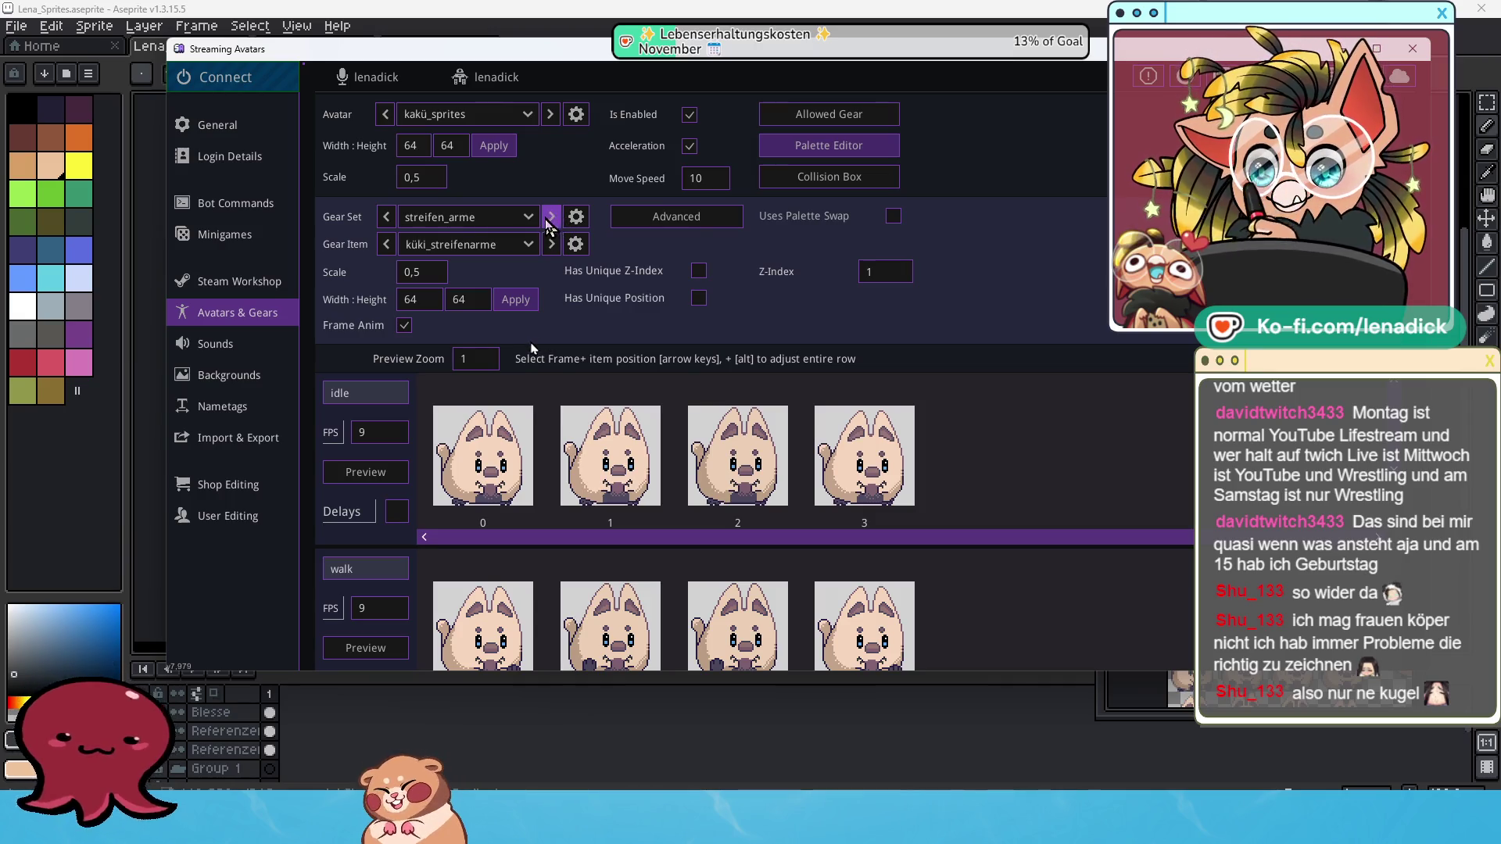
pyautogui.click(386, 218)
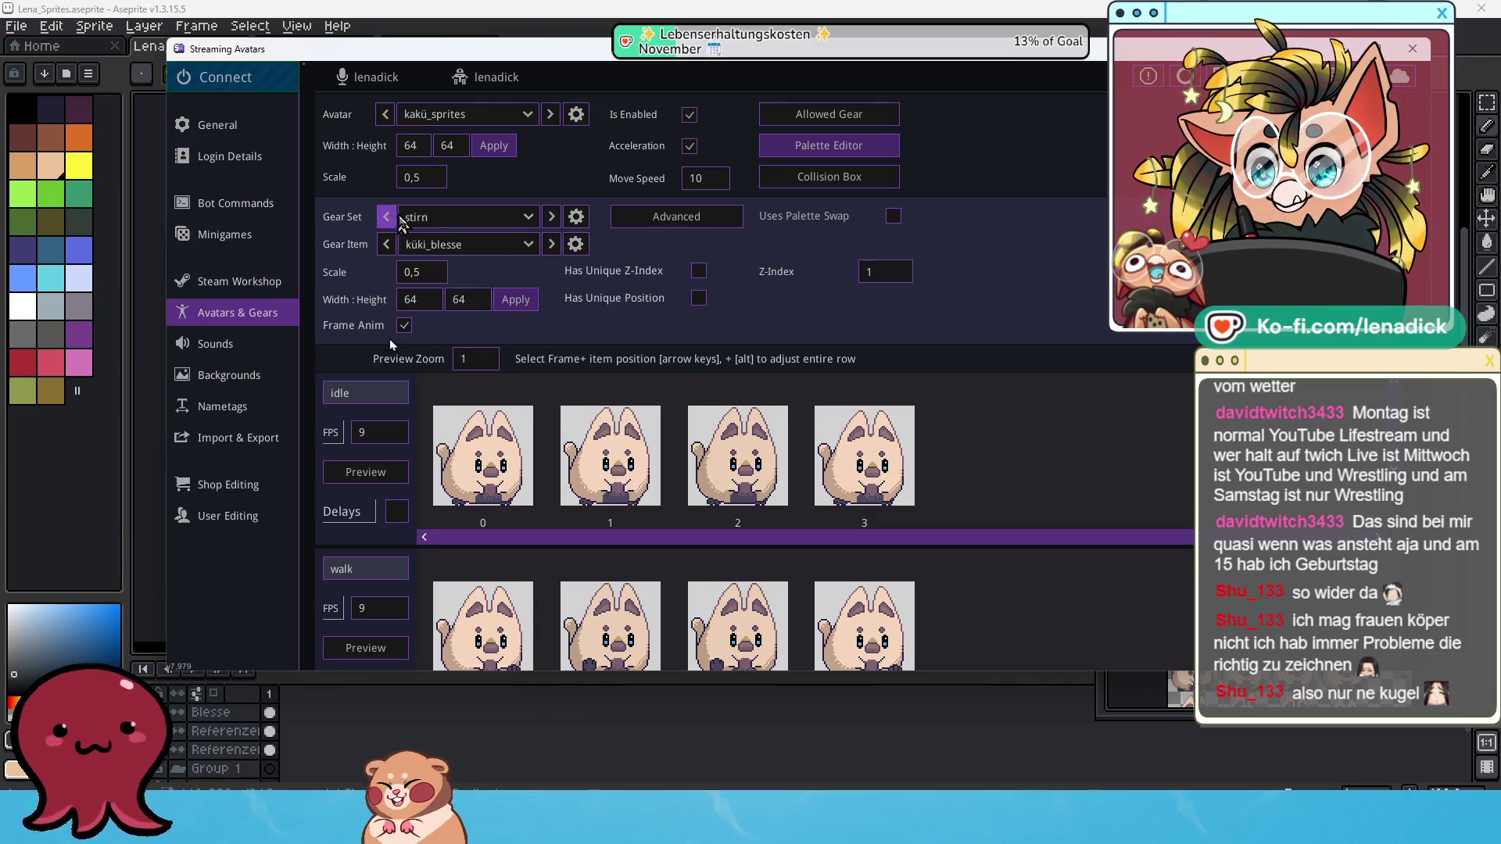
pyautogui.click(522, 219)
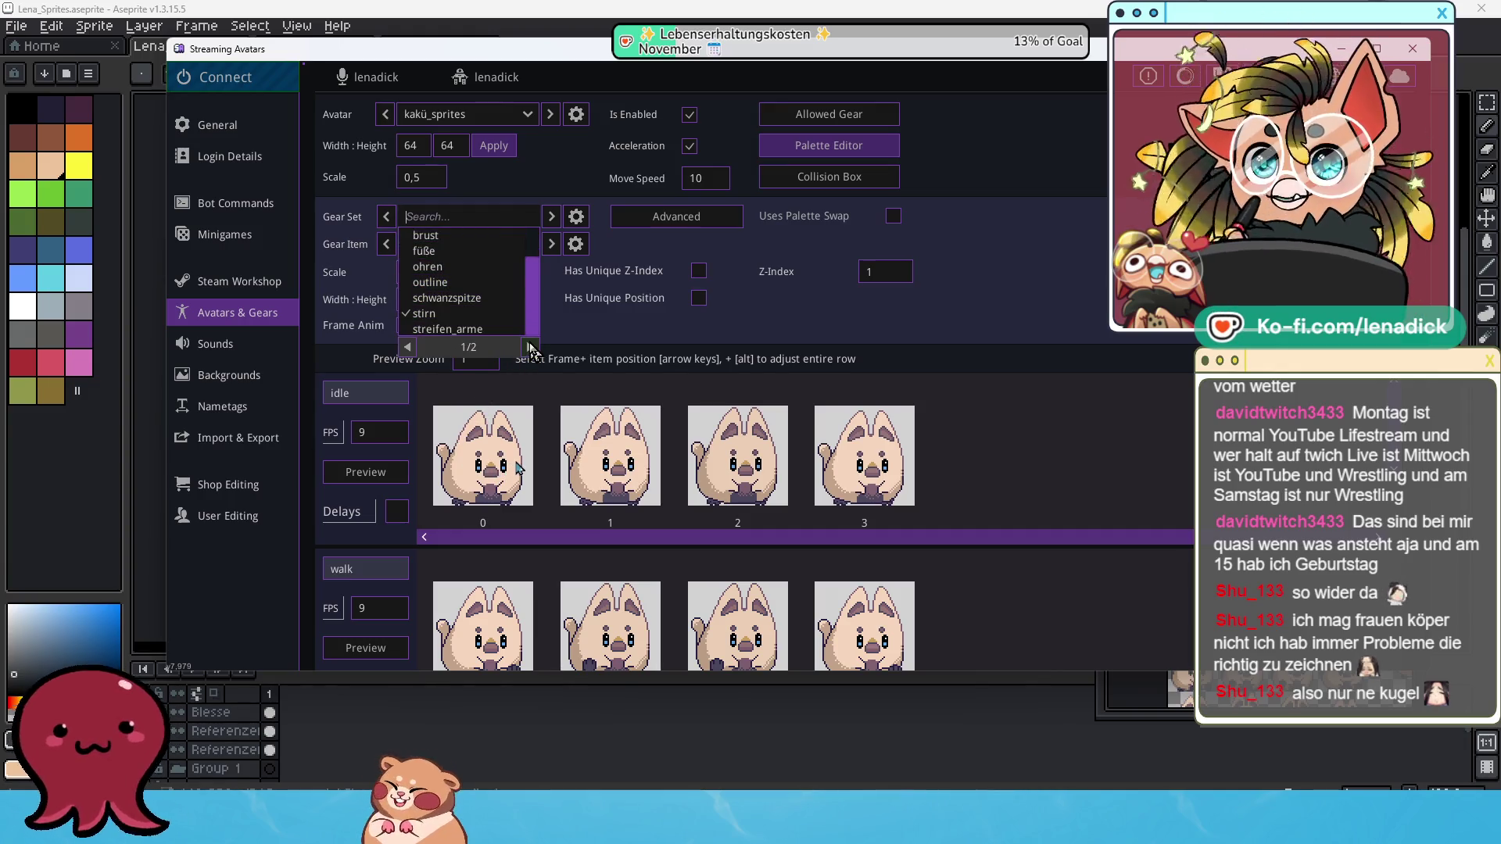
pyautogui.click(530, 346)
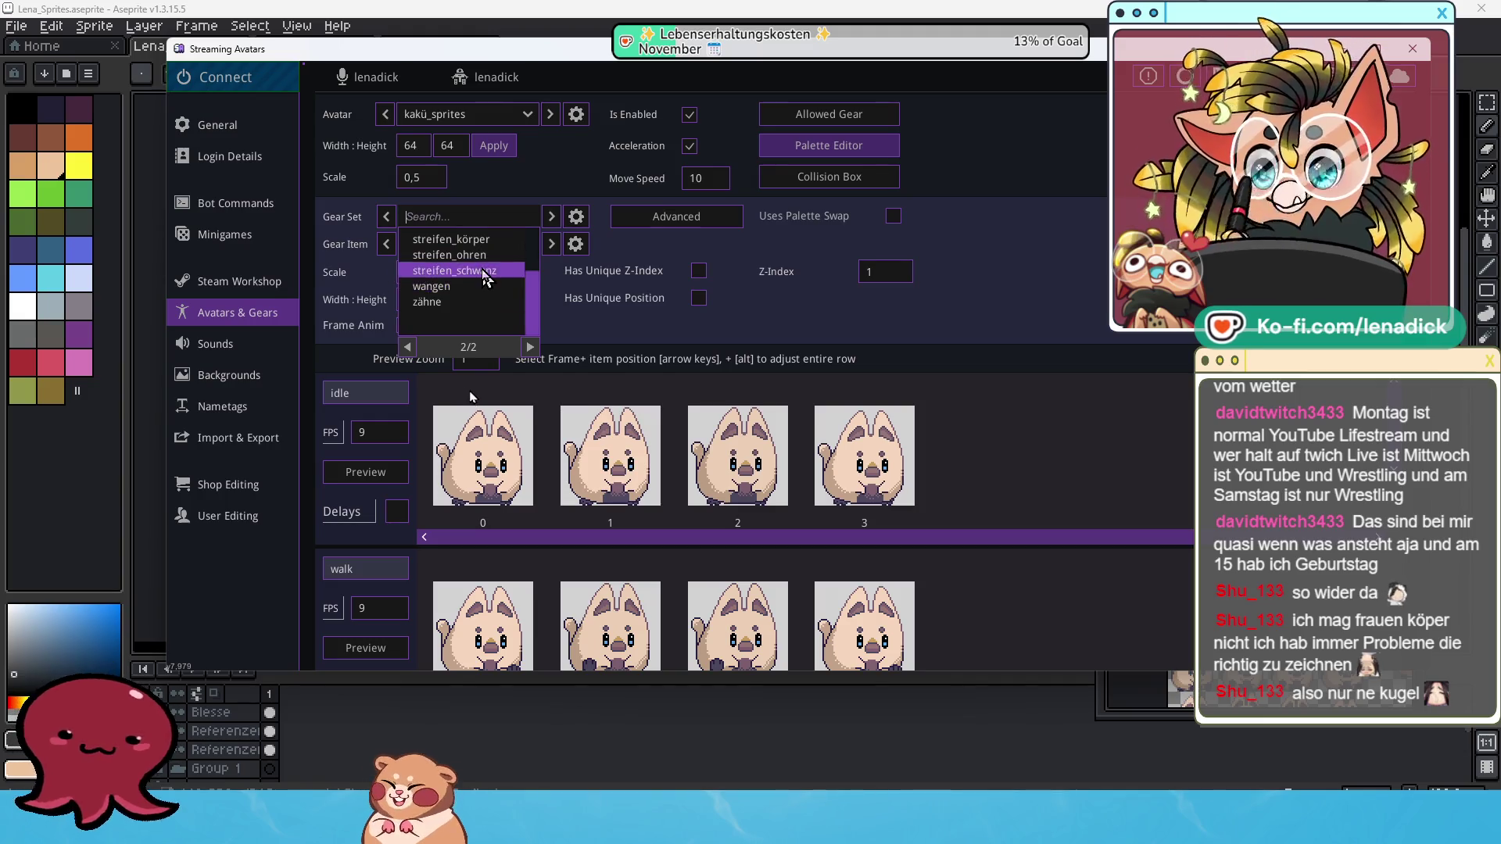
pyautogui.click(483, 271)
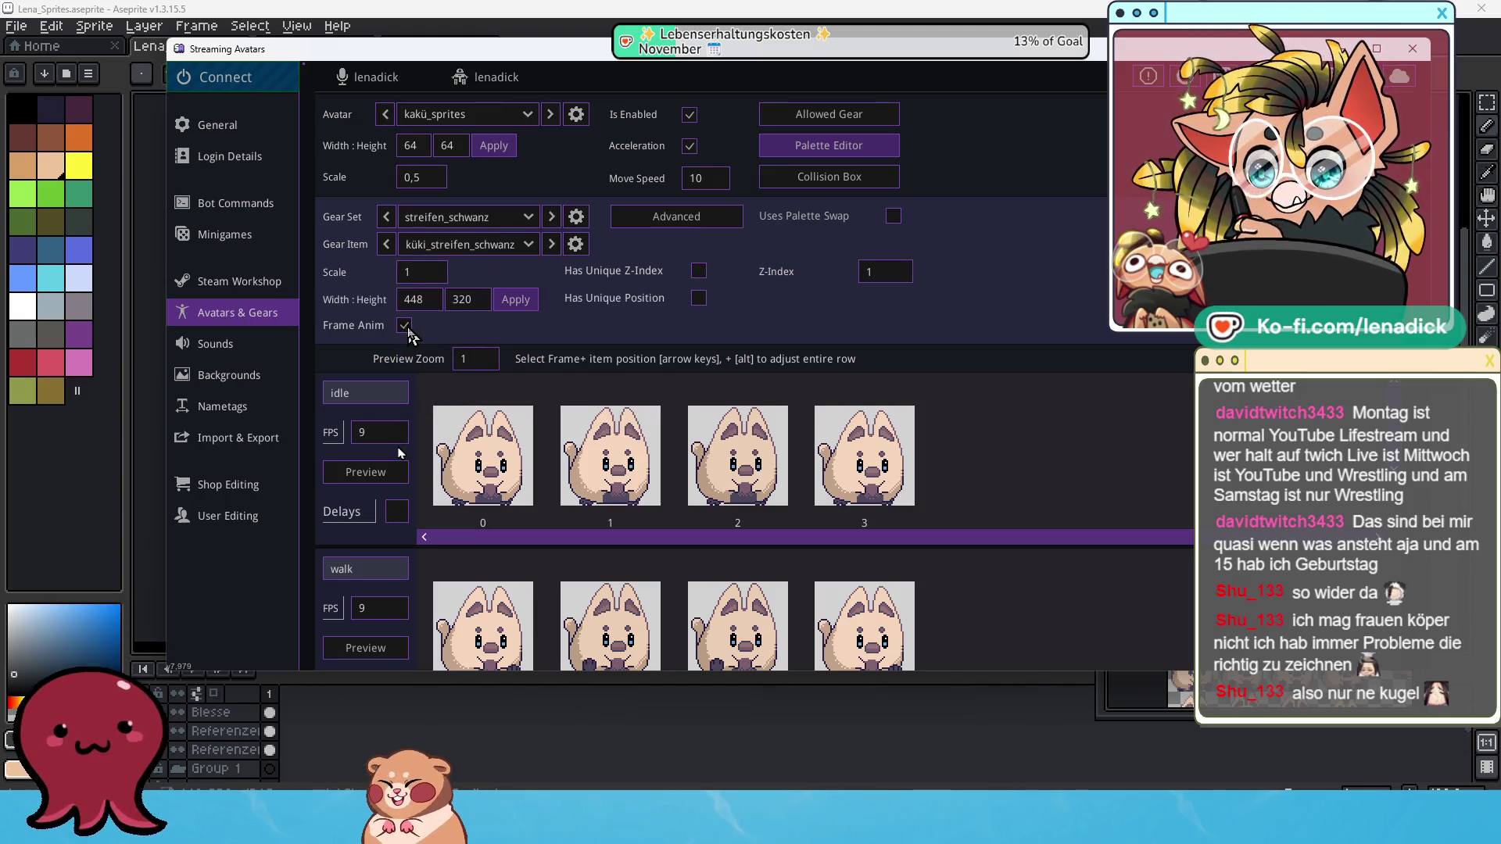
# Apply a 64×64 frame size and a 0,5 scale to the tail-stripe gear.
pyautogui.moveTo(429, 304); pyautogui.dragTo(384, 301)
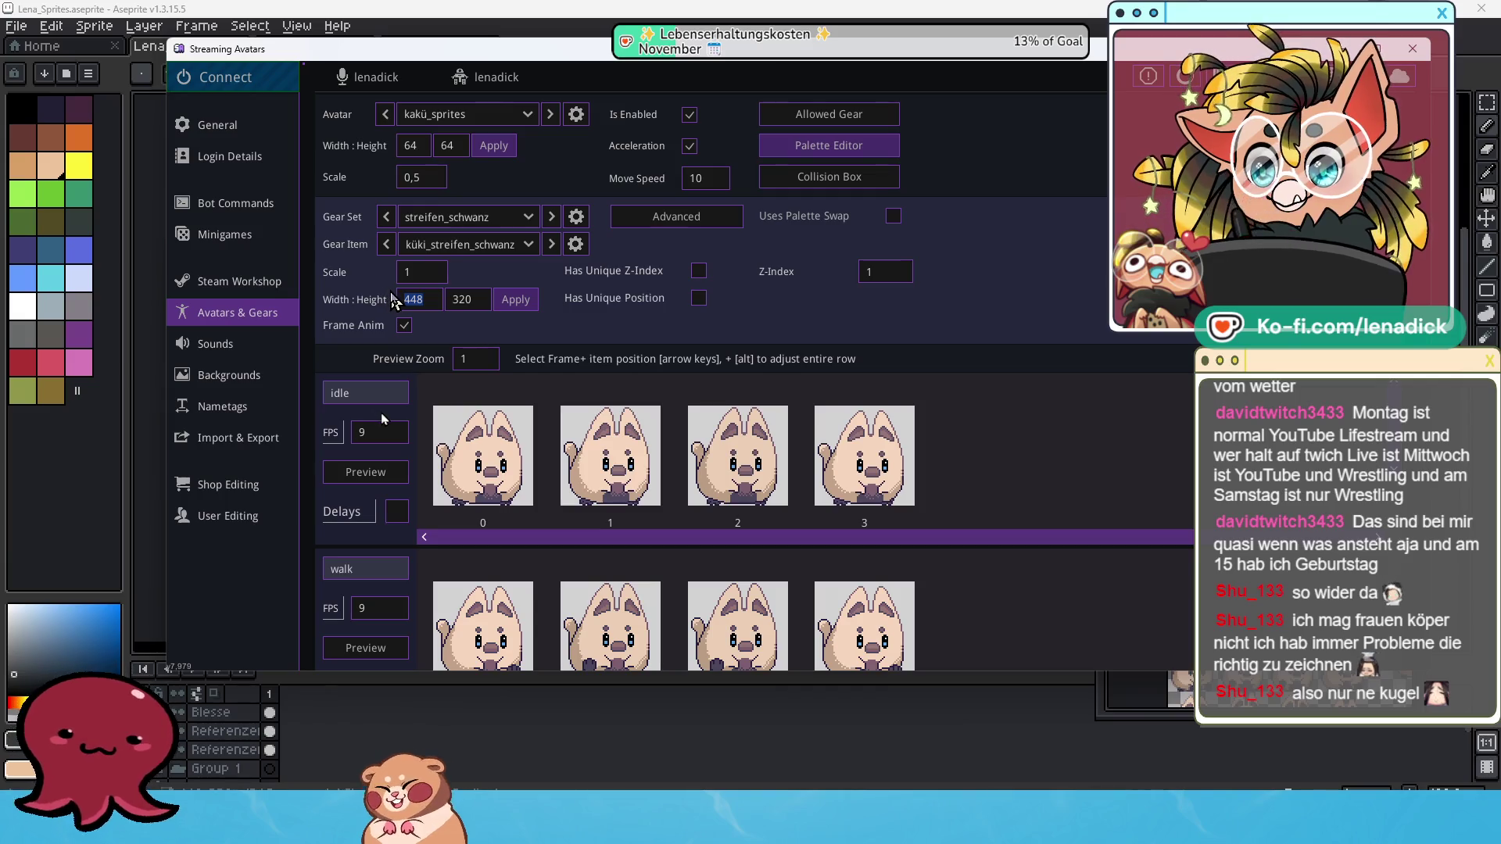
pyautogui.write('64')
pyautogui.doubleClick(448, 309)
pyautogui.write('64')
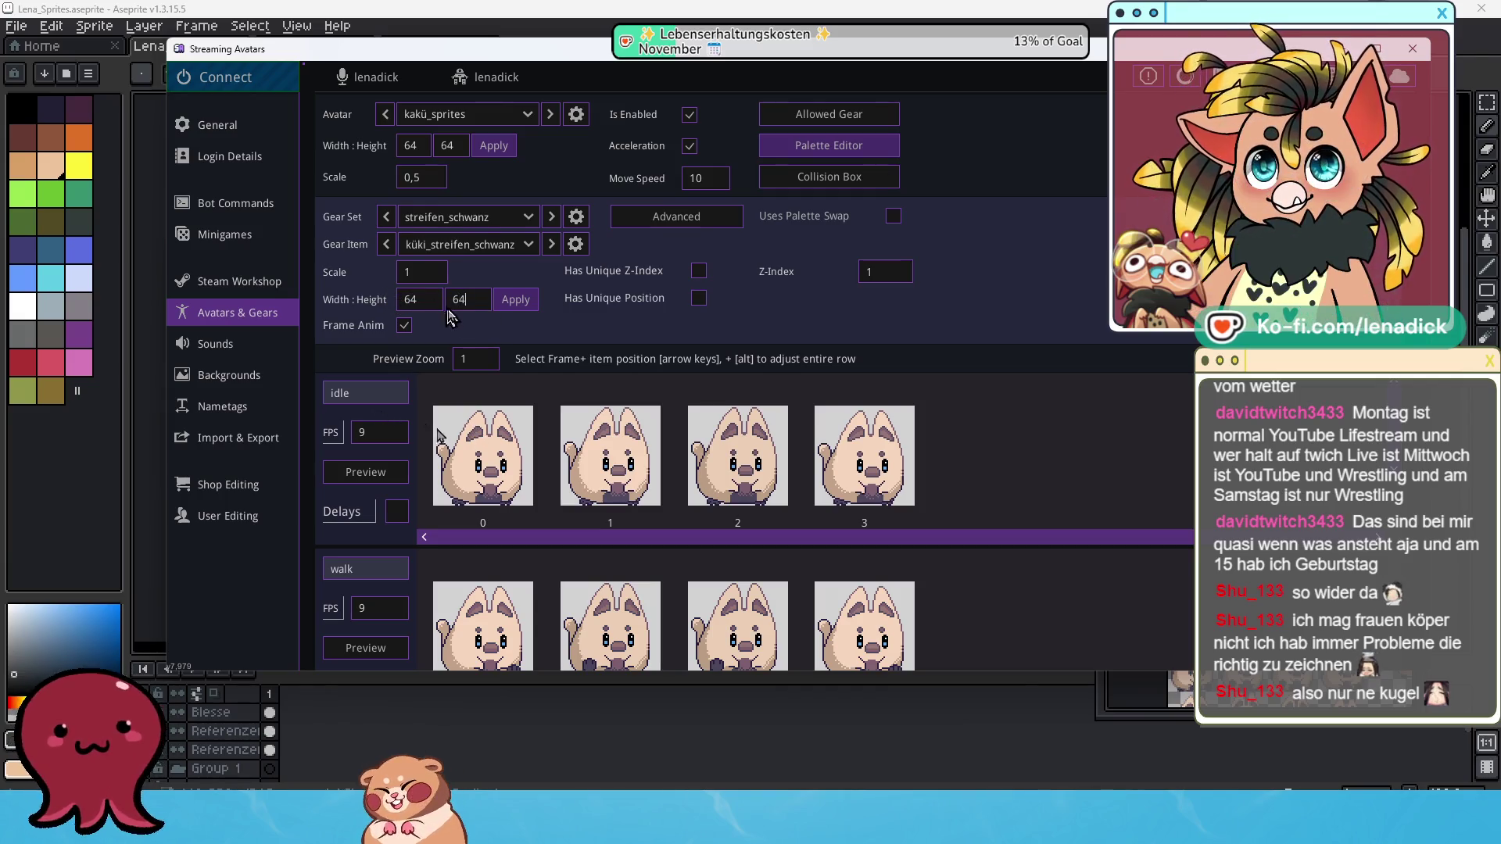
pyautogui.click(513, 305)
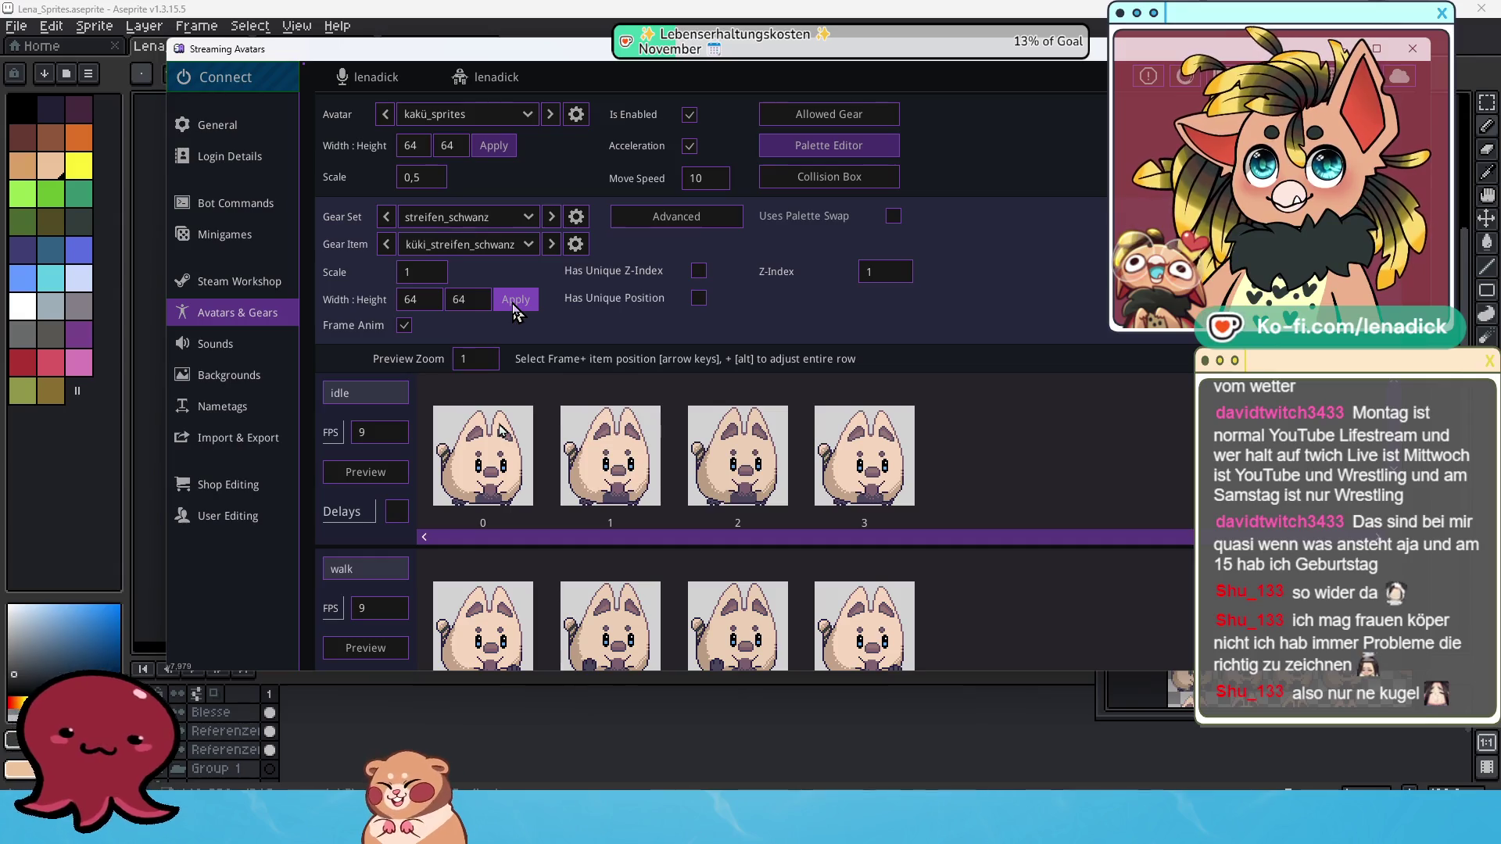
pyautogui.moveTo(440, 273); pyautogui.dragTo(387, 279)
pyautogui.write('0,')
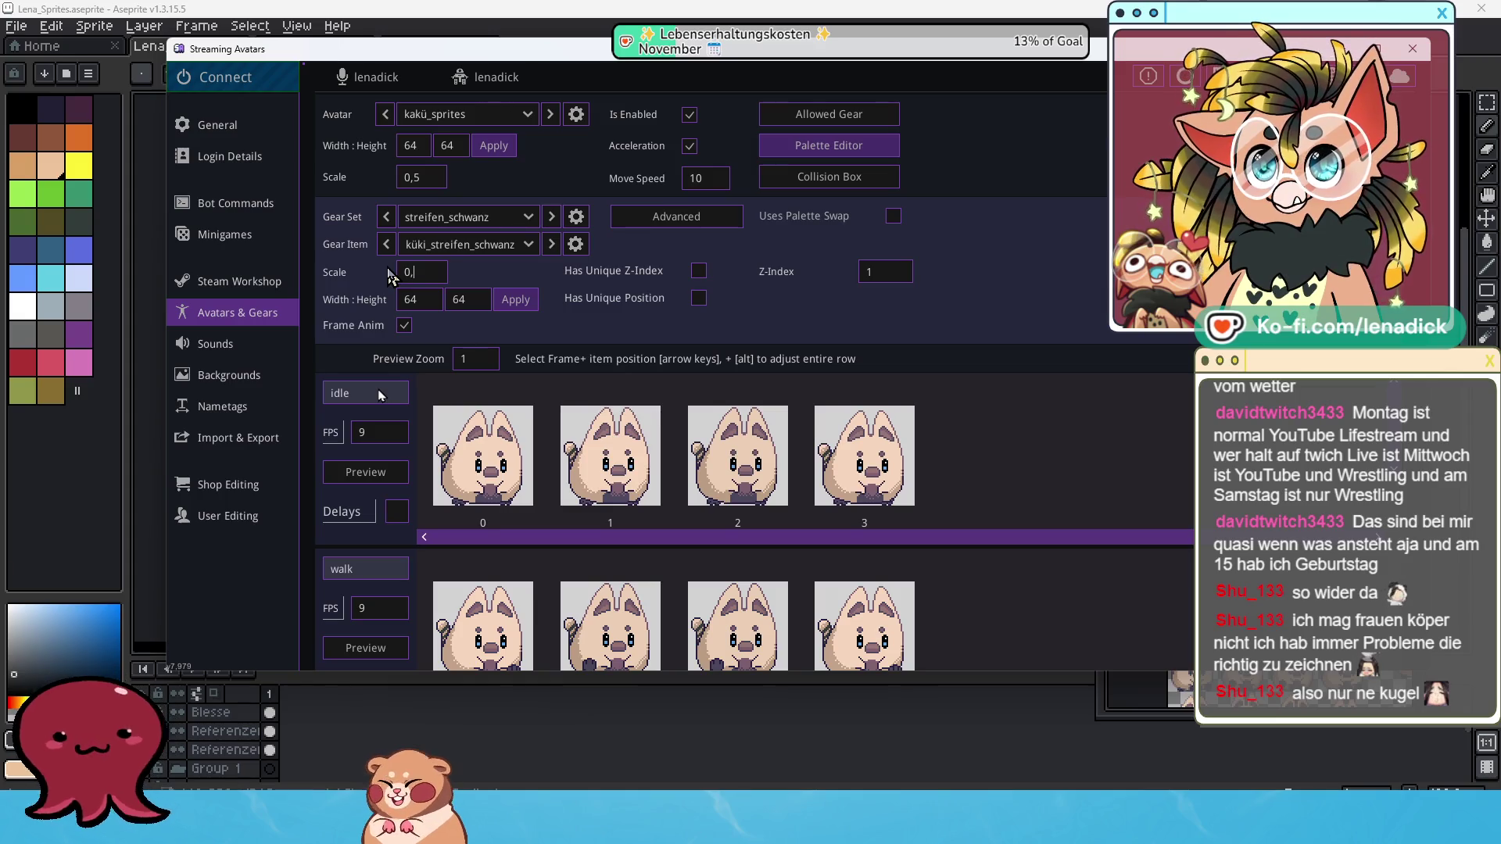
pyautogui.write('5')
pyautogui.click(516, 301)
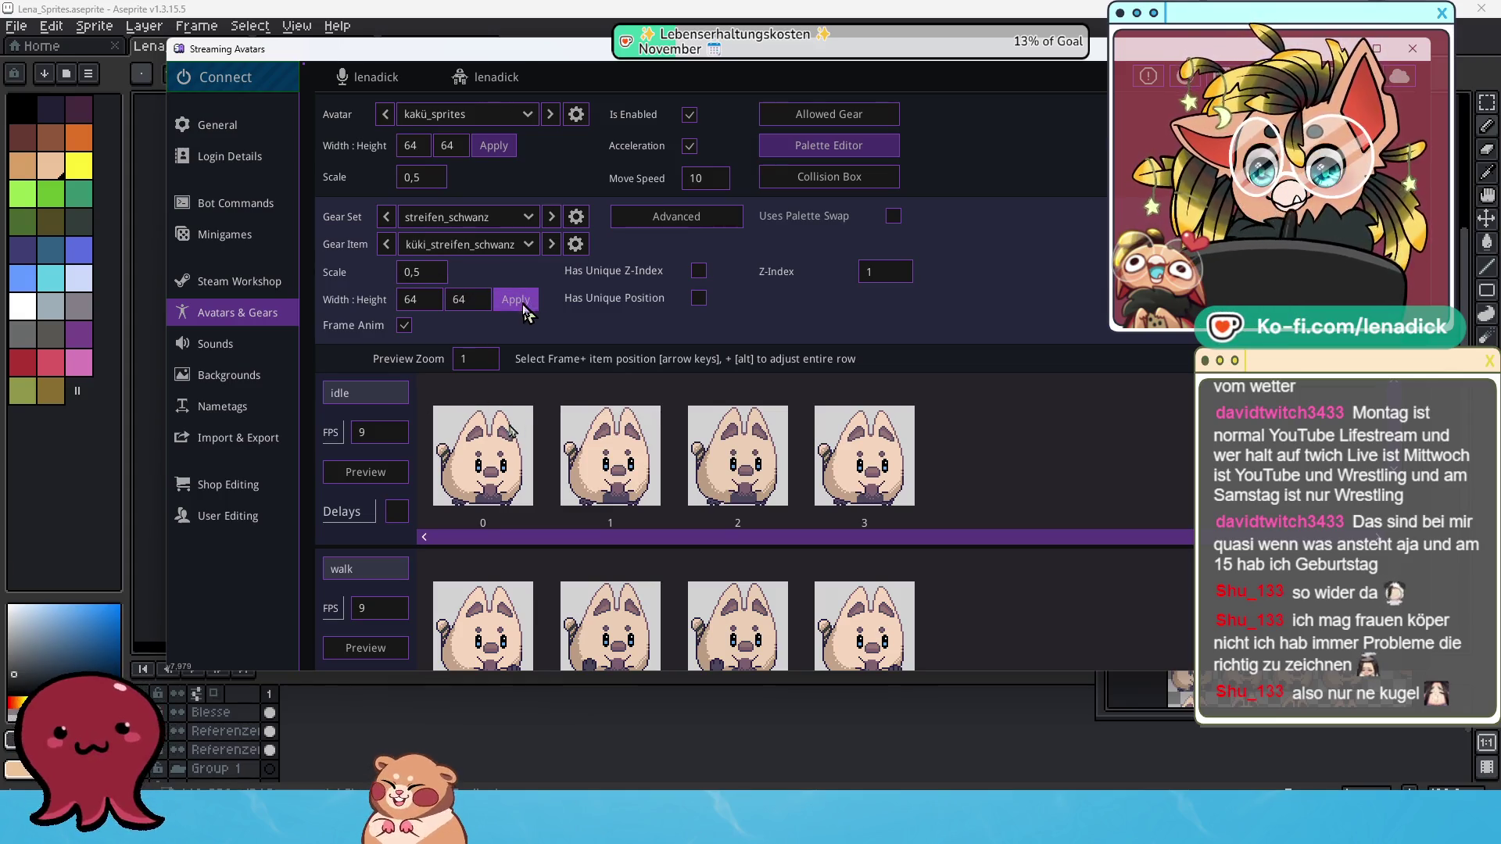
pyautogui.click(528, 244)
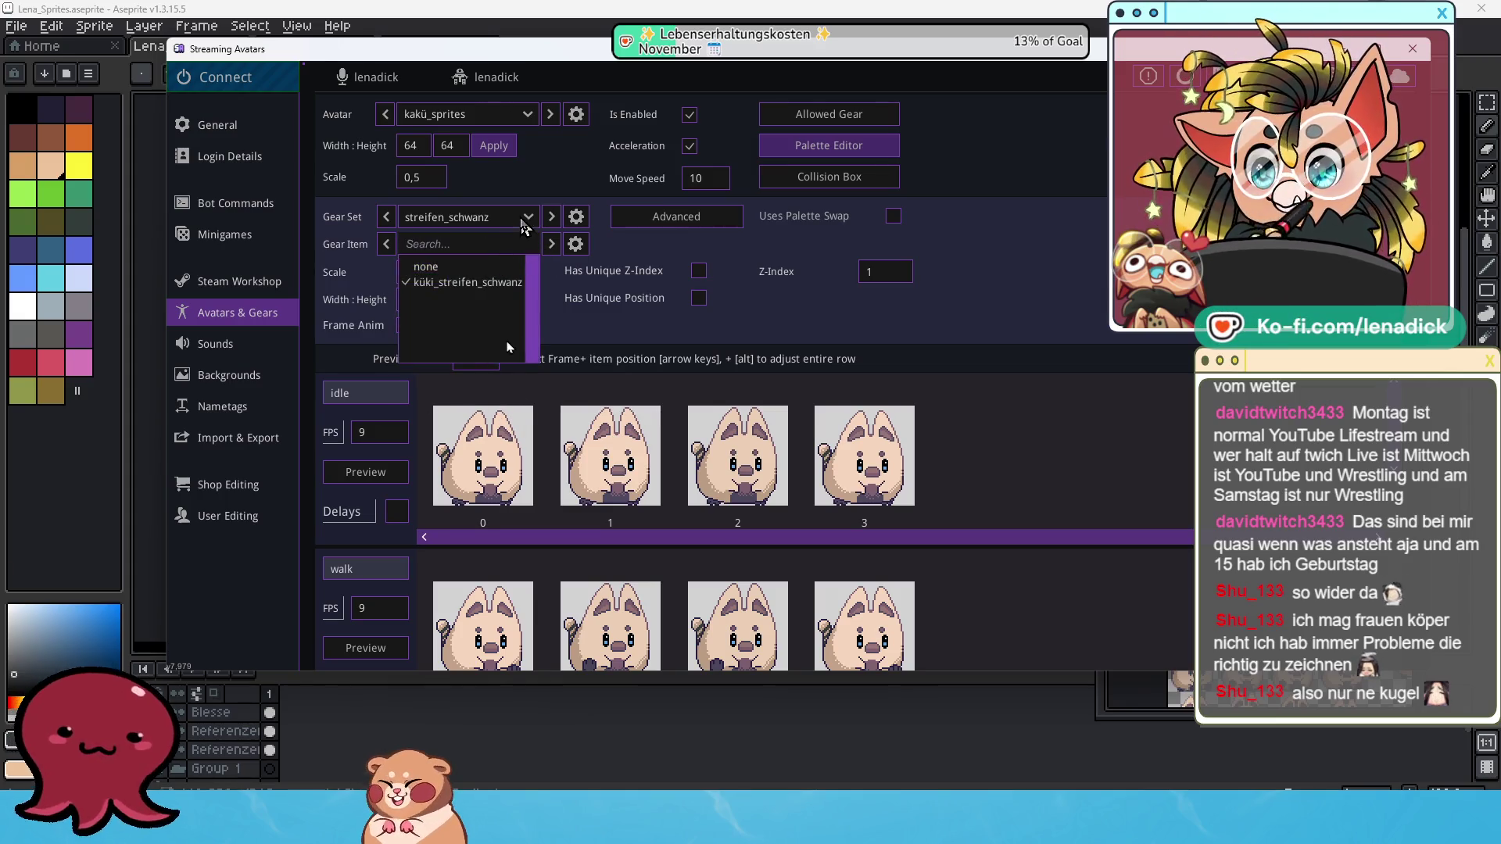
# Choose the zähne gear set, enable frame animation and apply 64×64 frames.
pyautogui.click(528, 217)
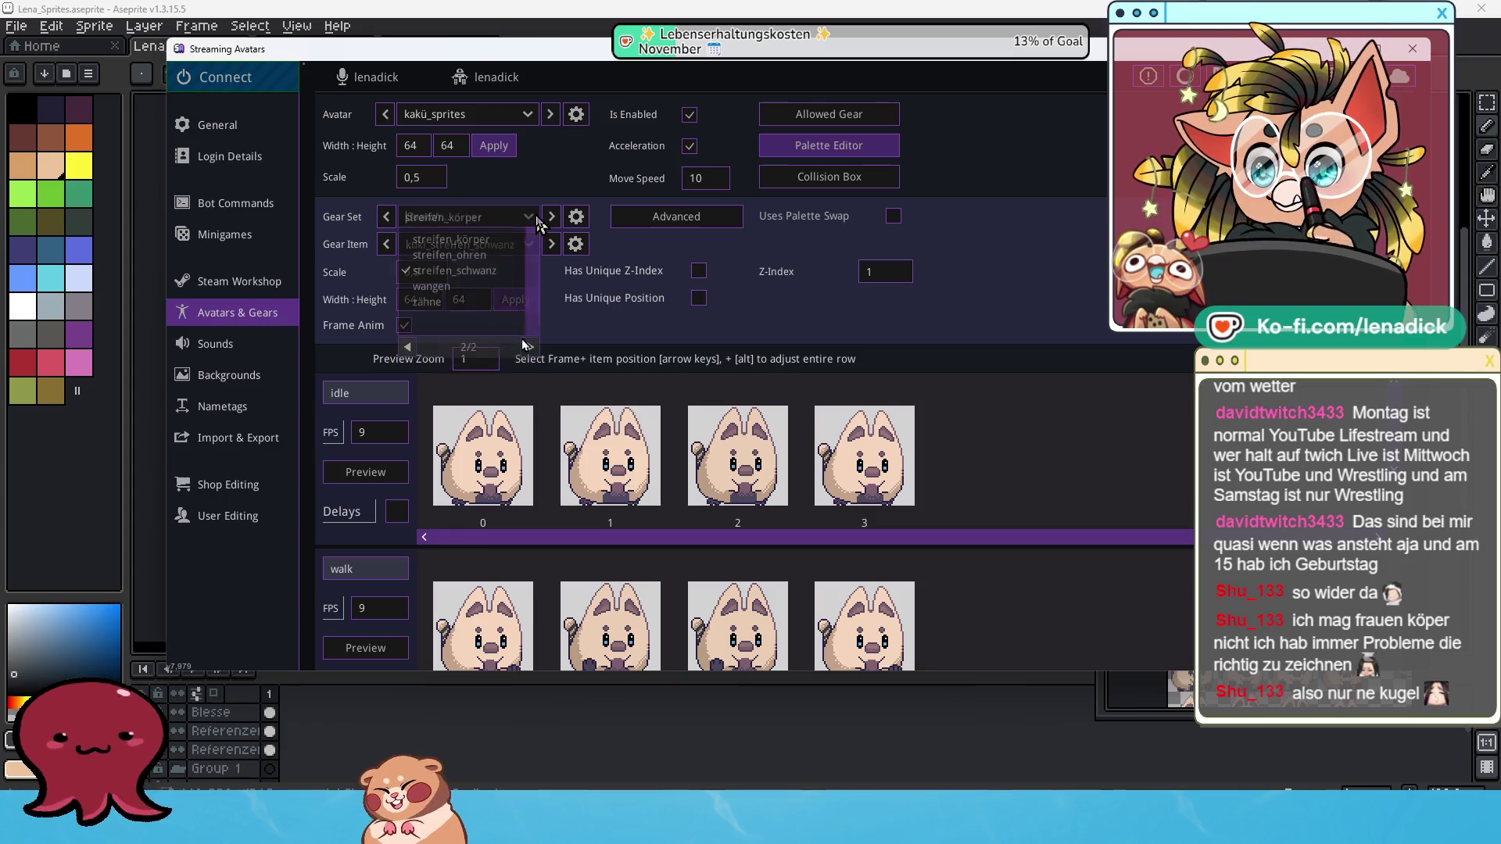
pyautogui.click(453, 303)
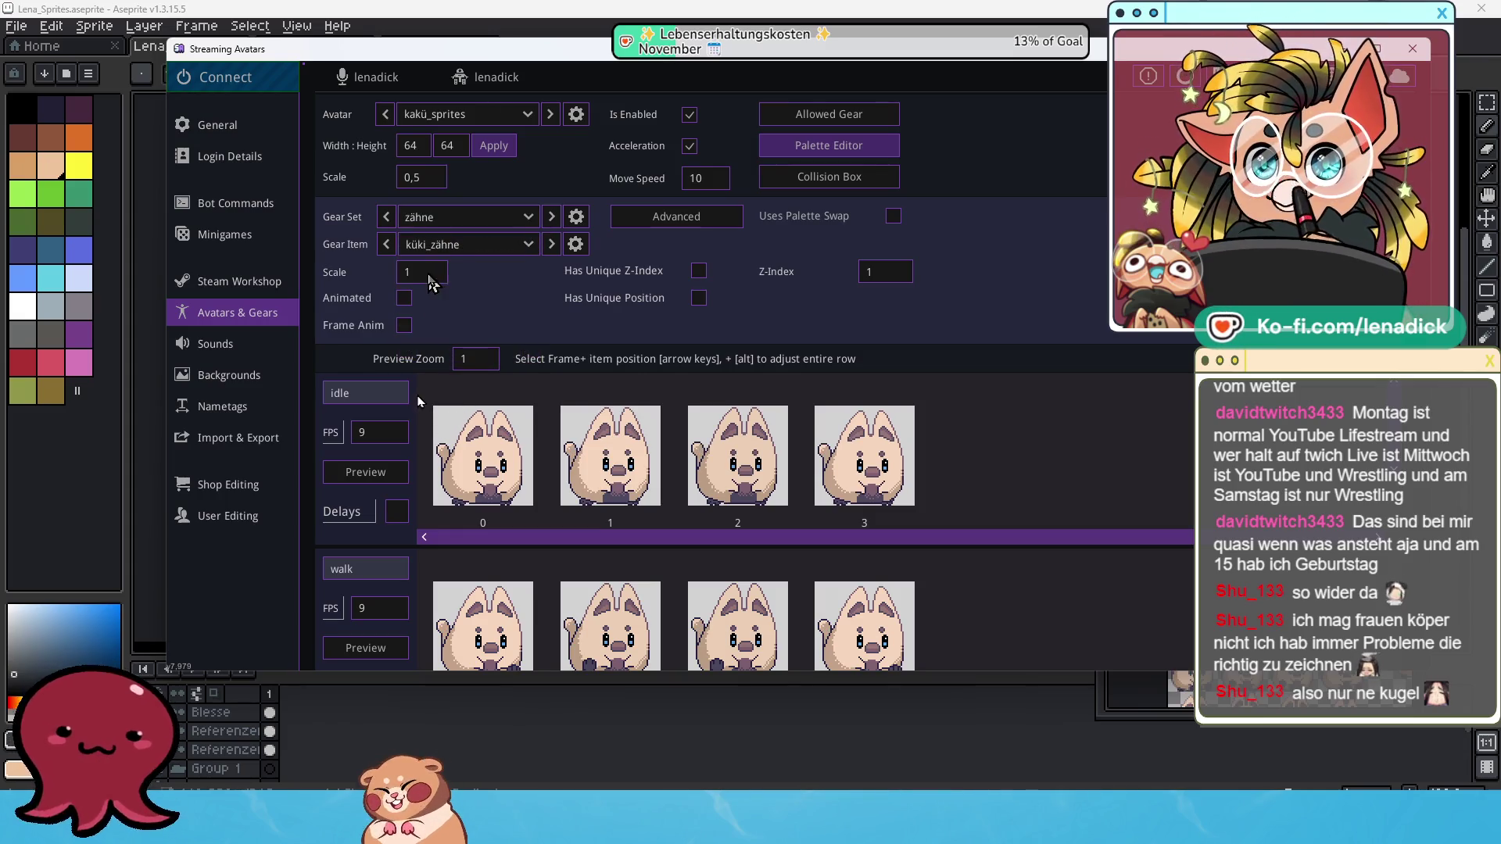
pyautogui.click(404, 325)
pyautogui.moveTo(419, 305); pyautogui.dragTo(389, 308)
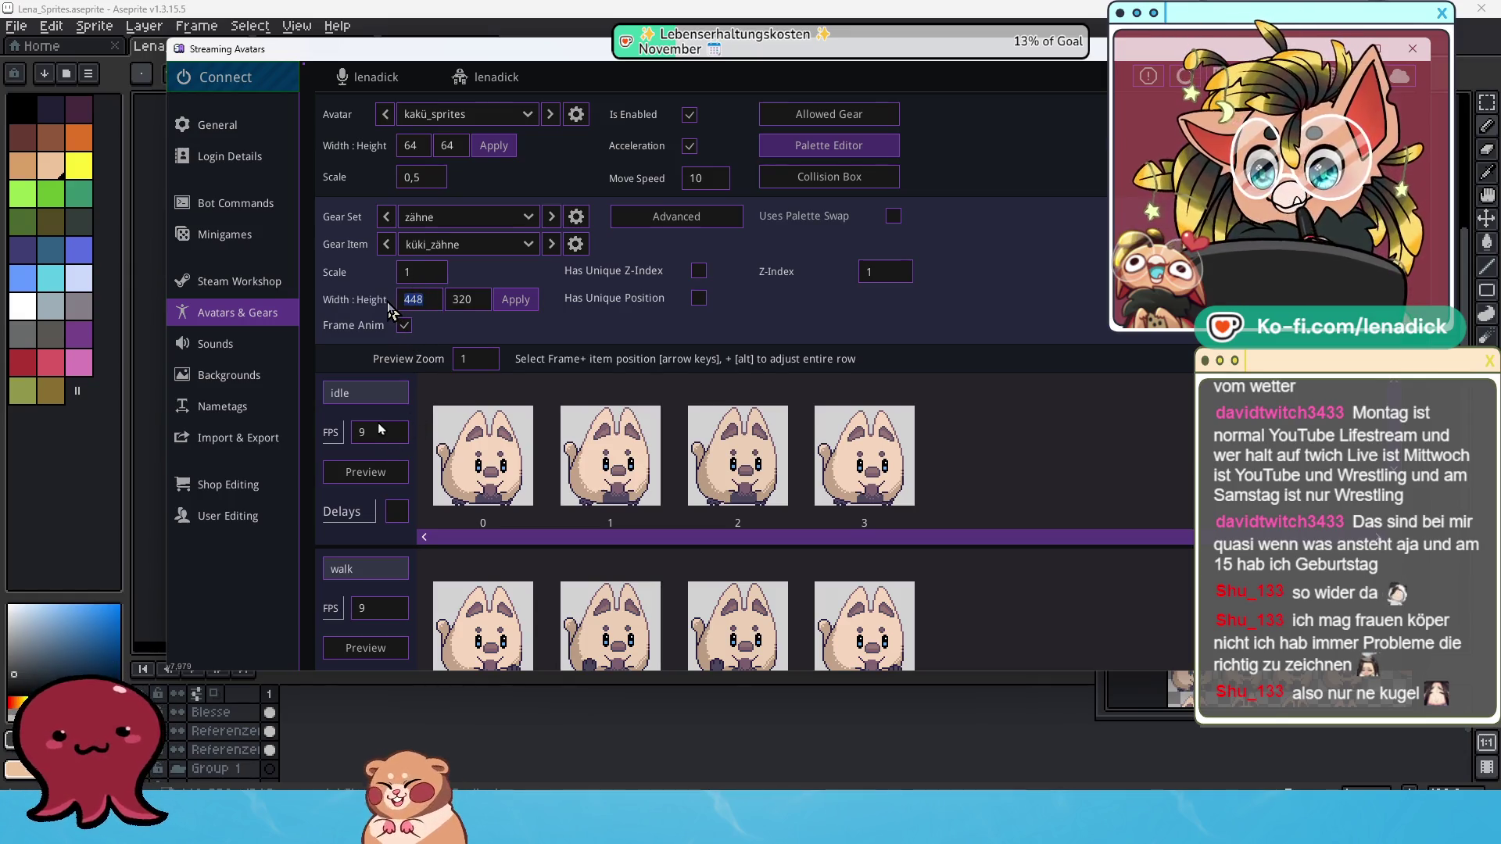
pyautogui.write('4')
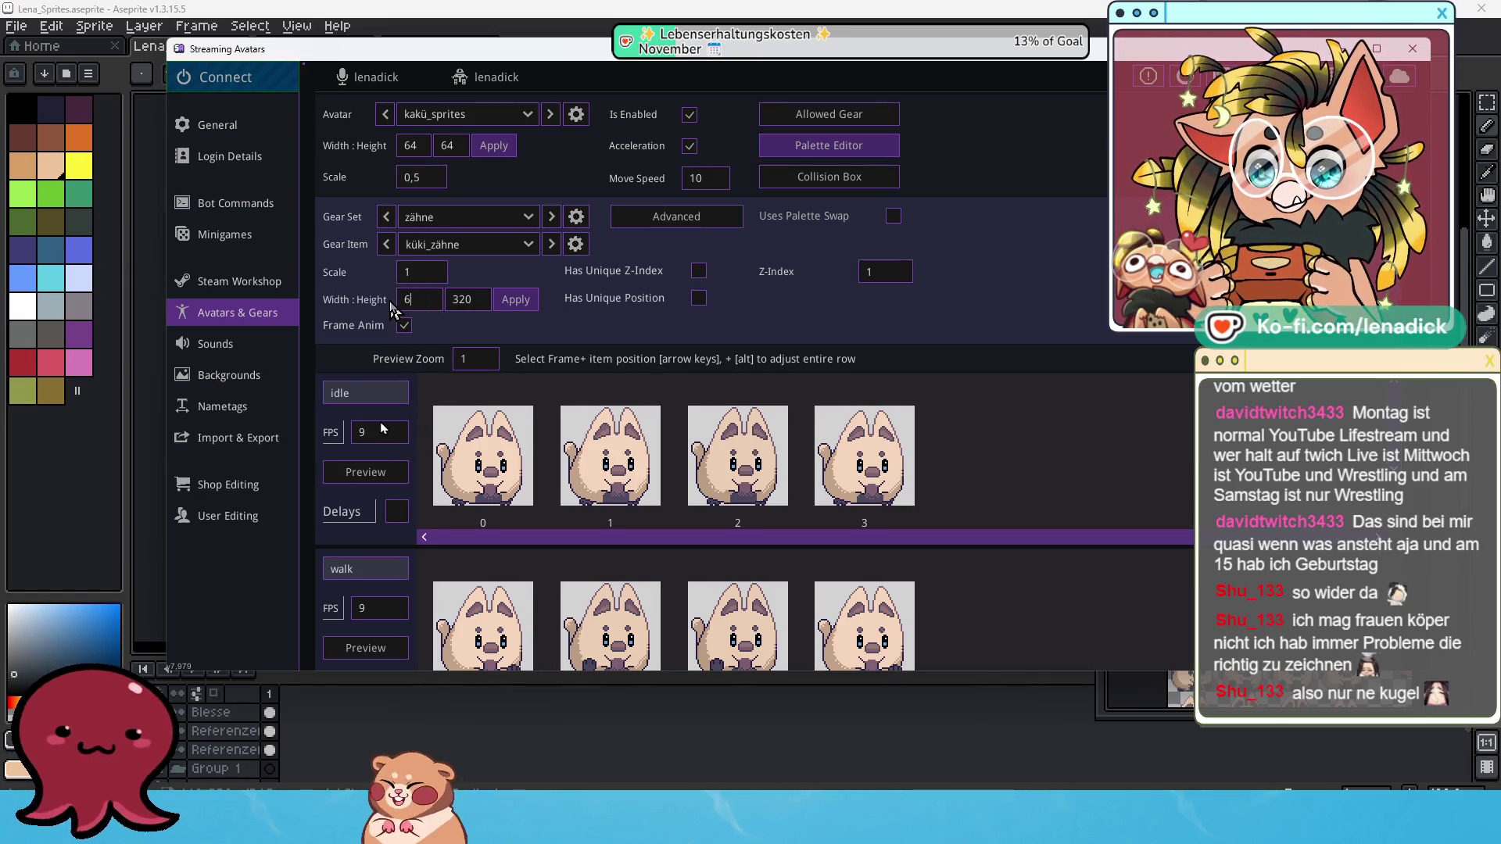
pyautogui.press('Tab')
pyautogui.write('64')
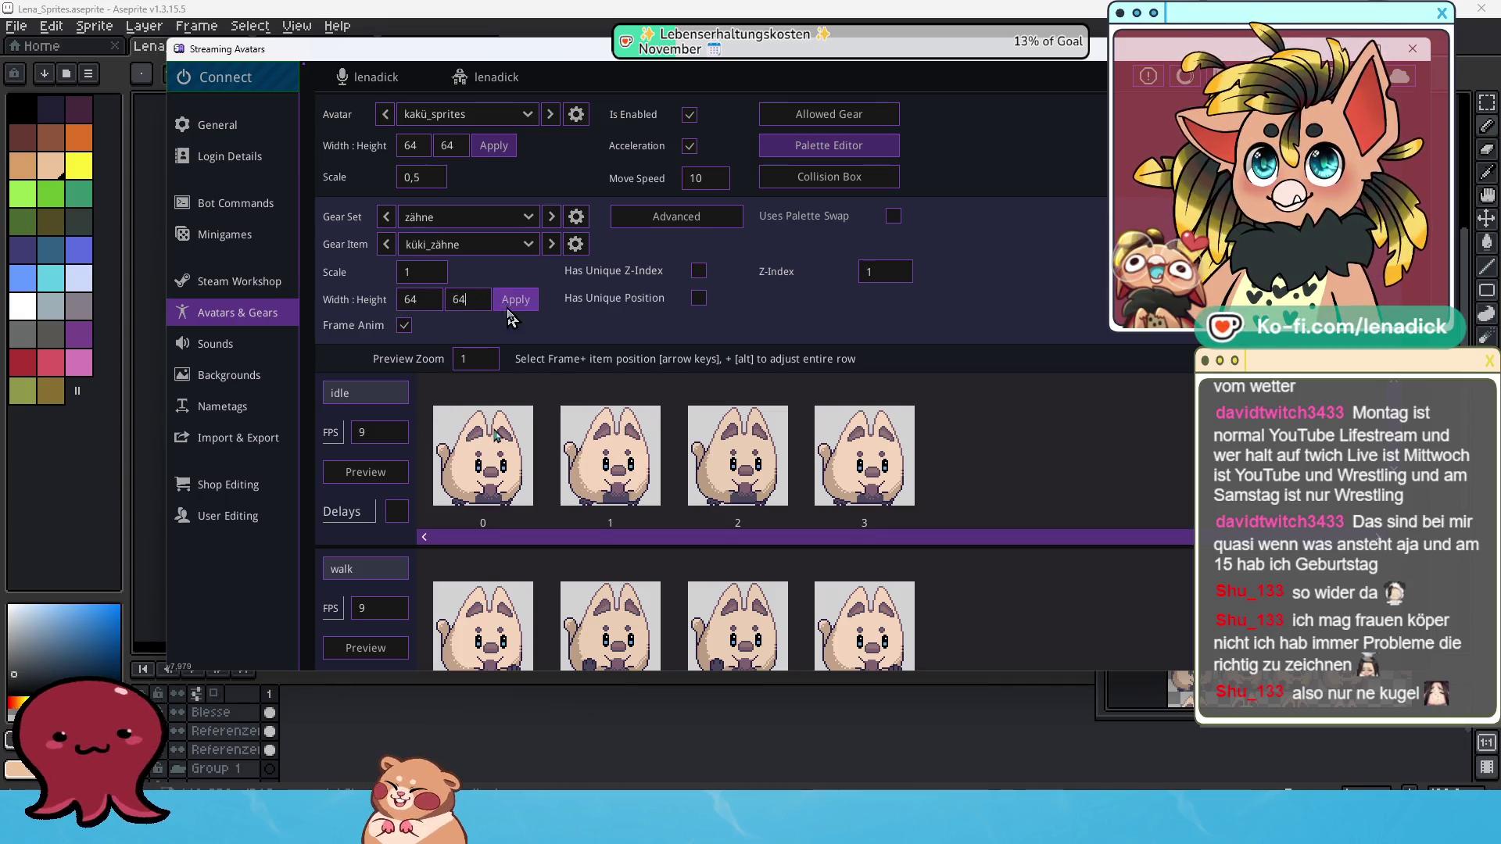
pyautogui.click(520, 304)
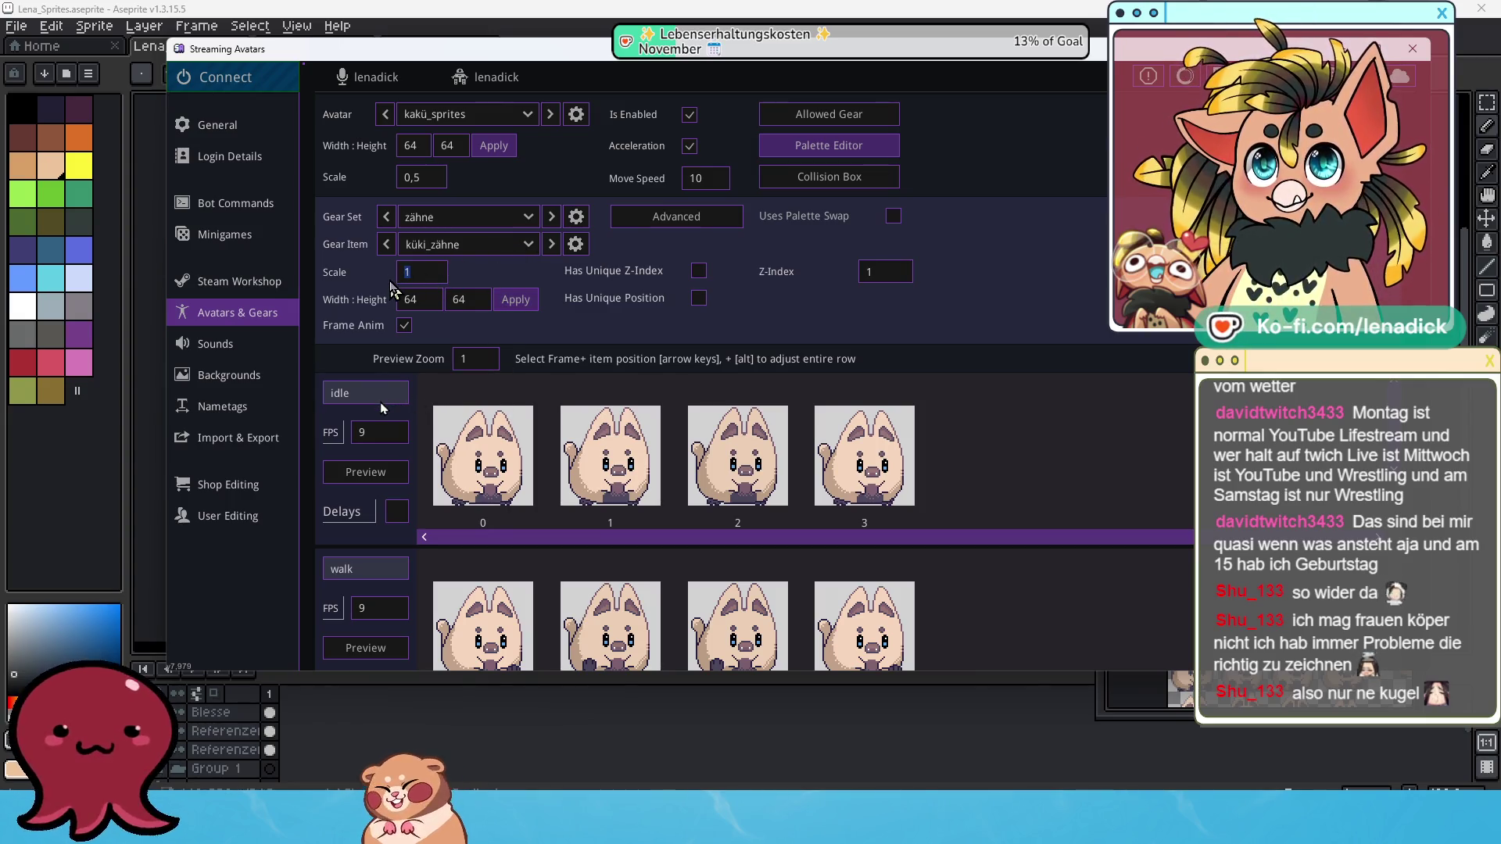
# Confirm a 0,5 scale for the teeth gear and go to Shop Editing.
pyautogui.write('0,5')
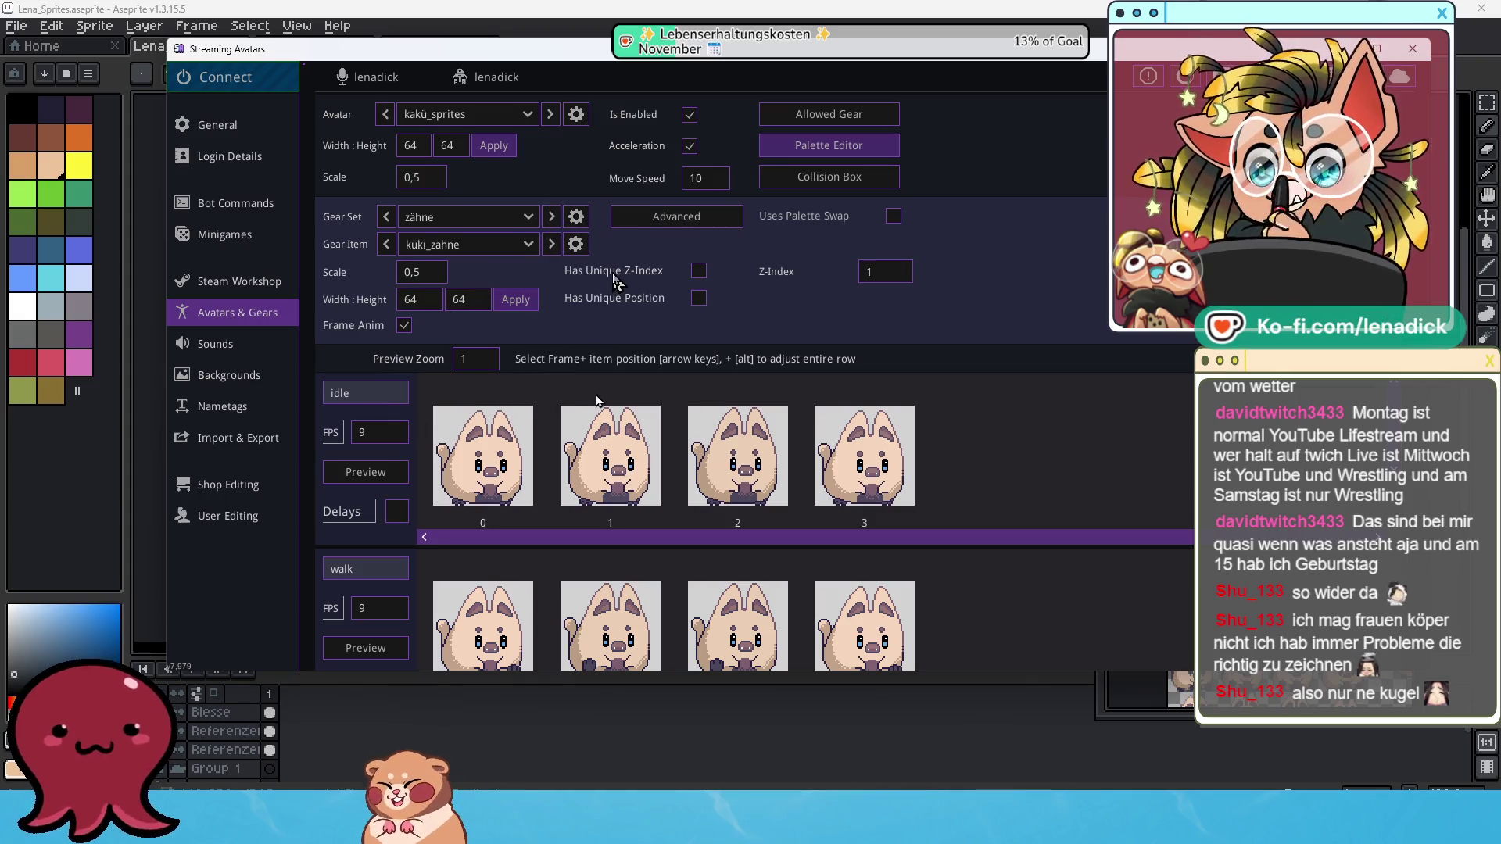
pyautogui.press('Return')
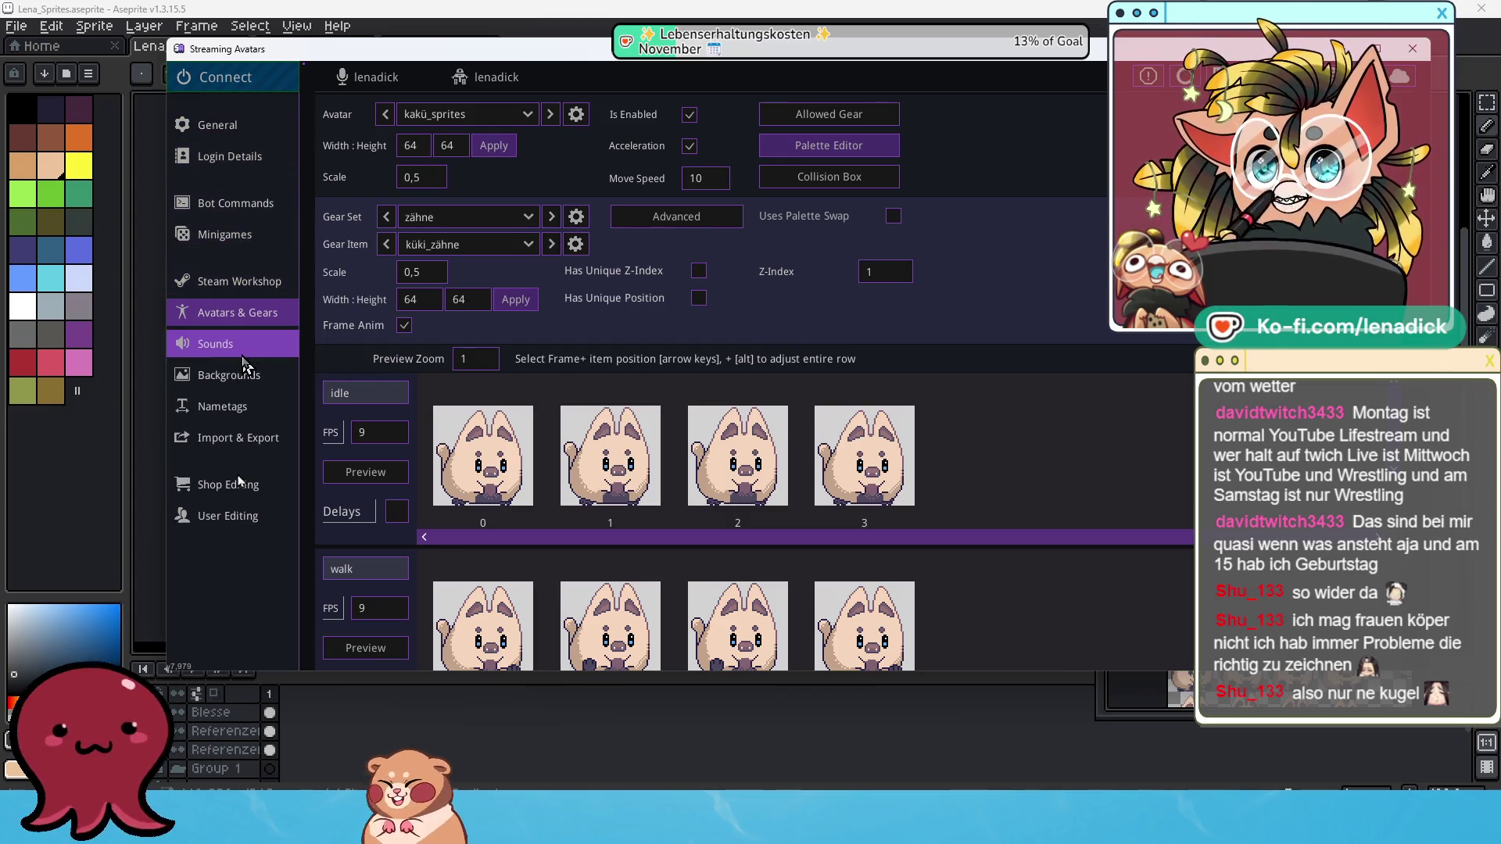
pyautogui.click(268, 485)
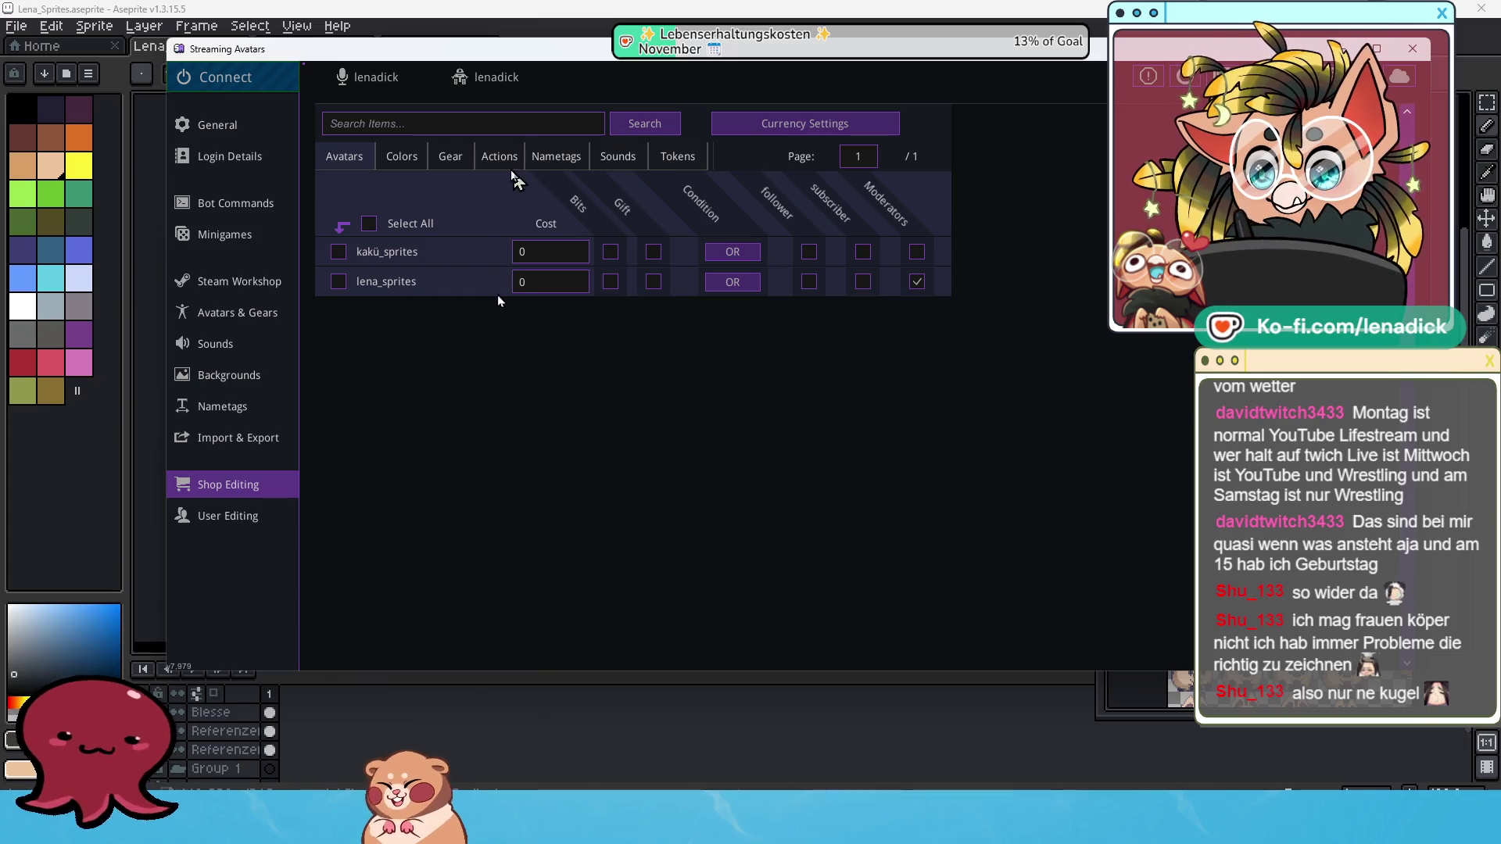
# Scroll through the shop's Gear list, then check the Actions list.
pyautogui.click(450, 159)
pyautogui.click(499, 156)
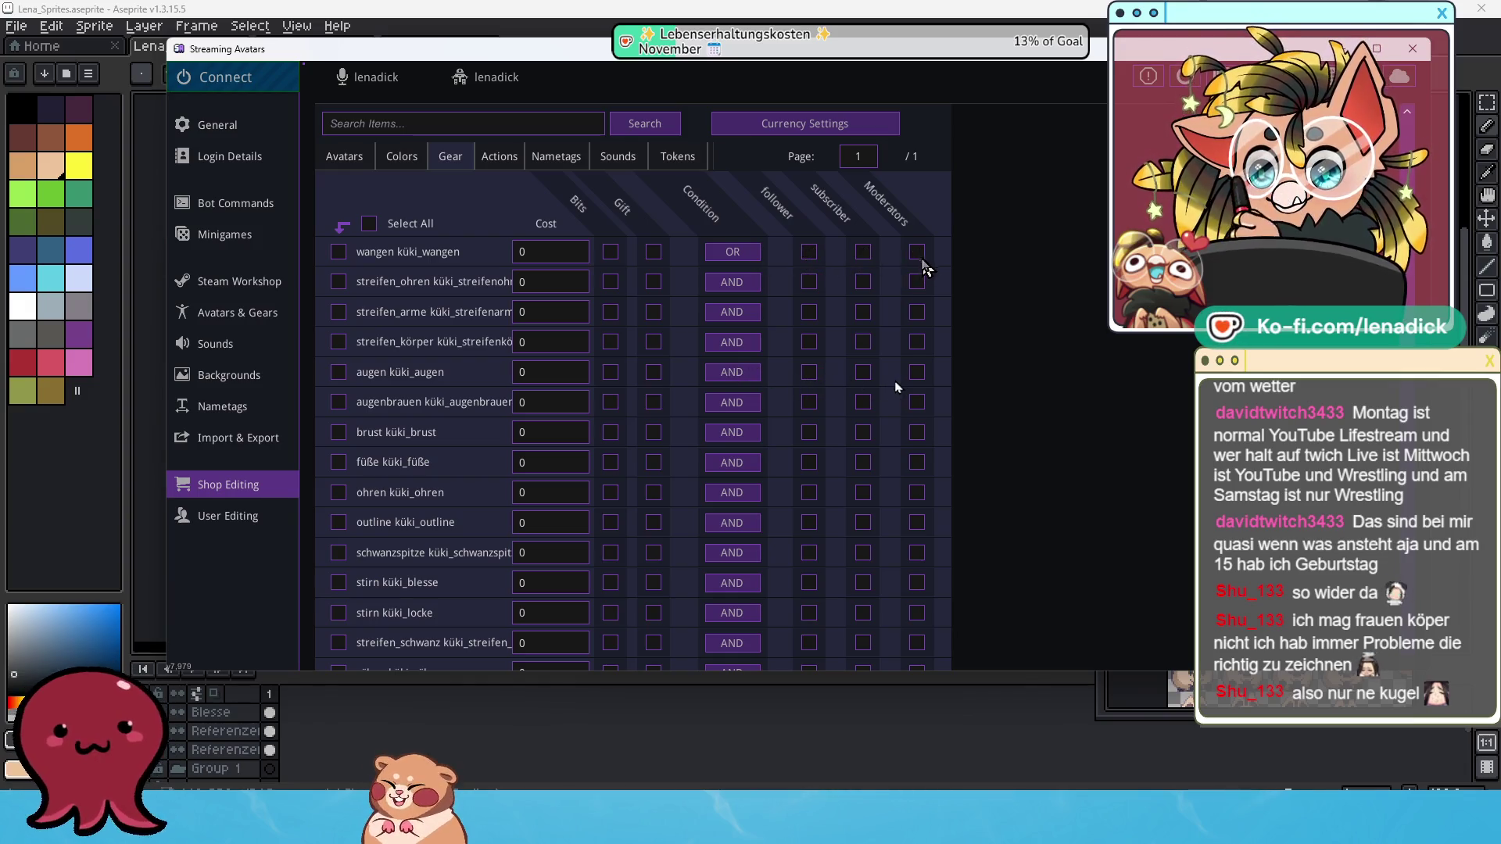
pyautogui.scroll(-1, 922, 447)
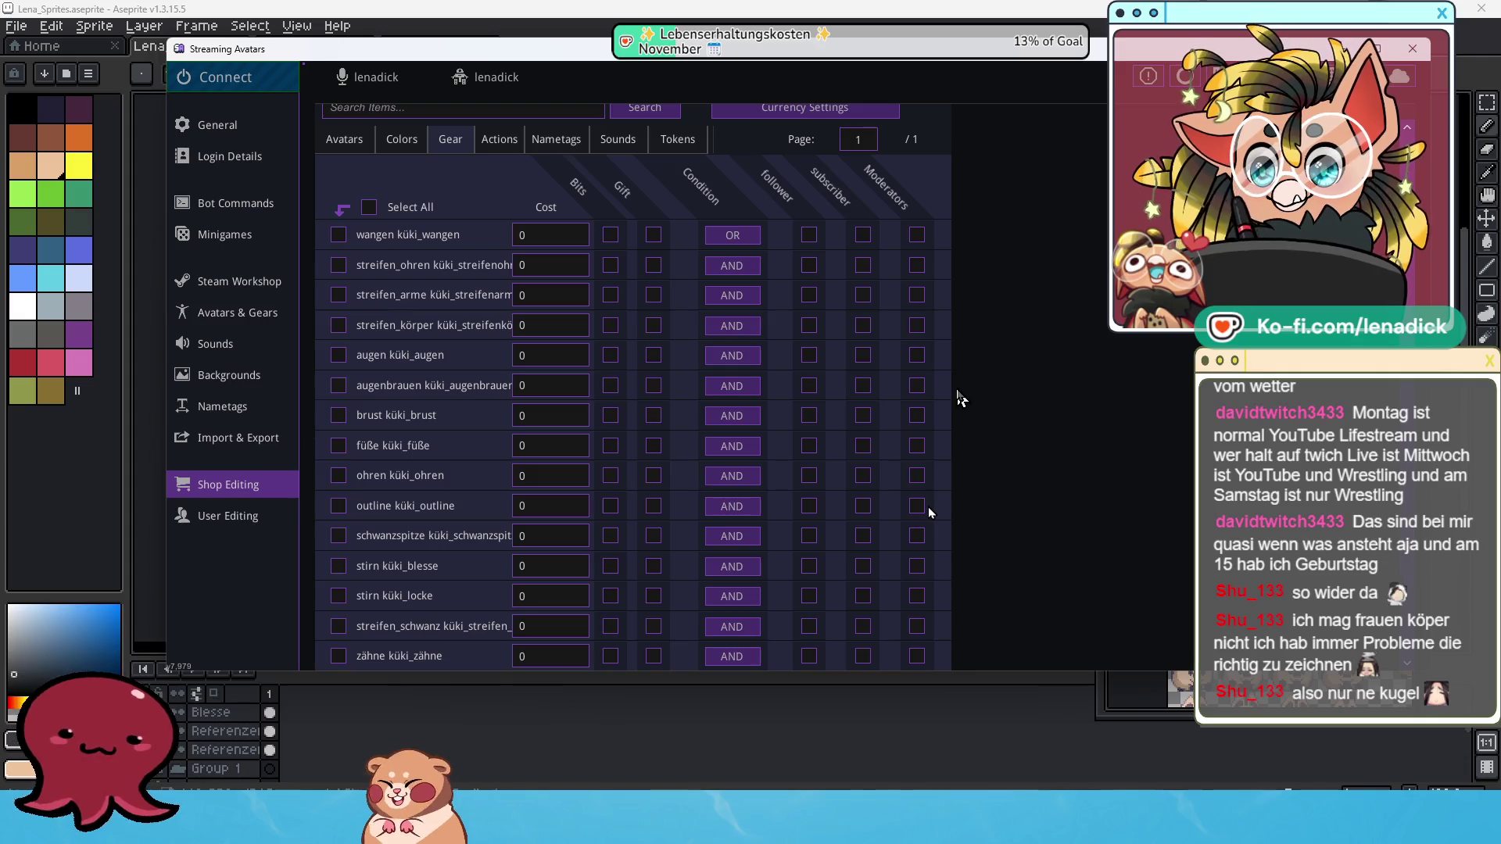
pyautogui.scroll(1, 927, 569)
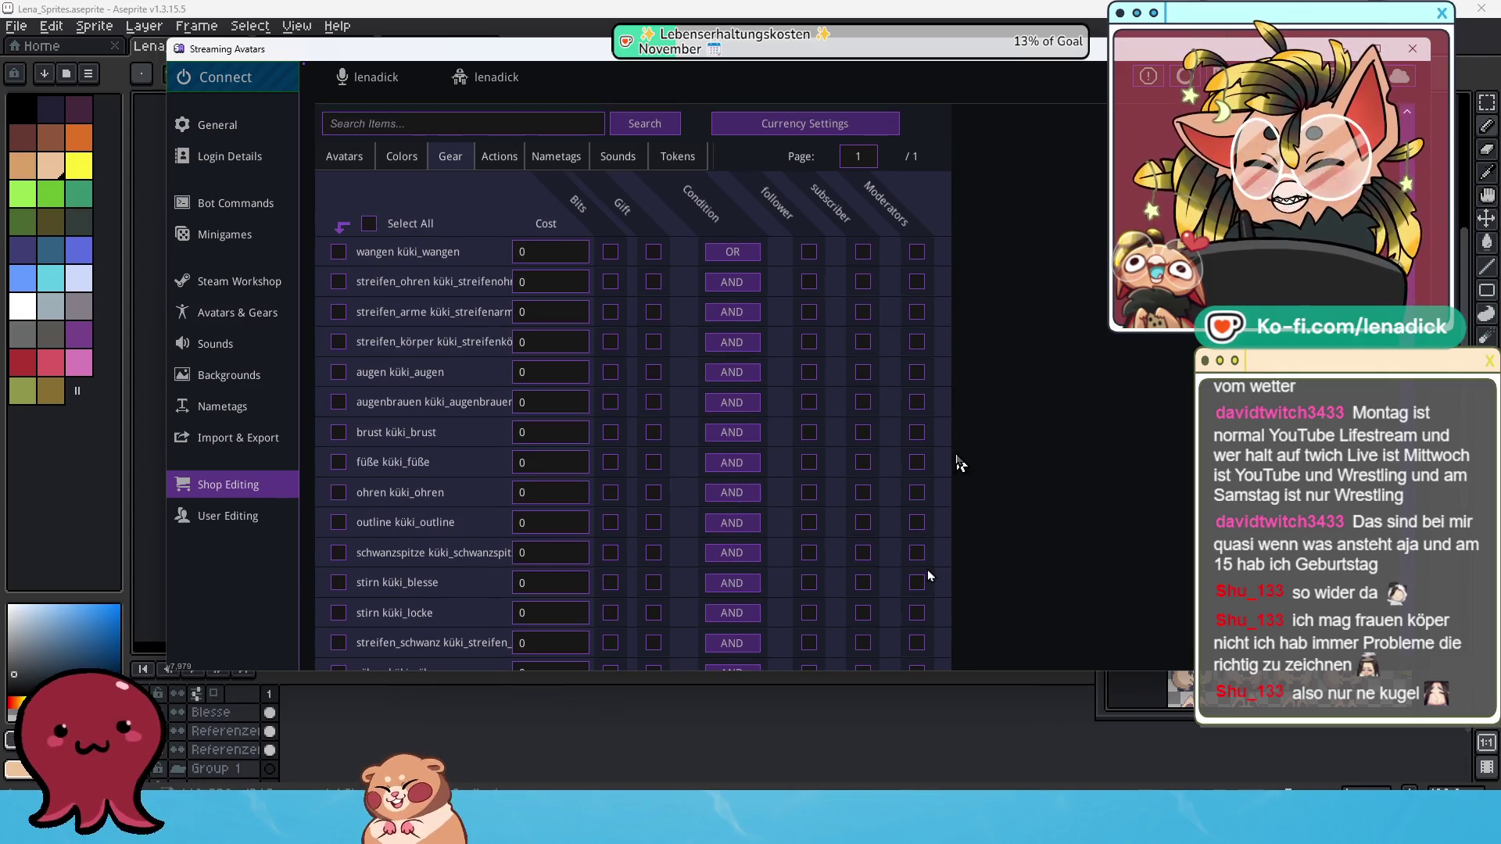
pyautogui.scroll(-1, 927, 569)
pyautogui.scroll(1, 955, 391)
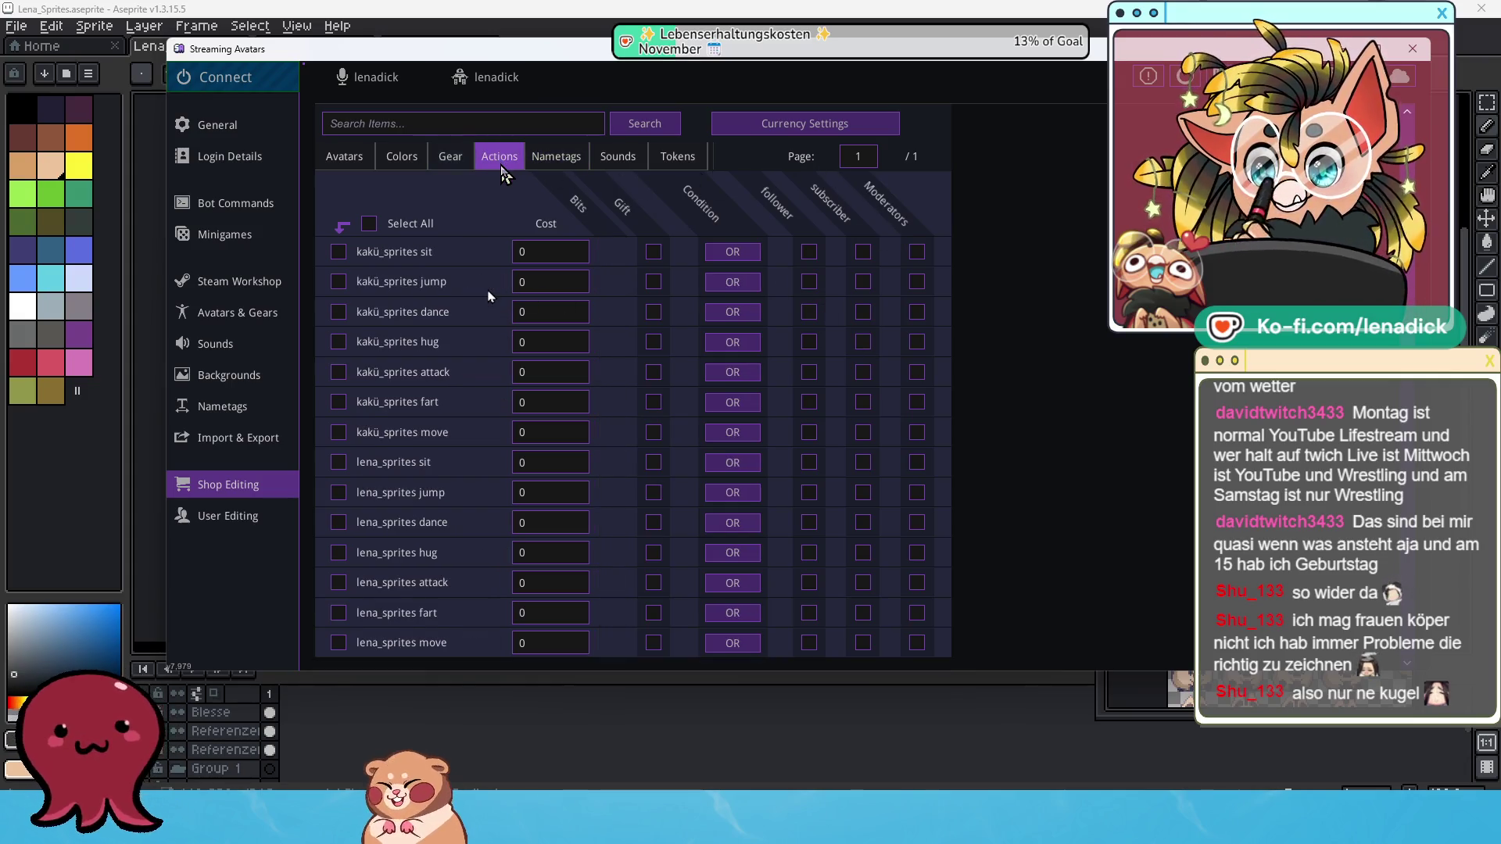
pyautogui.click(496, 160)
# Return to the shop's Gear list and save the avatar and shop data.
pyautogui.click(450, 157)
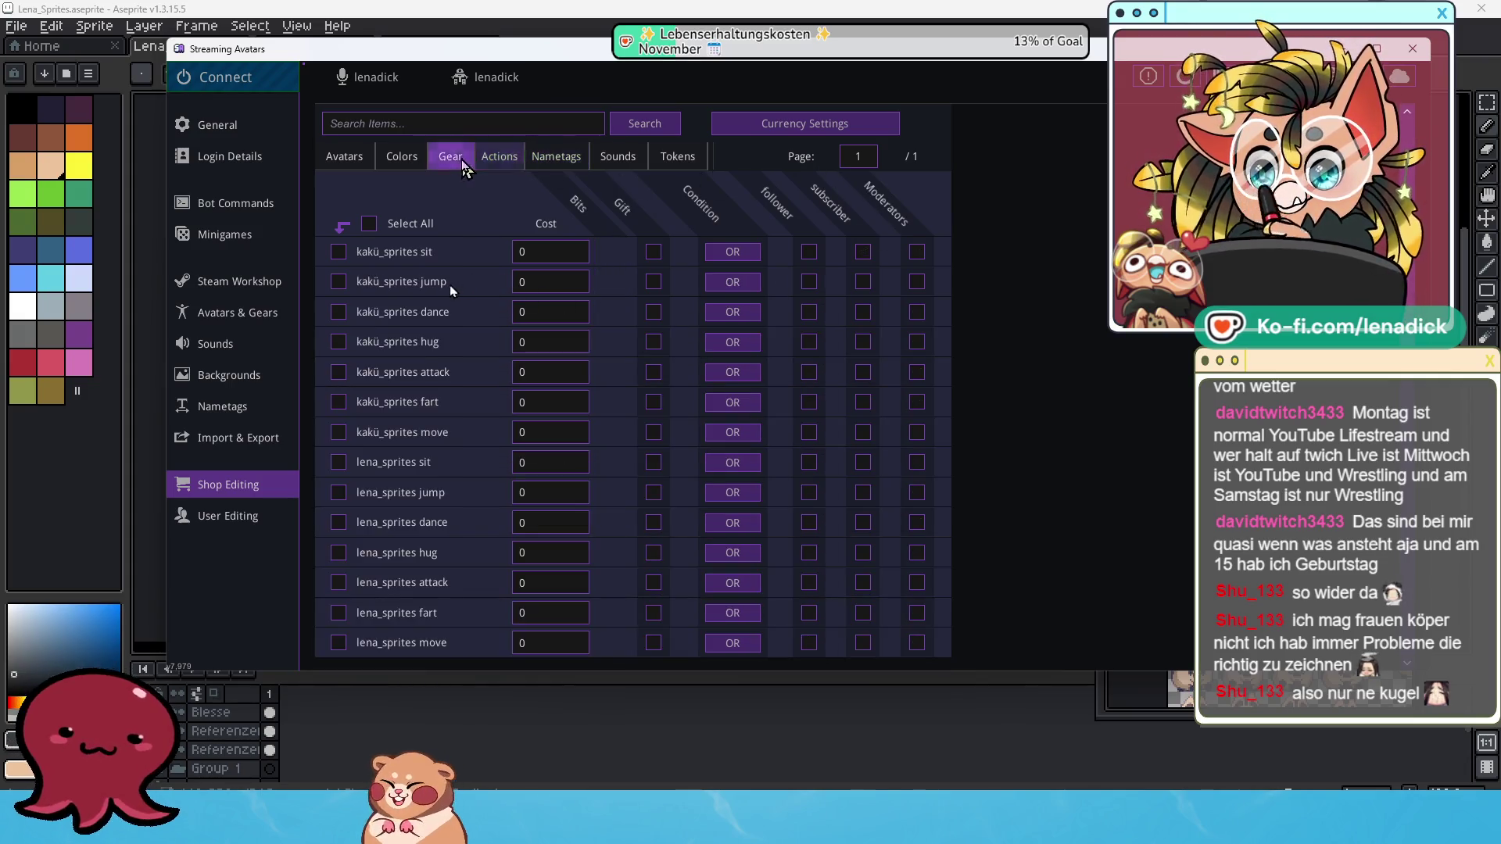
pyautogui.scroll(-1, 926, 450)
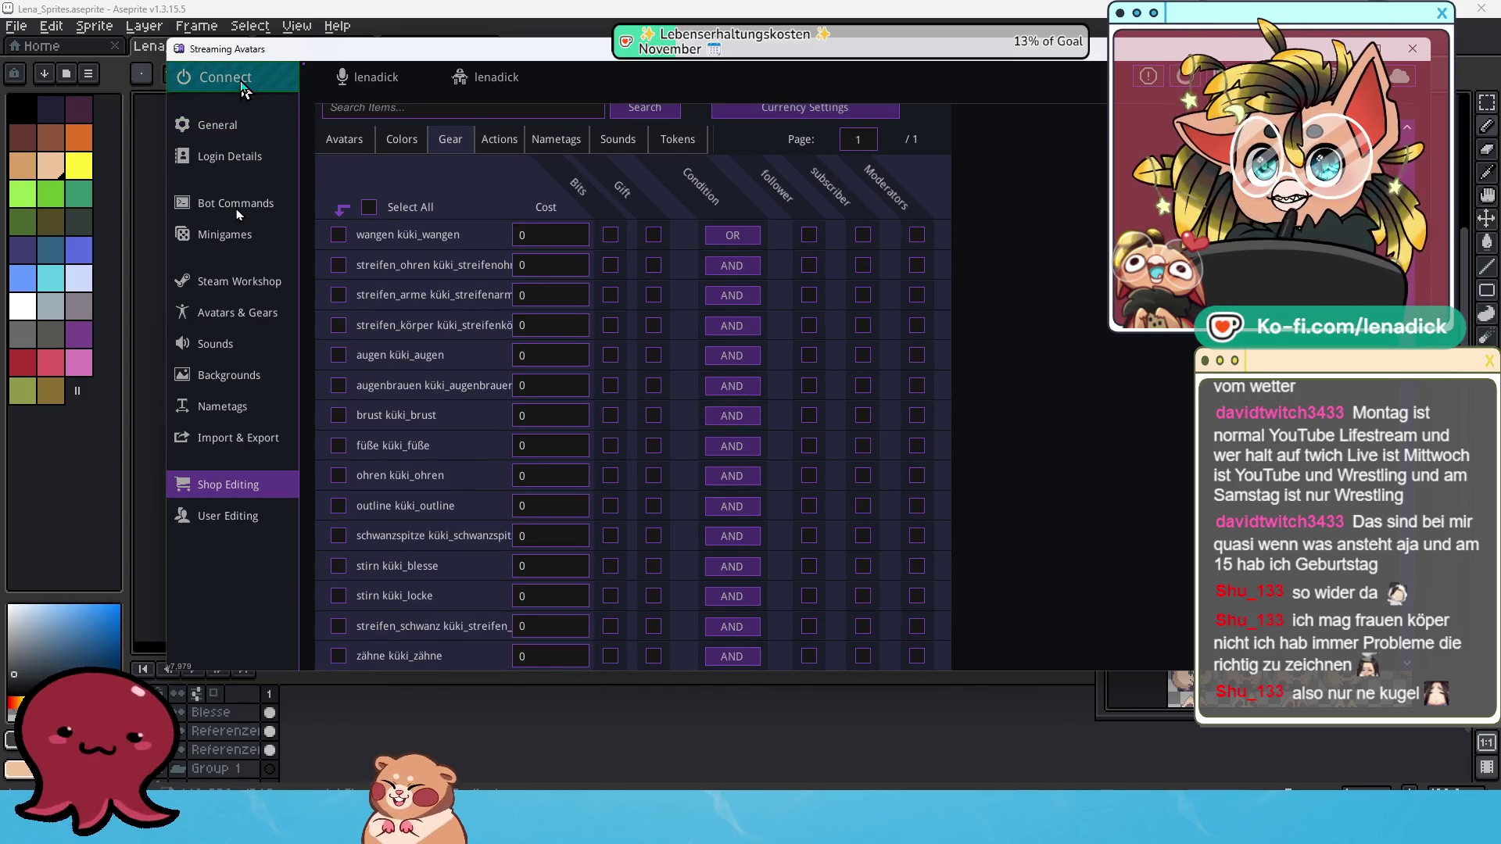
pyautogui.click(241, 83)
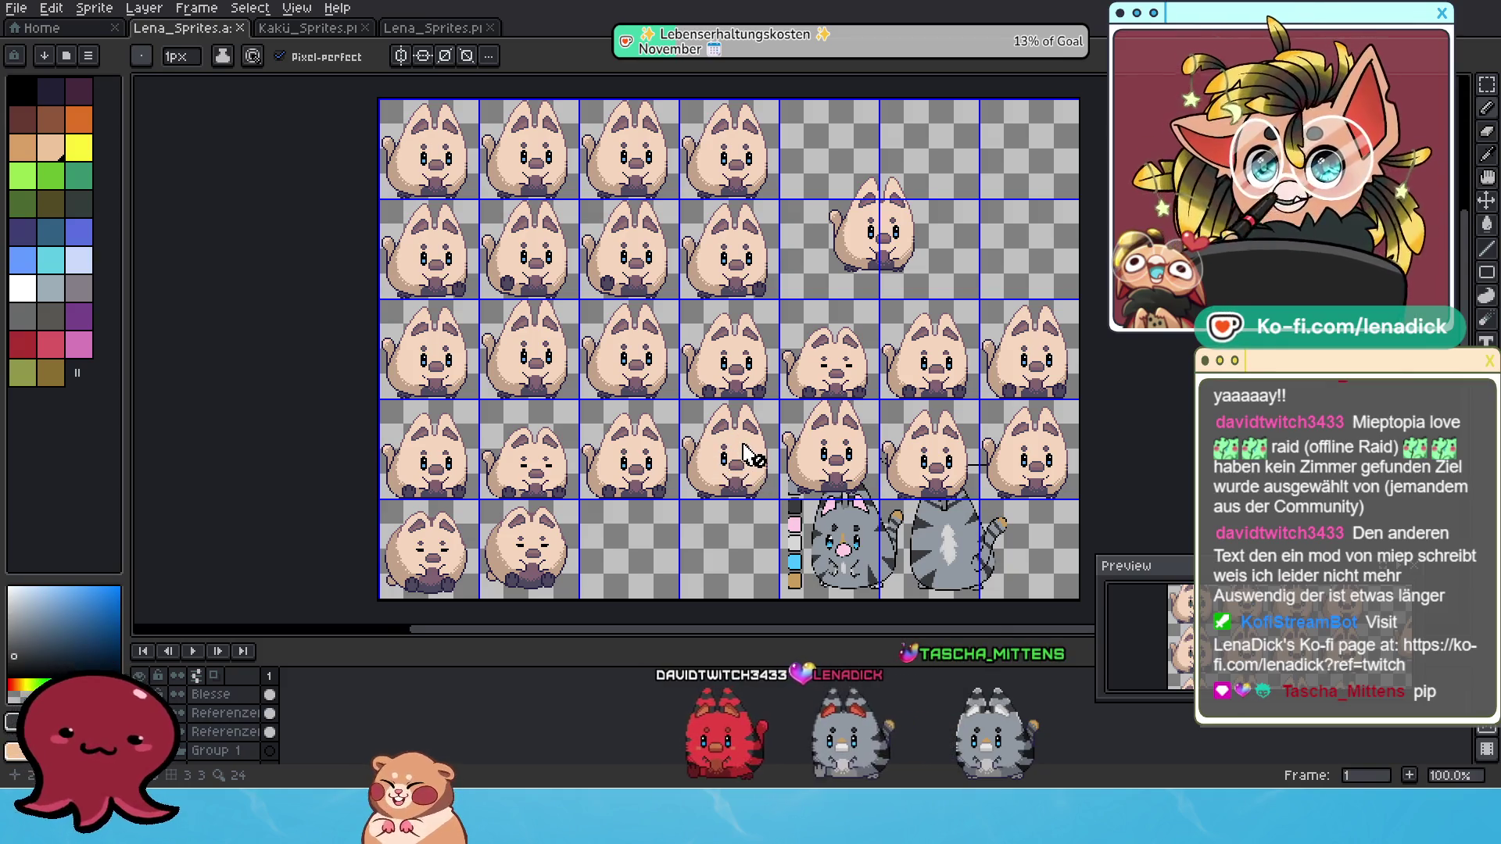
pyautogui.scroll(1, 597, 446)
pyautogui.scroll(-1, 758, 504)
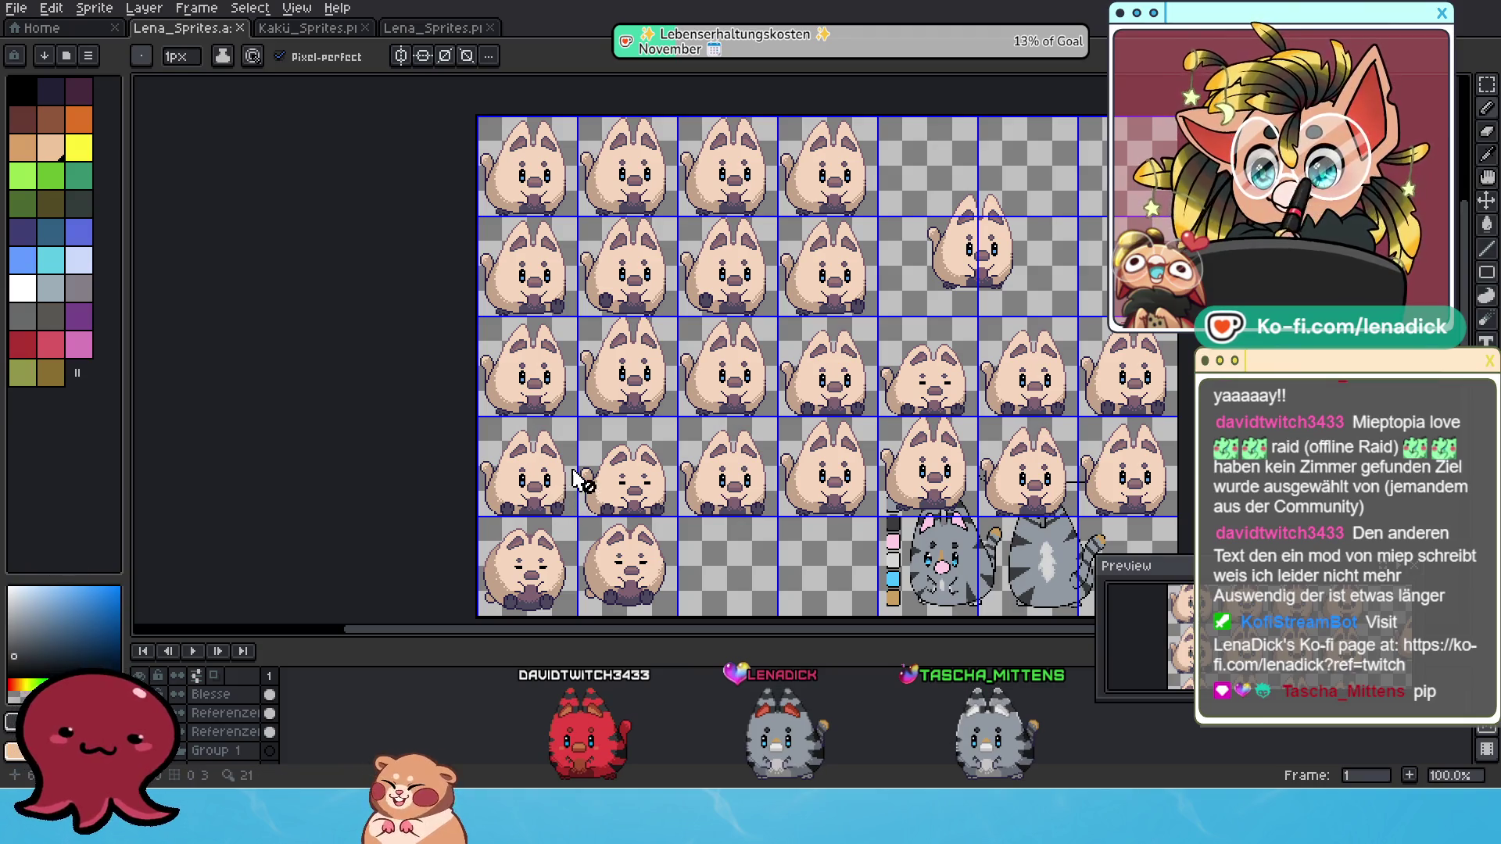
pyautogui.scroll(-2, 492, 525)
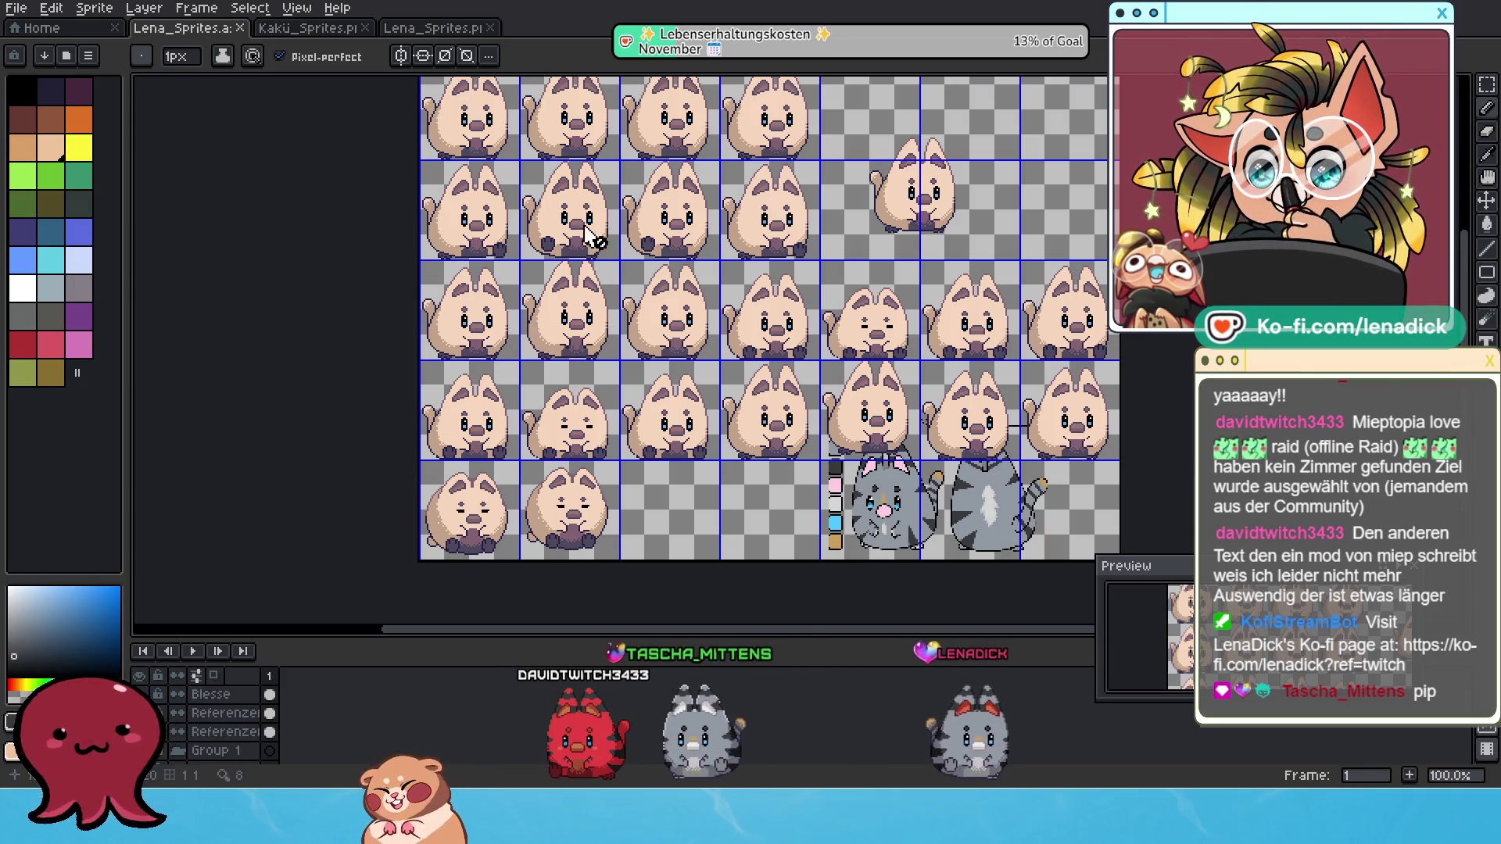
pyautogui.moveTo(575, 188); pyautogui.dragTo(556, 344)
pyautogui.scroll(2, 488, 305)
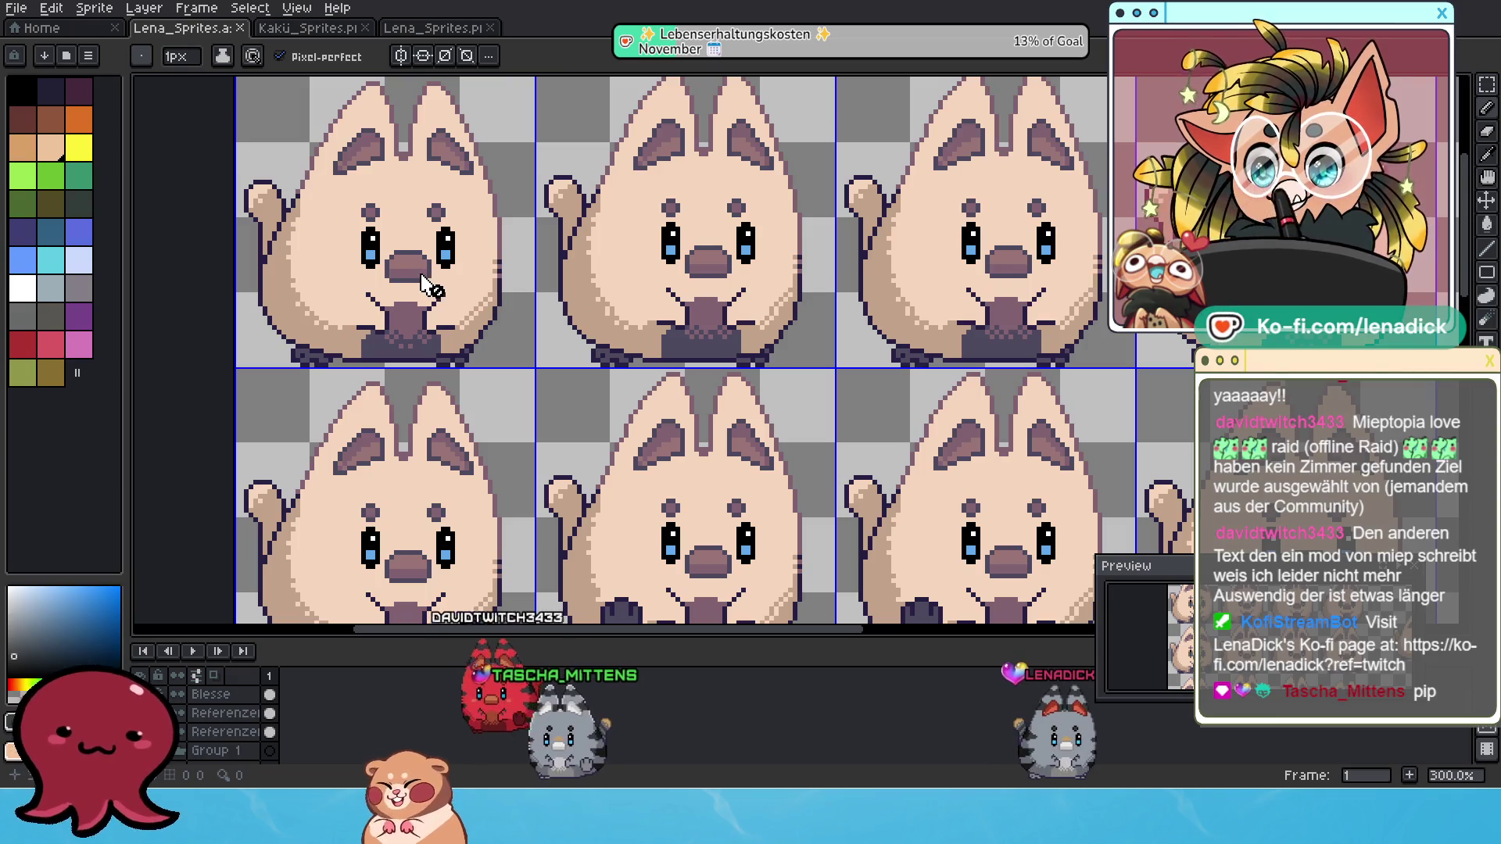
pyautogui.scroll(-2, 422, 281)
pyautogui.scroll(1, 525, 358)
pyautogui.scroll(-1, 501, 344)
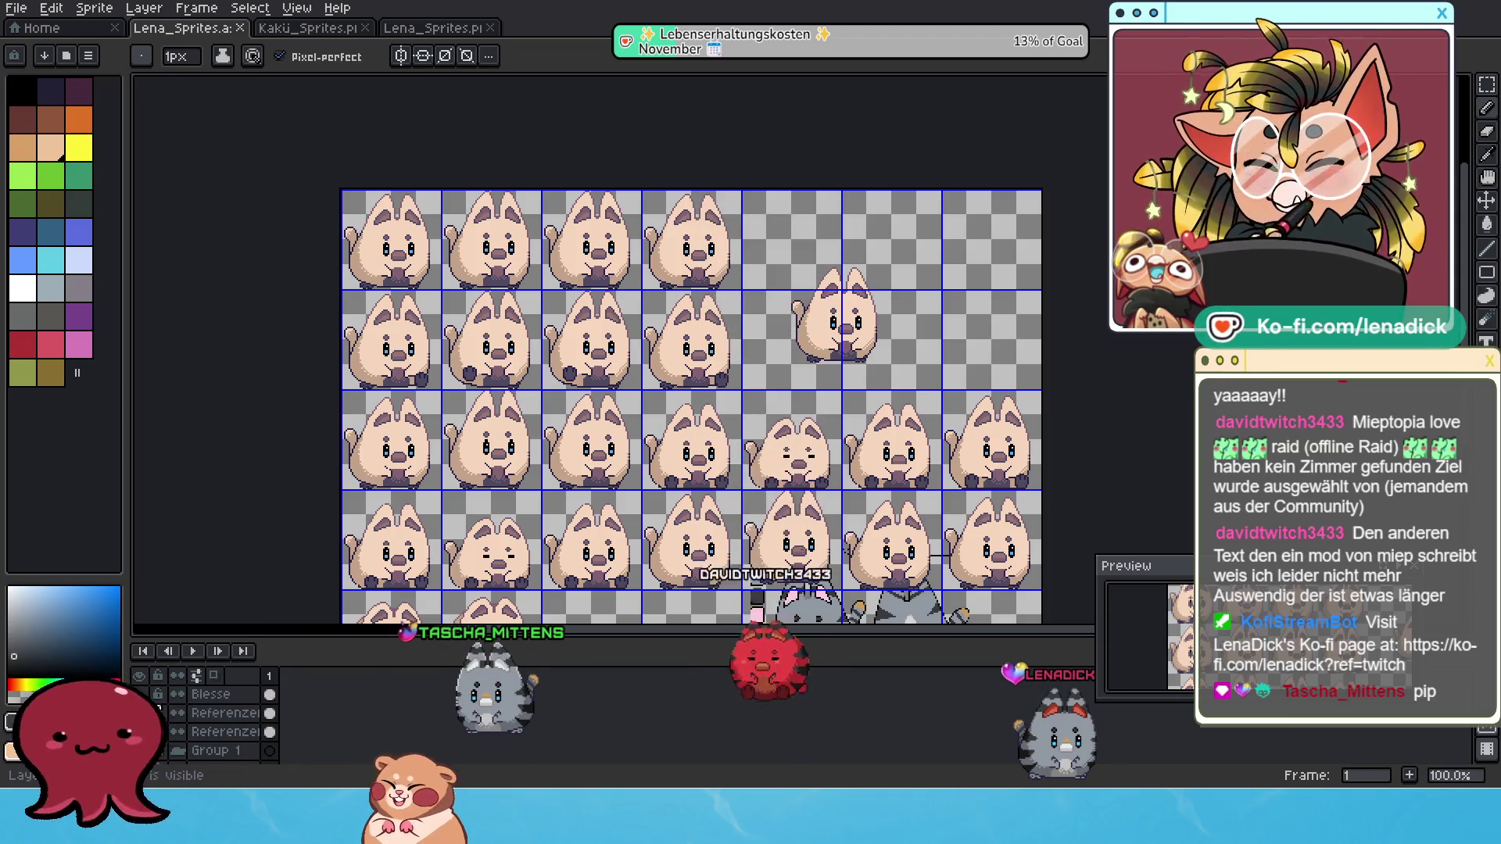
# Toggle layer visibility, then marquee-select the mouths of the first two cat frames.
pyautogui.click(178, 713)
pyautogui.click(178, 732)
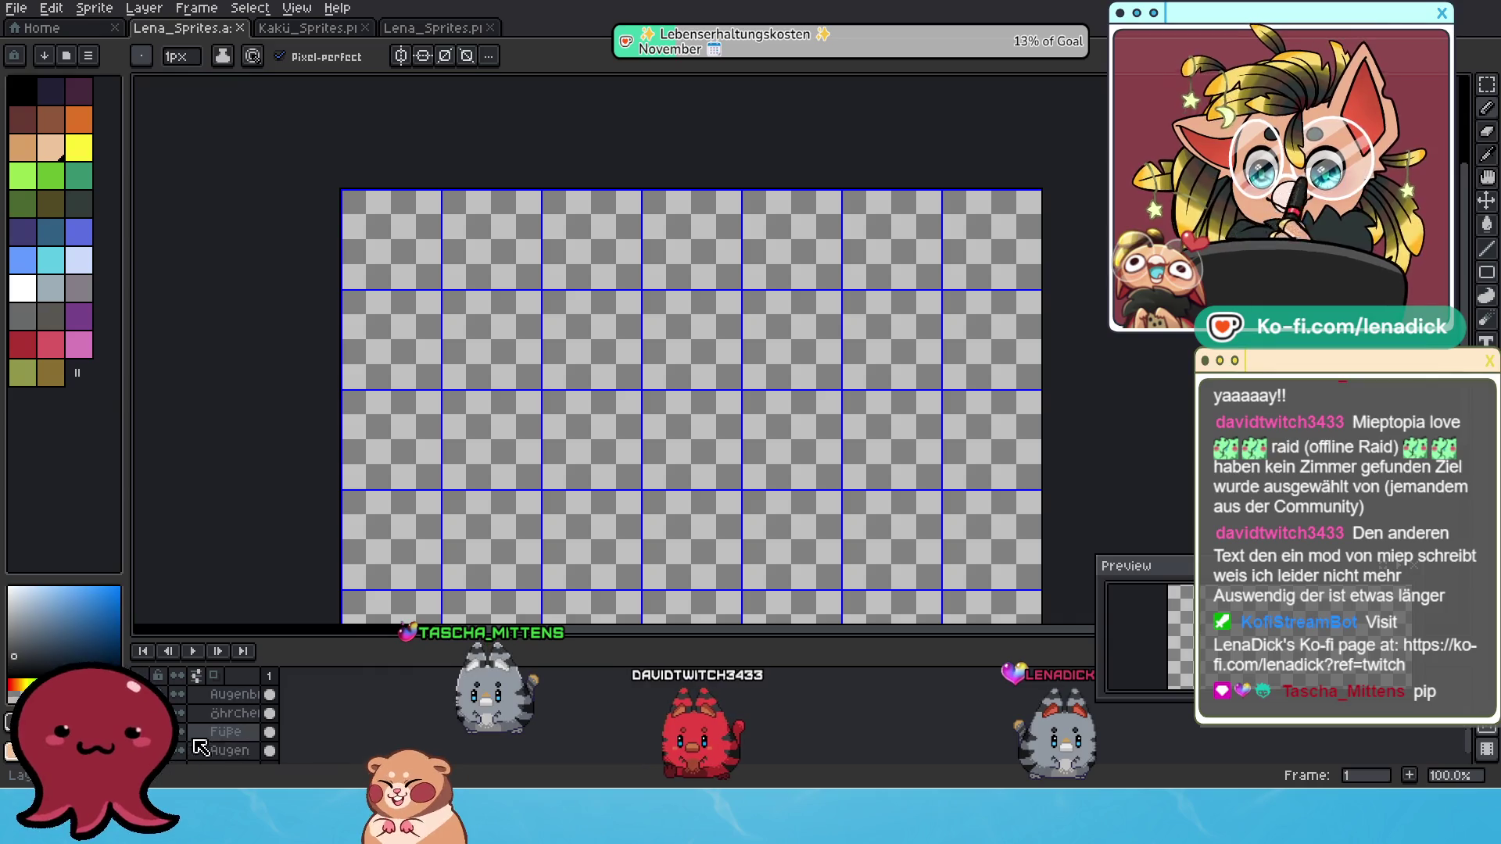
pyautogui.click(178, 734)
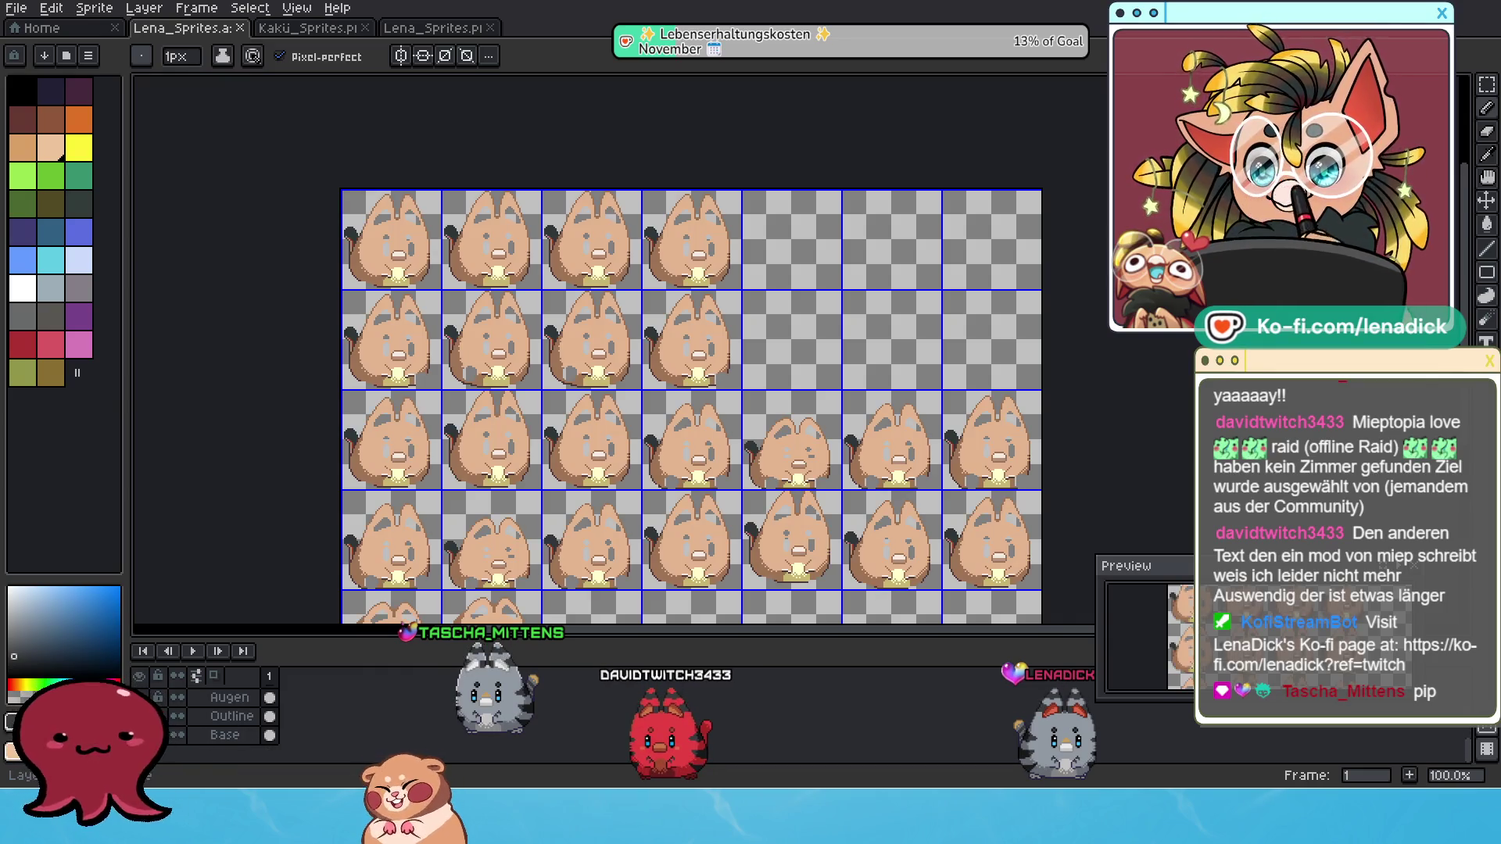
pyautogui.scroll(2, 409, 360)
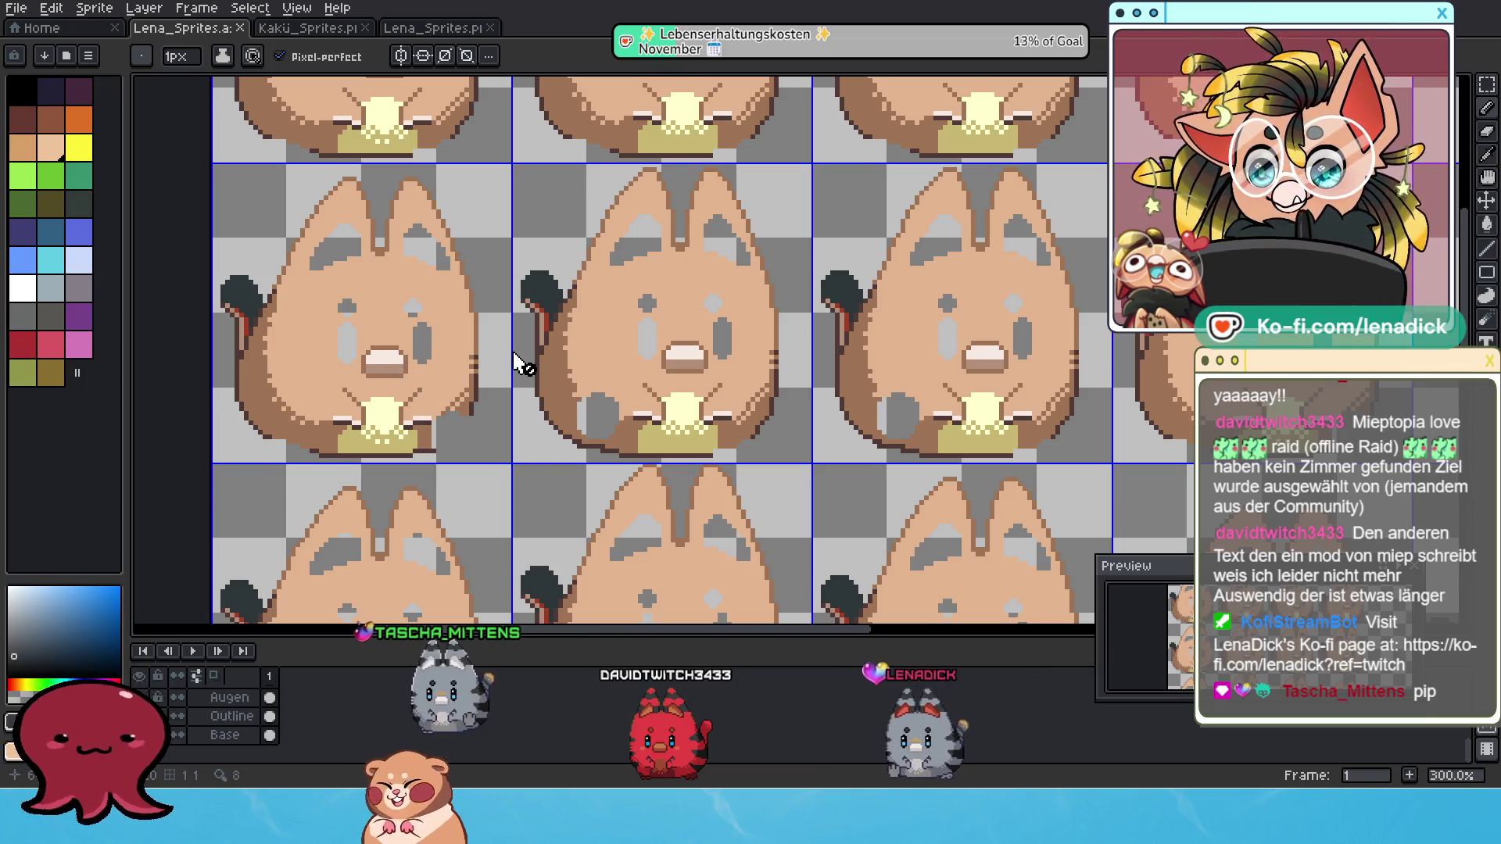
pyautogui.click(1487, 84)
pyautogui.moveTo(374, 132); pyautogui.dragTo(395, 371)
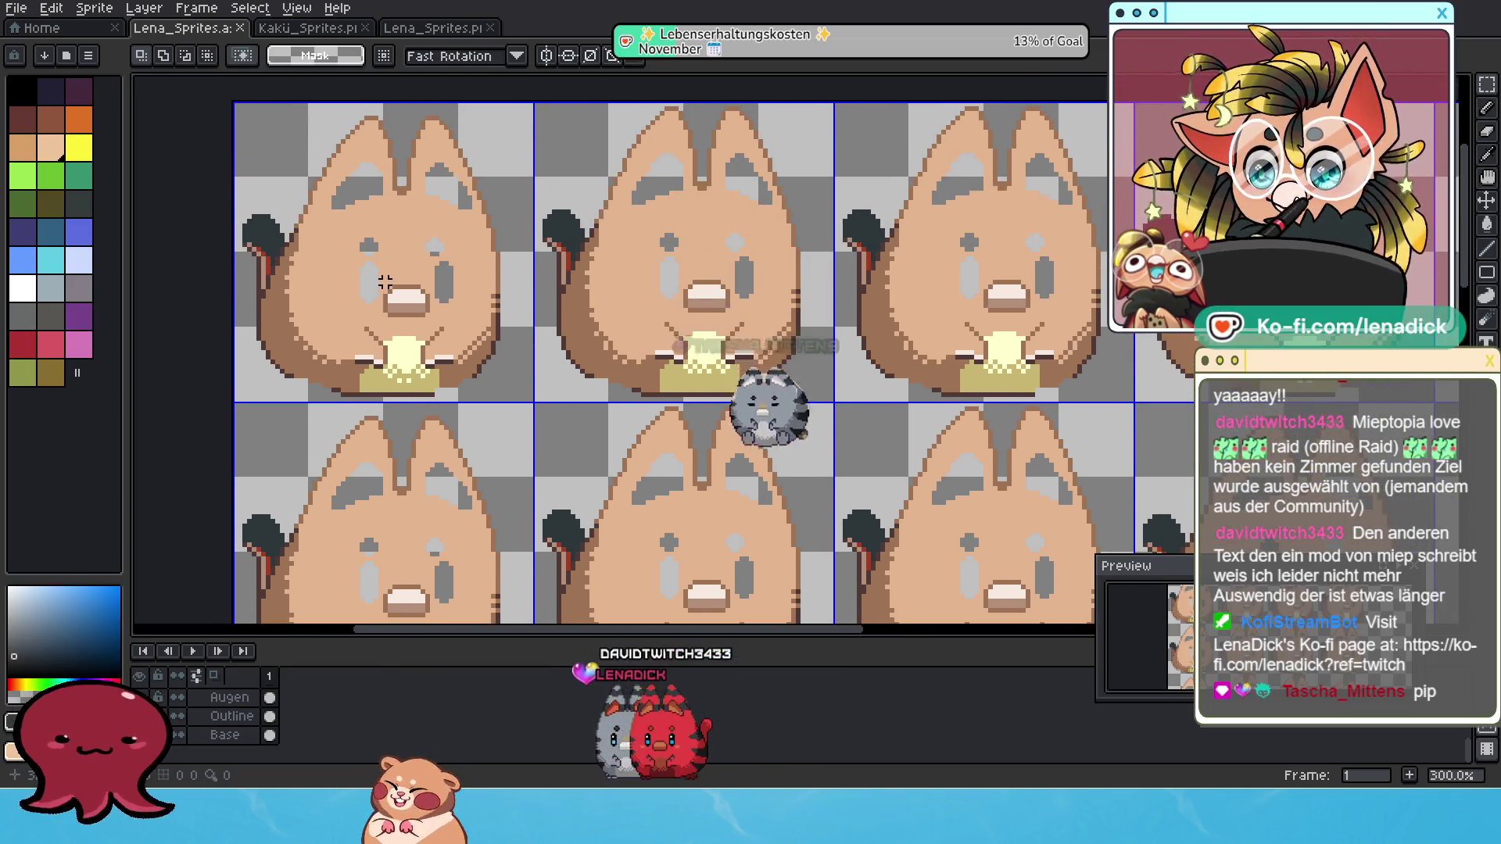
pyautogui.moveTo(370, 277); pyautogui.dragTo(436, 329)
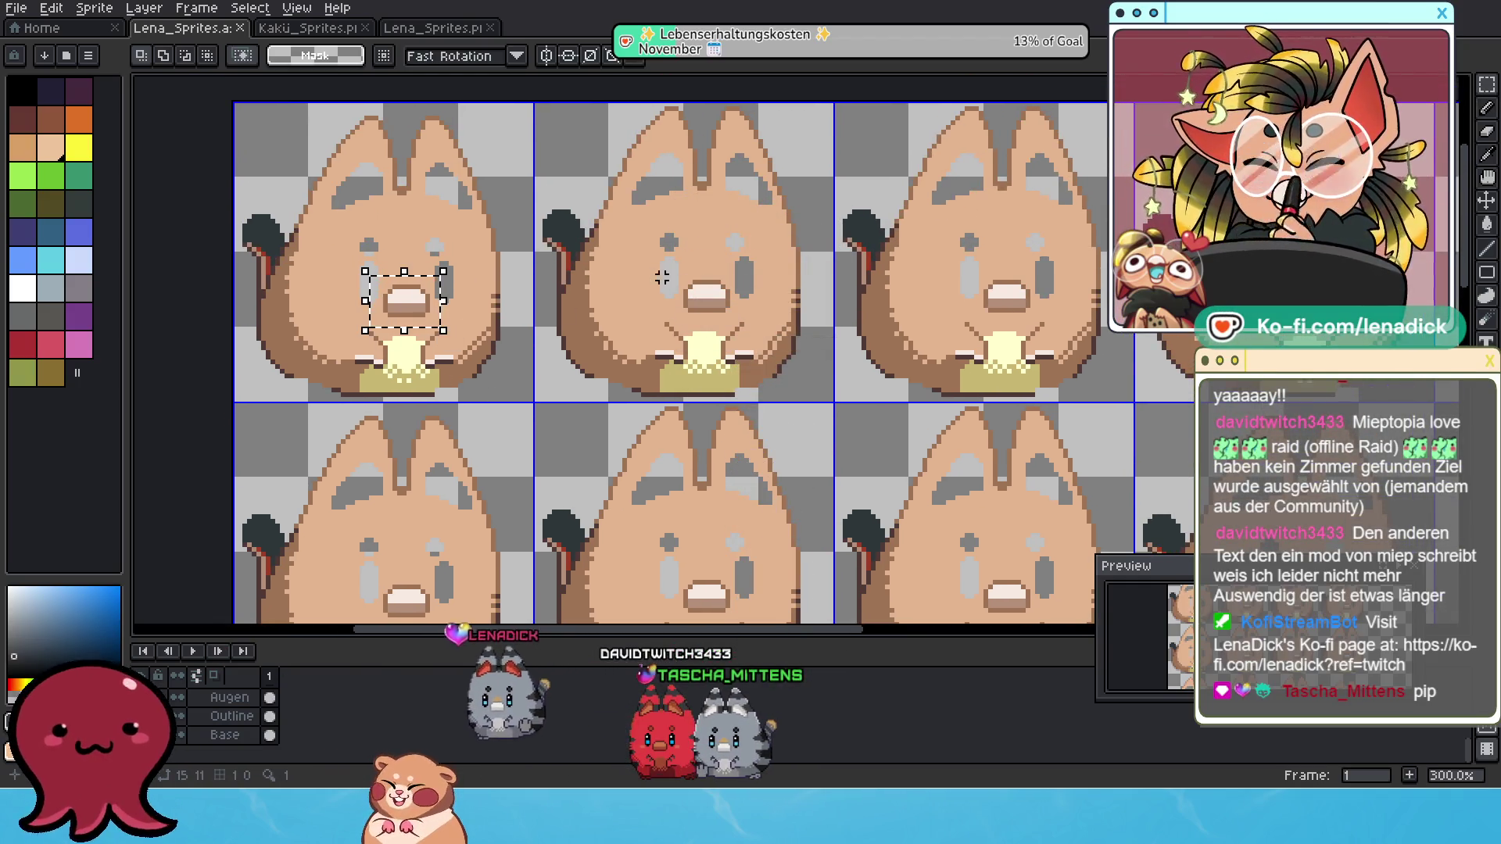
pyautogui.moveTo(674, 267); pyautogui.dragTo(744, 321)
# Add the bottom-left and right cats' mouths to the snout selection.
pyautogui.moveTo(924, 305); pyautogui.dragTo(733, 326)
pyautogui.moveTo(240, 303); pyautogui.dragTo(405, 379)
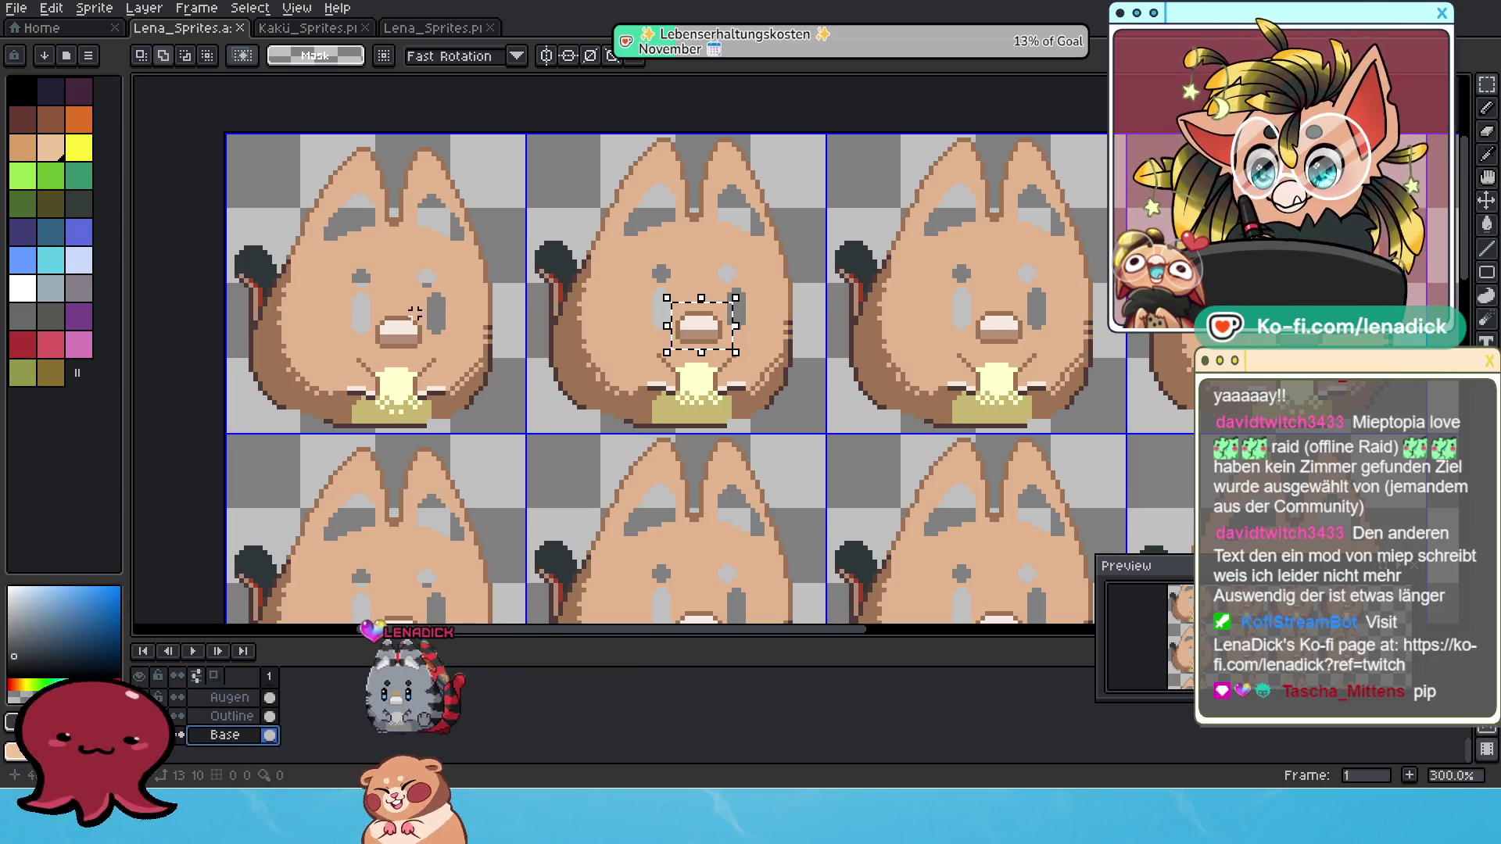
pyautogui.moveTo(443, 361); pyautogui.dragTo(337, 335)
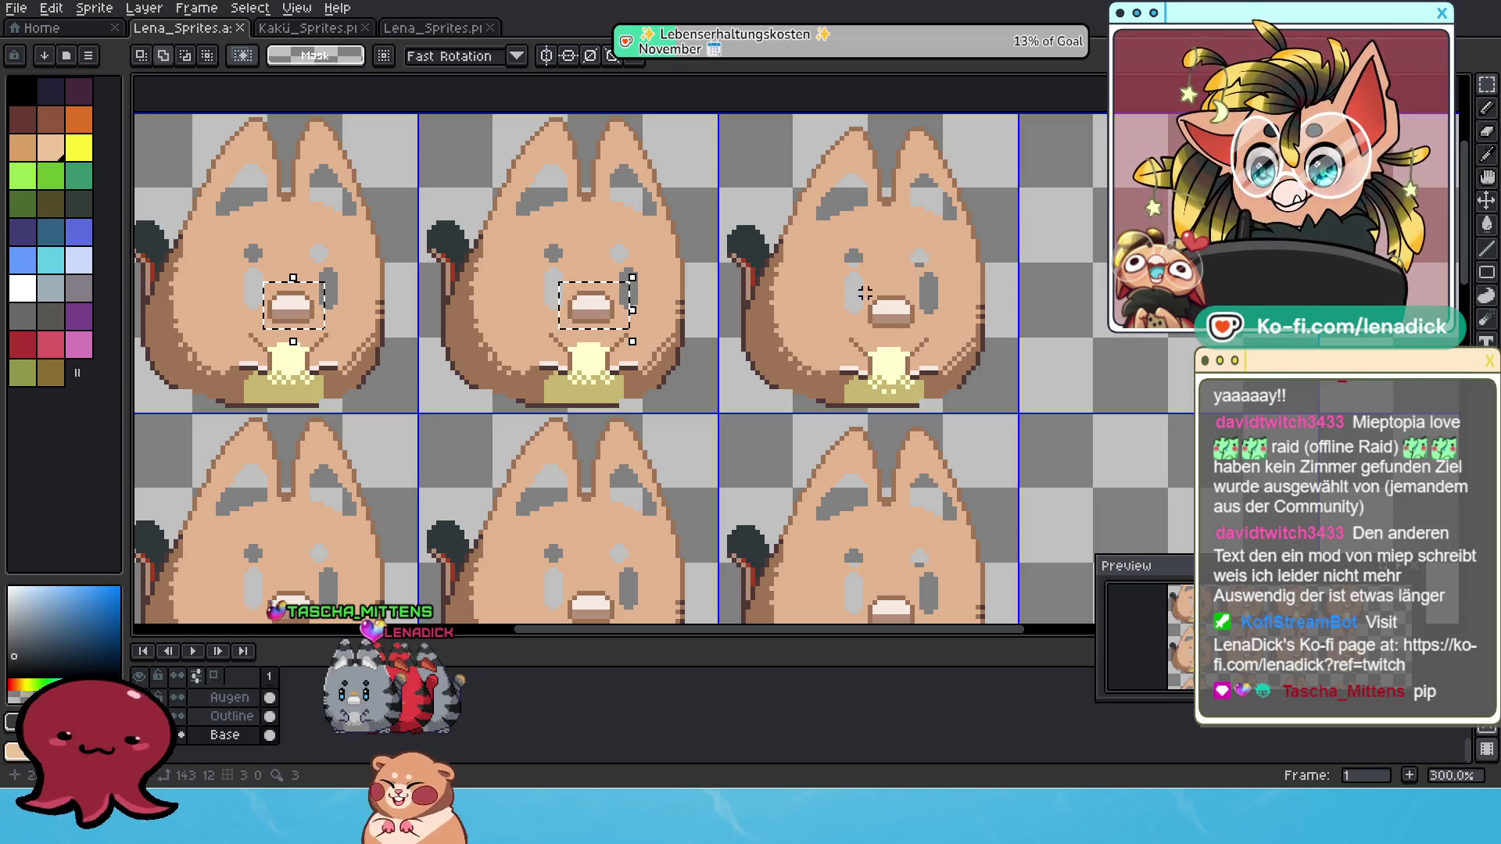
pyautogui.moveTo(587, 454); pyautogui.dragTo(637, 437)
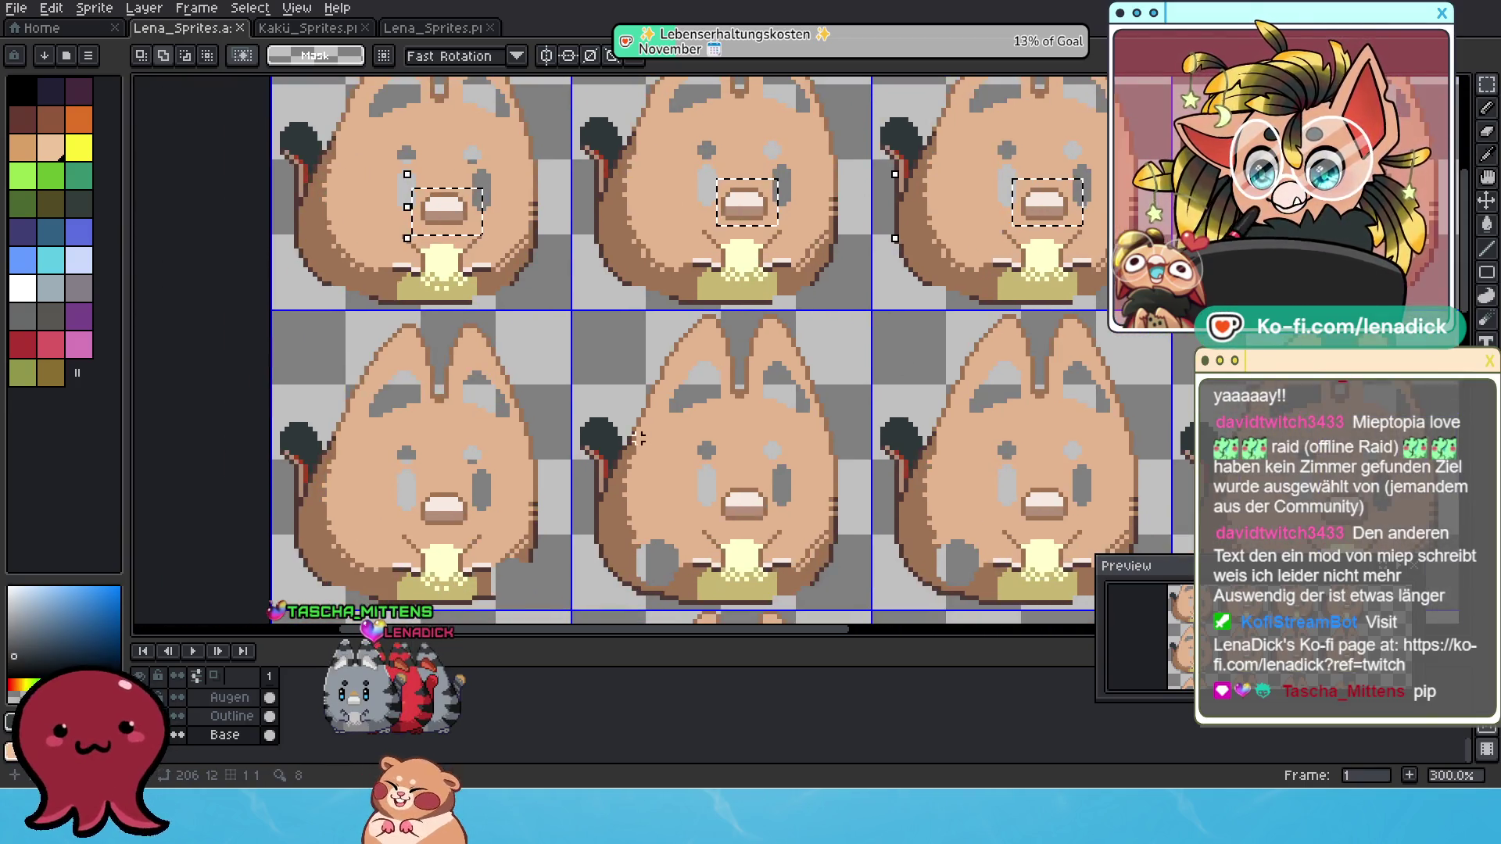
pyautogui.moveTo(472, 532); pyautogui.dragTo(473, 533)
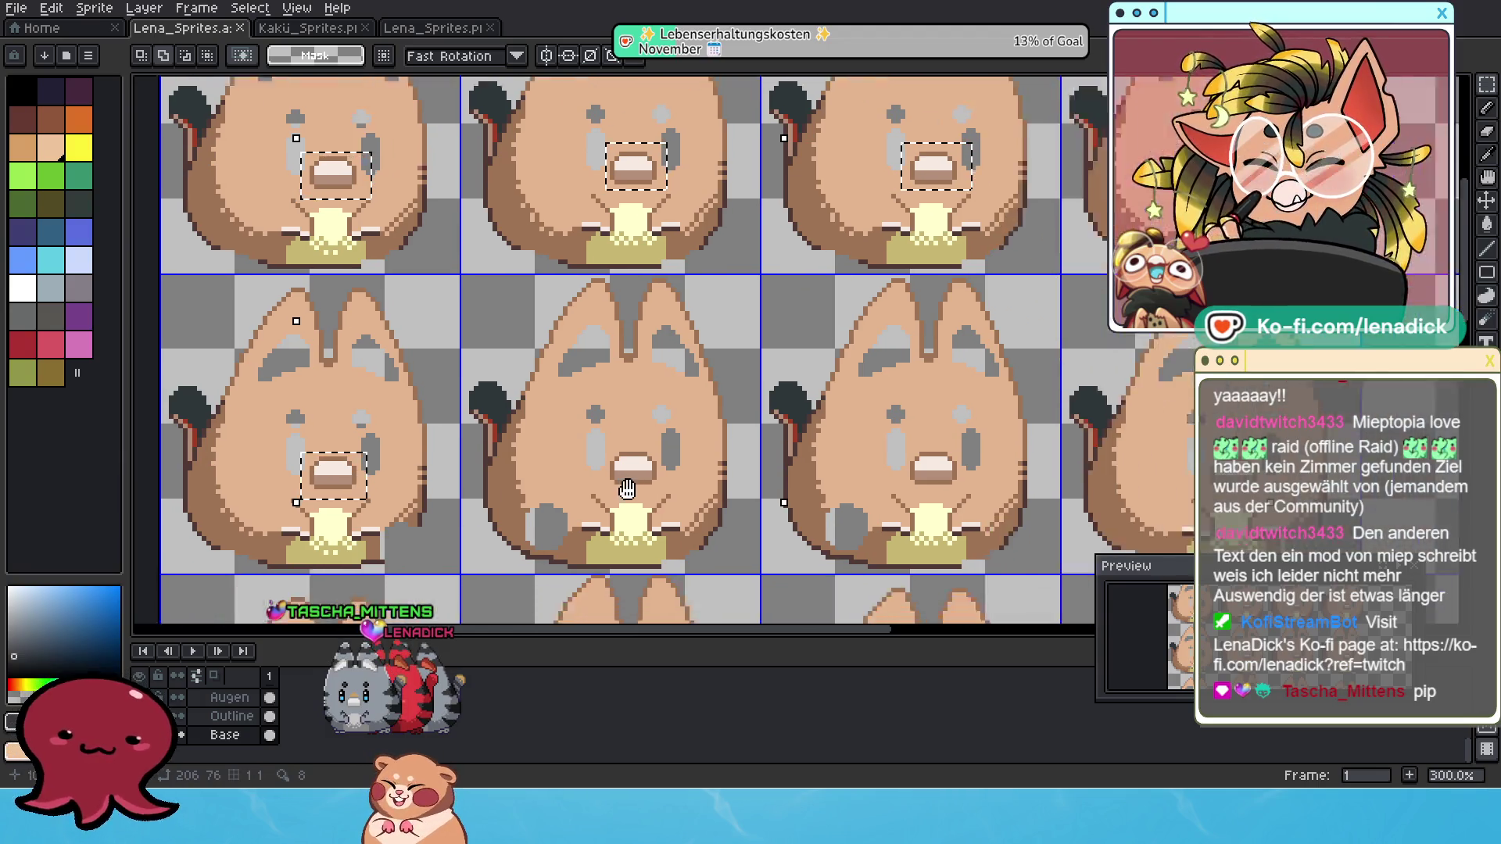
pyautogui.moveTo(728, 480); pyautogui.dragTo(460, 406)
pyautogui.moveTo(686, 447)
pyautogui.mouseDown()
pyautogui.moveTo(515, 377)
pyautogui.moveTo(566, 419)
pyautogui.mouseUp()
pyautogui.moveTo(771, 419)
pyautogui.mouseDown()
pyautogui.moveTo(590, 417)
pyautogui.moveTo(699, 428)
pyautogui.mouseUp()
pyautogui.click(700, 431)
pyautogui.scroll(2, 727, 391)
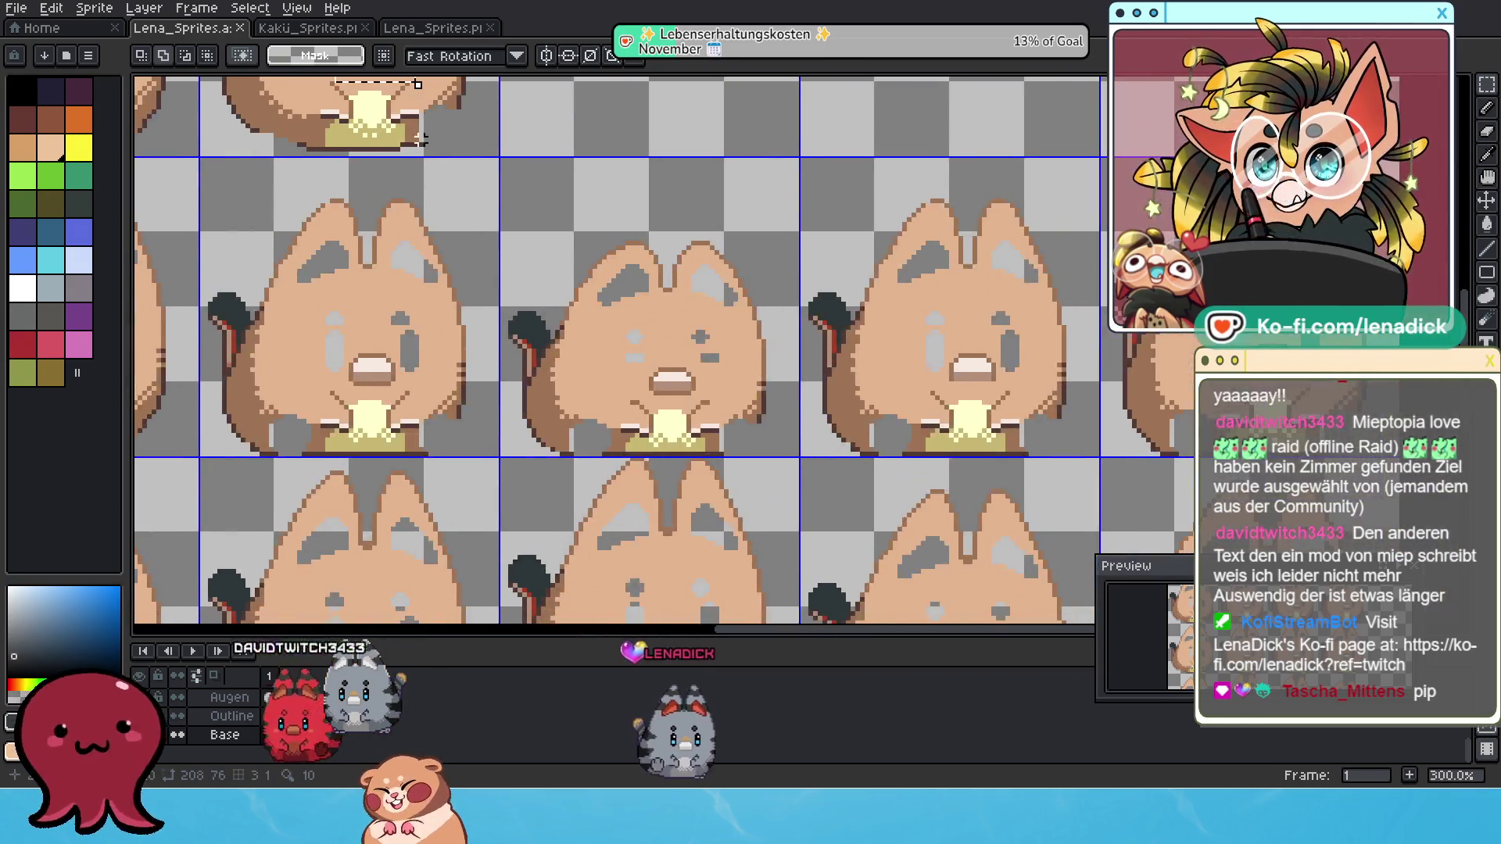
pyautogui.moveTo(757, 357); pyautogui.dragTo(855, 407)
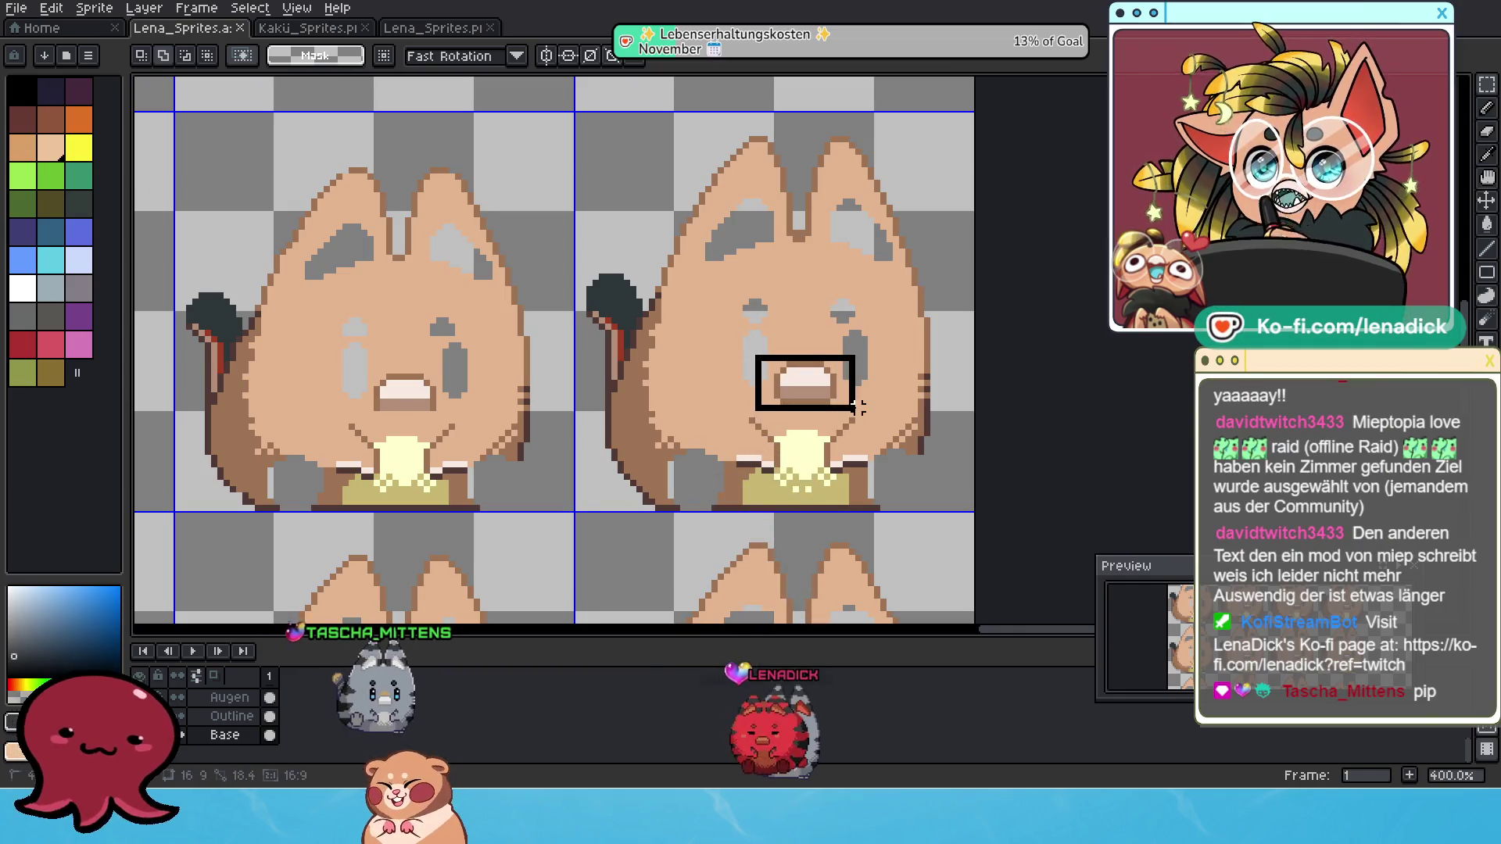
# Add the middle cat's mouth to the selection, then undo that addition.
pyautogui.hscroll(-5, 576, 388)
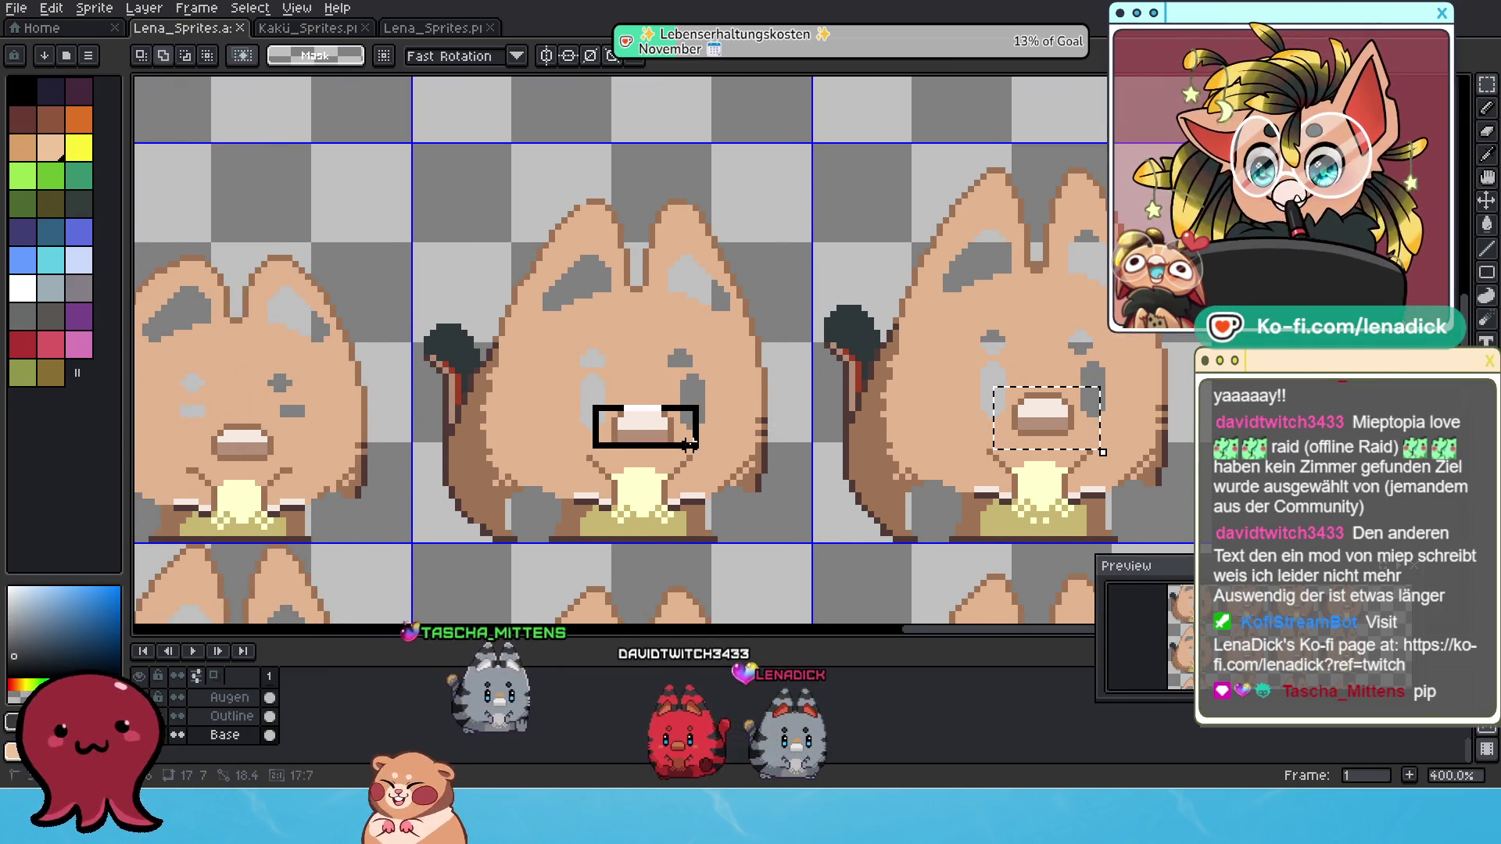
pyautogui.hscroll(2, 621, 414)
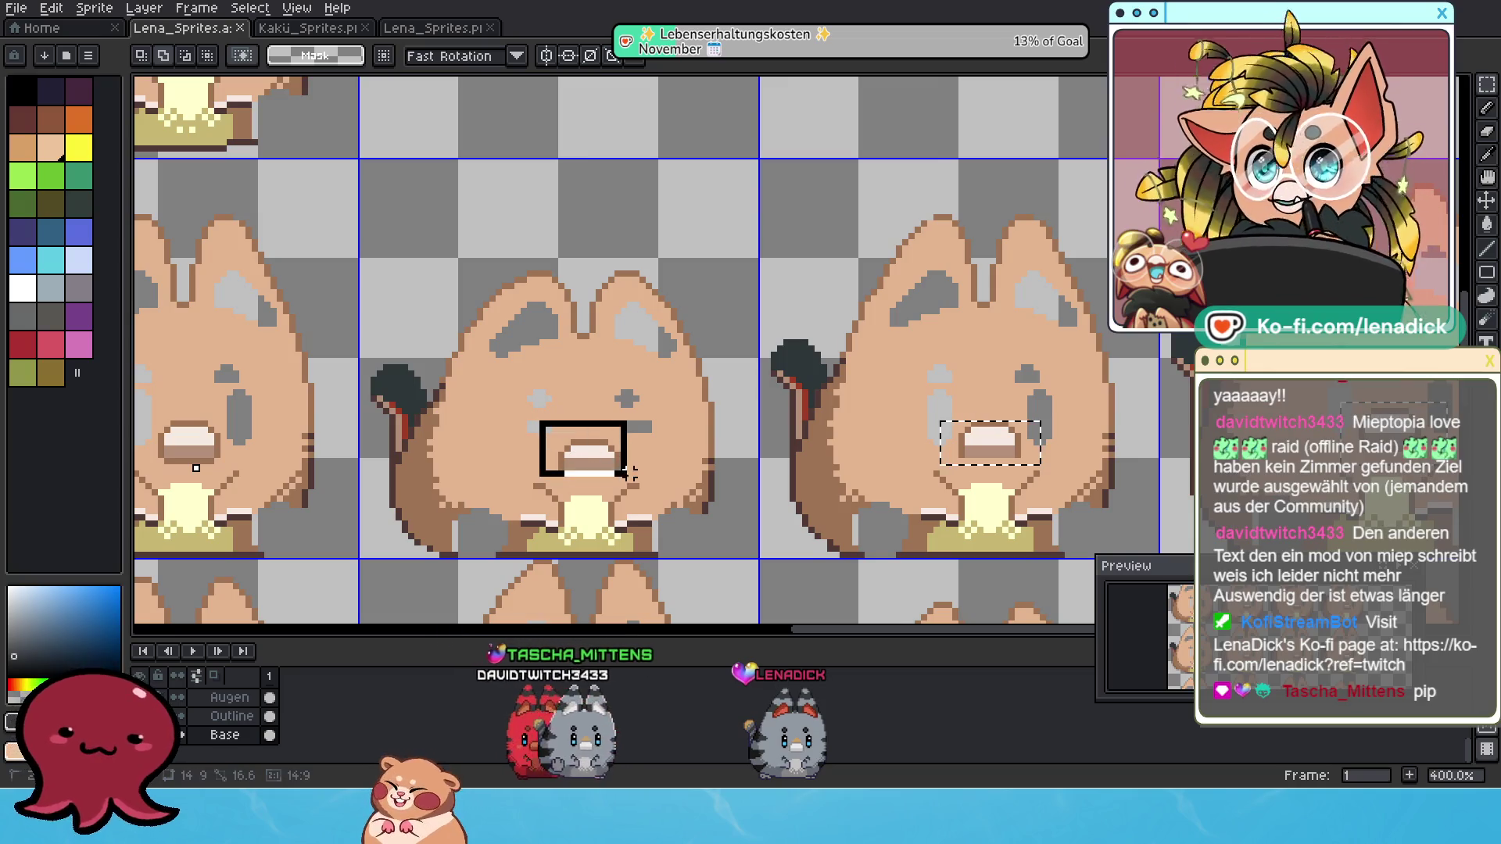
pyautogui.hscroll(-2, 579, 422)
pyautogui.moveTo(615, 412); pyautogui.dragTo(721, 479)
pyautogui.hscroll(-3, 659, 437)
pyautogui.hscroll(3, 795, 397)
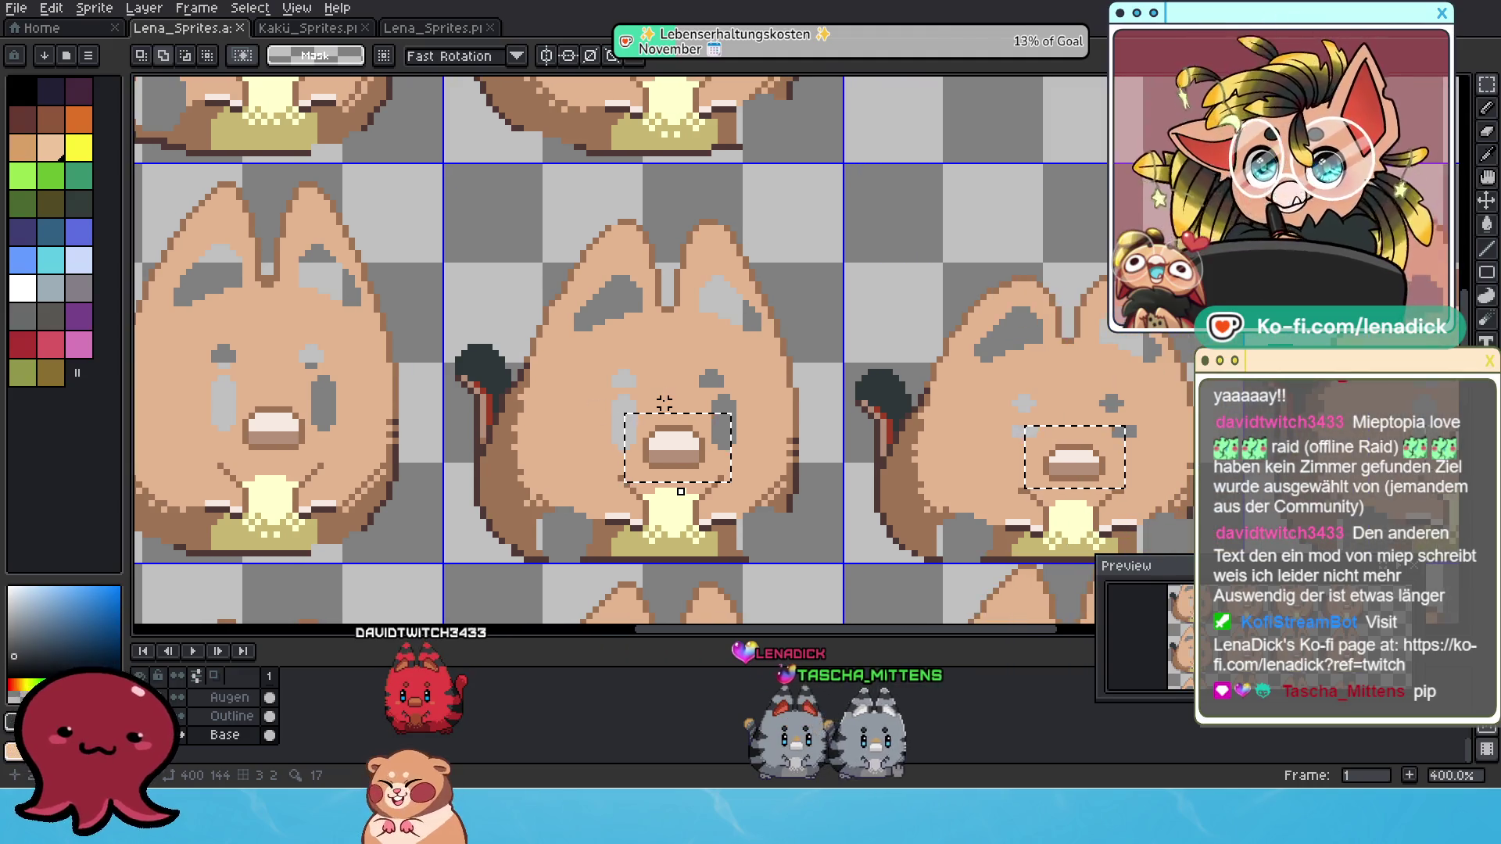
pyautogui.hotkey('ctrl', 'z')
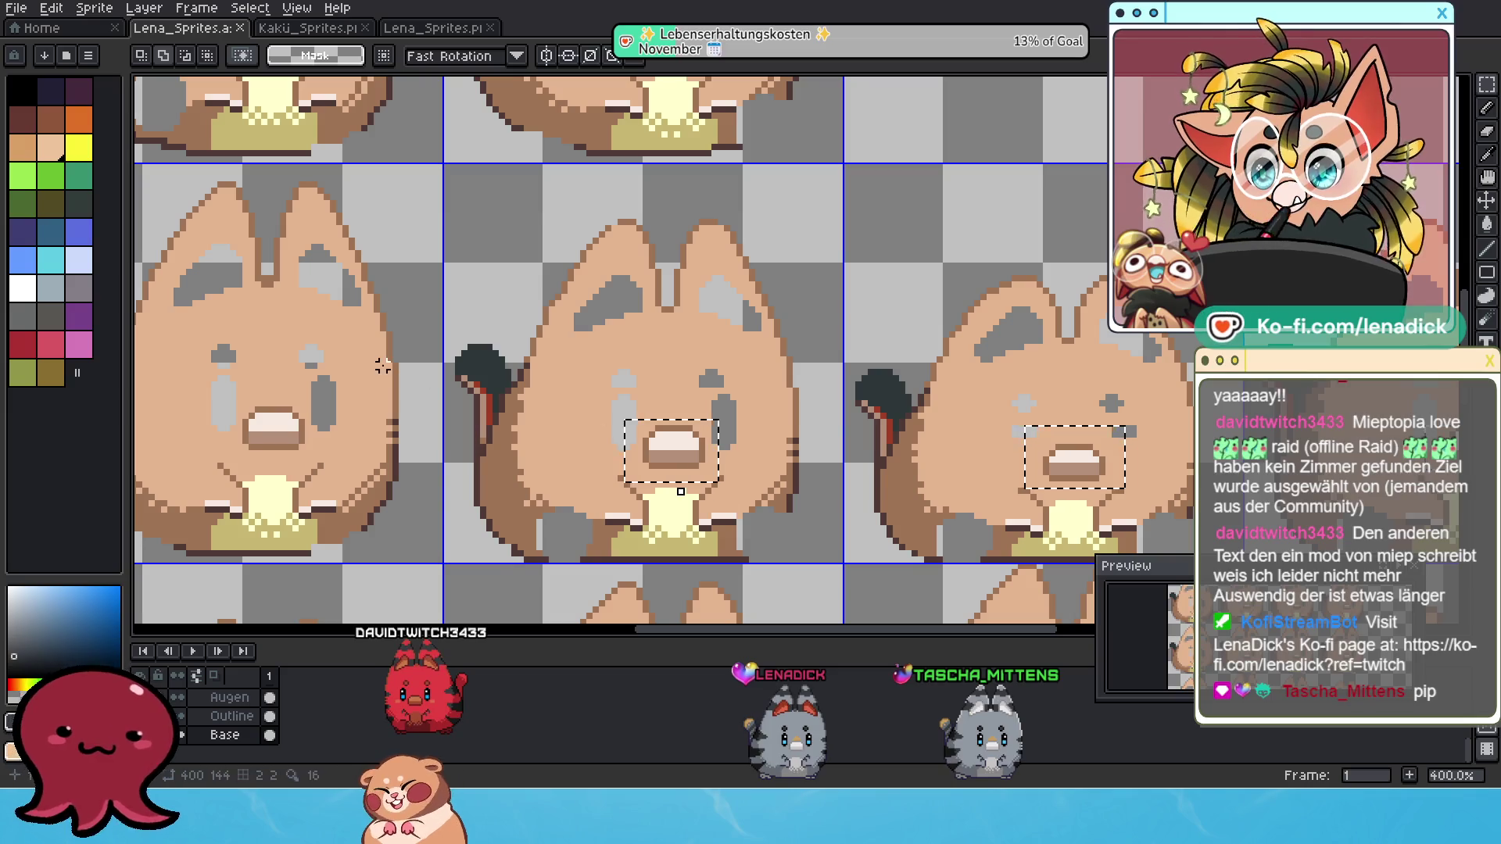
# Add two more cats' mouths from the left side of the sheet to the selection.
pyautogui.hscroll(-4, 483, 368)
pyautogui.scroll(-2, 501, 456)
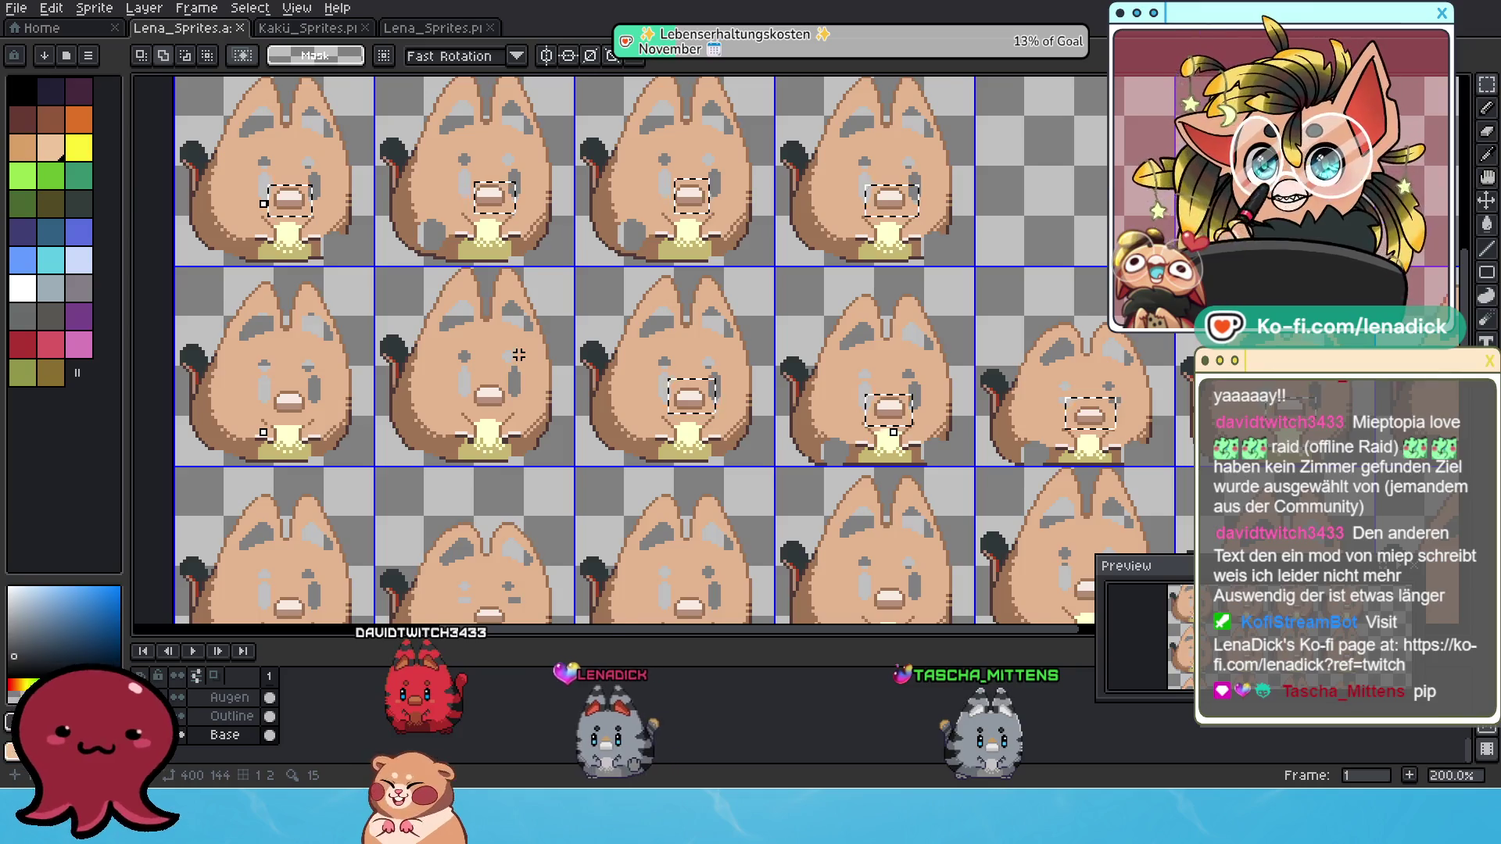
pyautogui.scroll(1, 504, 383)
pyautogui.scroll(-2, 495, 408)
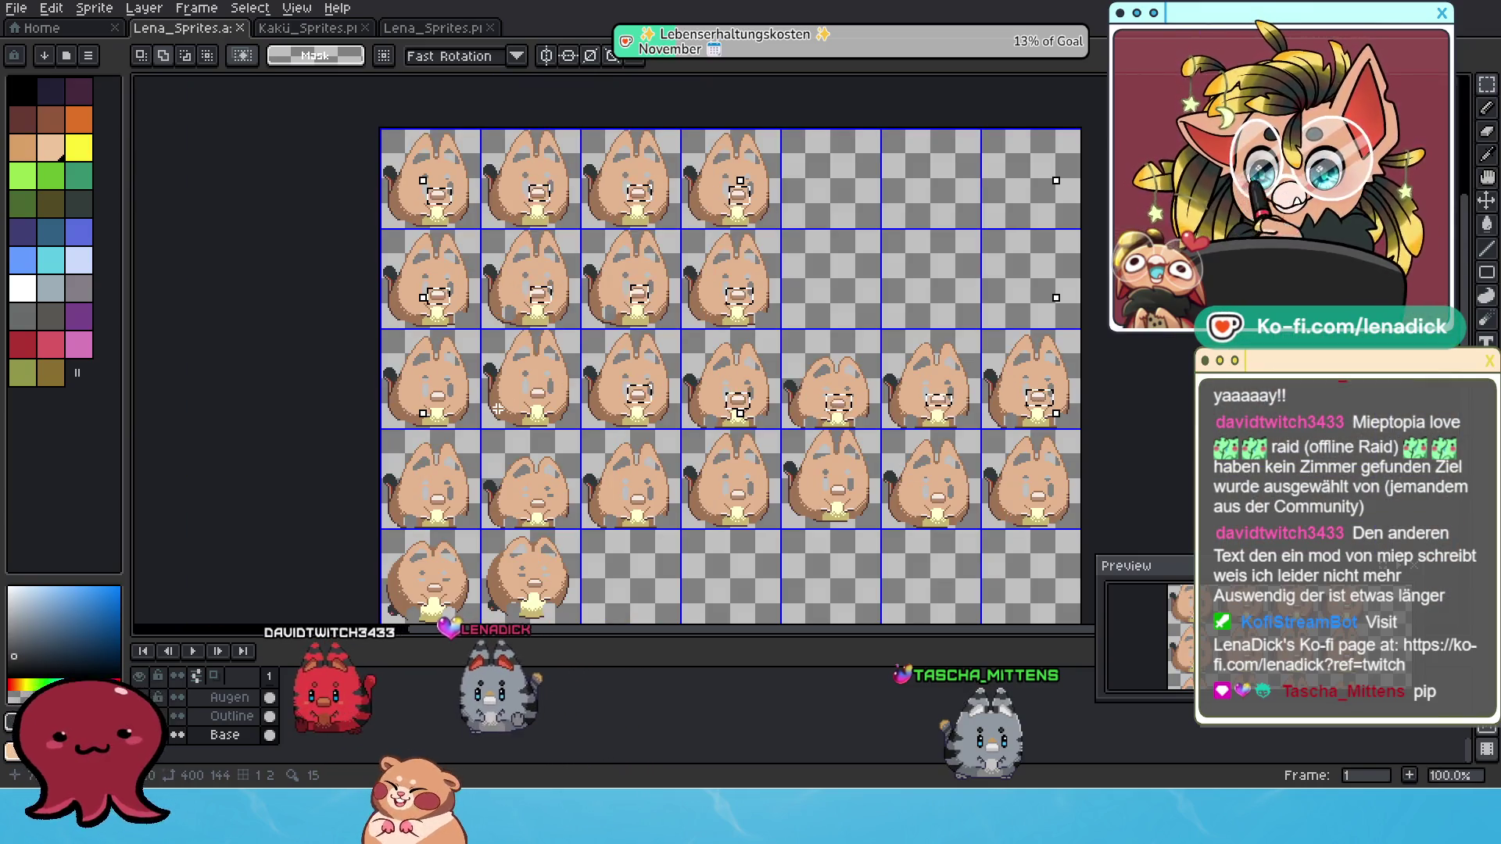
pyautogui.scroll(1, 496, 408)
pyautogui.scroll(1, 508, 408)
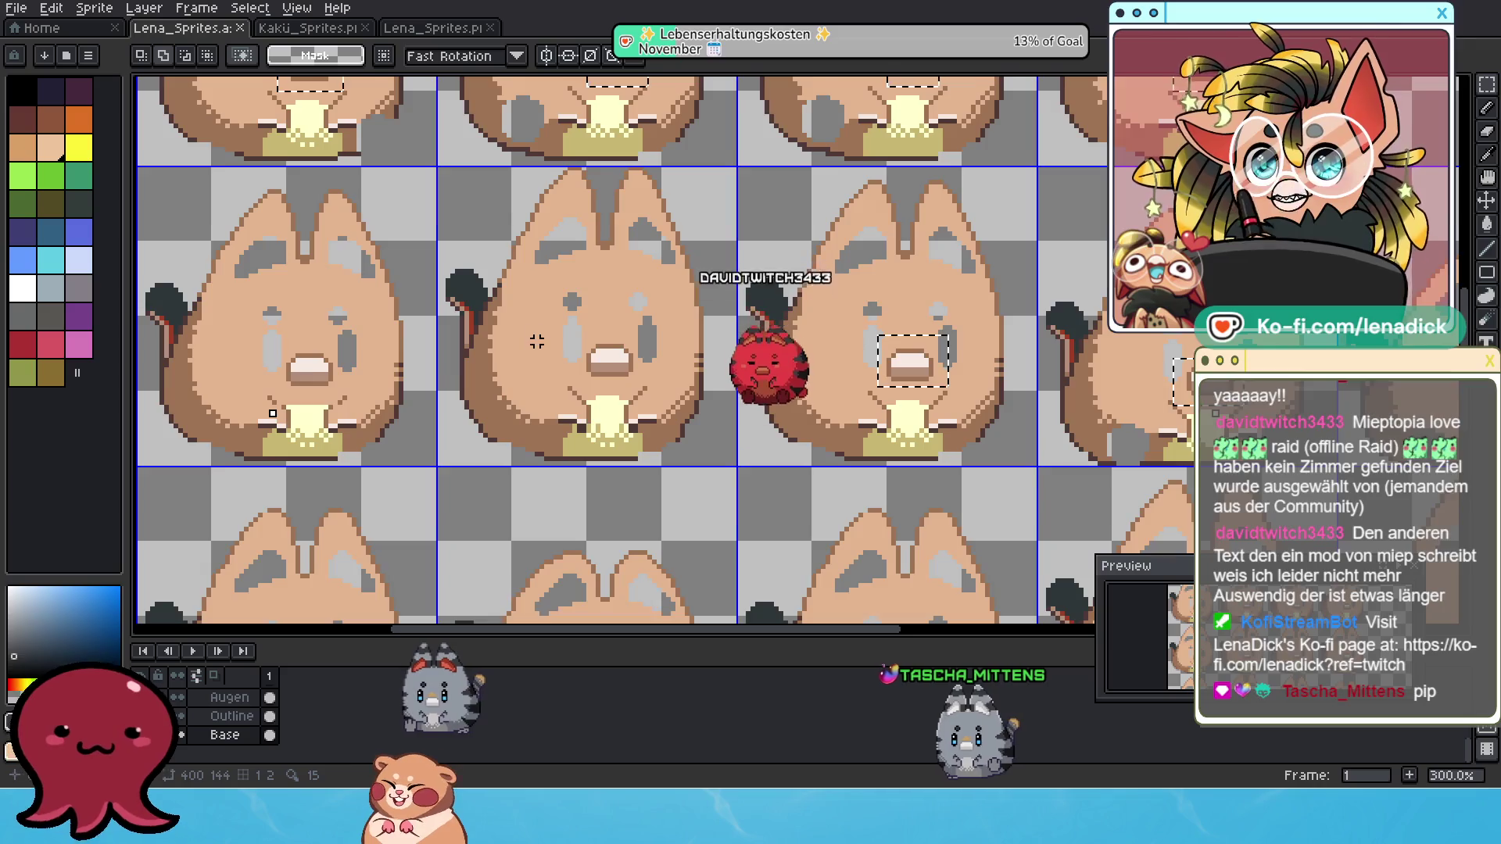
pyautogui.scroll(-1, 512, 390)
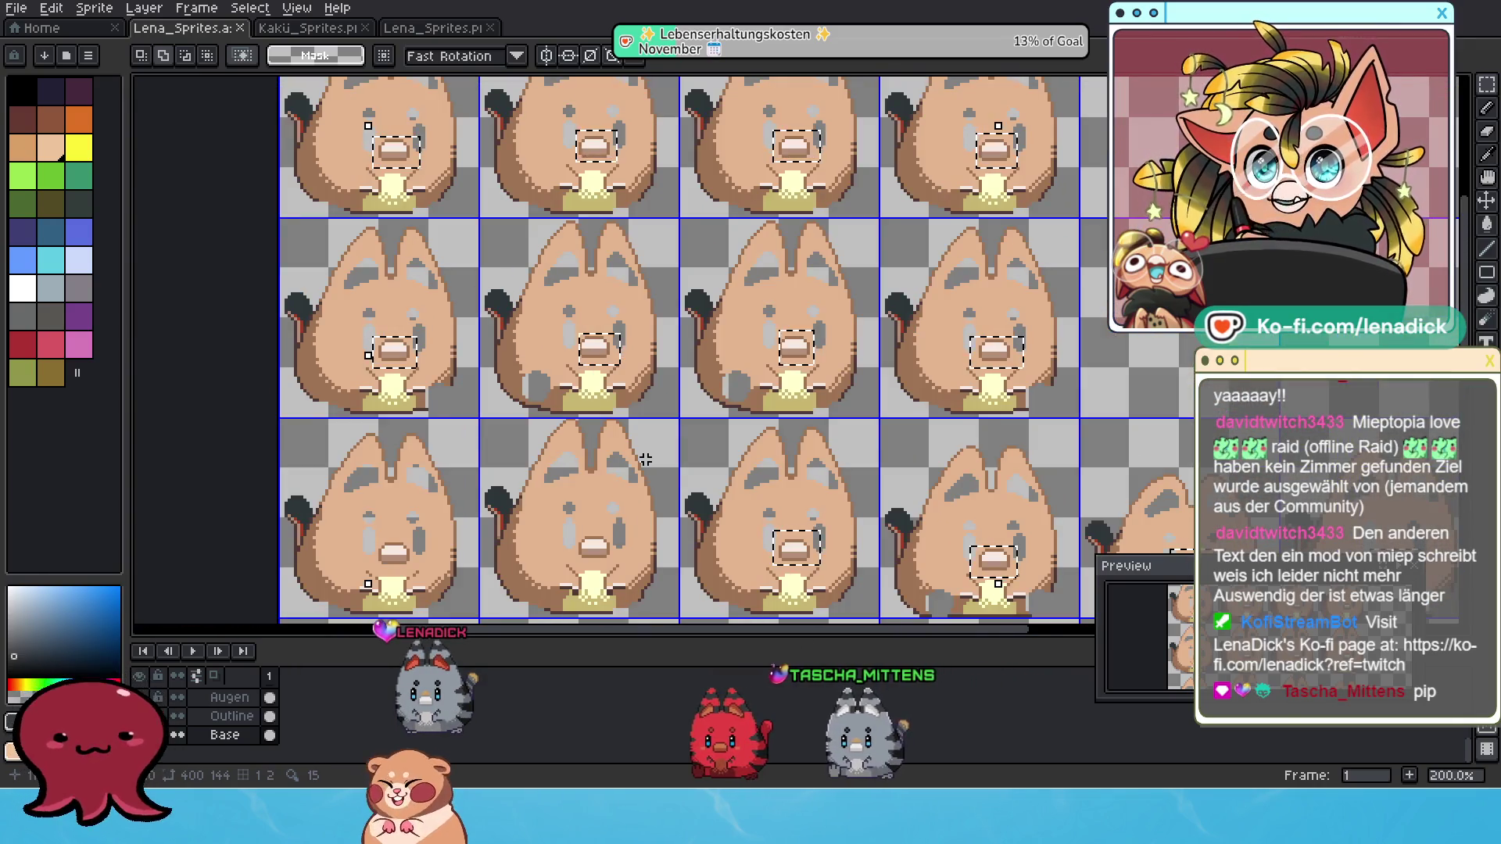
pyautogui.scroll(1, 646, 481)
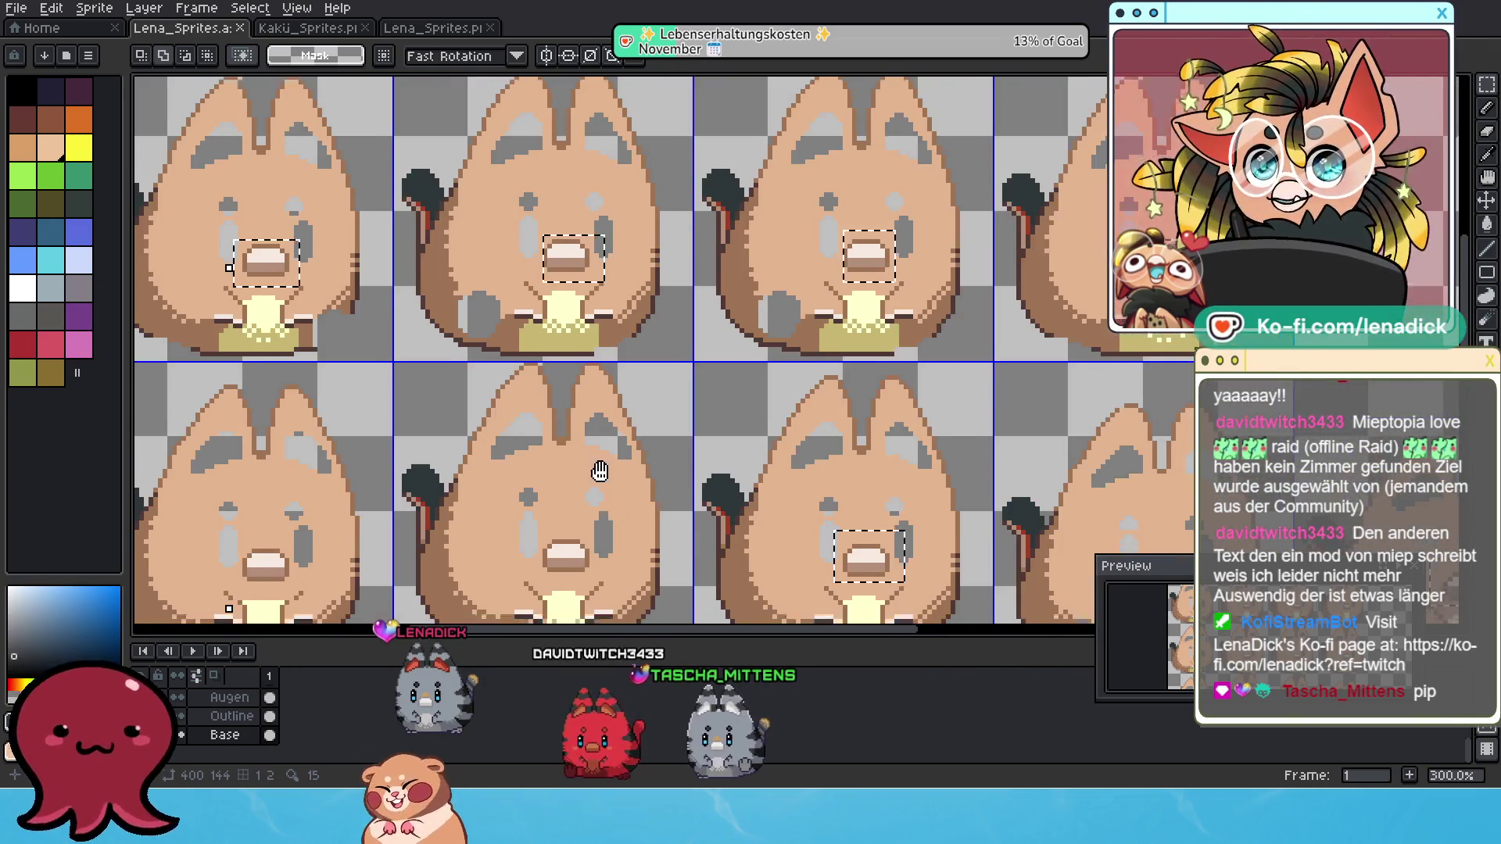
pyautogui.scroll(1, 596, 472)
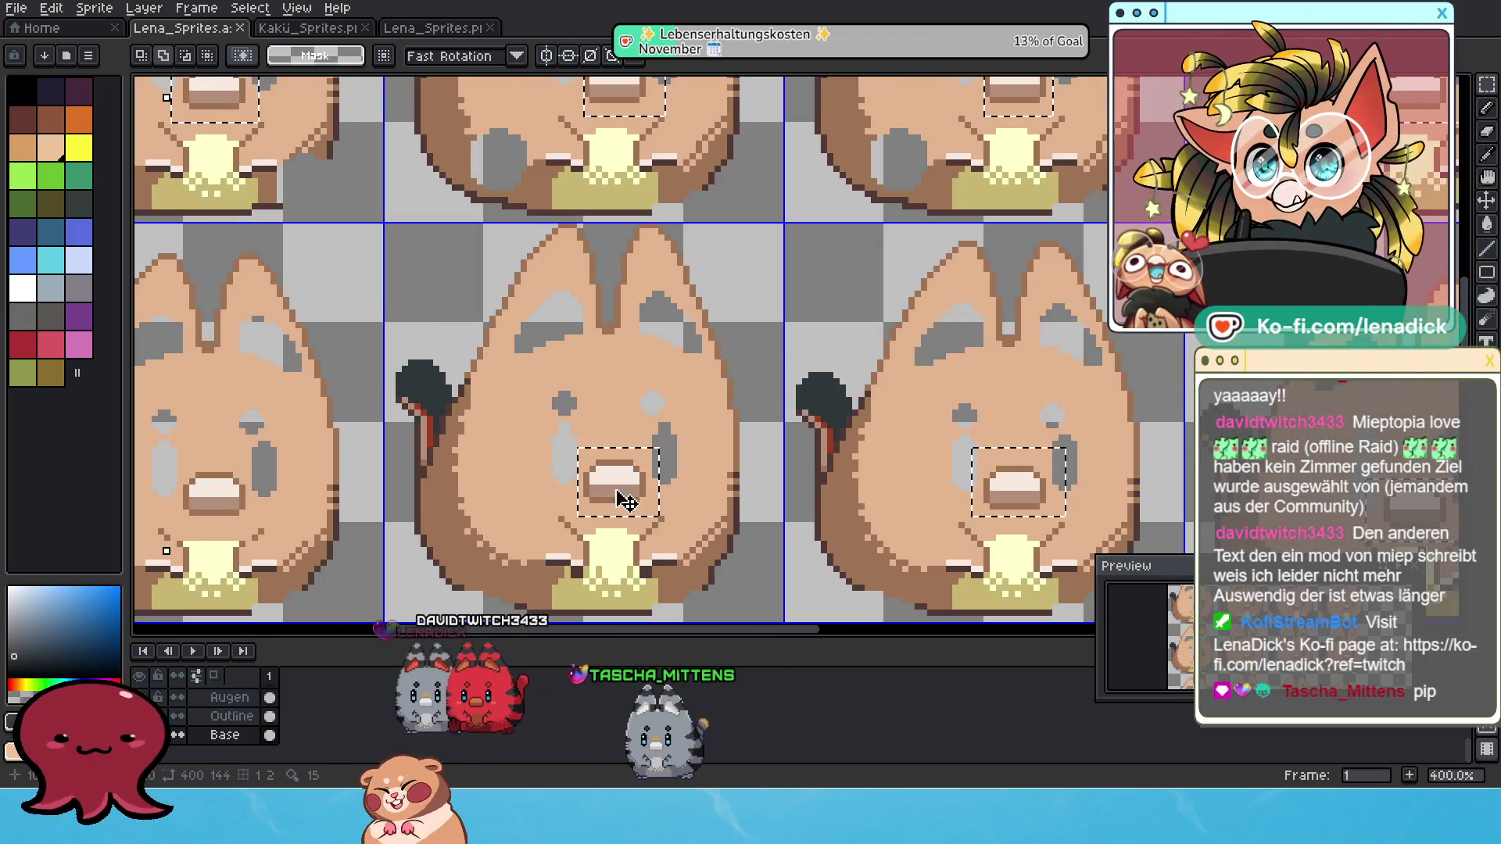
pyautogui.moveTo(625, 500)
pyautogui.mouseDown()
pyautogui.moveTo(552, 463)
pyautogui.moveTo(547, 423)
pyautogui.moveTo(468, 291)
pyautogui.mouseUp()
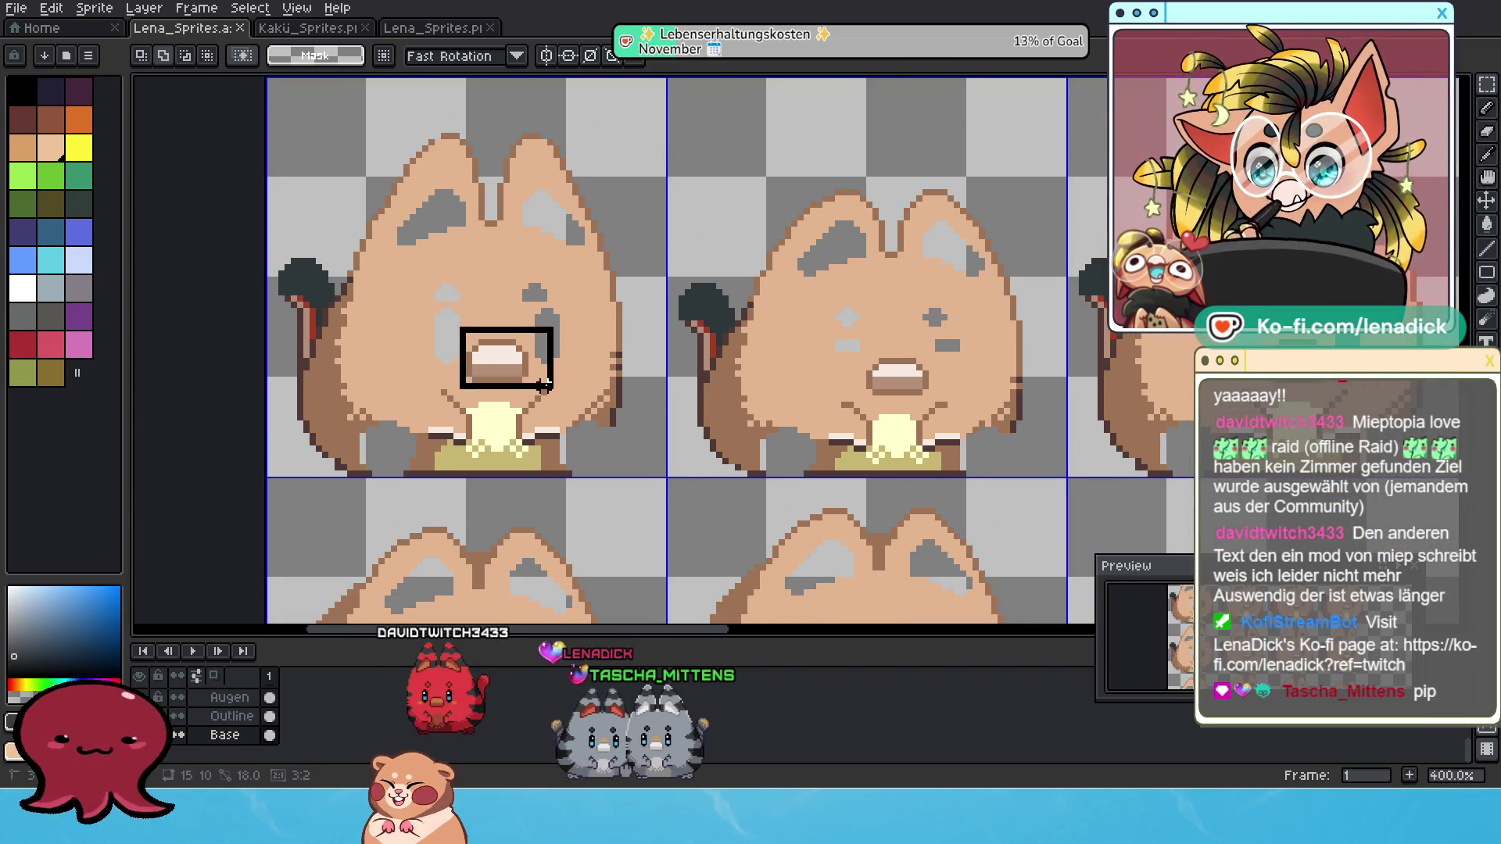
pyautogui.moveTo(543, 384); pyautogui.dragTo(407, 323)
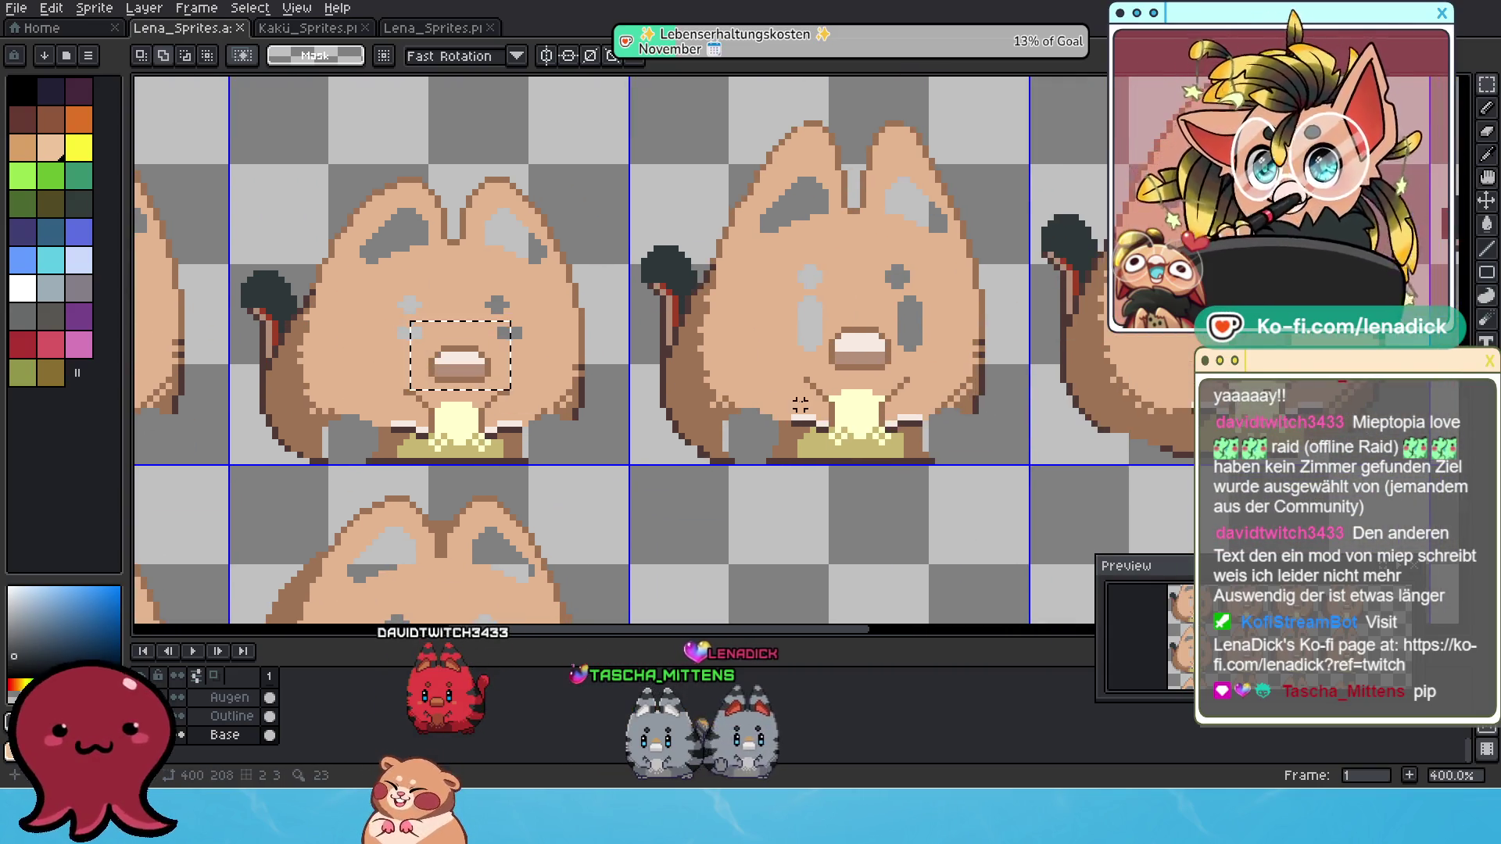
pyautogui.moveTo(799, 404); pyautogui.dragTo(473, 441)
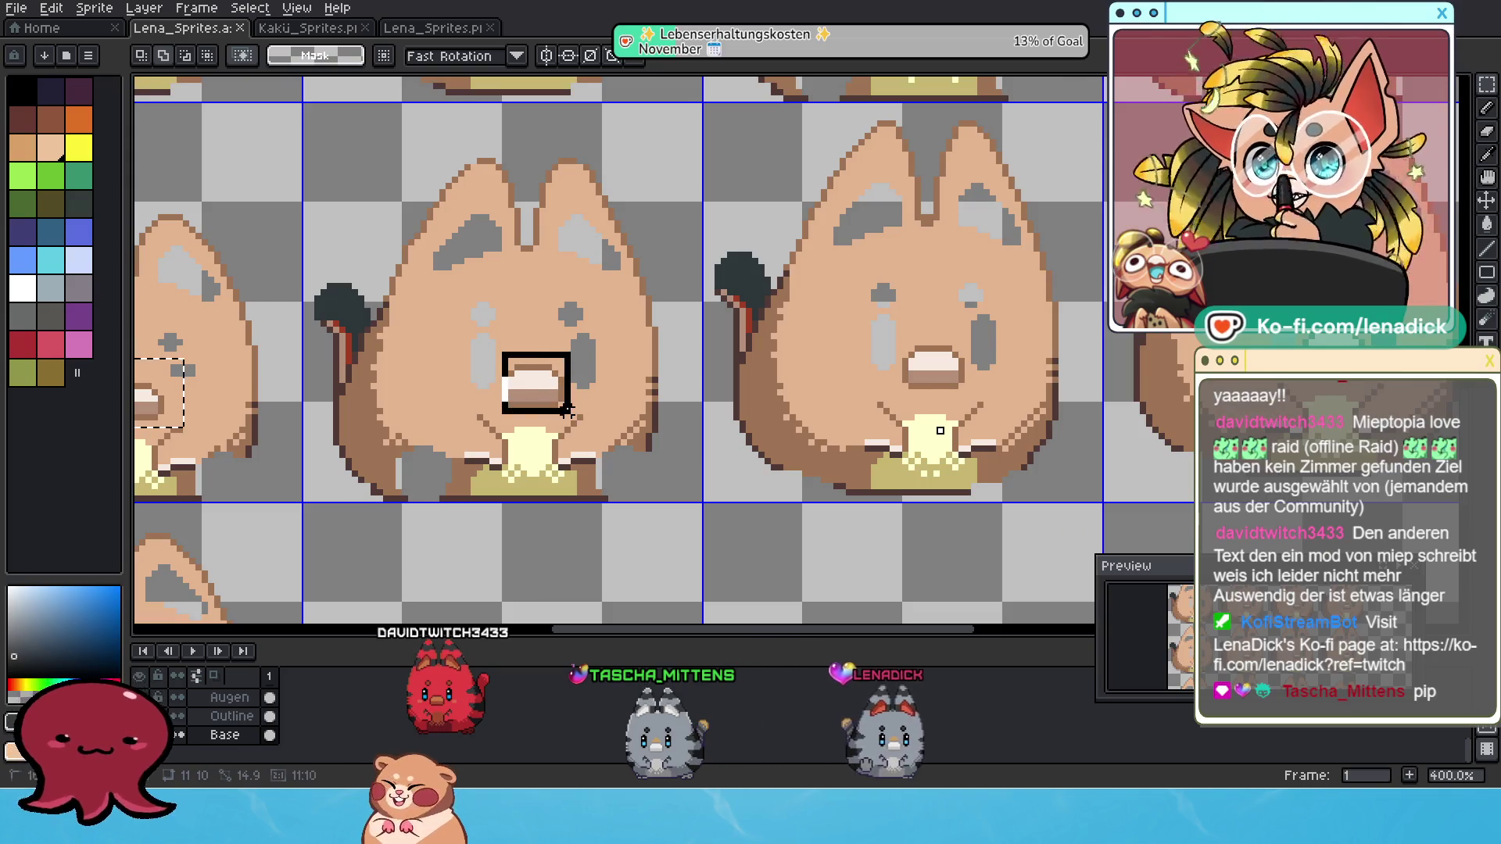
pyautogui.moveTo(491, 335)
pyautogui.mouseDown()
pyautogui.moveTo(514, 326)
pyautogui.moveTo(594, 382)
pyautogui.mouseUp()
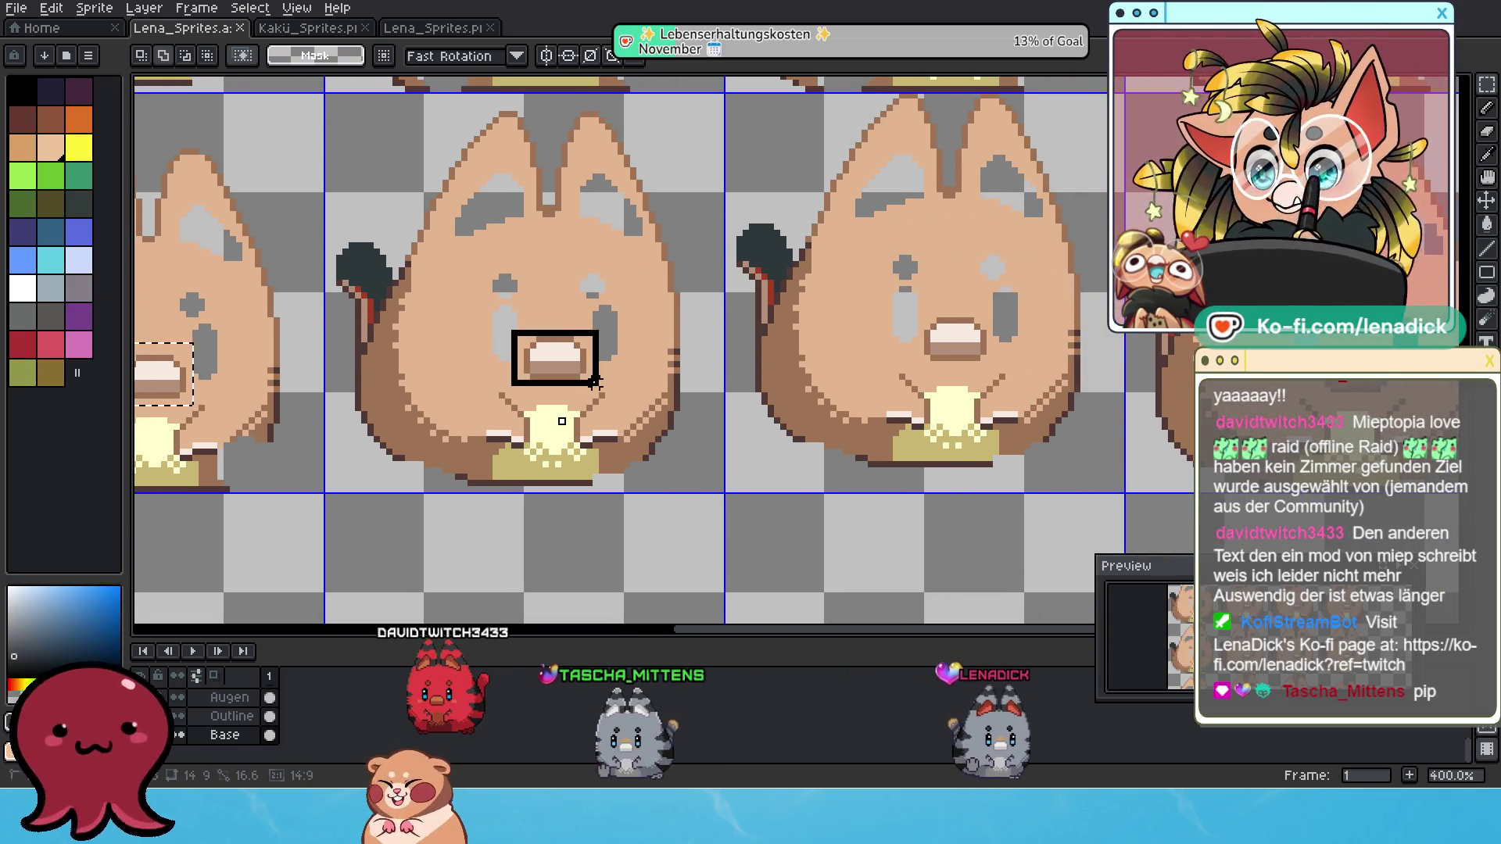
# Add the remaining middle, enlarged and first-frame mouths to complete the snout selection.
pyautogui.moveTo(790, 377); pyautogui.dragTo(530, 404)
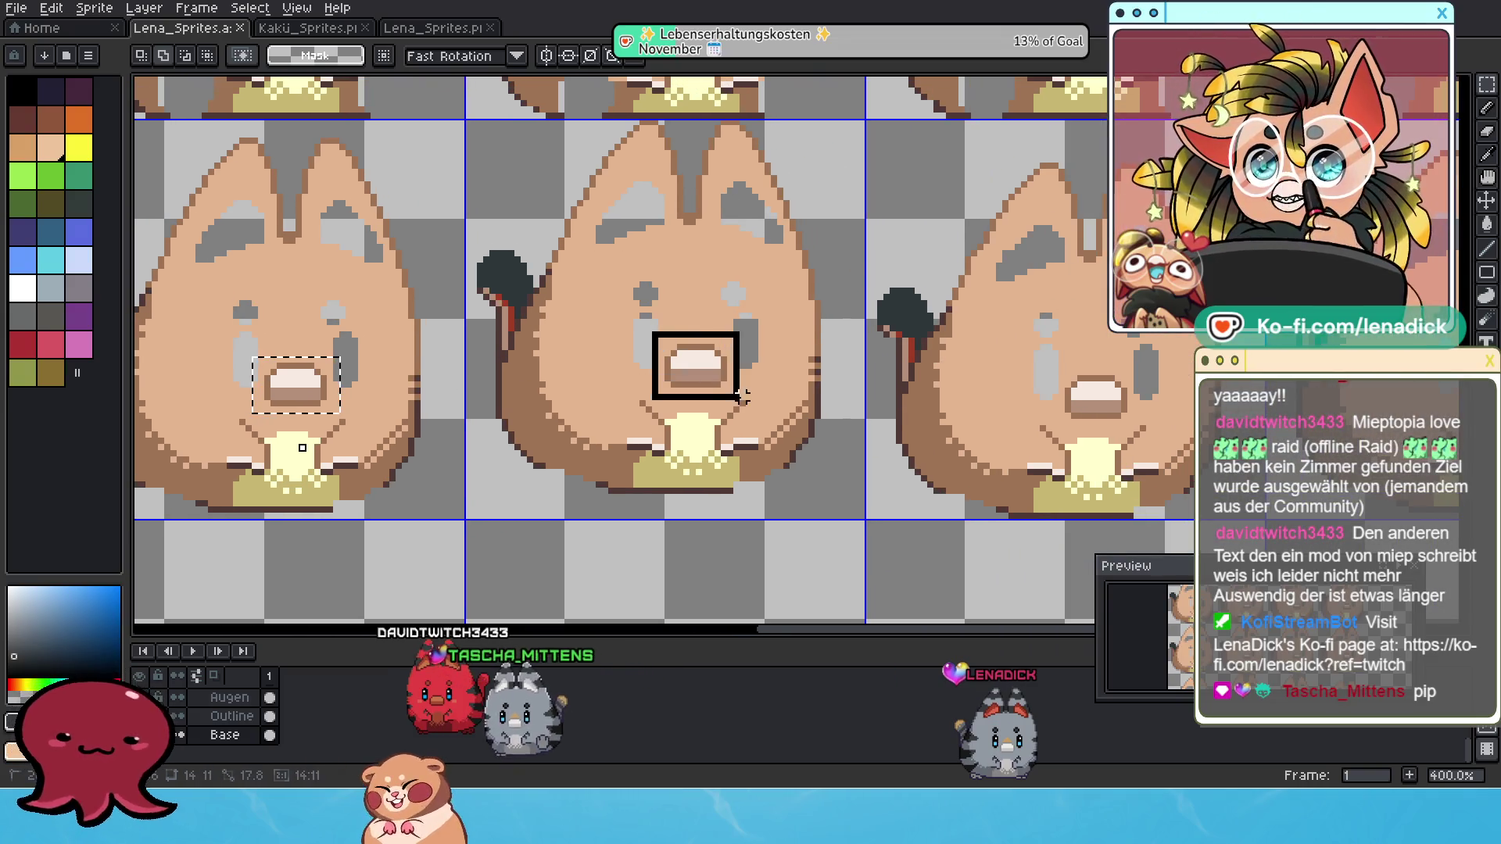
pyautogui.moveTo(741, 397); pyautogui.dragTo(615, 442)
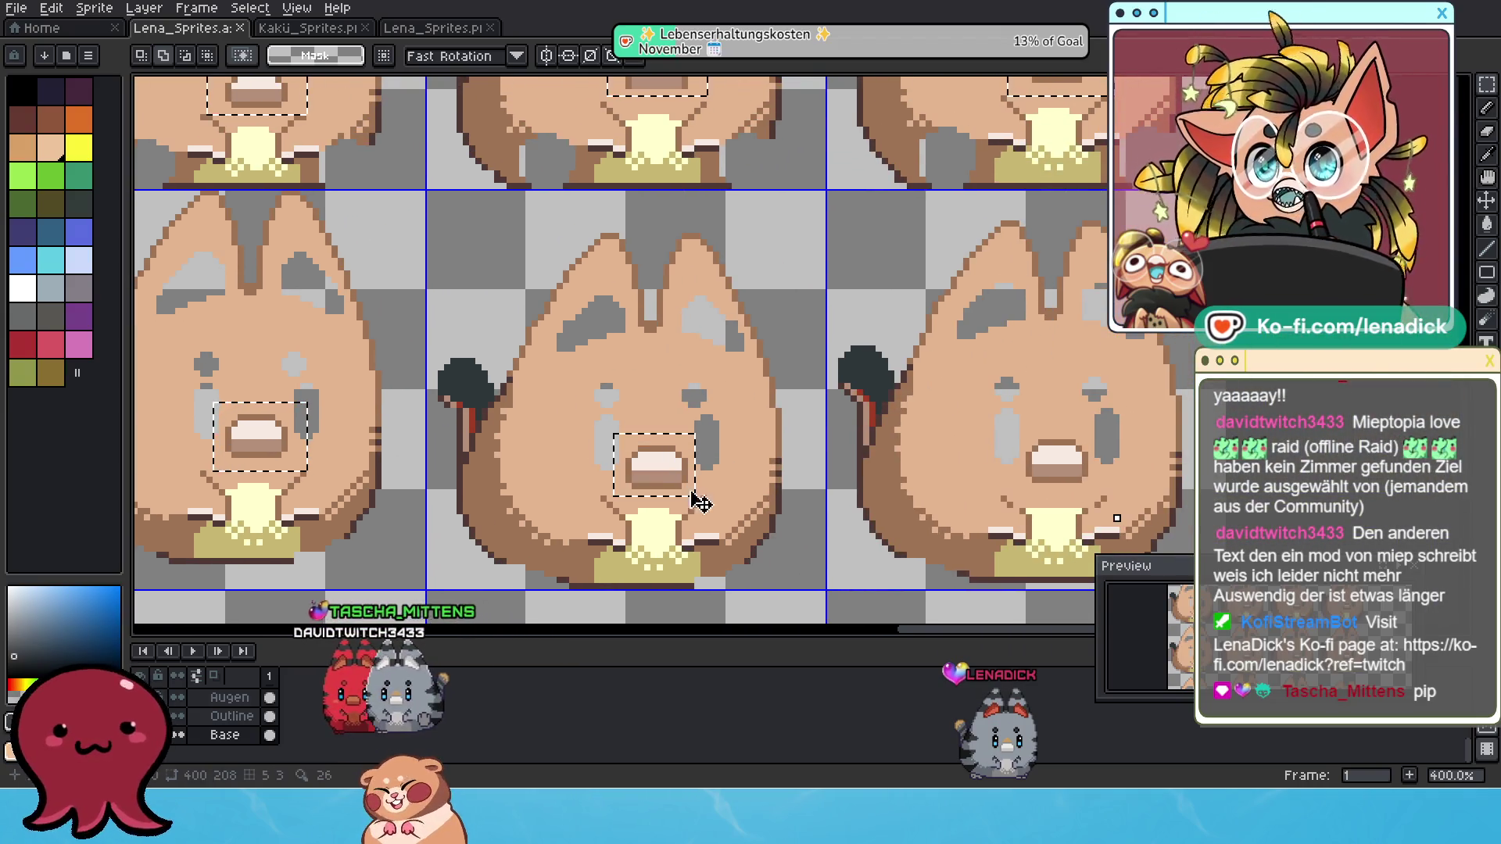
pyautogui.moveTo(701, 503)
pyautogui.mouseDown()
pyautogui.moveTo(673, 429)
pyautogui.moveTo(419, 415)
pyautogui.moveTo(419, 315)
pyautogui.moveTo(852, 419)
pyautogui.moveTo(797, 362)
pyautogui.mouseUp()
pyautogui.scroll(1, 736, 478)
pyautogui.moveTo(619, 393); pyautogui.dragTo(745, 447)
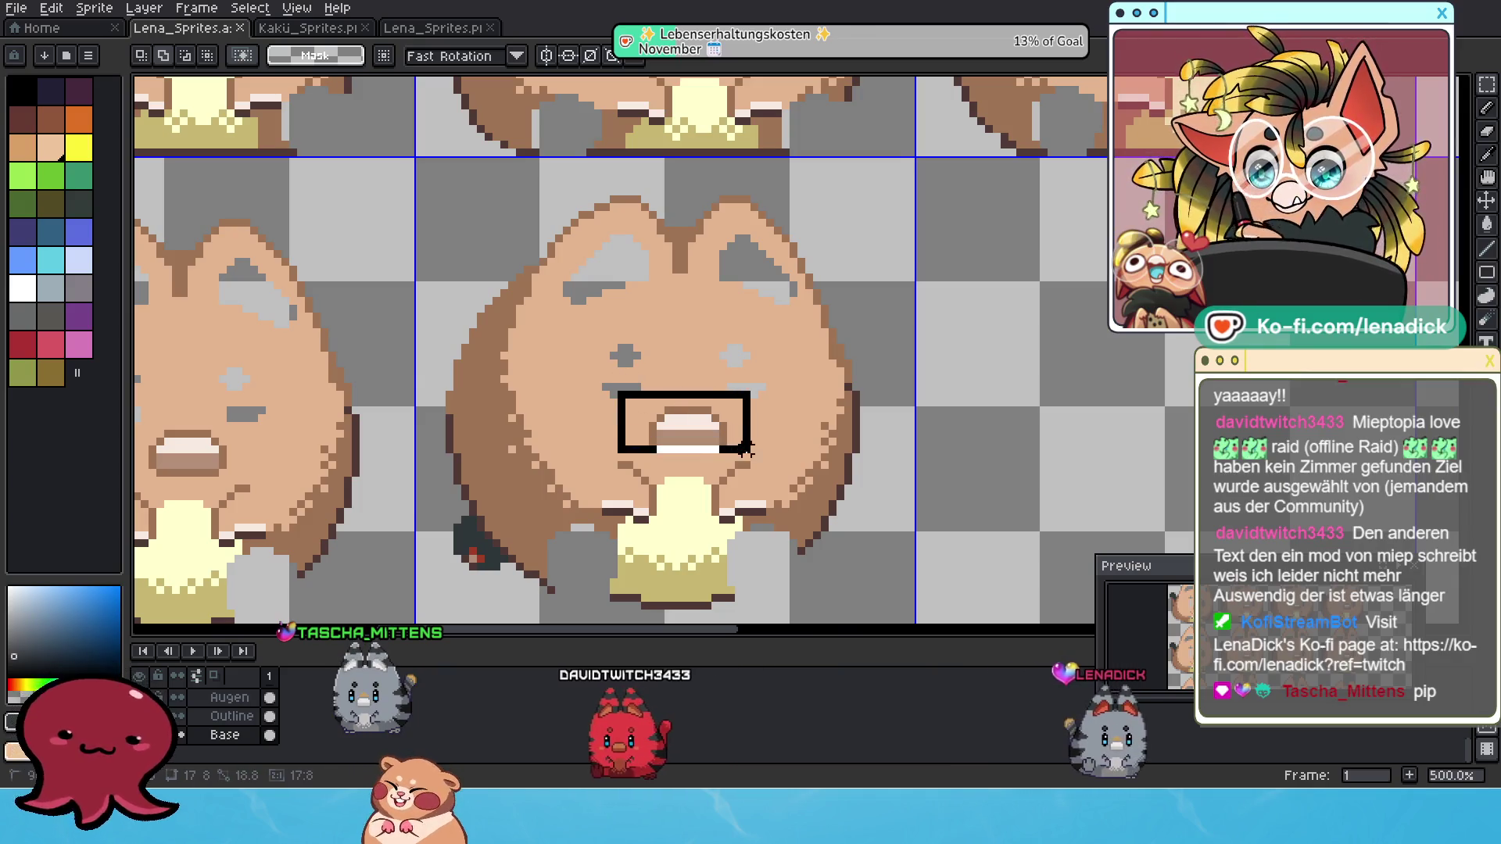
pyautogui.hscroll(-5, 726, 452)
pyautogui.moveTo(625, 426); pyautogui.dragTo(739, 494)
pyautogui.scroll(-2, 704, 469)
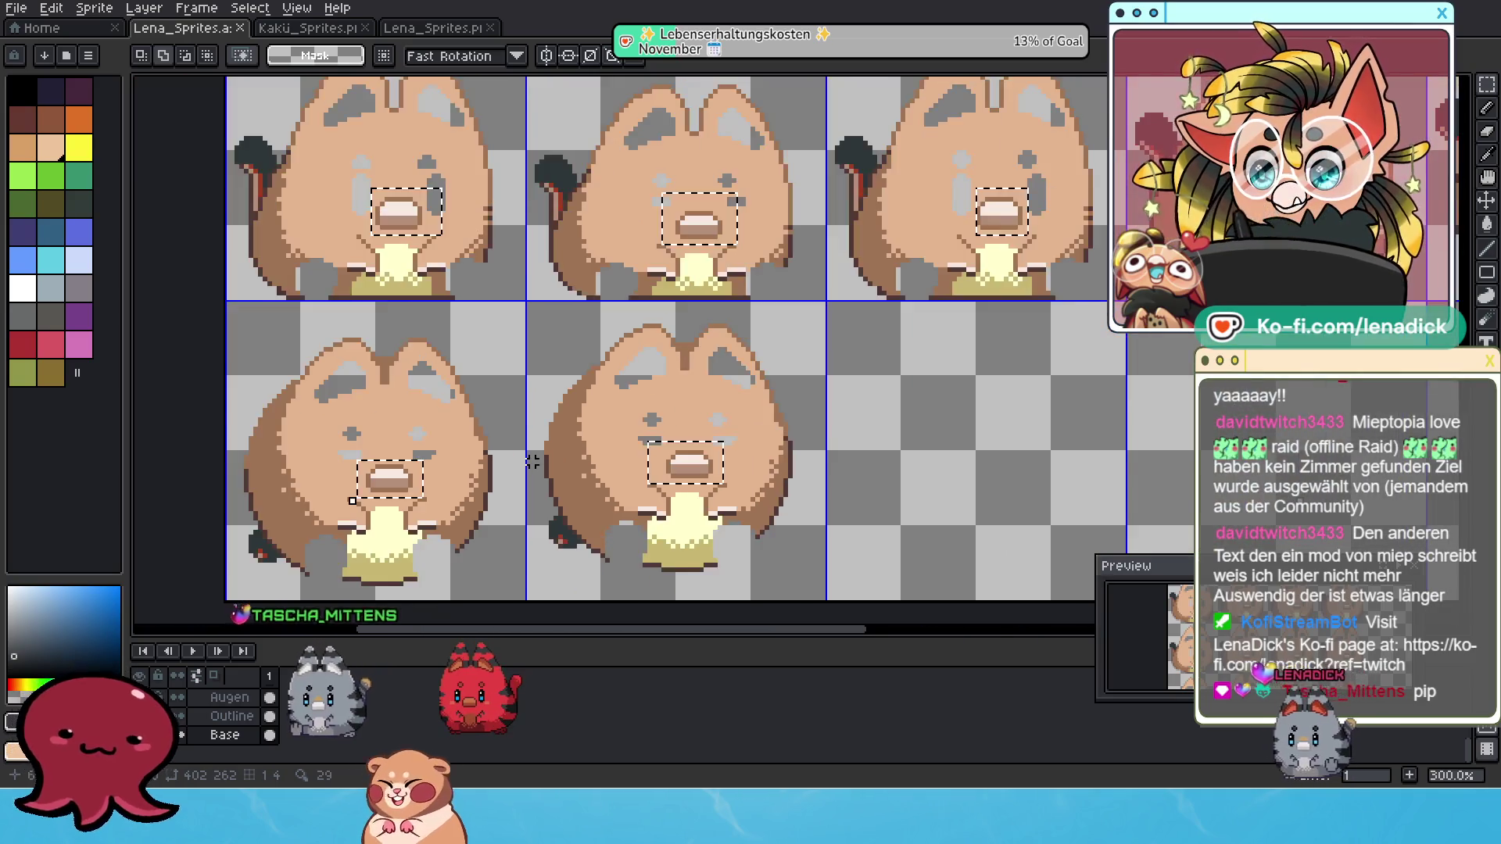
pyautogui.scroll(-1, 532, 462)
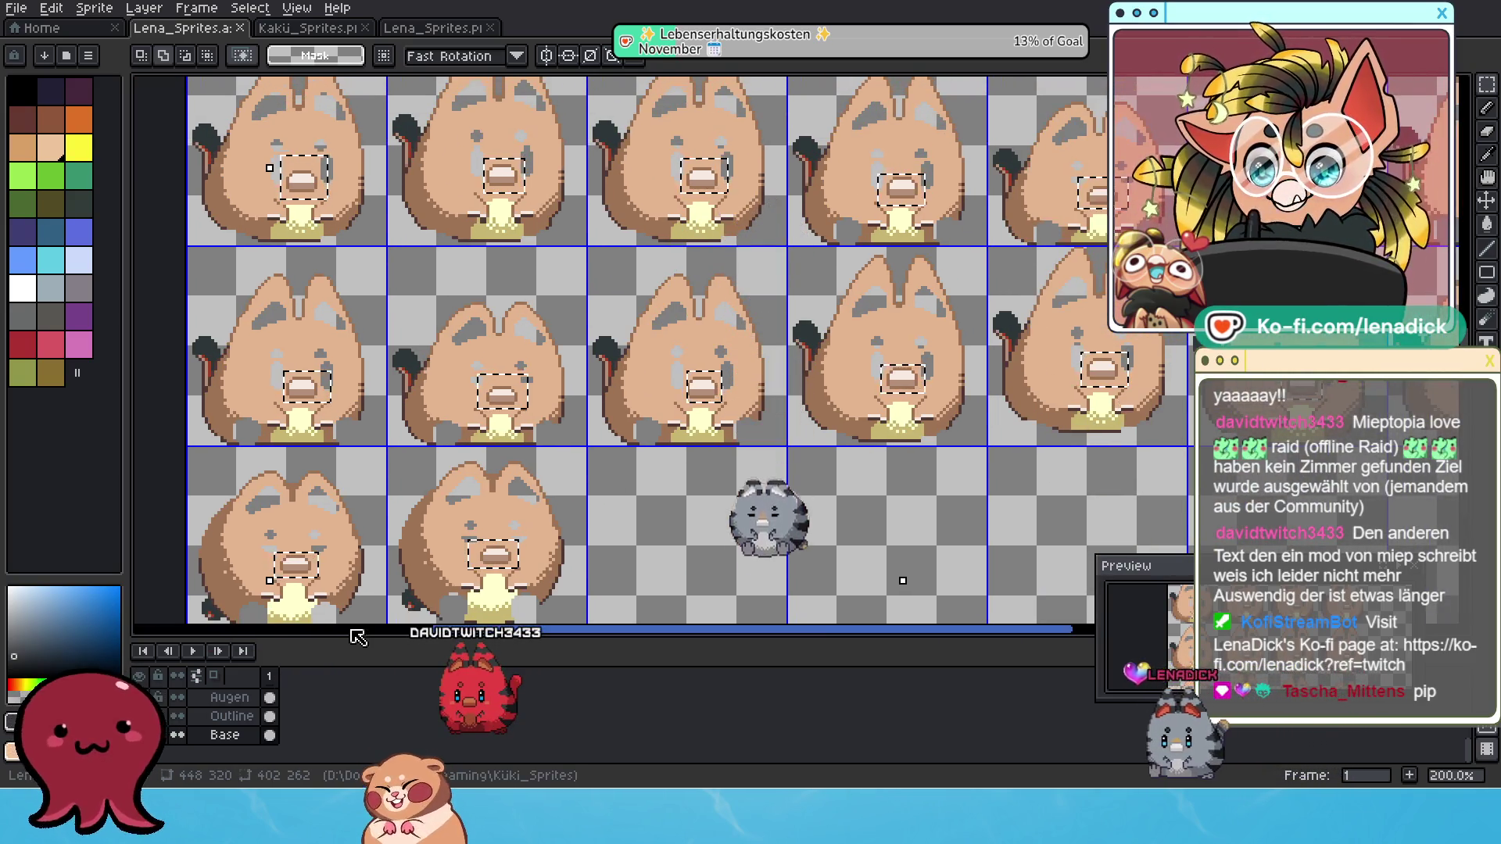
# Add a new layer named Schnabel holding the selected cat snouts.
pyautogui.rightClick(245, 745)
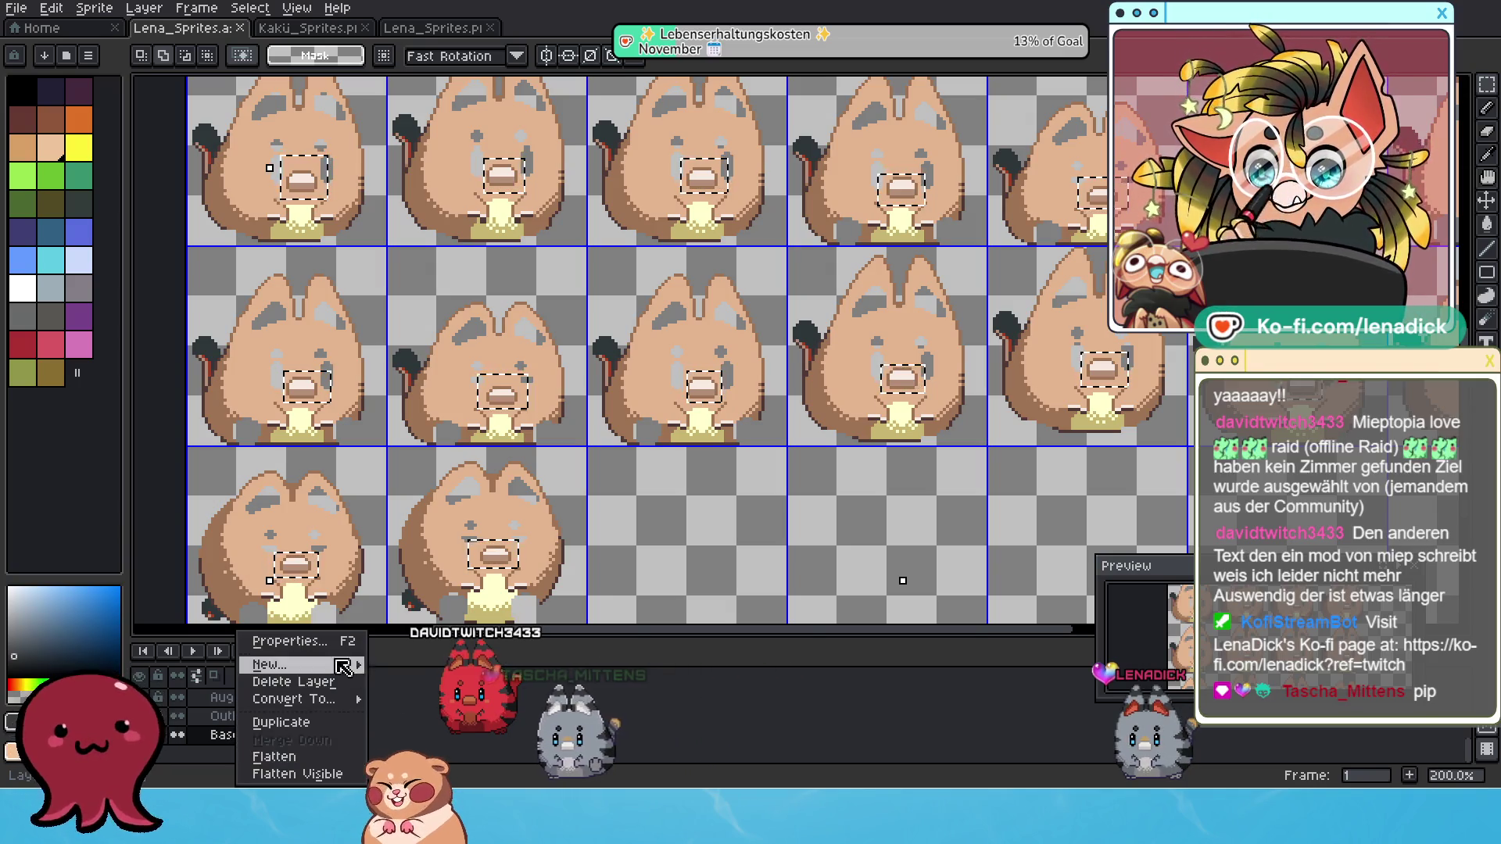
pyautogui.click(405, 665)
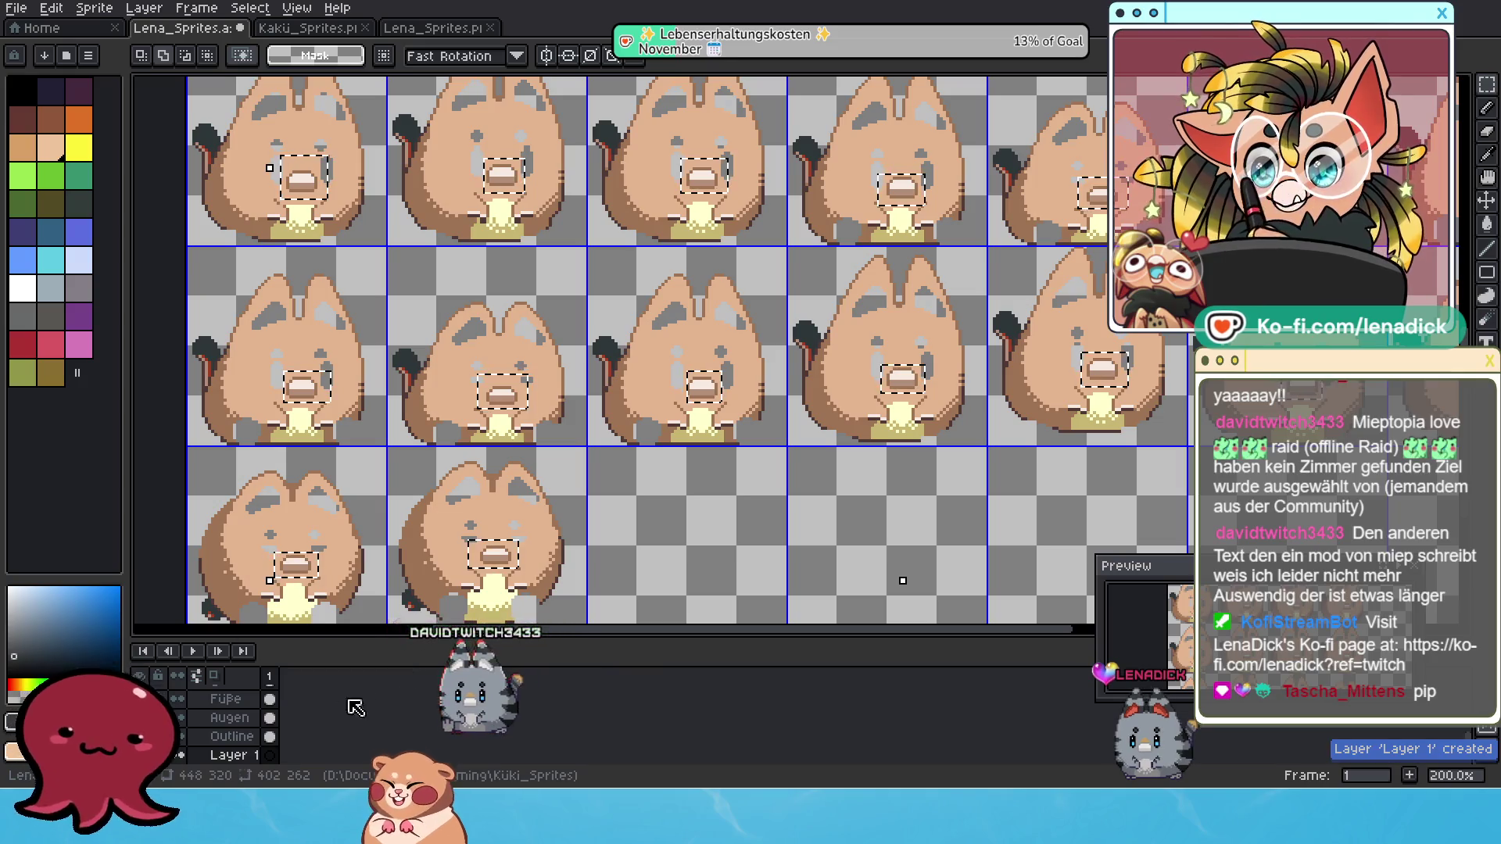
pyautogui.doubleClick(232, 725)
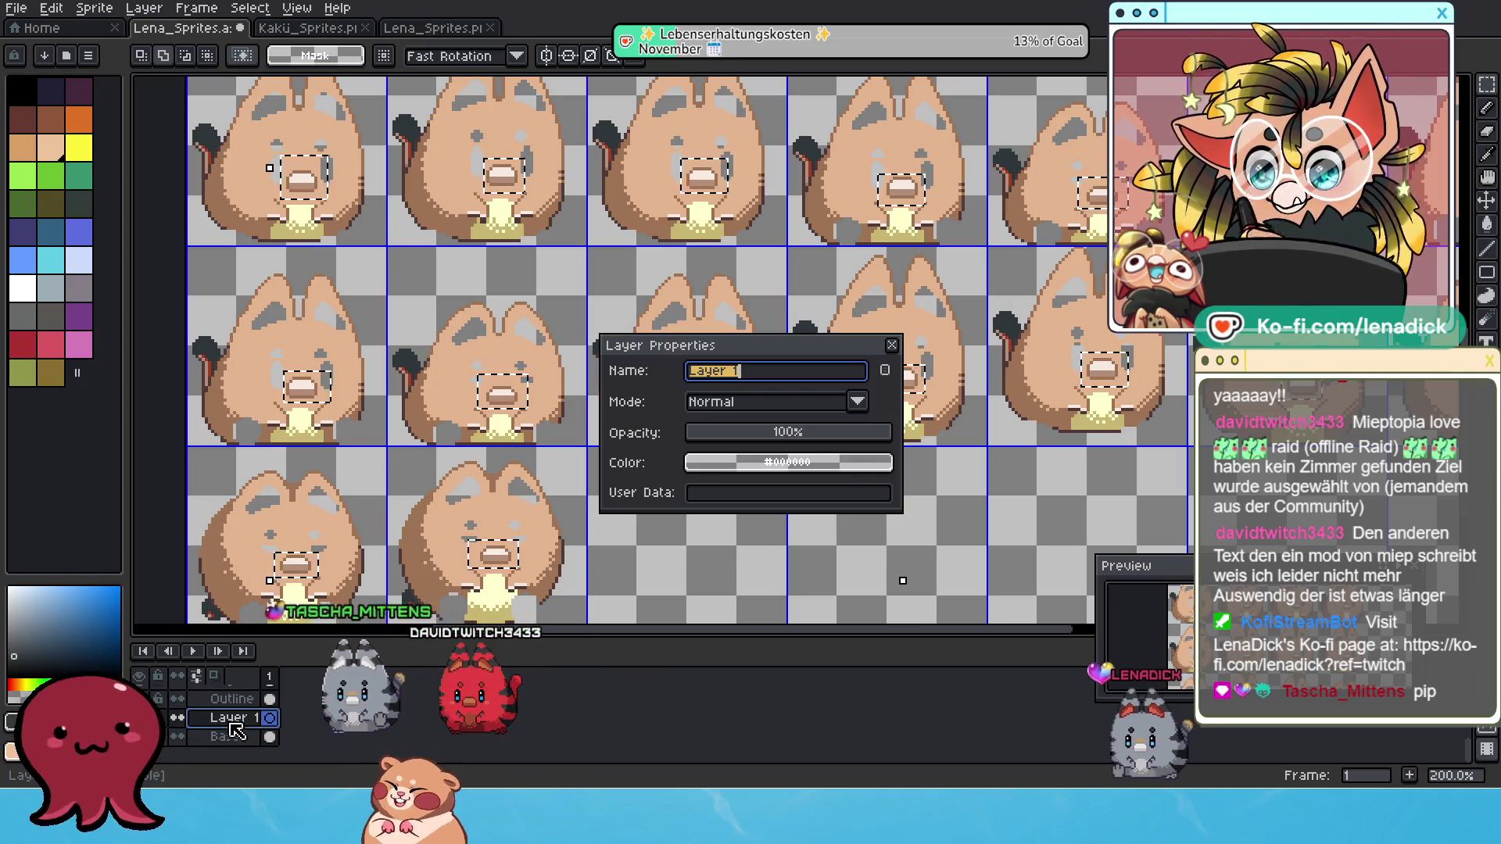
pyautogui.write('Schnabek')
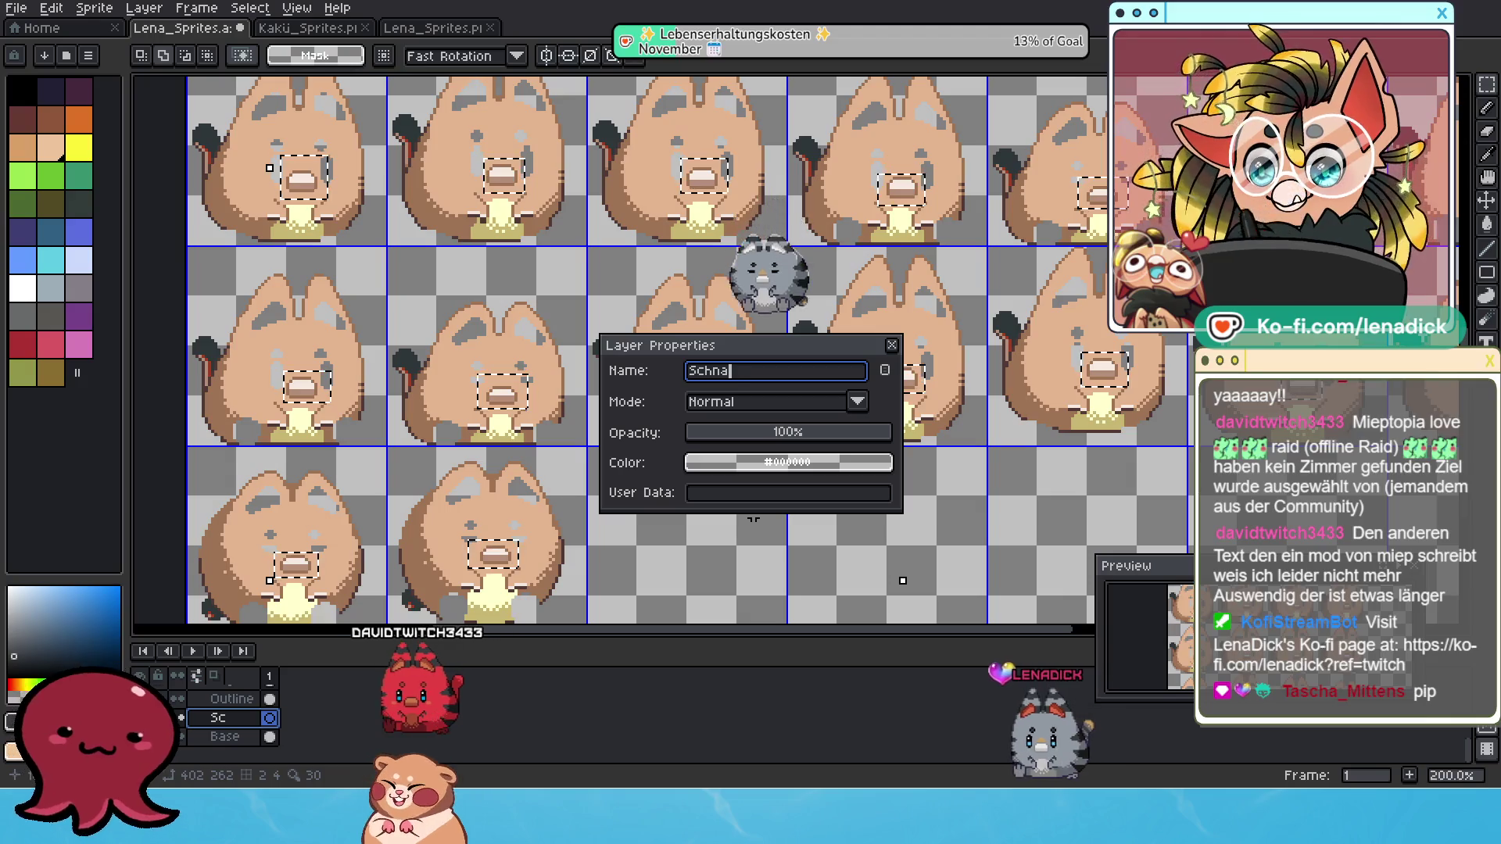
pyautogui.press('BackSpace')
pyautogui.write('l')
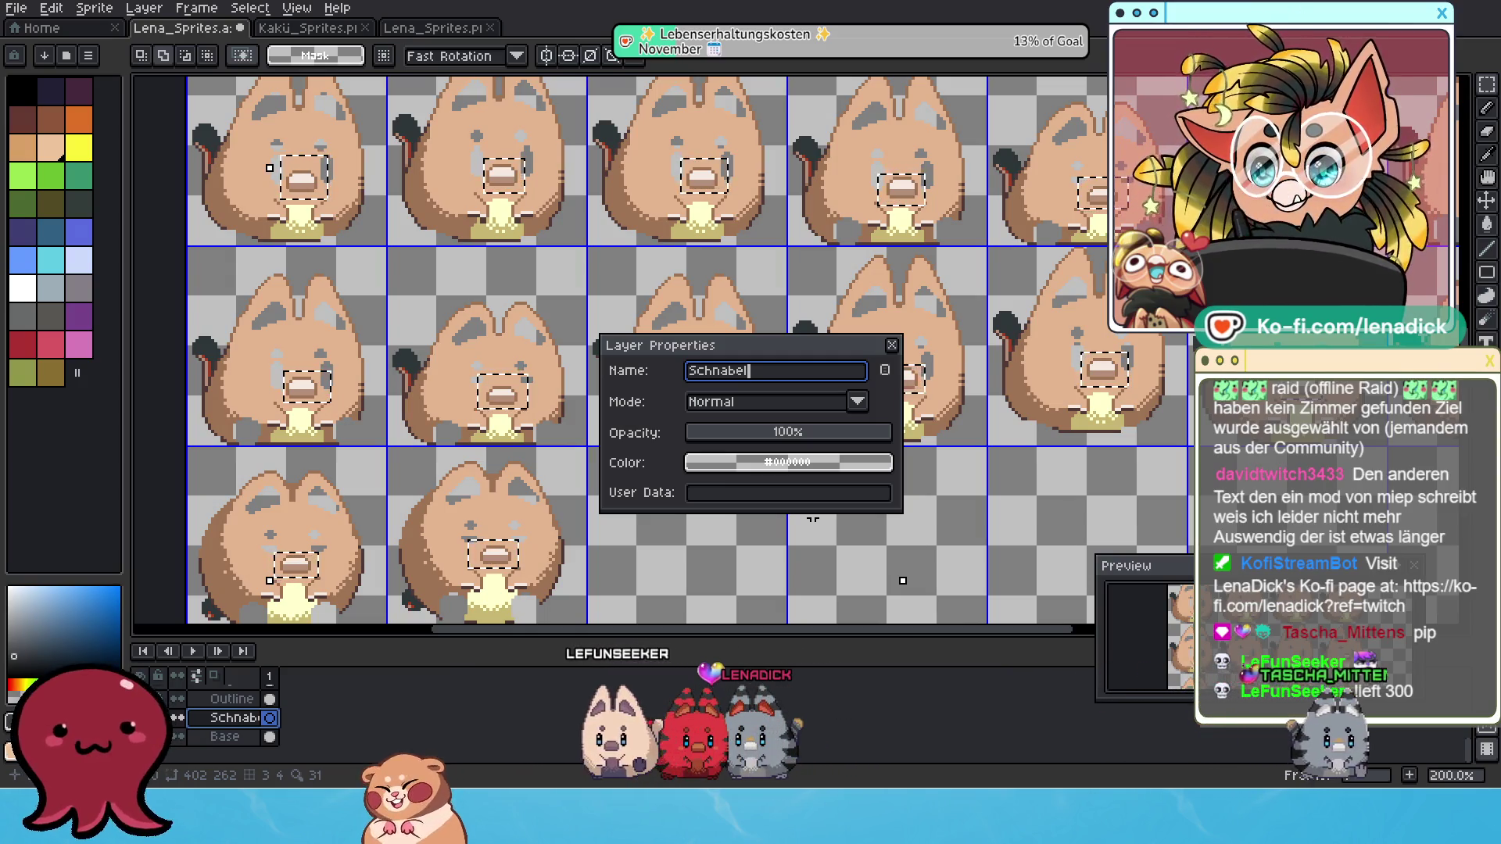
pyautogui.press('Return')
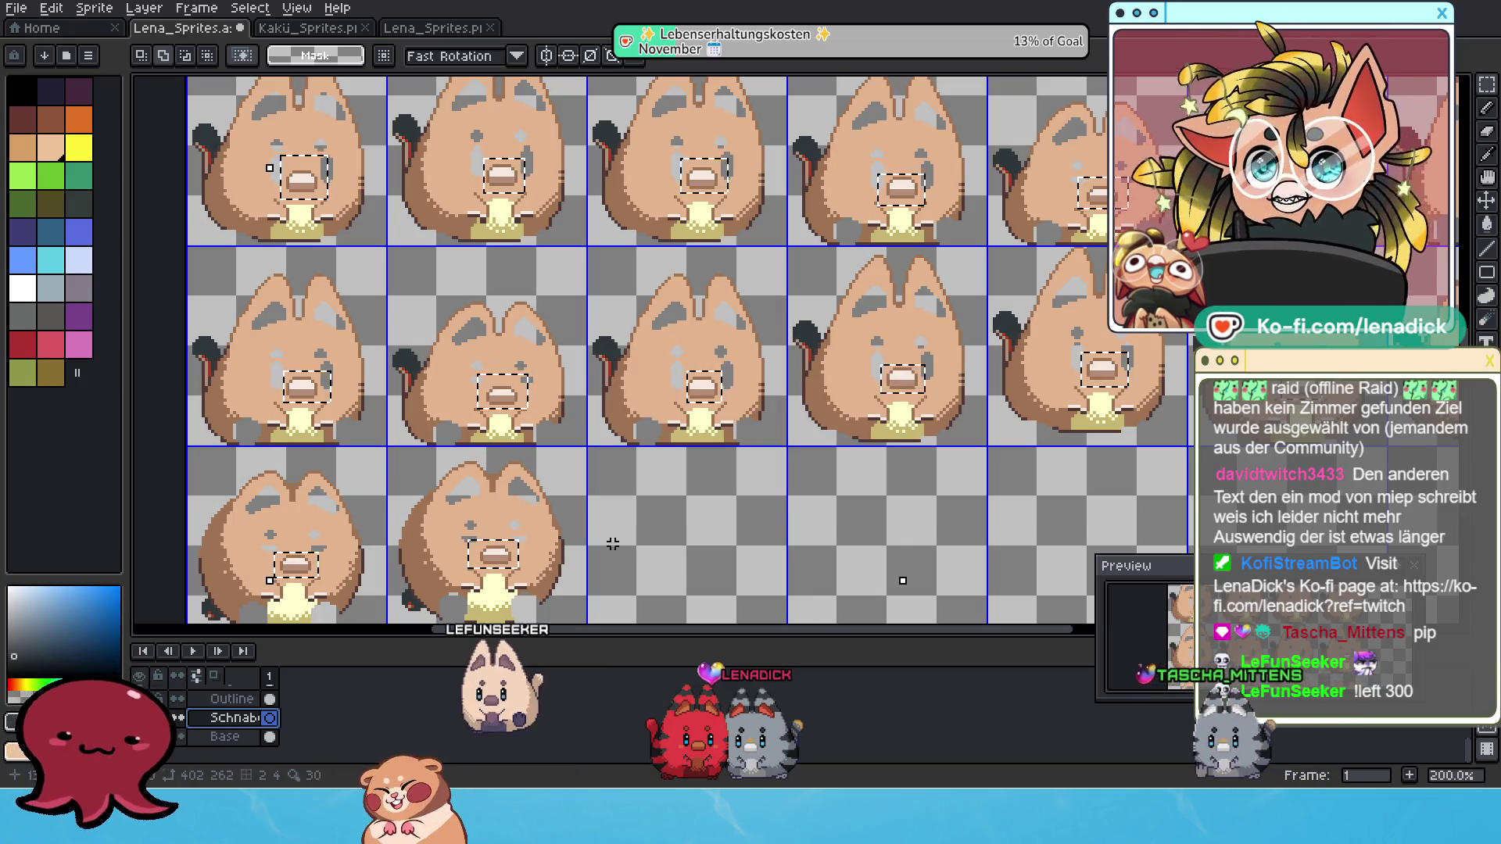
pyautogui.hotkey('ctrl', 't')
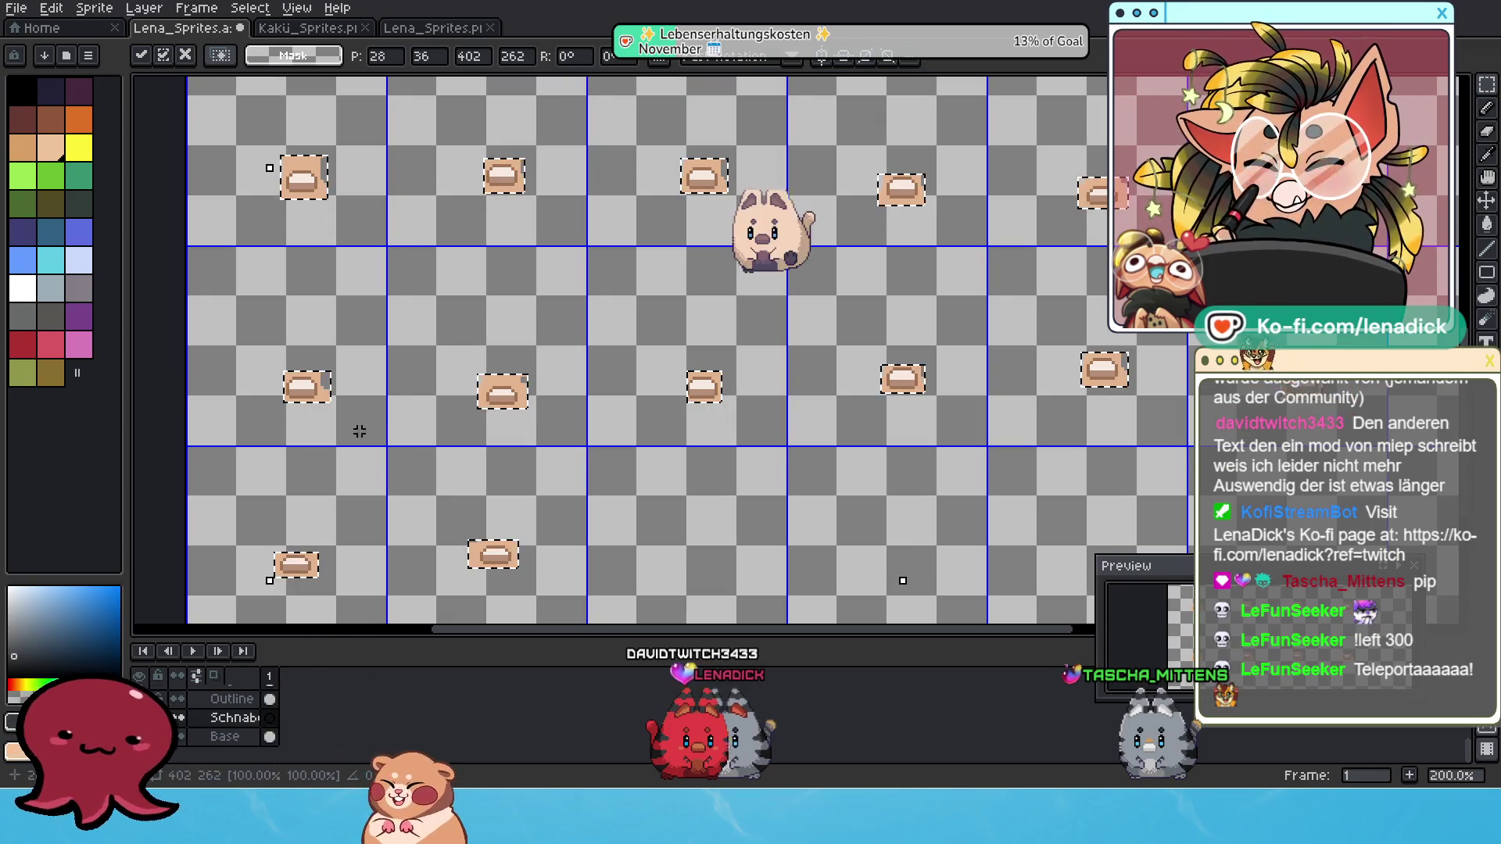
# Place the snout pixels, select the #e6b490 skin colour via Color Range, and delete it.
pyautogui.hscroll(-3, 391, 312)
pyautogui.scroll(1, 391, 274)
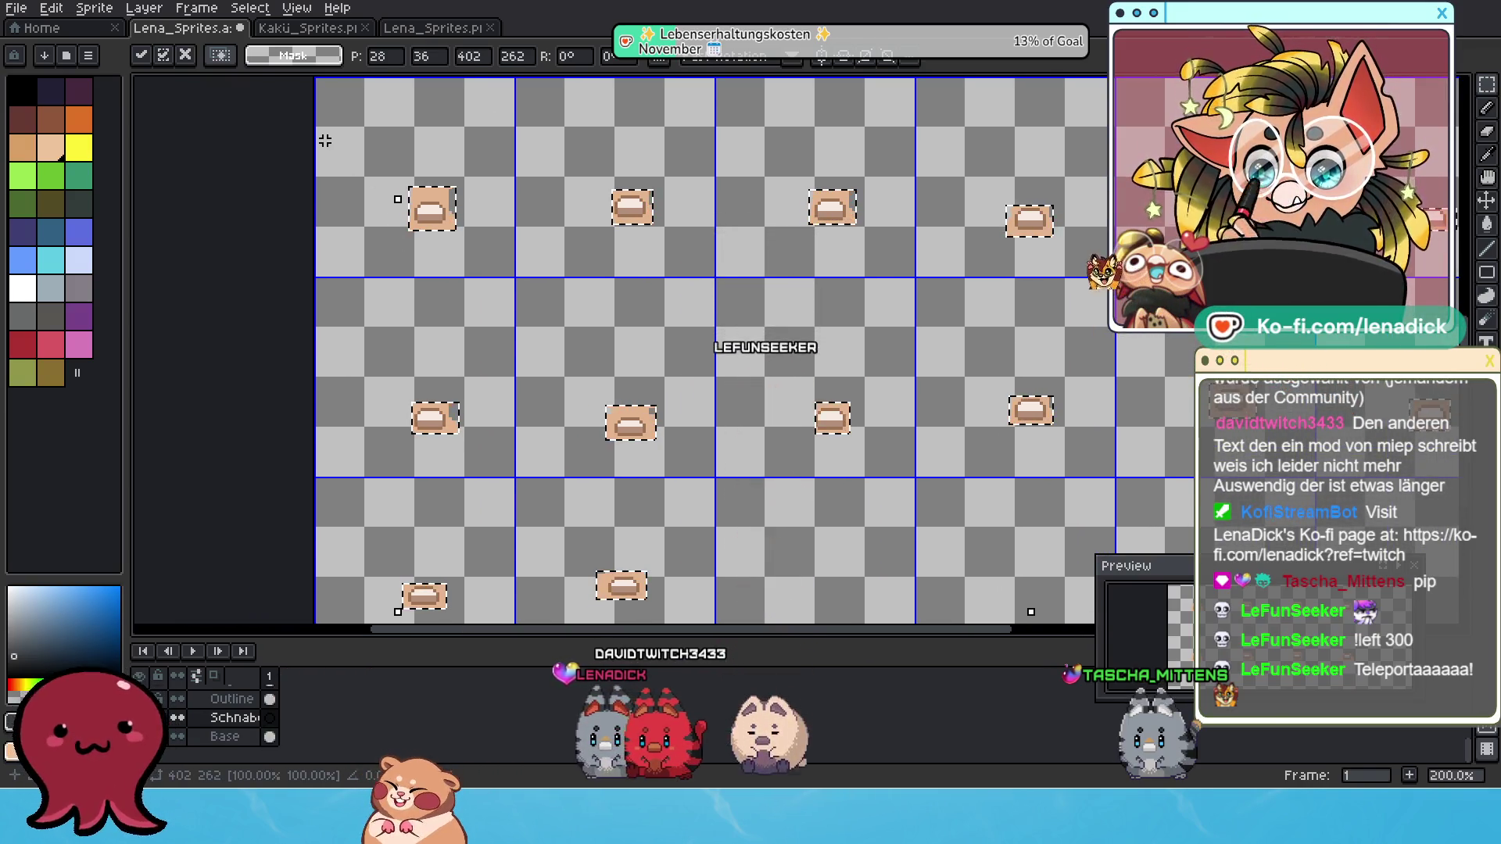
pyautogui.press('Return')
pyautogui.click(247, 10)
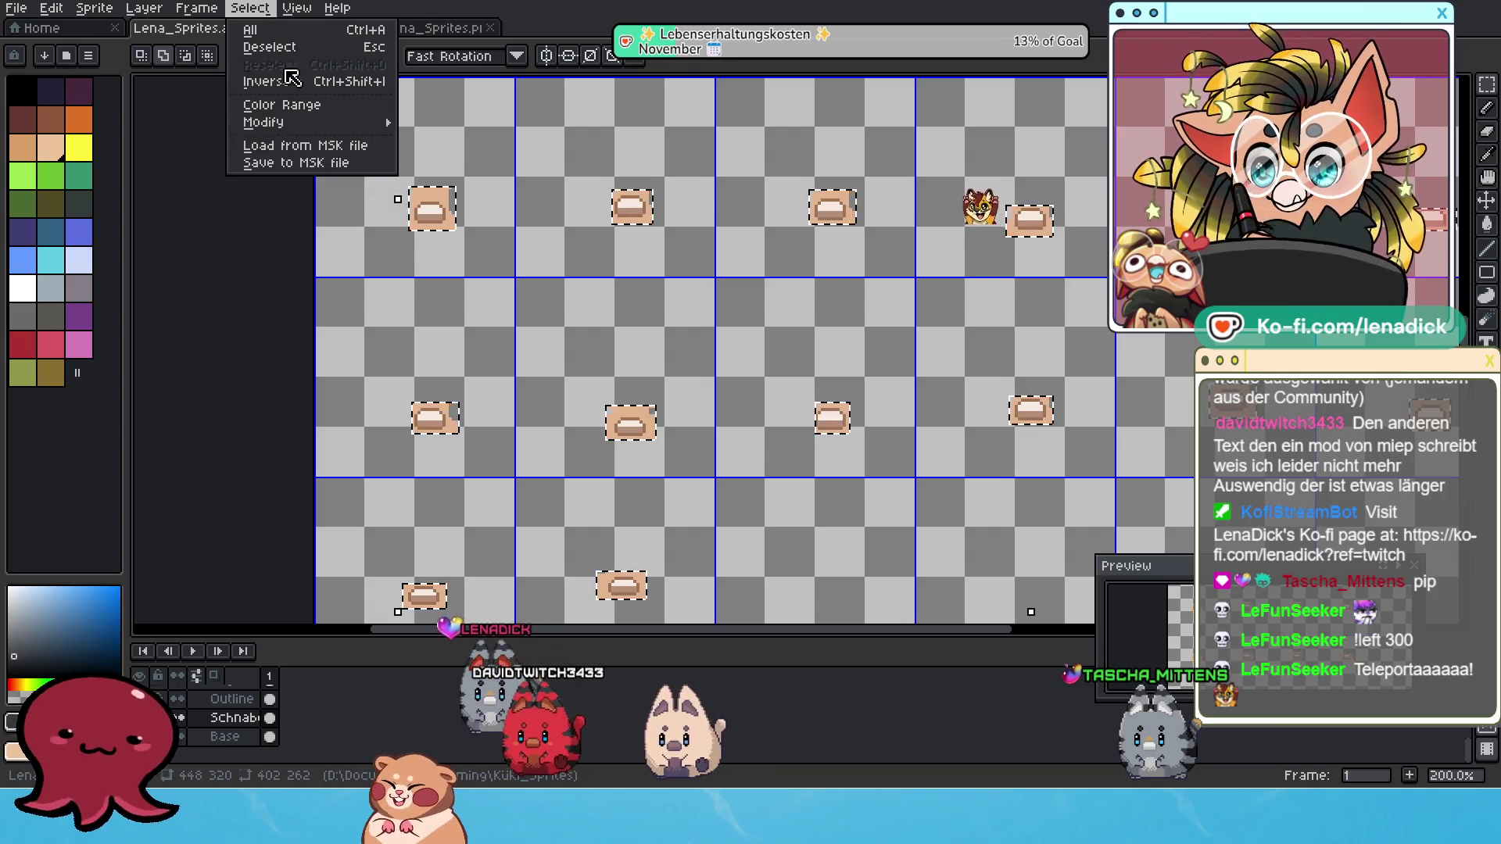
pyautogui.click(314, 119)
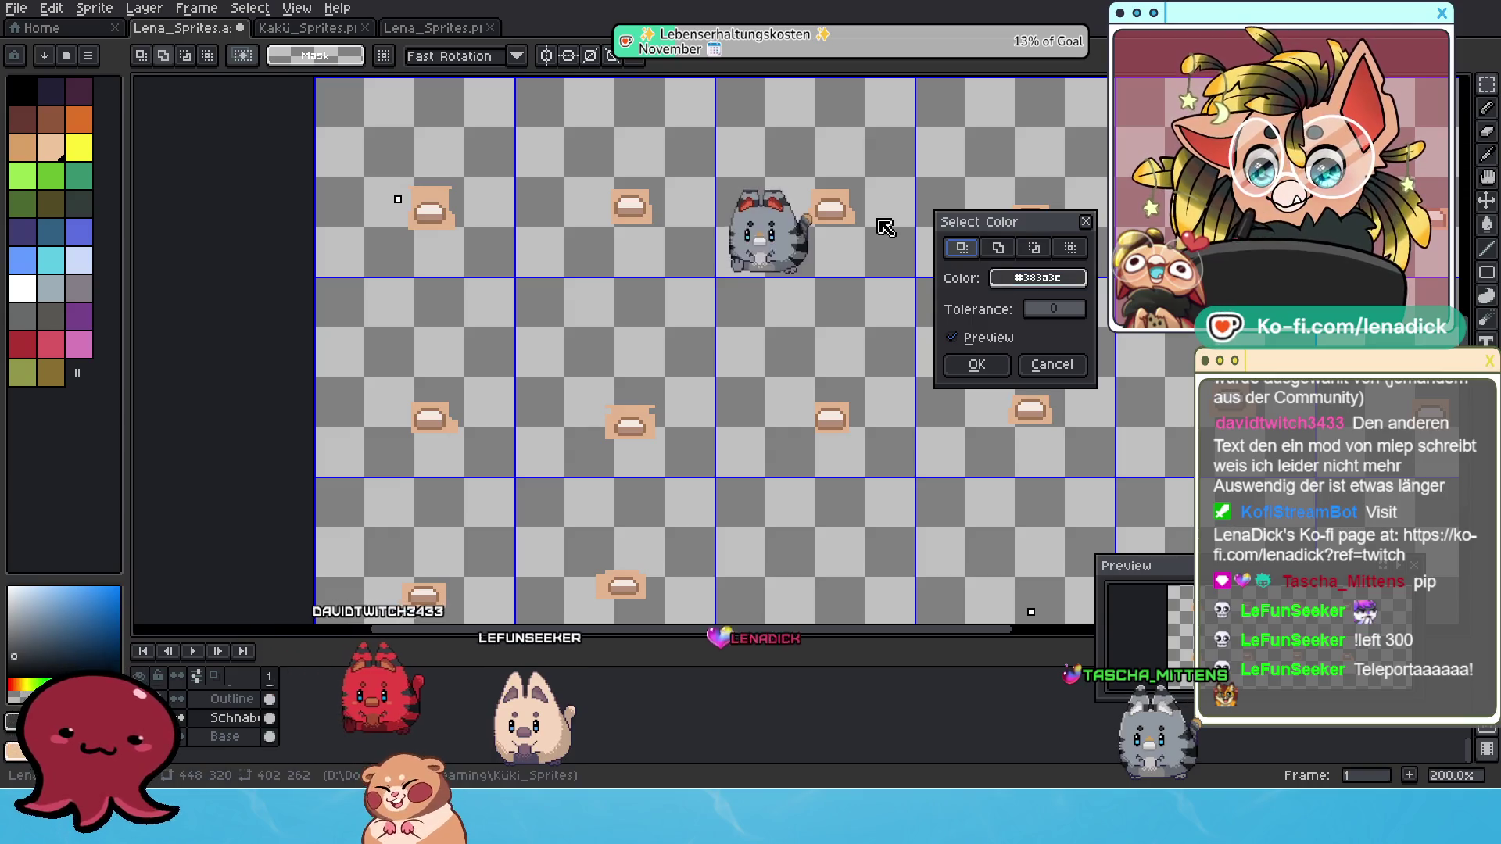
pyautogui.click(844, 194)
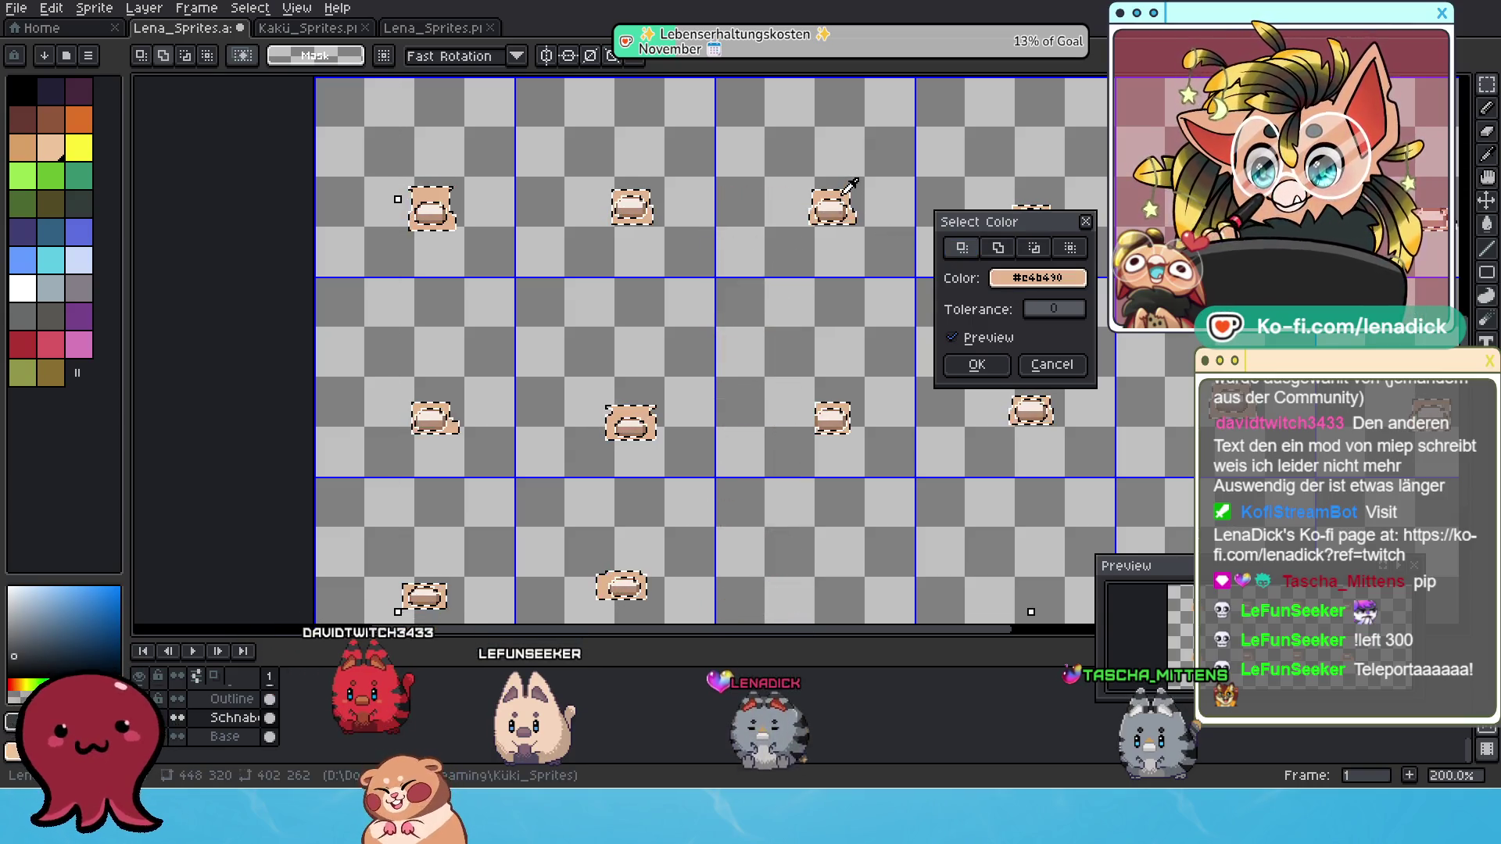
pyautogui.click(977, 365)
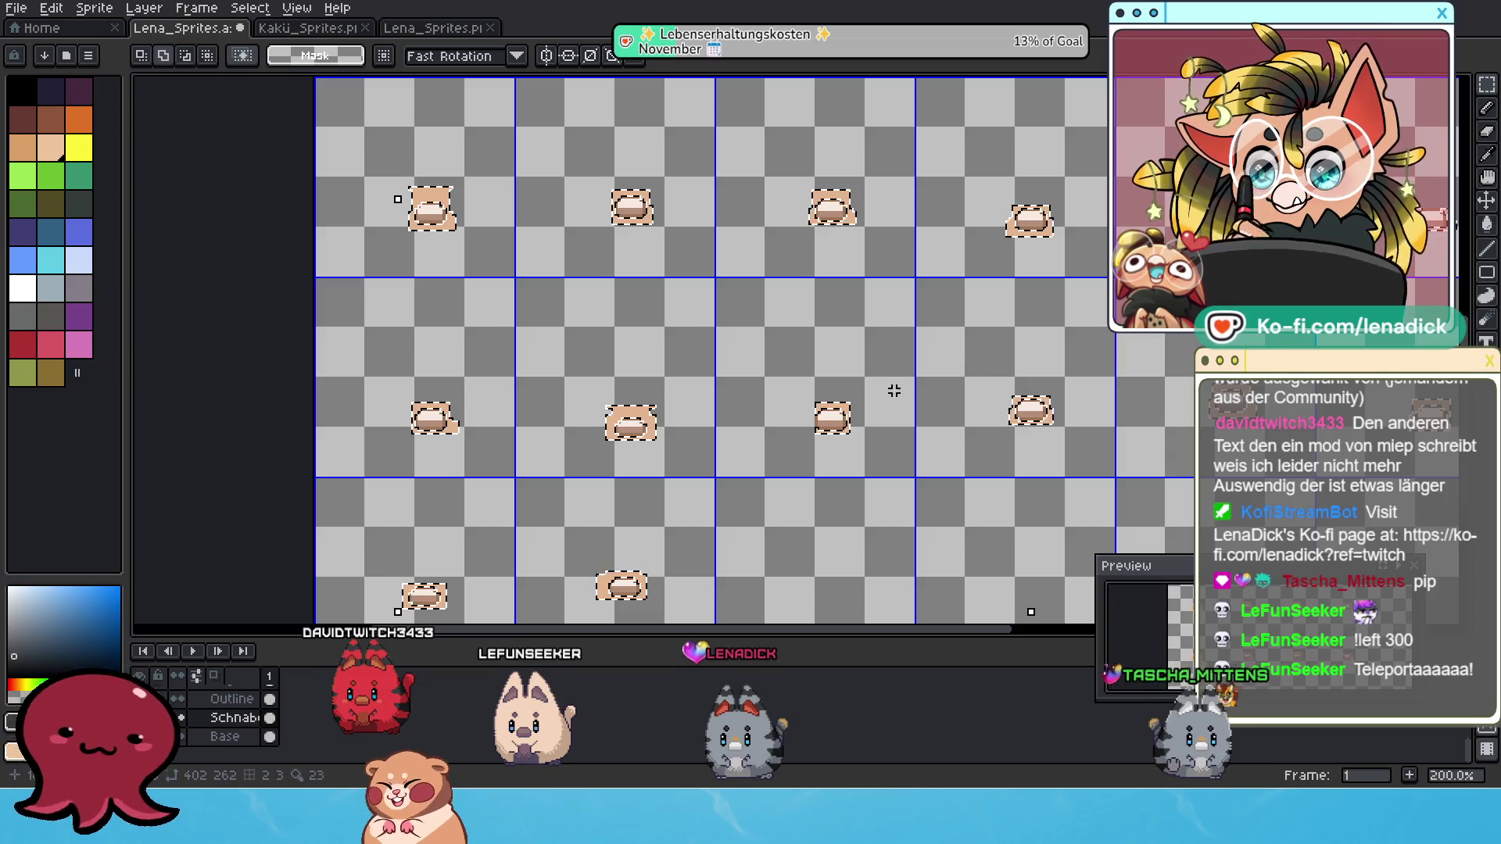
pyautogui.press('Delete')
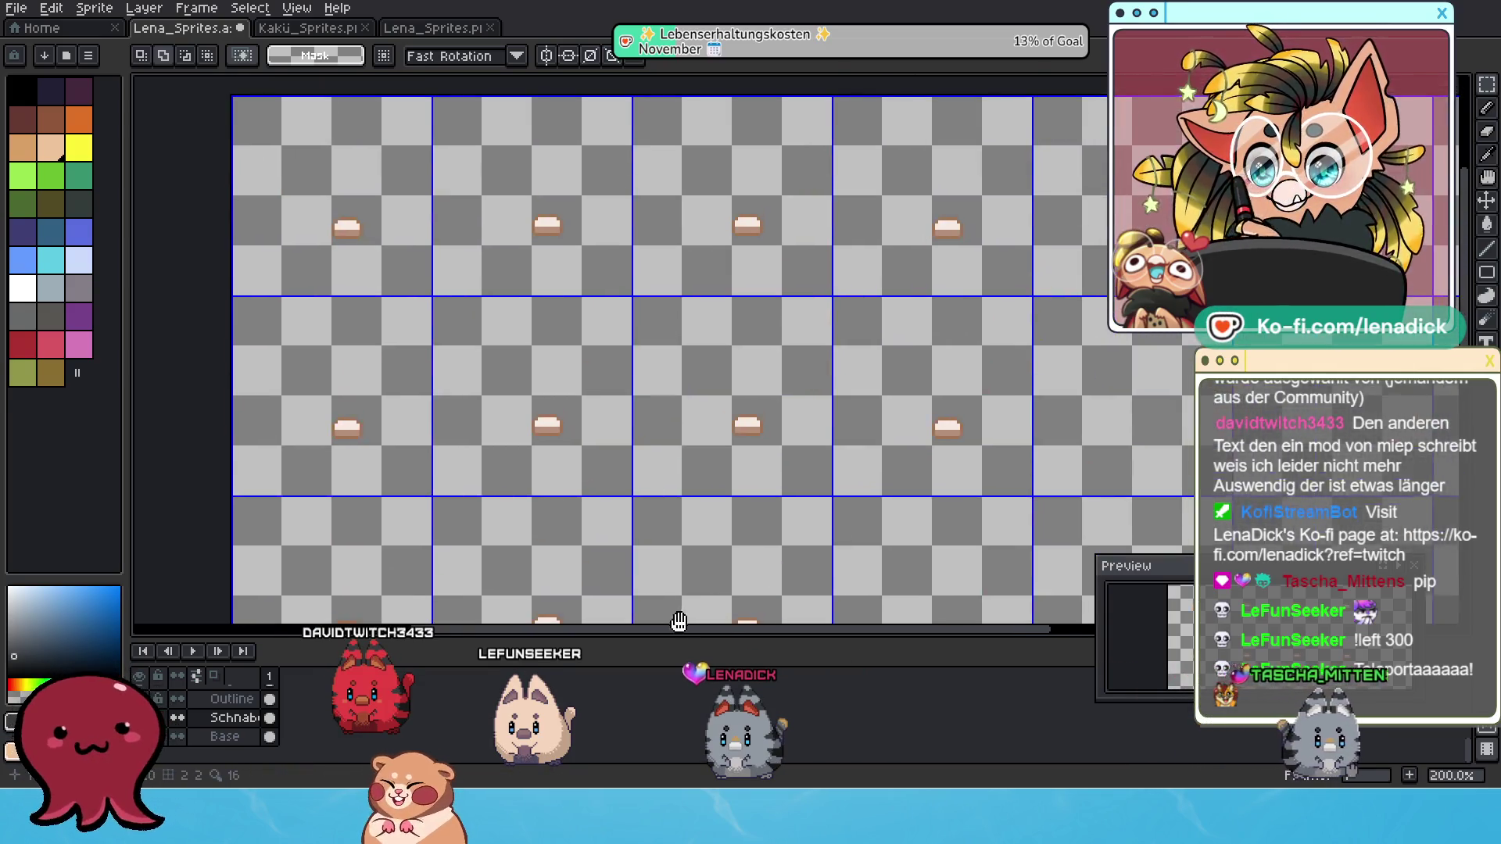
# Briefly show and re-hide the large cat layer, then frame the sprite sheet.
pyautogui.scroll(-1, 599, 401)
pyautogui.scroll(2, 860, 352)
pyautogui.scroll(1, 610, 352)
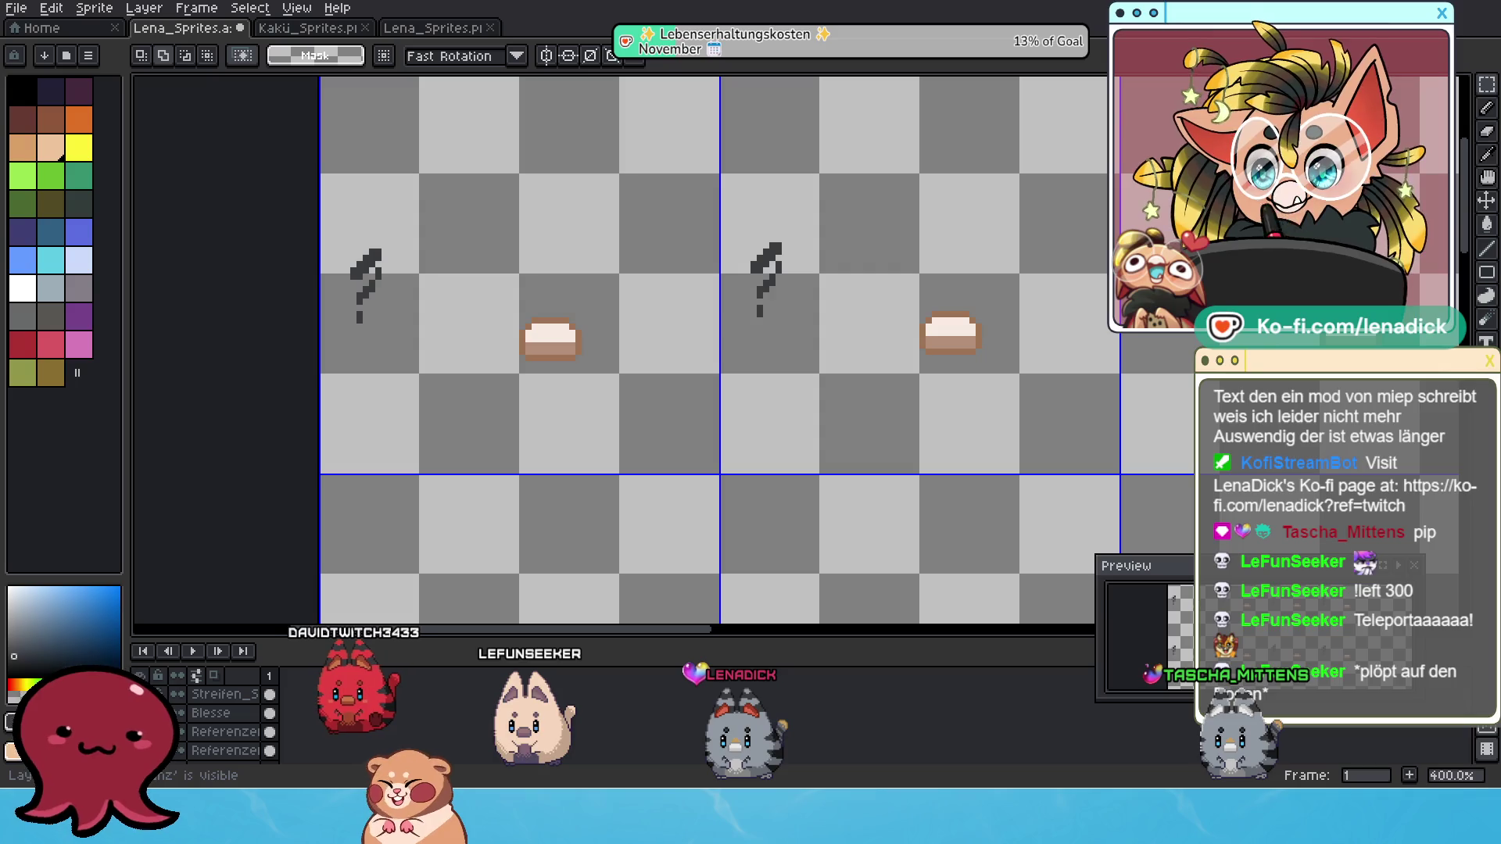
pyautogui.click(159, 758)
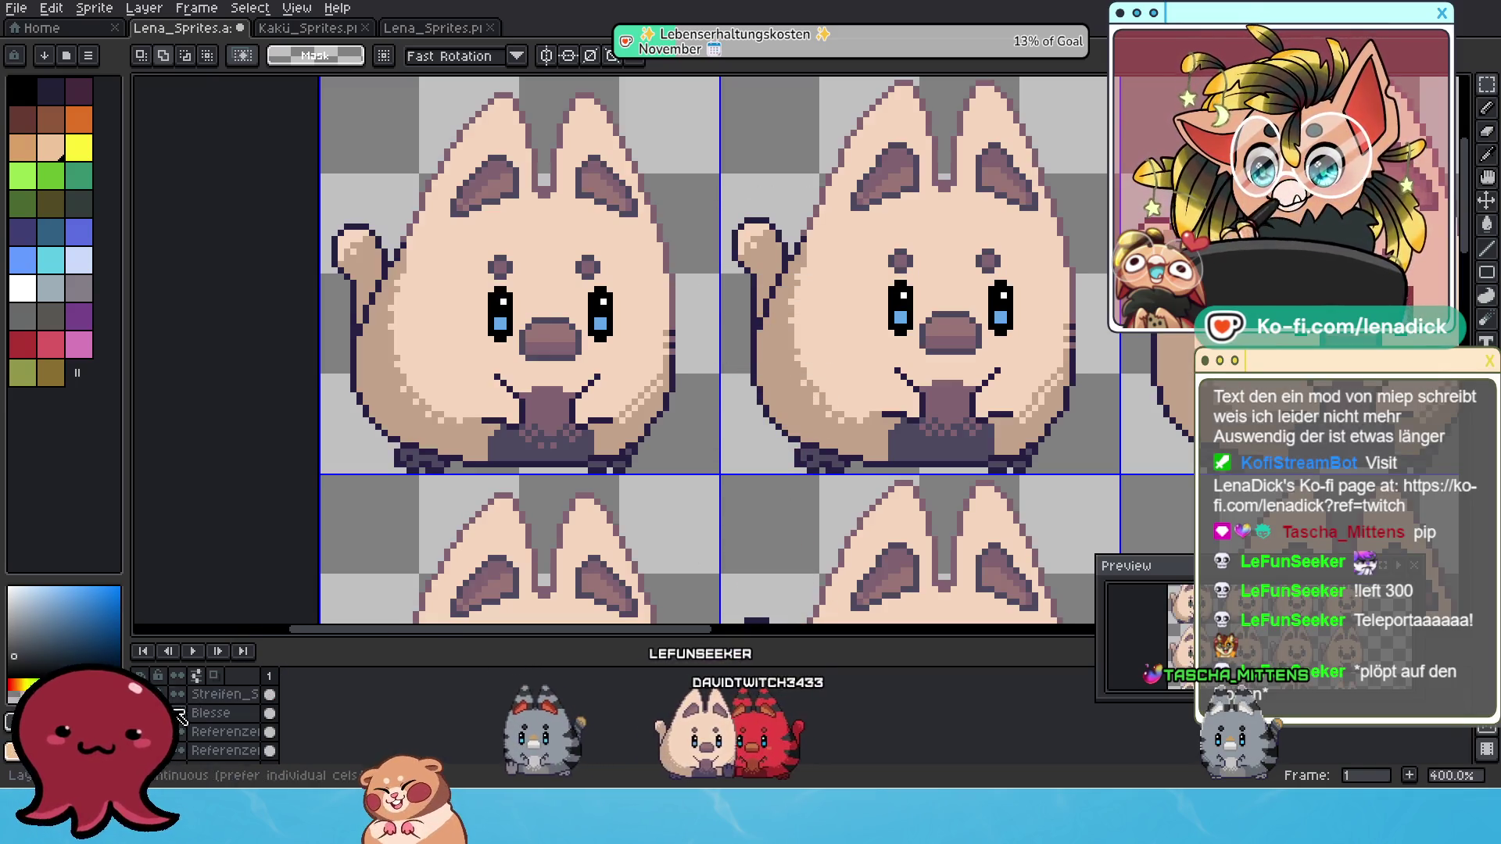
pyautogui.click(160, 758)
pyautogui.scroll(-1, 664, 412)
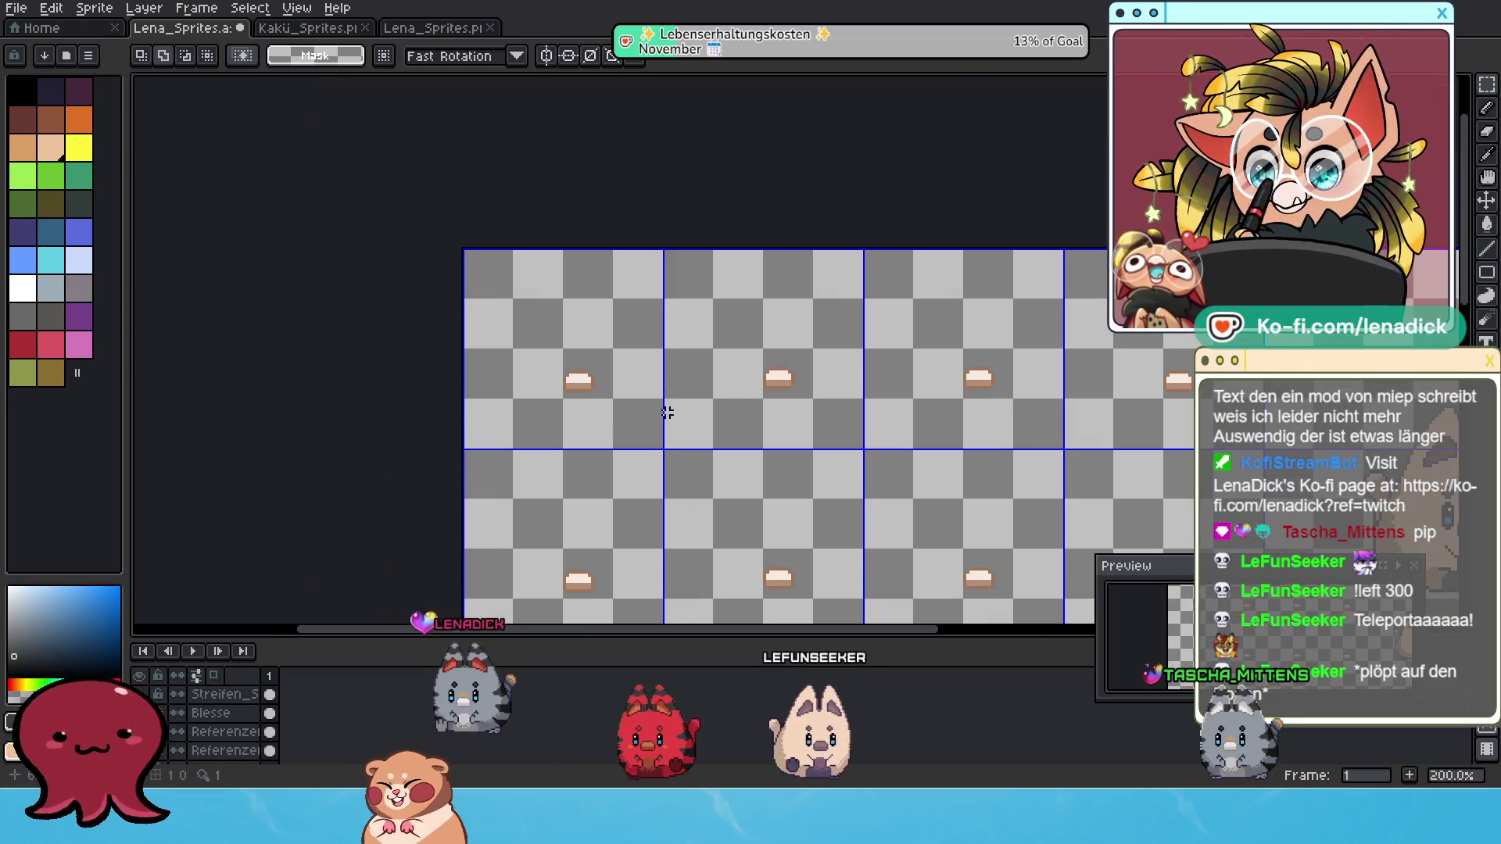
pyautogui.scroll(-5, 693, 251)
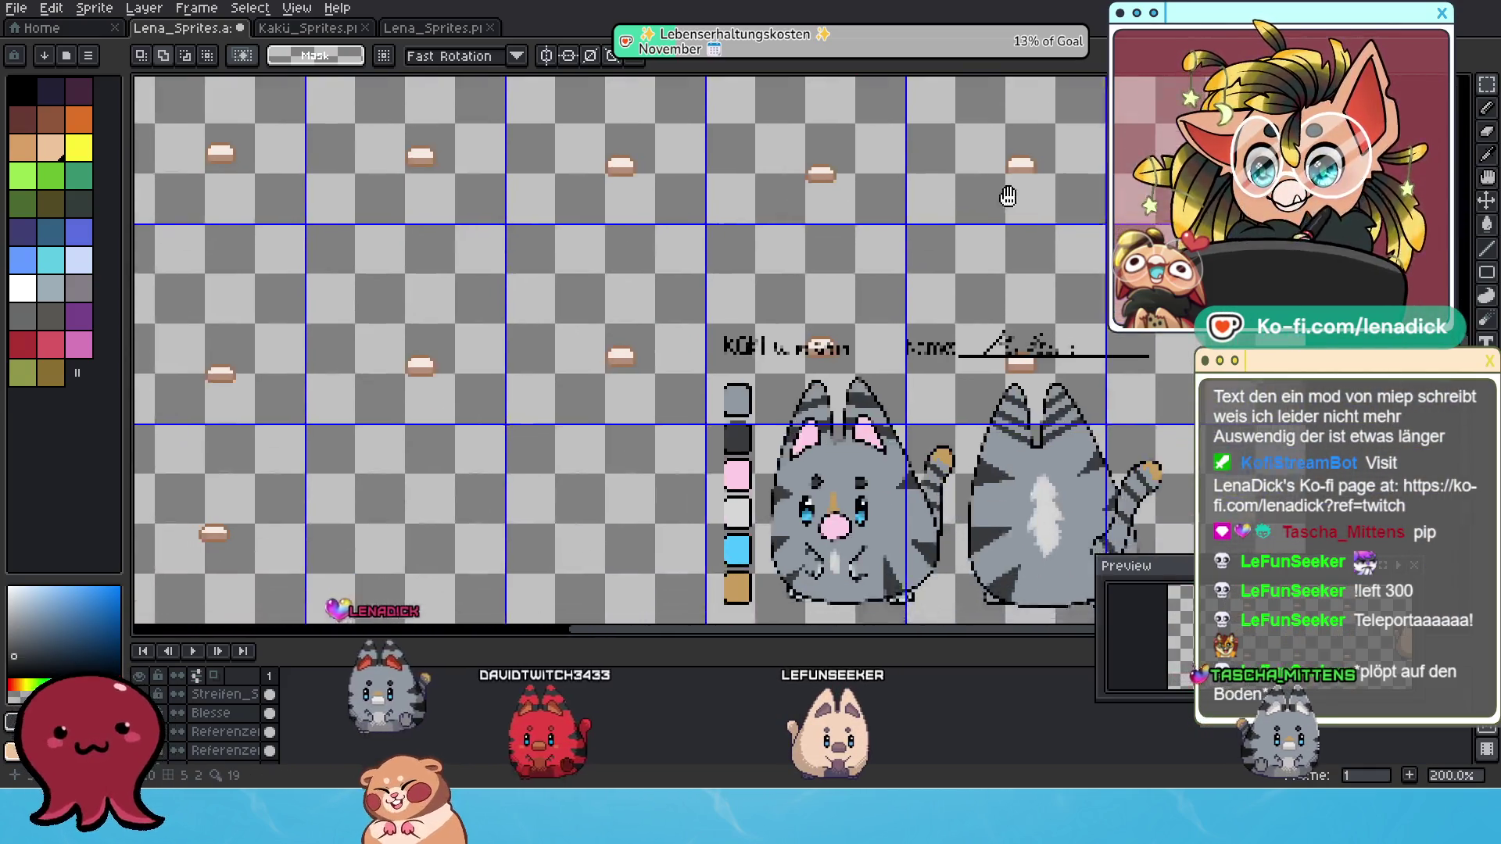
pyautogui.moveTo(1007, 196); pyautogui.dragTo(1010, 186)
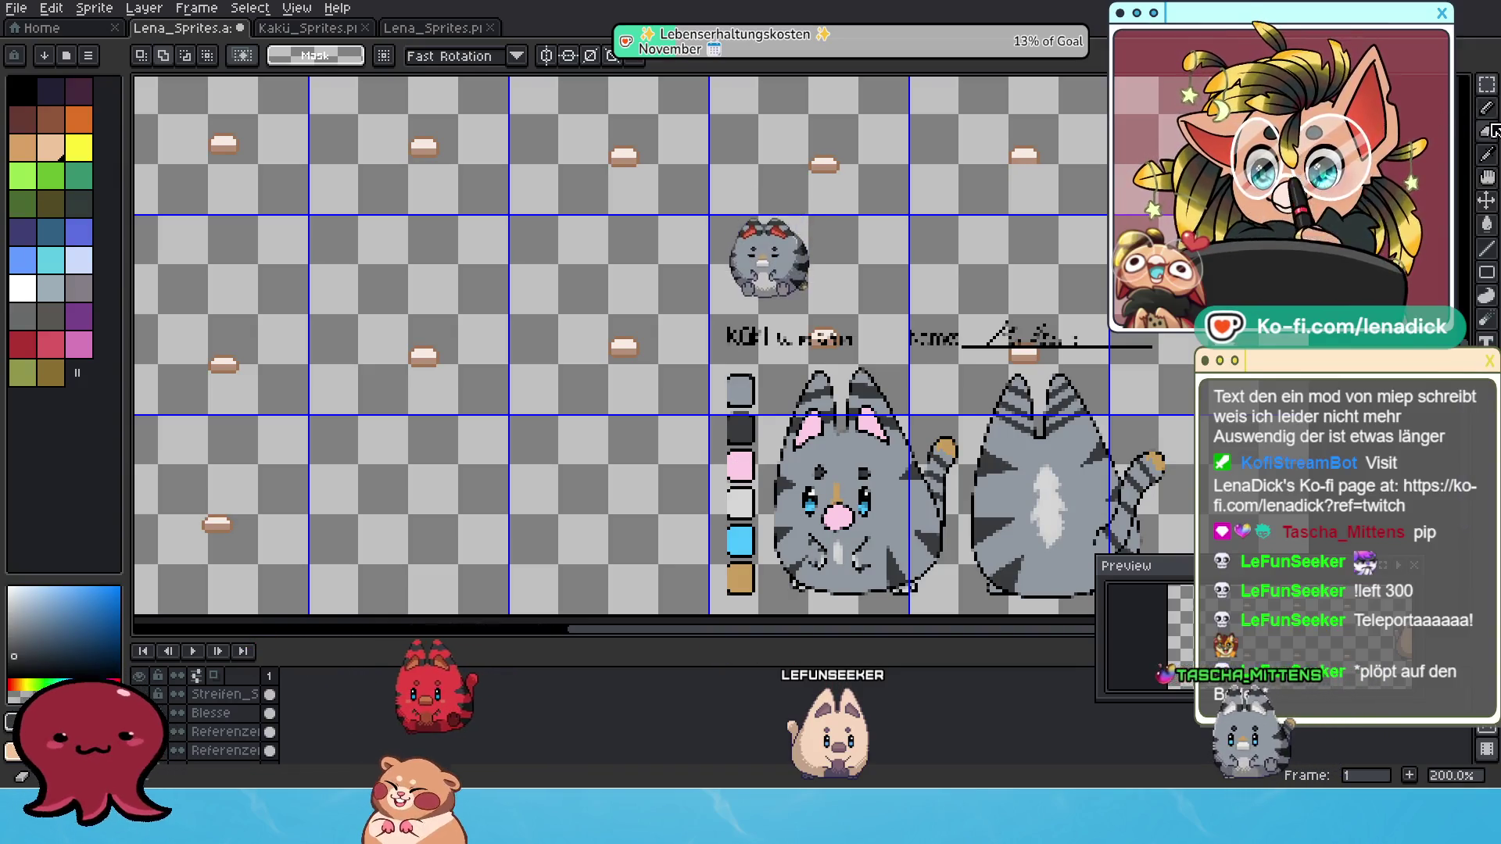
# Fill every snout shape with the reference's light pink using the Paint Bucket.
pyautogui.press('g')
pyautogui.keyDown('alt'); pyautogui.click(740, 467); pyautogui.keyUp('alt')
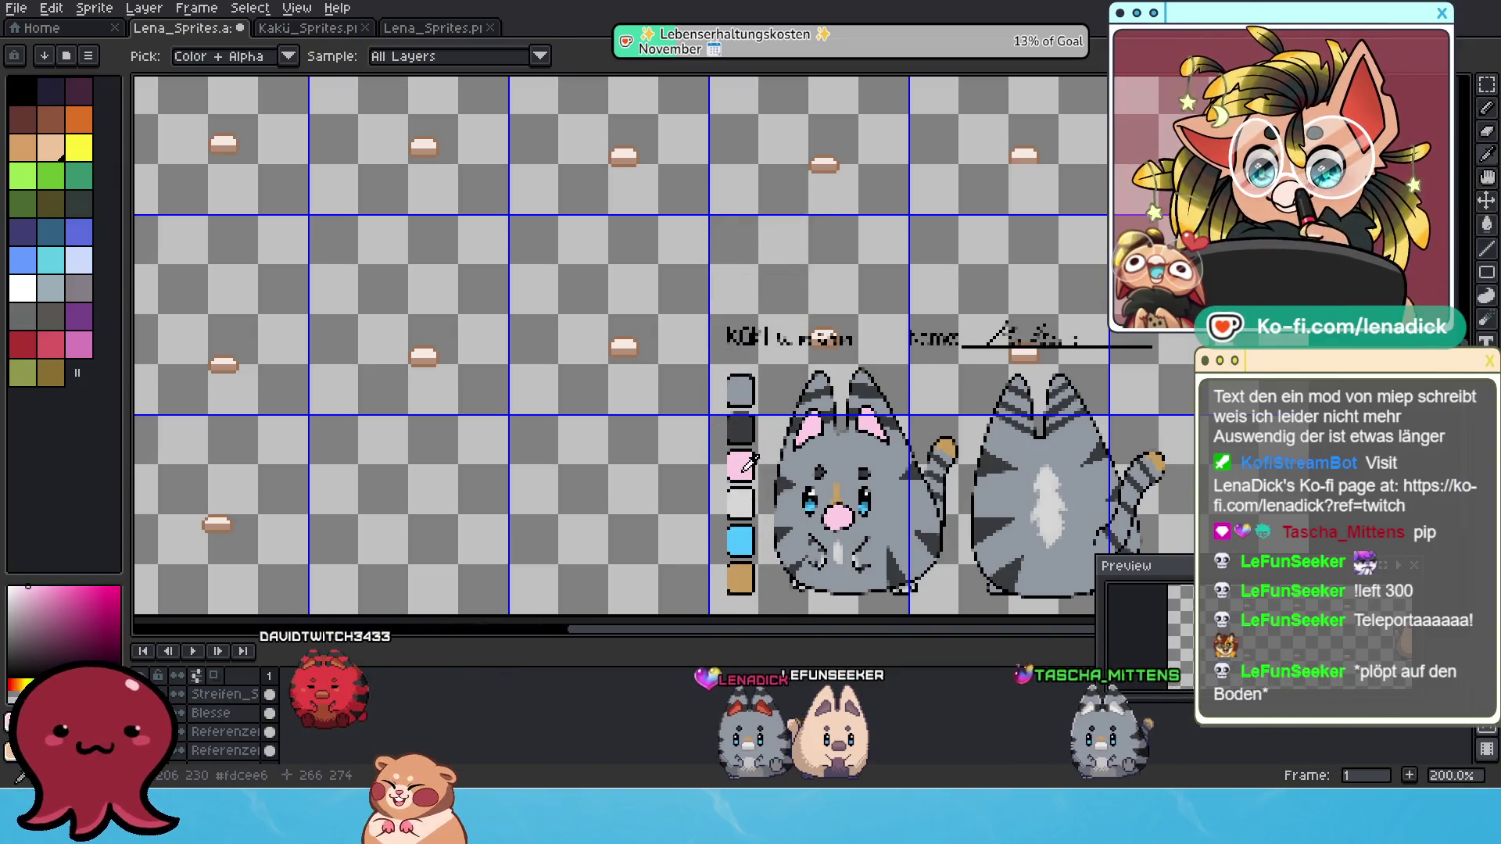
pyautogui.click(621, 342)
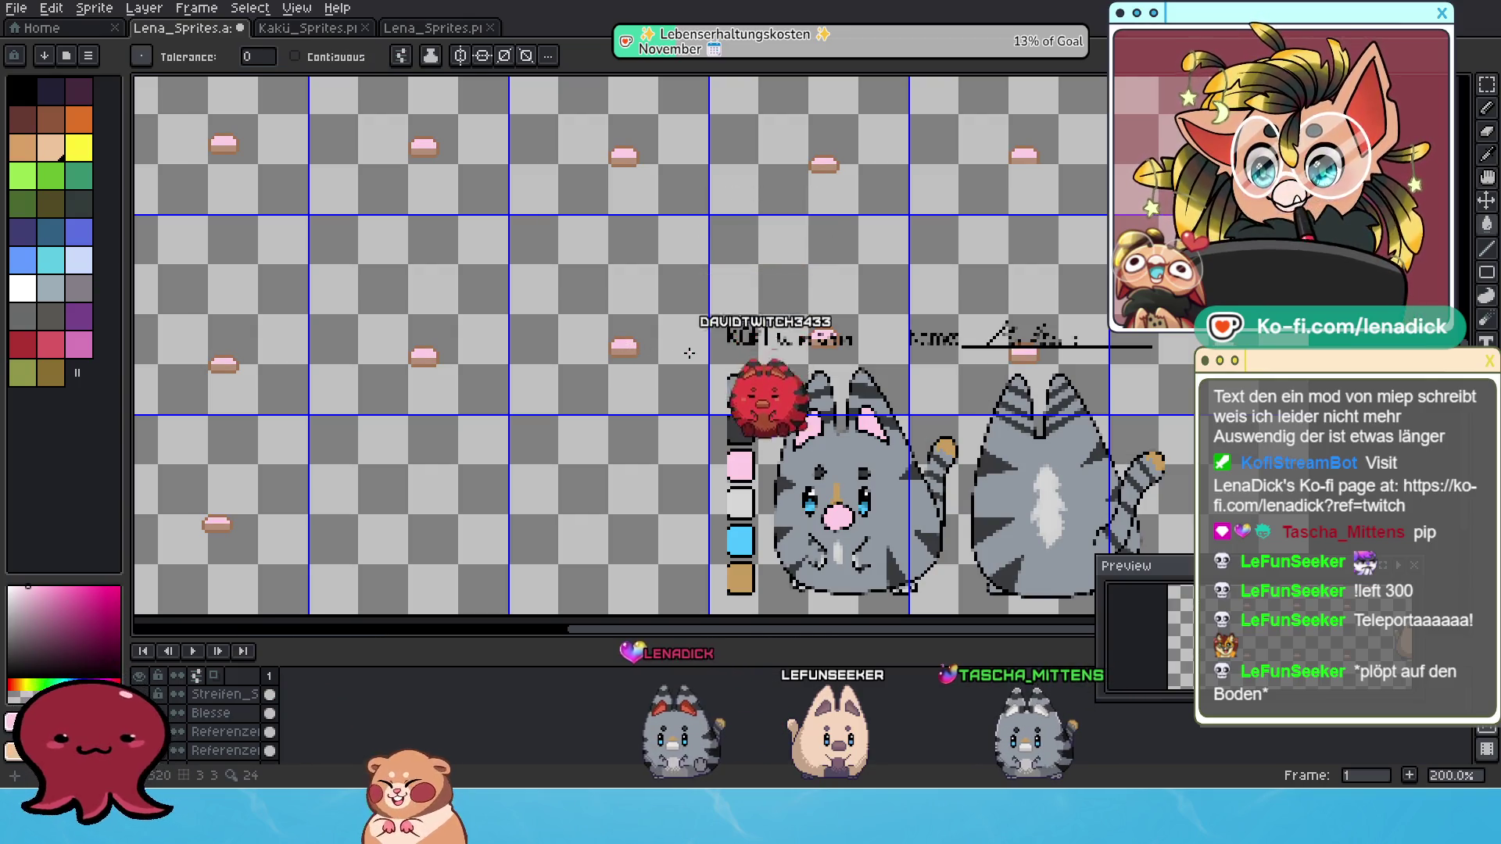
pyautogui.scroll(2, 570, 312)
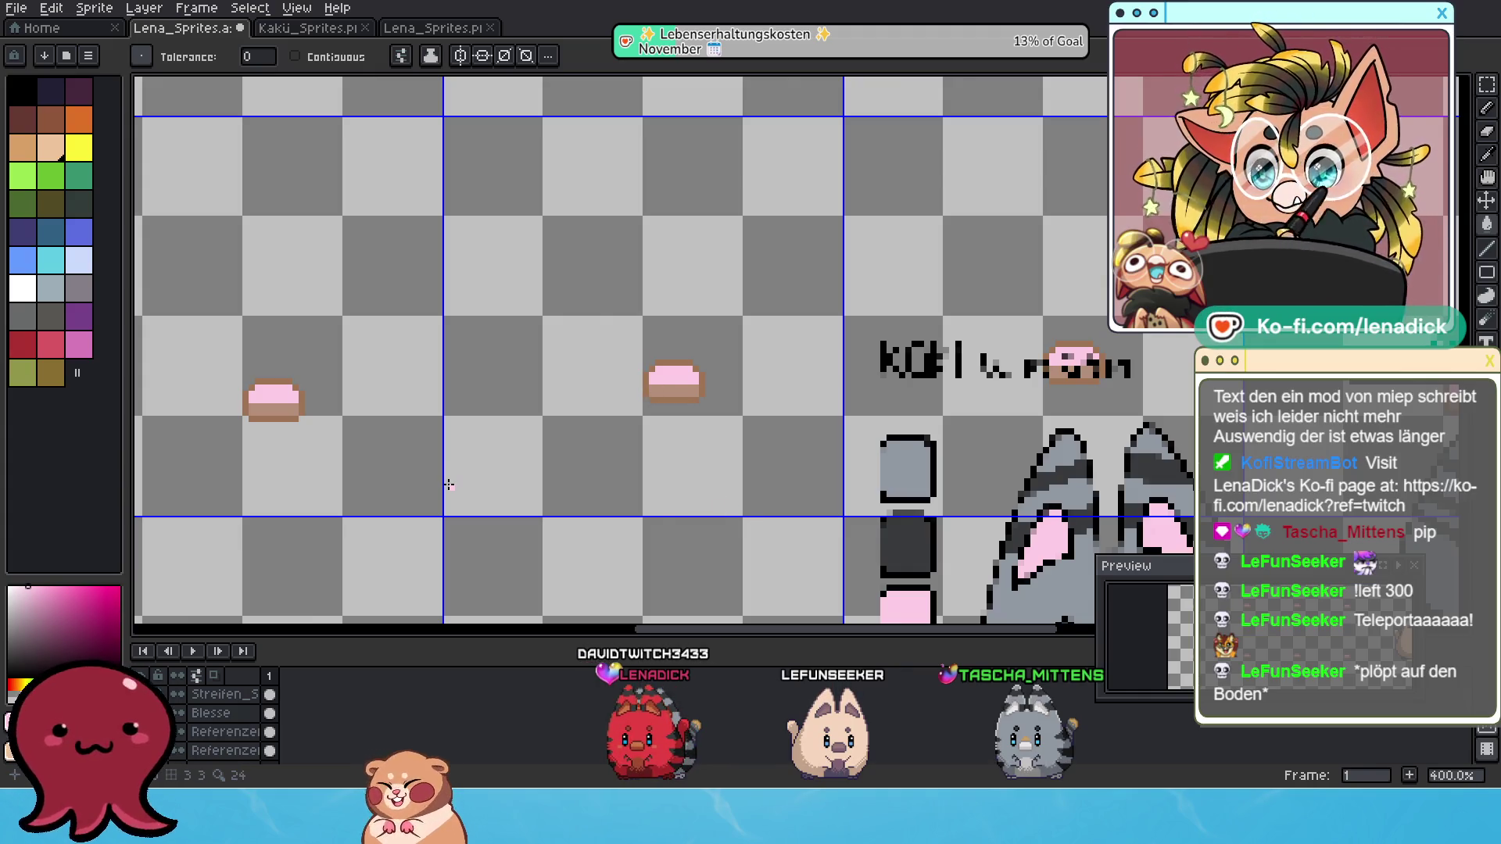
pyautogui.moveTo(957, 492)
pyautogui.mouseDown()
pyautogui.moveTo(890, 431)
pyautogui.moveTo(852, 352)
pyautogui.moveTo(863, 297)
pyautogui.mouseUp()
pyautogui.moveTo(430, 234); pyautogui.dragTo(440, 378)
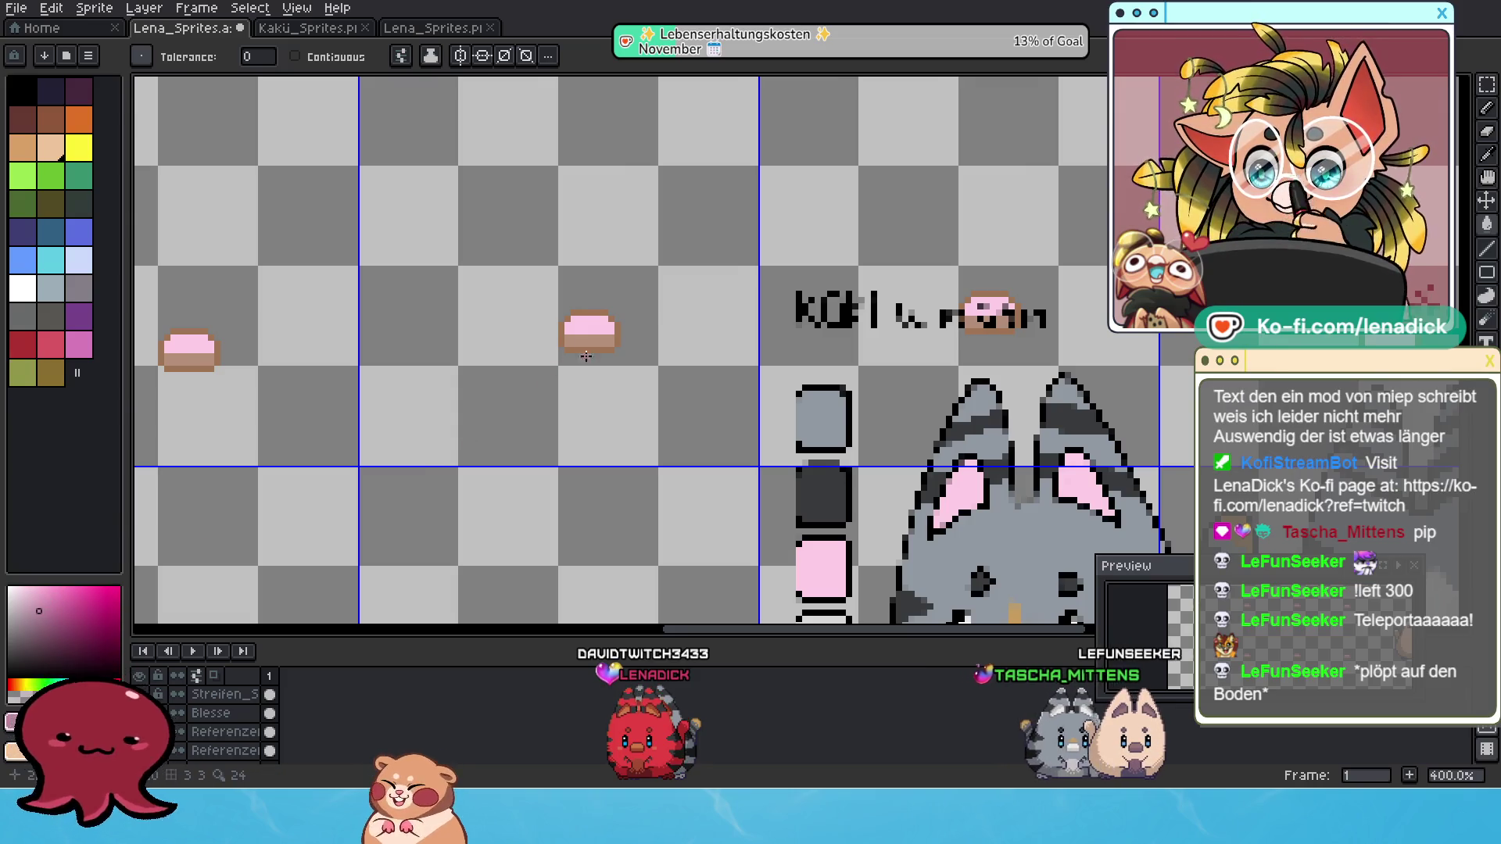
pyautogui.scroll(1, 563, 350)
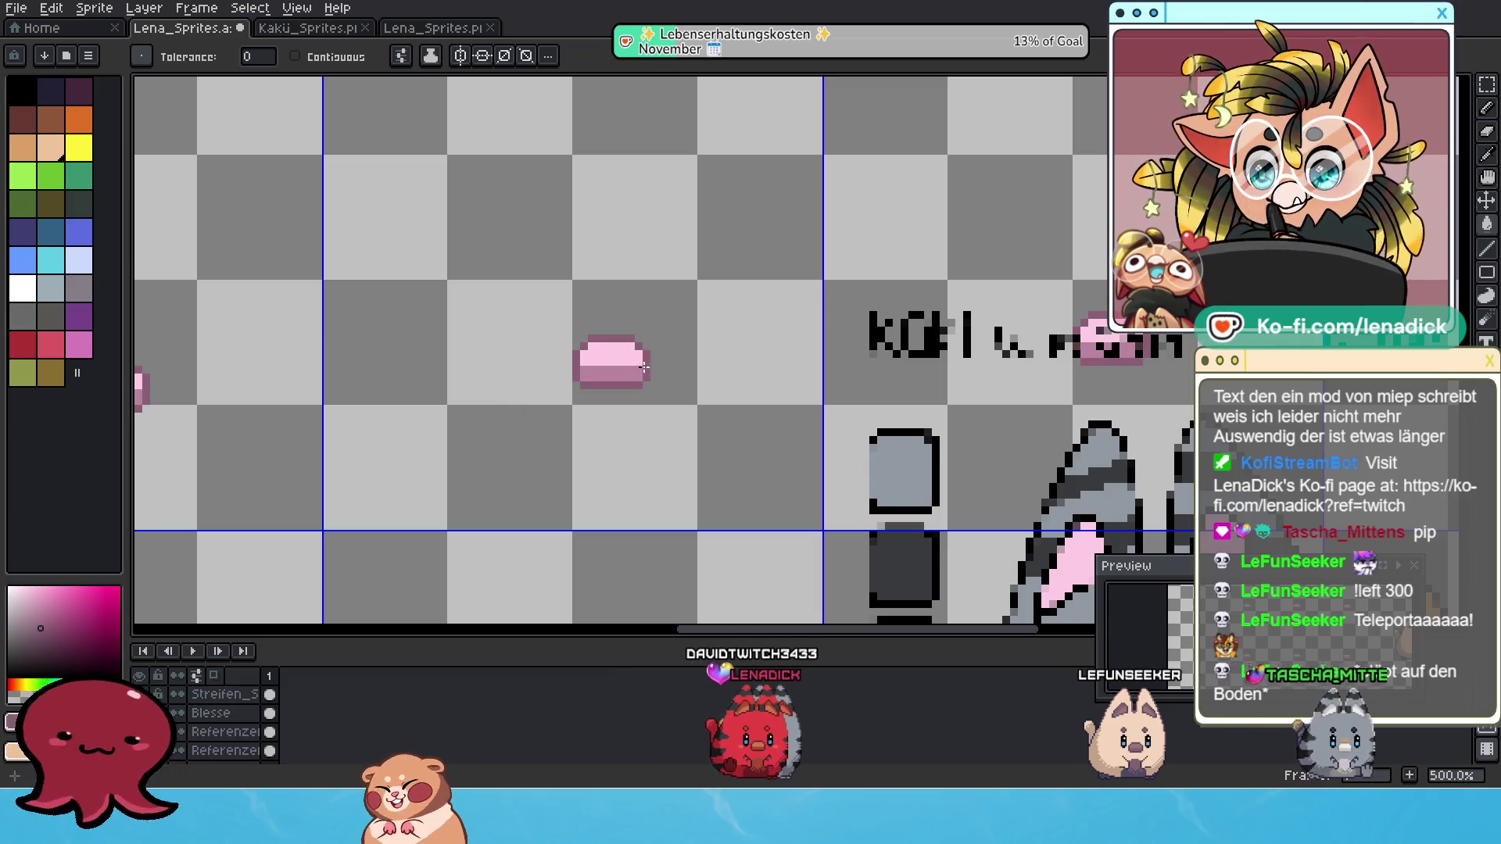
pyautogui.scroll(-4, 644, 366)
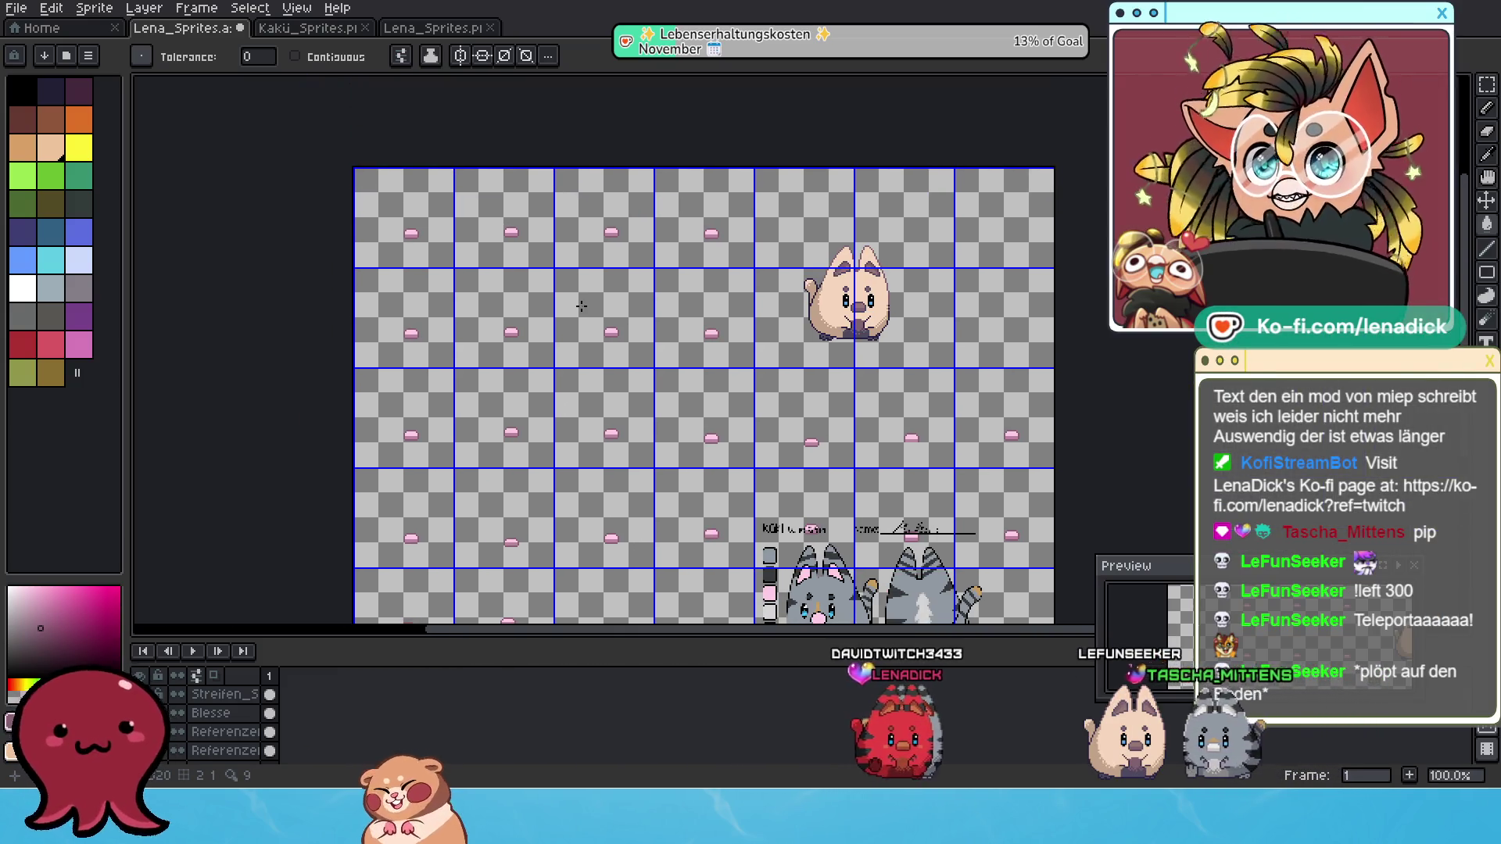
pyautogui.scroll(-1, 469, 250)
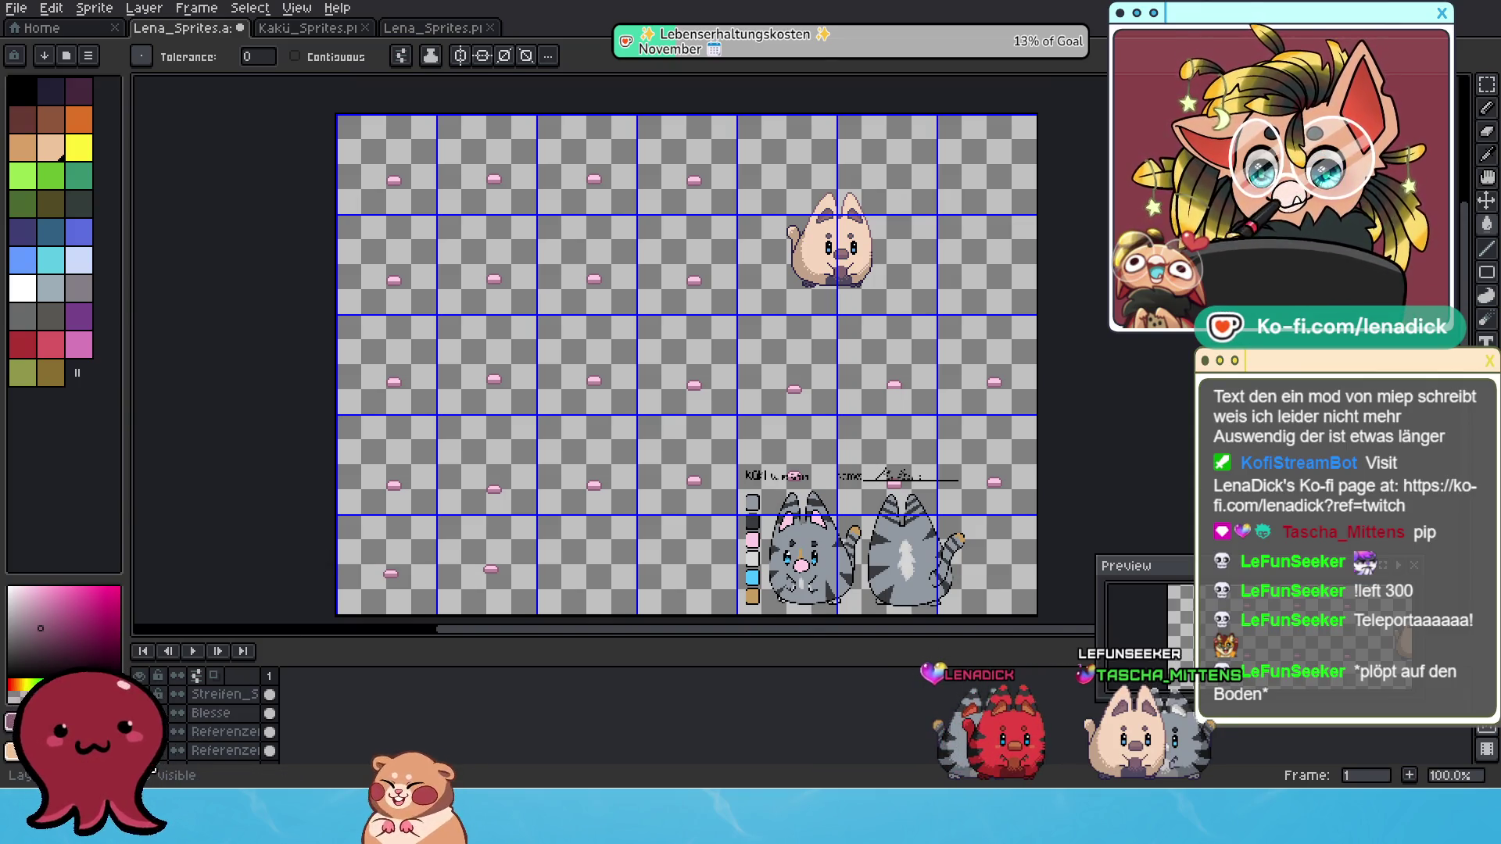
# Hide the cat reference layer, move Blesse and Streifen into Group 1, and collapse the group.
pyautogui.click(141, 694)
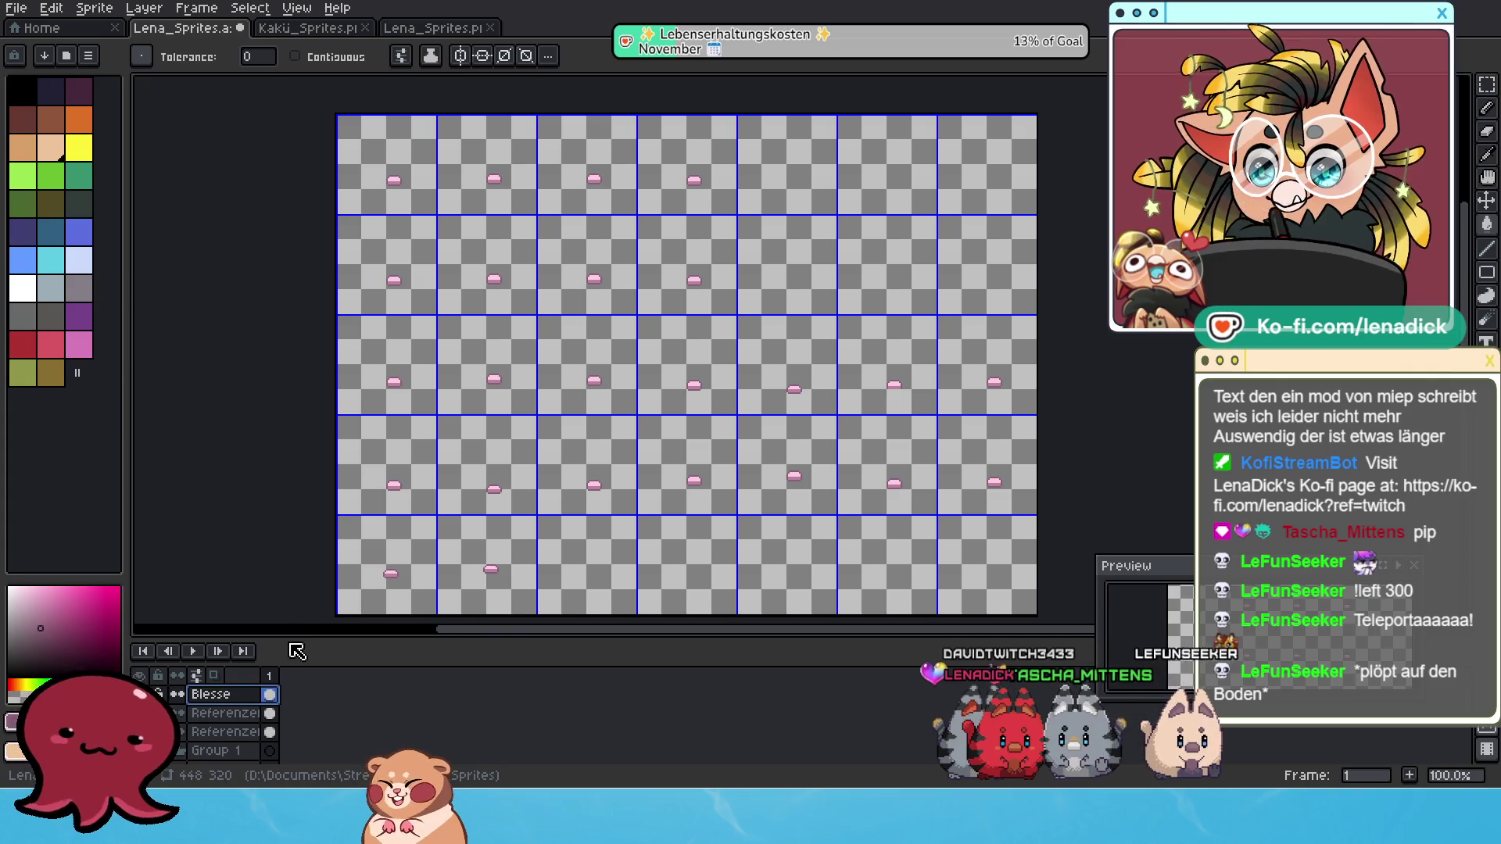
pyautogui.moveTo(290, 638); pyautogui.dragTo(282, 525)
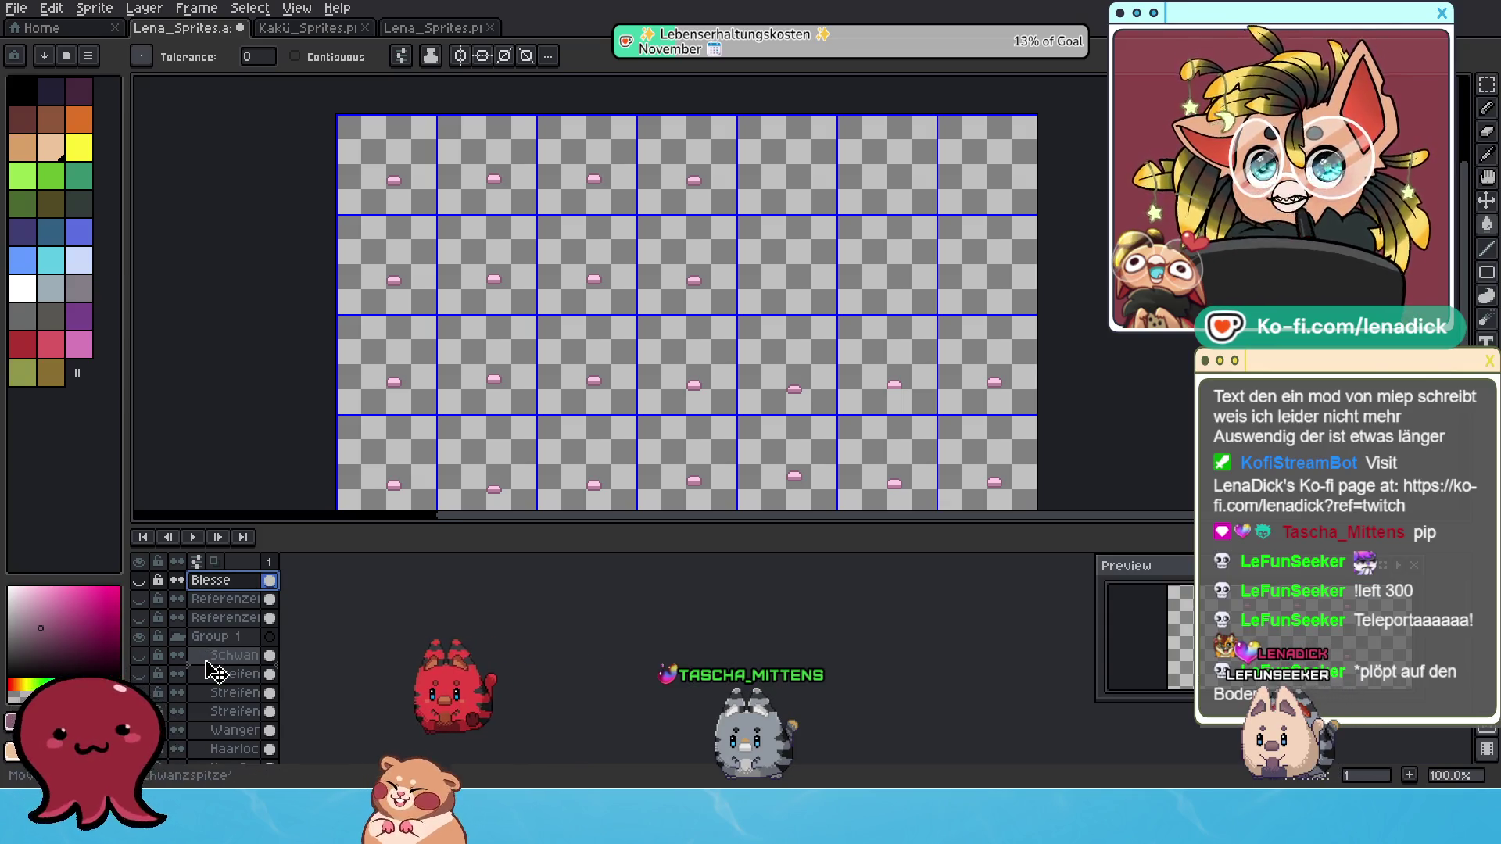
pyautogui.moveTo(215, 670); pyautogui.dragTo(216, 666)
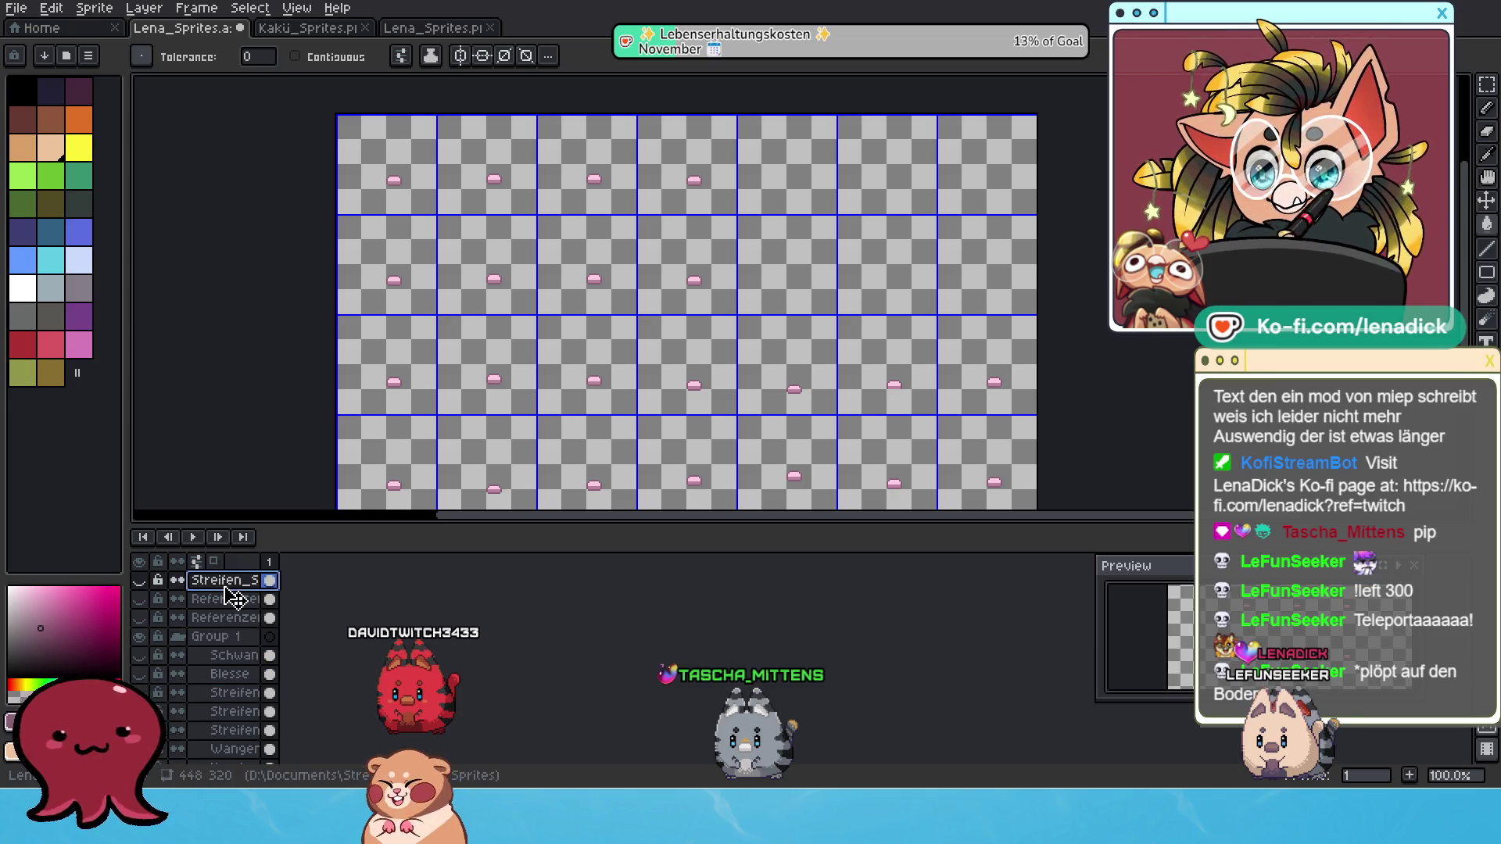
pyautogui.moveTo(239, 660); pyautogui.dragTo(234, 630)
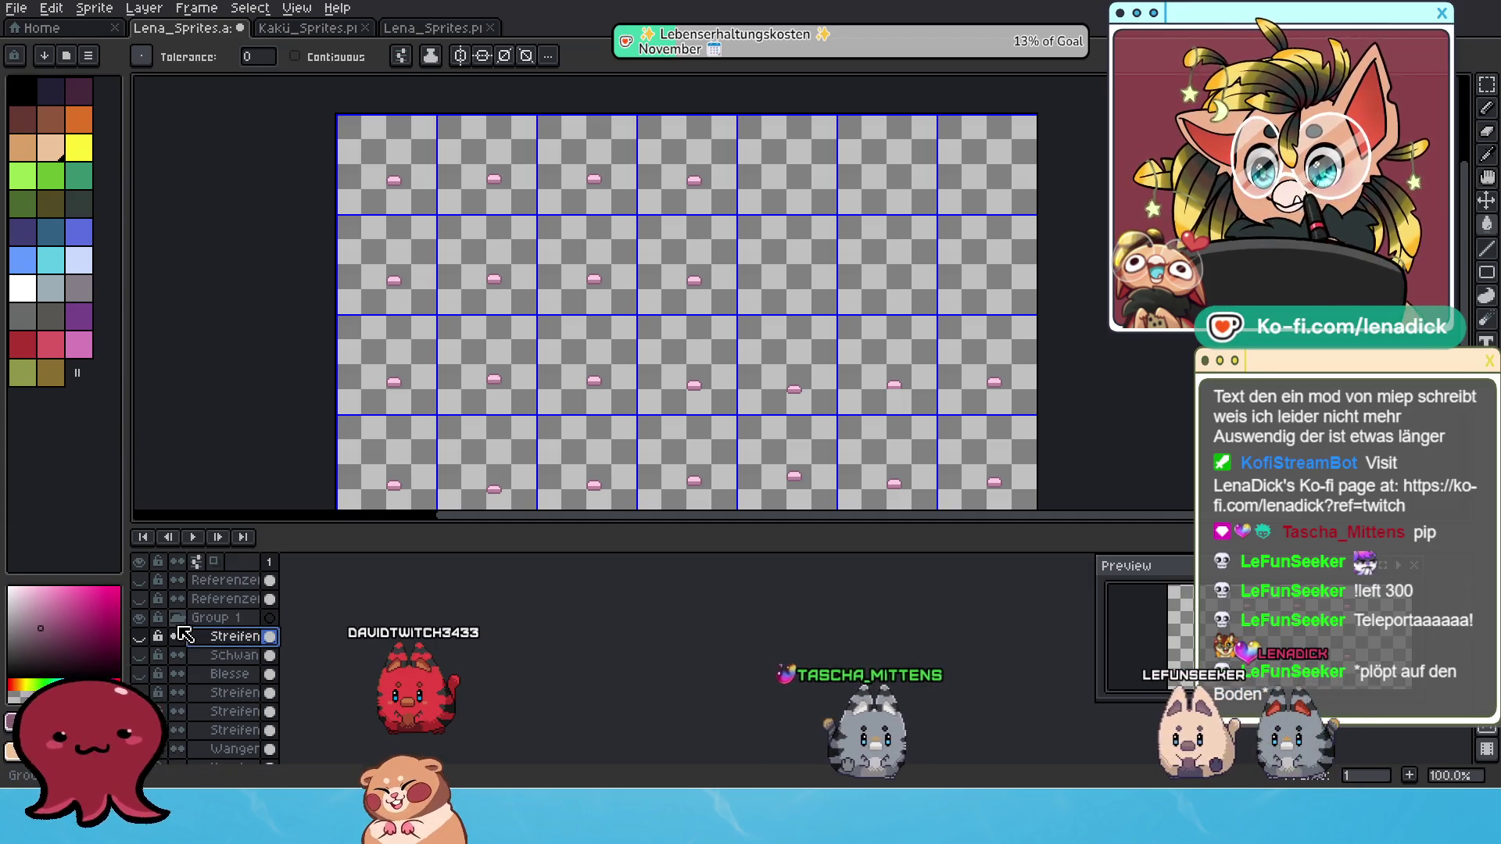
pyautogui.click(177, 617)
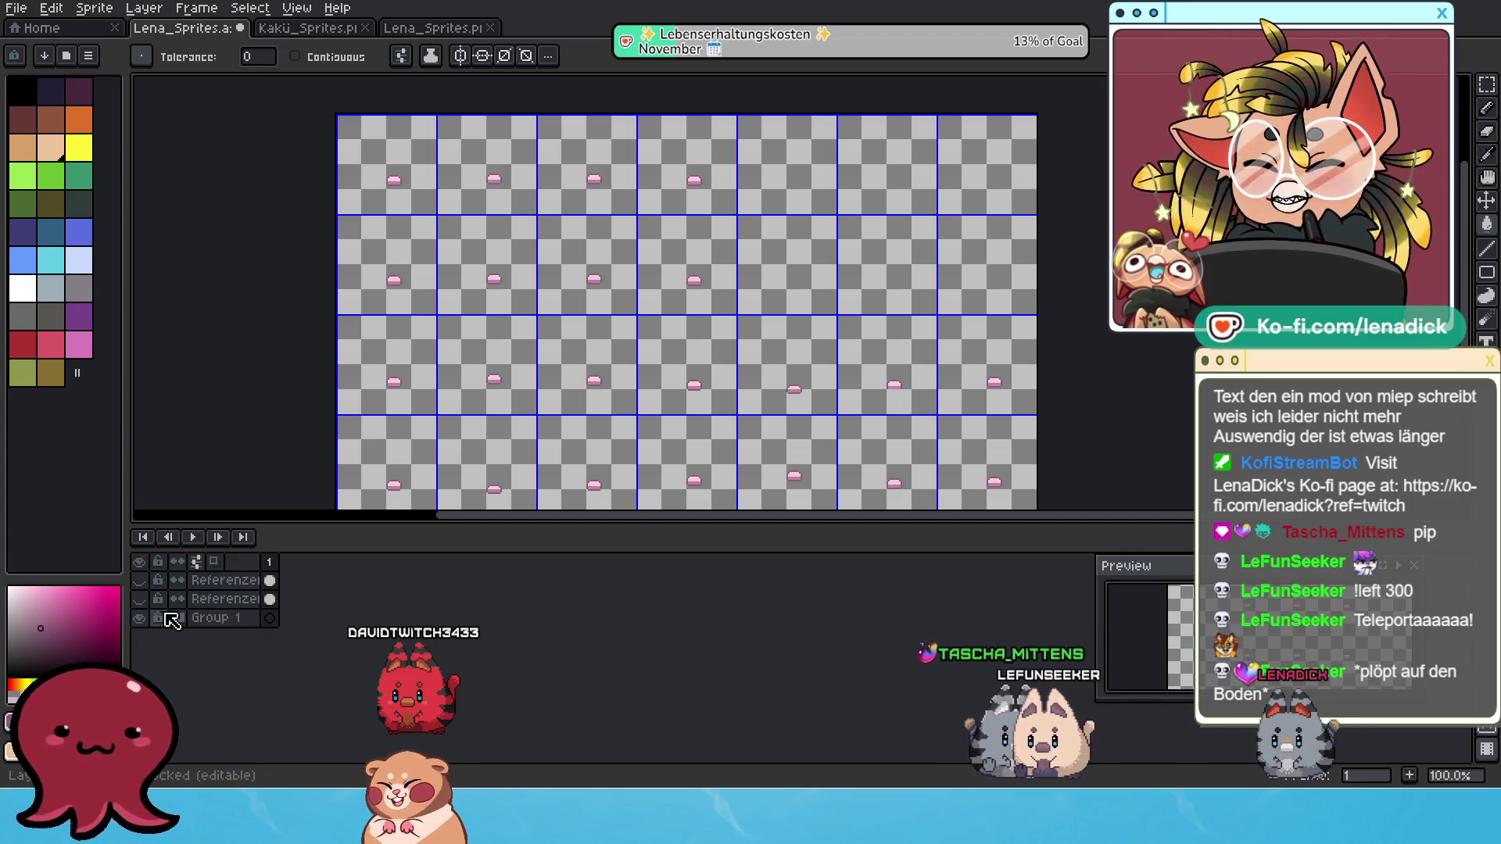
# Save the Lena_Sprites file.
pyautogui.scroll(-3, 467, 320)
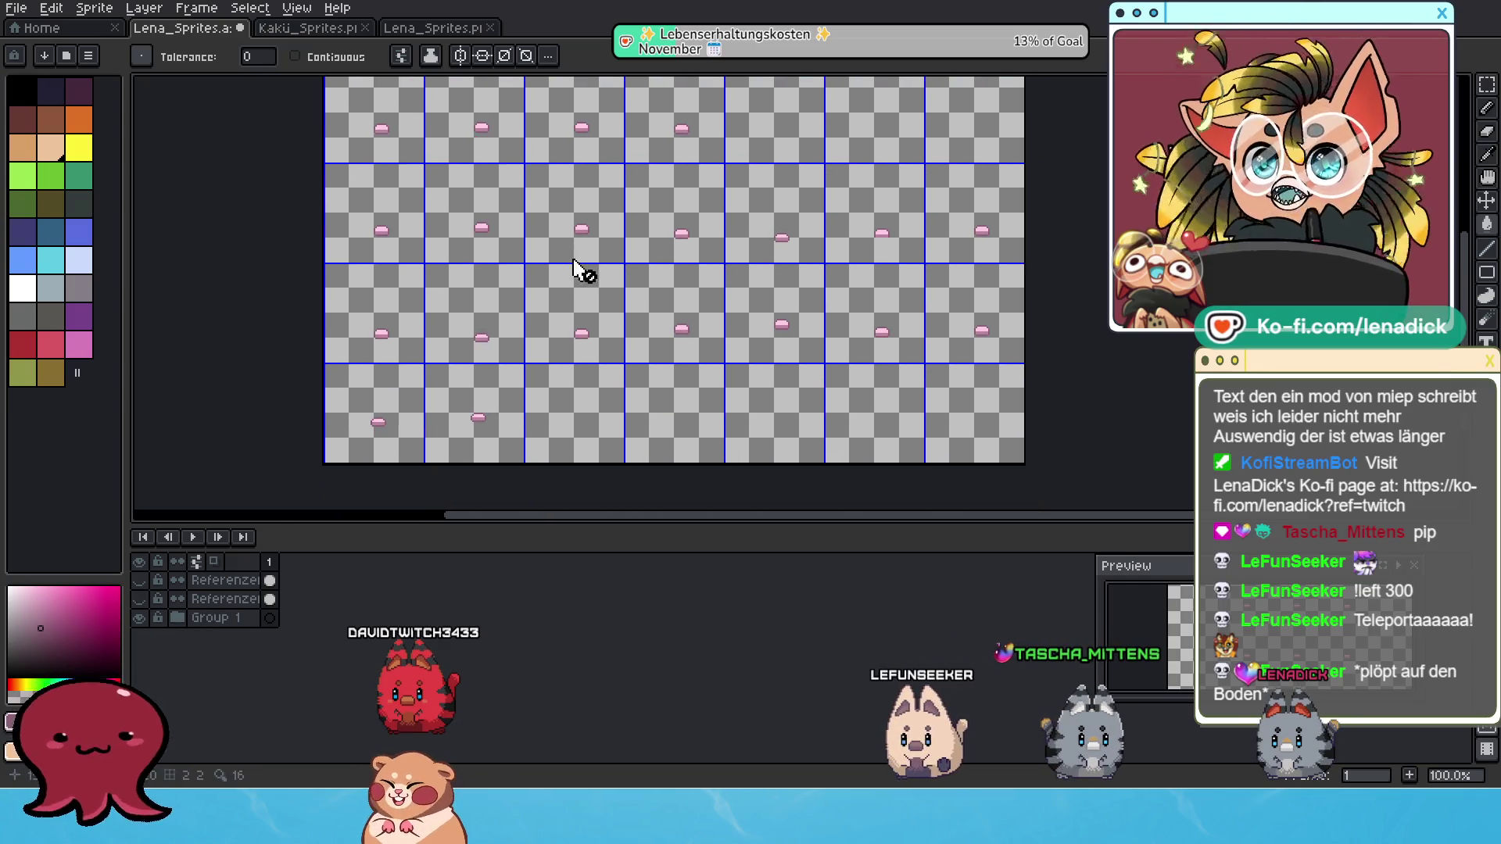
pyautogui.scroll(-2, 637, 342)
pyautogui.scroll(2, 617, 372)
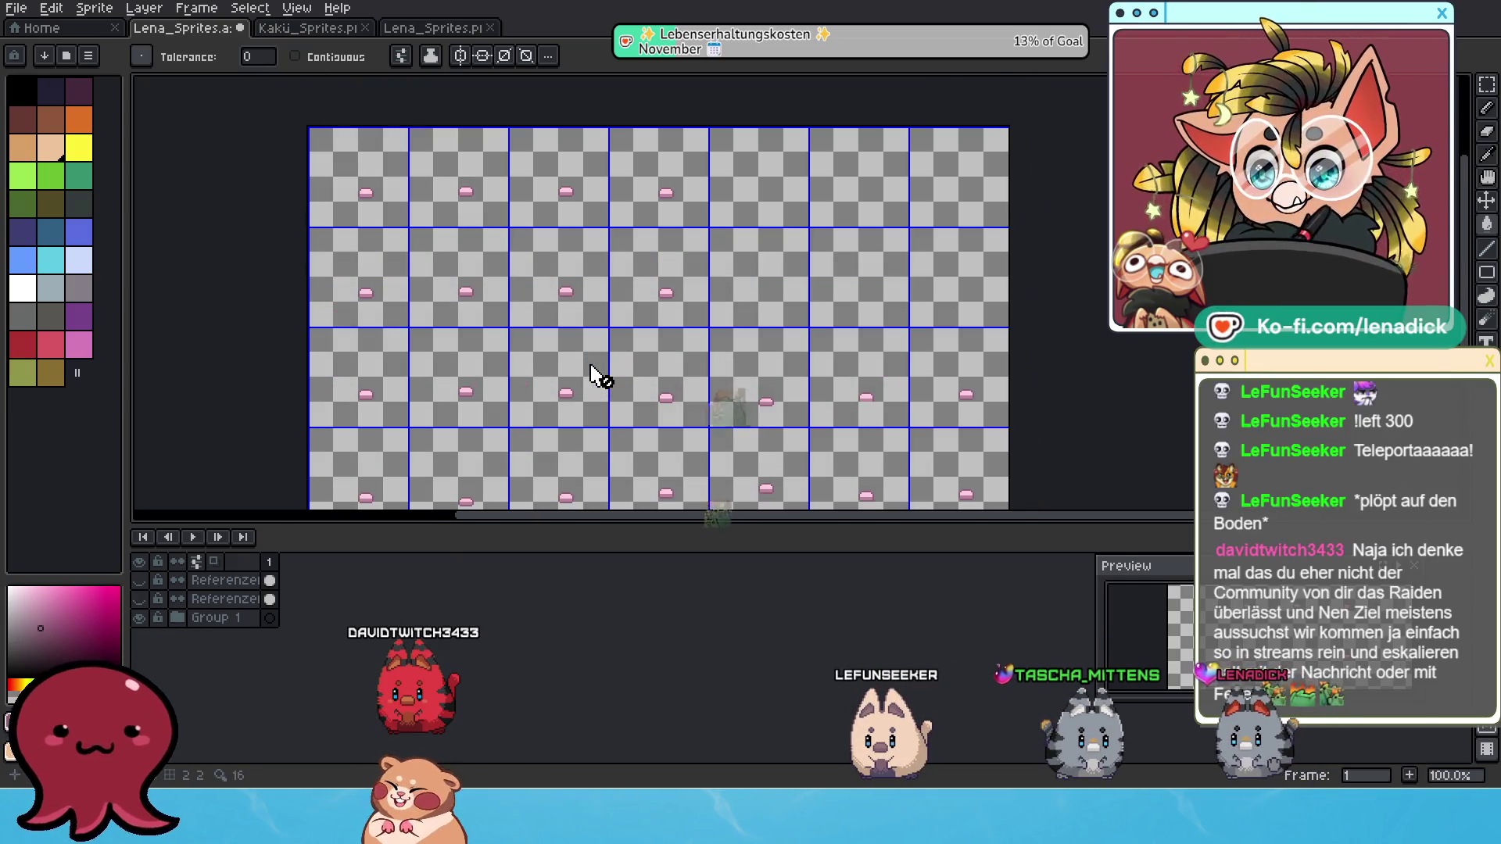
pyautogui.click(16, 8)
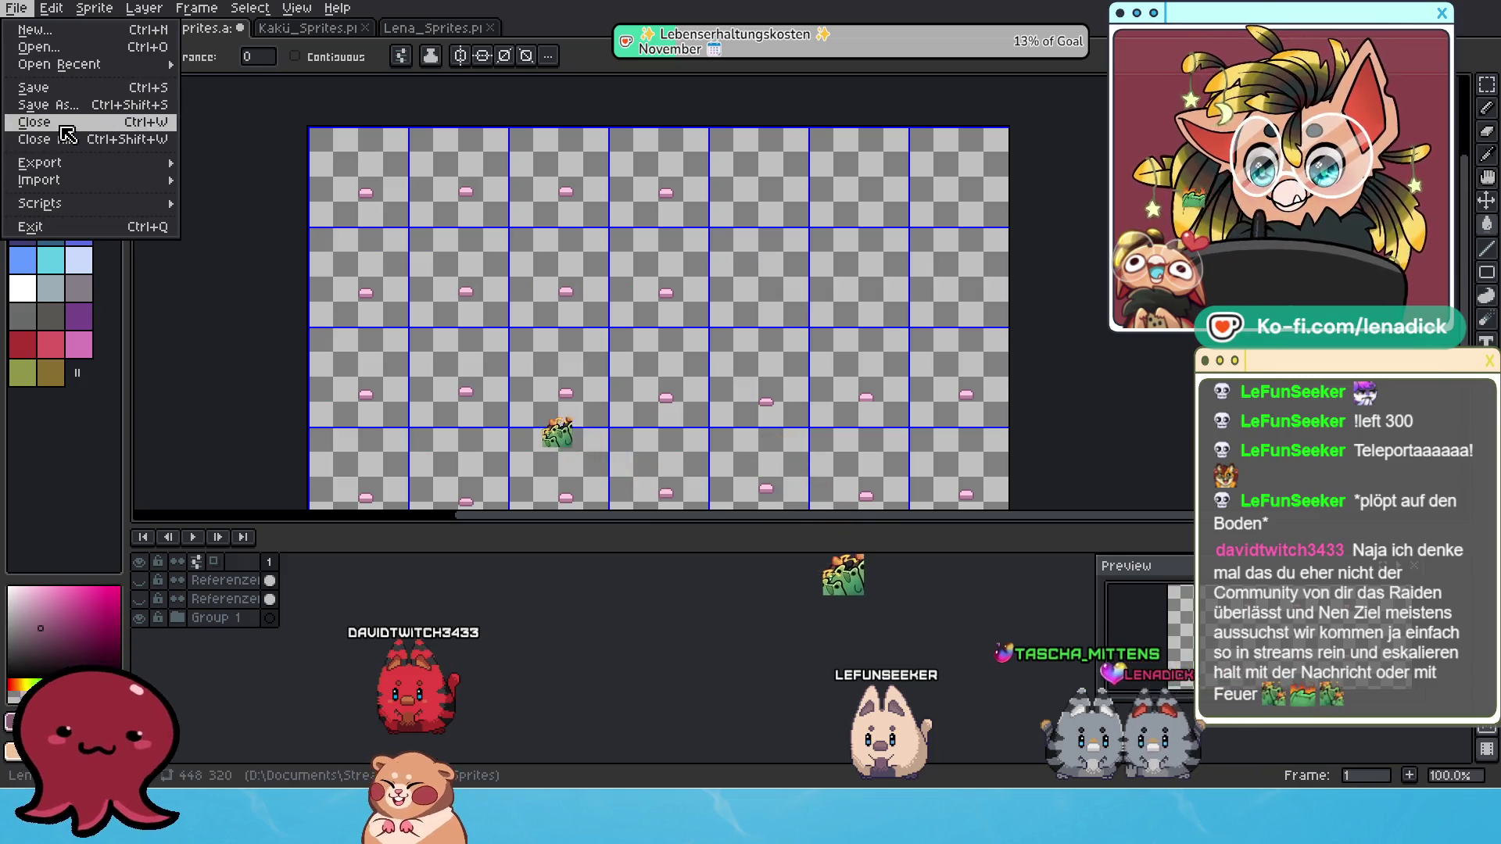
# Save the sprite and bring up the Export As settings for the snout sheet.
pyautogui.click(62, 85)
pyautogui.click(17, 8)
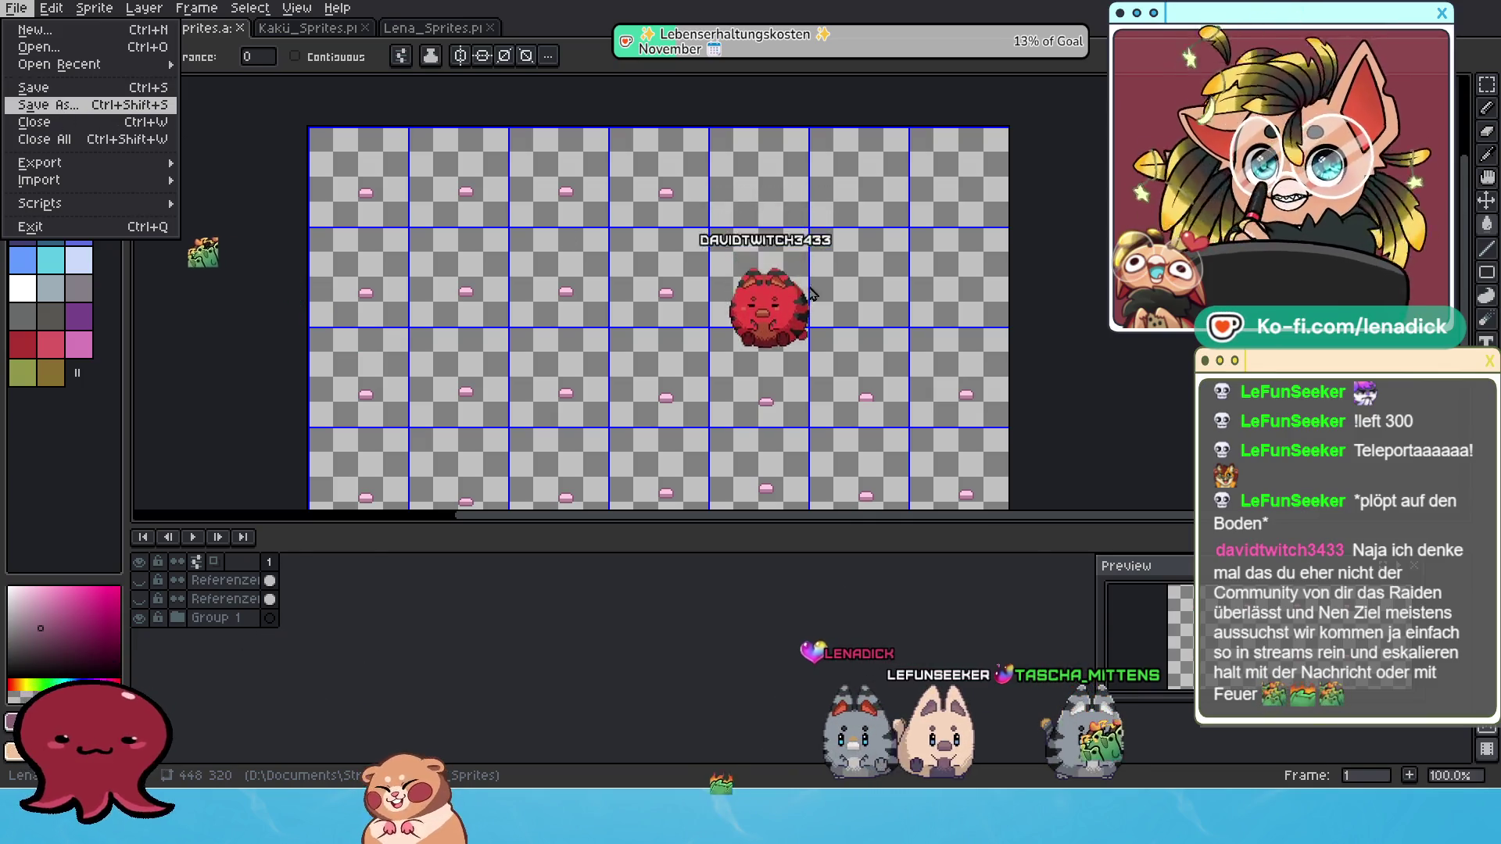
pyautogui.press('Escape')
pyautogui.click(16, 9)
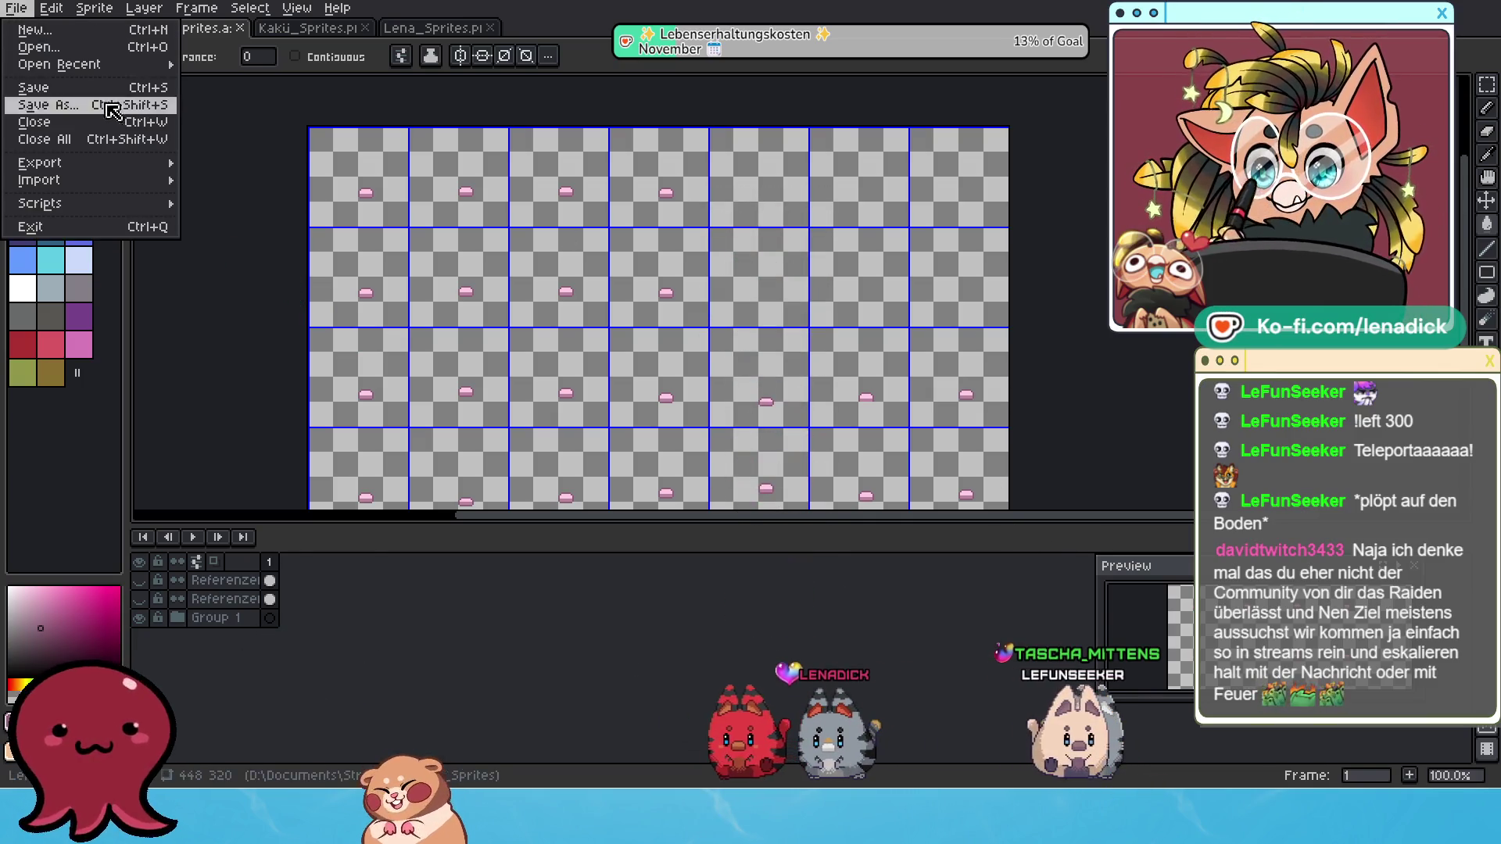
pyautogui.moveTo(84, 168)
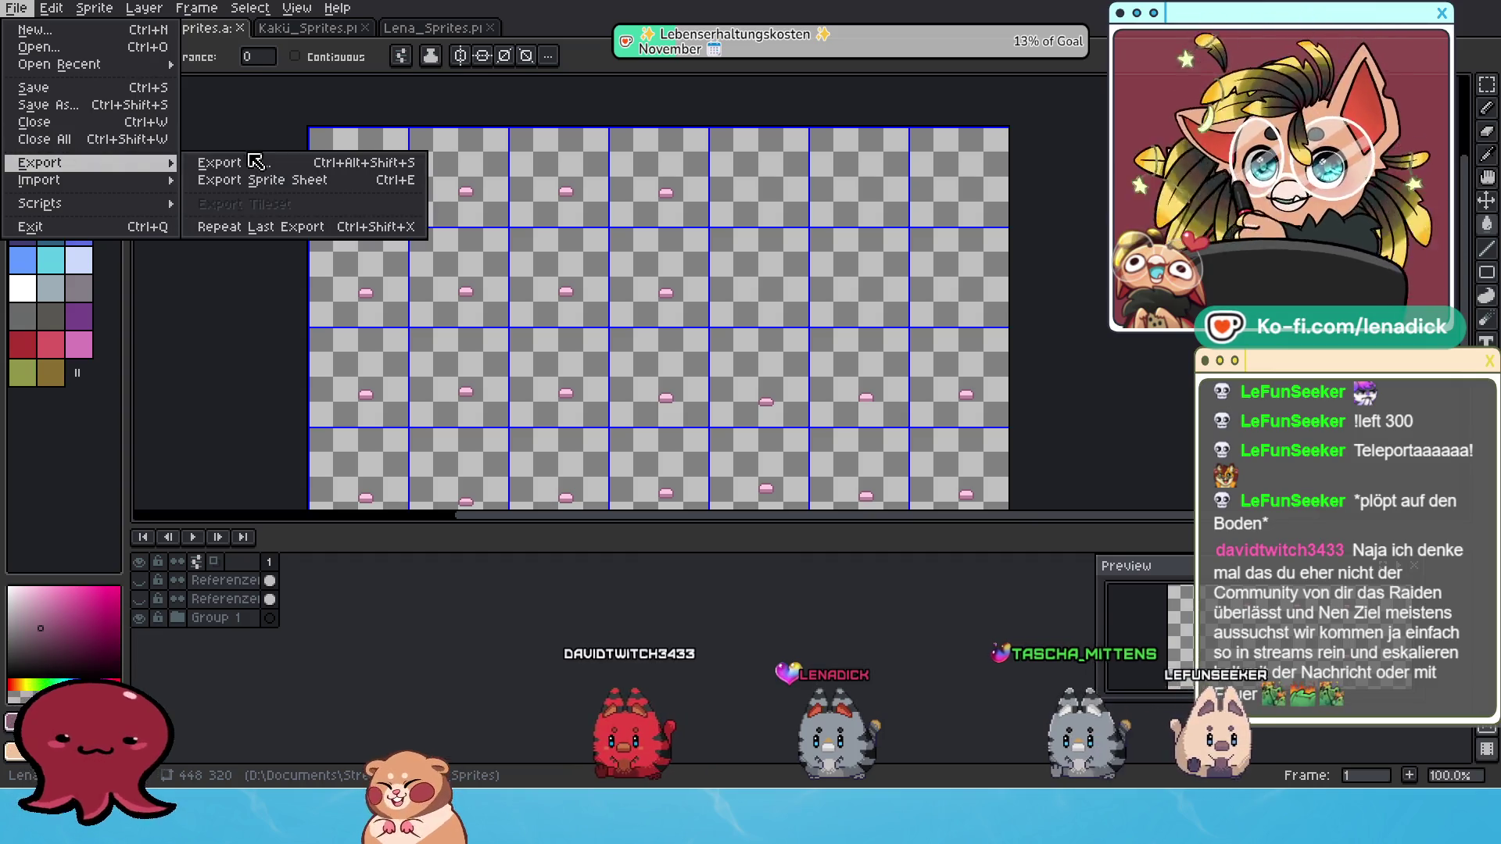
pyautogui.click(249, 164)
# Select 'Streifen_Schwanz' in the output file name and start replacing it with 'Scg'.
pyautogui.moveTo(630, 179); pyautogui.dragTo(560, 179)
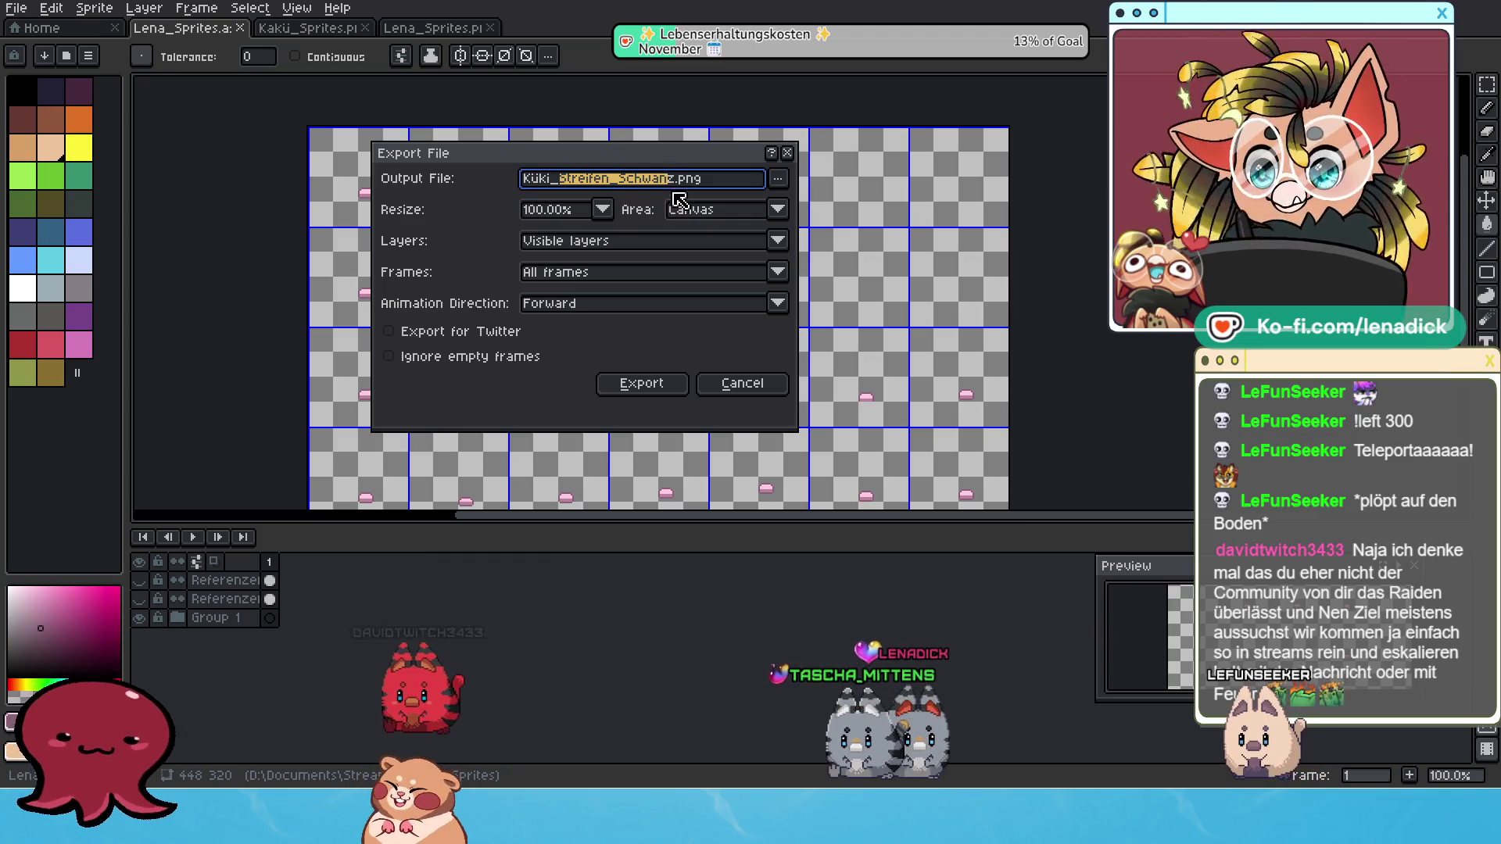
pyautogui.moveTo(678, 198); pyautogui.dragTo(680, 188)
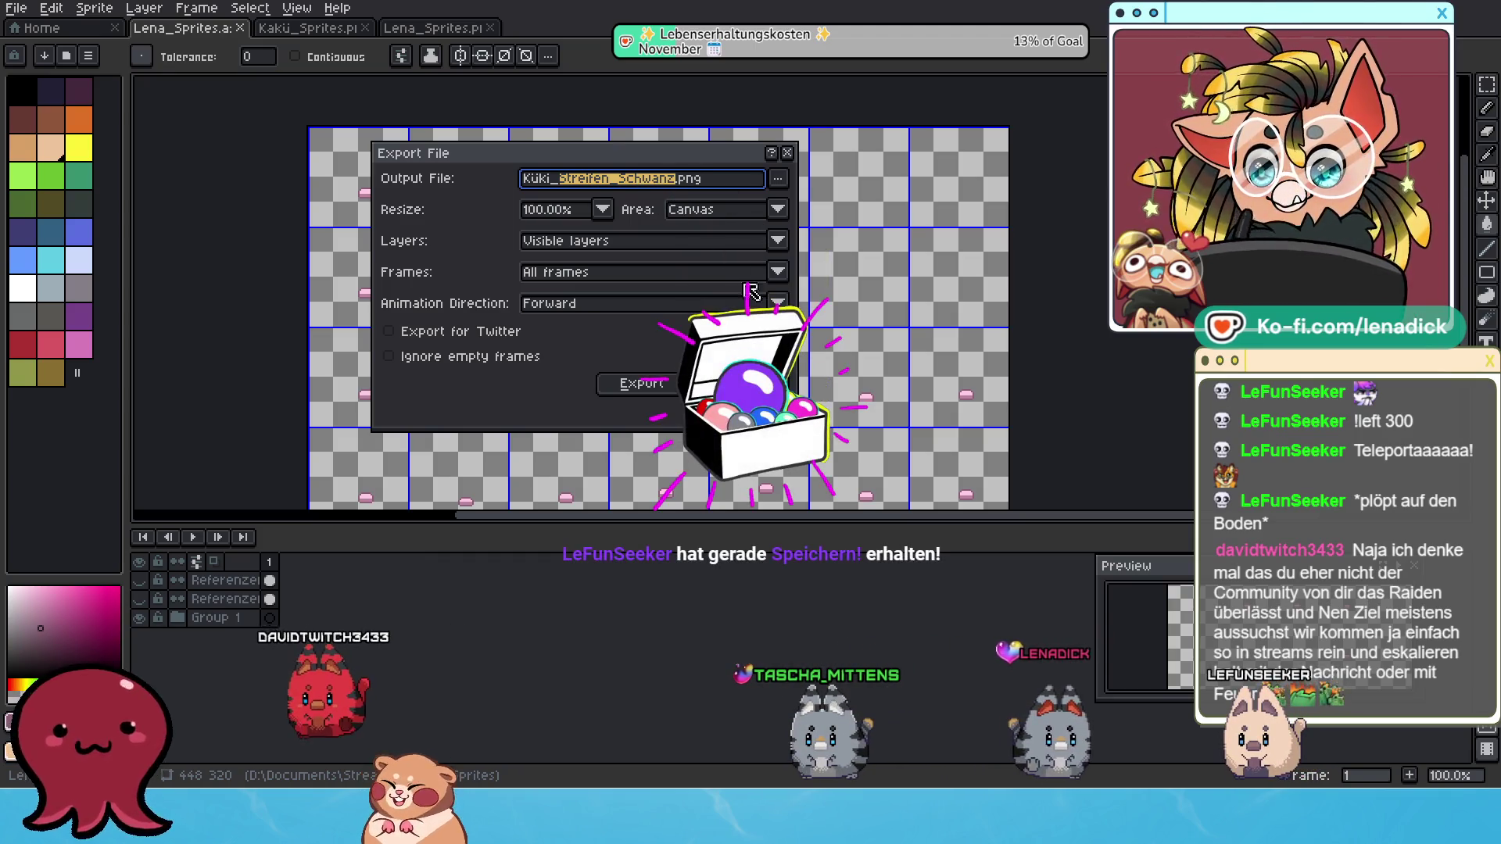
pyautogui.write('Scg')
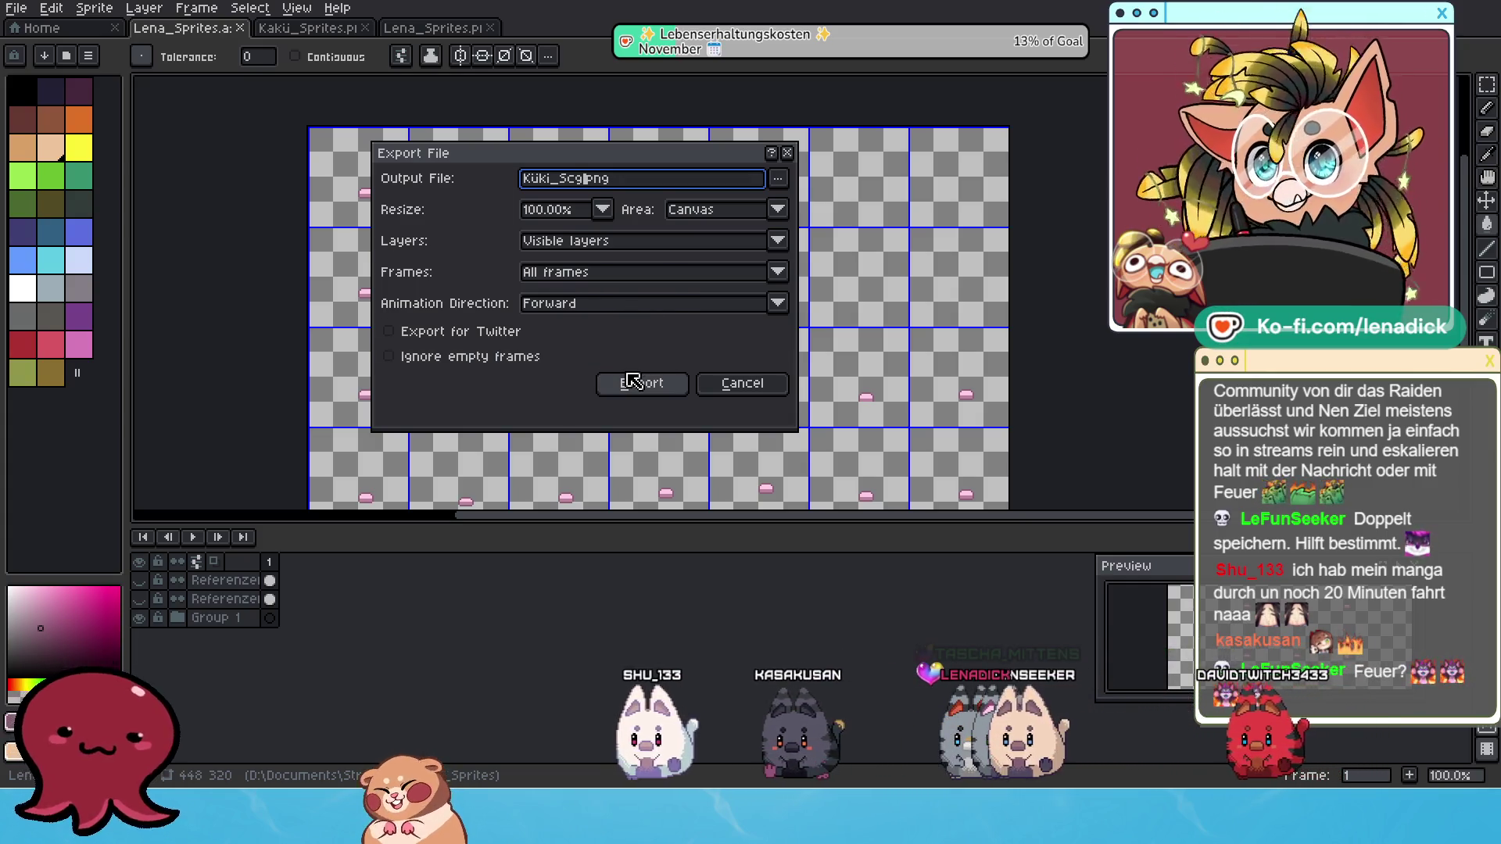
# Correct the output name to Küki_Schnabel.png and export it as a PNG, accepting the layers warning.
pyautogui.press('BackSpace')
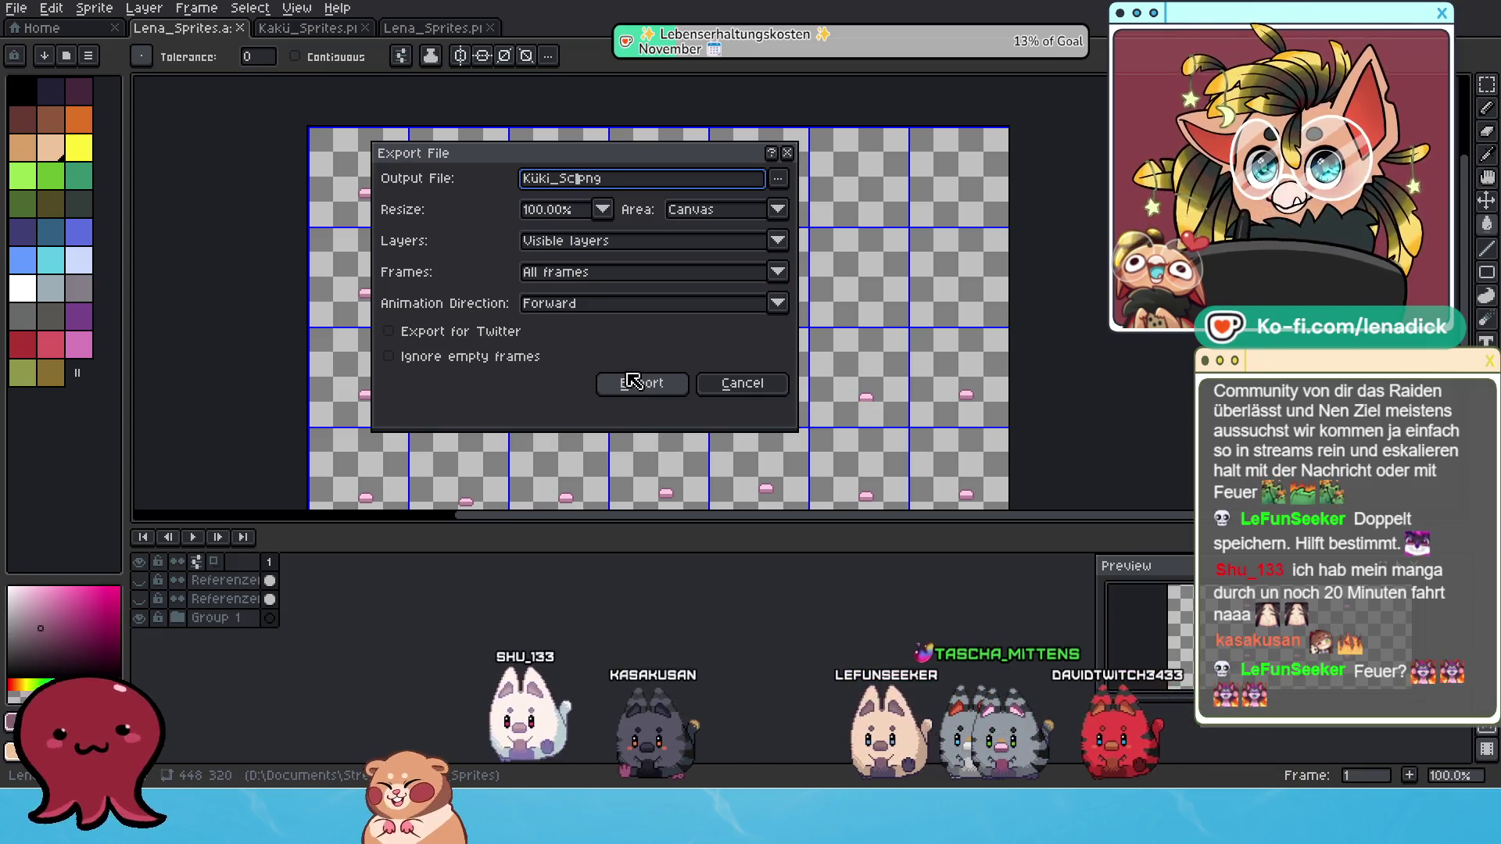
pyautogui.write('hnabel')
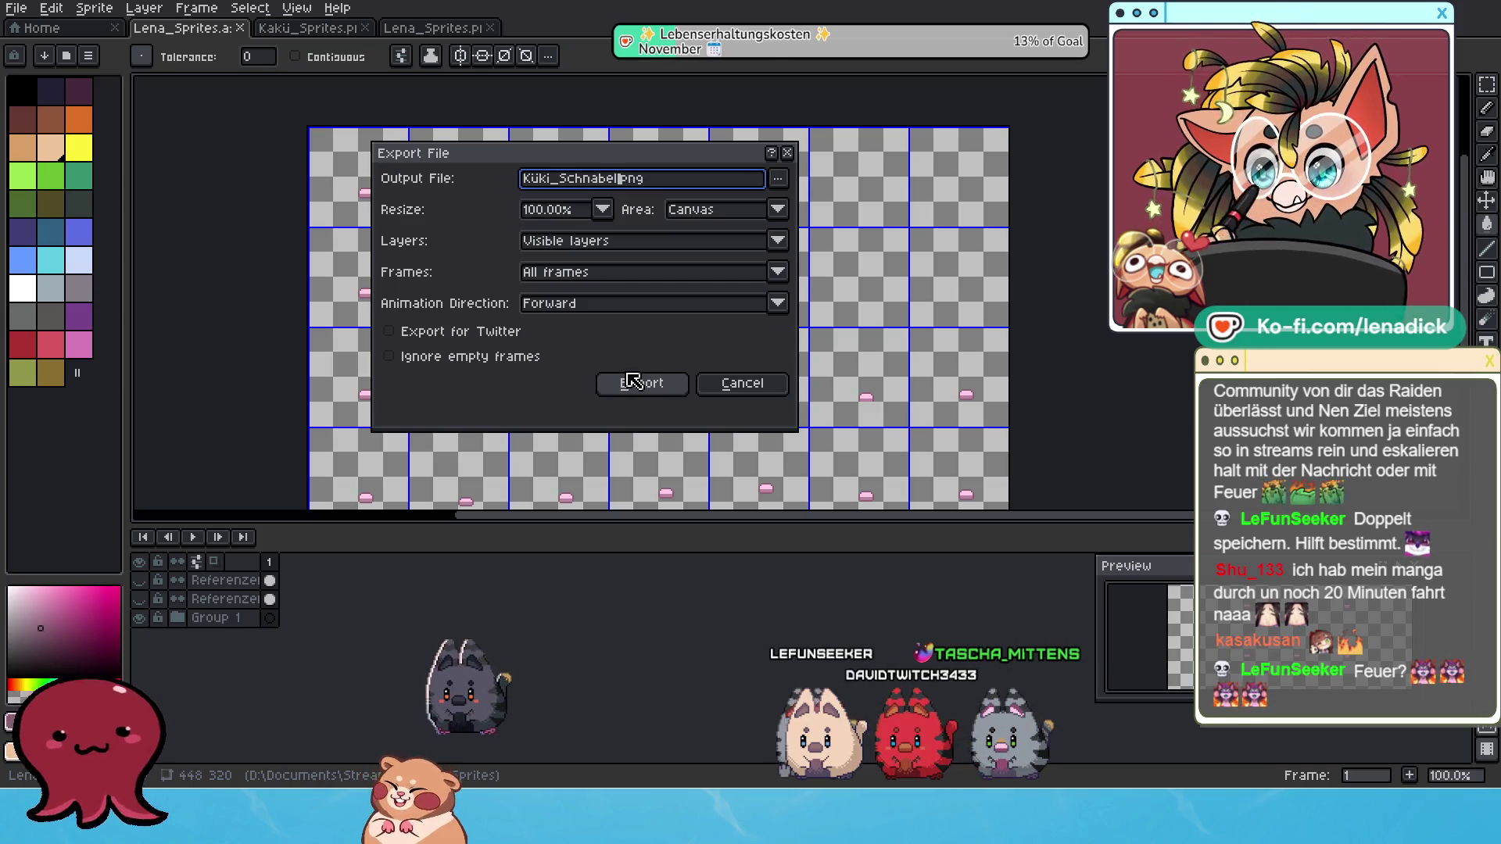
pyautogui.click(640, 400)
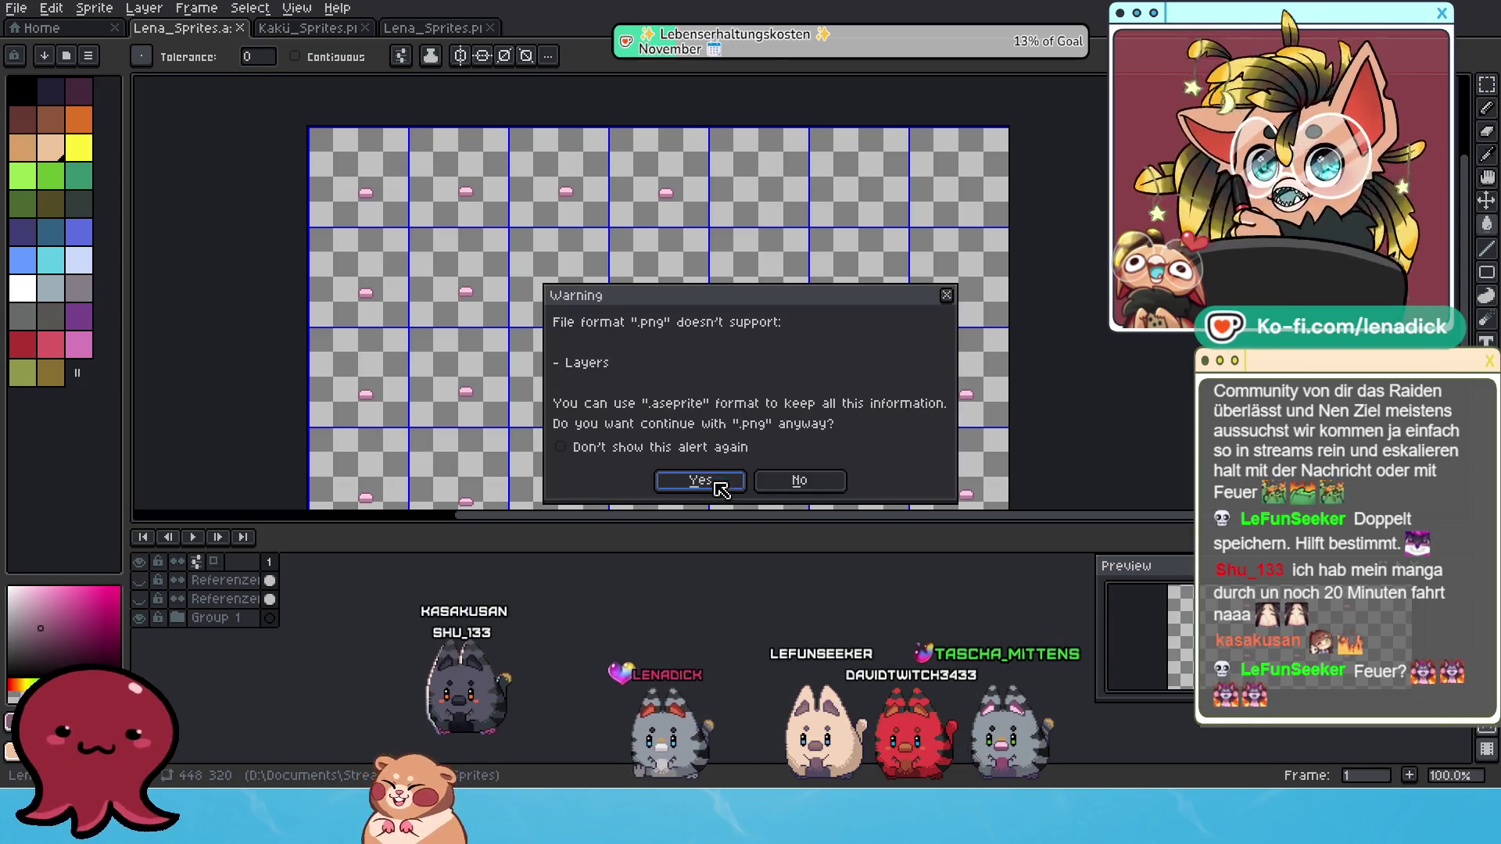
pyautogui.click(698, 474)
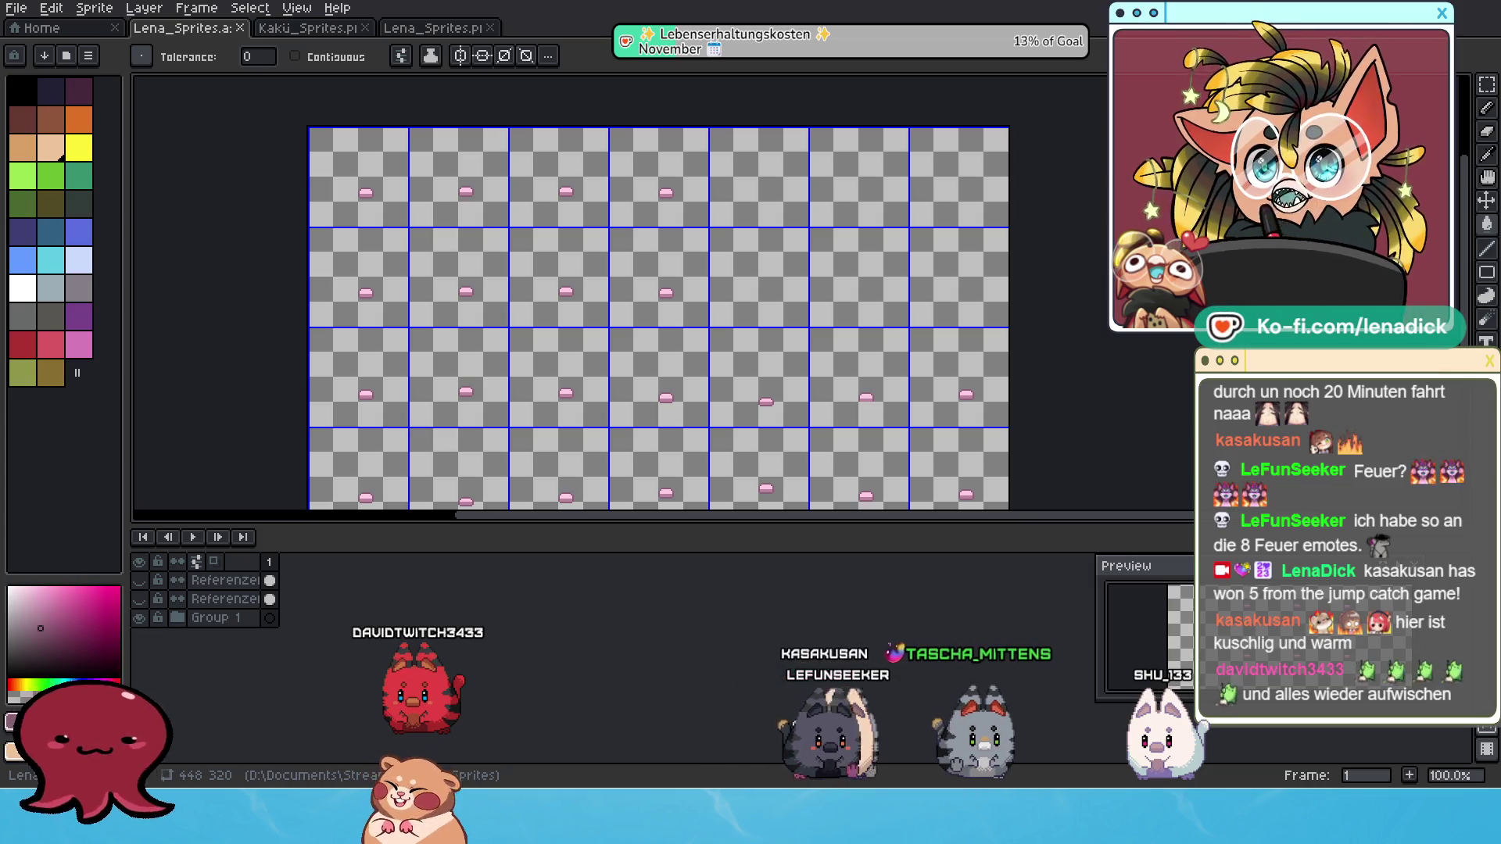
pyautogui.scroll(3, 563, 160)
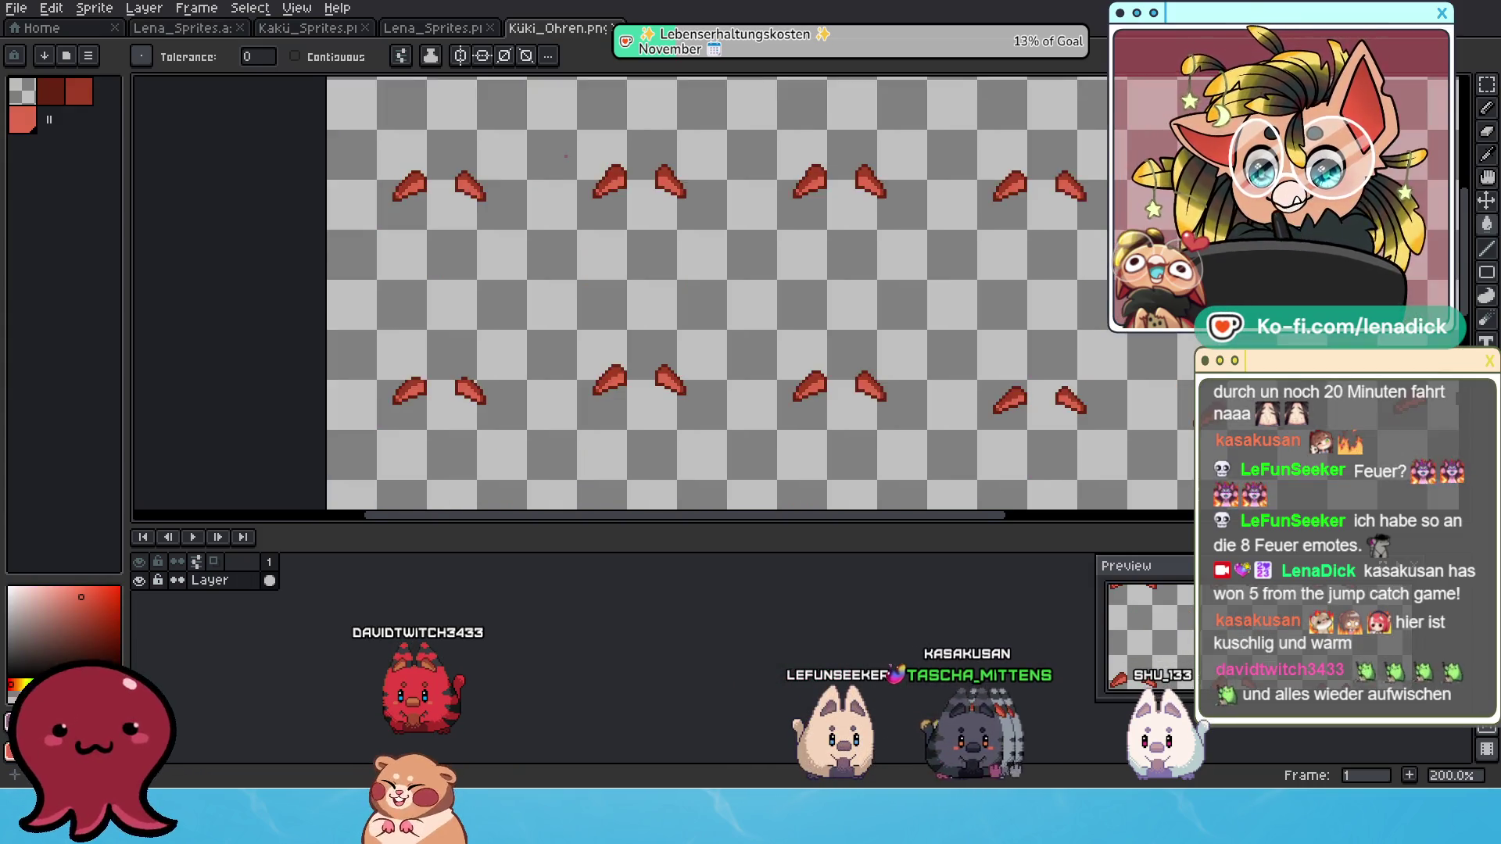
# Sample the pink snout colour from the Lena_Sprites sheet with the eyedropper.
pyautogui.click(448, 30)
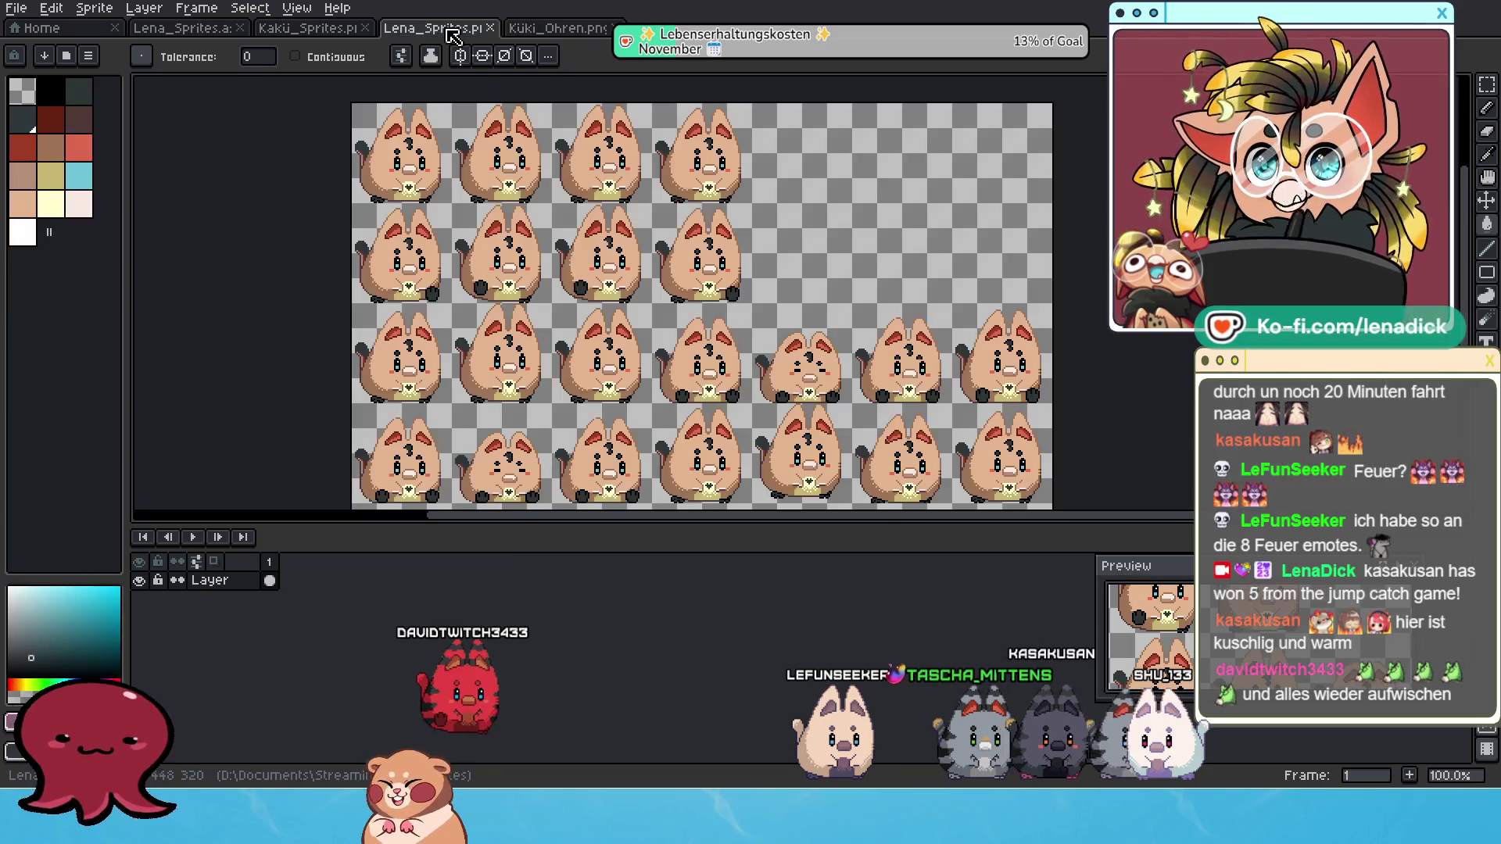
pyautogui.click(183, 28)
pyautogui.scroll(4, 479, 165)
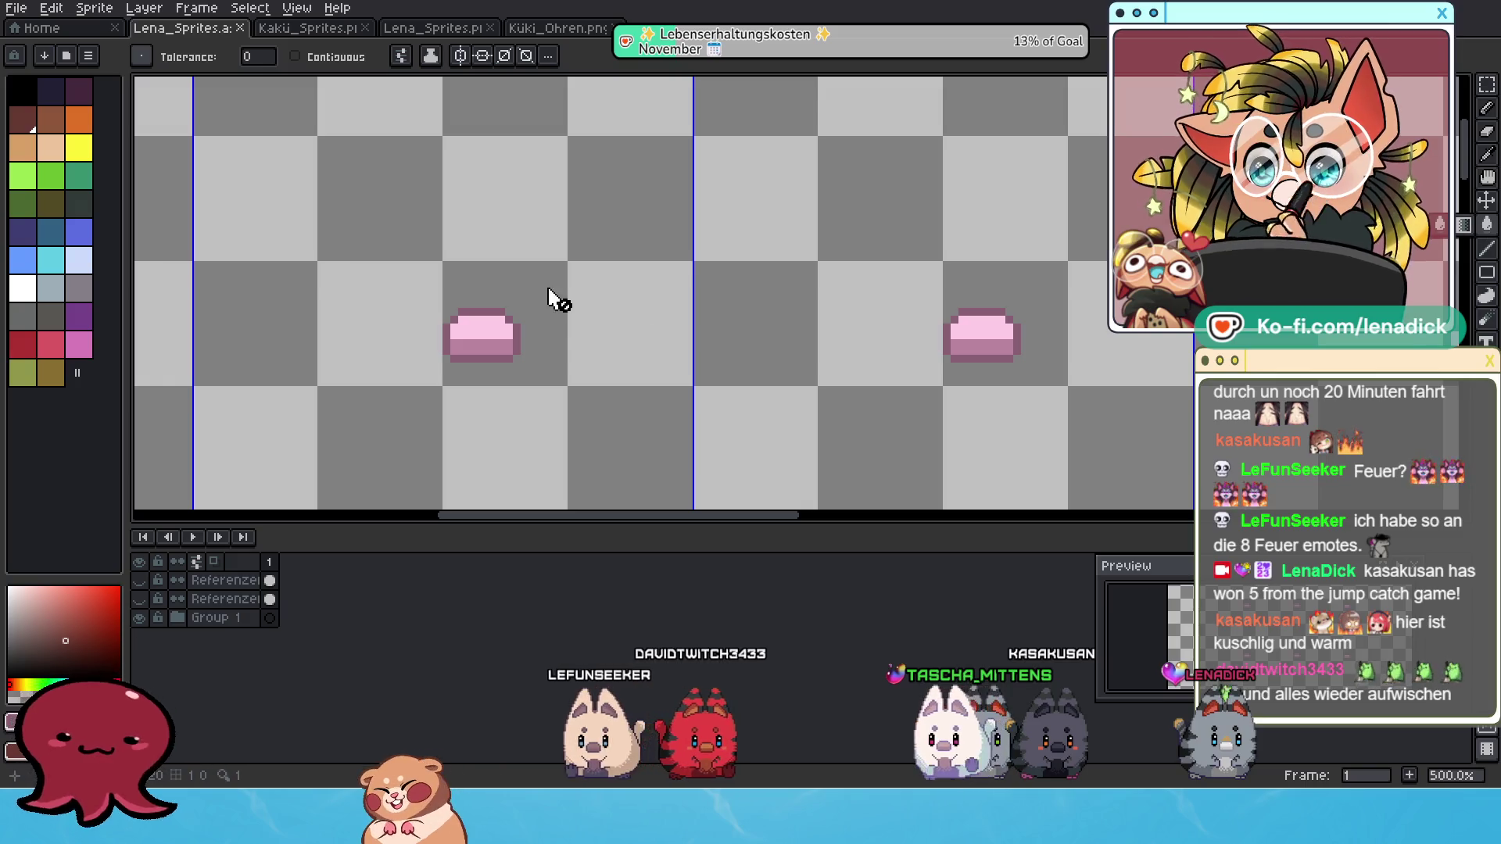
pyautogui.keyDown('alt'); pyautogui.click(492, 335); pyautogui.keyUp('alt')
# Fill the inner ears on the Küki_Ohren sheet with that pink using the paint bucket.
pyautogui.click(558, 28)
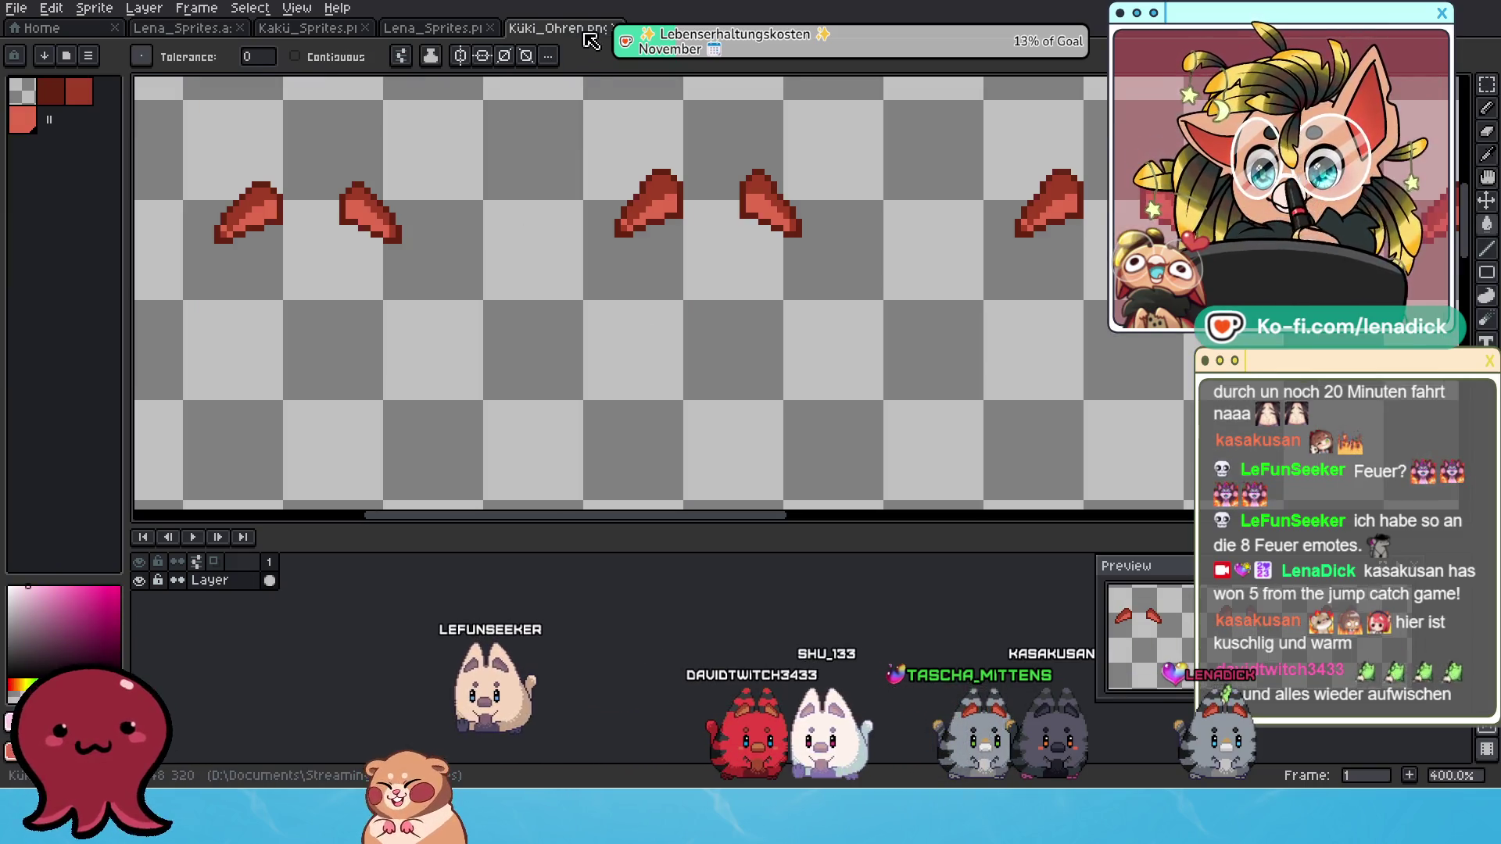
pyautogui.click(426, 29)
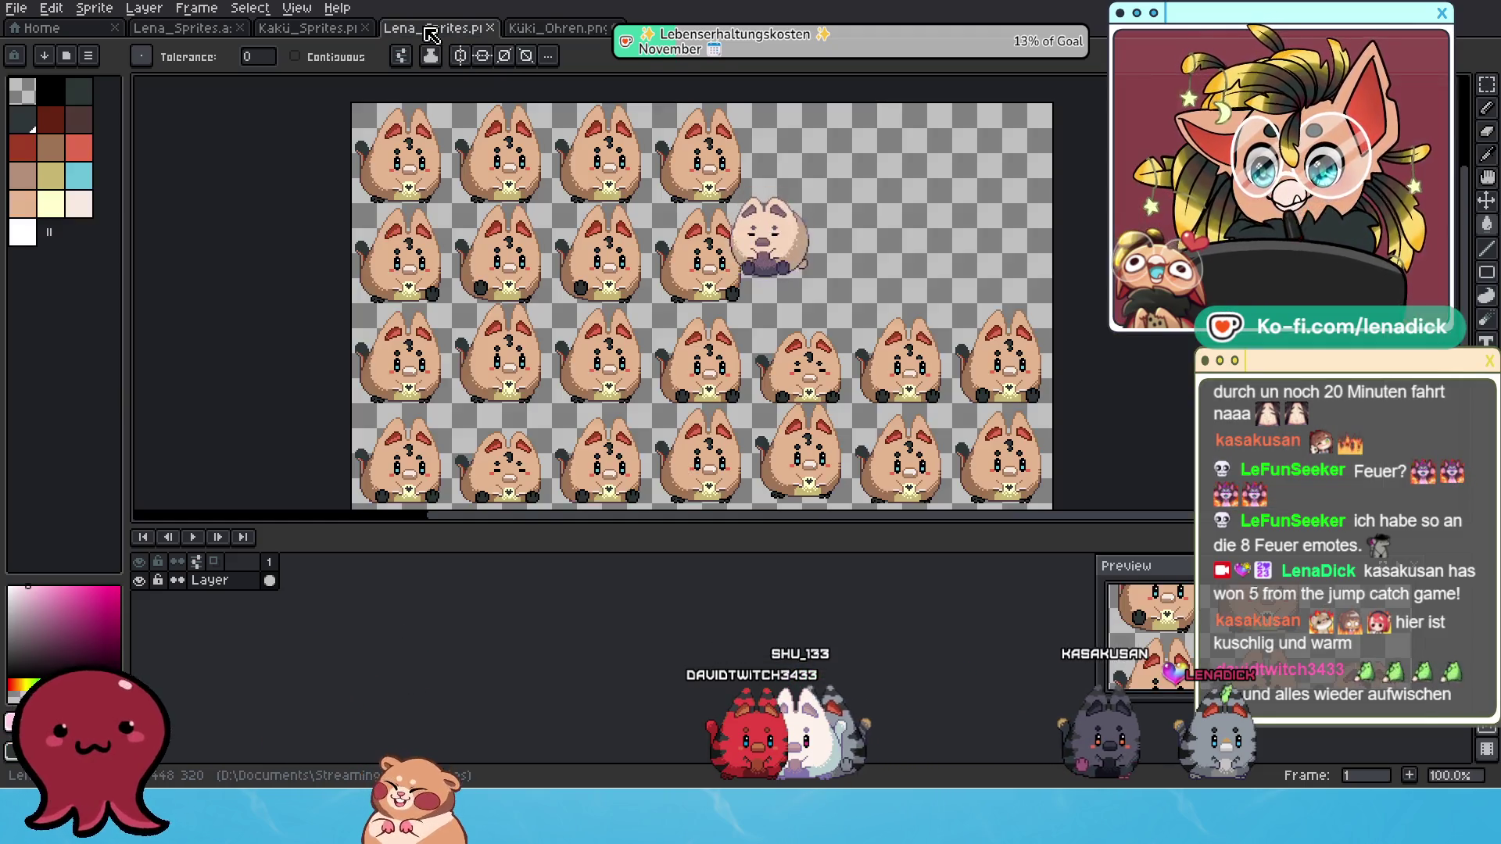
pyautogui.click(237, 31)
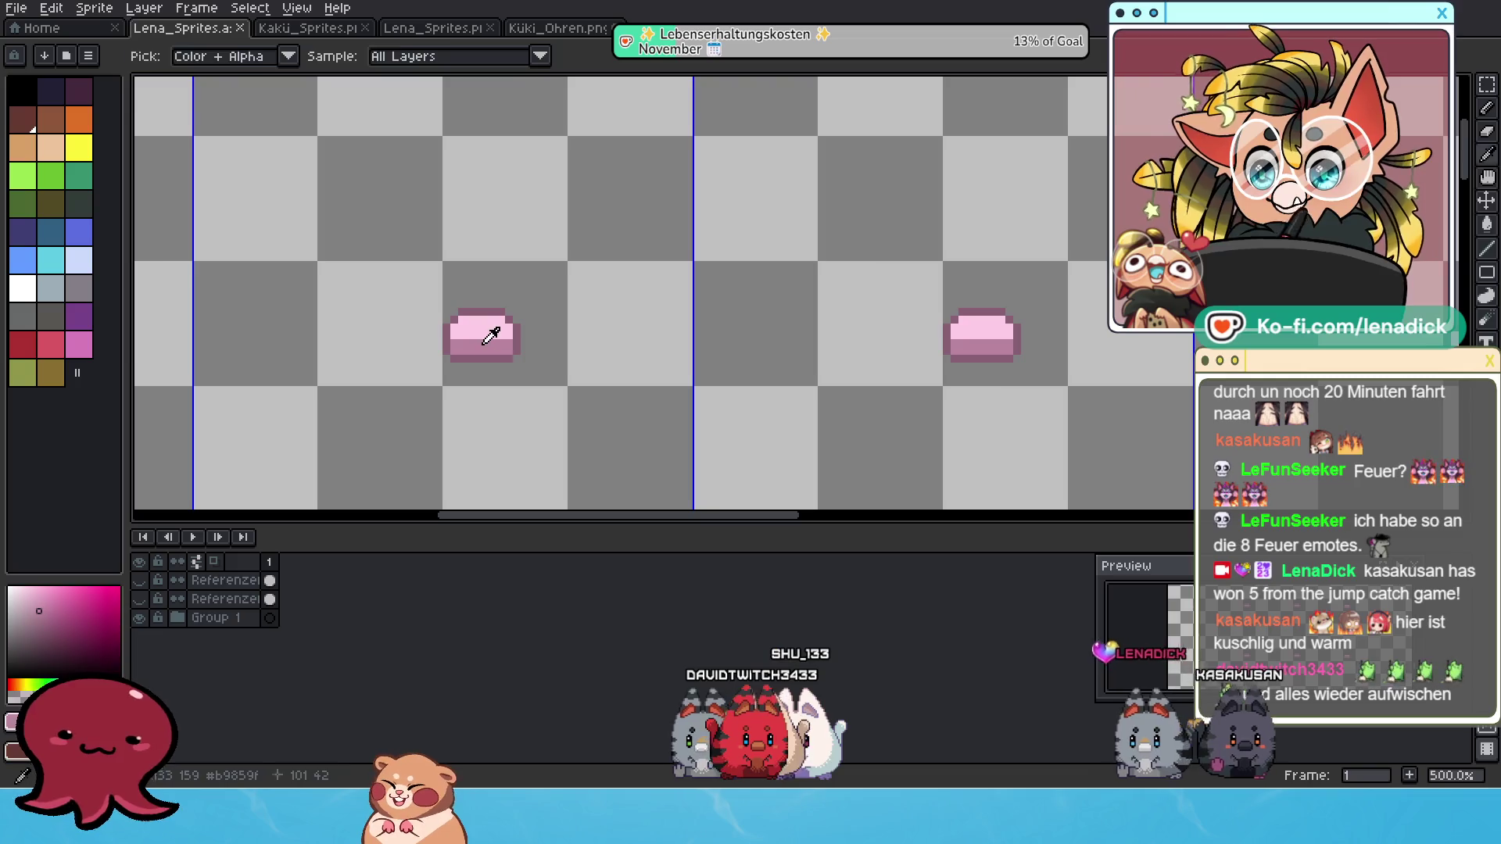
pyautogui.click(565, 31)
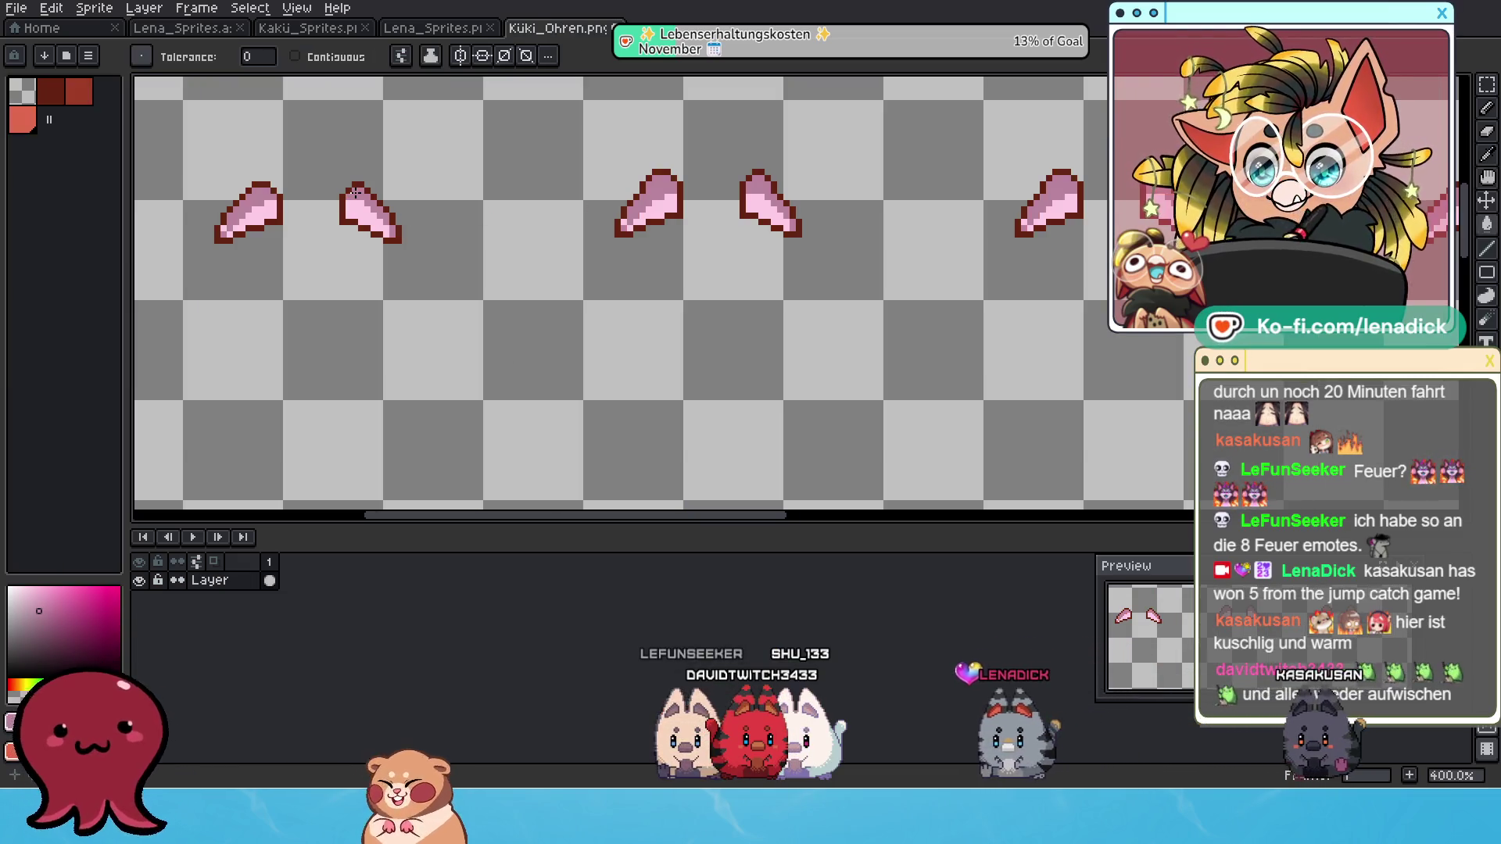
pyautogui.click(184, 28)
pyautogui.scroll(1, 452, 268)
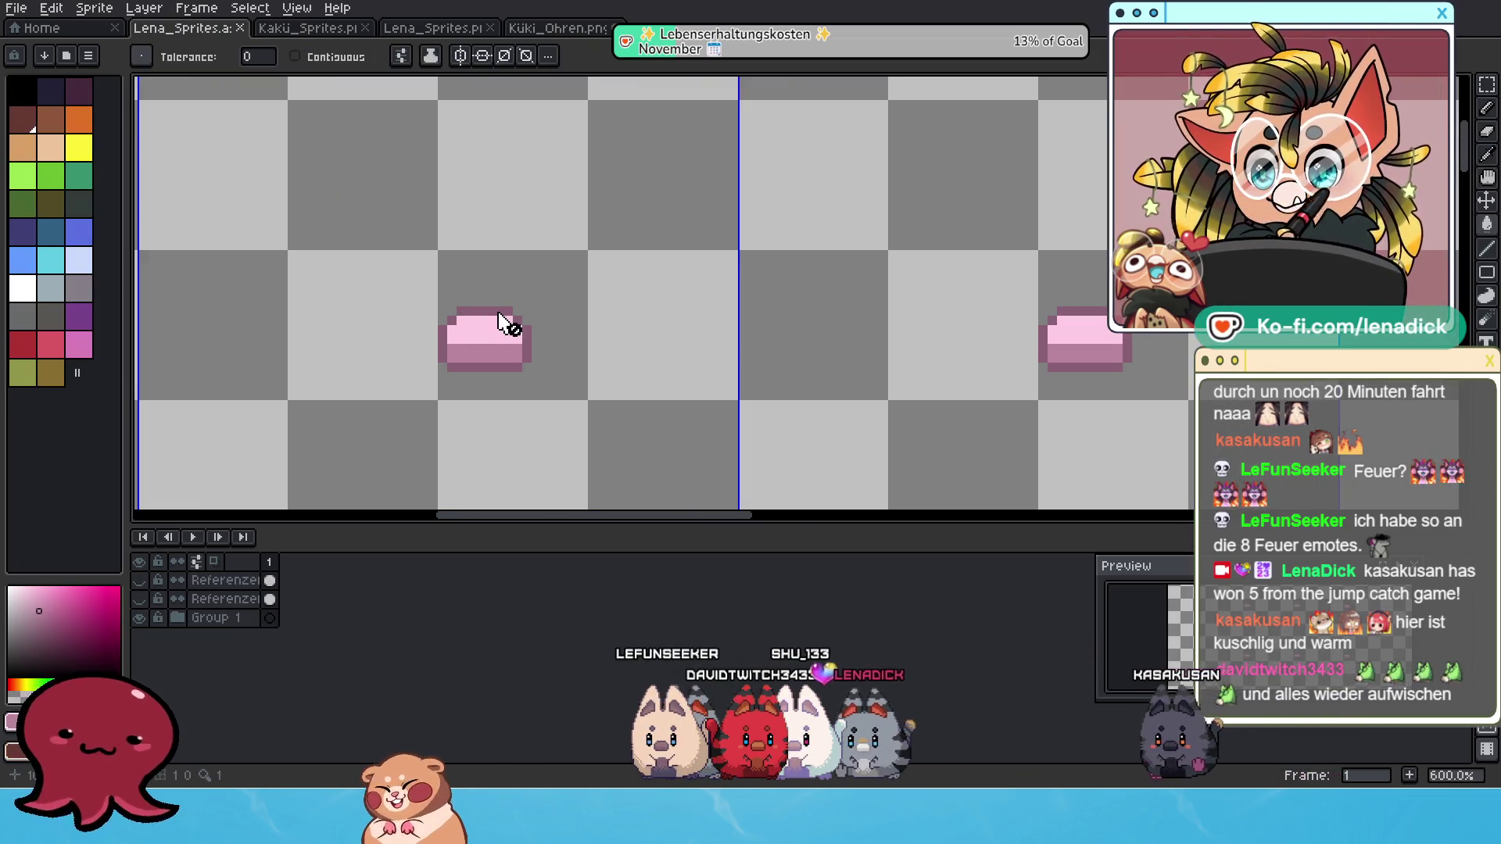
pyautogui.press('i')
pyautogui.press('g')
pyautogui.click(565, 31)
pyautogui.scroll(2, 389, 236)
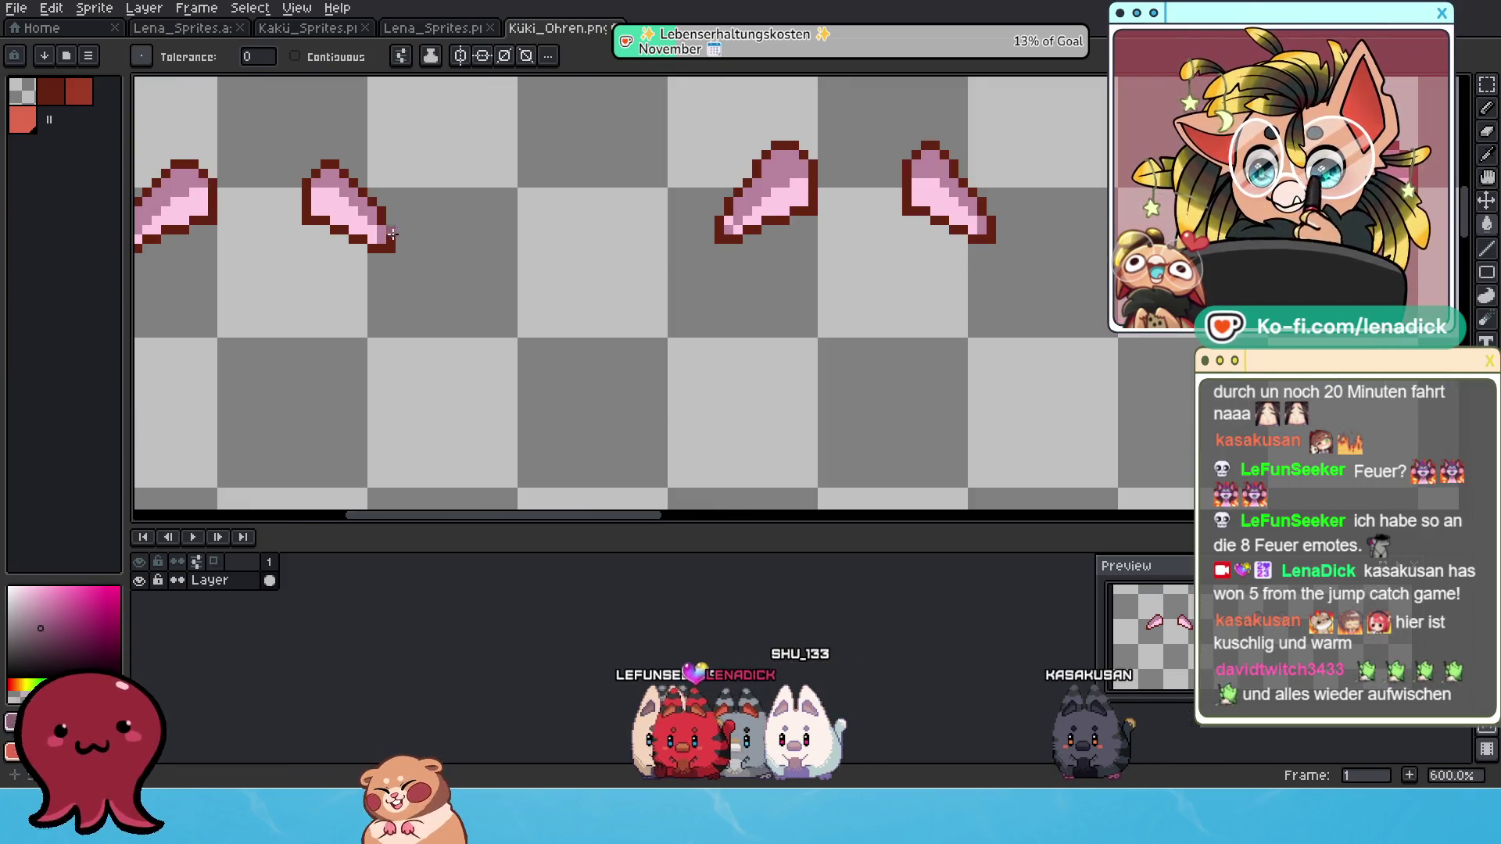
pyautogui.scroll(-5, 389, 237)
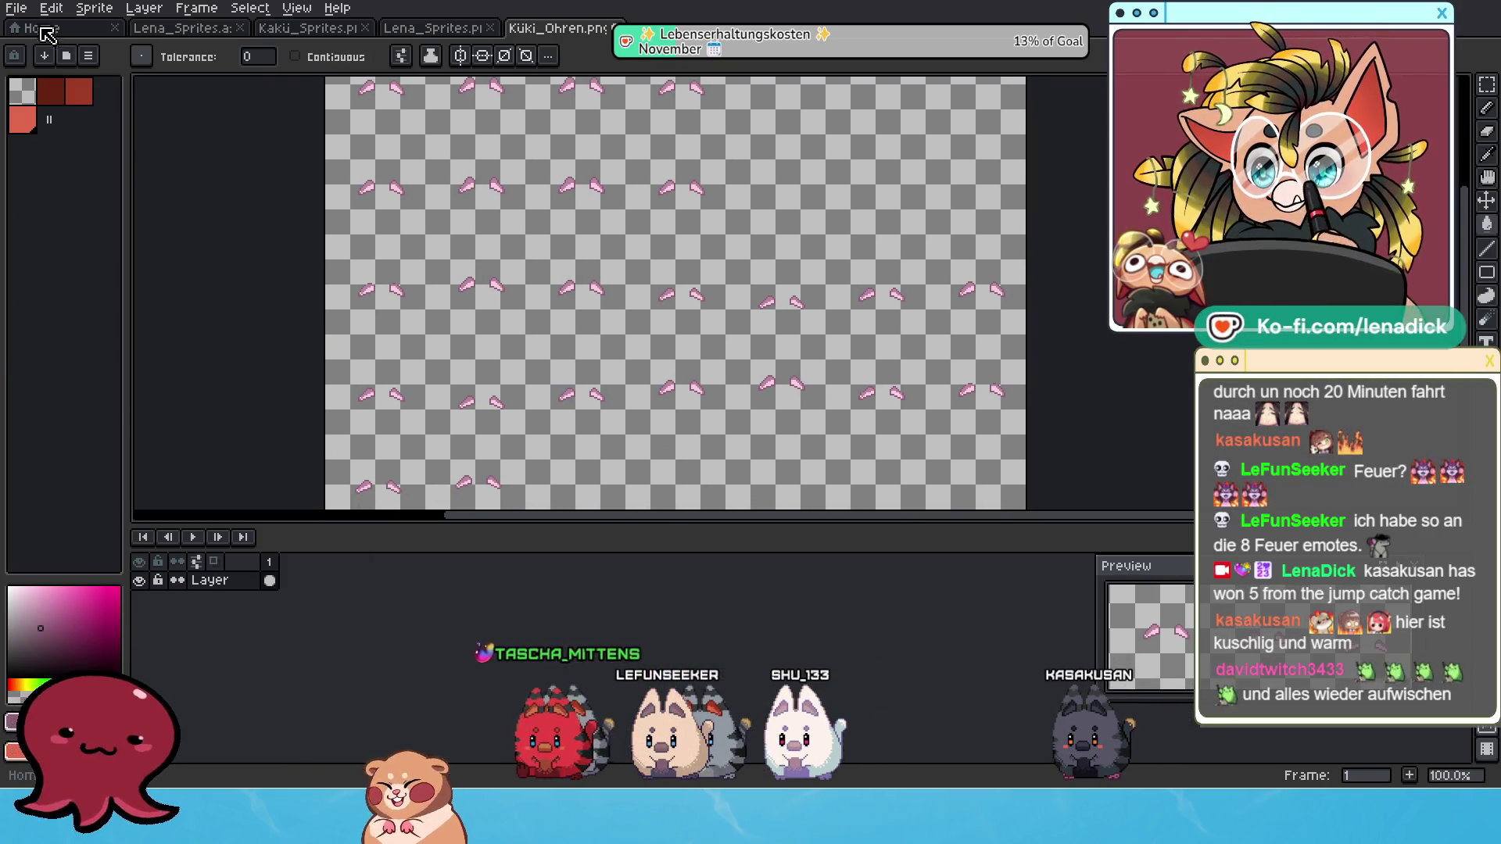
# Cancel closing the ear sheet so Küki_Ohren stays open.
pyautogui.click(17, 9)
pyautogui.click(47, 104)
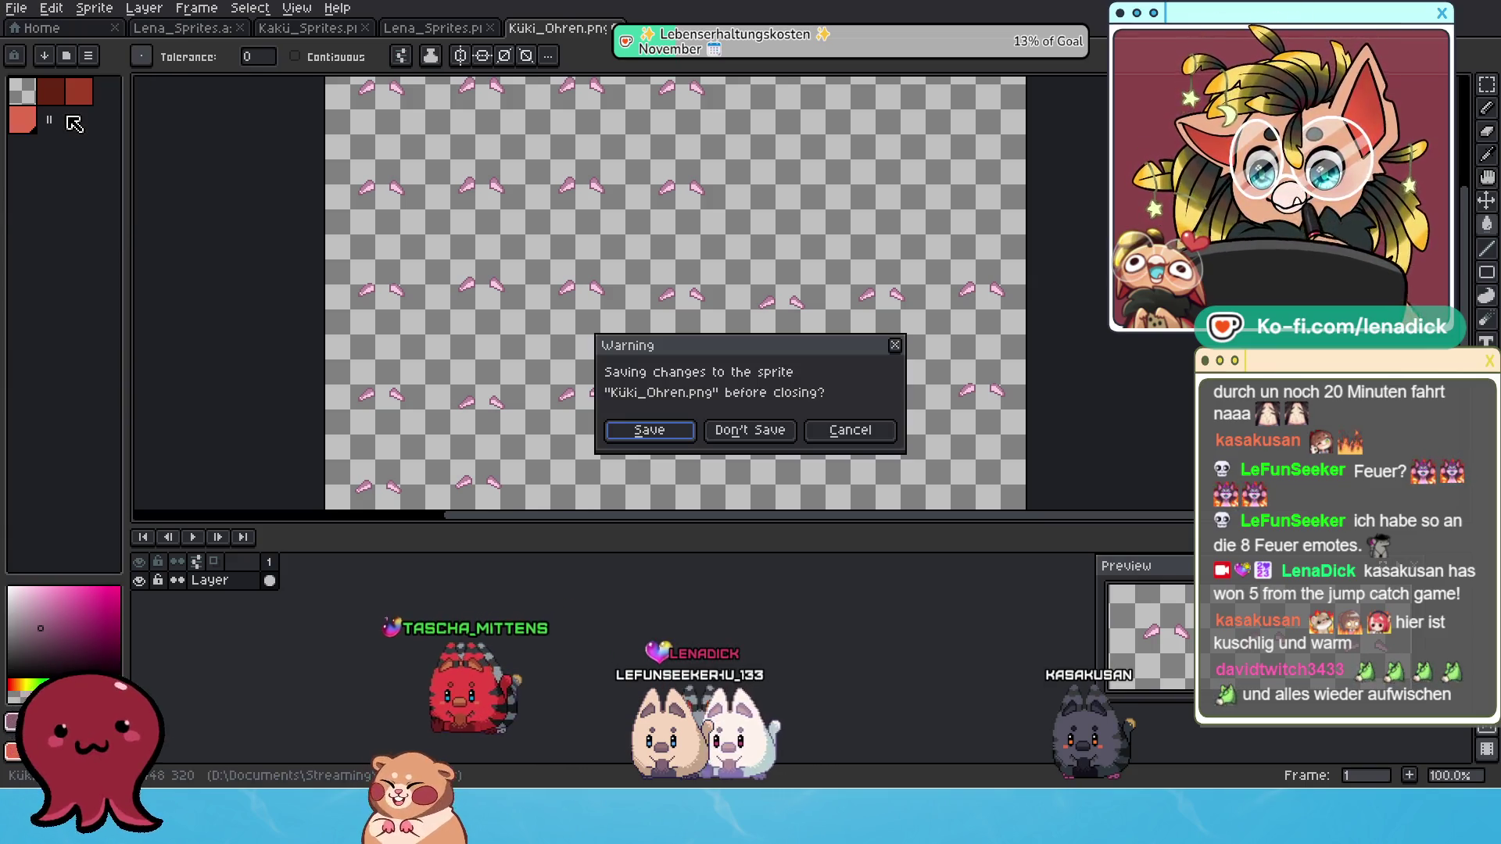
pyautogui.click(870, 429)
# Export the pink ear sheet as a new PNG named Küki_Ohren_Rosa.png.
pyautogui.click(18, 8)
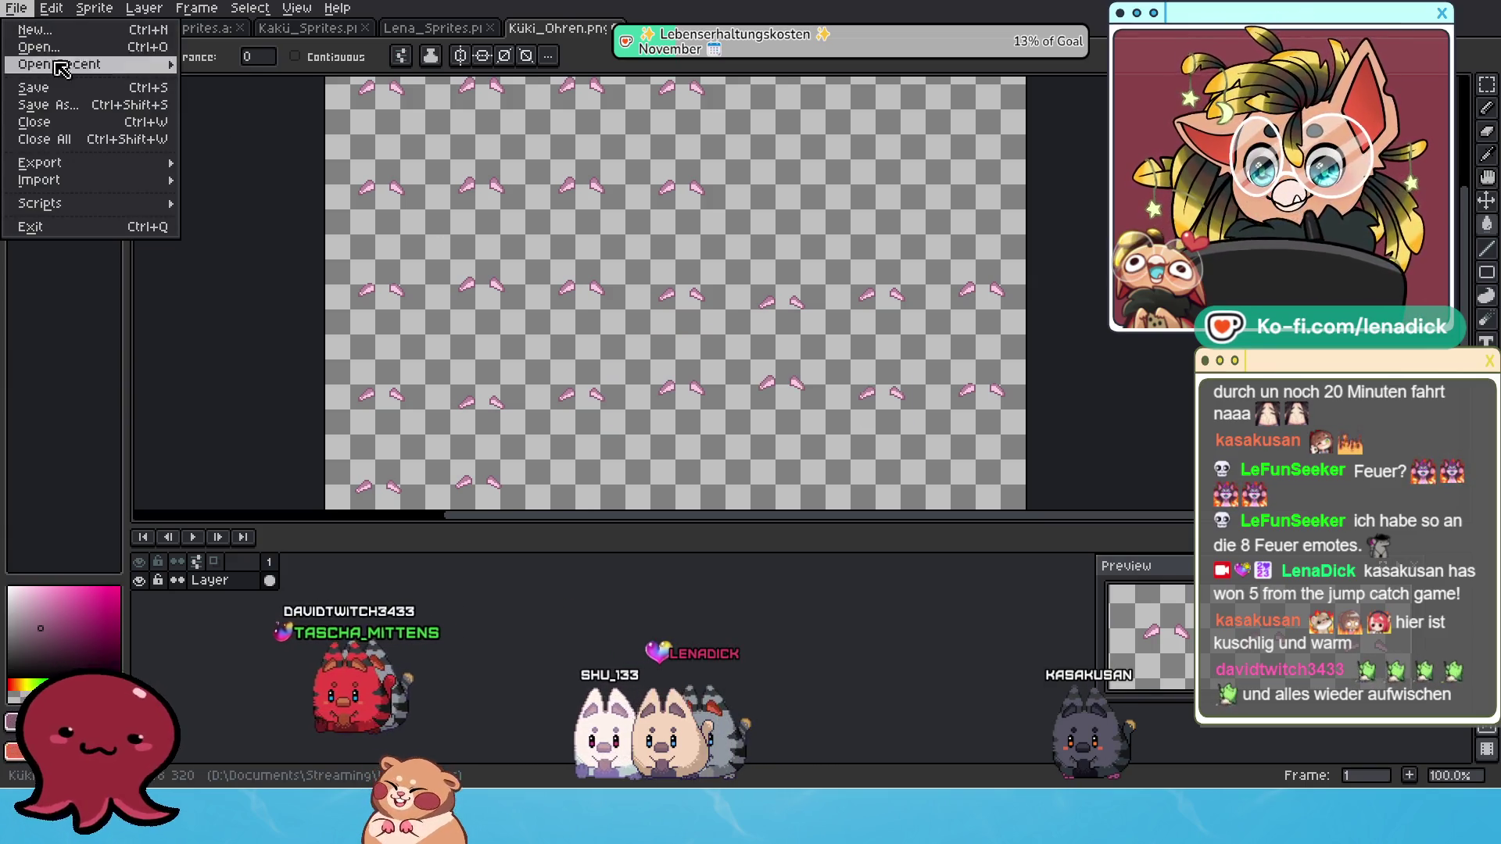
pyautogui.moveTo(84, 162)
pyautogui.click(219, 160)
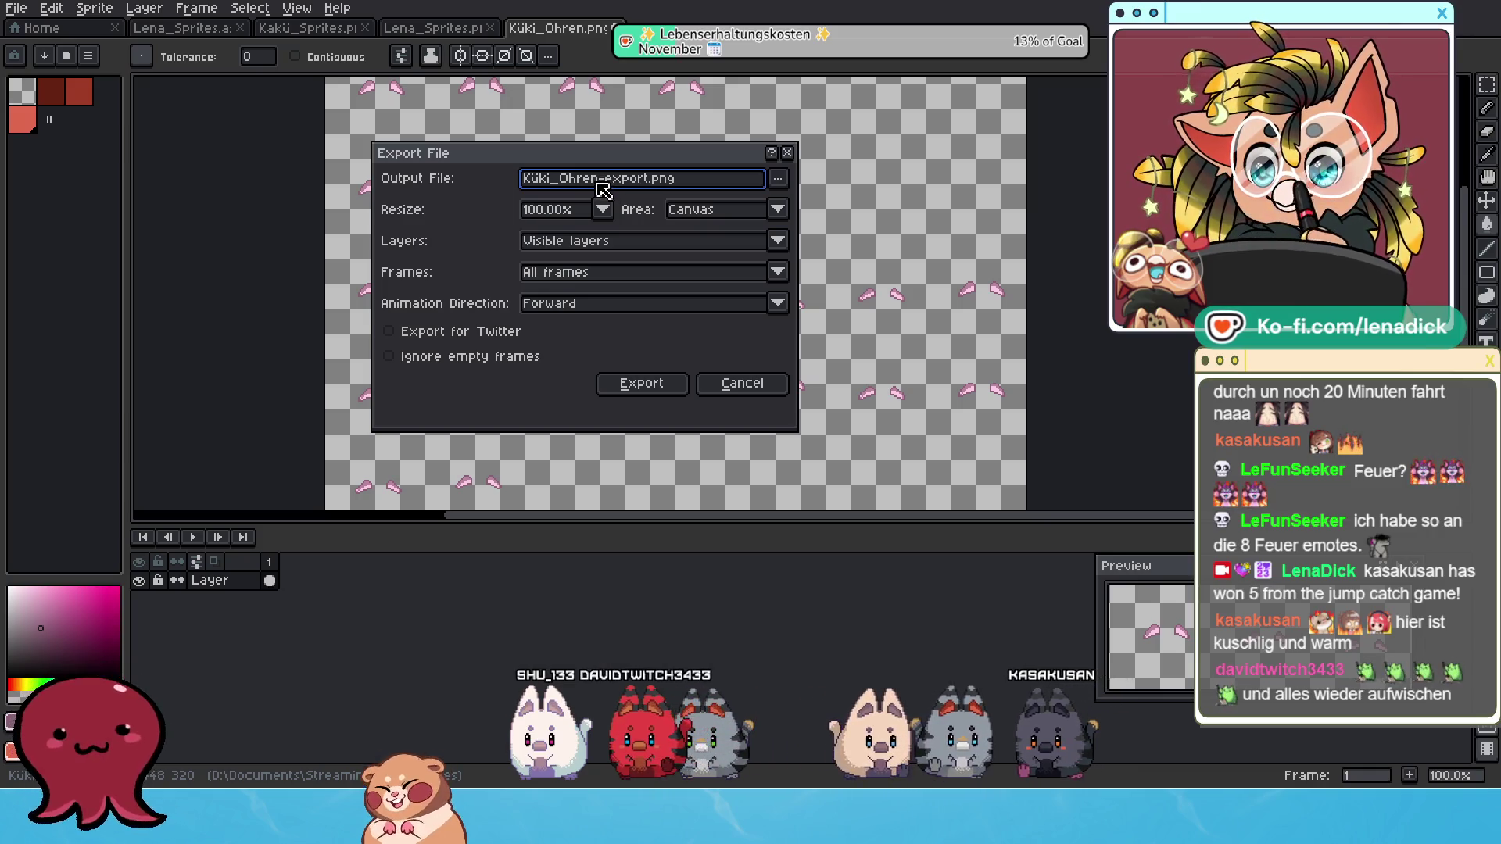
pyautogui.moveTo(600, 178); pyautogui.dragTo(647, 180)
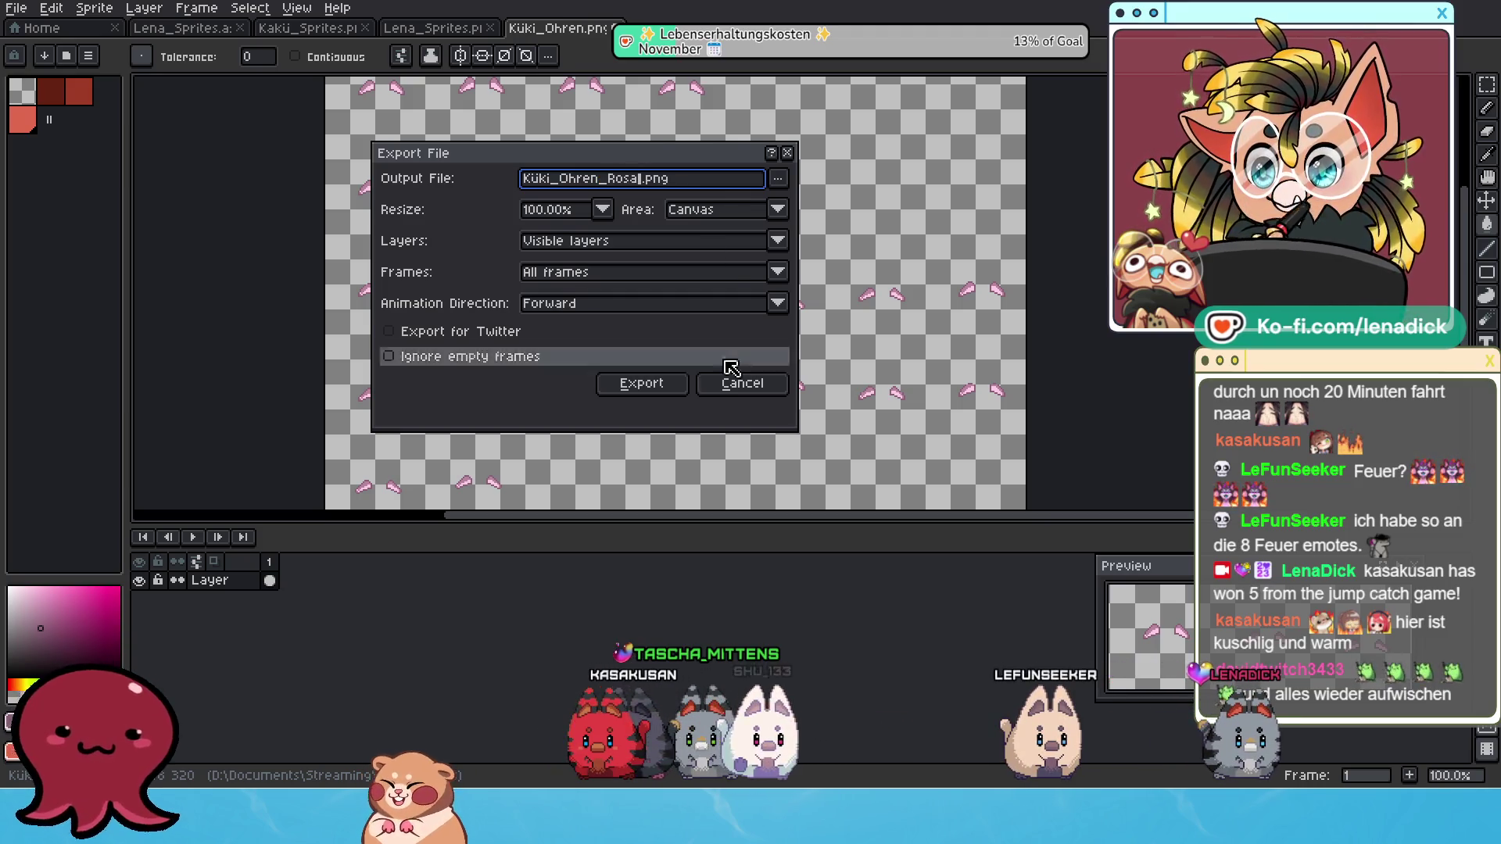
pyautogui.click(649, 385)
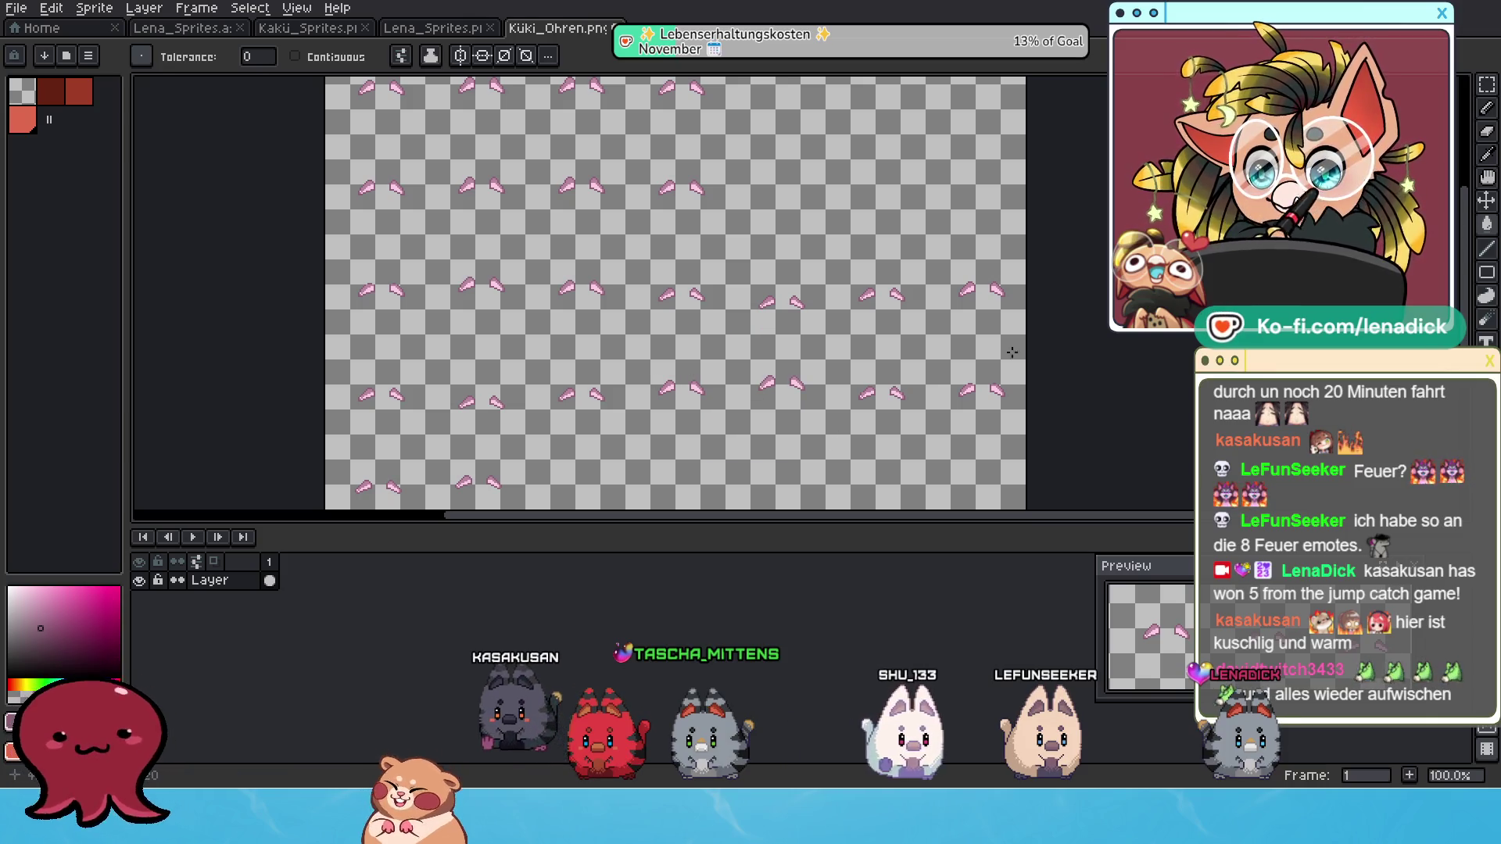
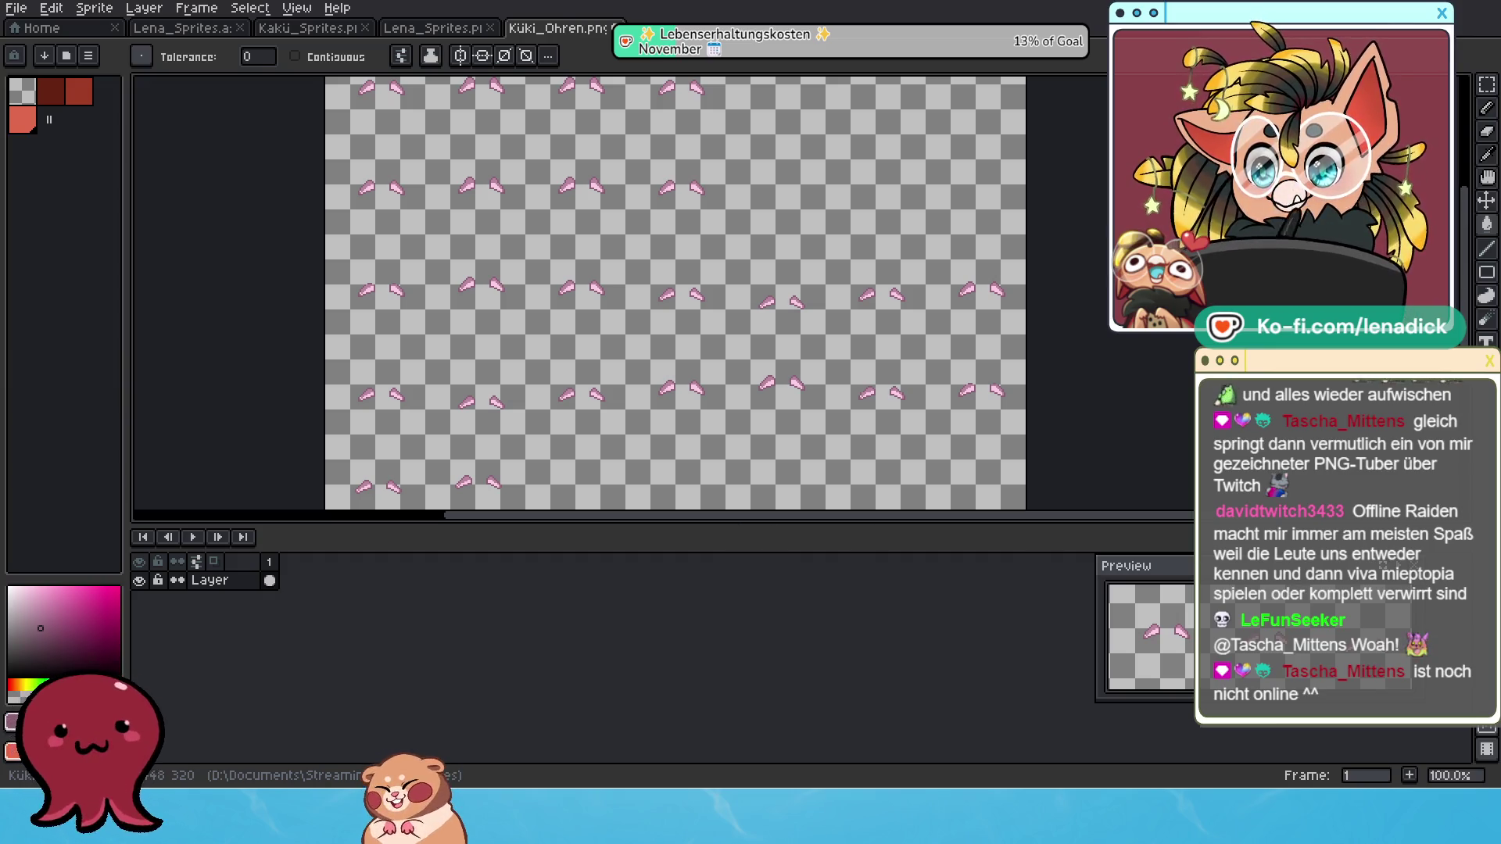
# Switch to Streaming Avatars and open the Gear Set list on the Avatars & Gears page.
pyautogui.hotkey('alt', 'Tab')
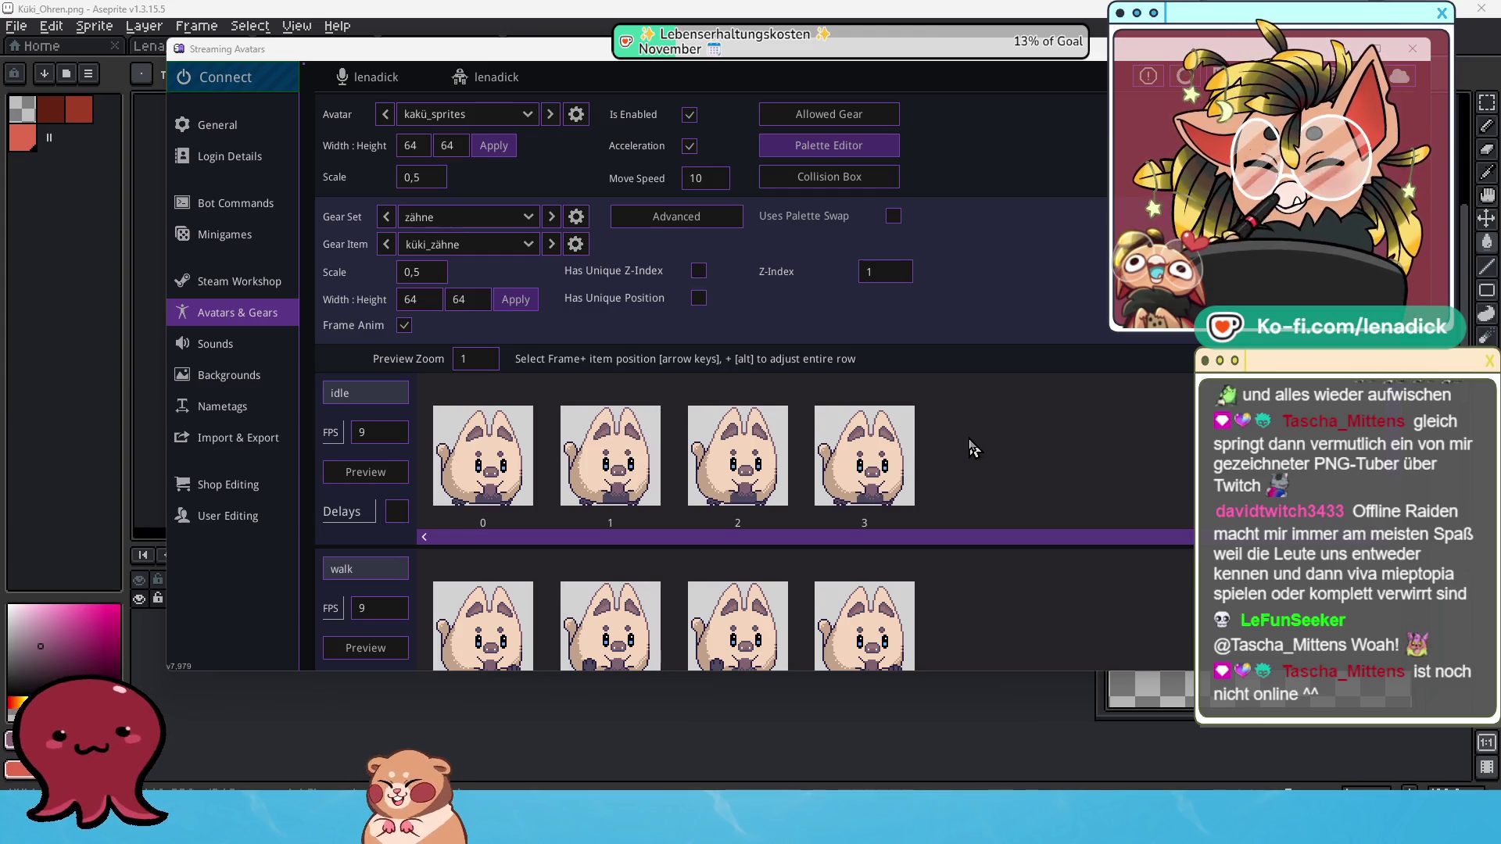
pyautogui.click(529, 220)
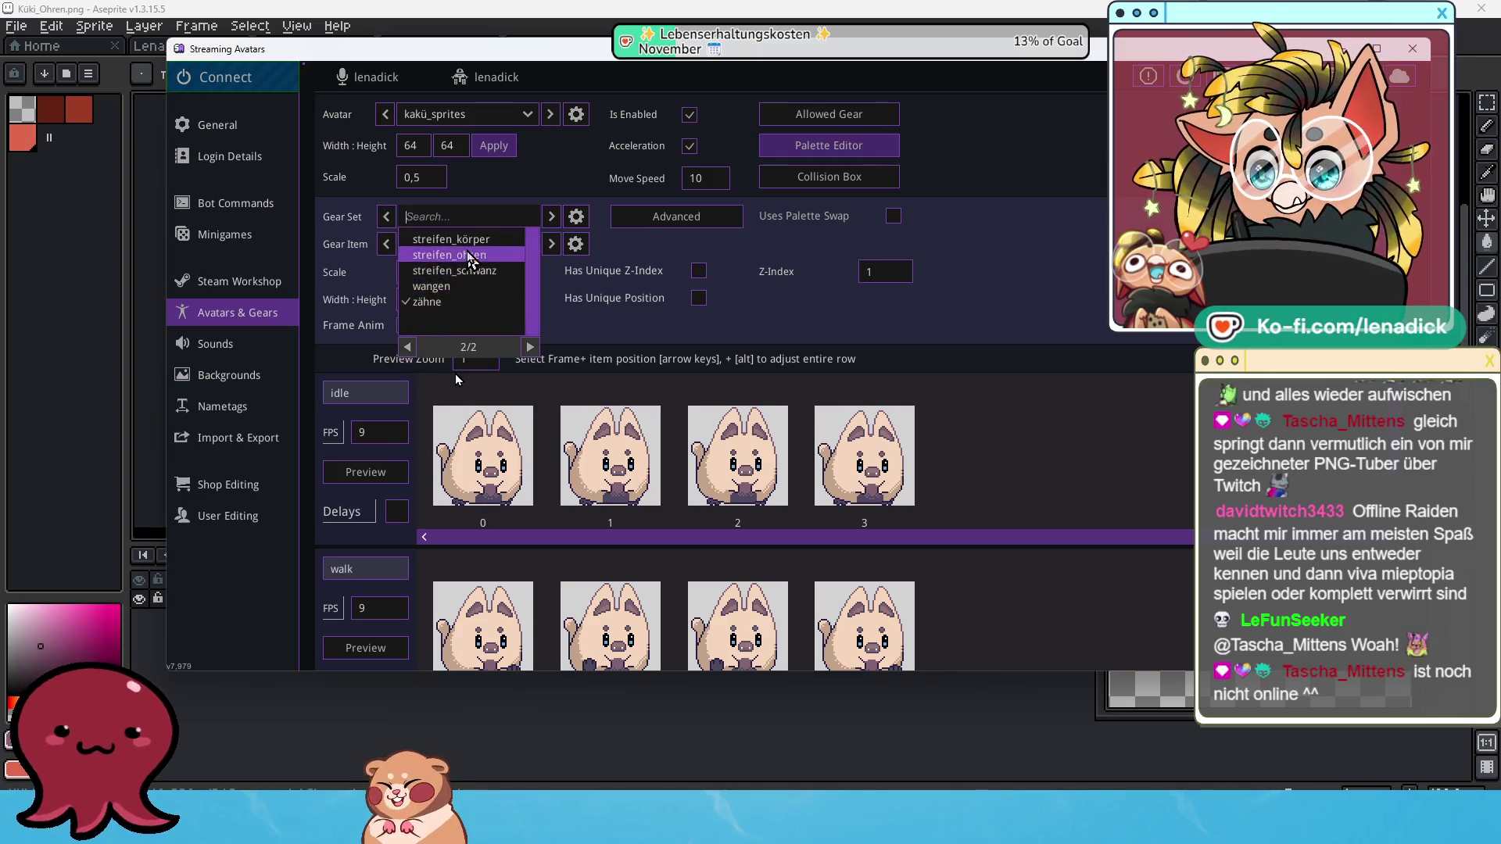
# Set the Gear Set to ohren and the Gear Item to küki_ohren_rosat for kakü_sprites.
pyautogui.click(426, 255)
pyautogui.click(529, 245)
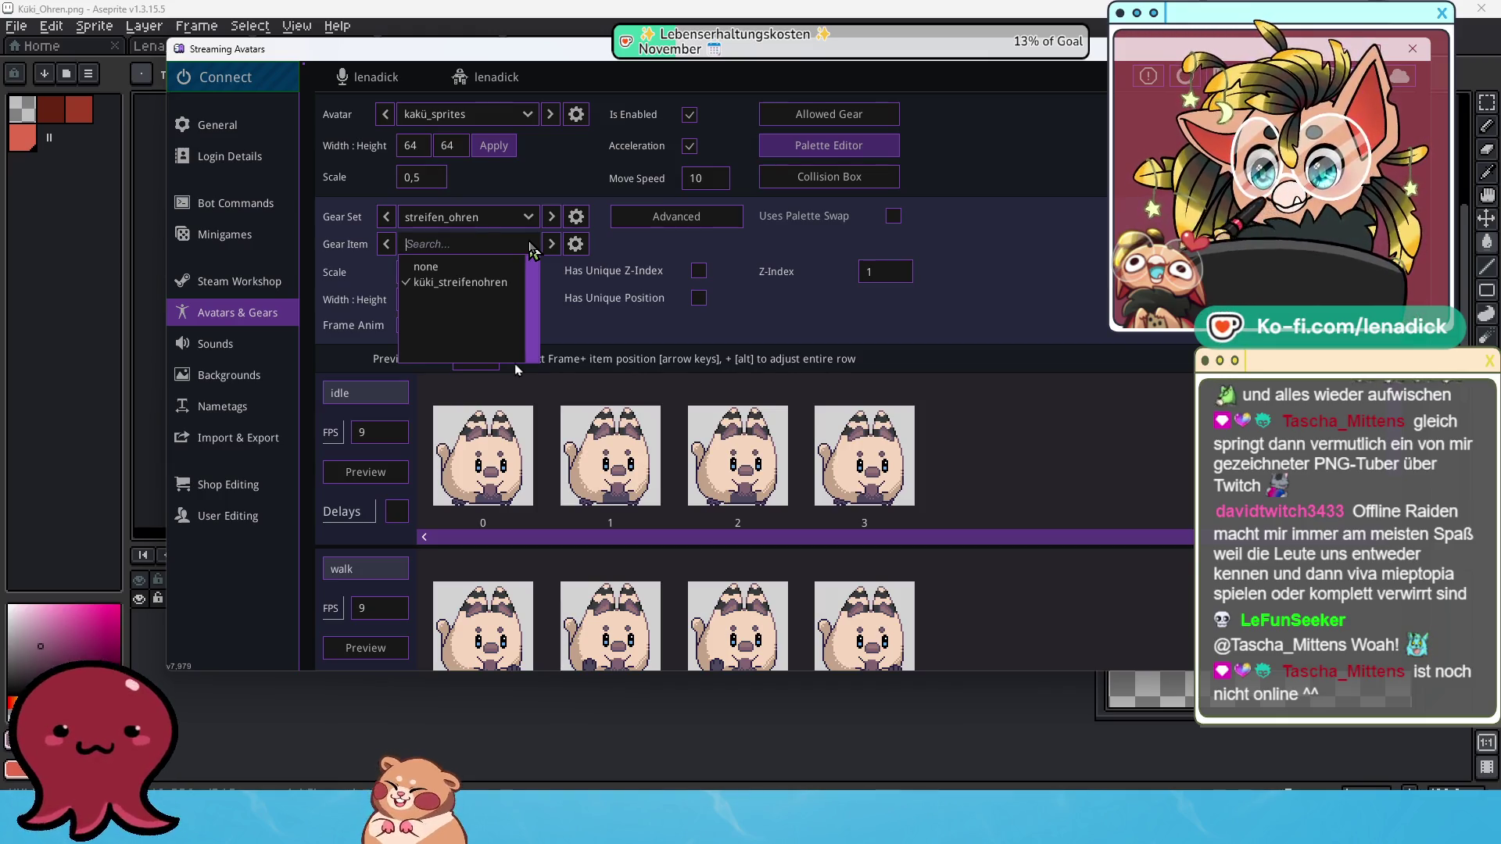
pyautogui.click(529, 217)
pyautogui.click(529, 216)
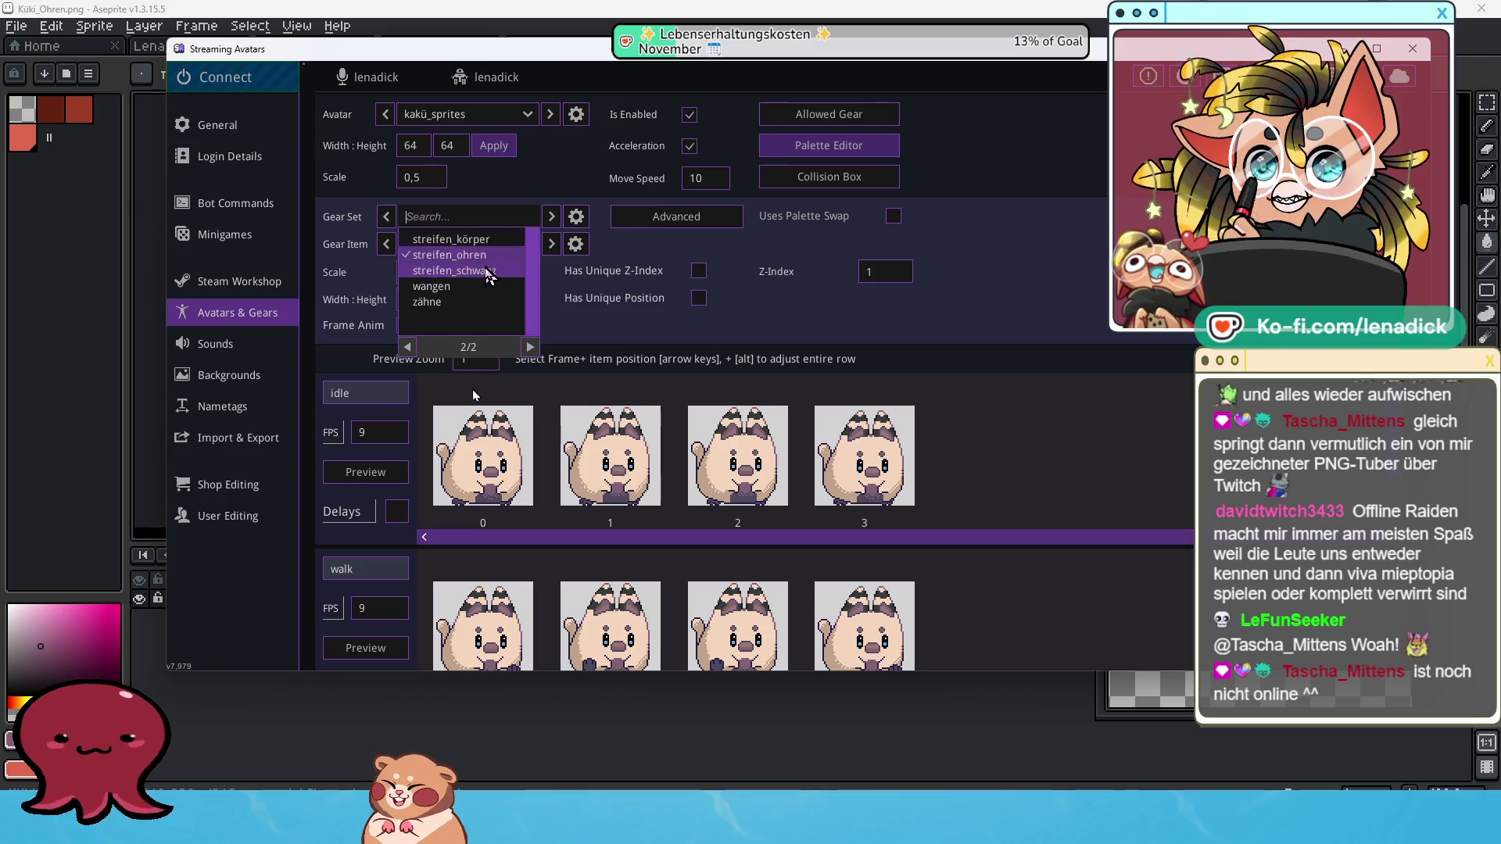
pyautogui.click(407, 346)
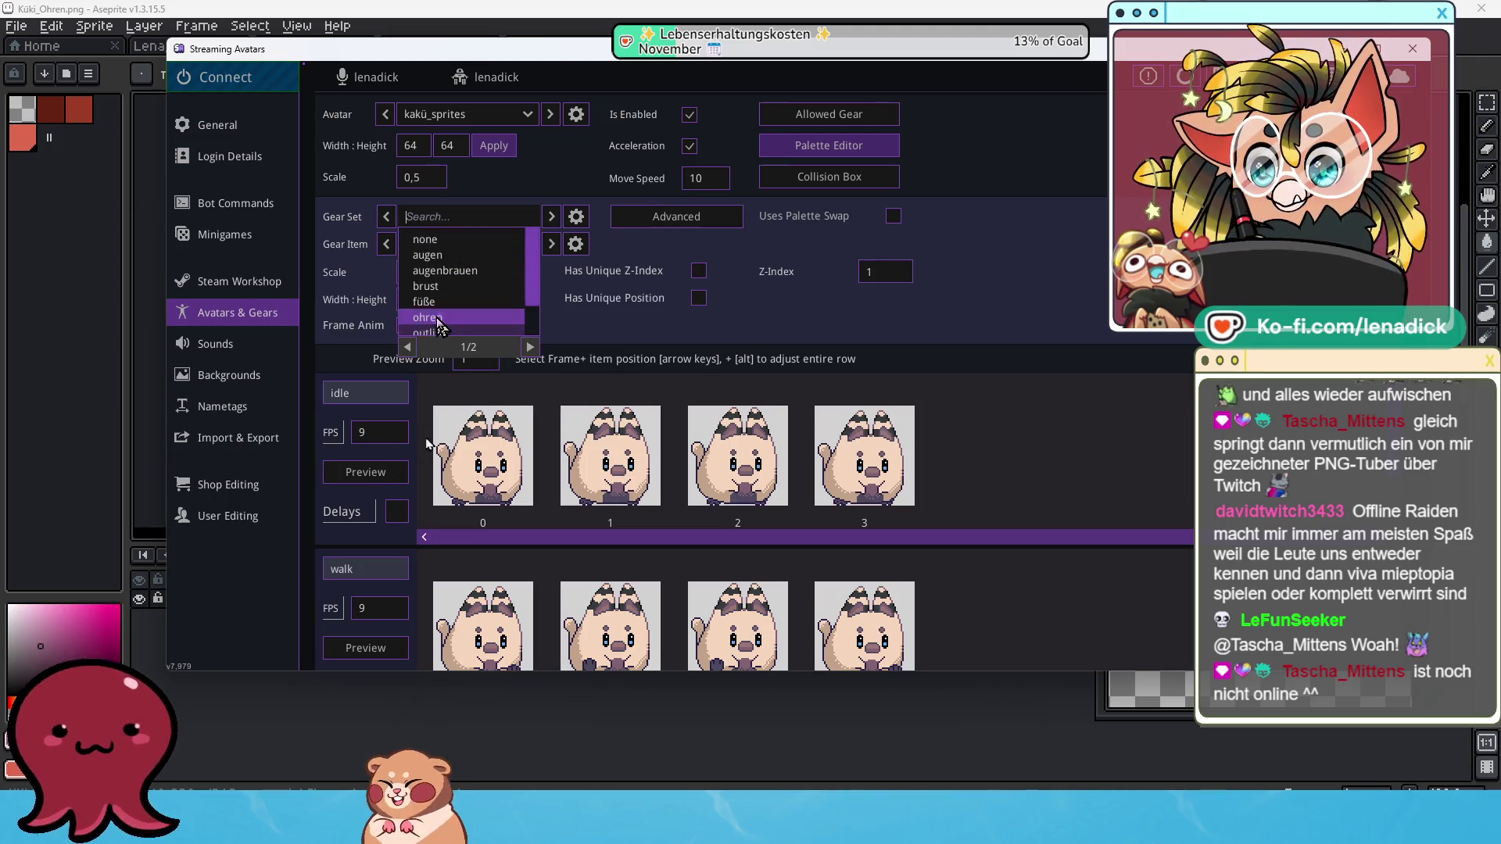
pyautogui.click(444, 317)
pyautogui.click(512, 245)
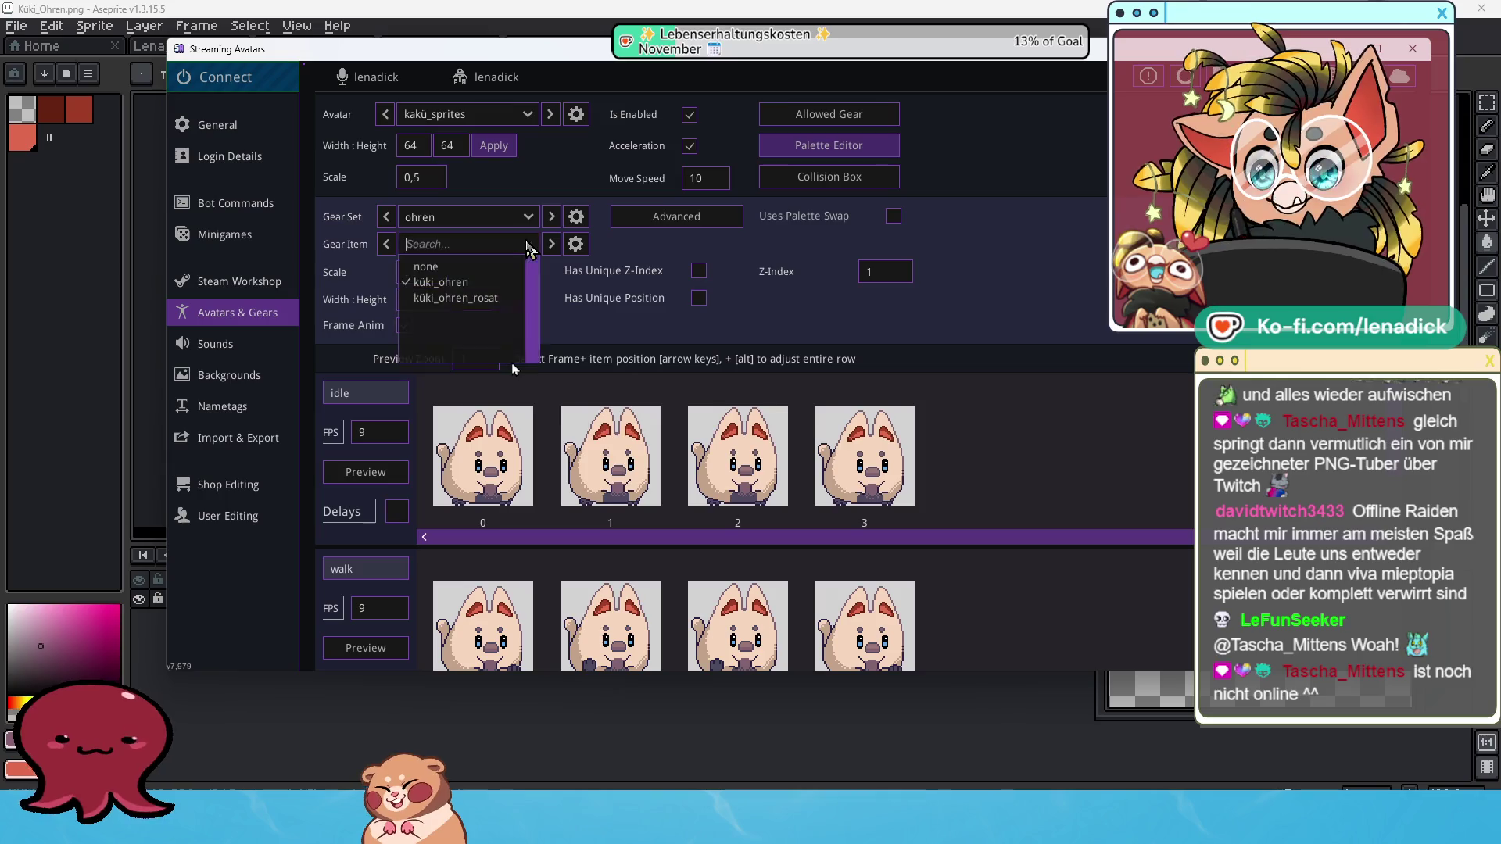
pyautogui.click(467, 298)
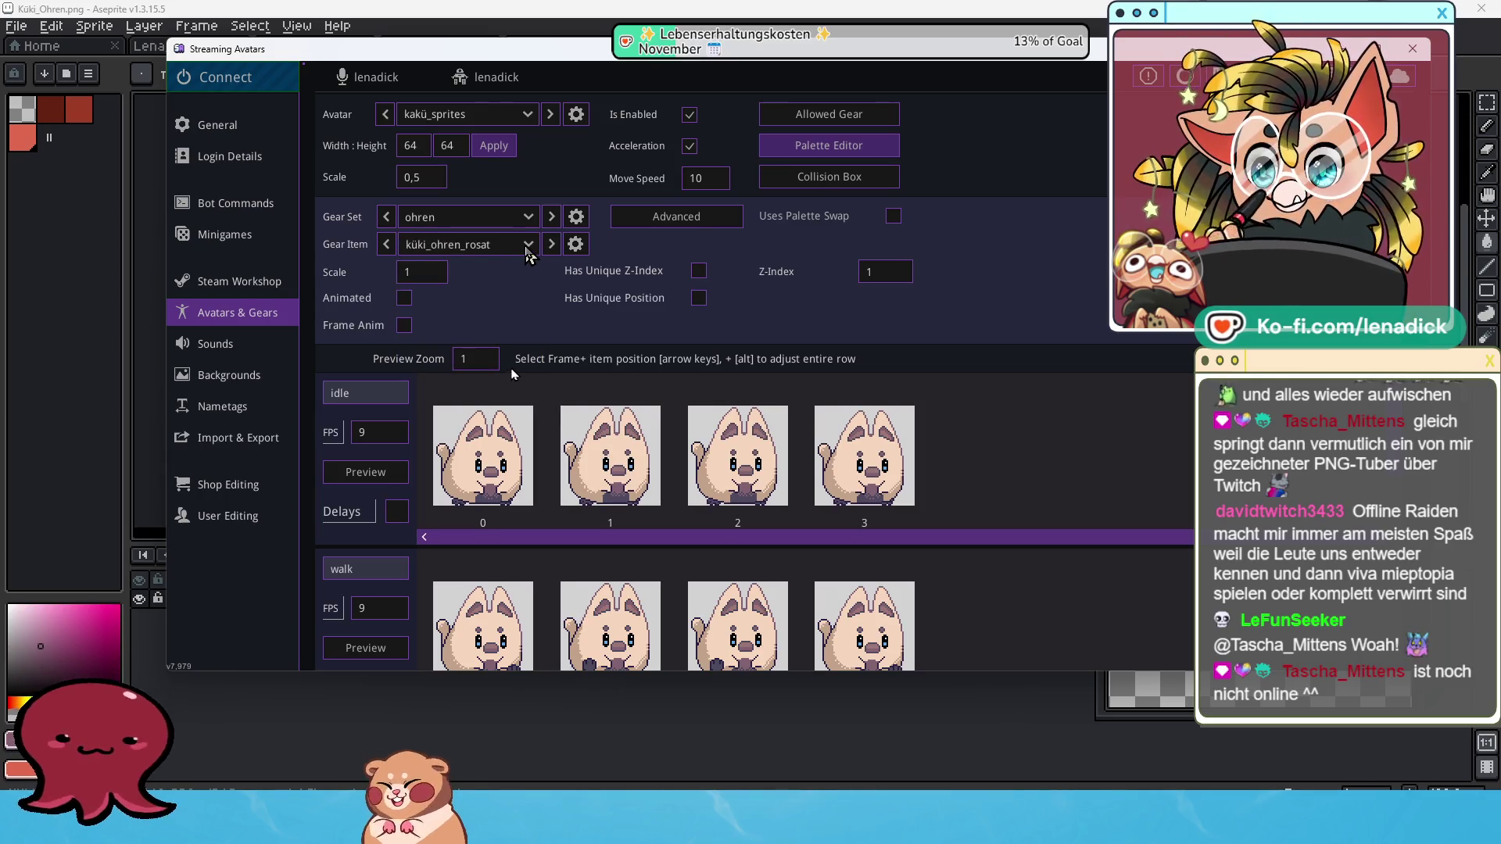
# Leave the ear item as küki_ohren_rosat and show the desktop with Win+D.
pyautogui.click(527, 248)
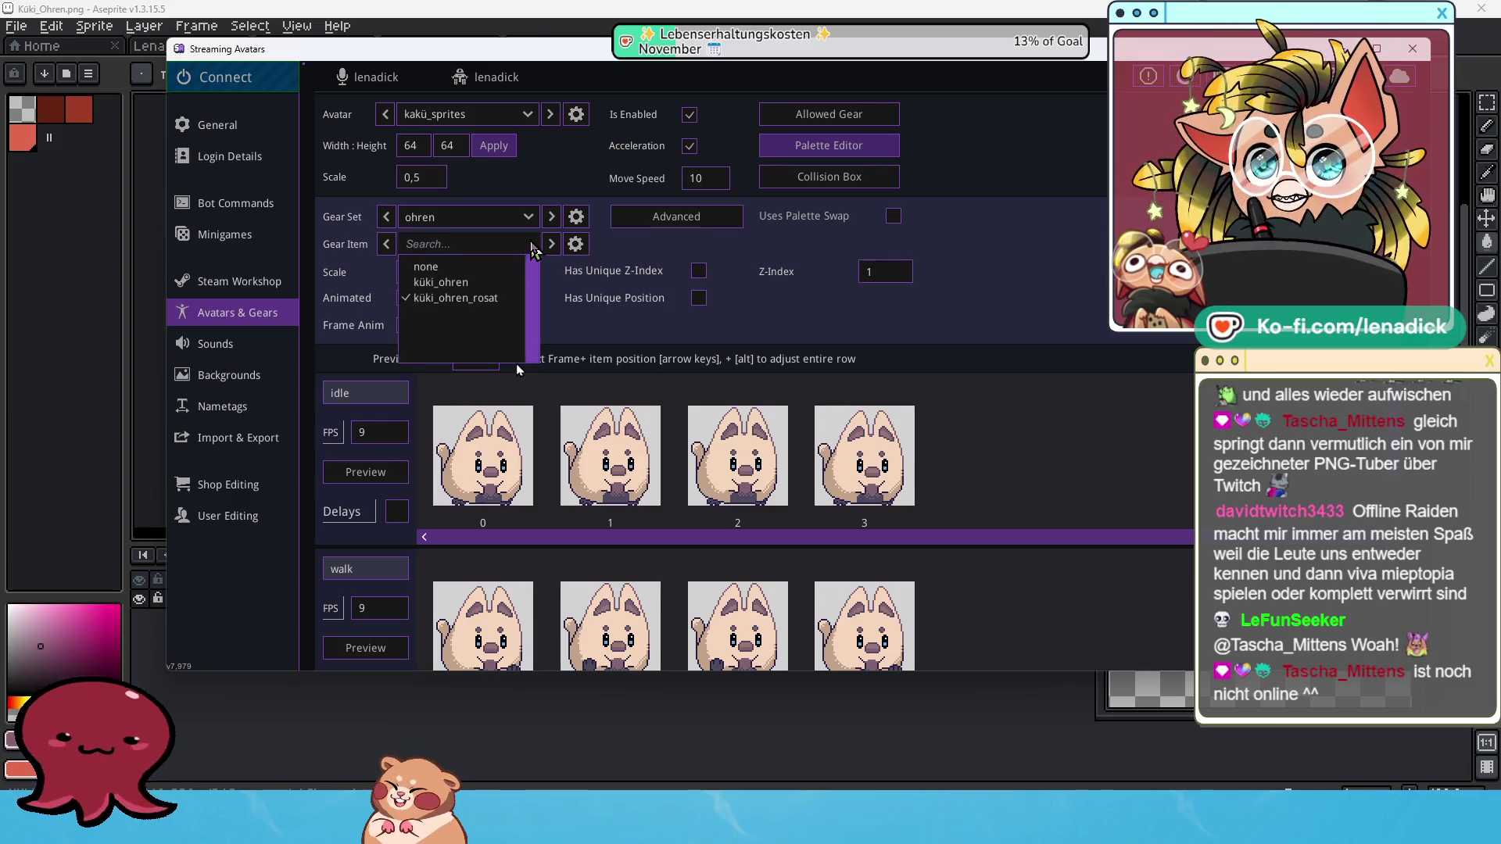
pyautogui.press('Escape')
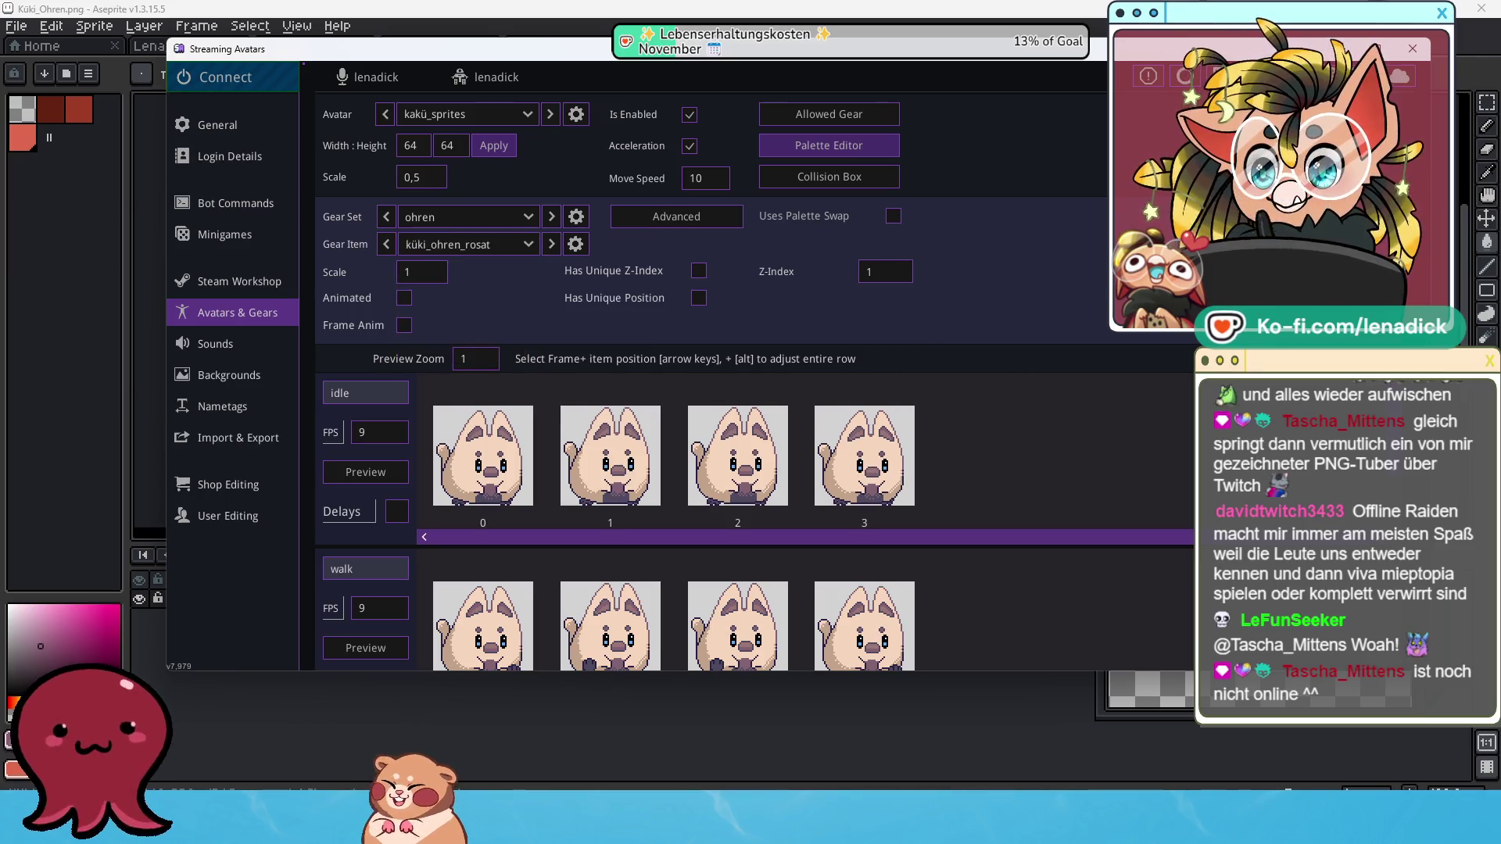
pyautogui.press('super+d')
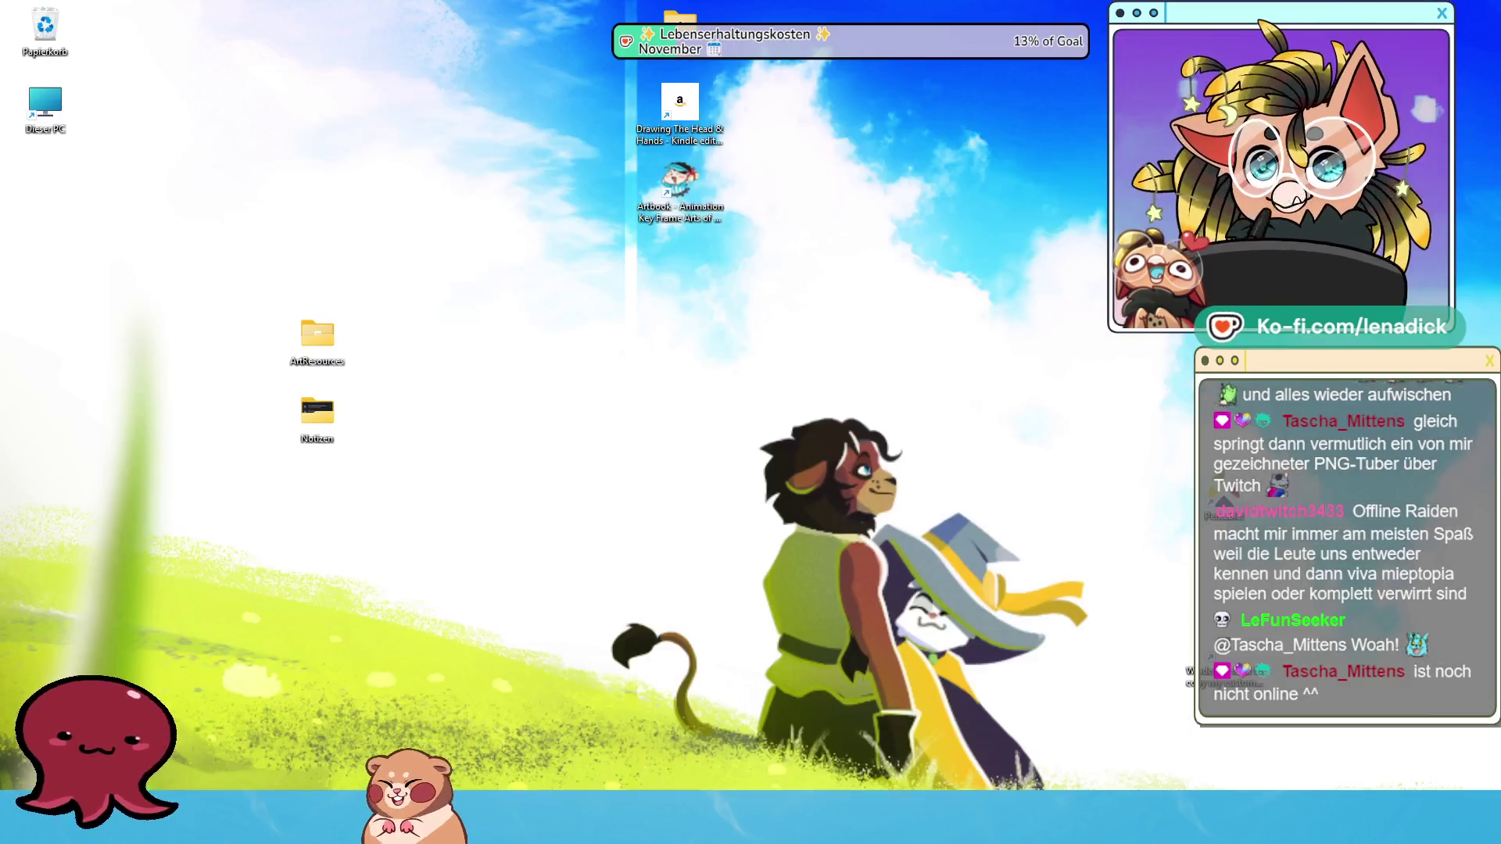
# Restore the minimized Aseprite and Streaming Avatars windows with Win+D.
pyautogui.press('super+d')
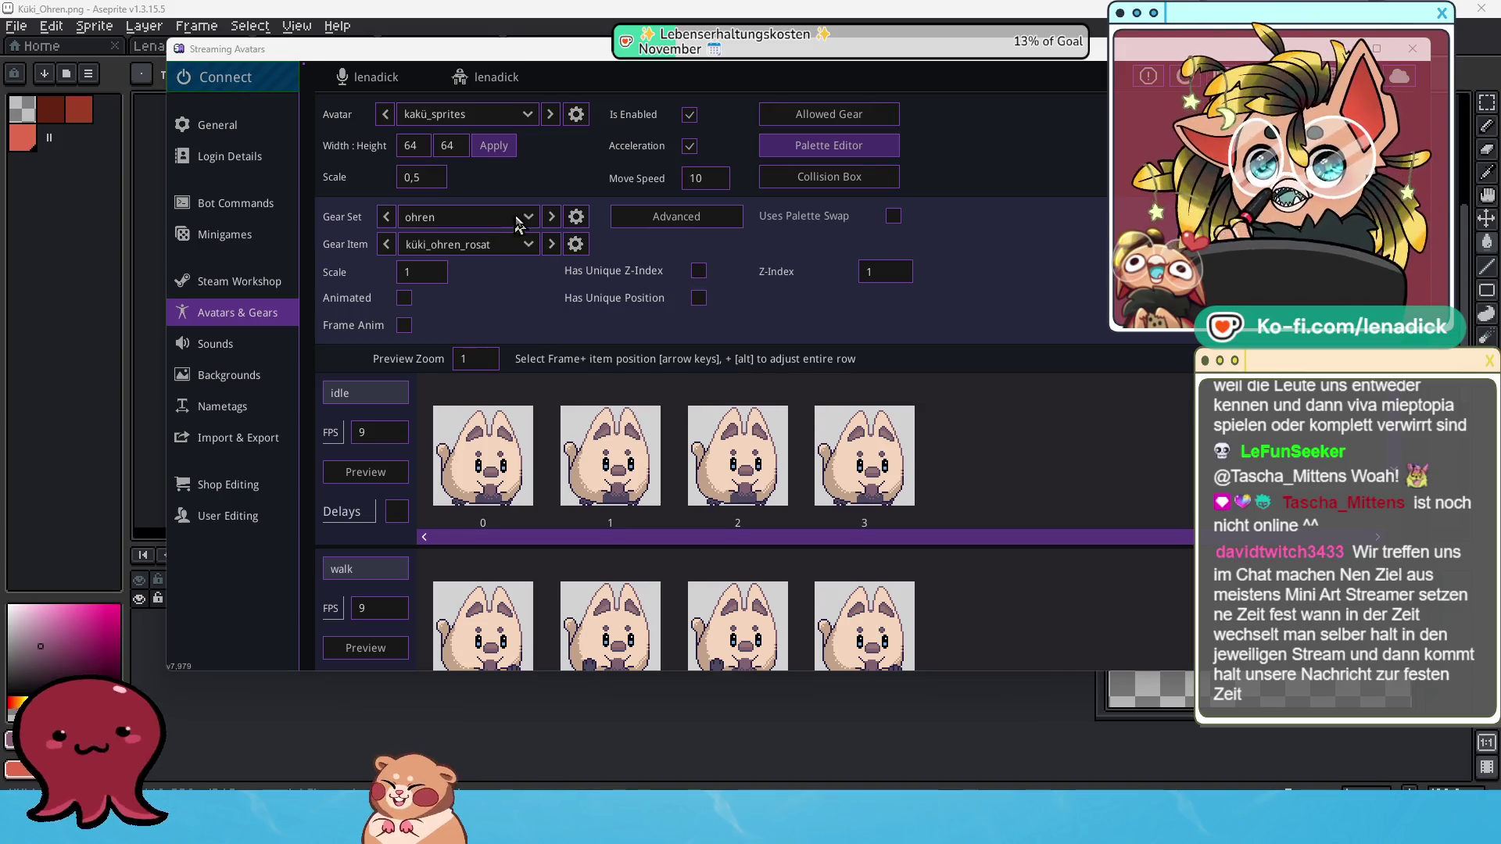
# Reload the gear data and pick küki_ohren_rosa as the ear Gear Item.
pyautogui.click(529, 247)
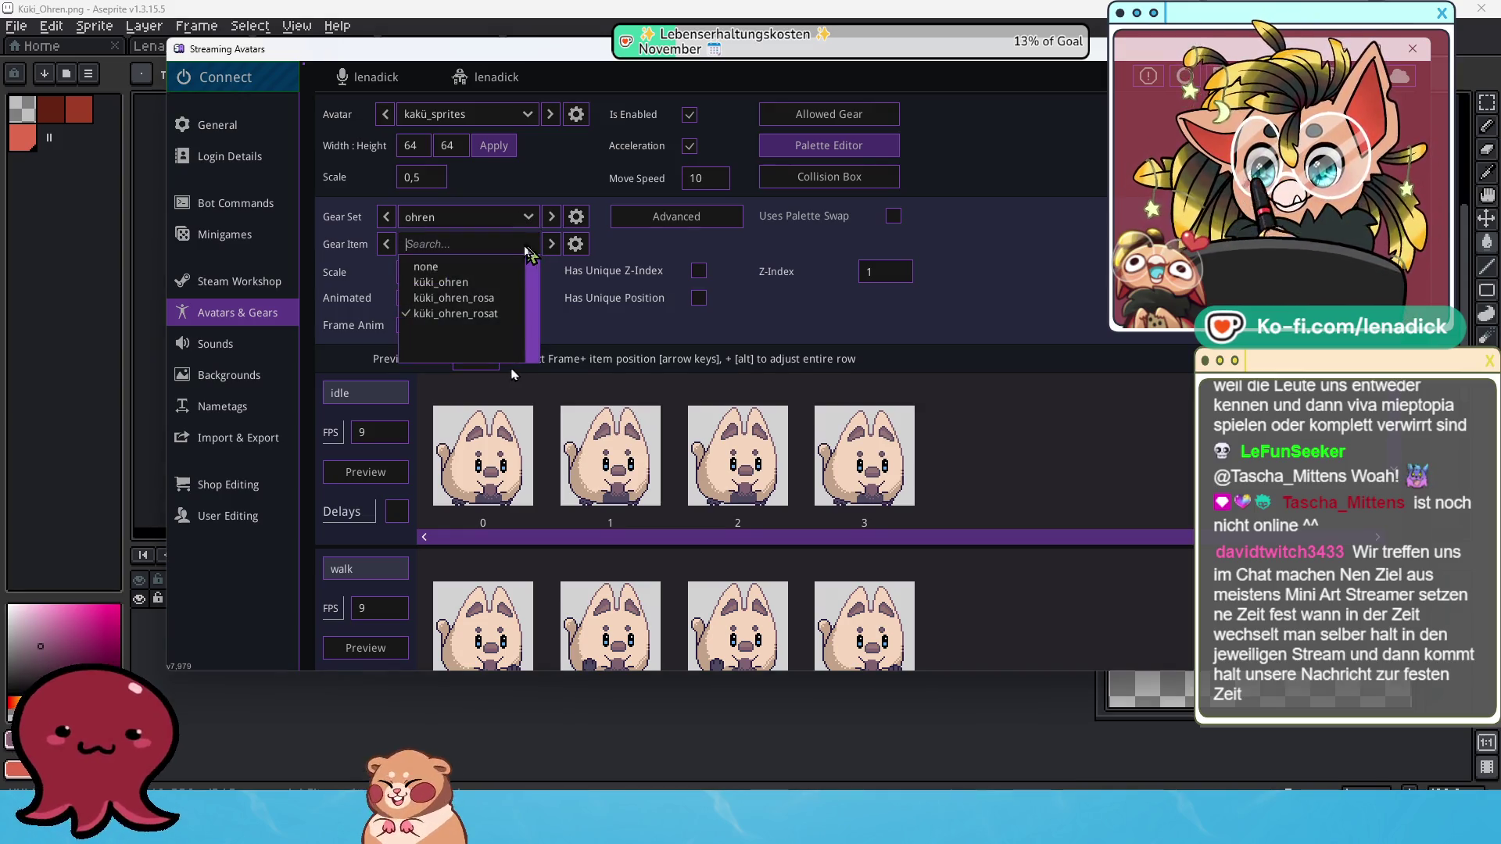
pyautogui.click(494, 297)
pyautogui.click(485, 243)
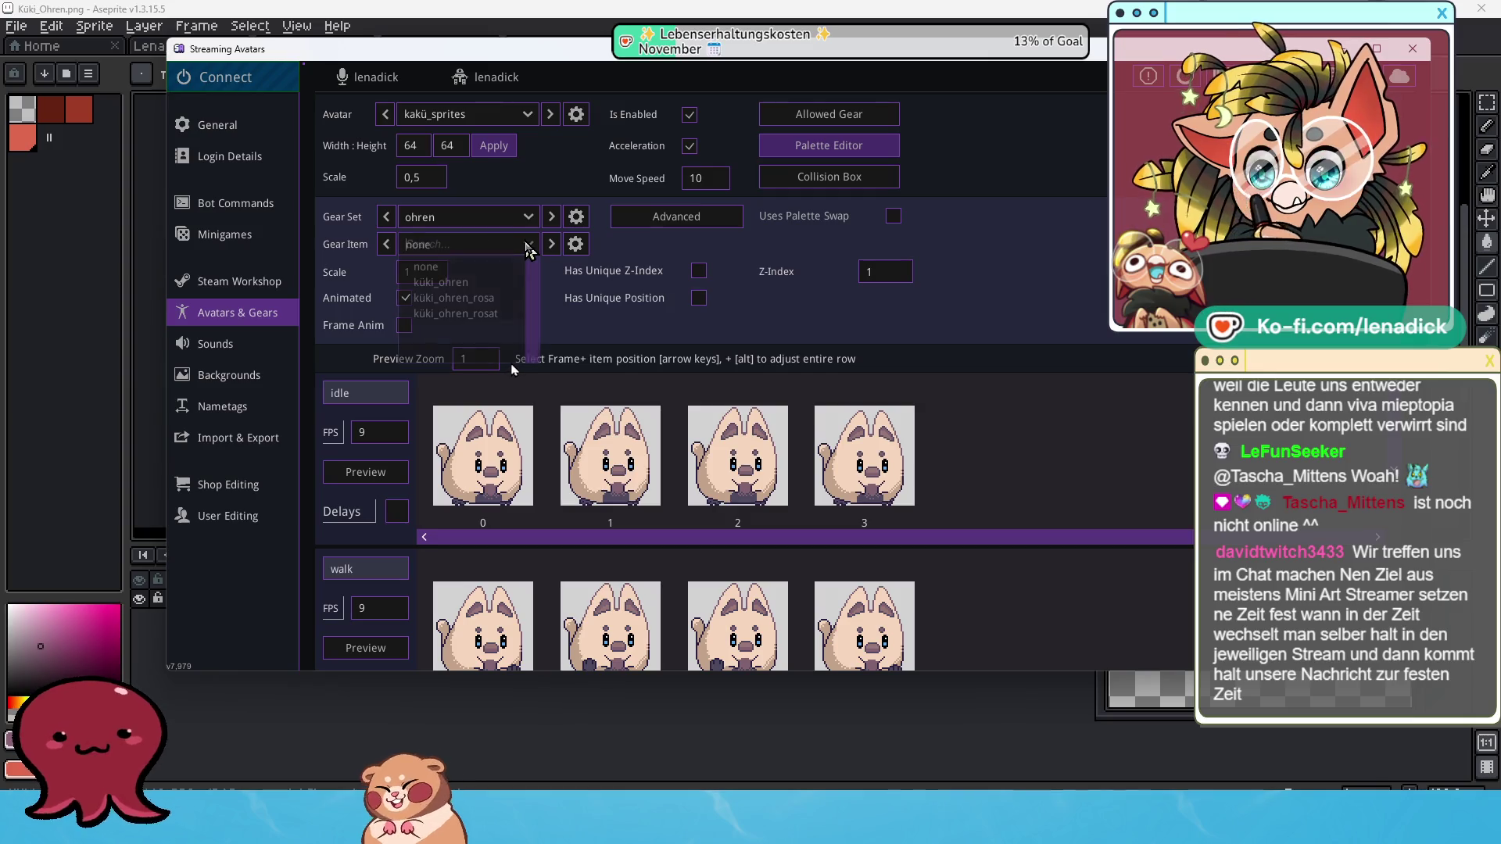
pyautogui.click(1008, 268)
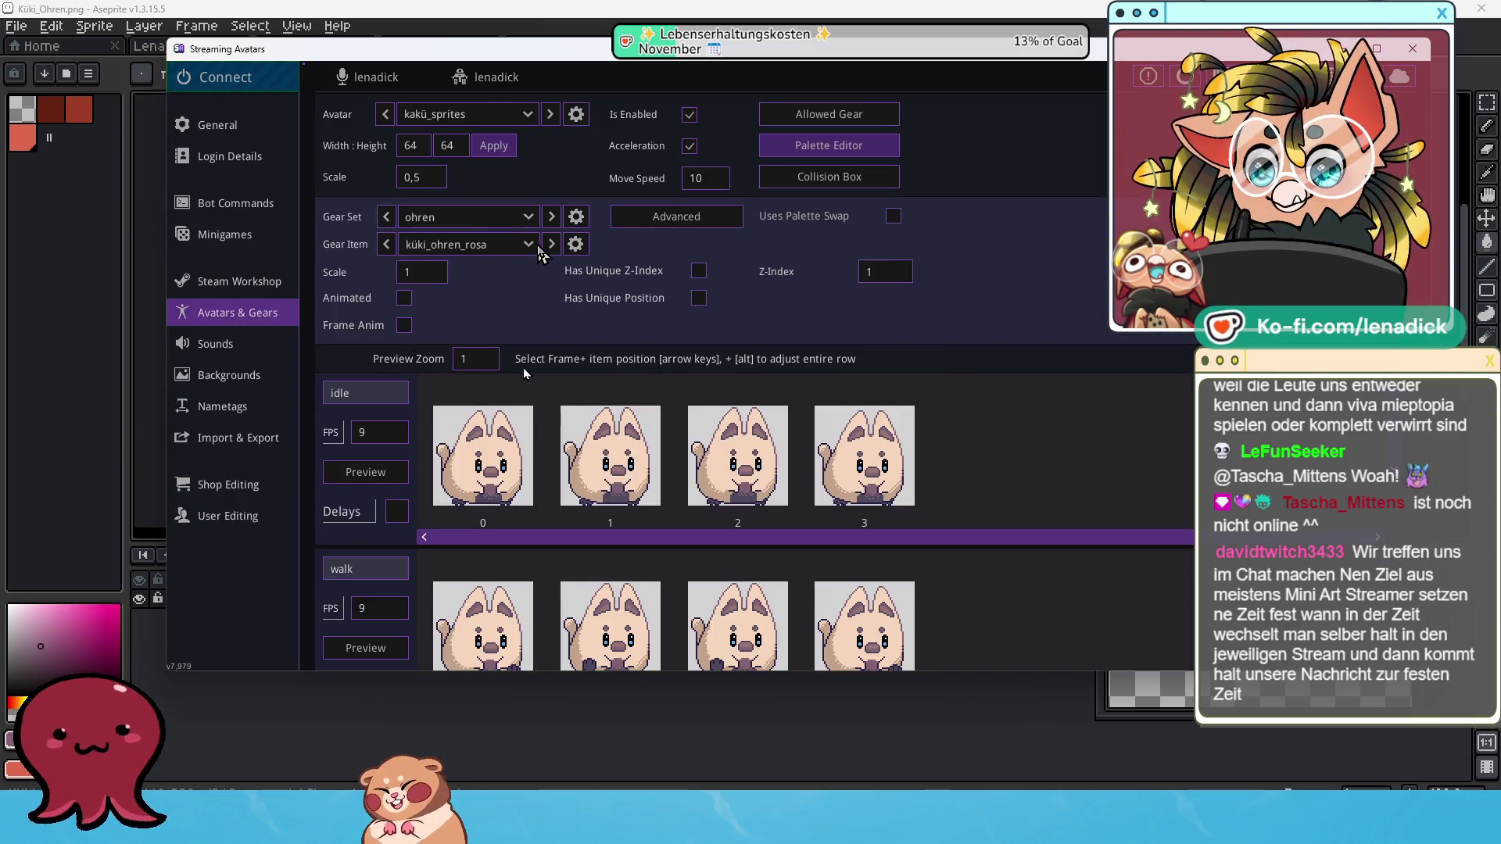
pyautogui.click(538, 249)
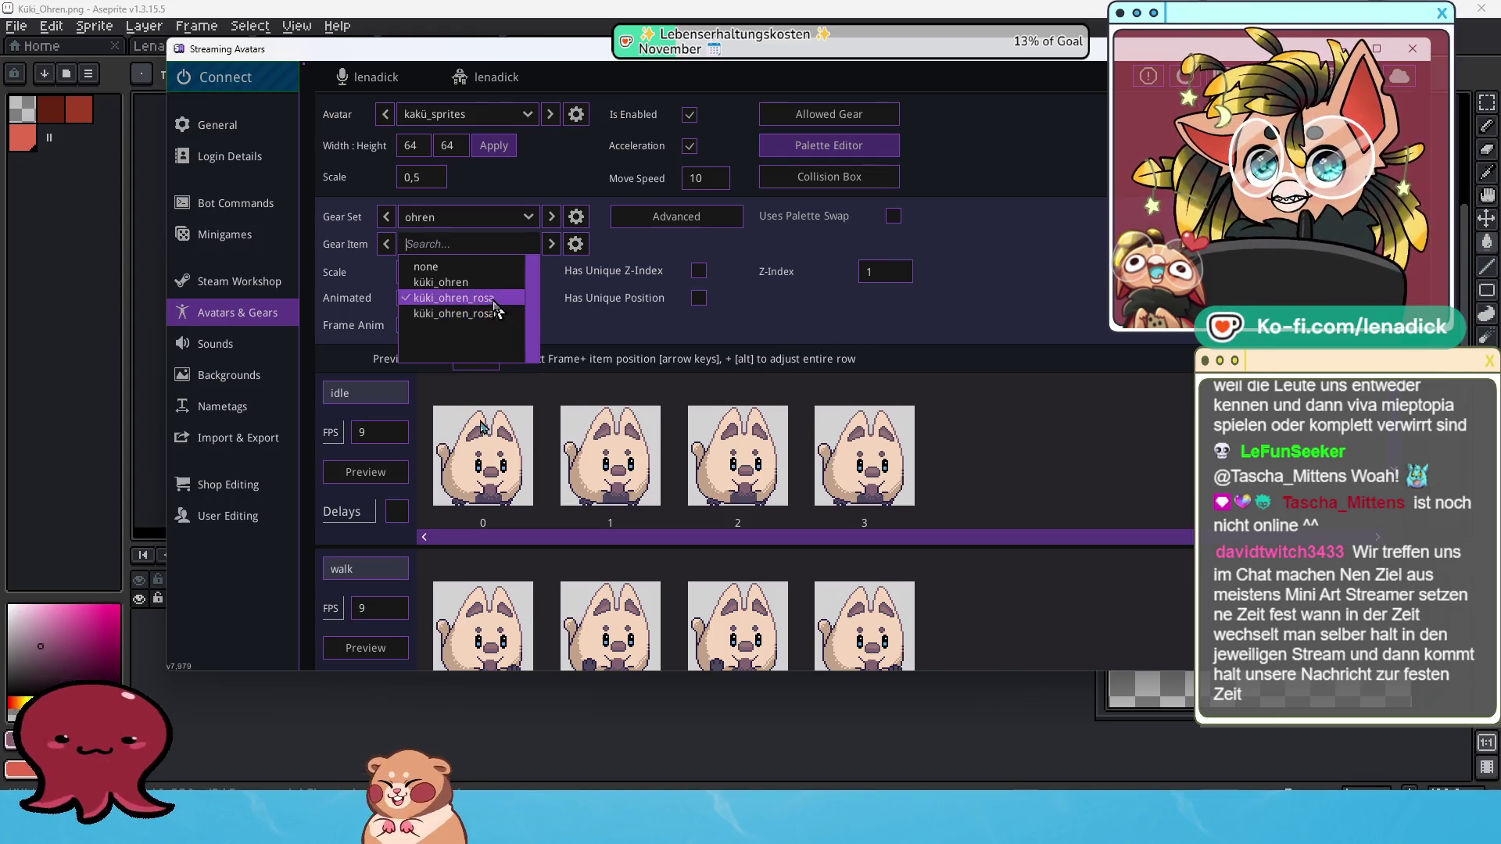
pyautogui.click(500, 313)
# Enable Frame Anim for küki_ohren_rosa with a 64 × 64 frame size and apply it.
pyautogui.click(403, 326)
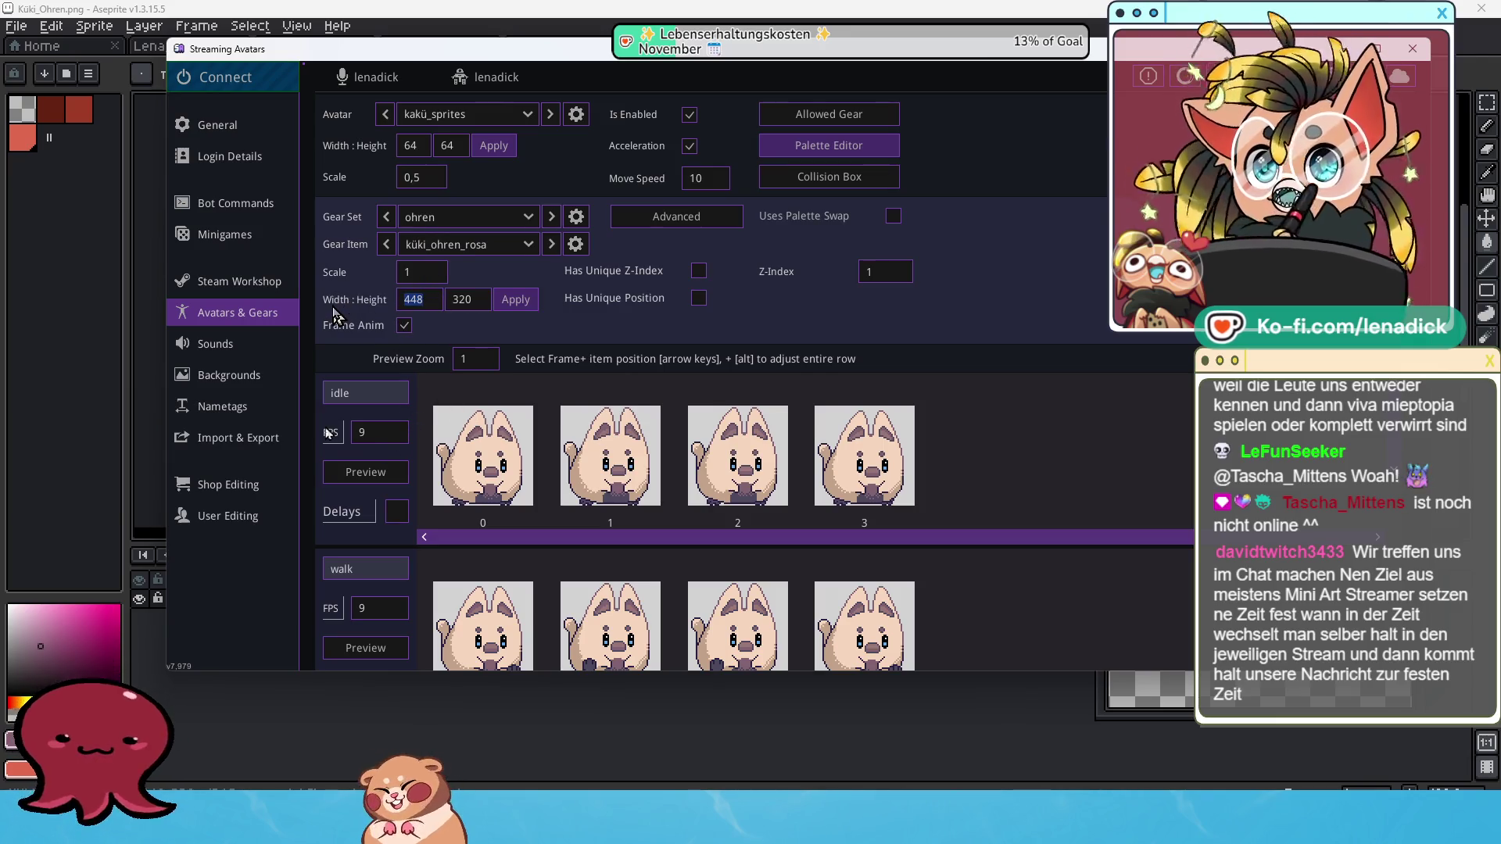
pyautogui.write('64')
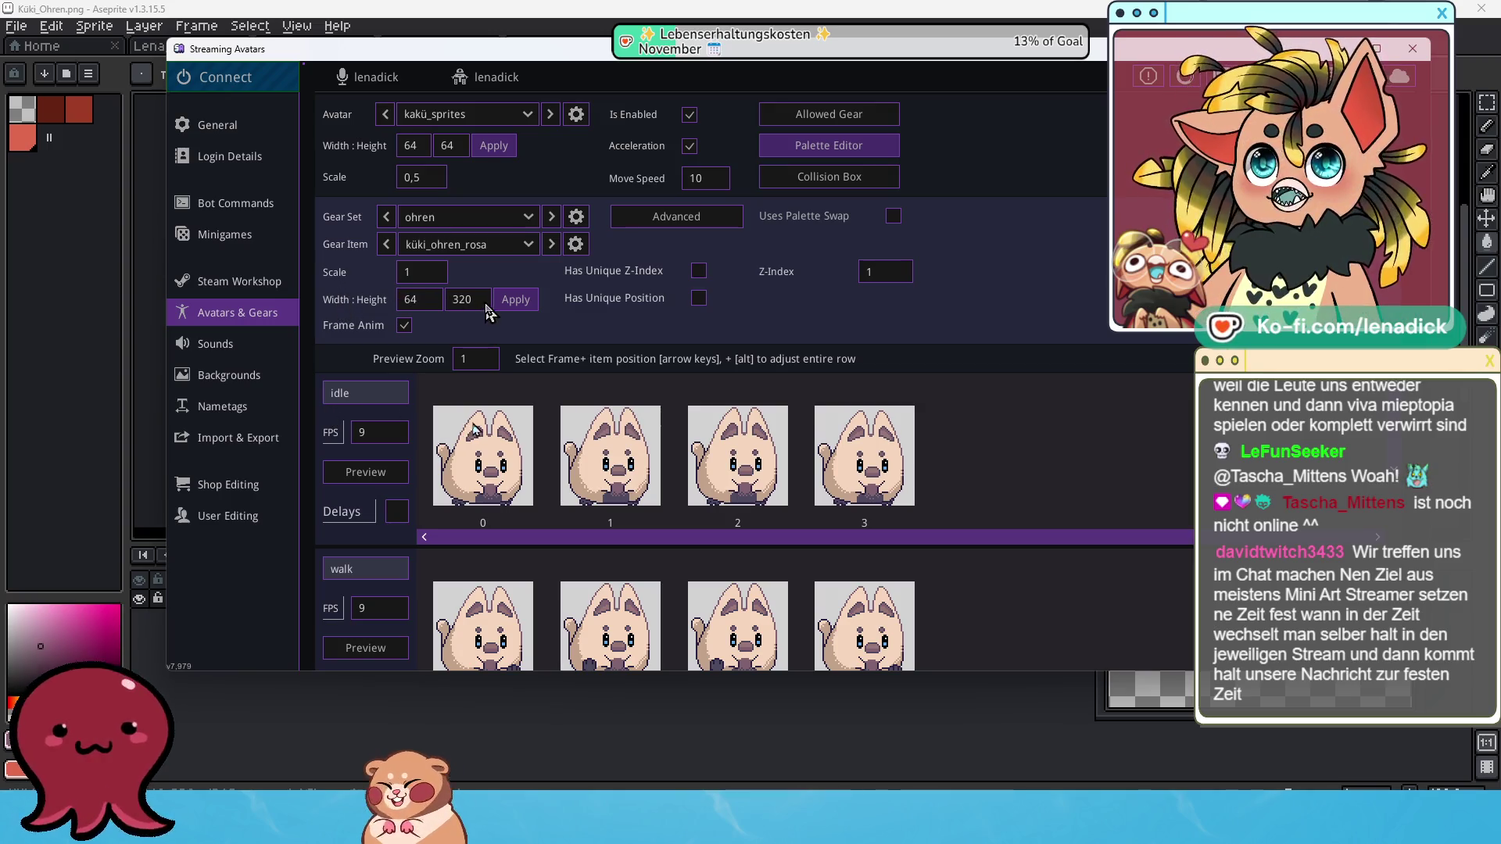
pyautogui.moveTo(486, 304); pyautogui.dragTo(416, 305)
pyautogui.write('64')
pyautogui.click(515, 300)
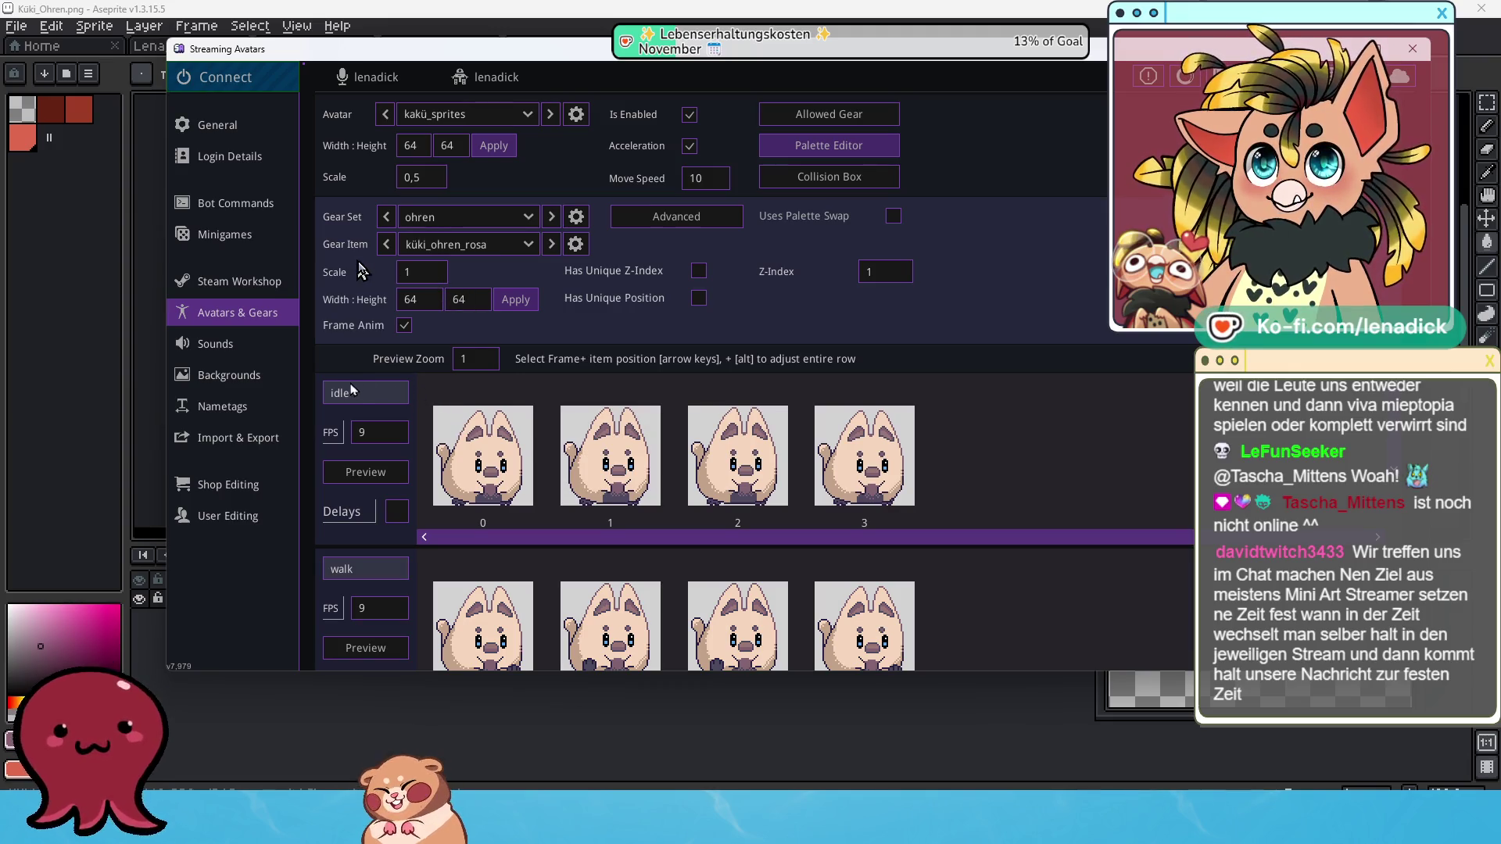
pyautogui.click(529, 244)
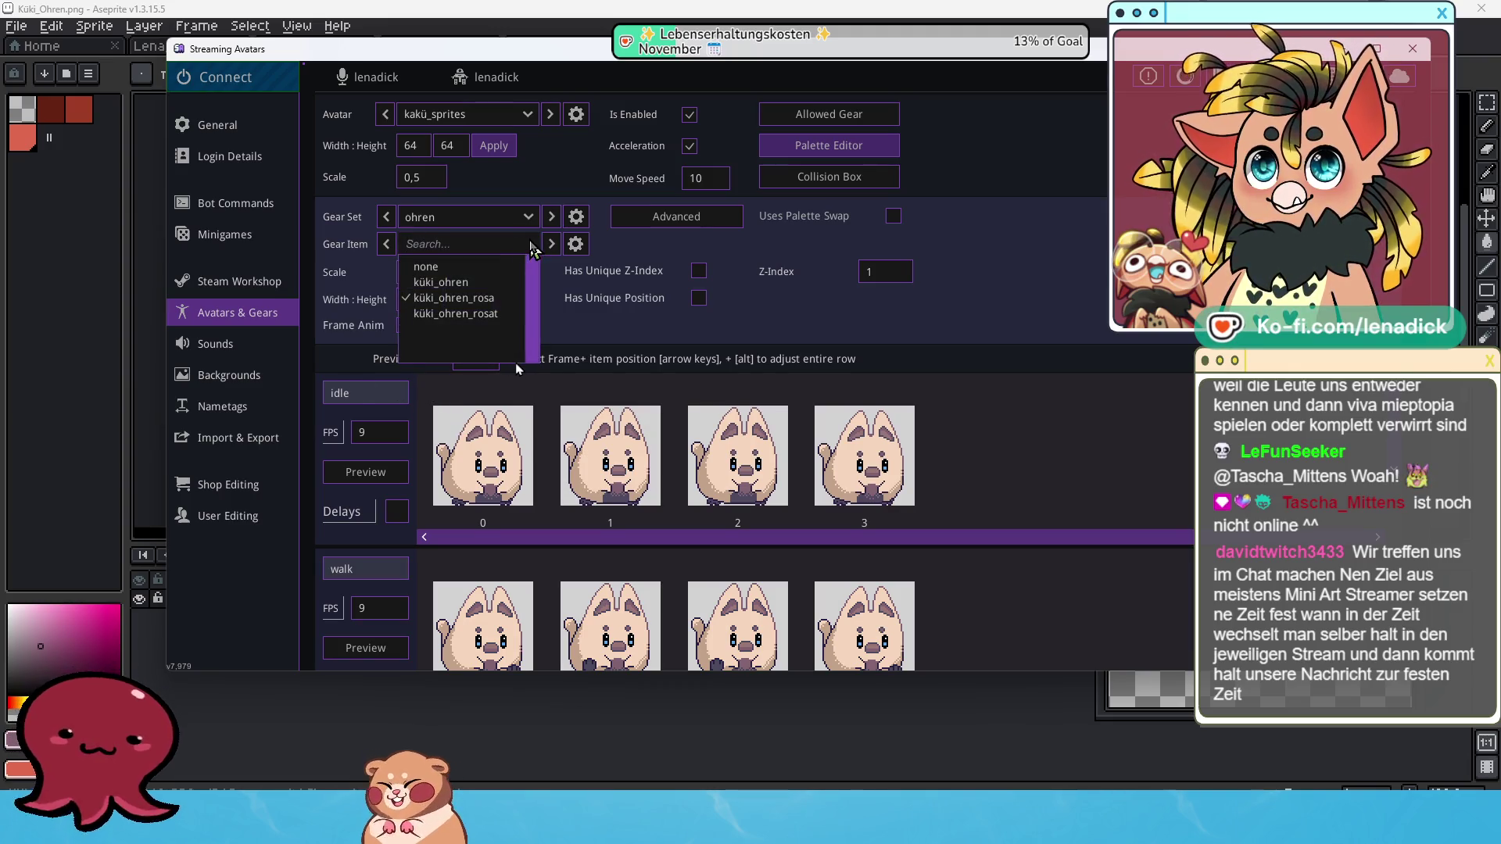
pyautogui.click(449, 298)
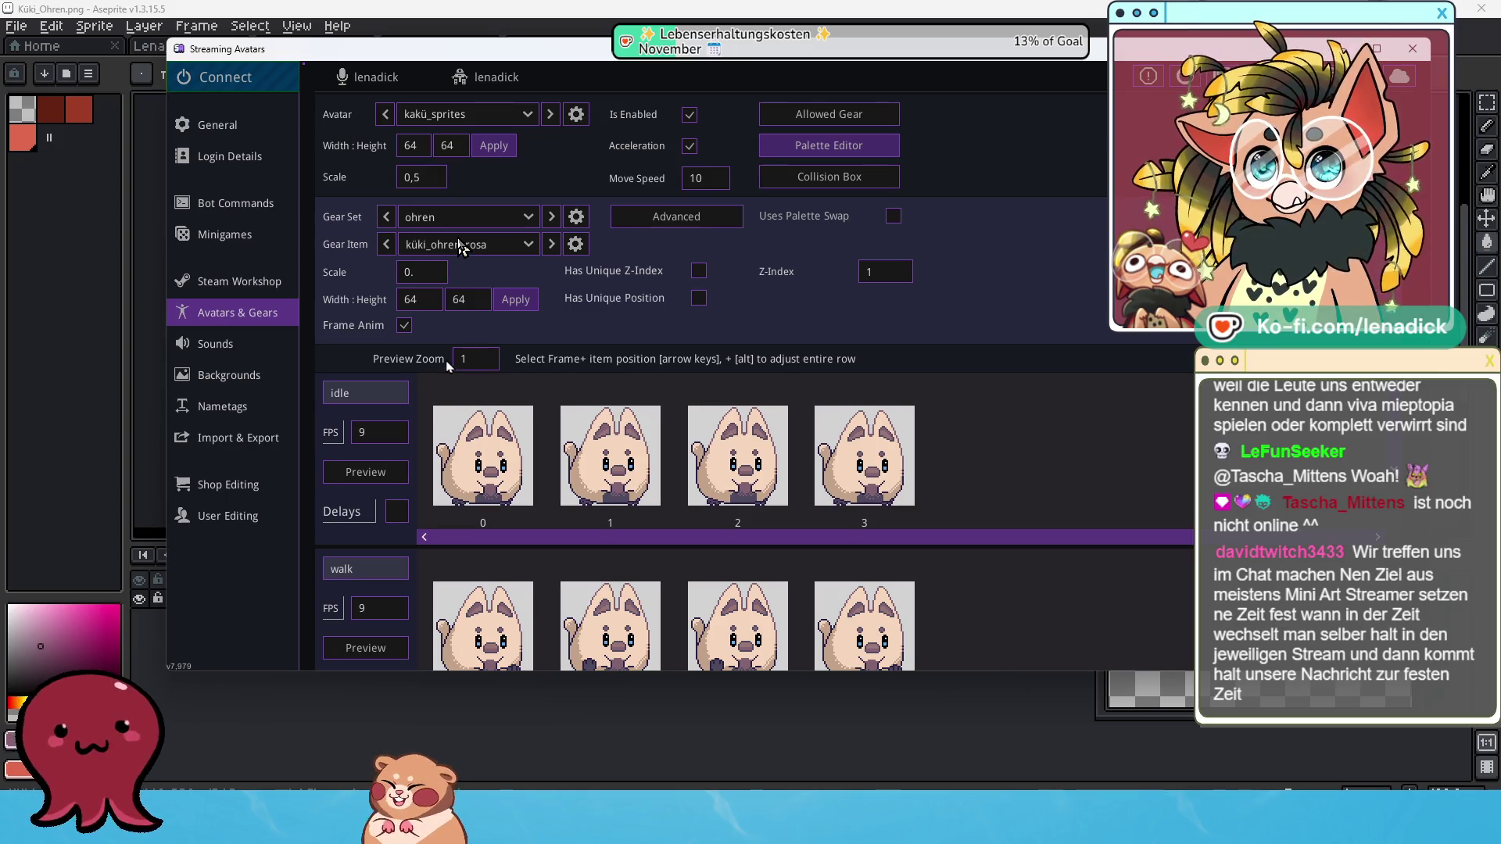
pyautogui.click(228, 483)
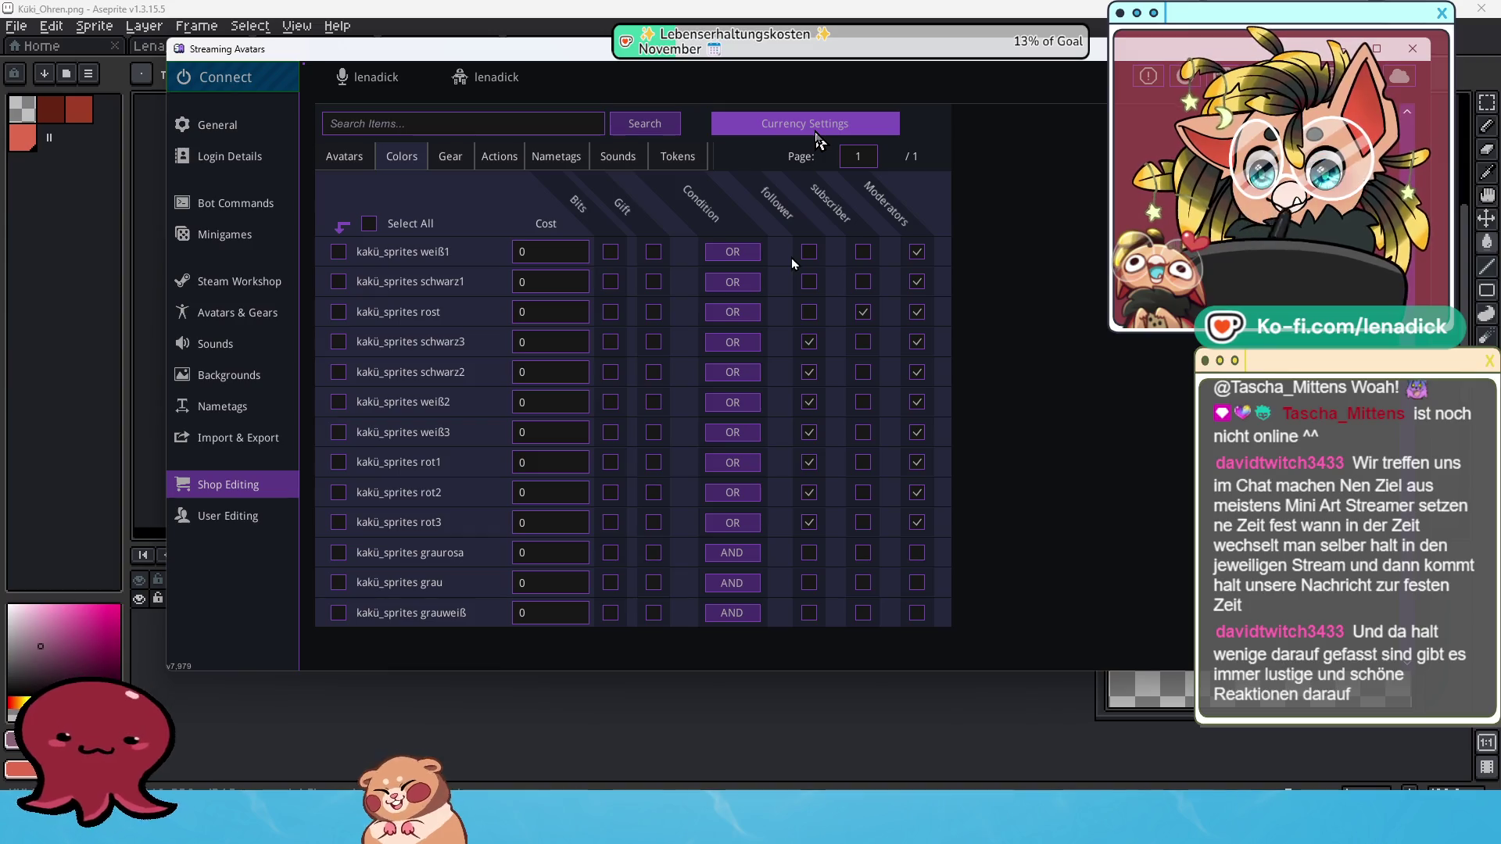
# Review the shop's Currency Settings, then the Import & Export page.
pyautogui.click(815, 134)
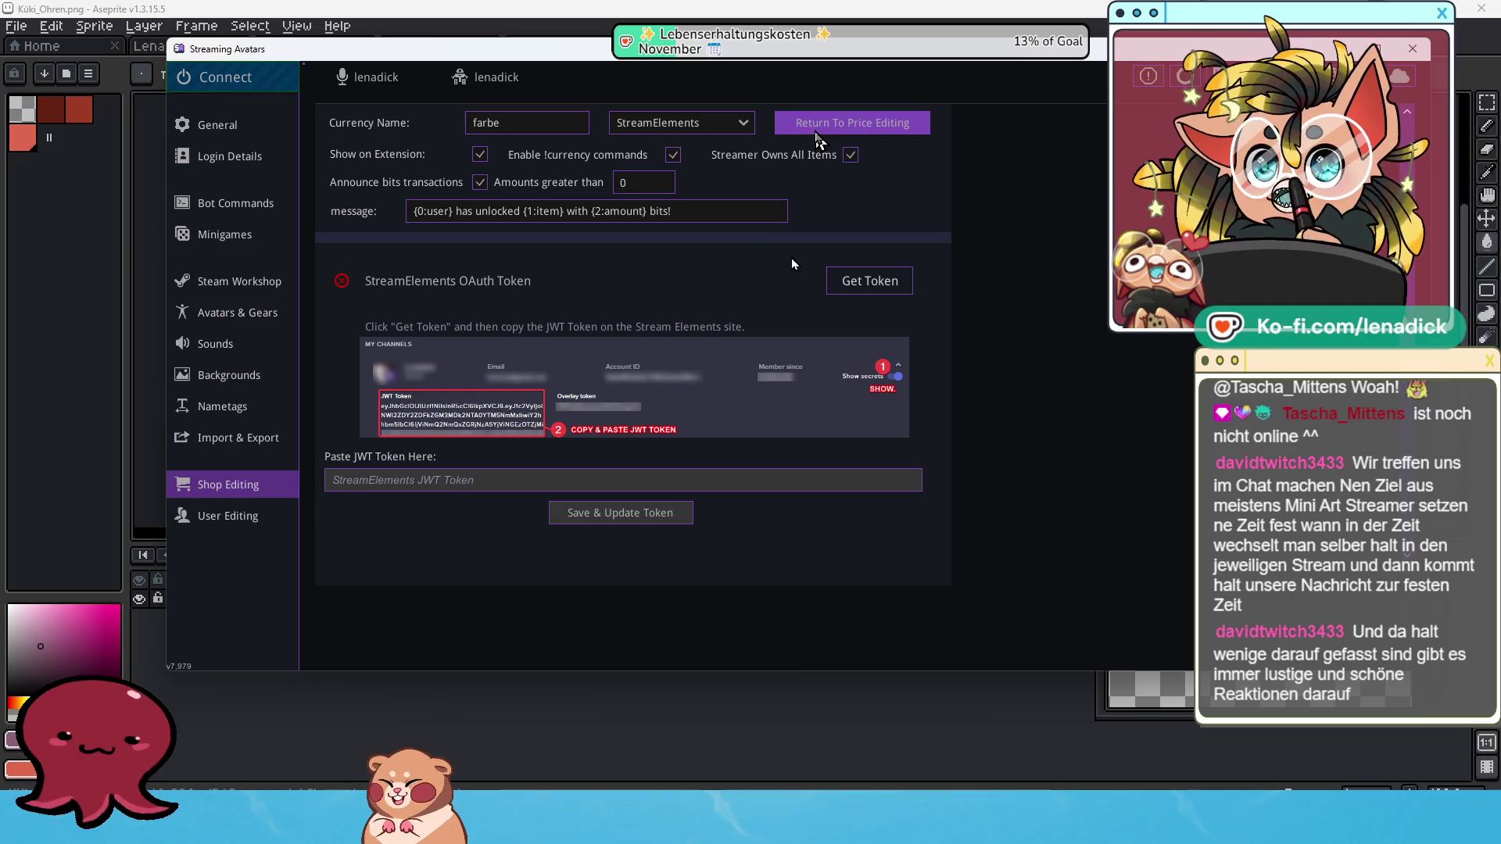
pyautogui.click(244, 443)
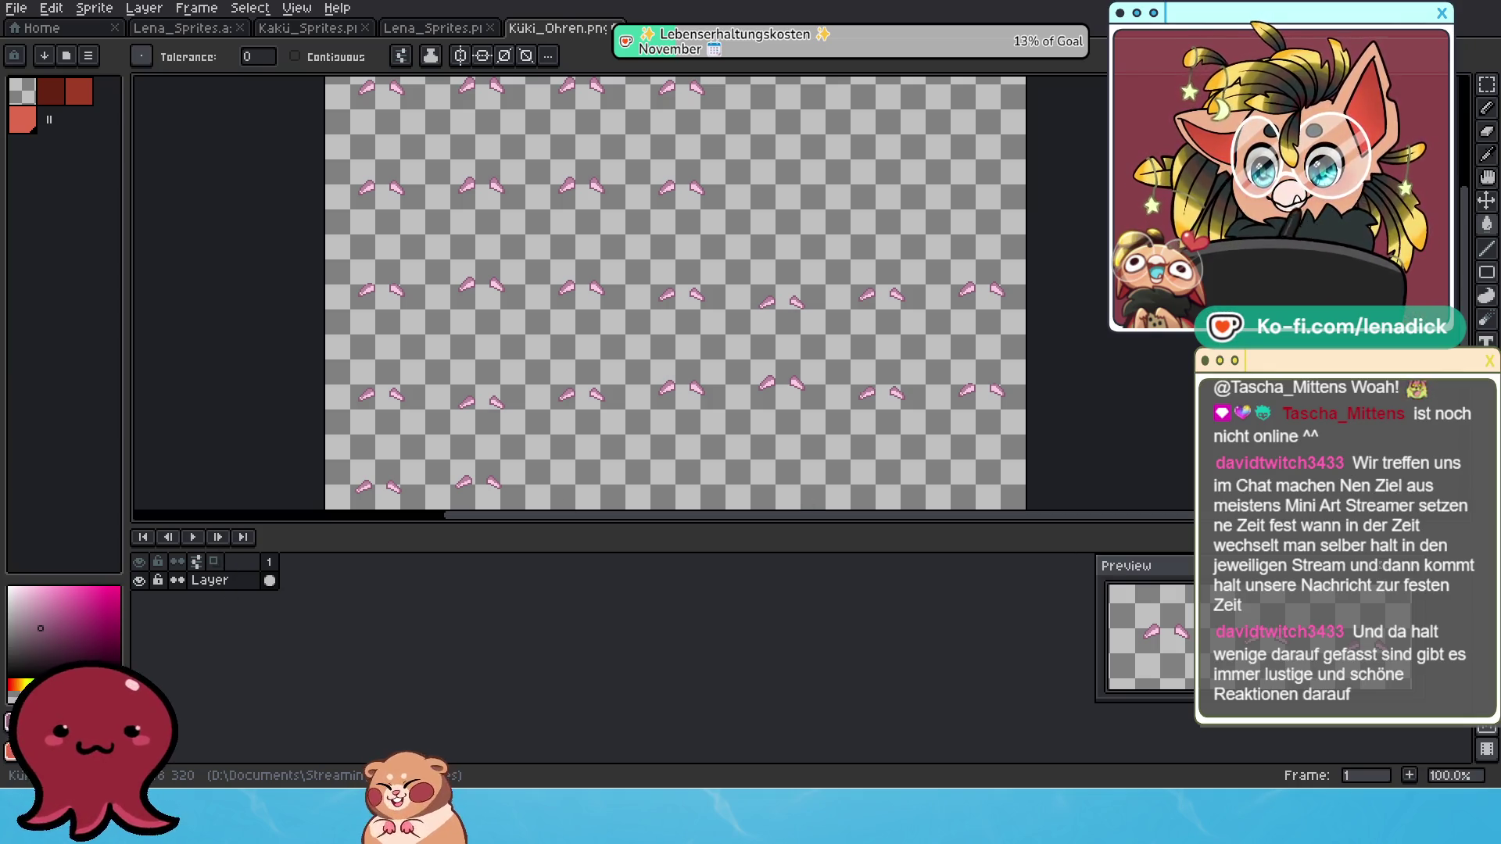
# Bring the Streaming Avatars shop forward and show its action items on the Sounds tab.
pyautogui.hotkey('alt', 'Tab')
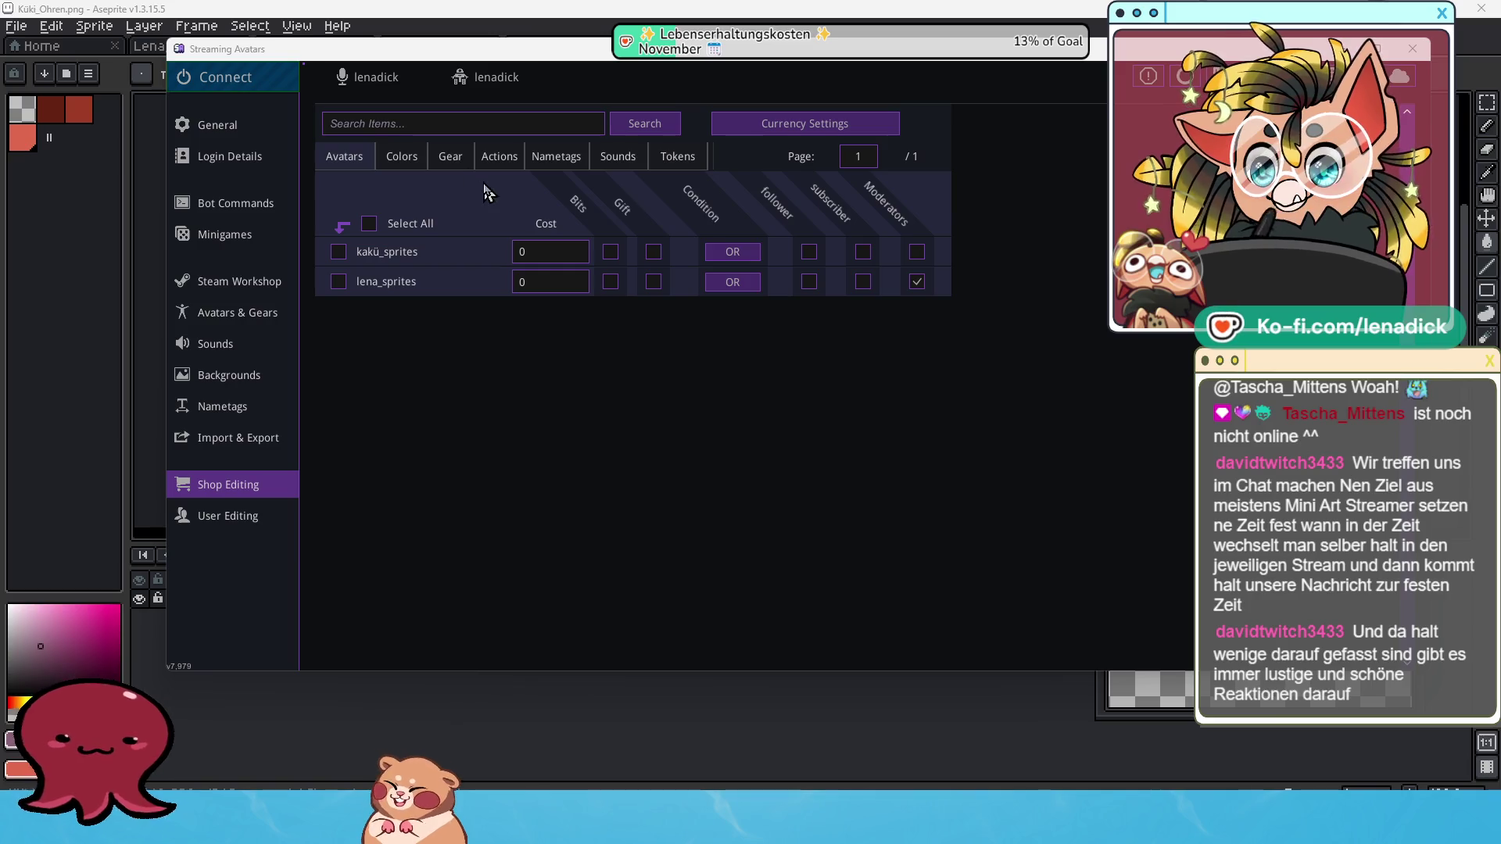
pyautogui.click(499, 156)
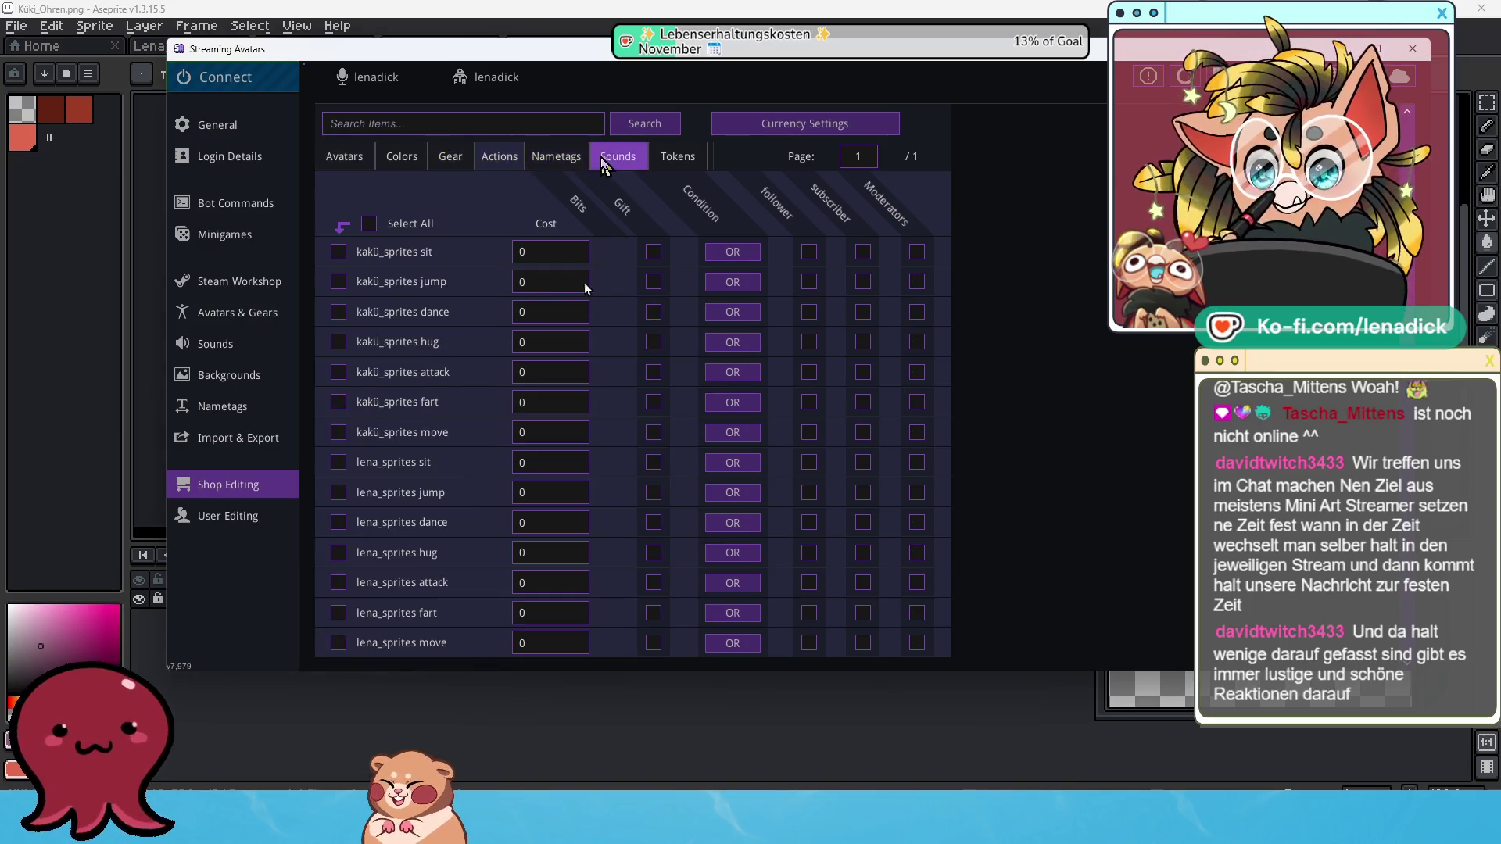
# Select all gear items in the shop list and scroll through them.
pyautogui.click(450, 157)
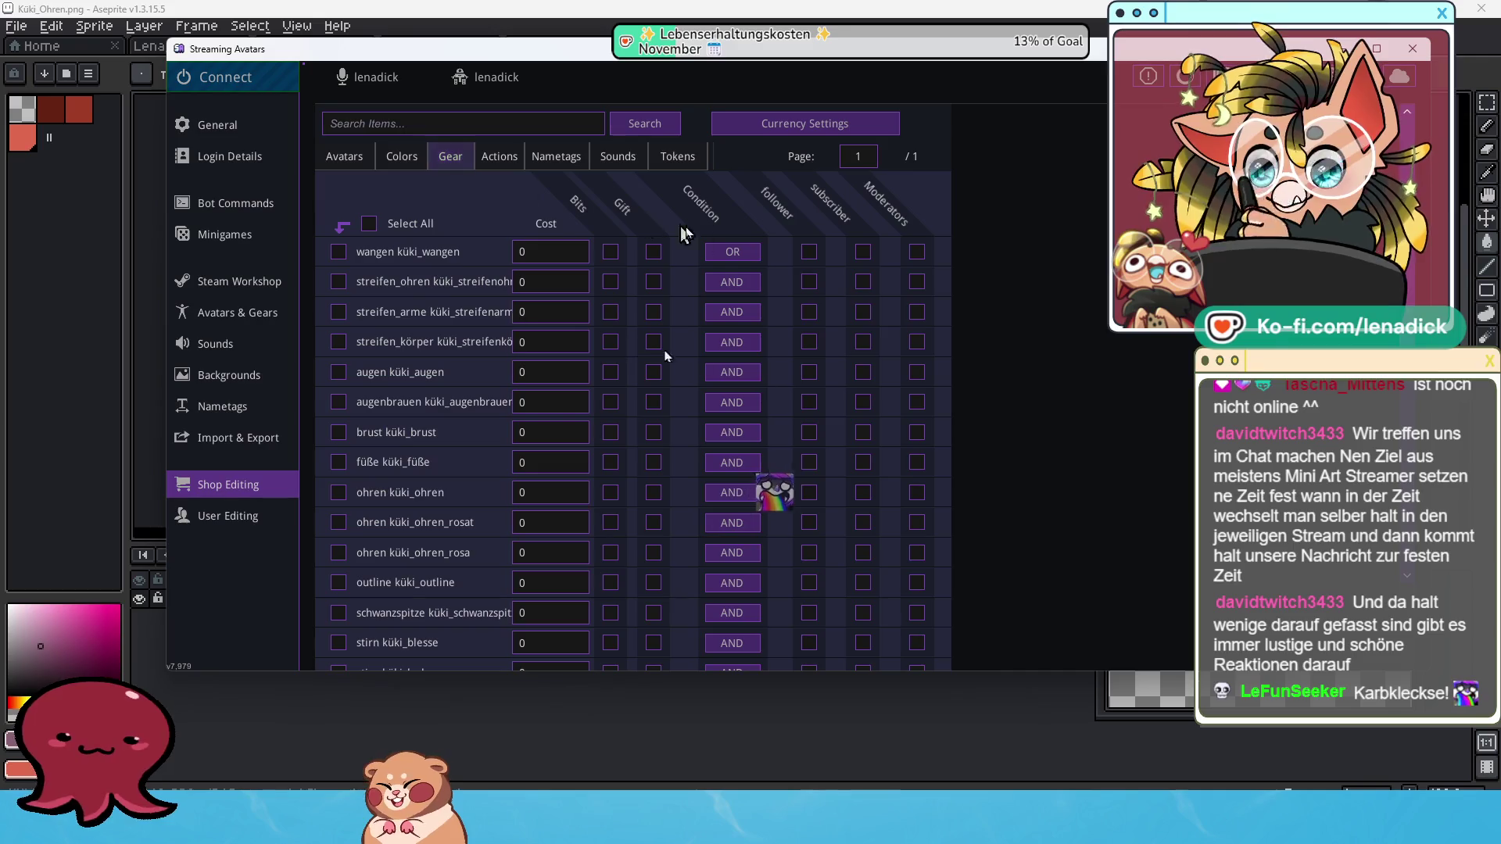
pyautogui.click(369, 224)
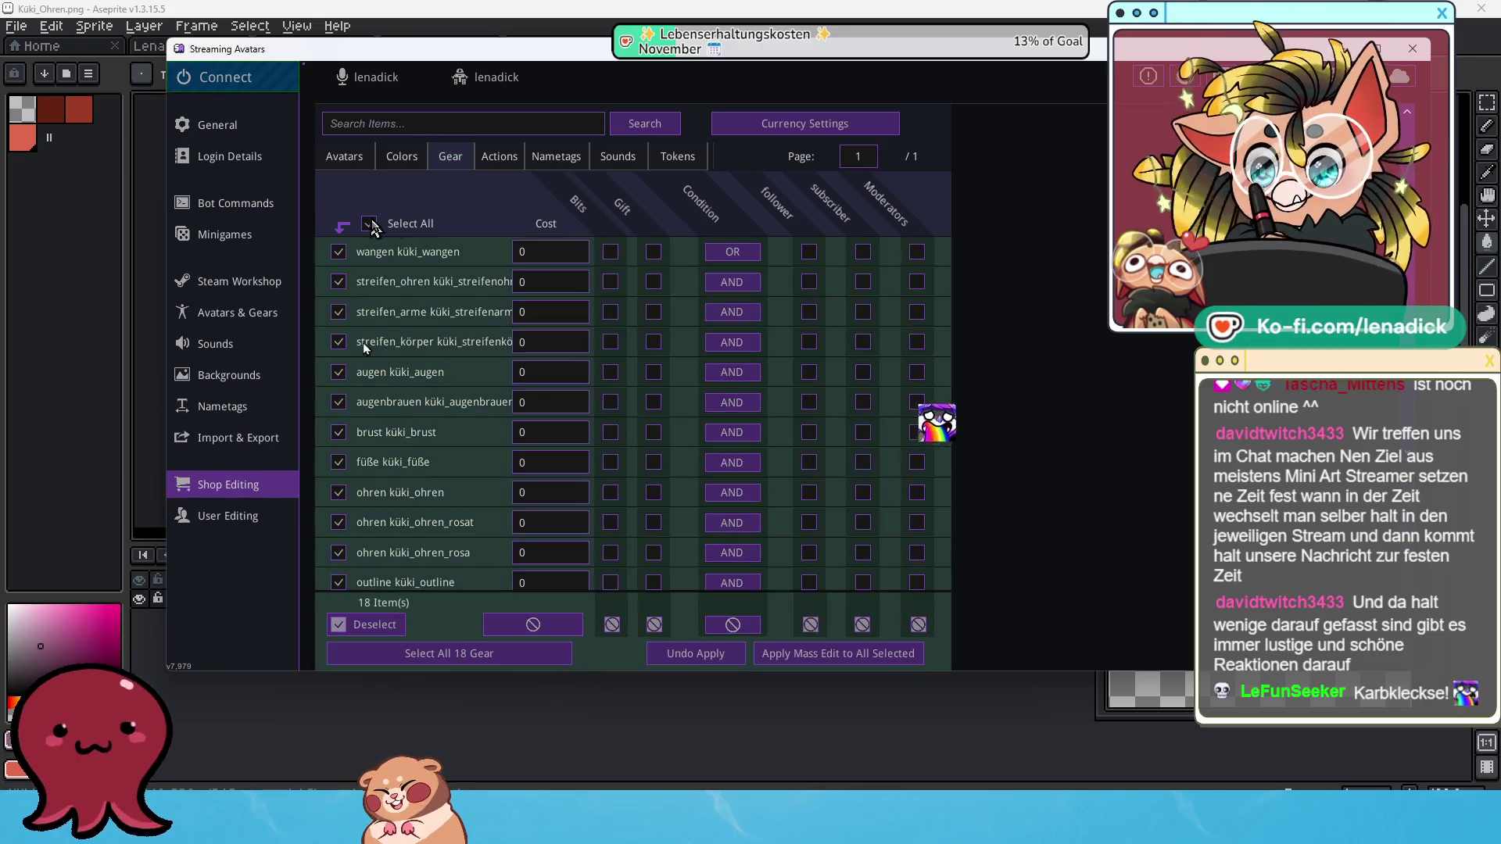
pyautogui.scroll(-3, 766, 541)
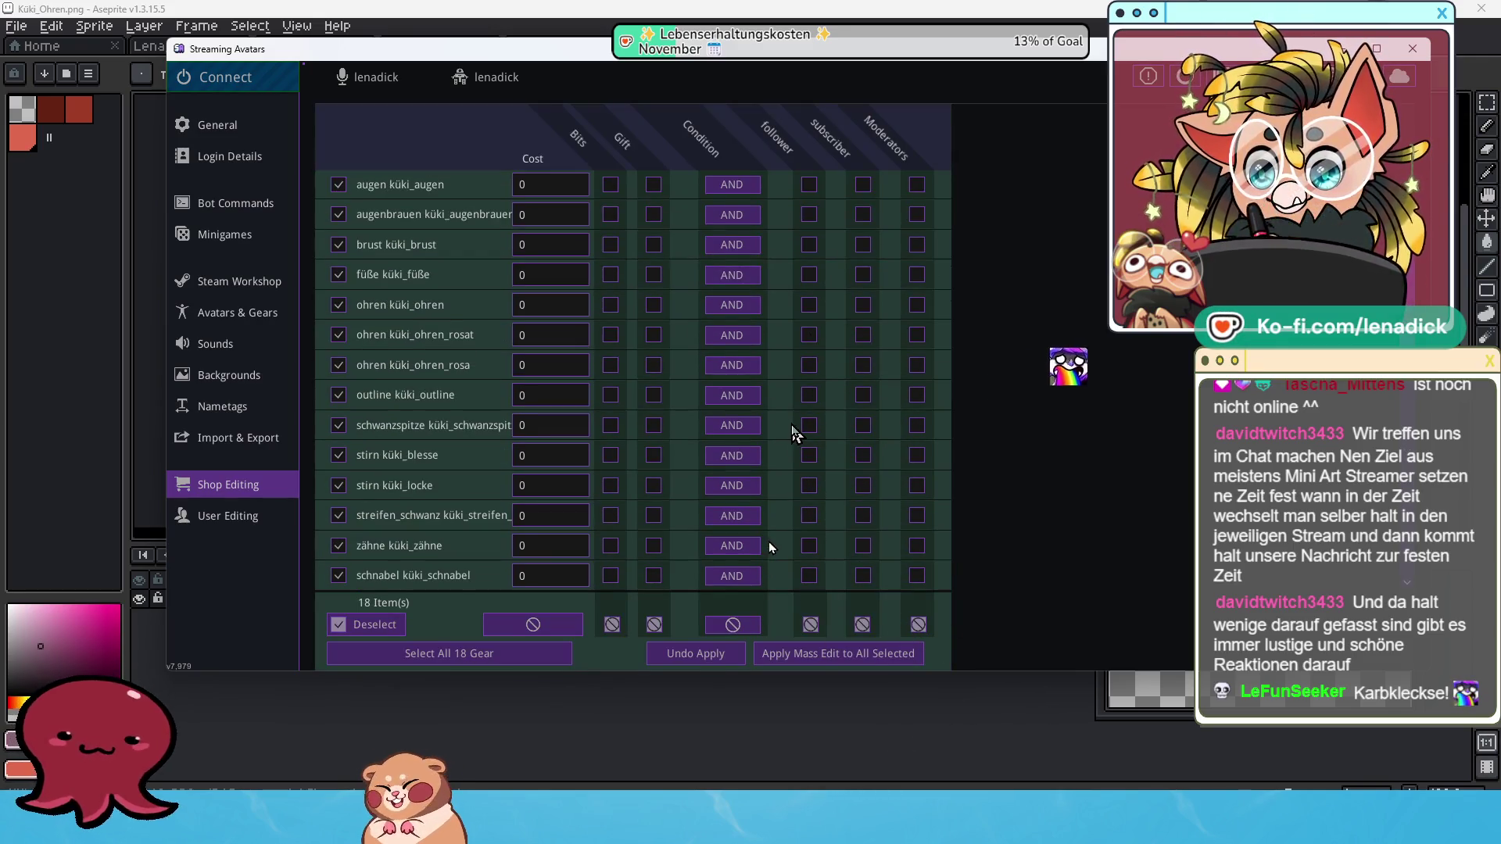
pyautogui.scroll(3, 793, 432)
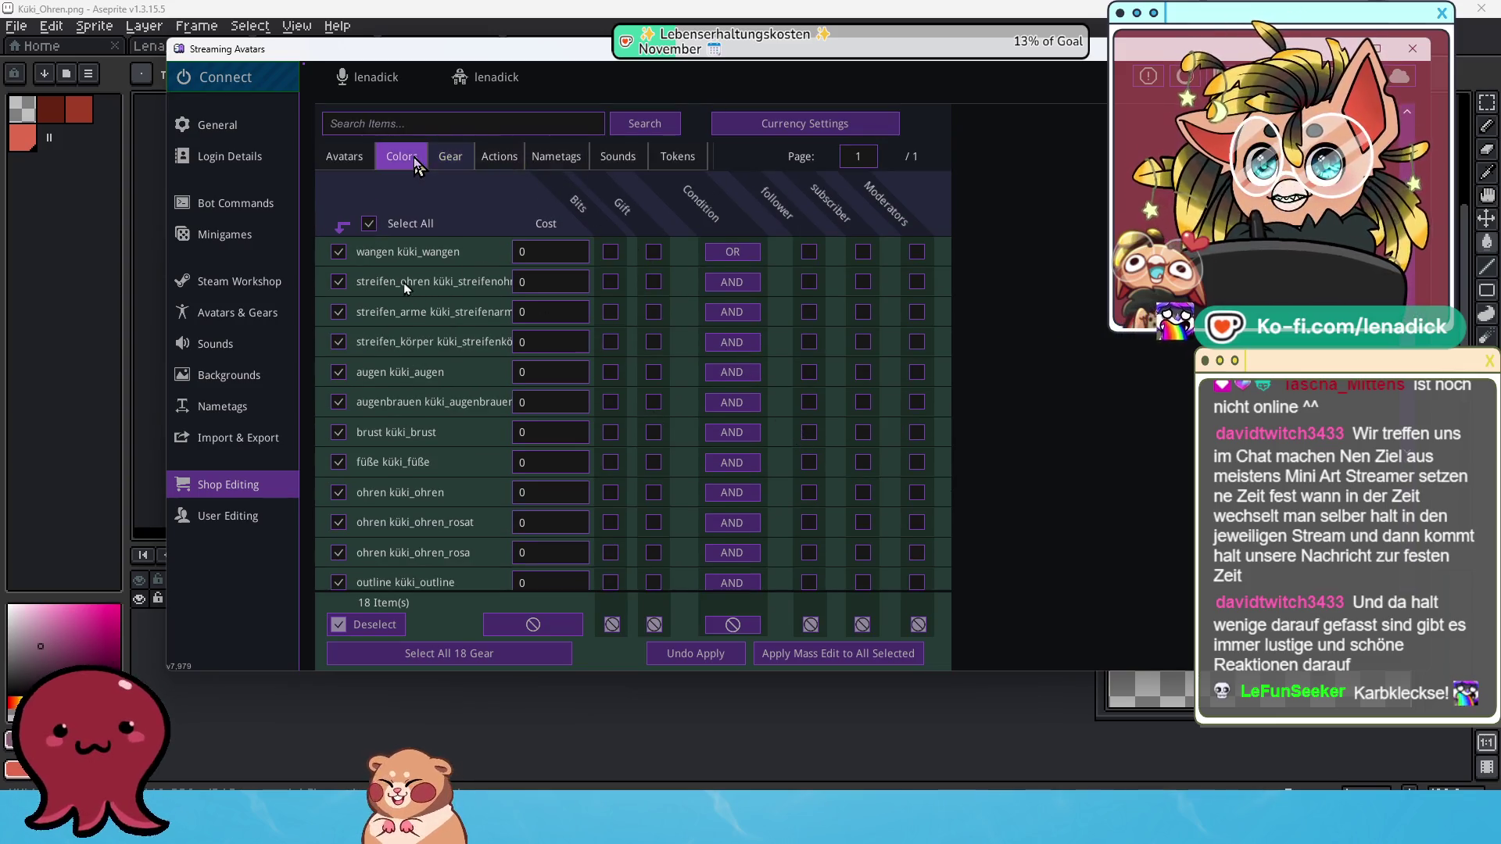
# Mass-edit all 13 colour items to drop follower, subscriber and moderator requirements.
pyautogui.click(414, 160)
pyautogui.click(368, 224)
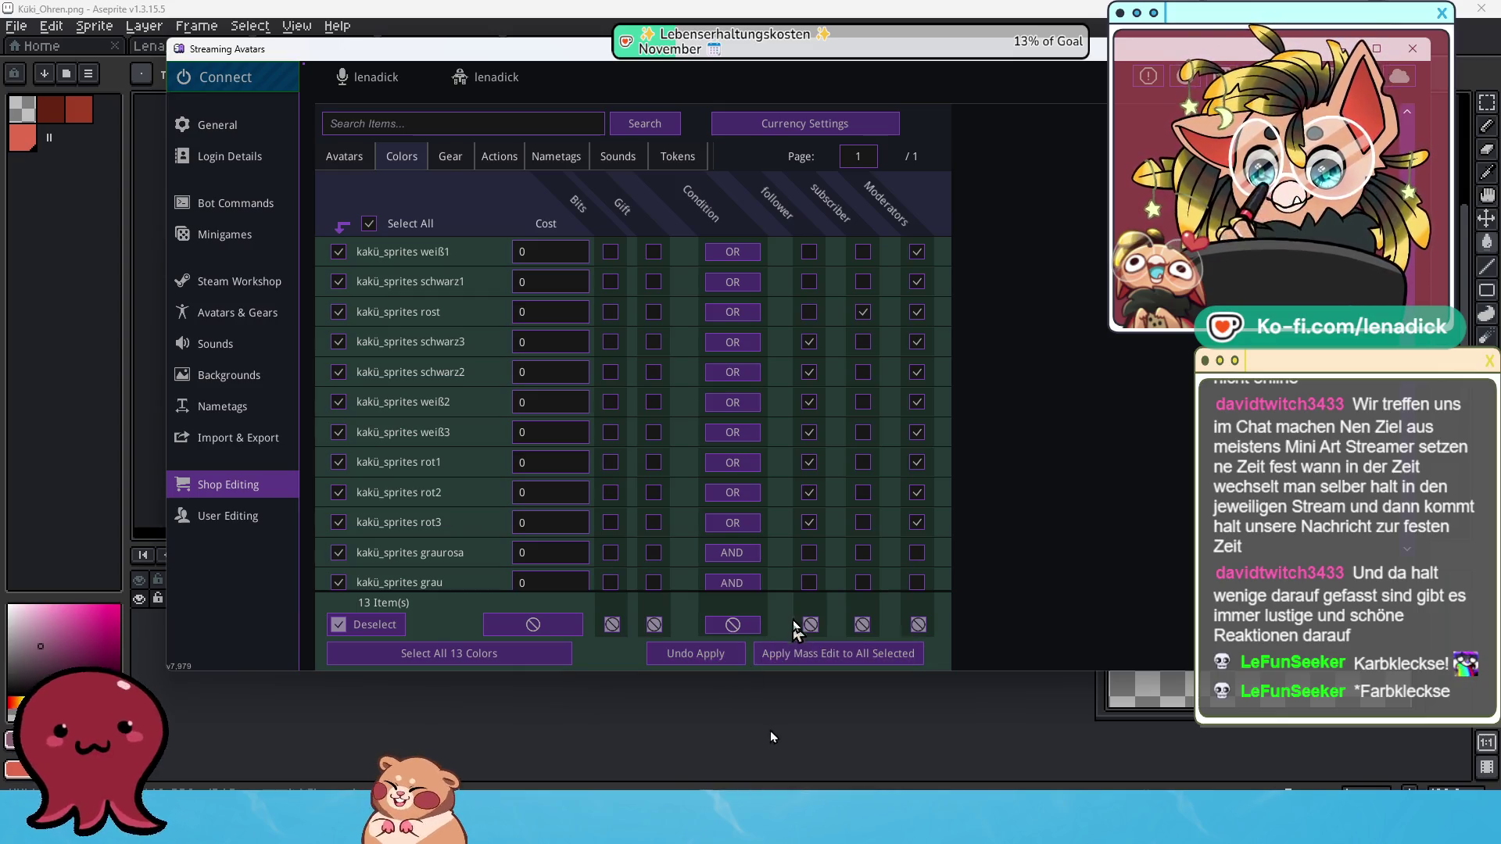
pyautogui.click(810, 624)
pyautogui.click(862, 624)
pyautogui.click(918, 625)
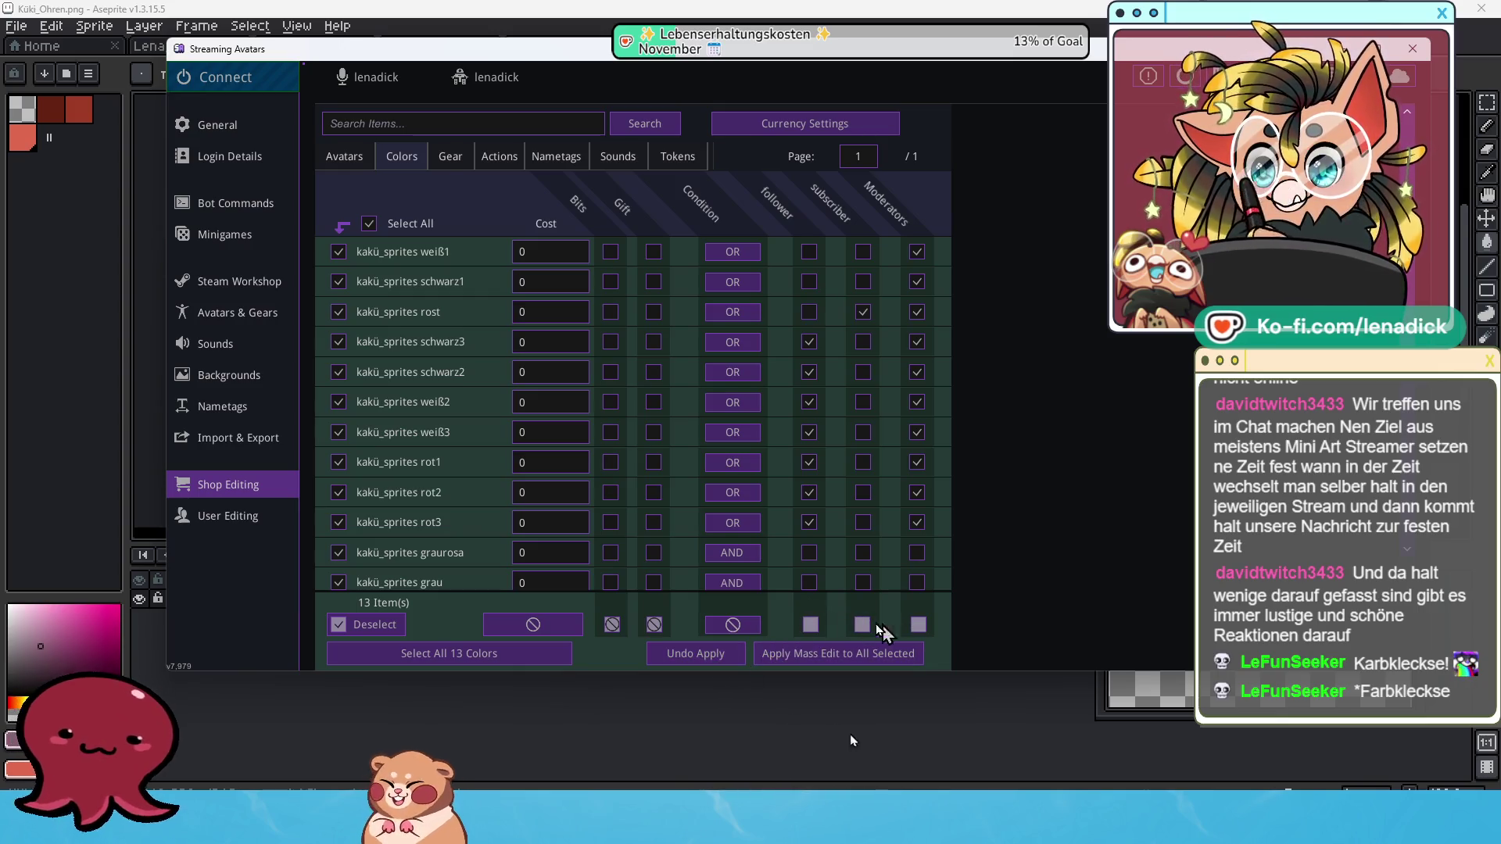
pyautogui.click(797, 649)
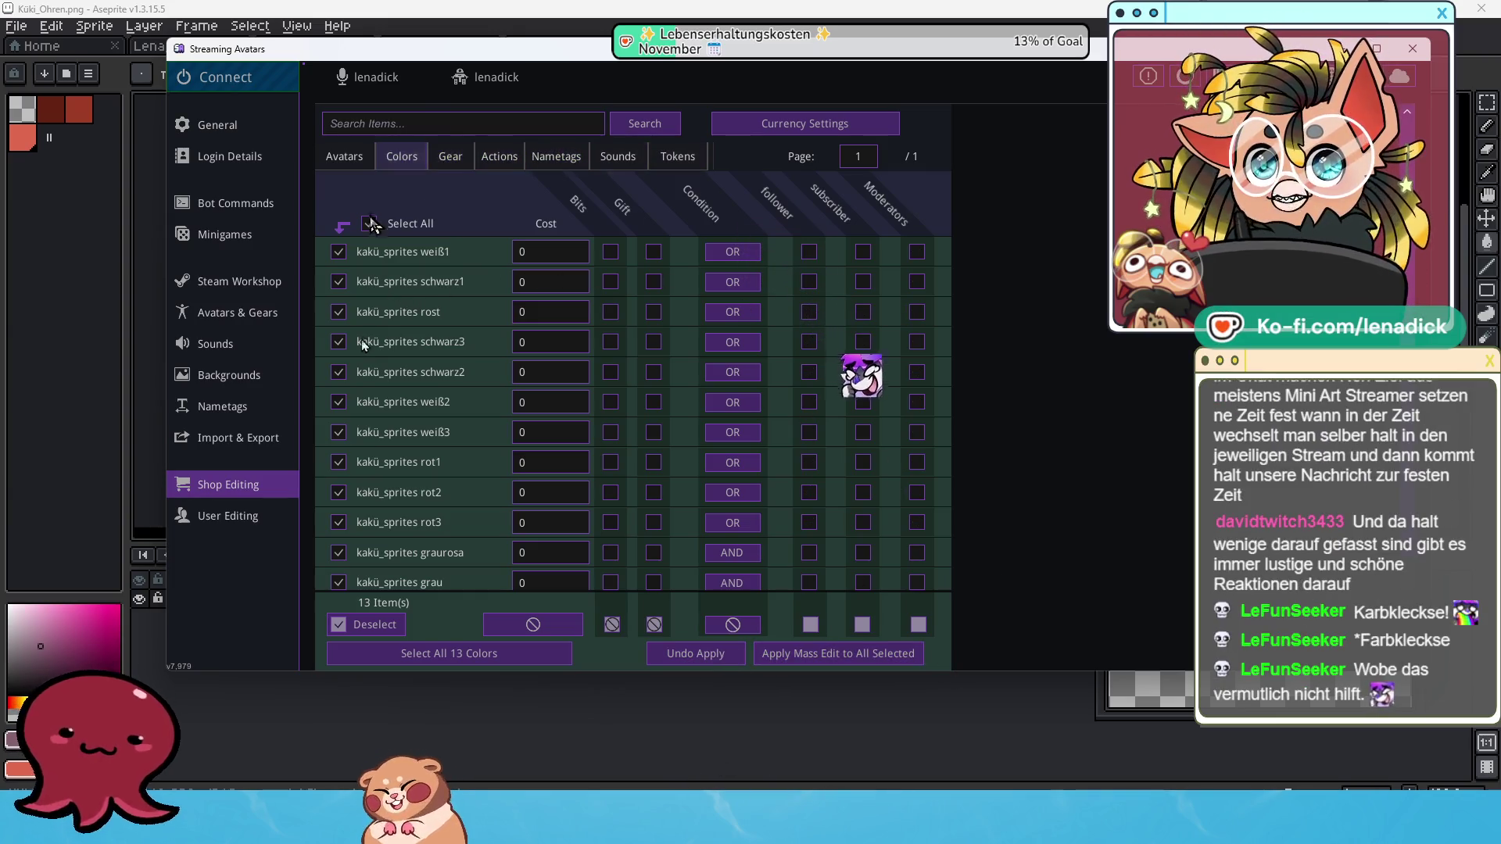
pyautogui.click(368, 224)
pyautogui.click(461, 158)
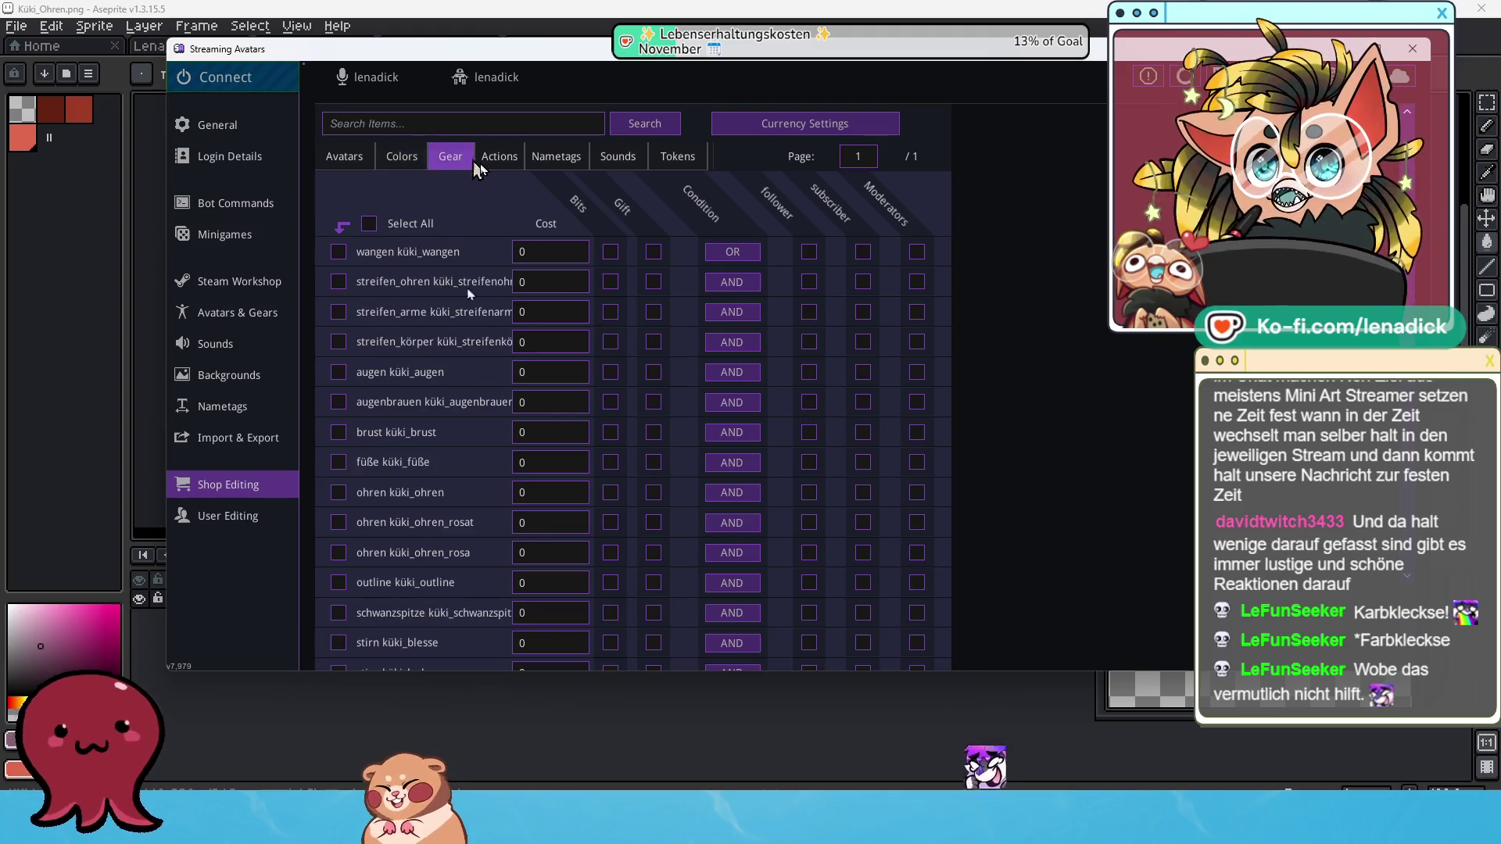
pyautogui.scroll(-3, 786, 528)
pyautogui.scroll(3, 795, 555)
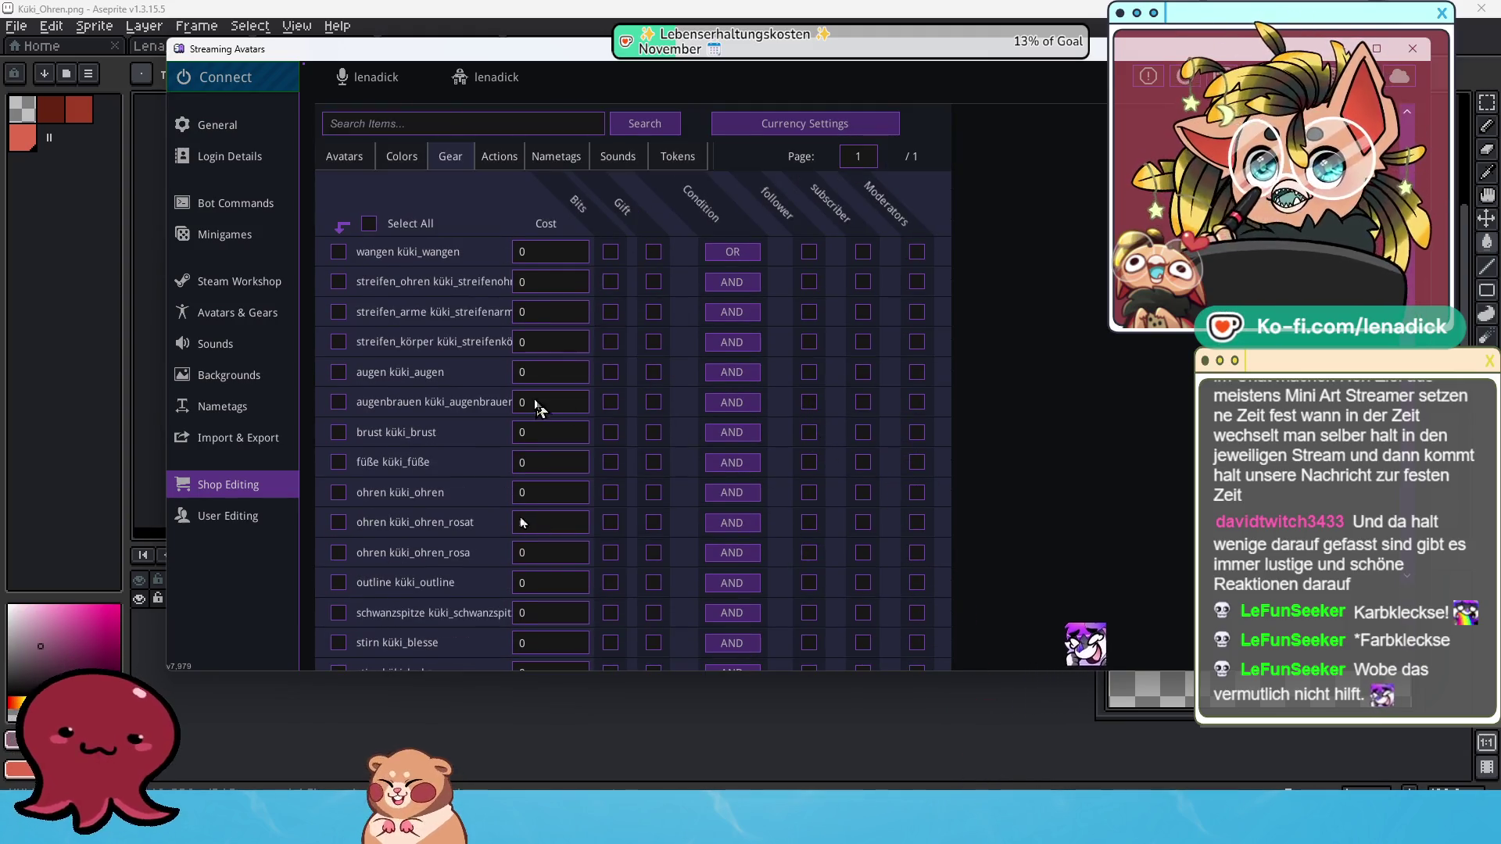
pyautogui.scroll(-3, 538, 407)
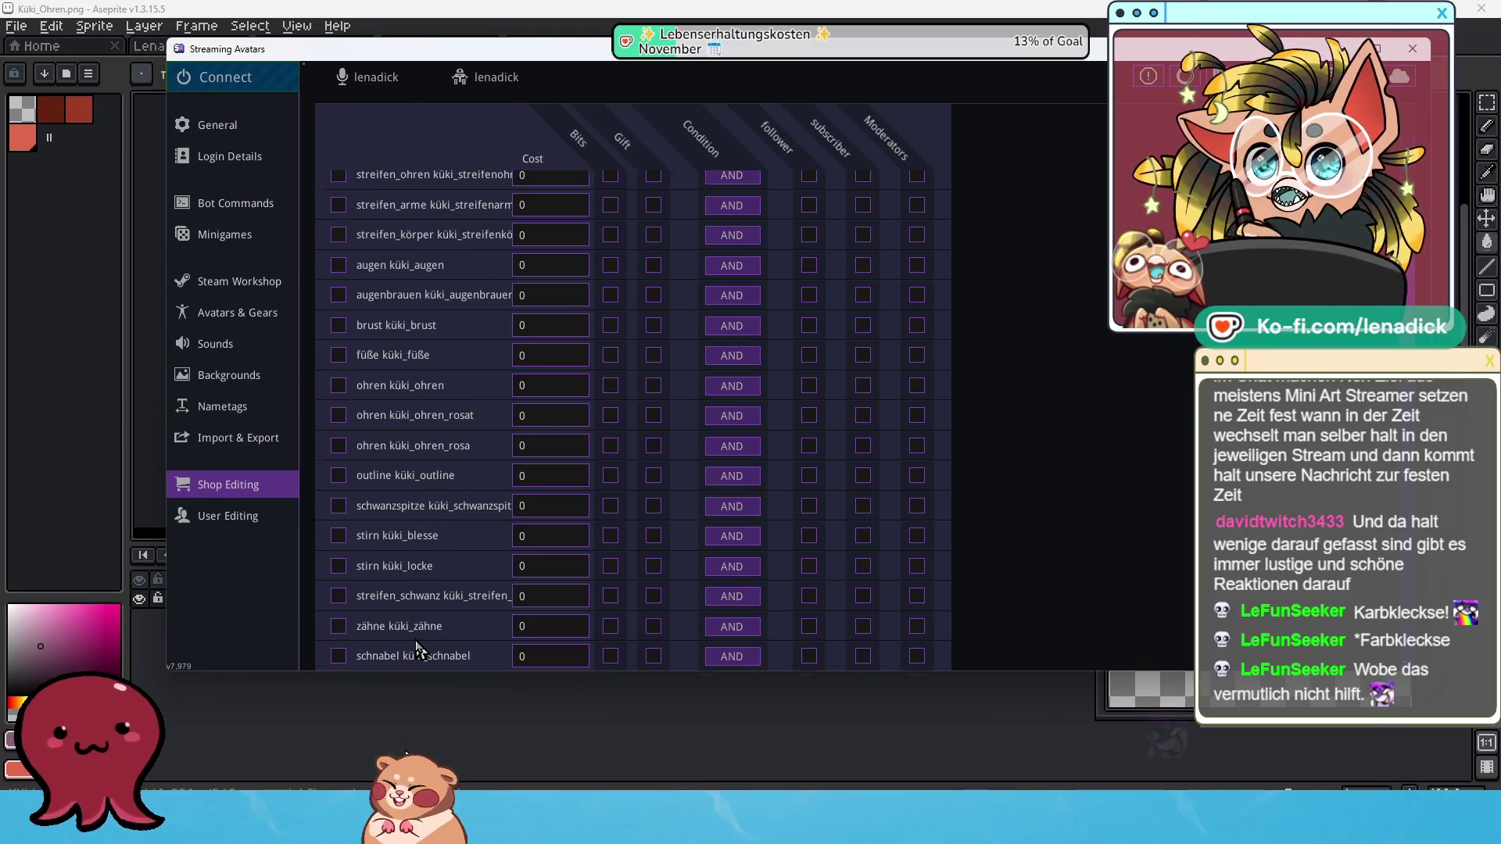
pyautogui.scroll(3, 415, 643)
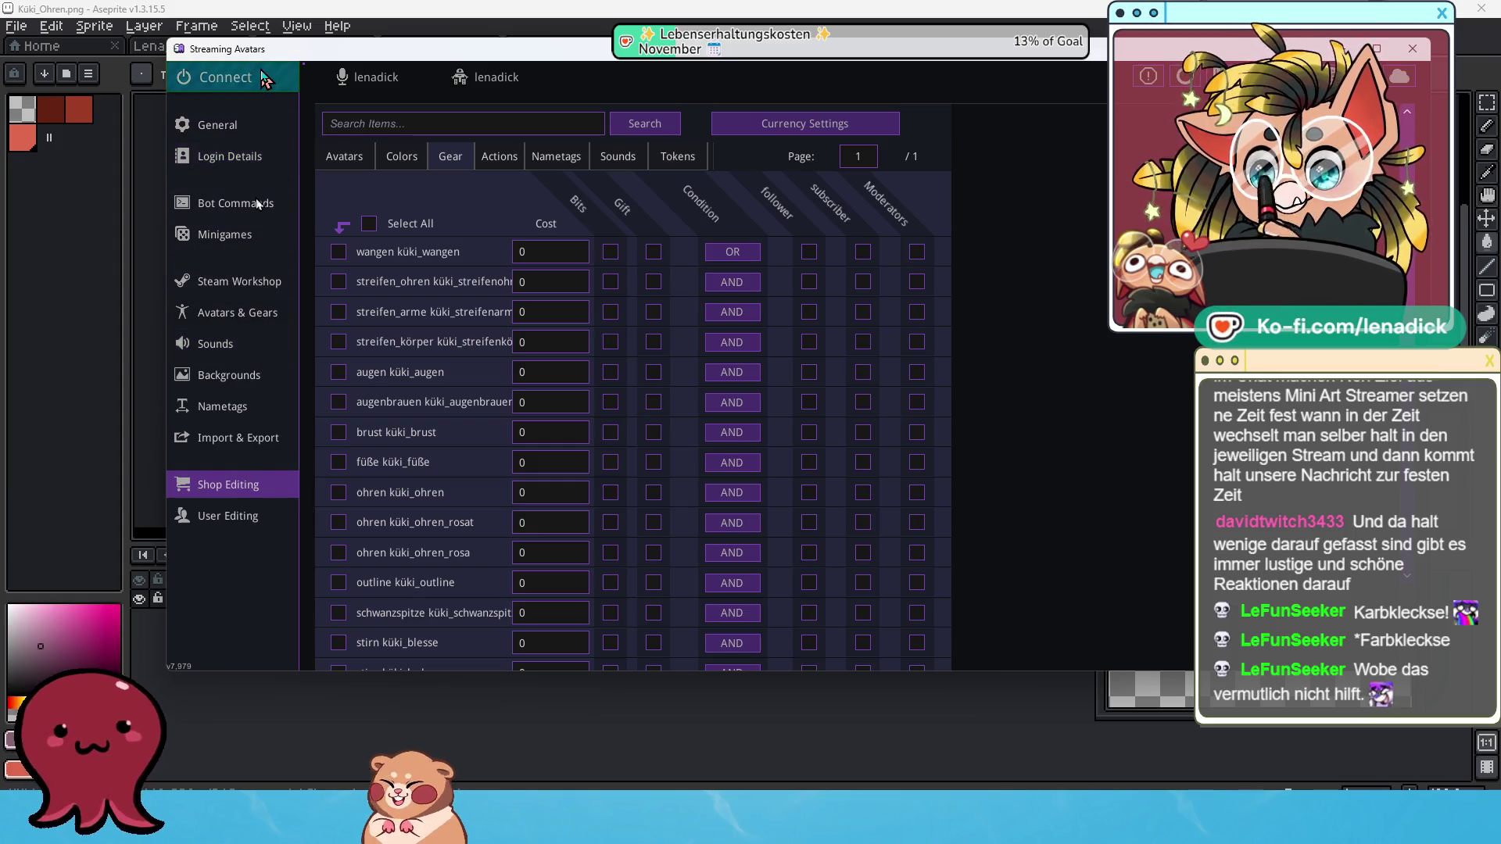
# Connect Streaming Avatars to the stream and wait for loading to finish.
pyautogui.click(264, 78)
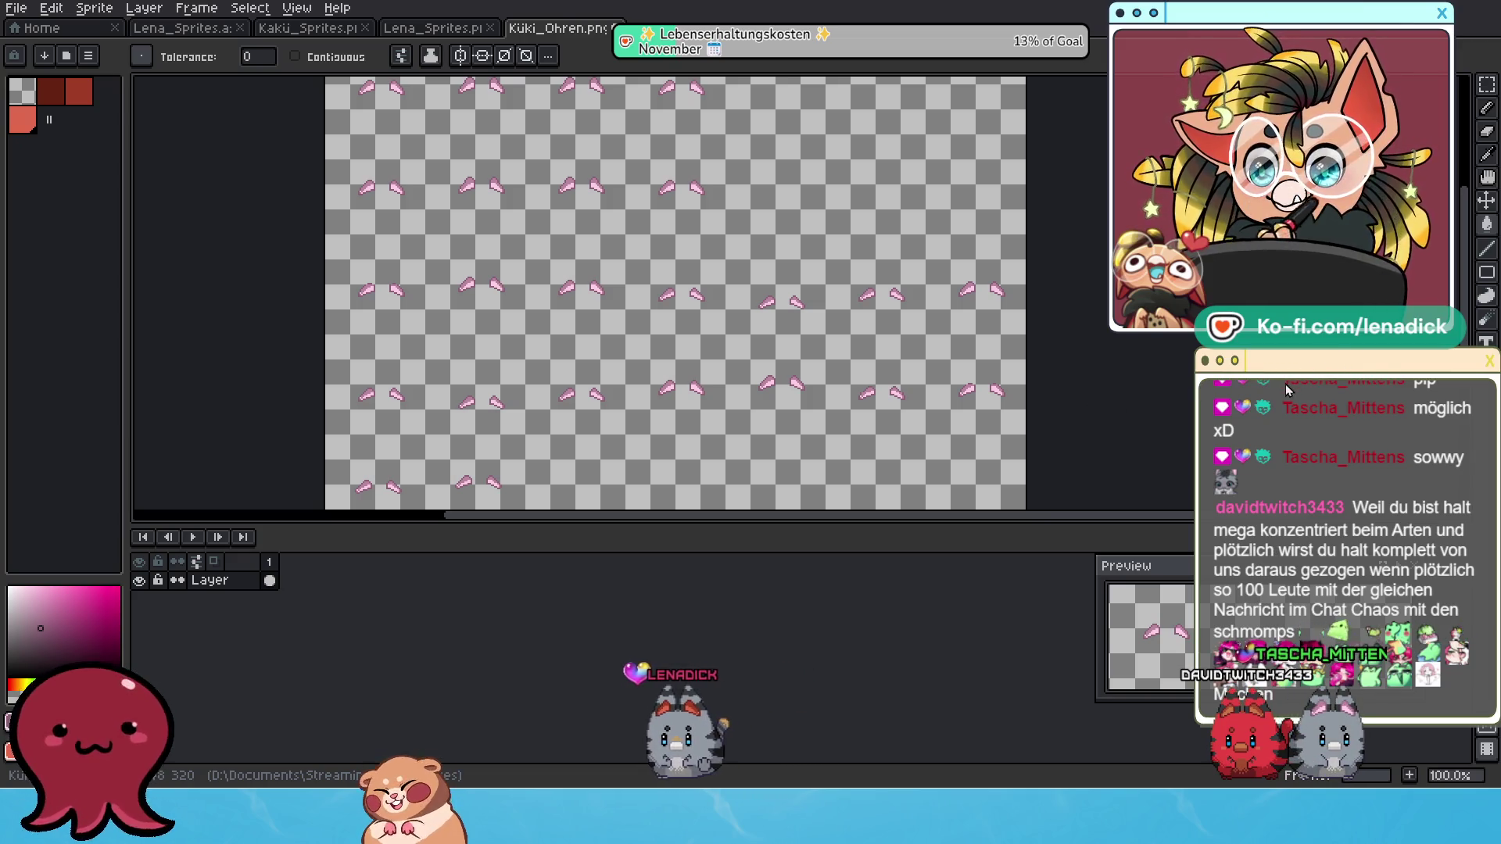
# Move the grey cat avatar aside, then close Küki_Ohren.png with Ctrl+W to get the save prompt.
pyautogui.moveTo(1320, 732)
pyautogui.mouseDown()
pyautogui.moveTo(1044, 579)
pyautogui.moveTo(989, 618)
pyautogui.moveTo(992, 651)
pyautogui.moveTo(962, 688)
pyautogui.mouseUp()
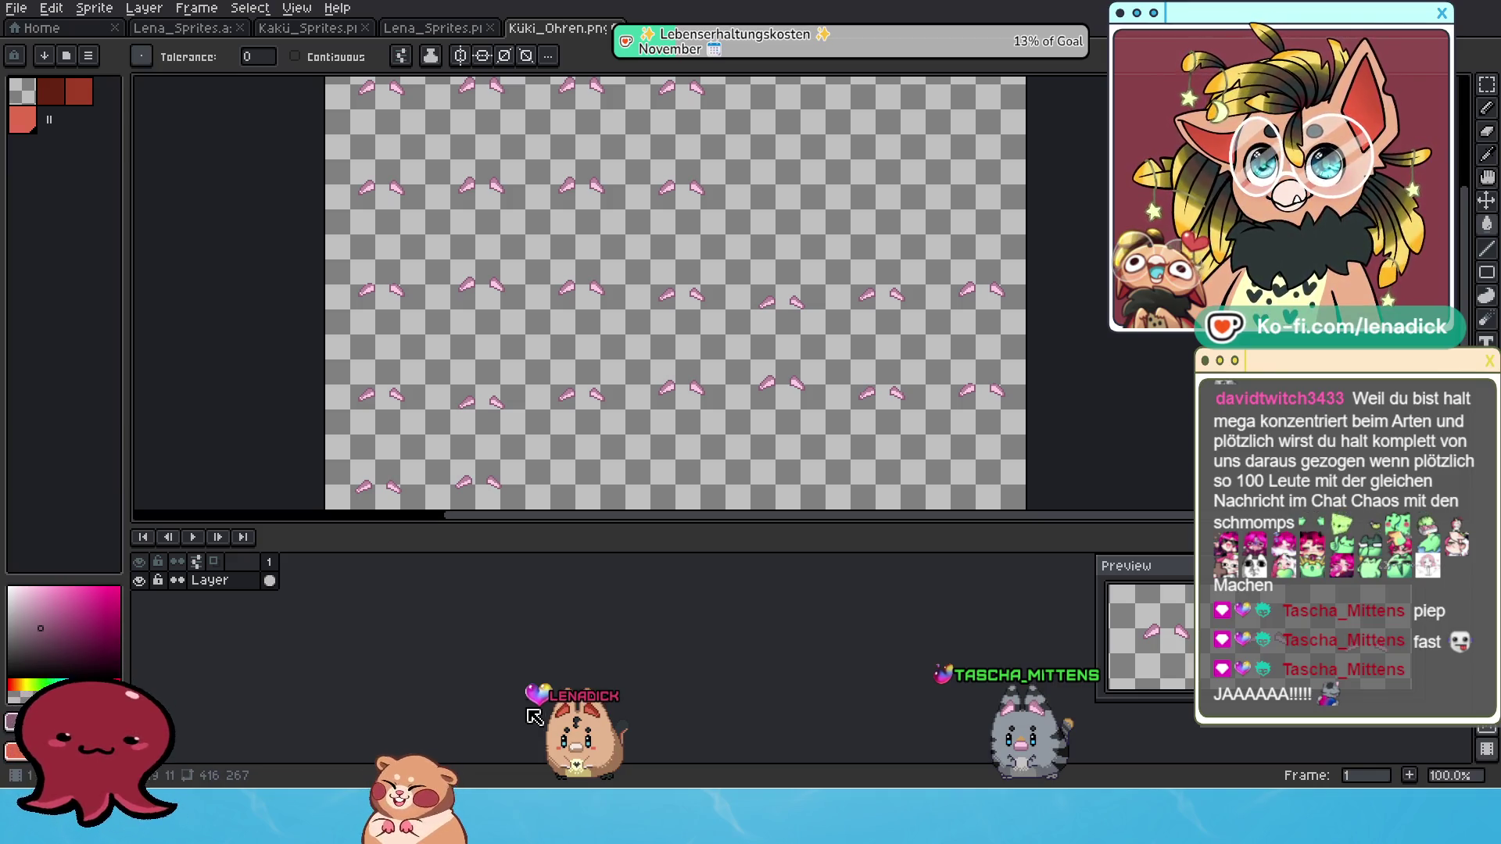
pyautogui.scroll(-1, 596, 435)
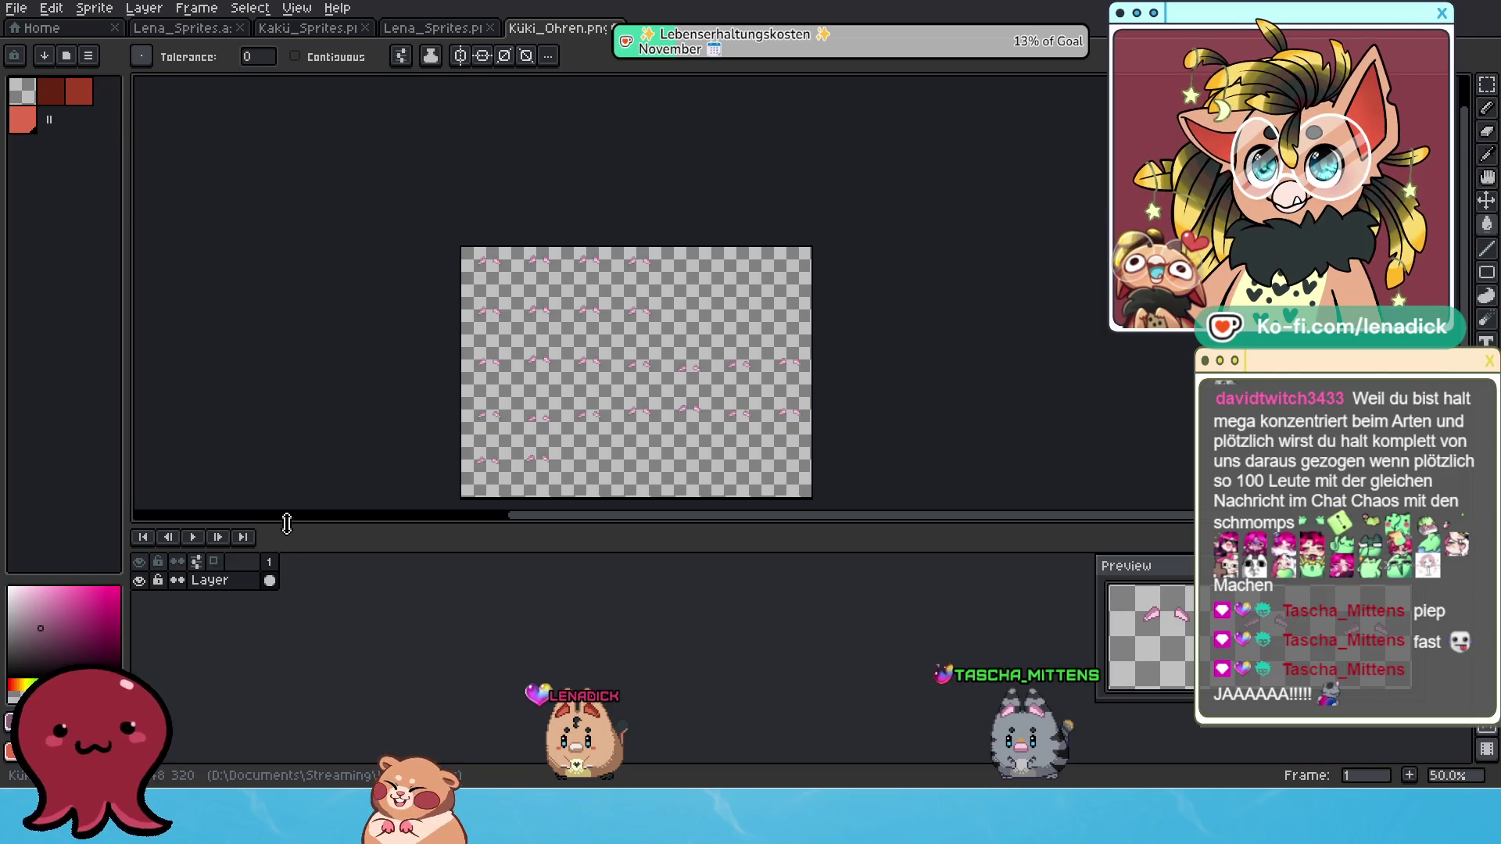
pyautogui.moveTo(287, 524); pyautogui.dragTo(302, 671)
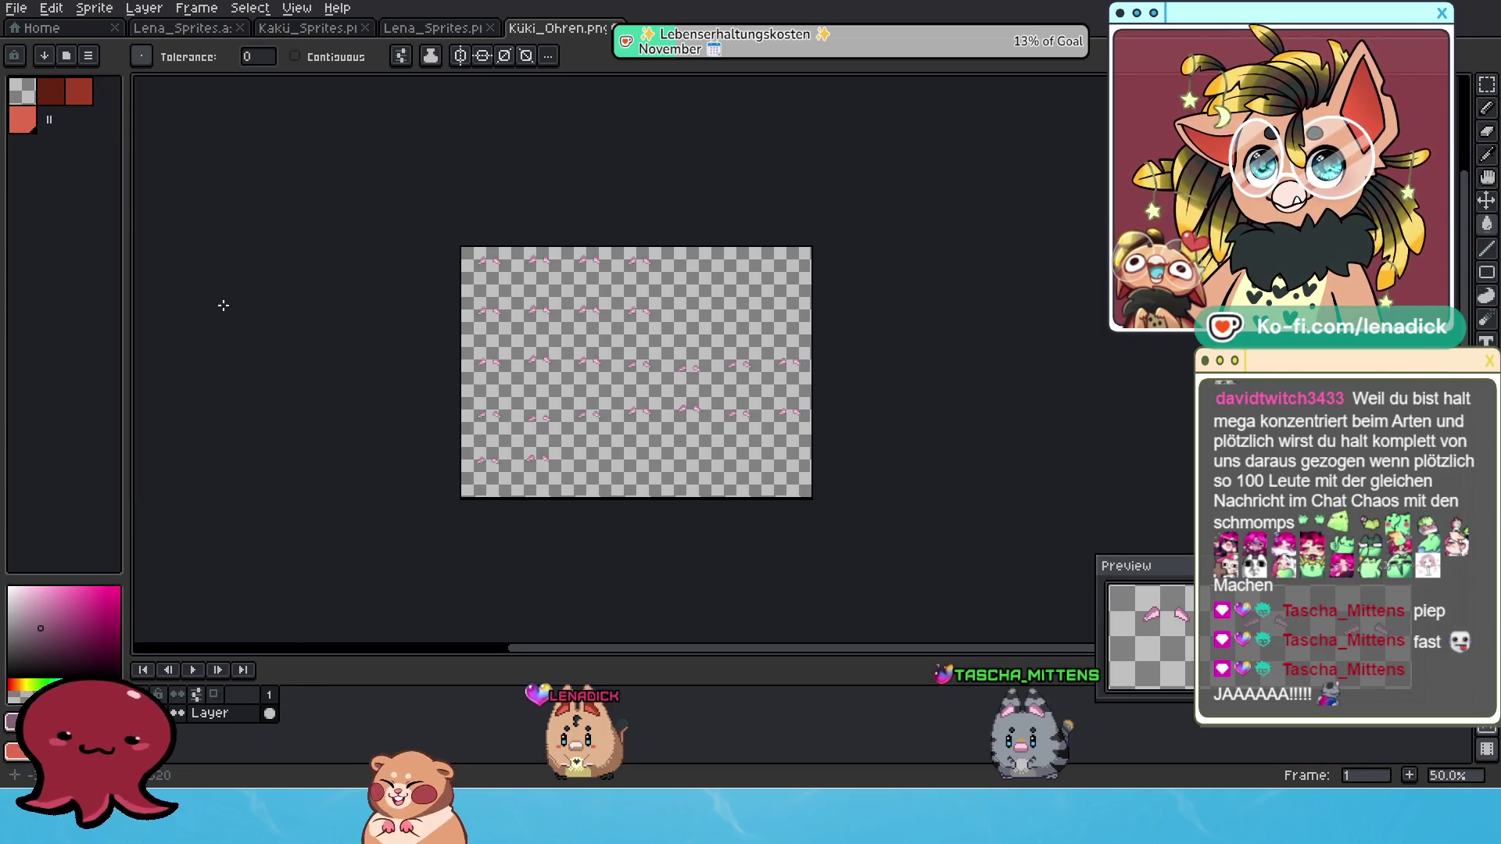
pyautogui.scroll(1, 360, 396)
pyautogui.hotkey('ctrl', 'w')
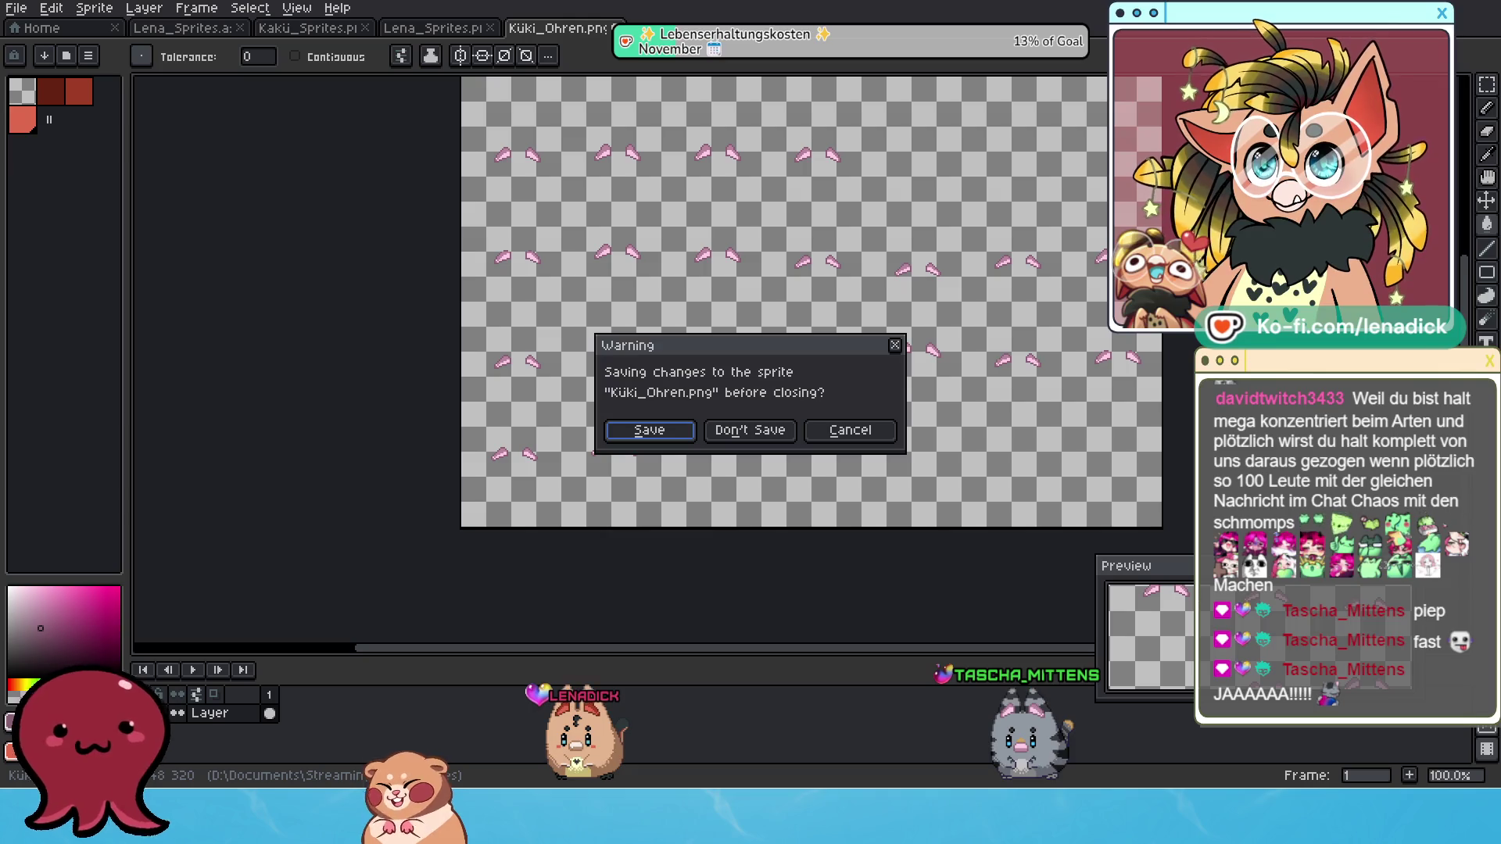
# Cancel closing Küki_Ohren.png, switch to Lena_Sprites and pan around its cat frames.
pyautogui.click(840, 432)
pyautogui.click(204, 35)
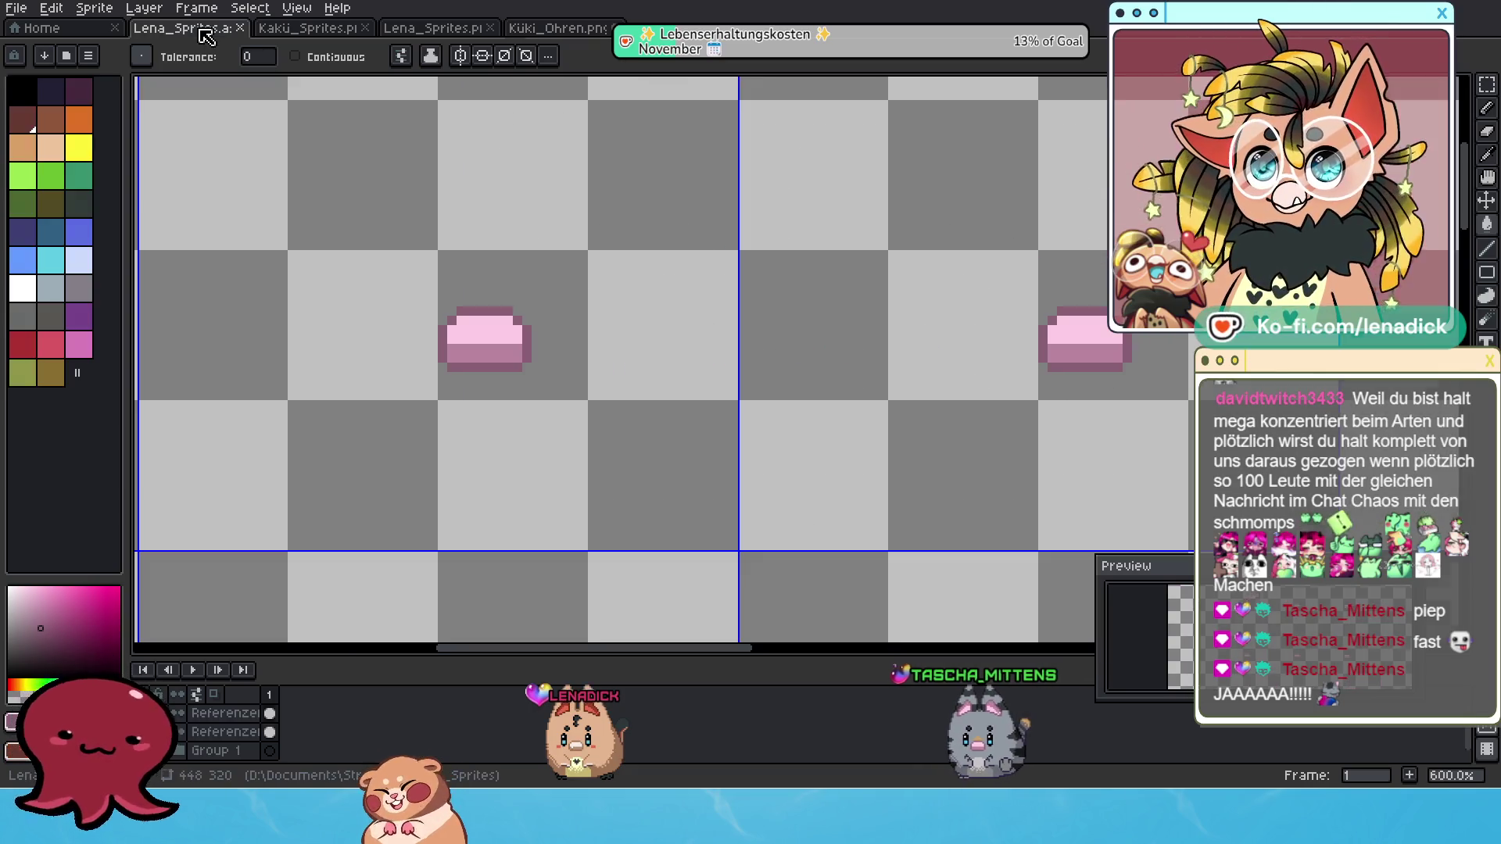
pyautogui.scroll(-4, 594, 273)
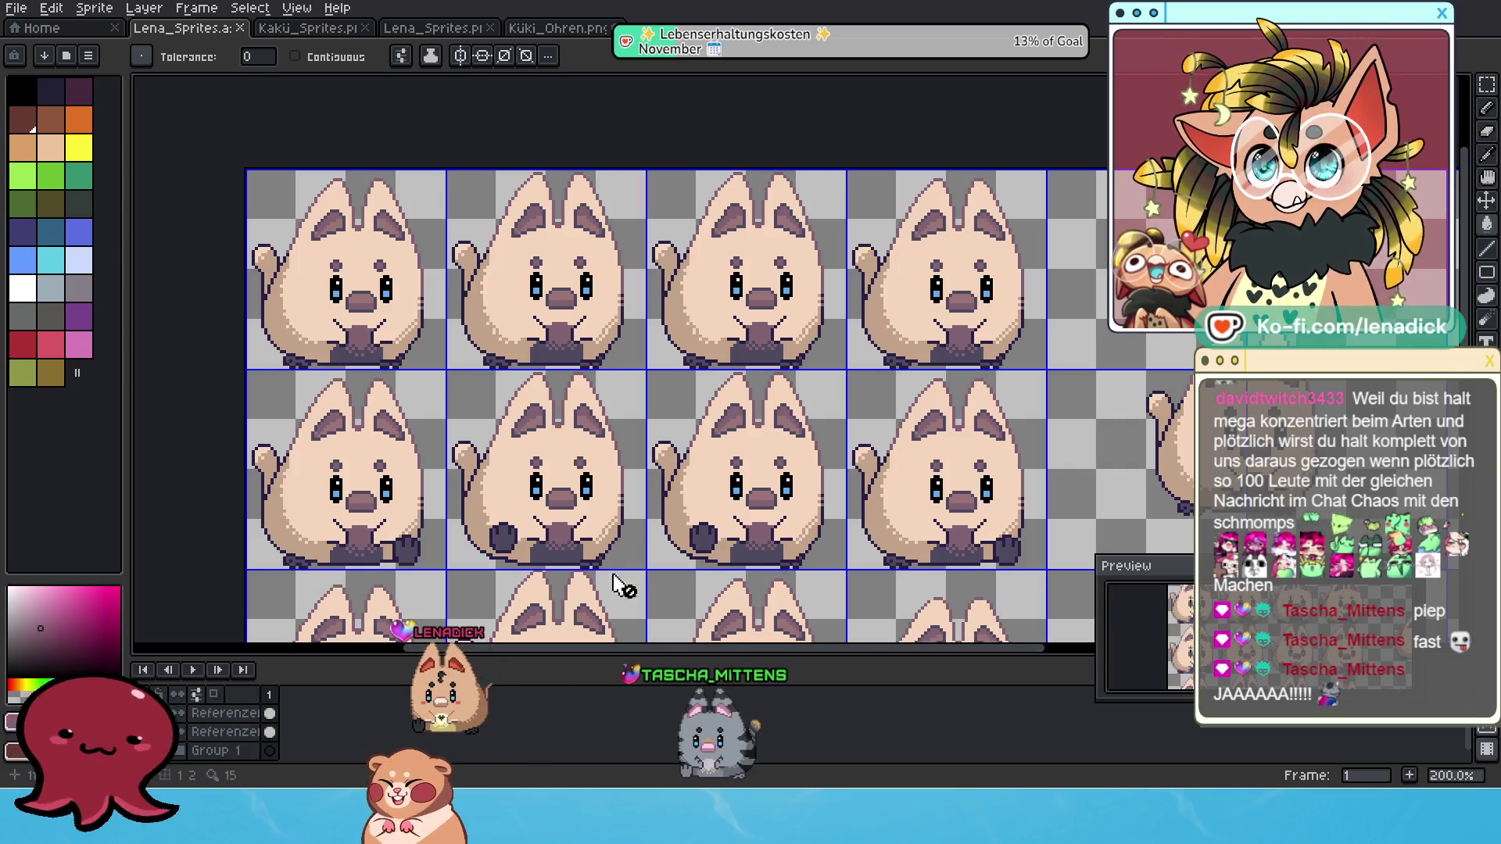
pyautogui.scroll(-1, 797, 367)
pyautogui.moveTo(797, 367); pyautogui.dragTo(755, 285)
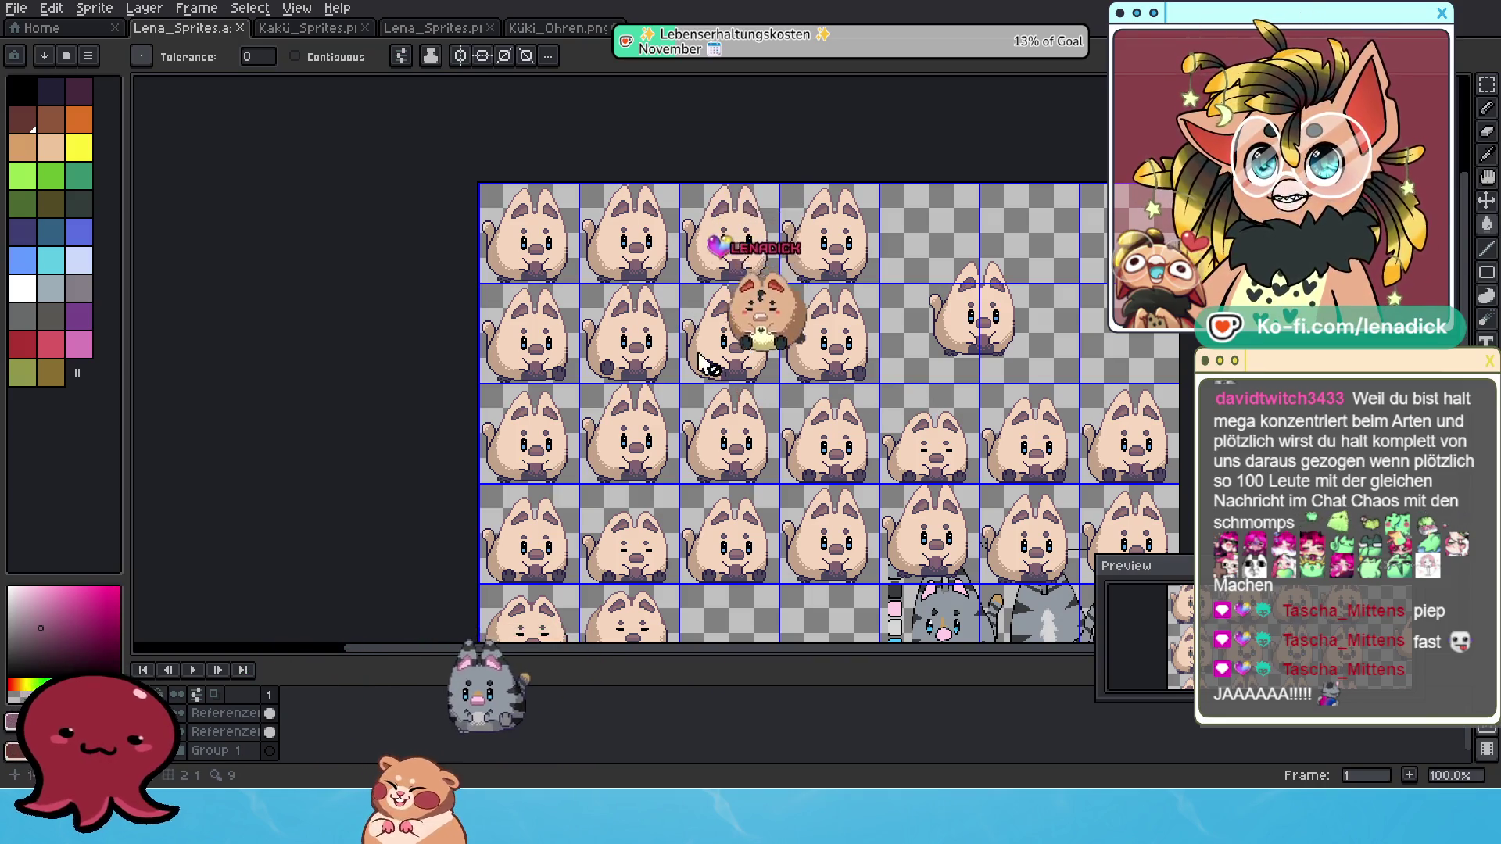
pyautogui.scroll(2, 473, 197)
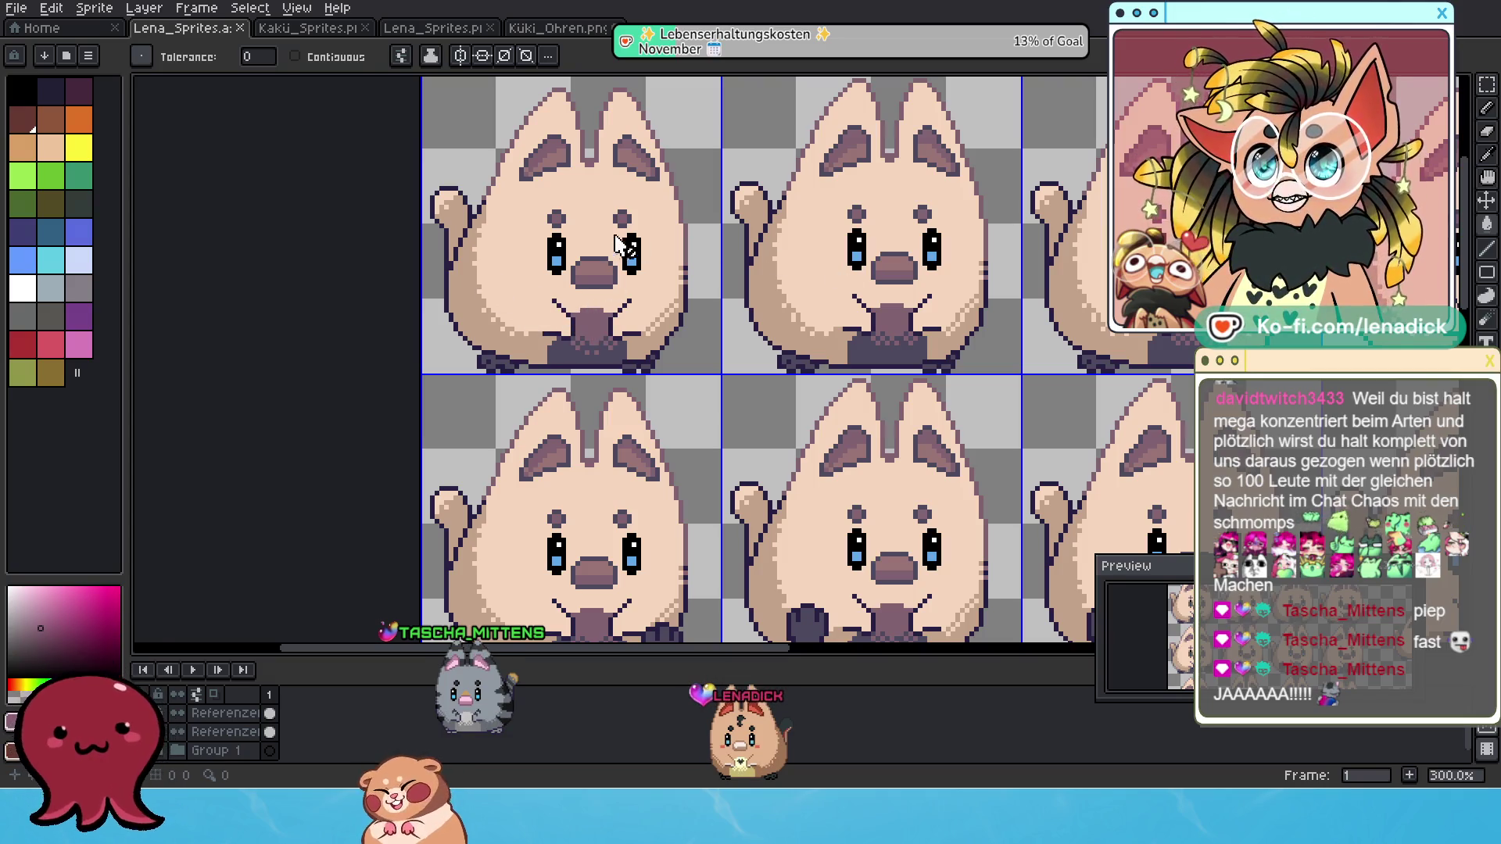
pyautogui.hscroll(5, 616, 243)
pyautogui.scroll(-1, 740, 309)
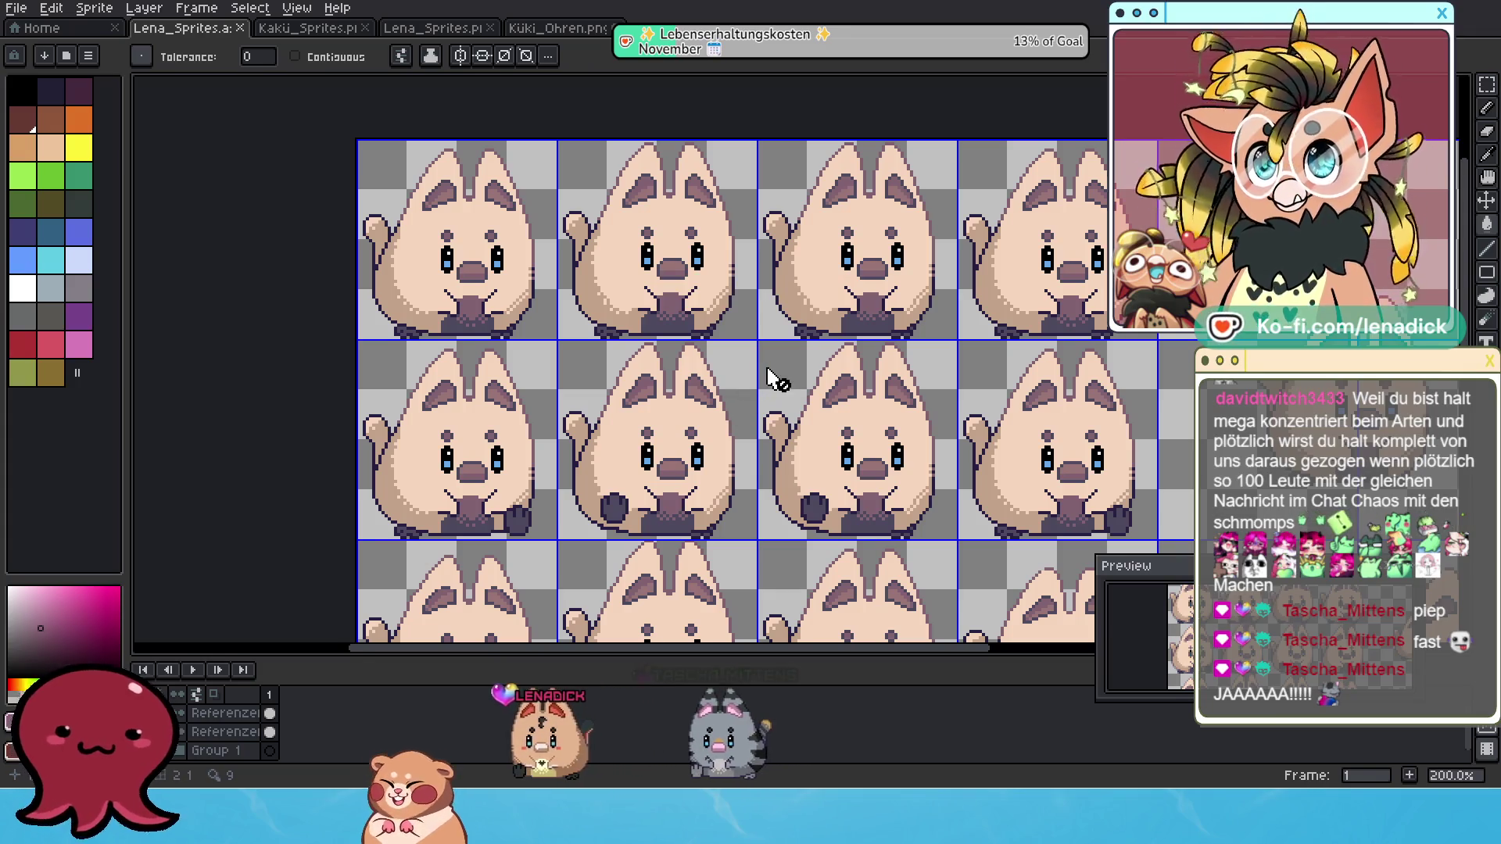
pyautogui.scroll(1, 404, 284)
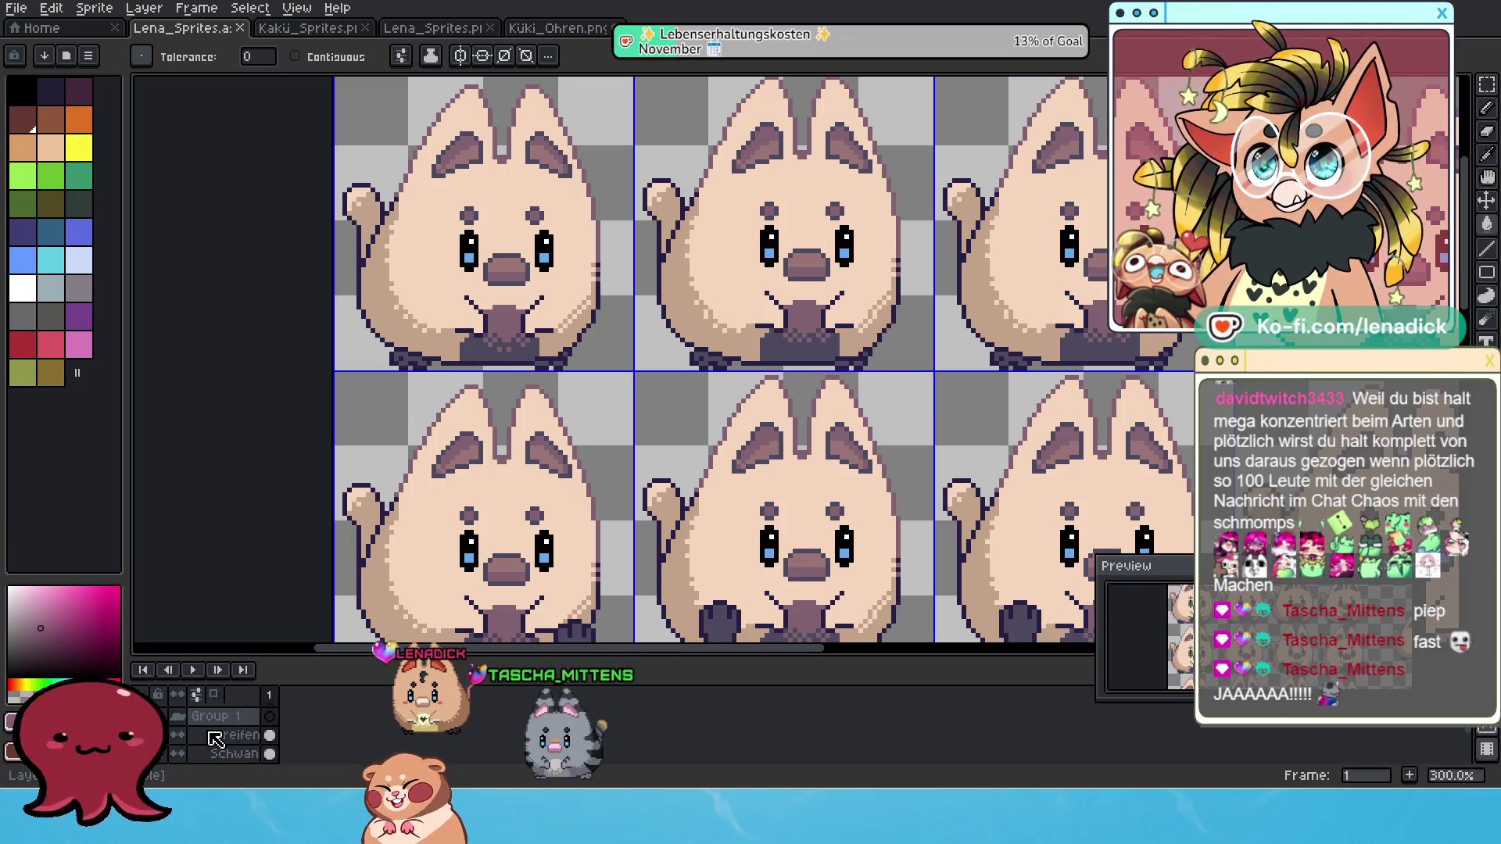
# Add a new empty layer to the sheet from the Streifen layer's context menu.
pyautogui.rightClick(232, 742)
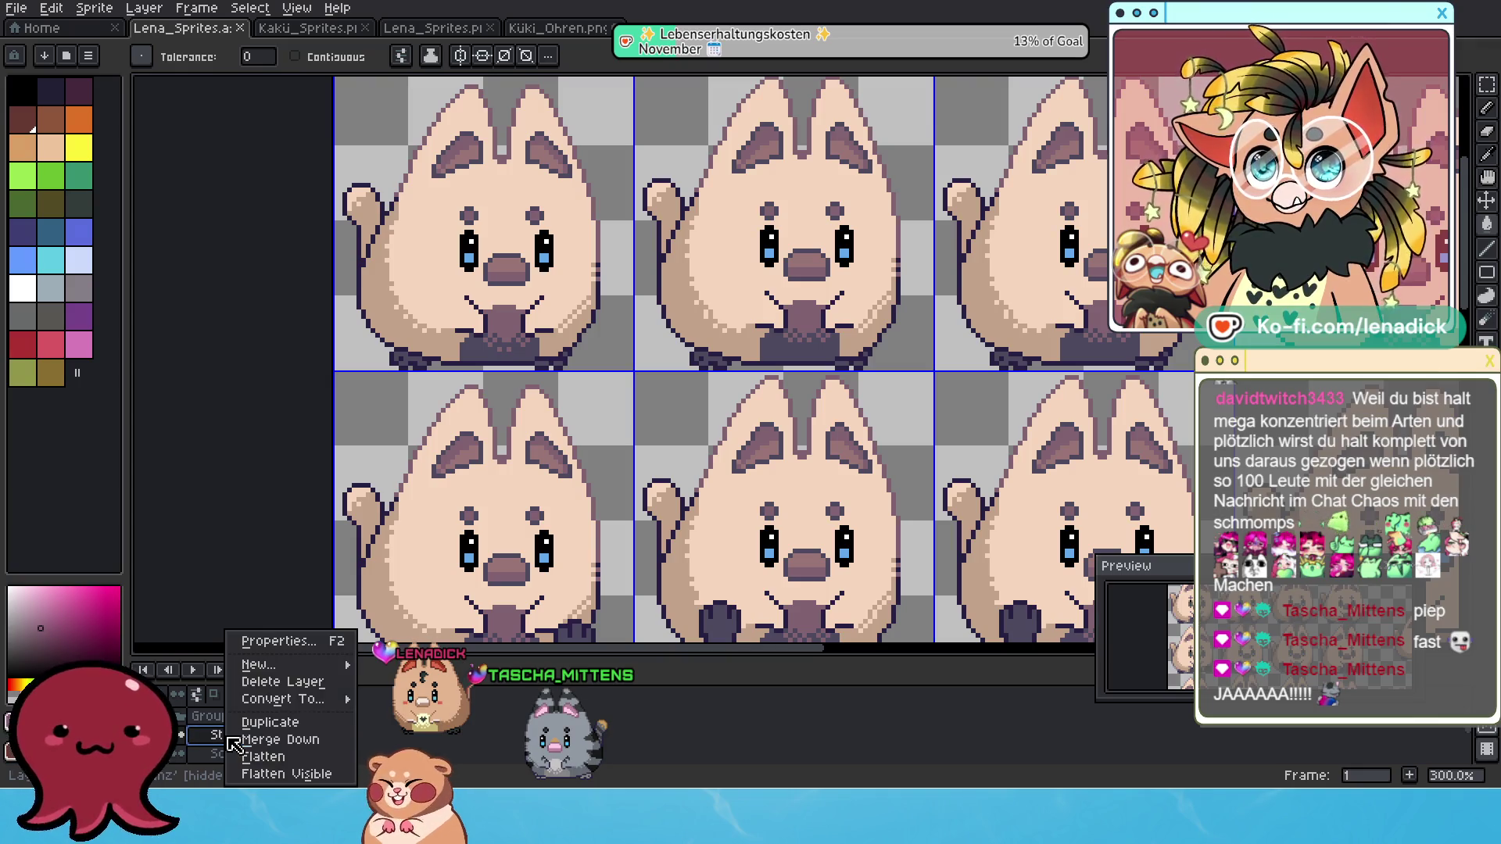
pyautogui.click(398, 665)
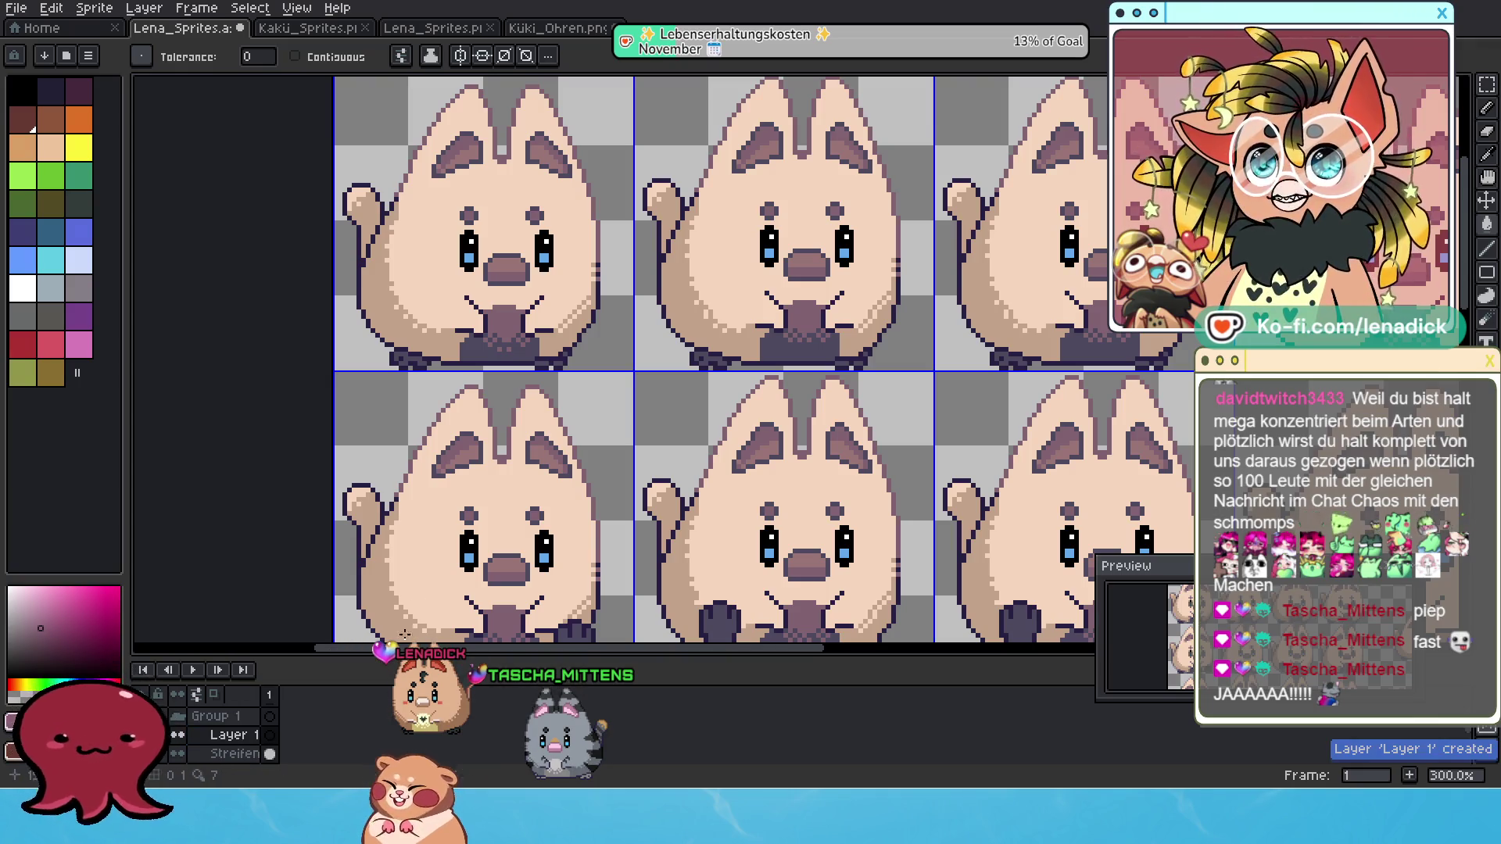
pyautogui.scroll(1, 406, 273)
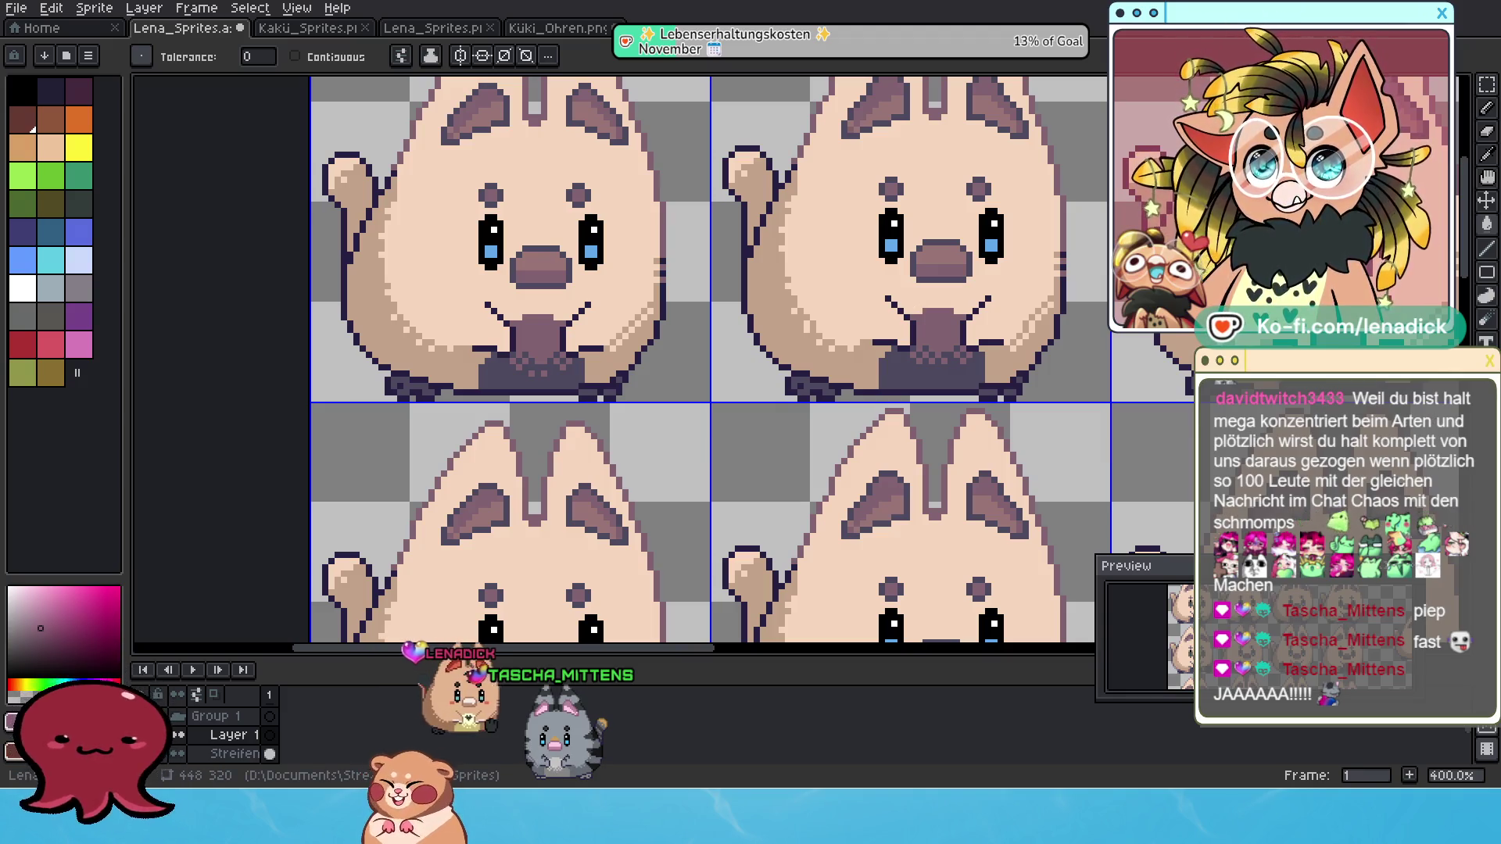
pyautogui.scroll(-5, 745, 390)
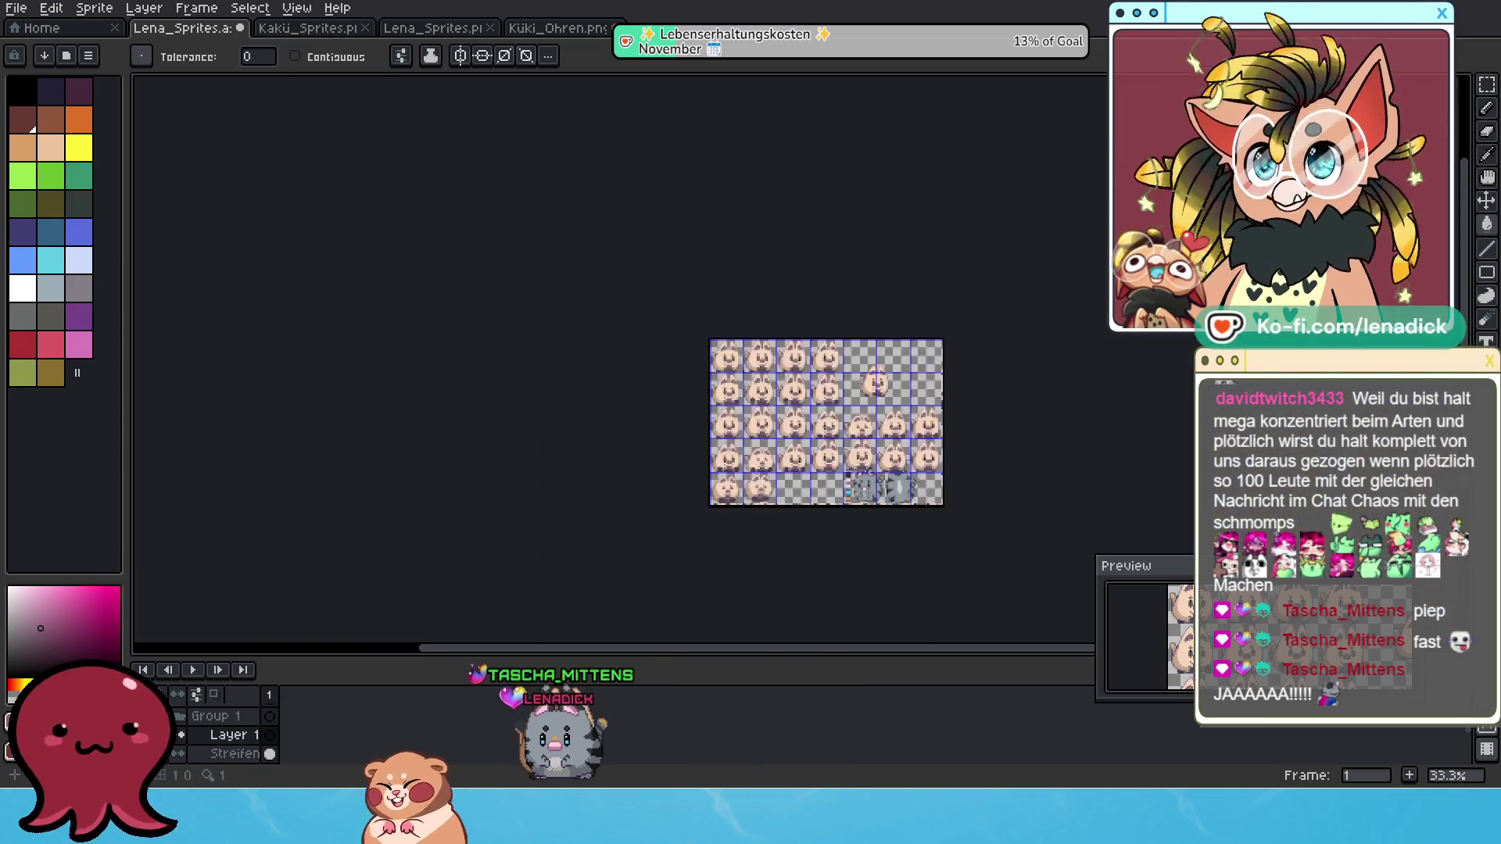
# Hide and re-show the second reference layer to check its sprites, then paste the copied reference picture.
pyautogui.scroll(2, 868, 425)
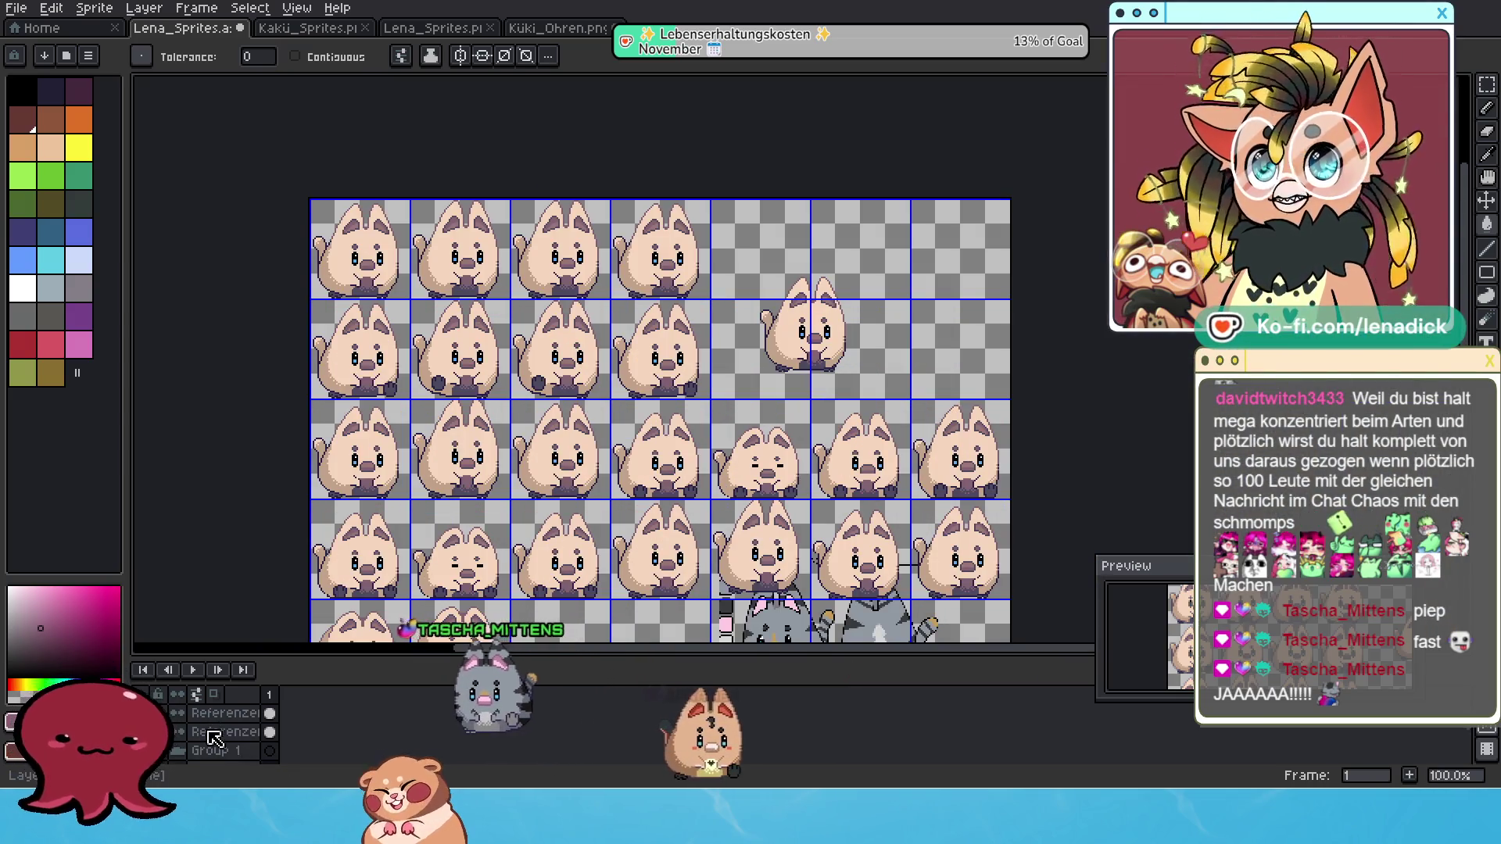
pyautogui.scroll(2, 166, 723)
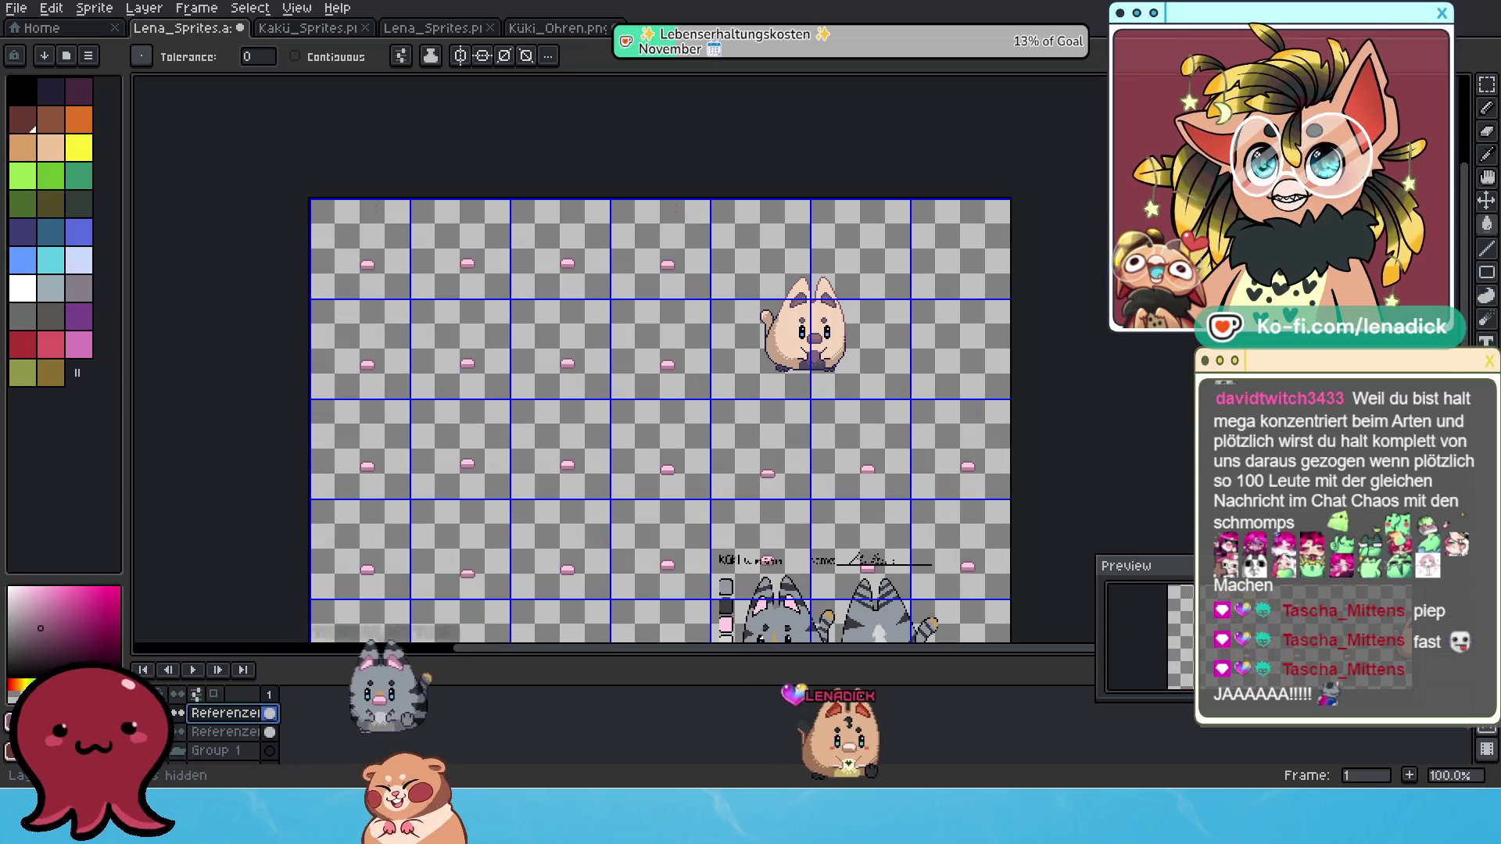
pyautogui.click(180, 732)
pyautogui.click(180, 732)
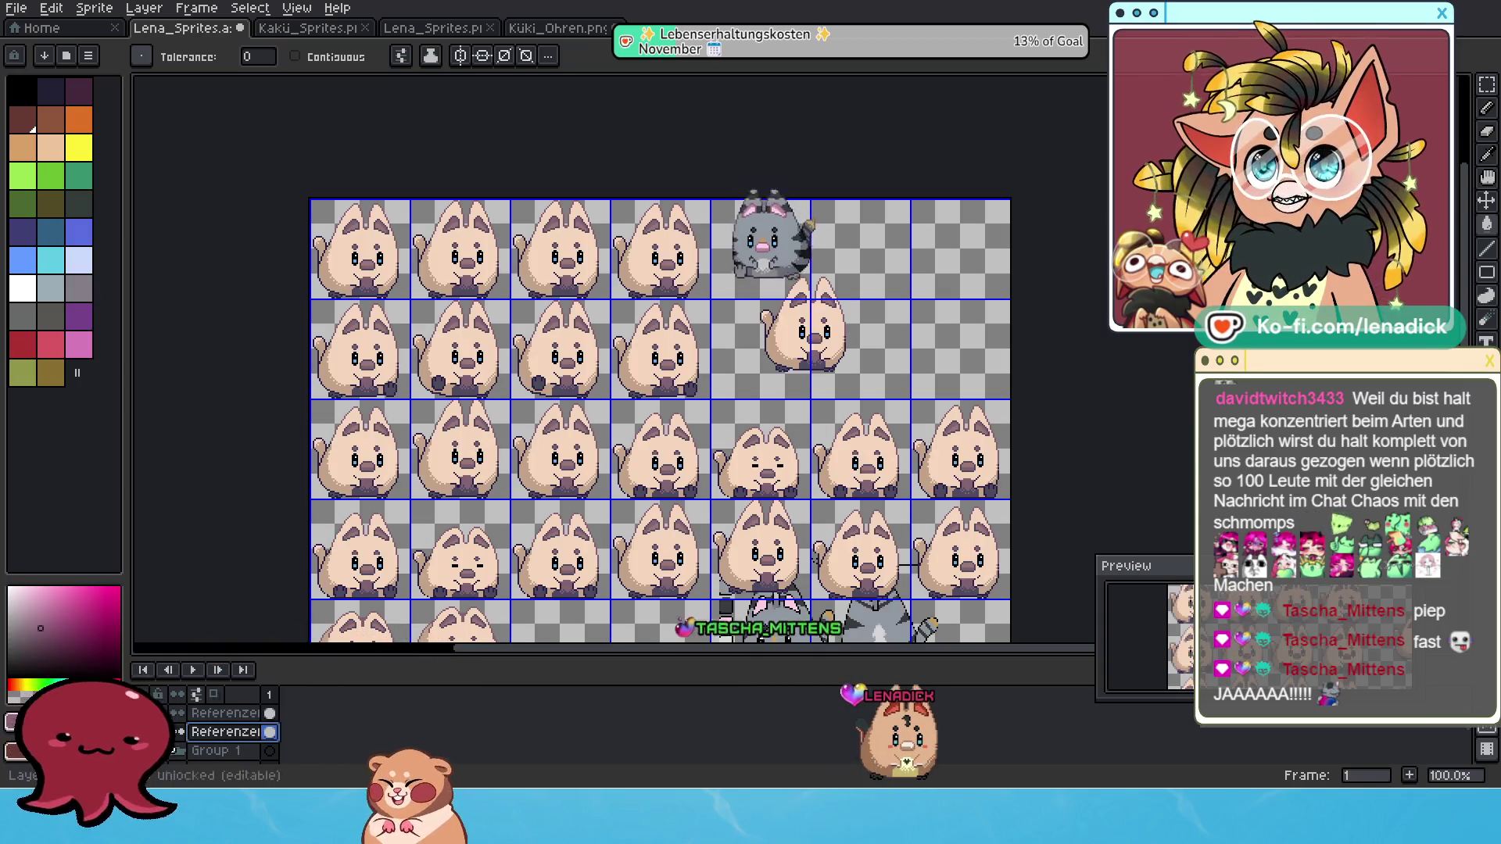
pyautogui.hotkey('ctrl', 'v')
# Shrink the pasted picture to about the sheet's size, move it over the sprite rows and confirm.
pyautogui.scroll(-3, 983, 540)
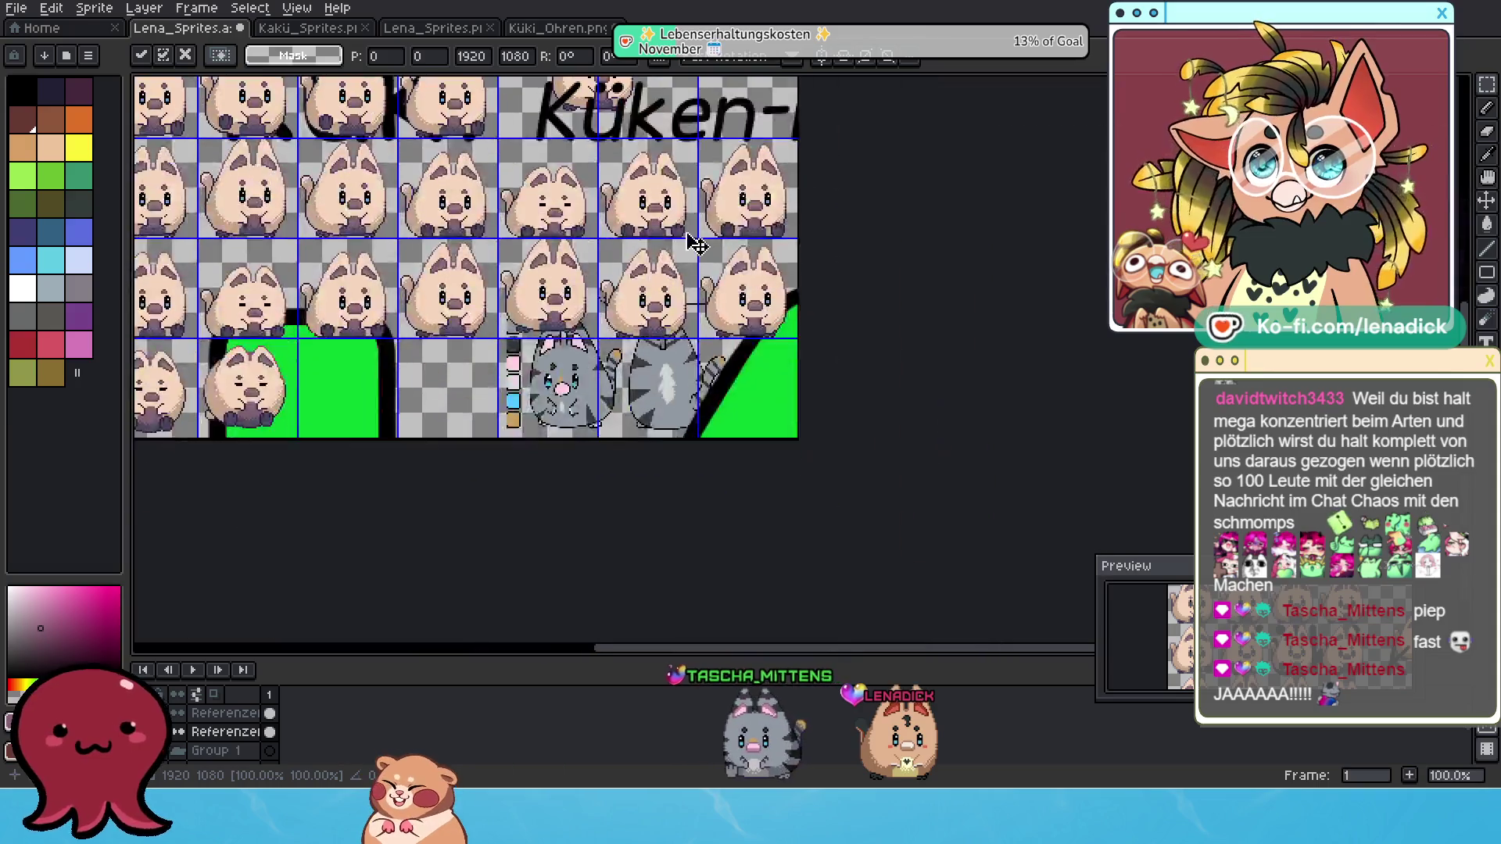
pyautogui.scroll(-2, 754, 294)
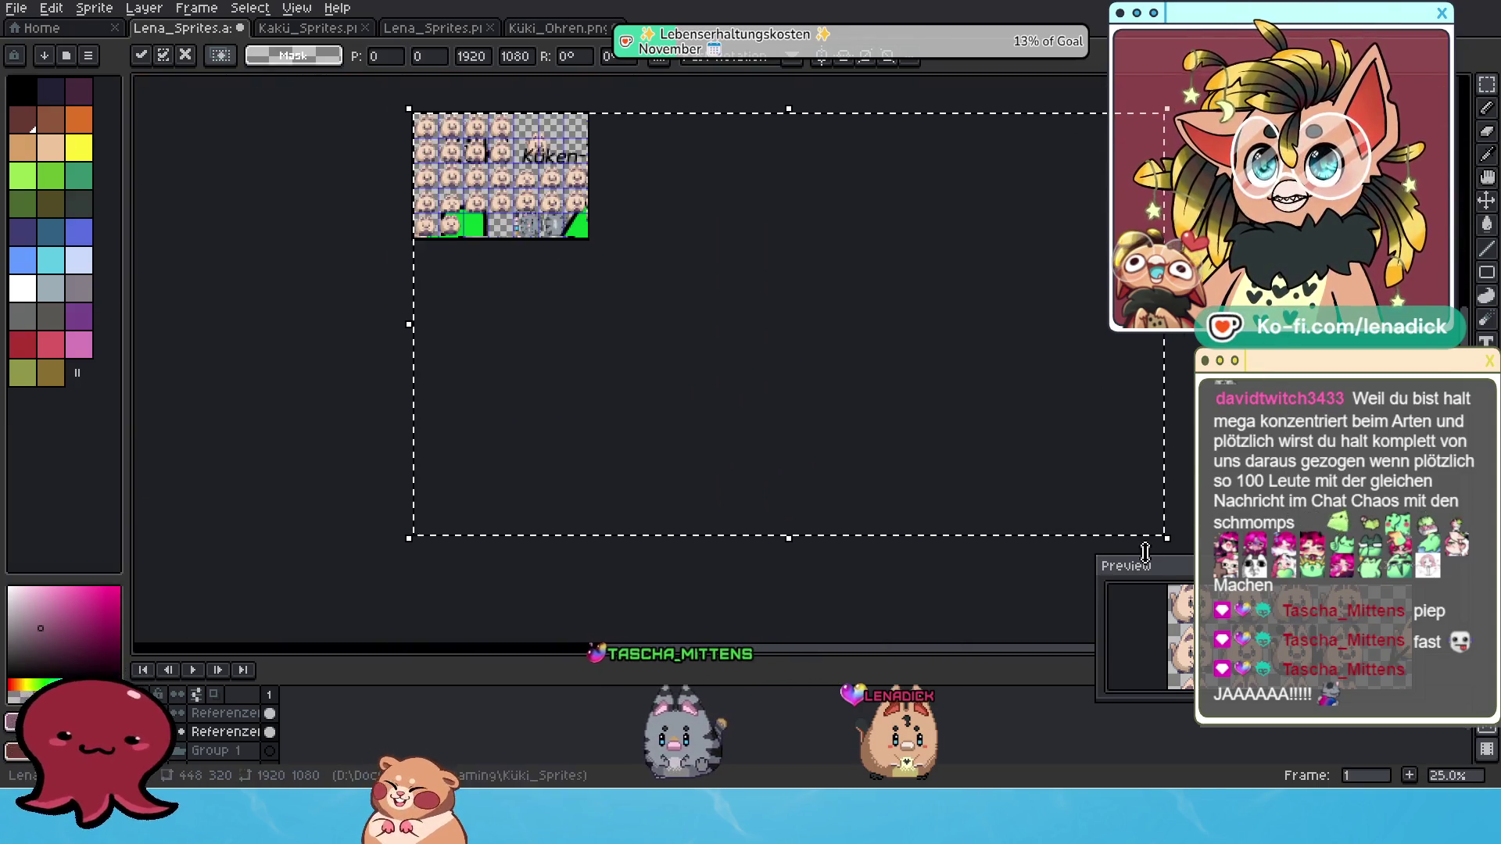
pyautogui.moveTo(1164, 539)
pyautogui.mouseDown()
pyautogui.moveTo(971, 462)
pyautogui.moveTo(580, 255)
pyautogui.moveTo(561, 224)
pyautogui.mouseUp()
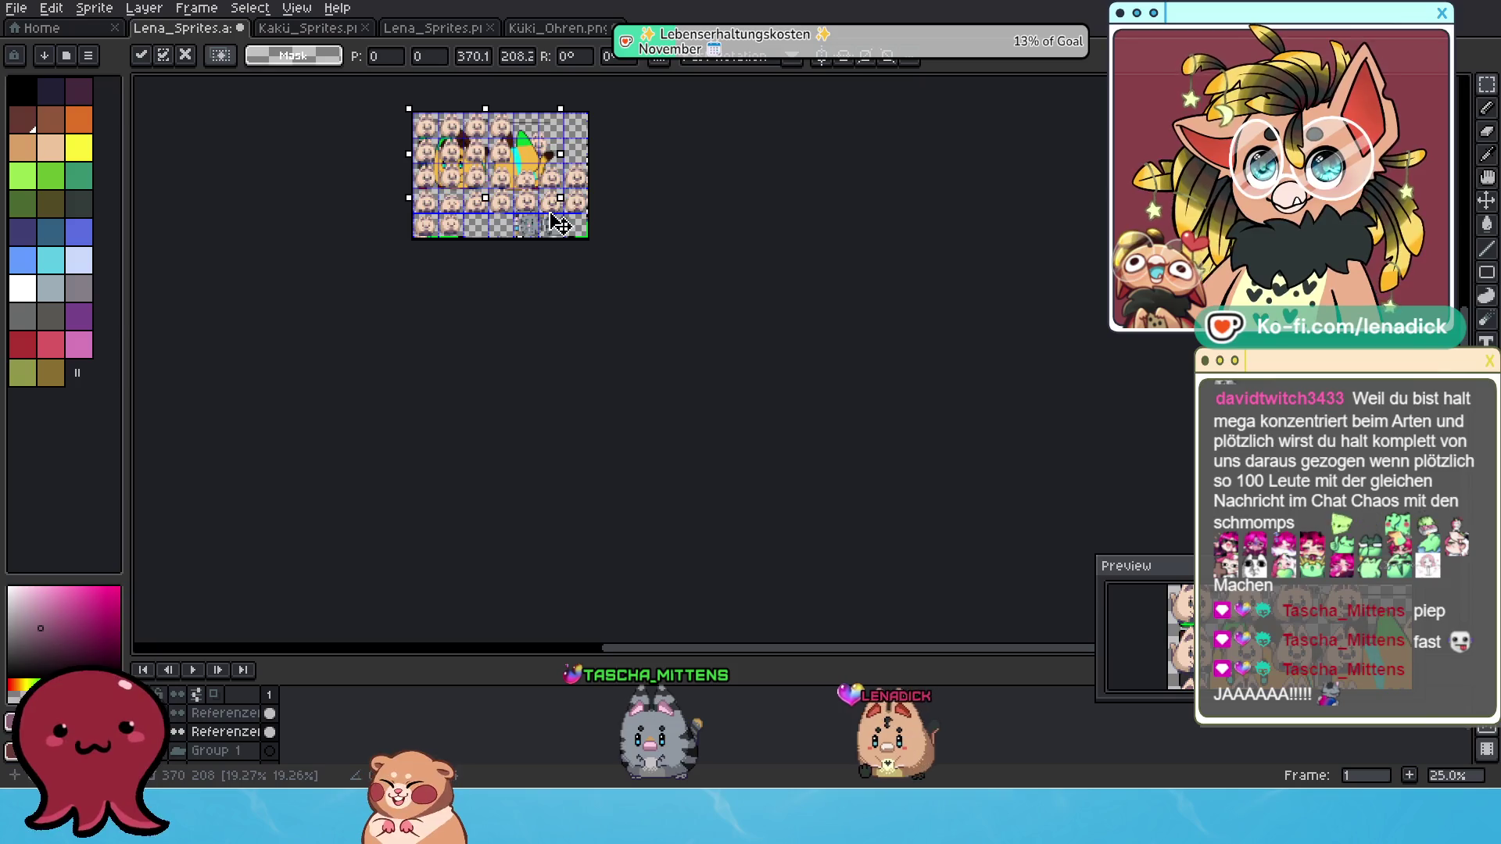
pyautogui.scroll(4, 561, 224)
pyautogui.moveTo(468, 157); pyautogui.dragTo(652, 369)
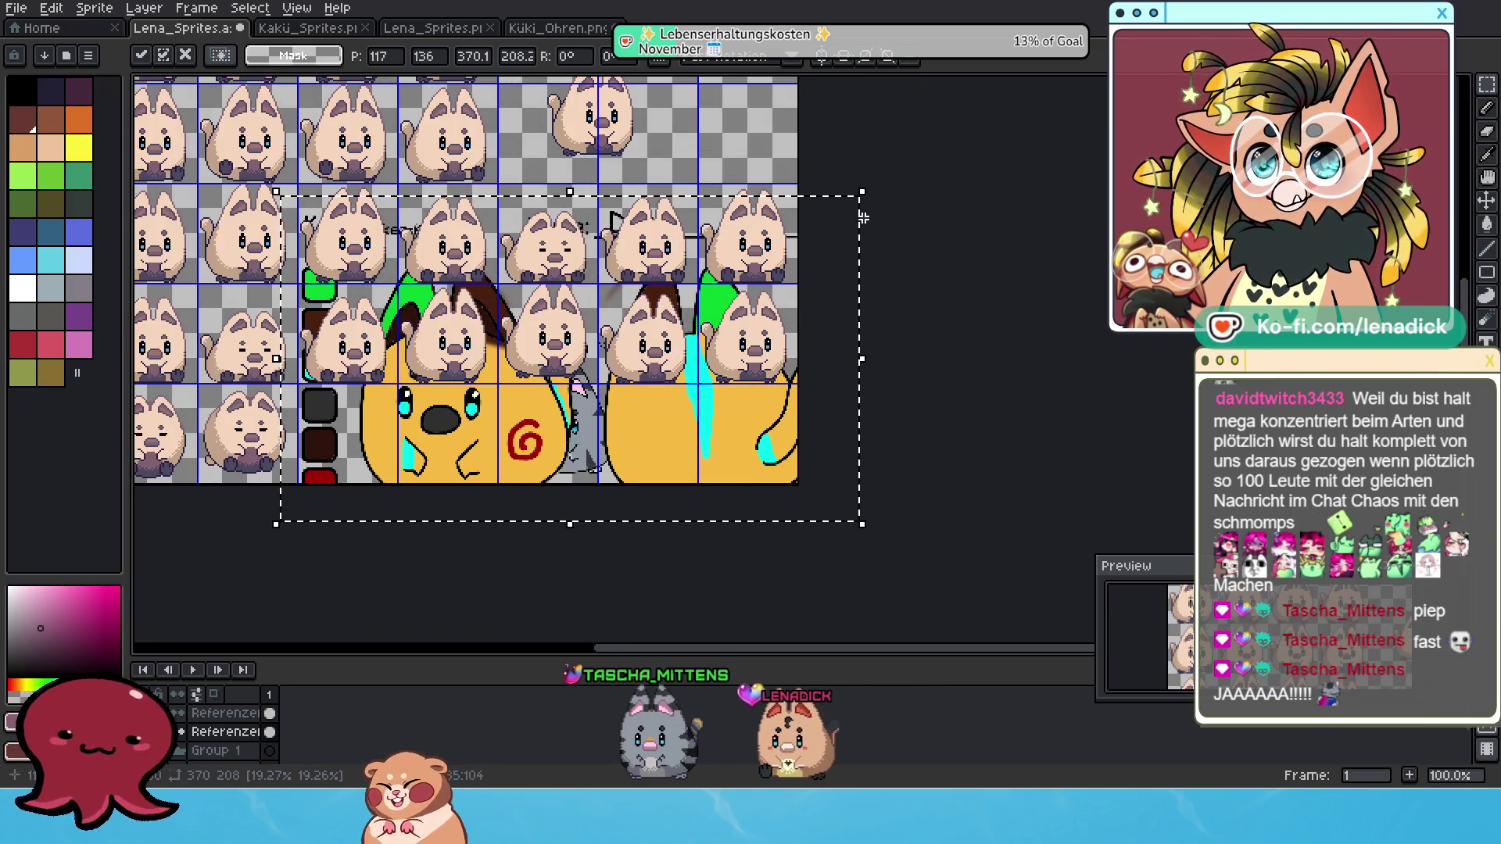
pyautogui.press('Return')
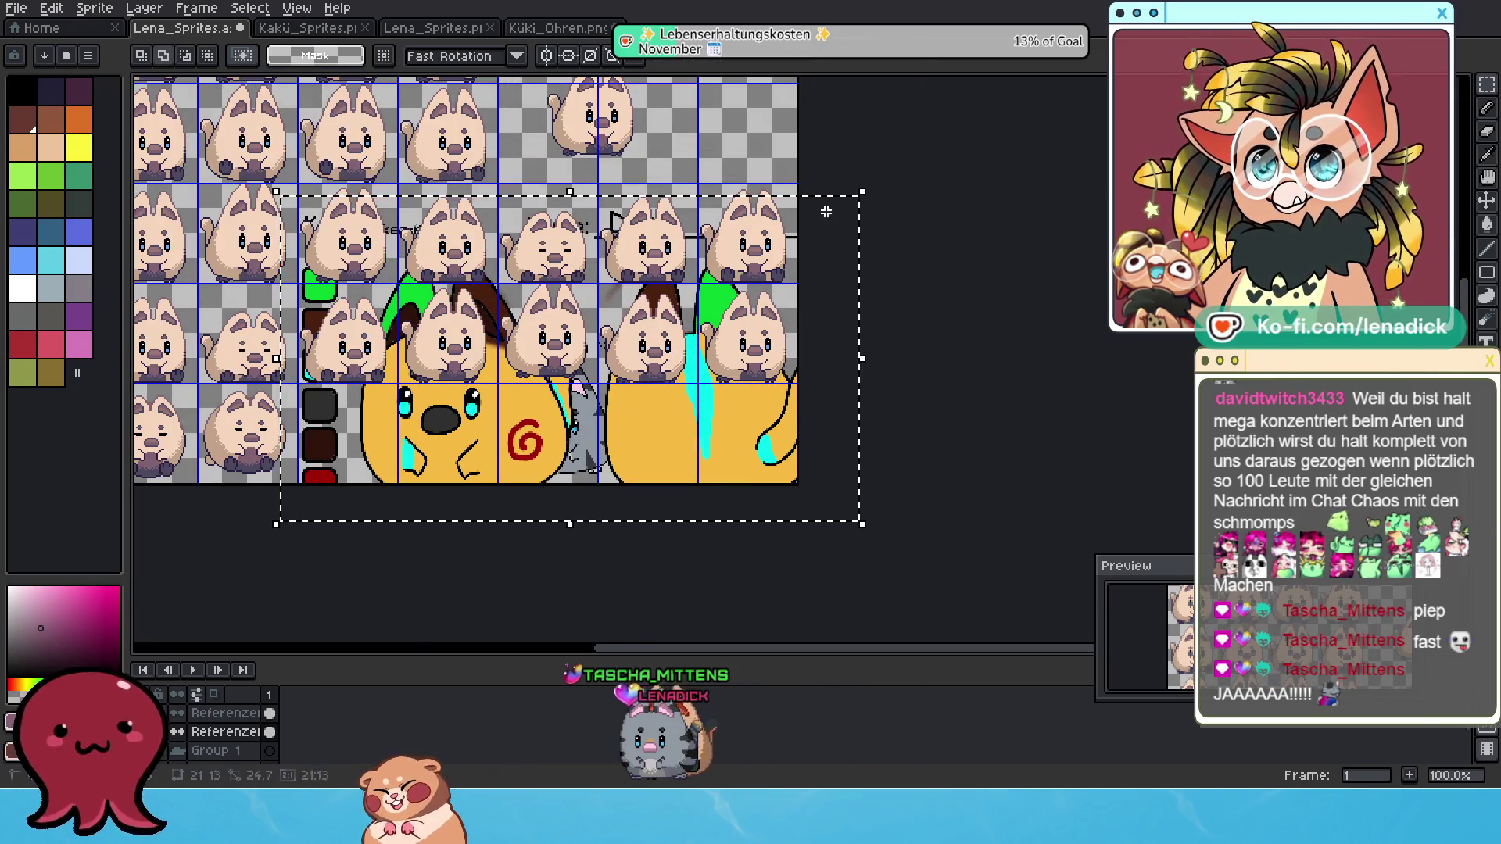
# Shrink the picture further to about 170 by 97 and place it in the empty bottom row.
pyautogui.moveTo(860, 184)
pyautogui.mouseDown()
pyautogui.moveTo(844, 208)
pyautogui.moveTo(538, 367)
pyautogui.mouseUp()
pyautogui.moveTo(490, 440); pyautogui.dragTo(667, 415)
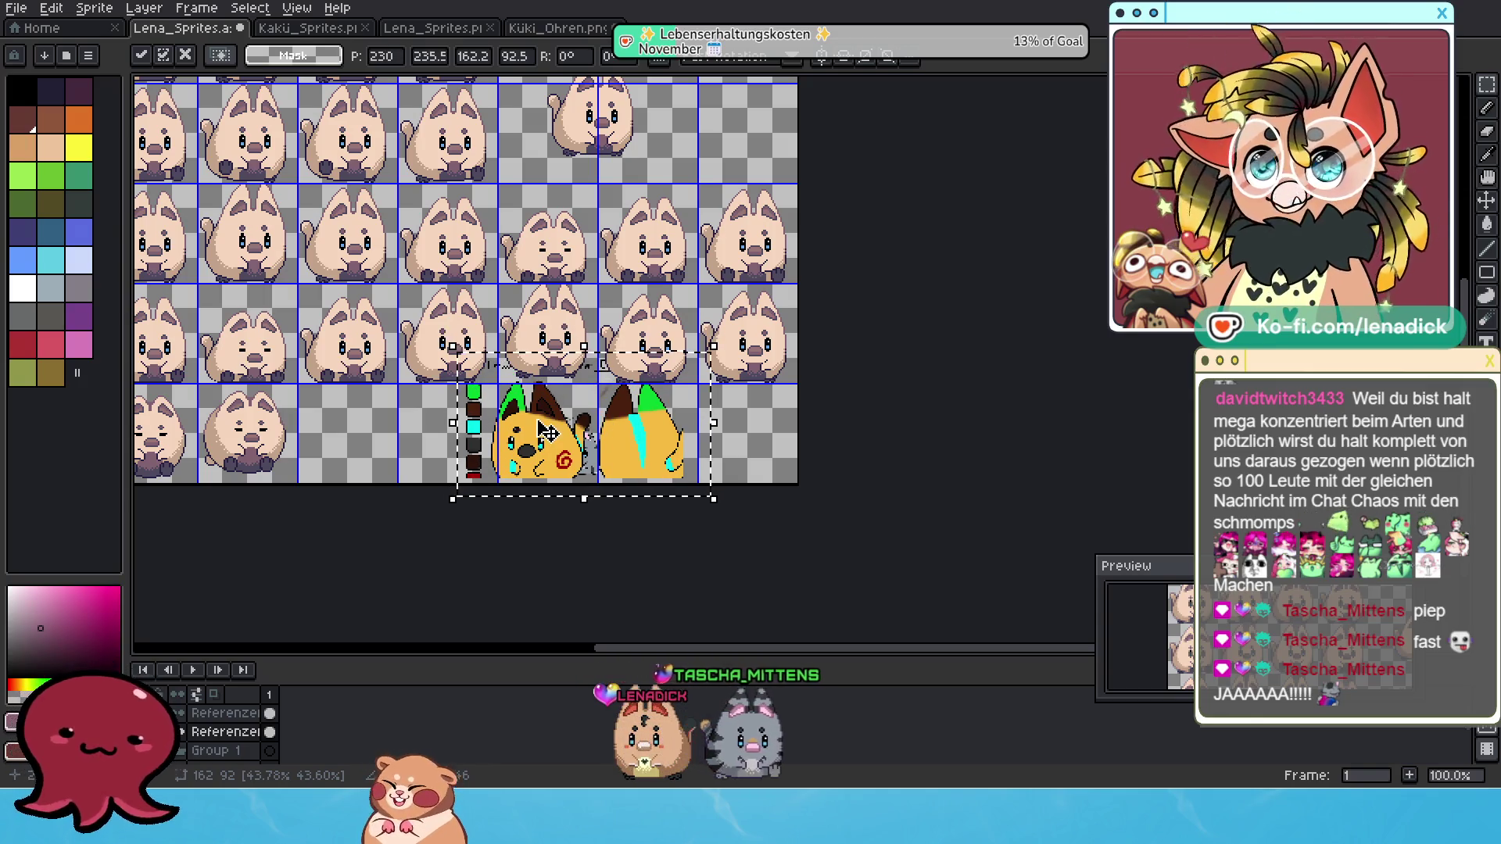
pyautogui.scroll(3, 547, 432)
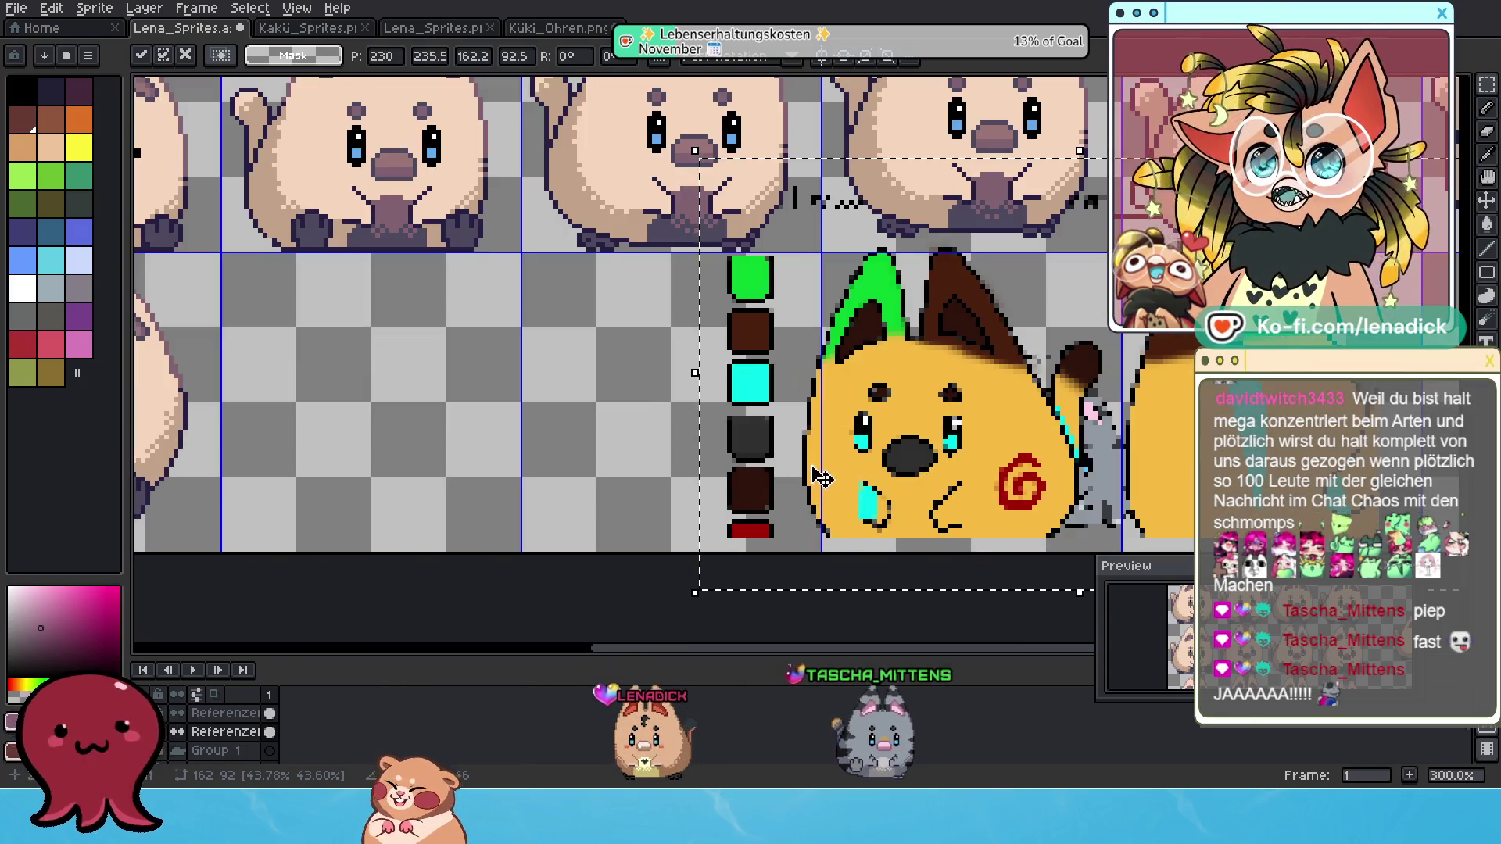
pyautogui.scroll(-1, 903, 413)
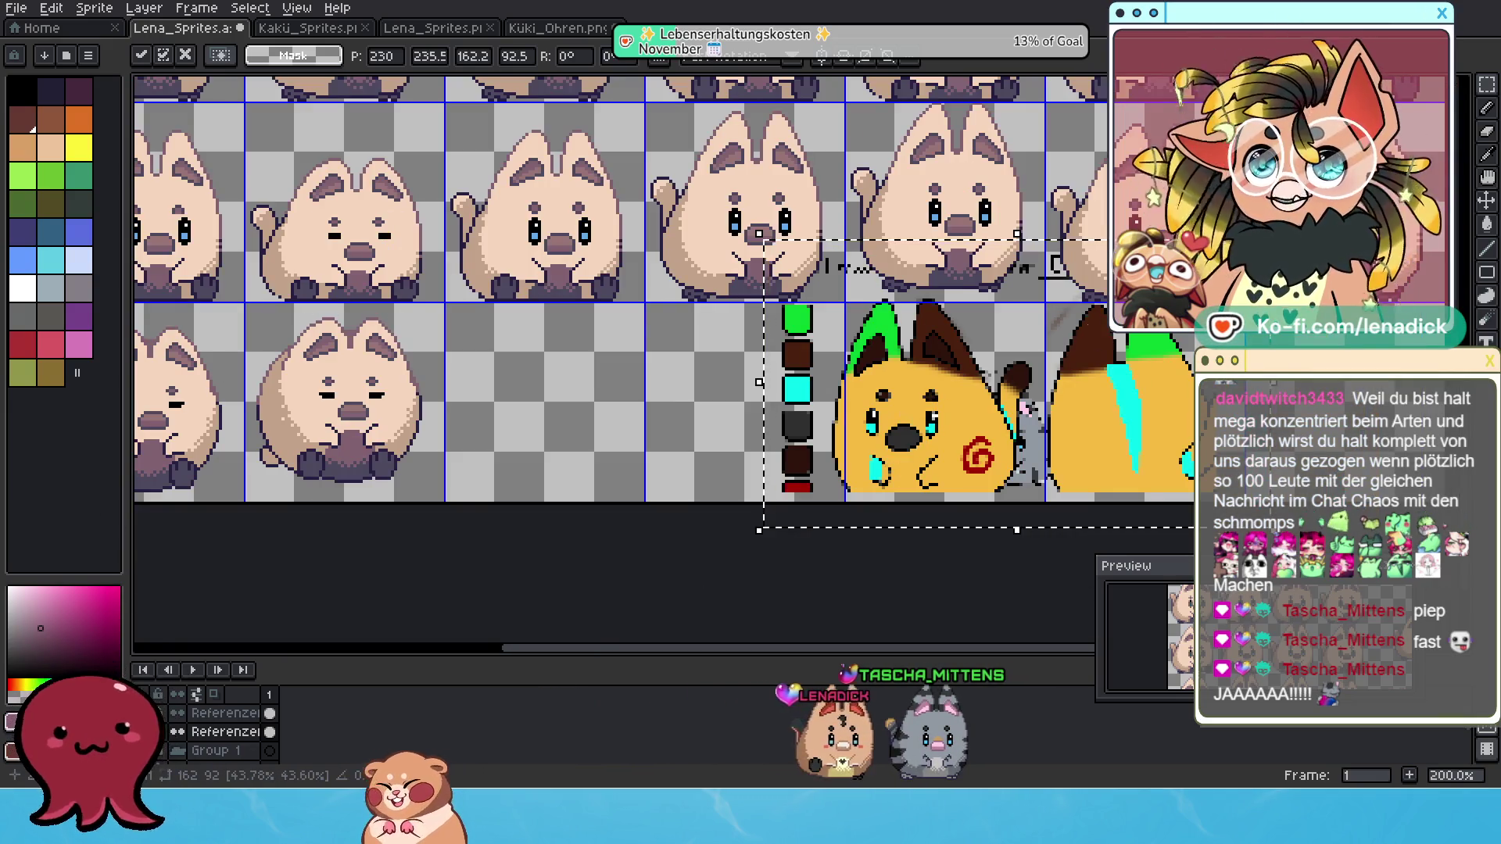
# Switch to the 1-pixel Pencil and deselect the placed reference picture.
pyautogui.click(1487, 113)
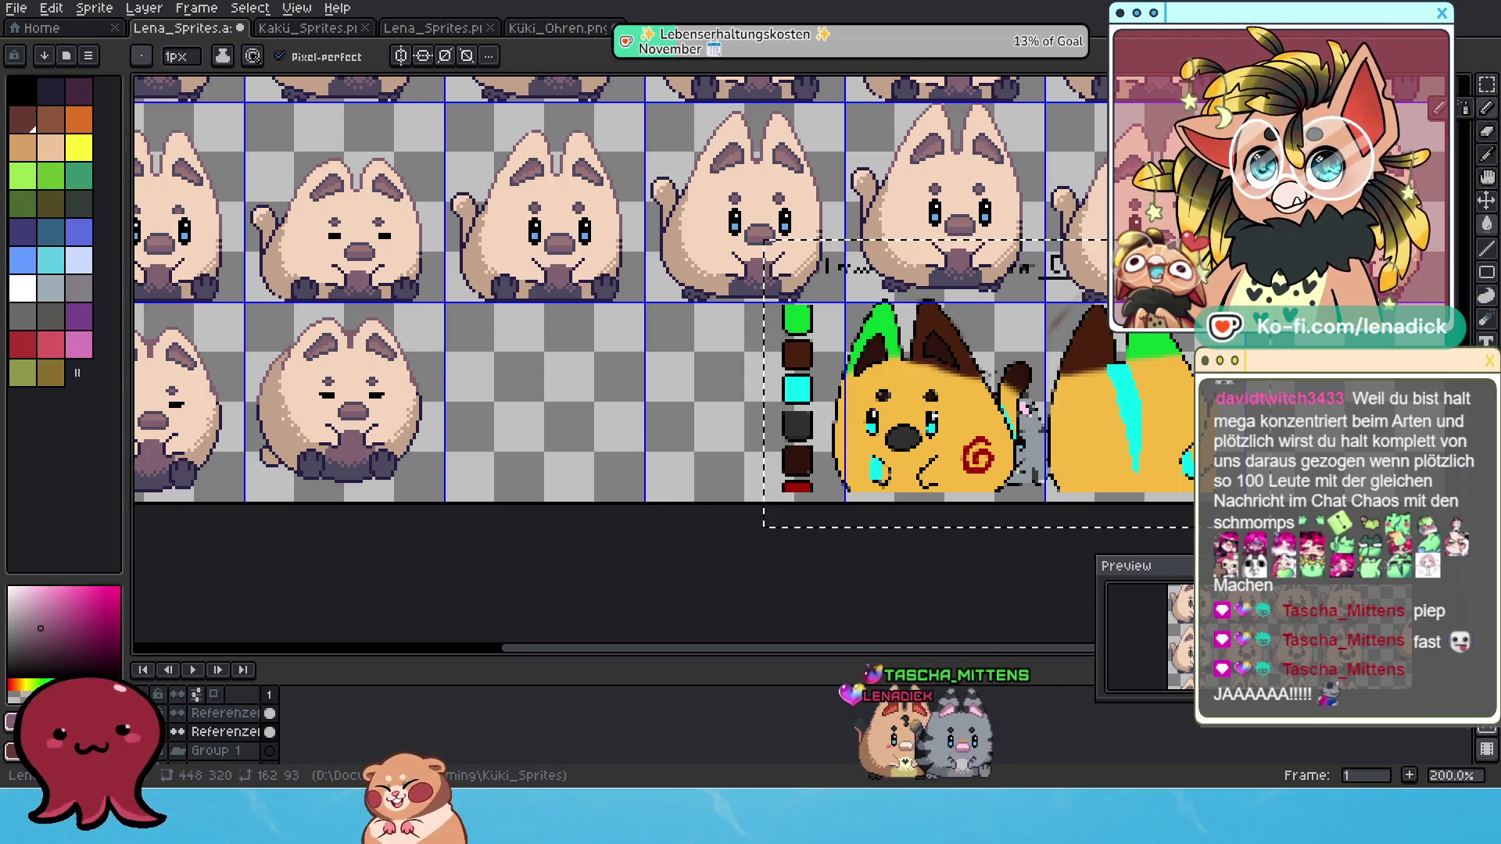
pyautogui.hotkey('ctrl', 'd')
pyautogui.scroll(2, 997, 456)
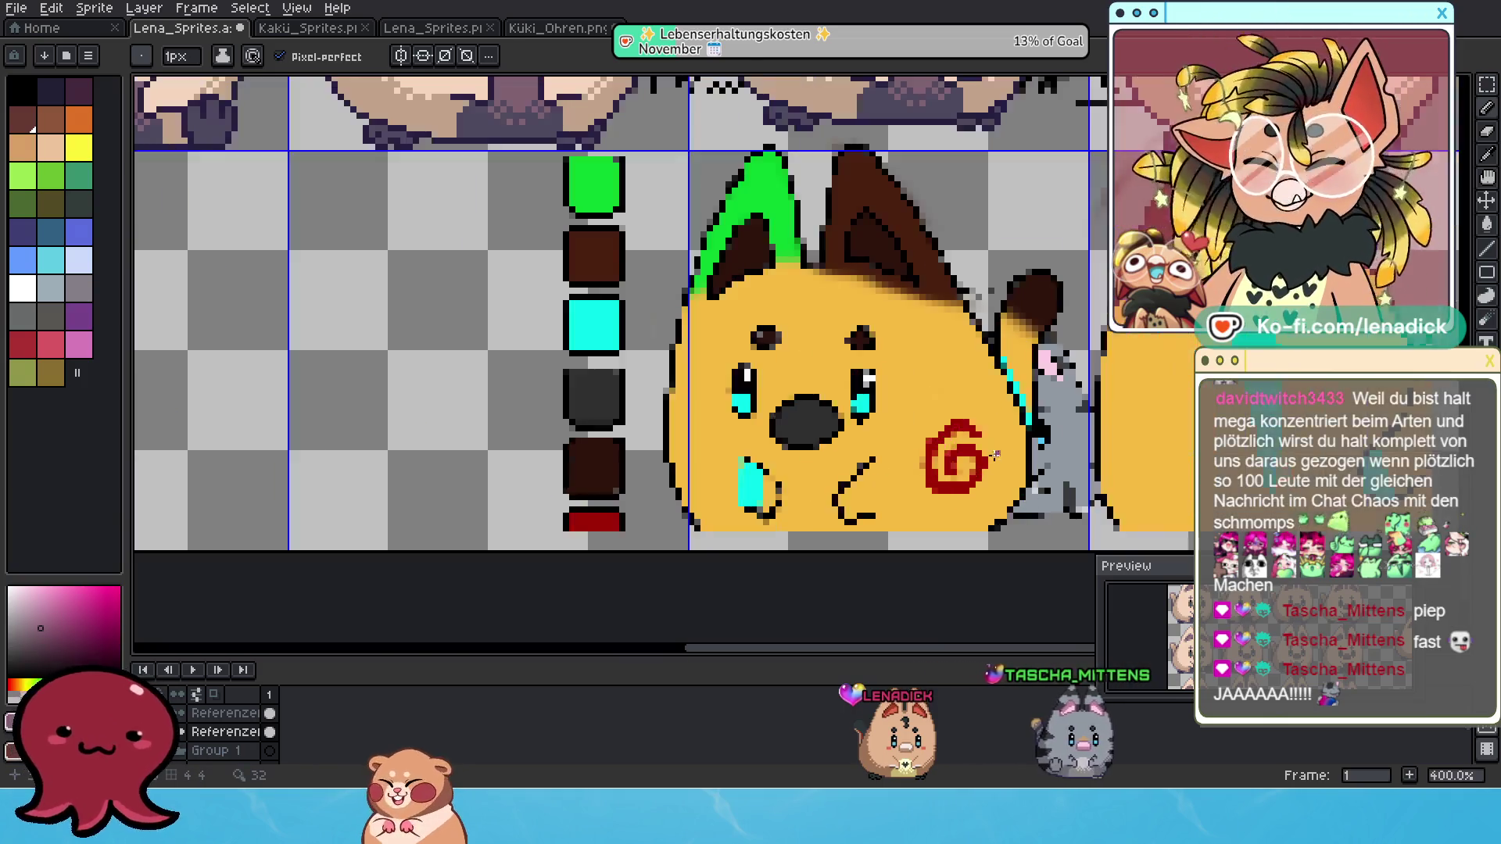
pyautogui.scroll(-2, 994, 455)
# Bring the grid of cat frames into view and scroll the Layers panel to Layer 1.
pyautogui.moveTo(679, 228); pyautogui.dragTo(1027, 449)
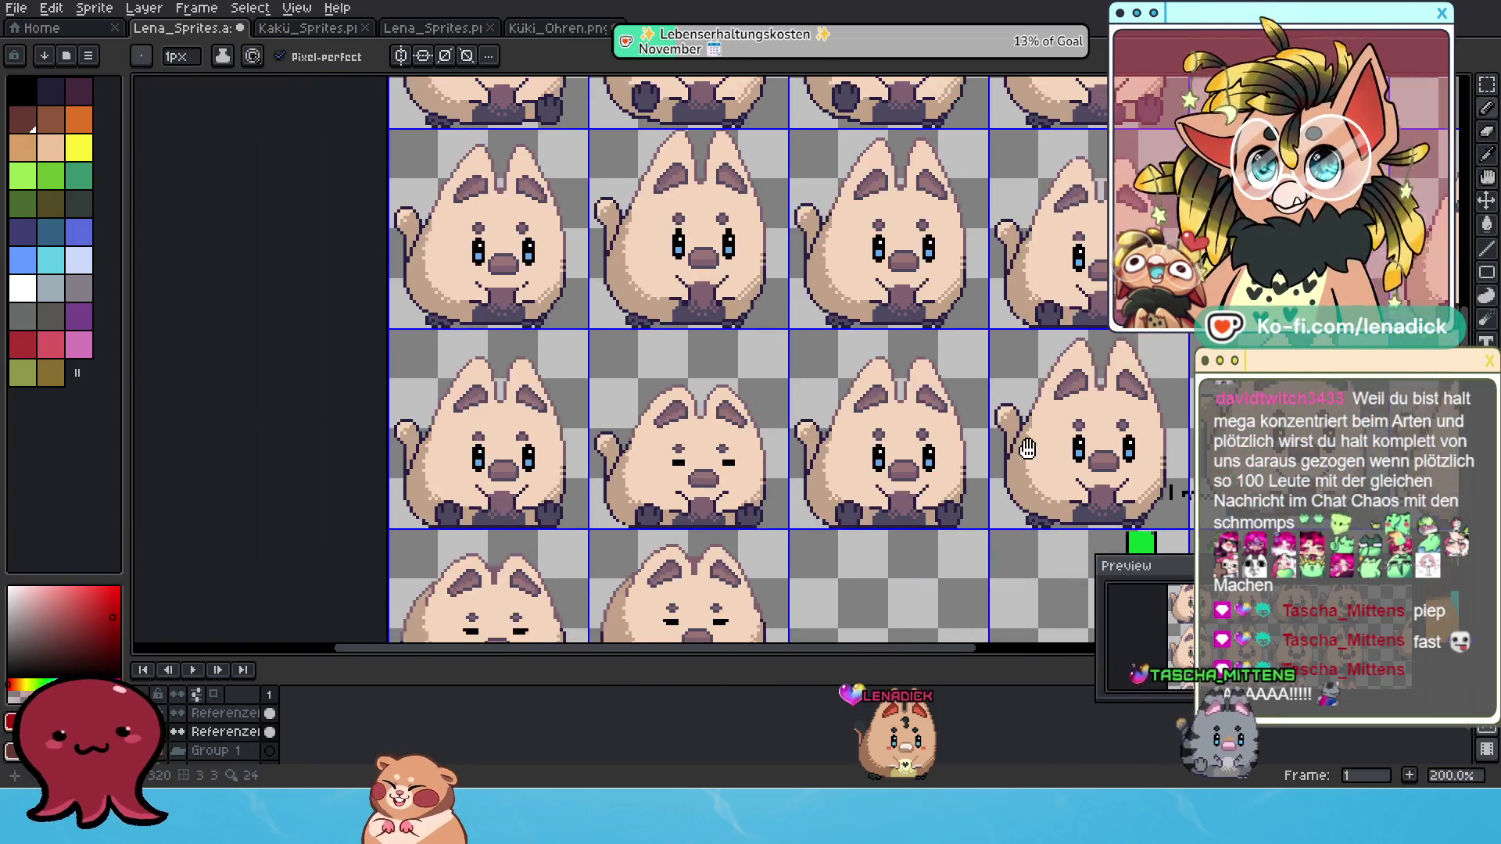
pyautogui.scroll(2, 724, 324)
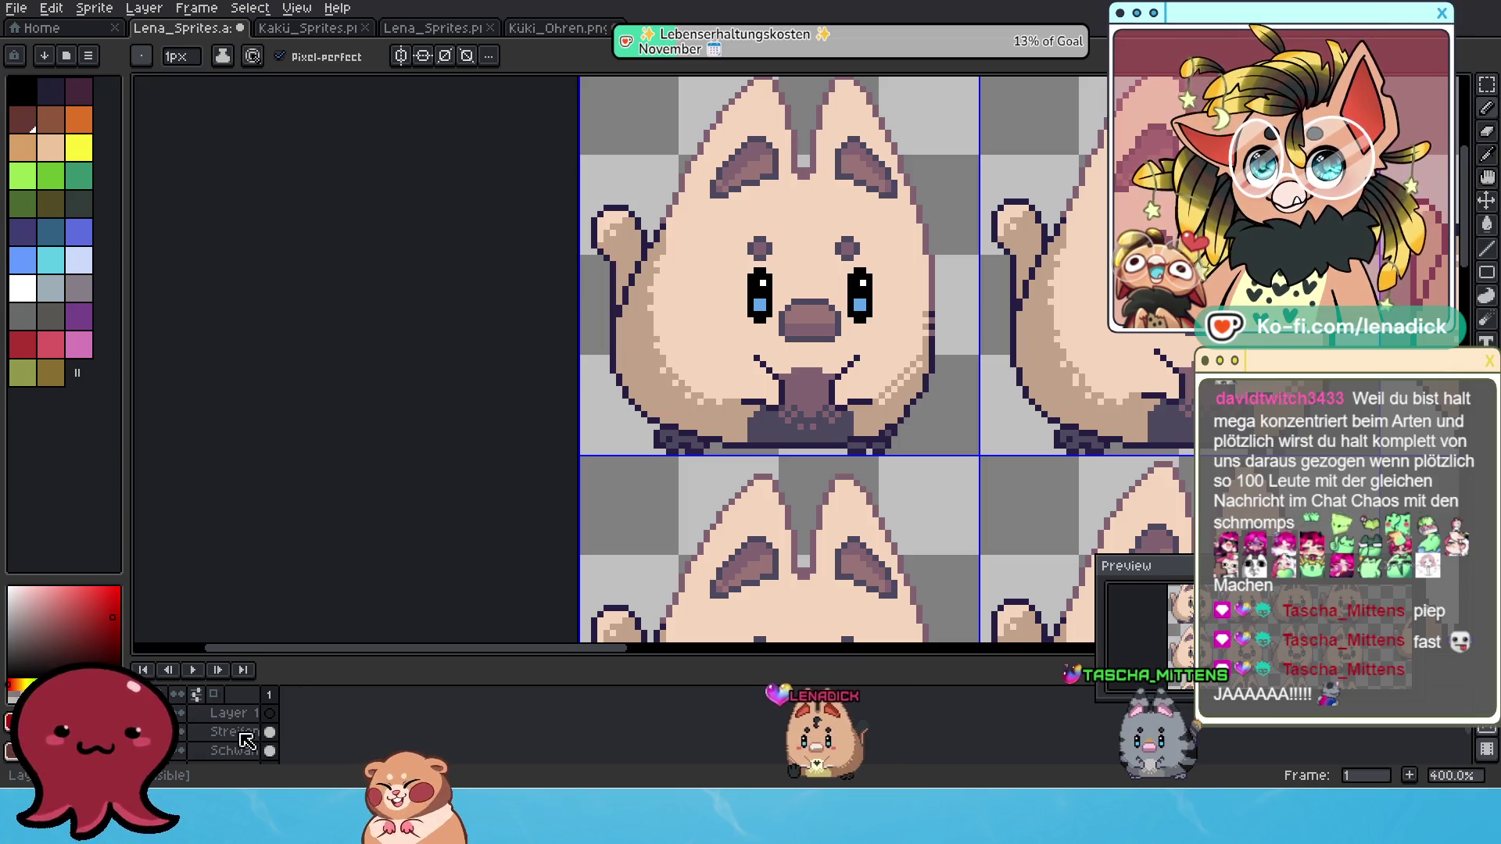
pyautogui.scroll(-2, 242, 742)
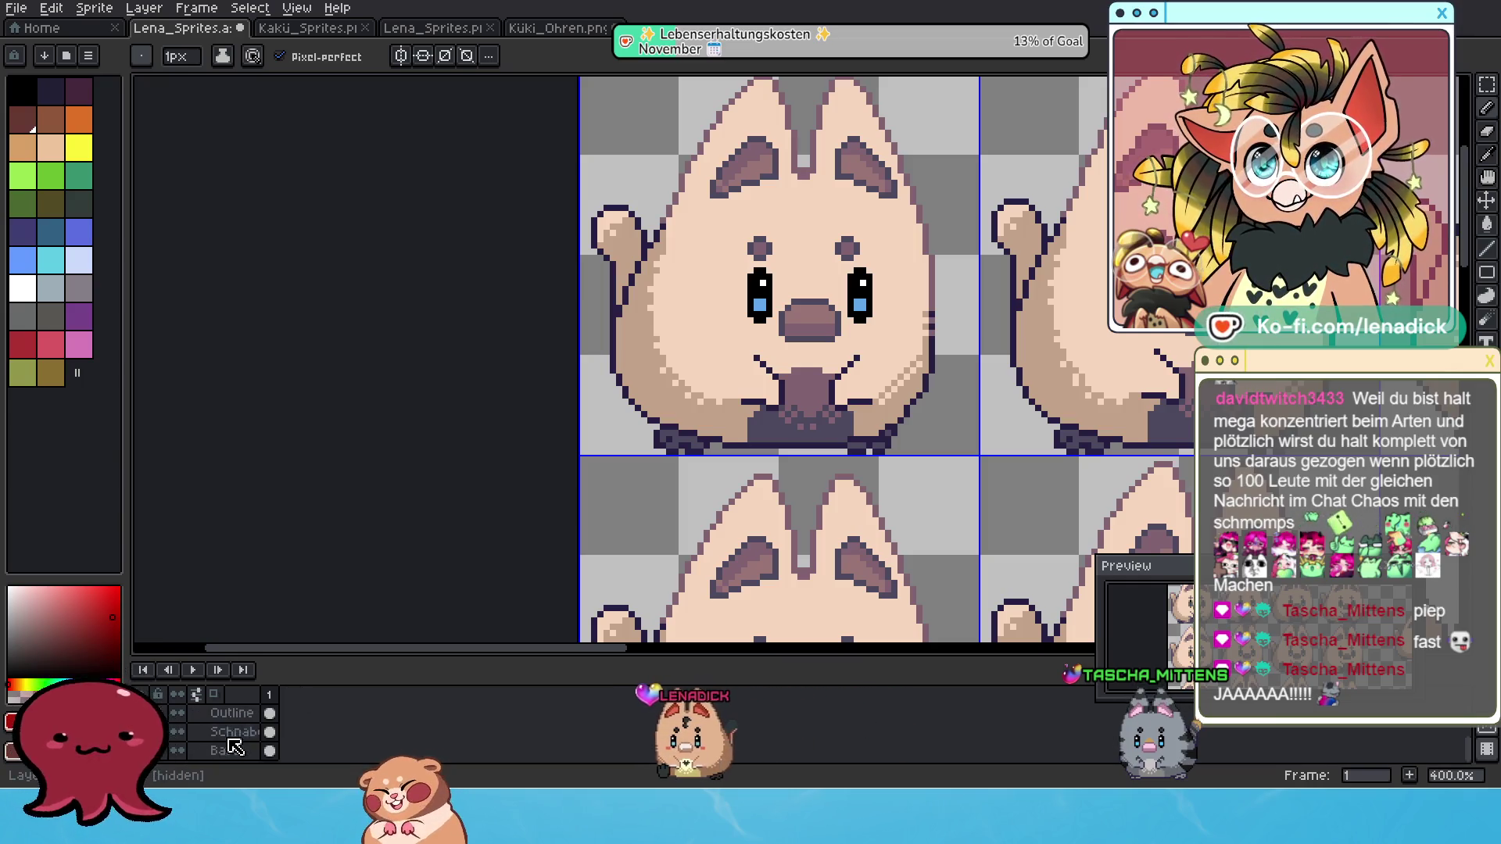
pyautogui.scroll(1, 235, 748)
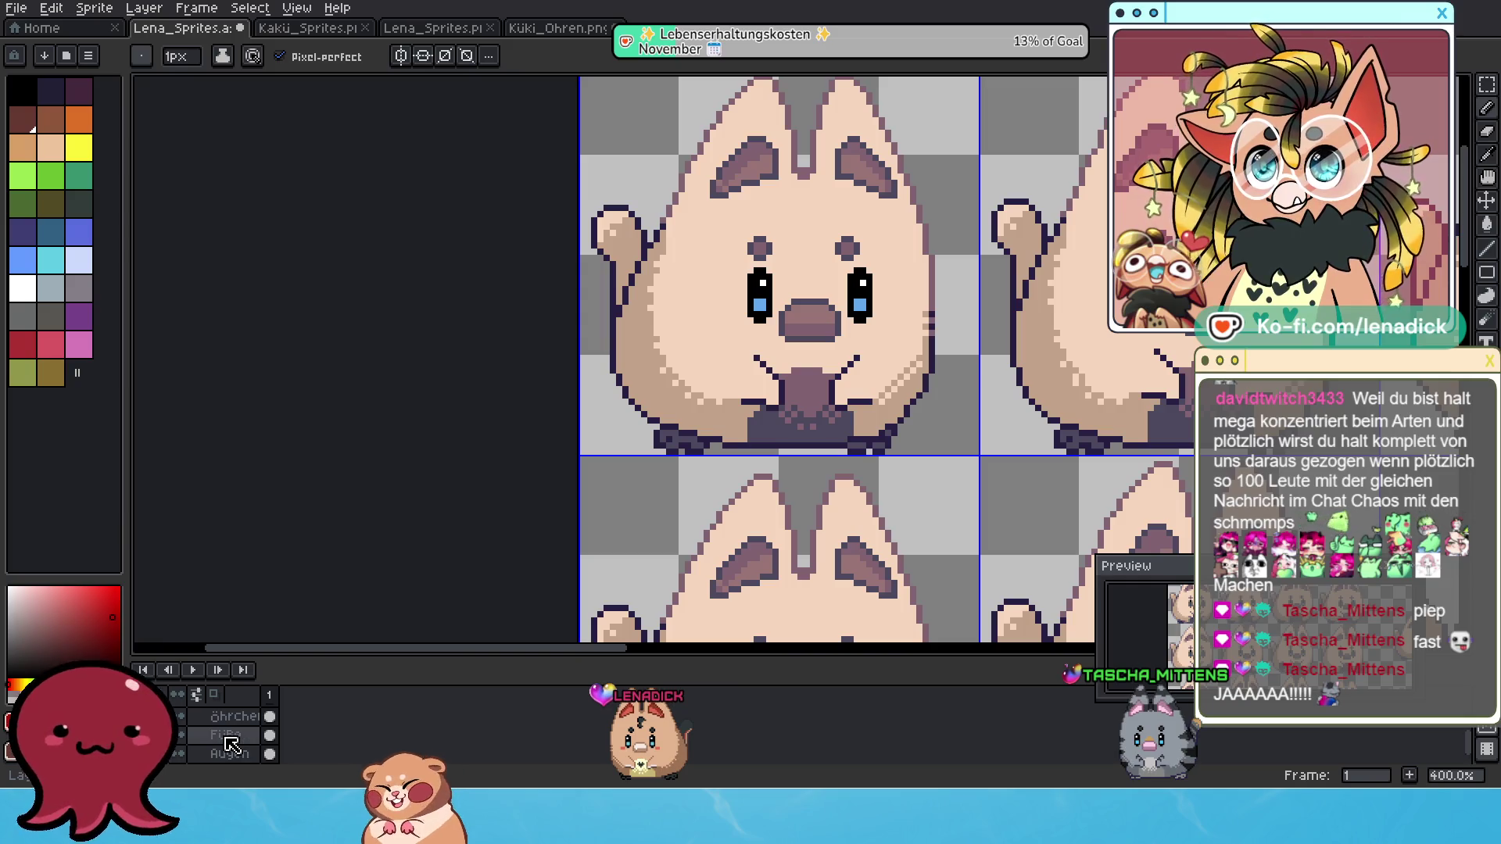
pyautogui.scroll(3, 232, 744)
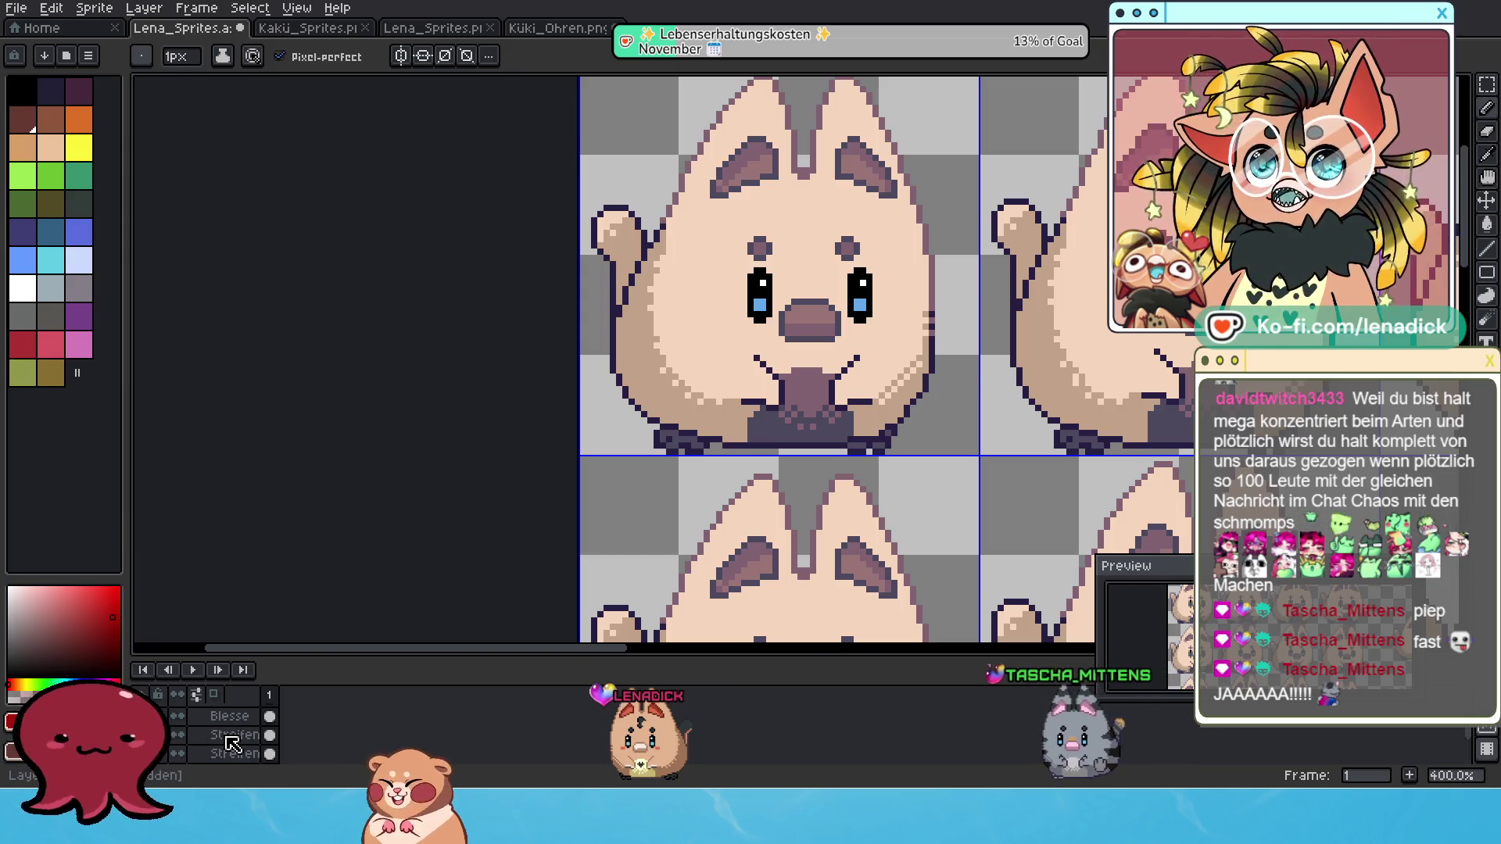
pyautogui.scroll(3, 234, 741)
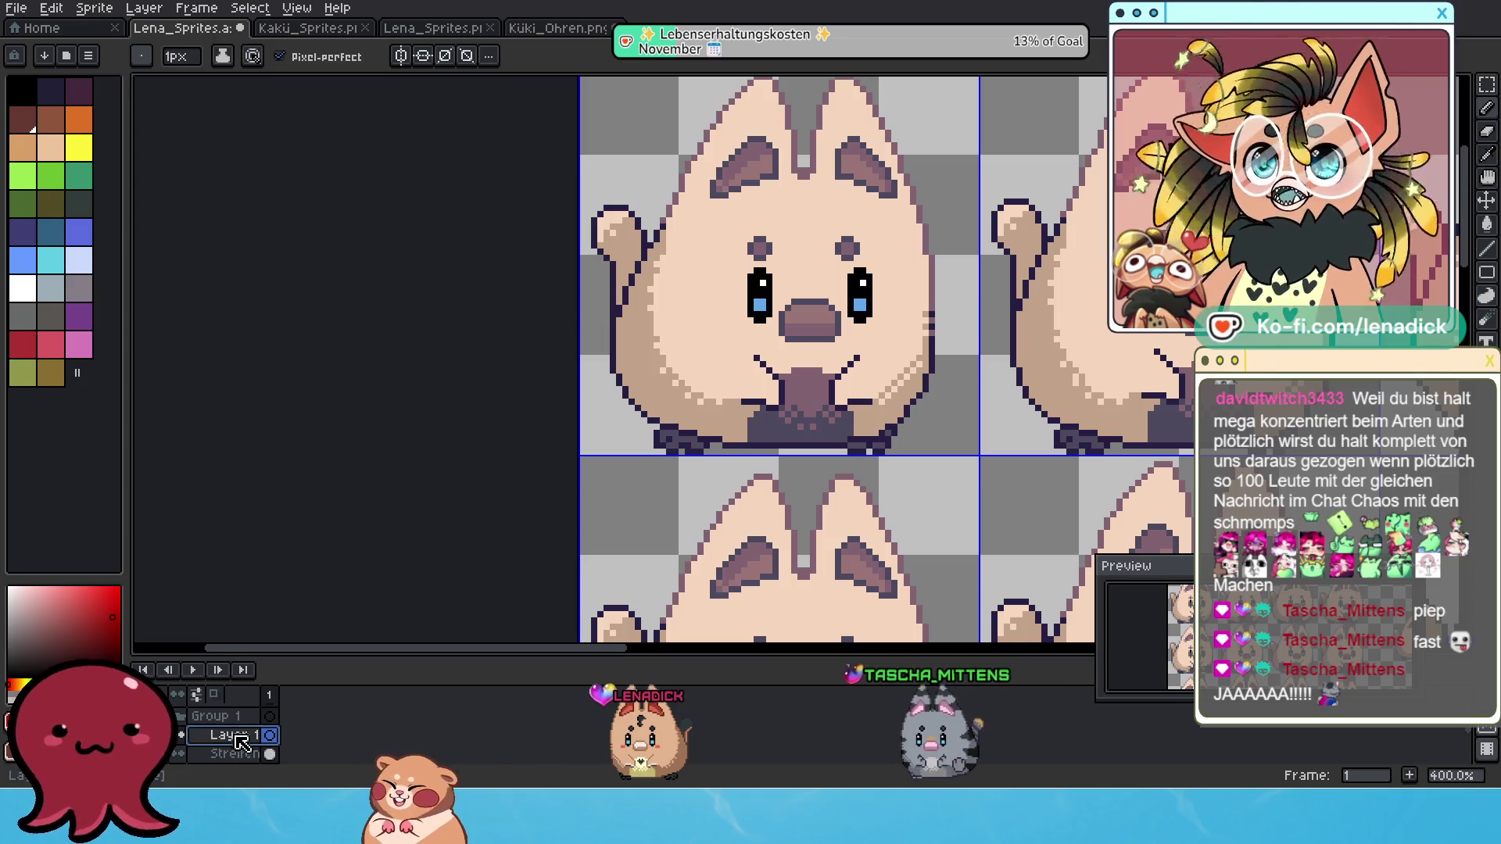
# Change Layer 1's name to 'Kringel' in its Layer Properties.
pyautogui.doubleClick(236, 737)
pyautogui.write('Kri')
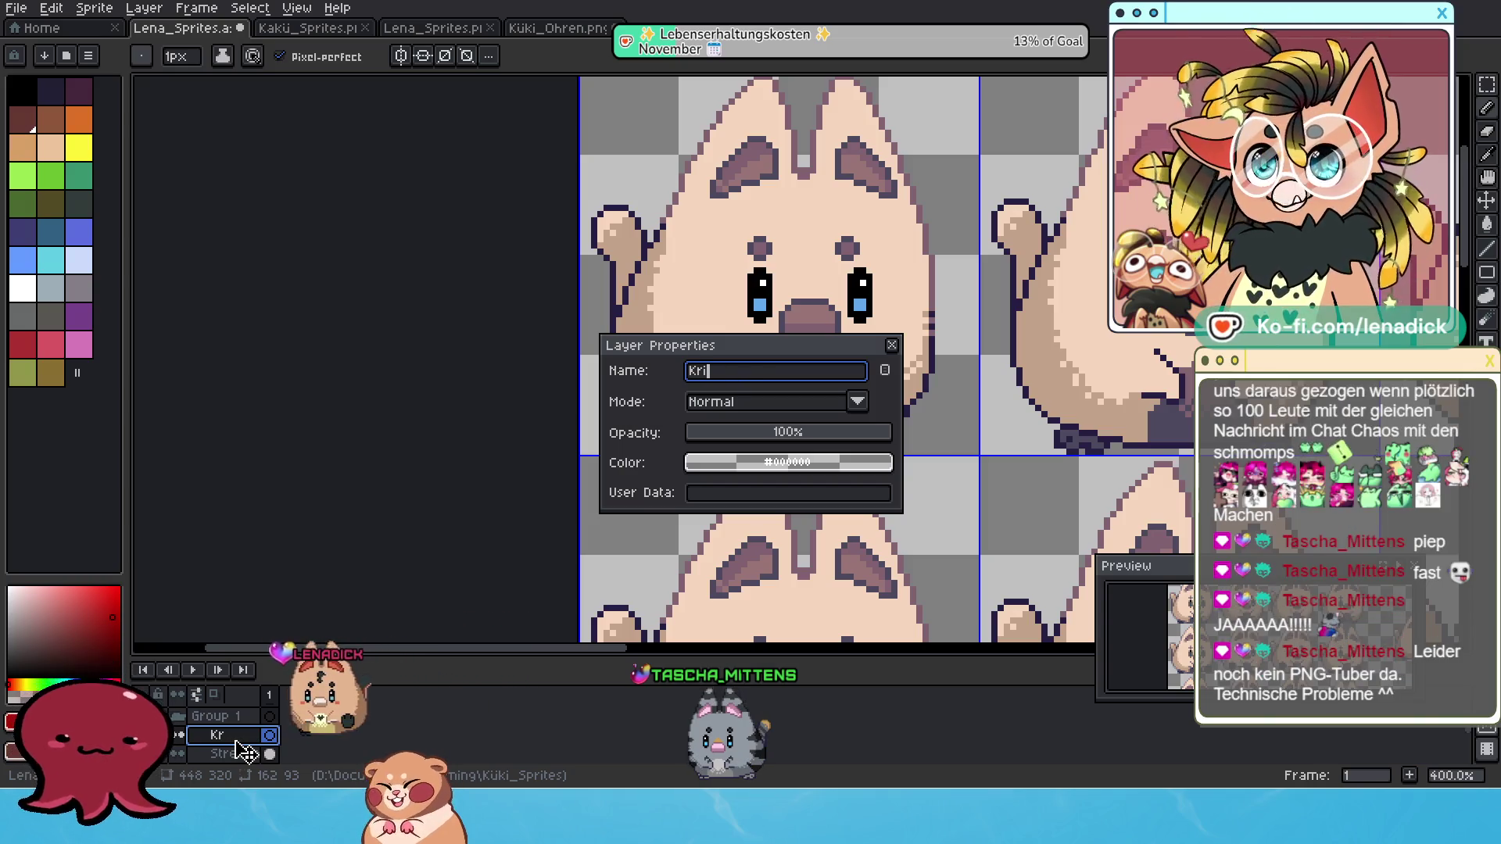
pyautogui.write('ngel')
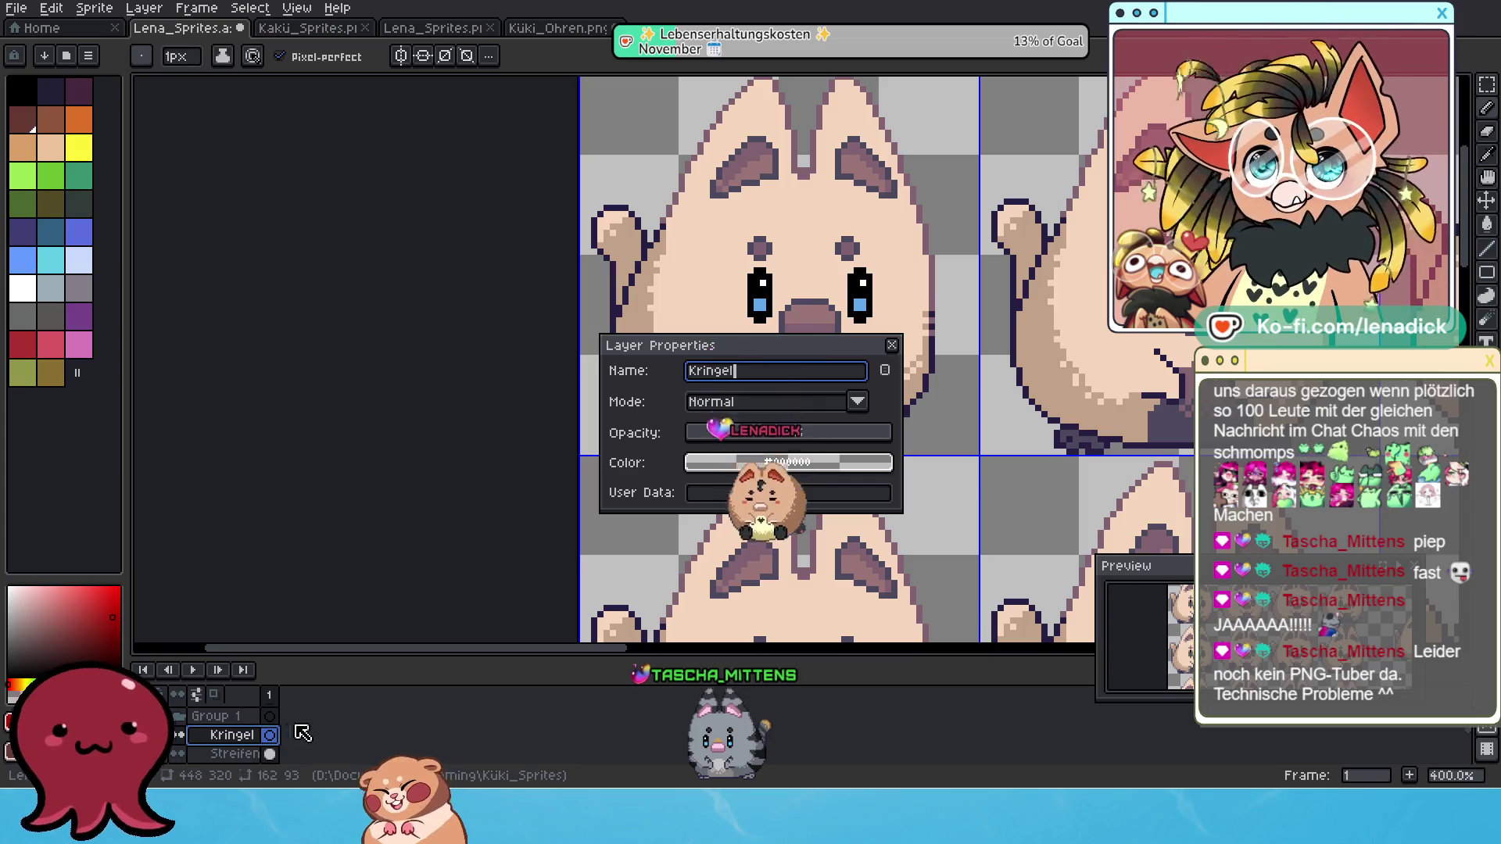
pyautogui.click(892, 345)
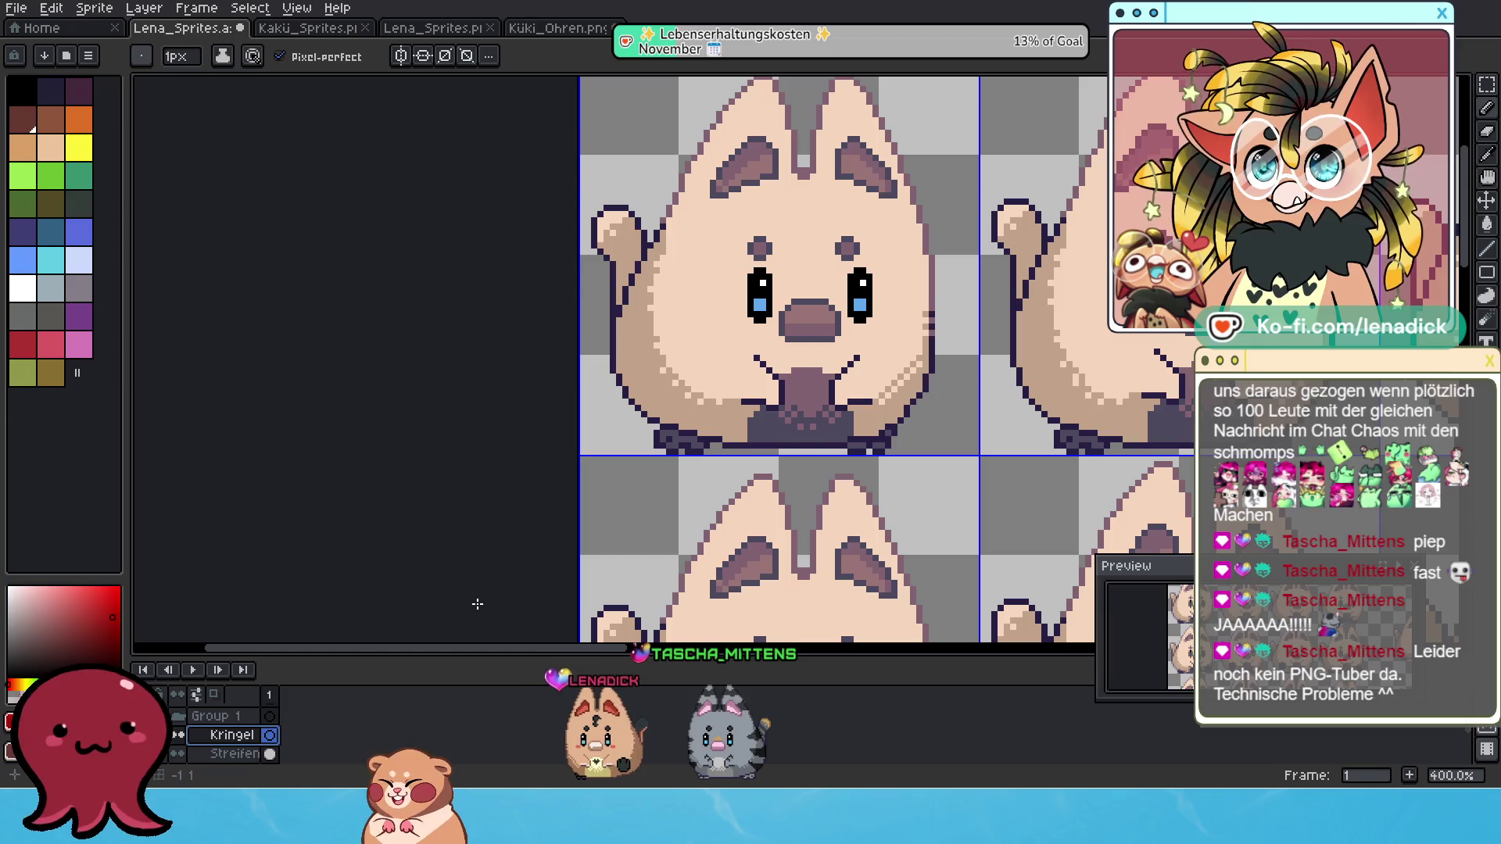
pyautogui.scroll(1, 673, 311)
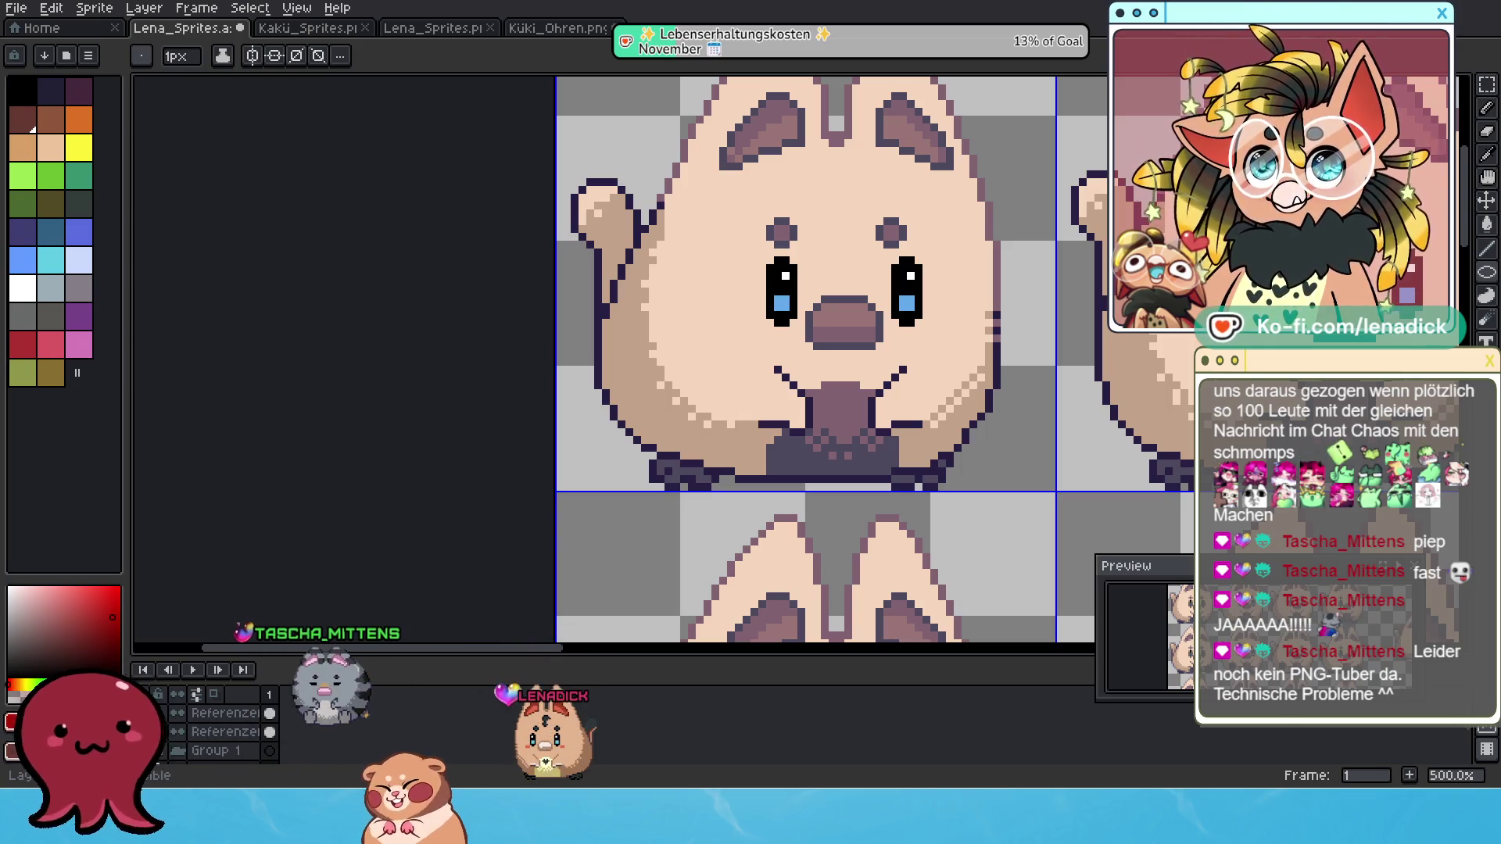
# Drop the Referenzen2 layer's opacity to 17% in its Layer Properties.
pyautogui.doubleClick(225, 713)
pyautogui.moveTo(728, 429); pyautogui.dragTo(722, 434)
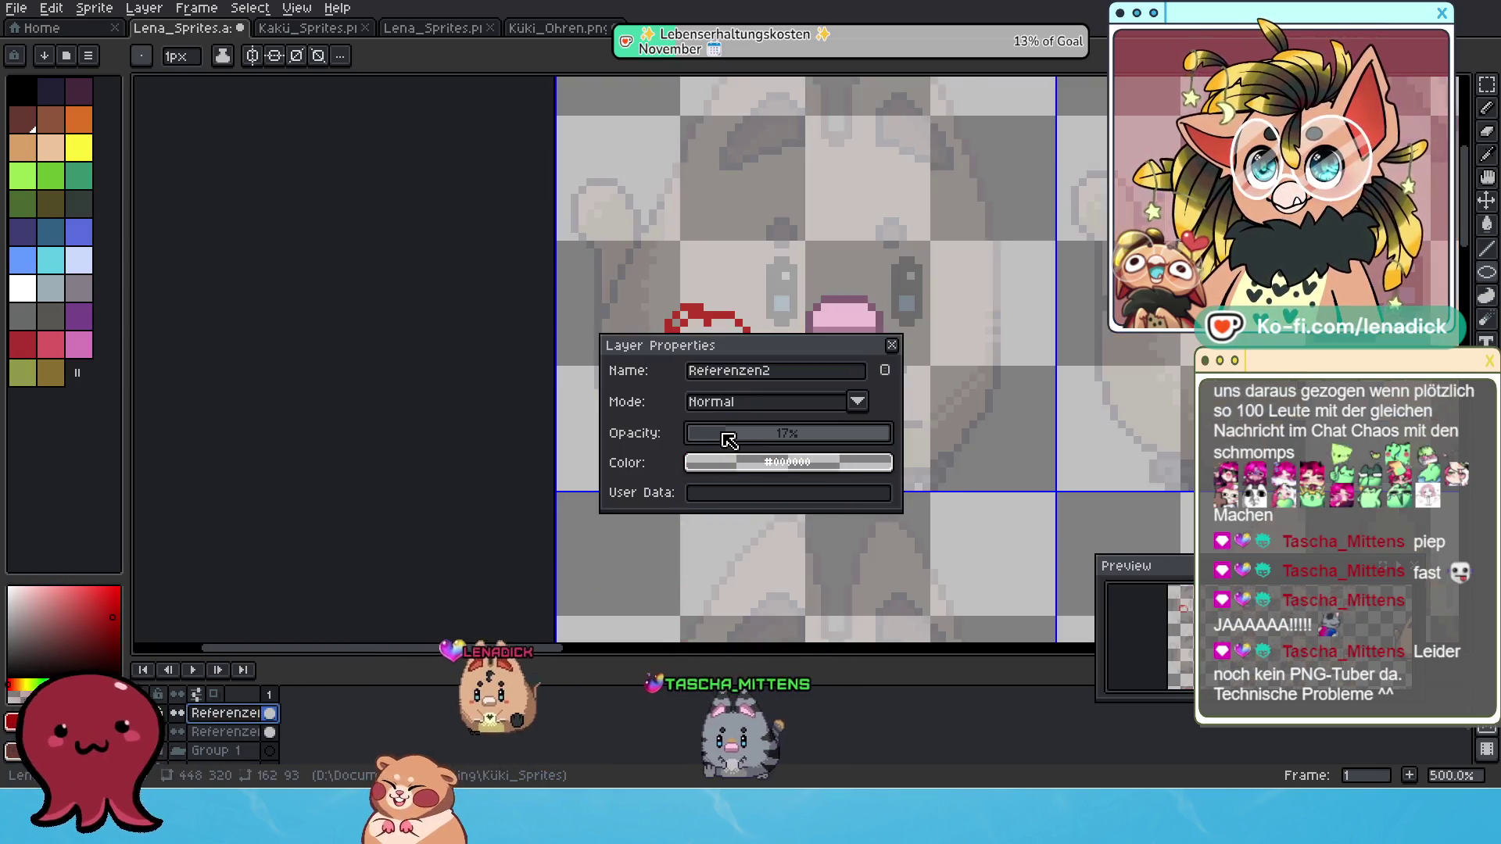
pyautogui.click(892, 346)
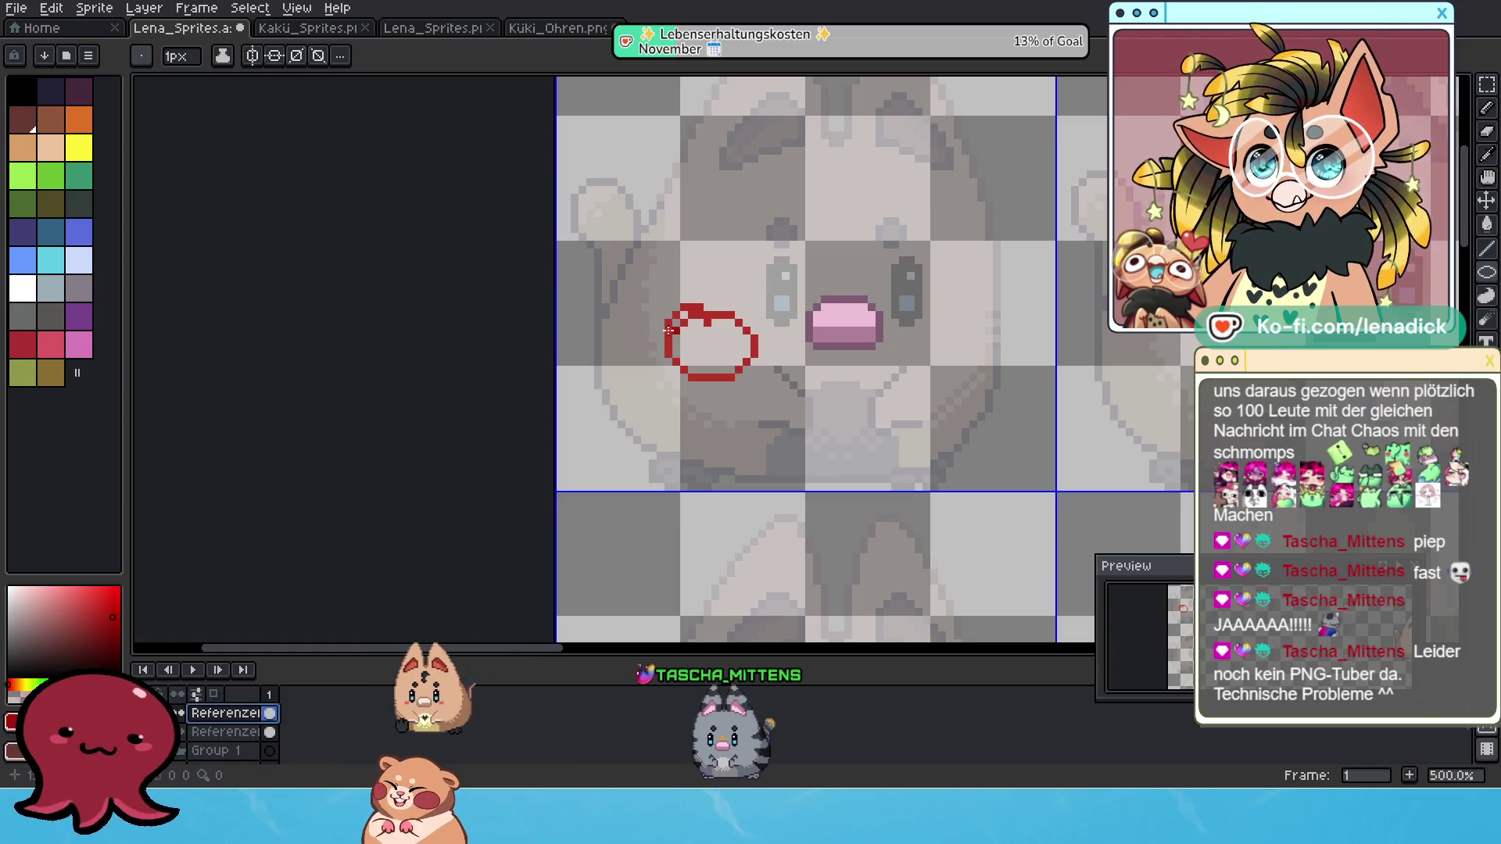
pyautogui.scroll(-1, 221, 738)
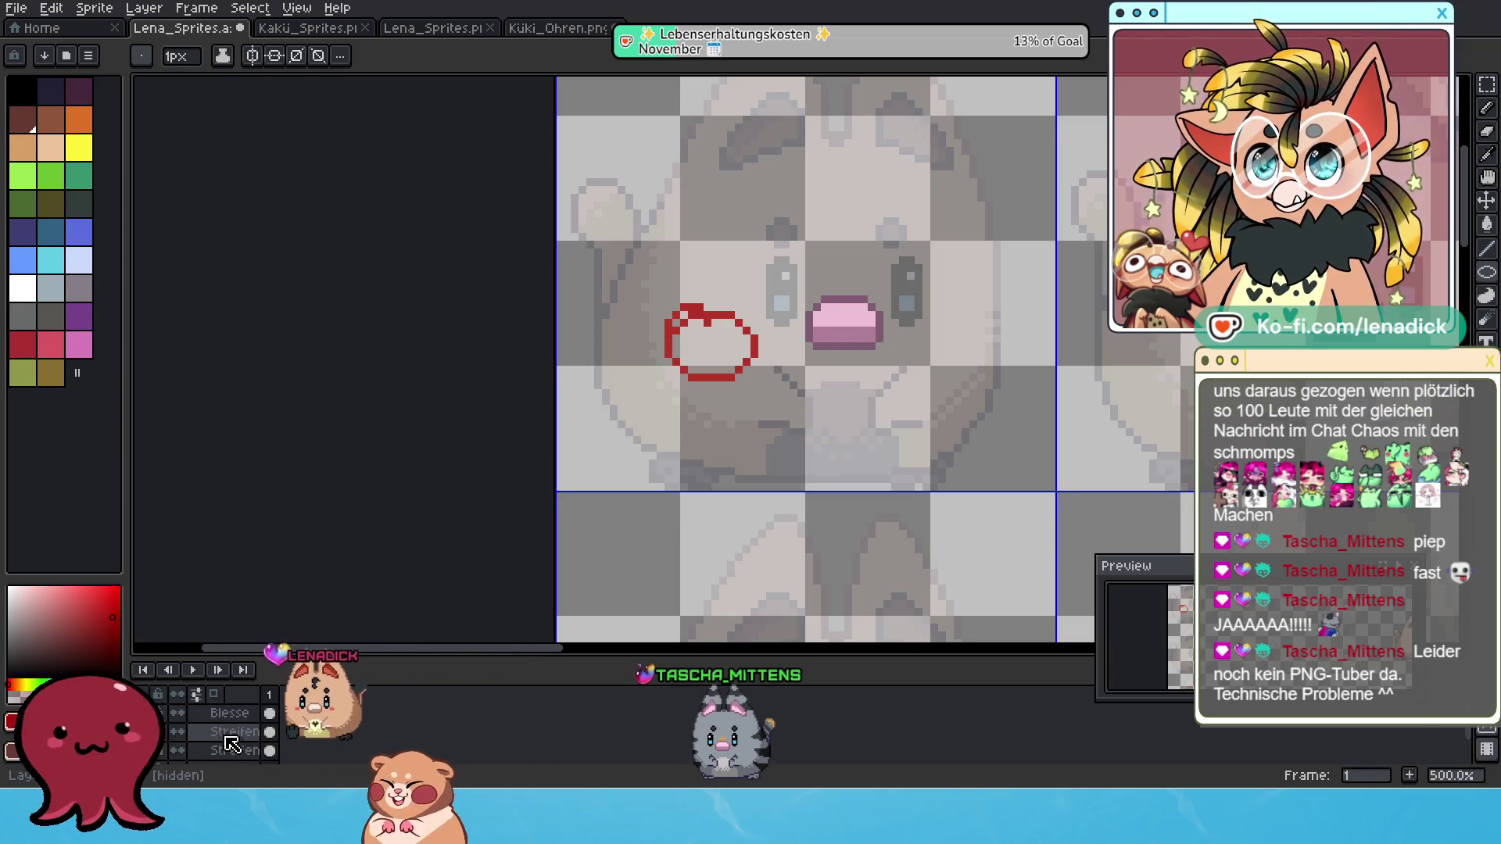
pyautogui.scroll(1, 232, 743)
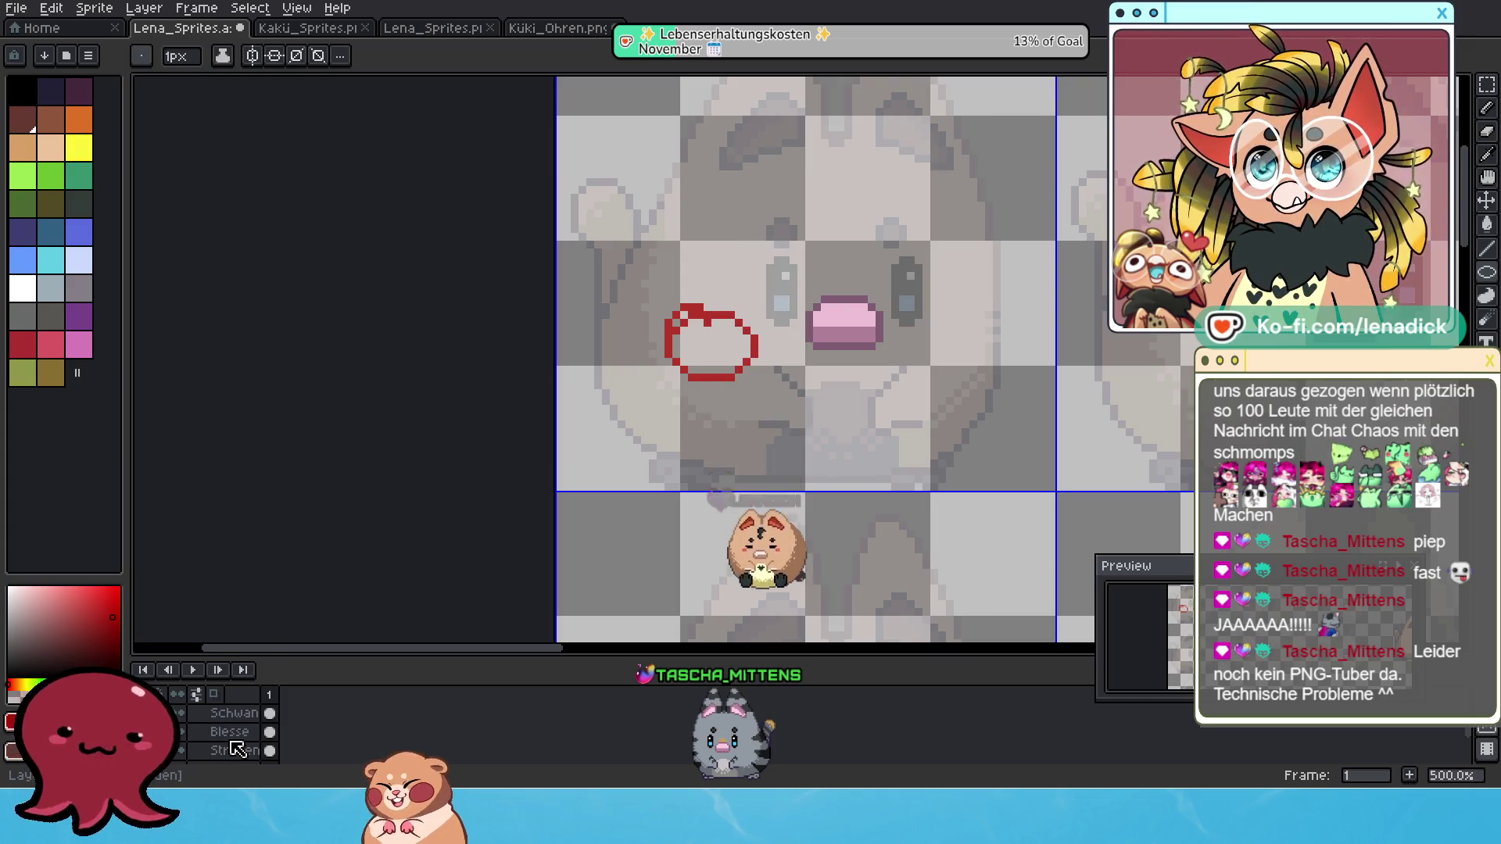
pyautogui.scroll(-2, 237, 749)
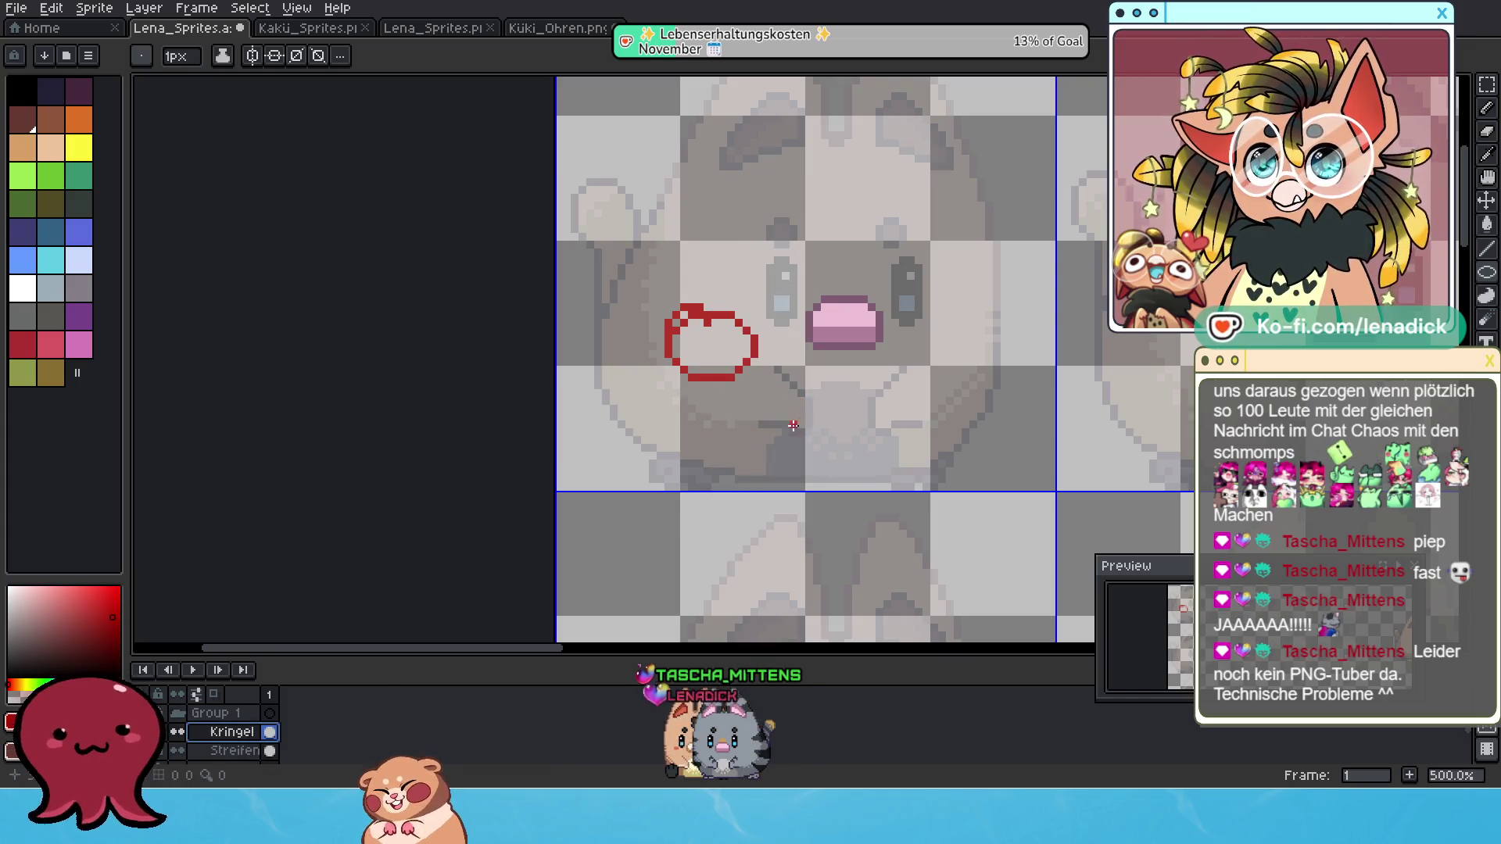
# Undo most of the red loop and erase the leftover red arc on the cheek.
pyautogui.click(1485, 137)
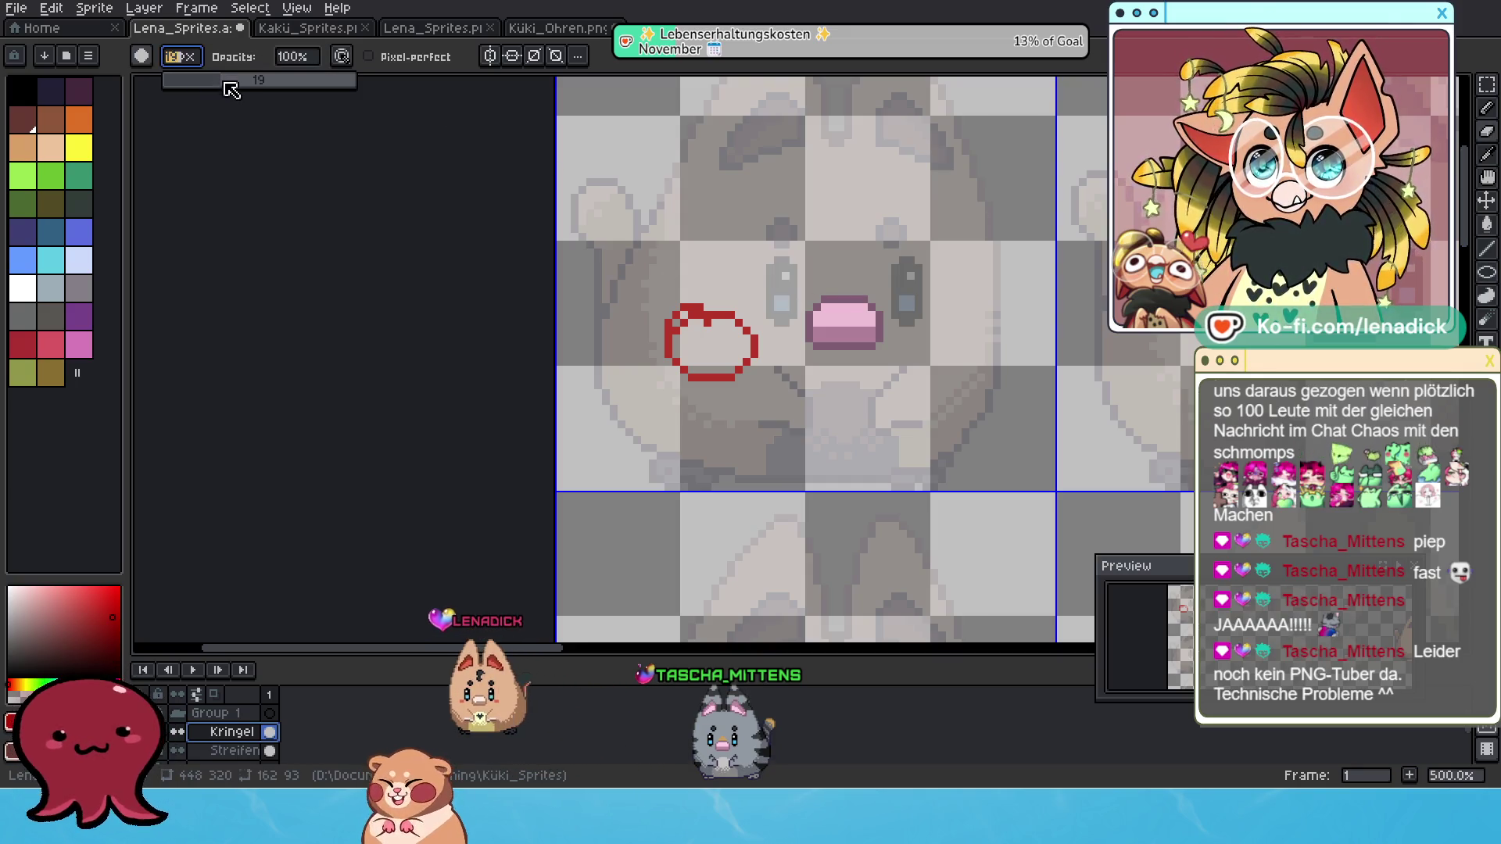
pyautogui.hotkey('ctrl', 'z')
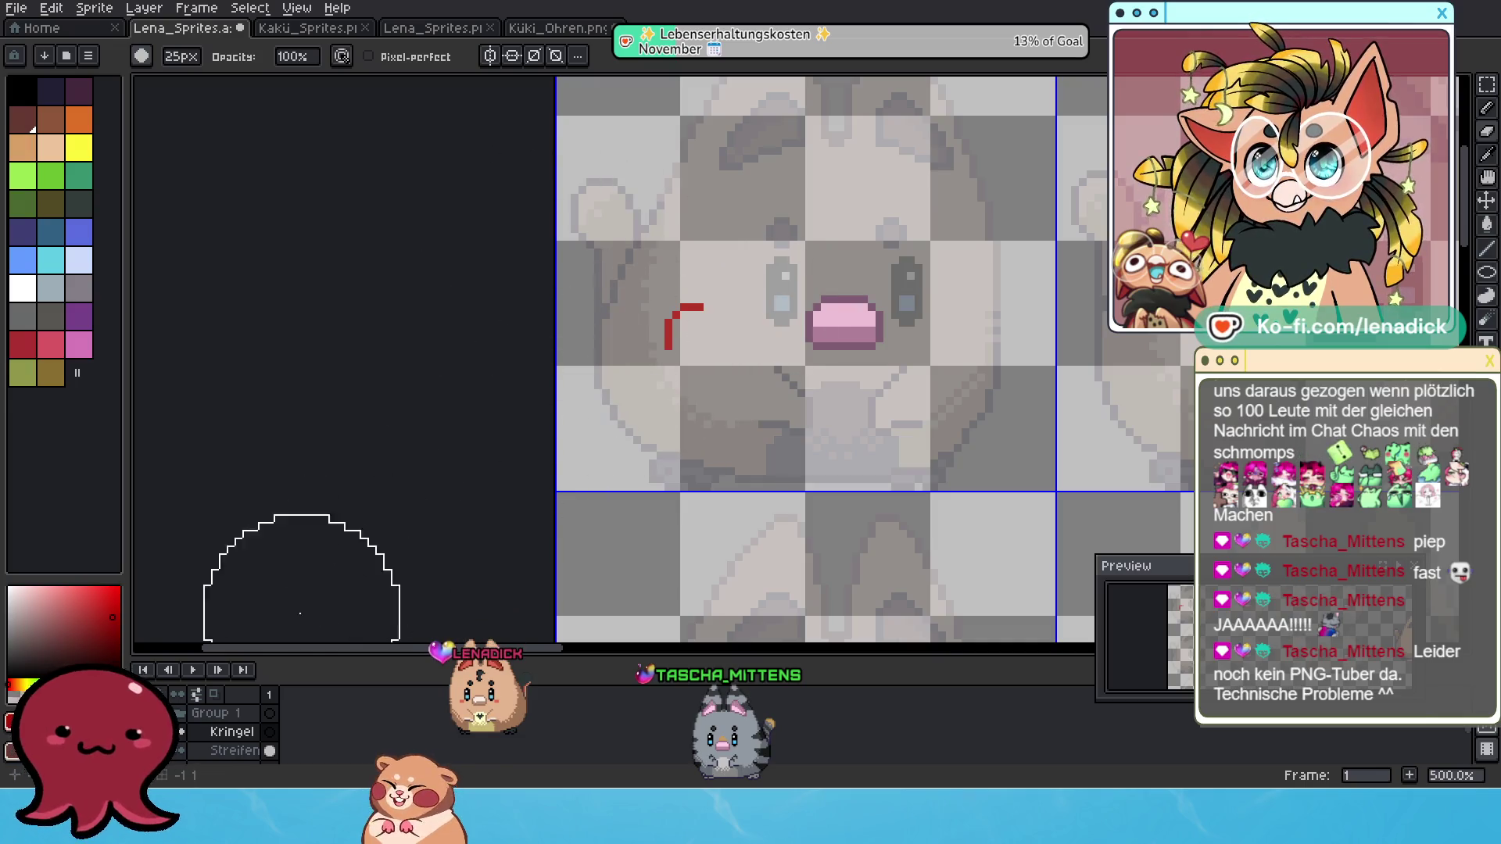
pyautogui.hotkey('ctrl', 'z')
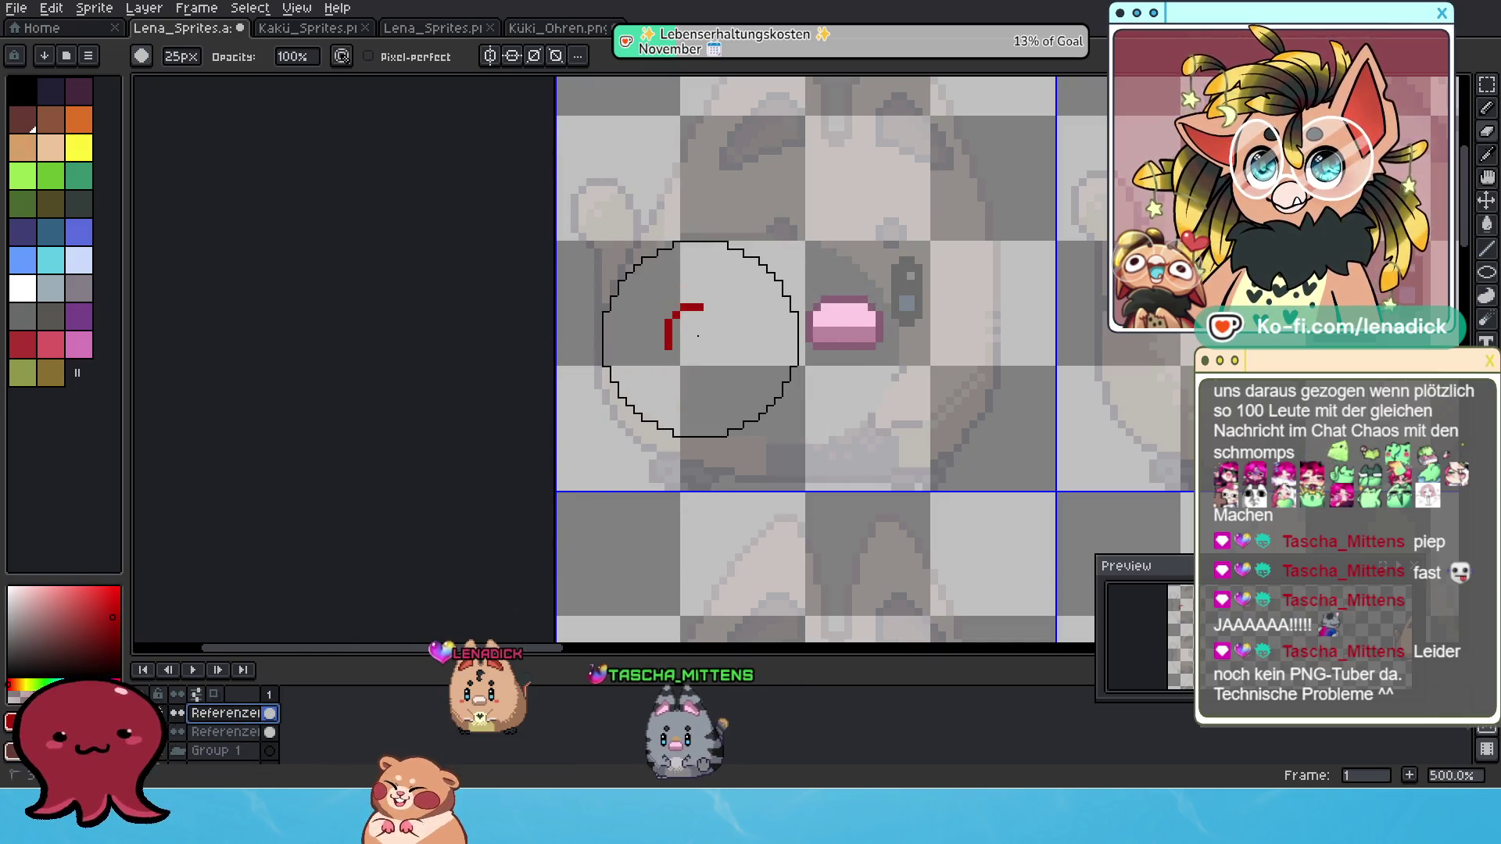
pyautogui.press('v')
pyautogui.press('e')
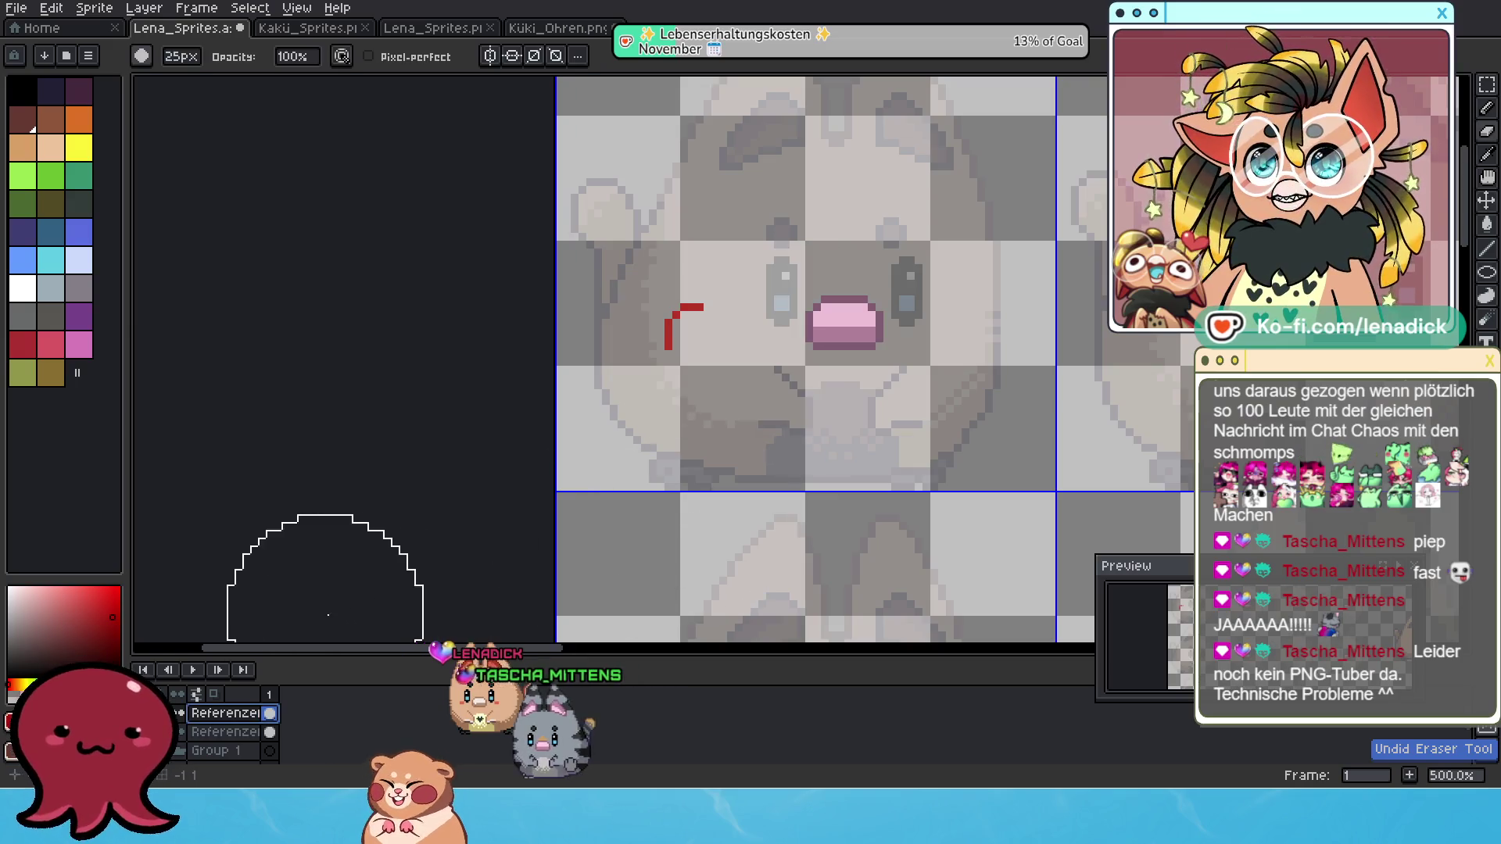
pyautogui.click(225, 732)
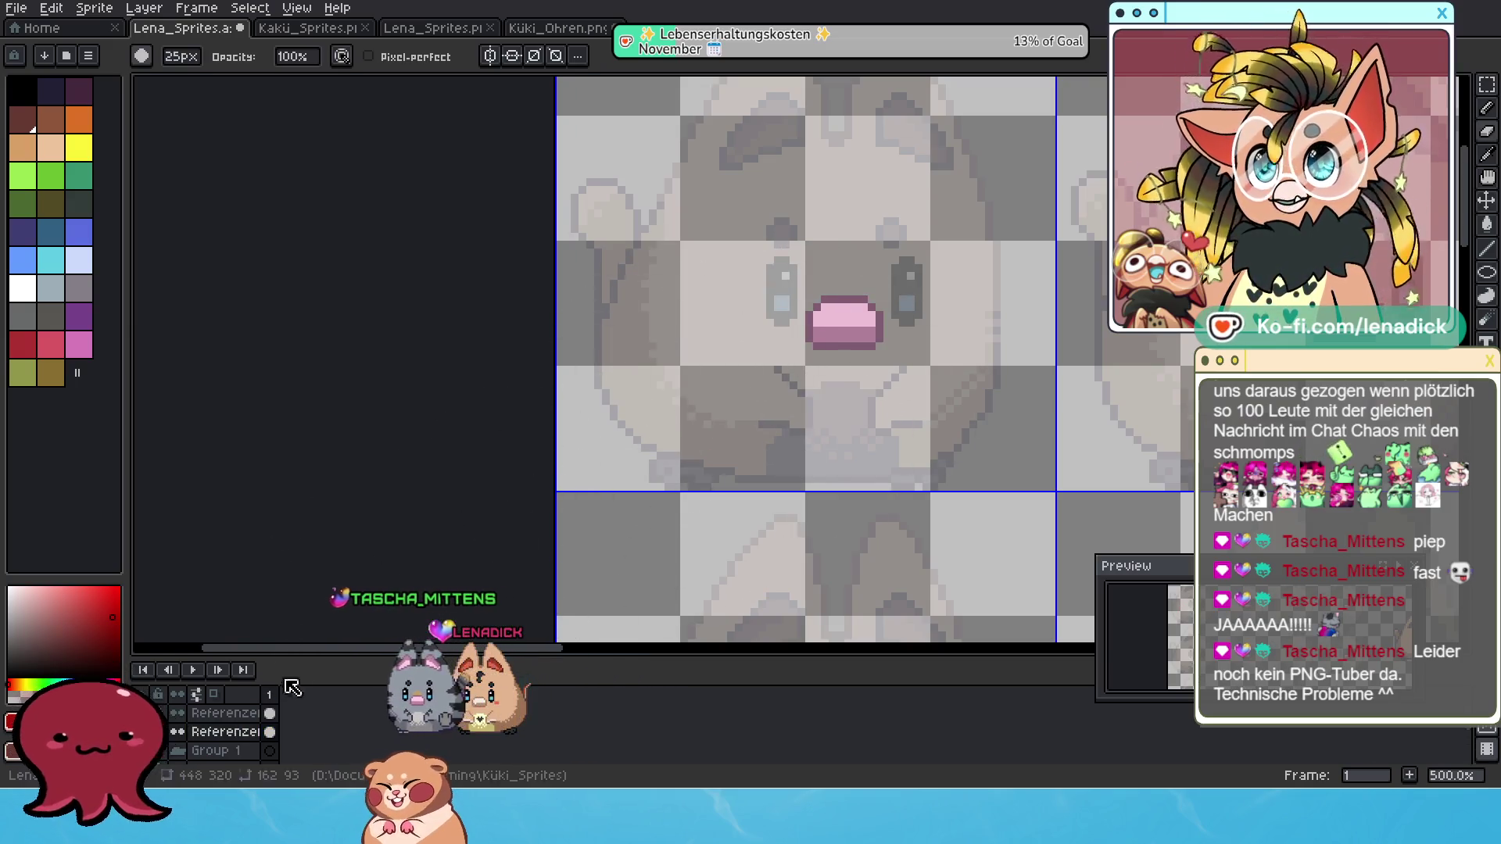
pyautogui.scroll(-3, 240, 732)
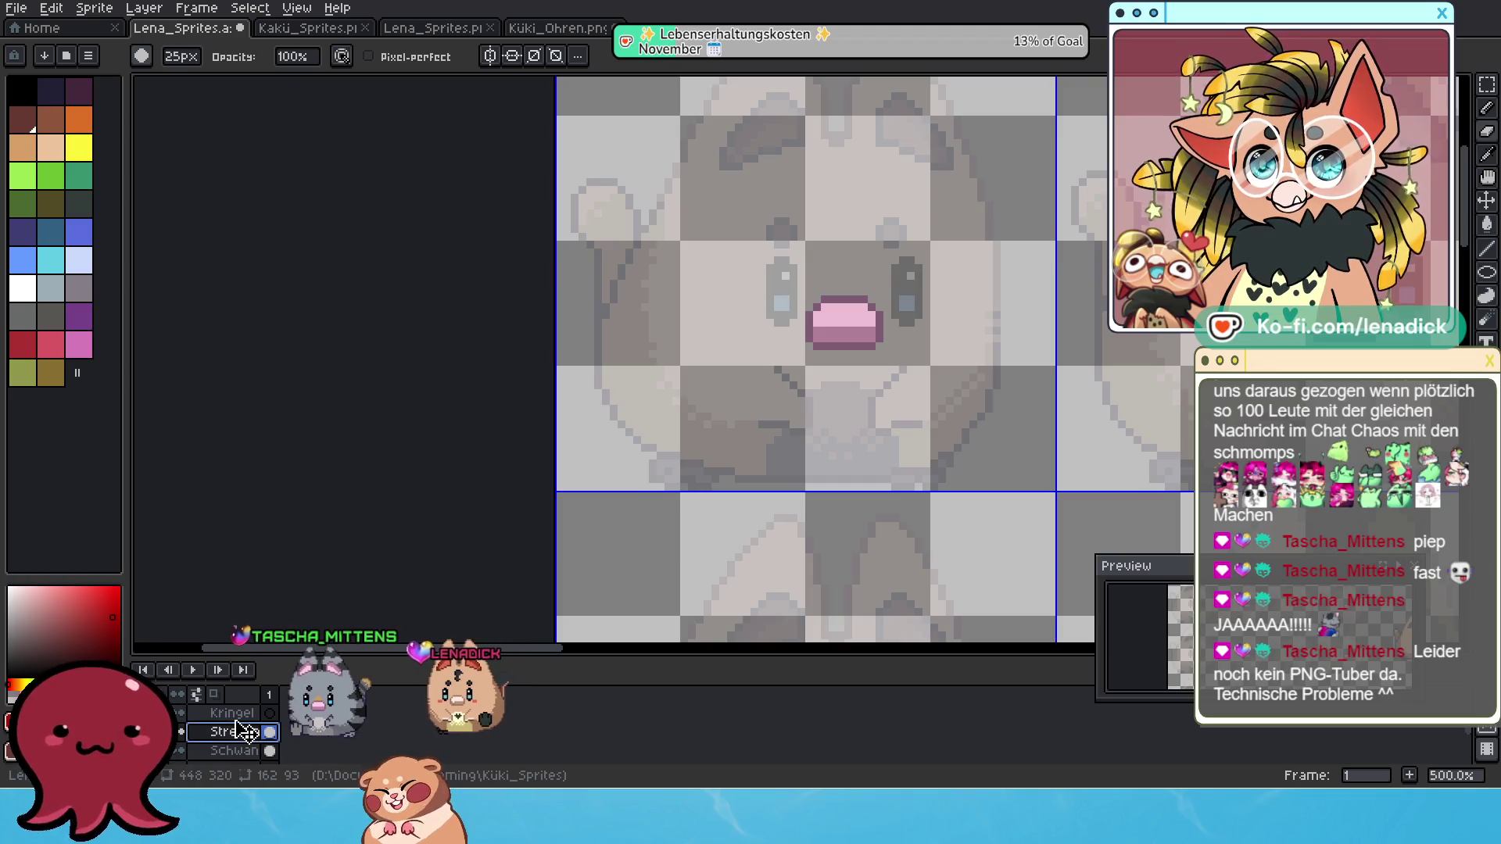
# On the Kringel layer, draw a small red circle on the cheek with the Ellipse tool.
pyautogui.click(232, 713)
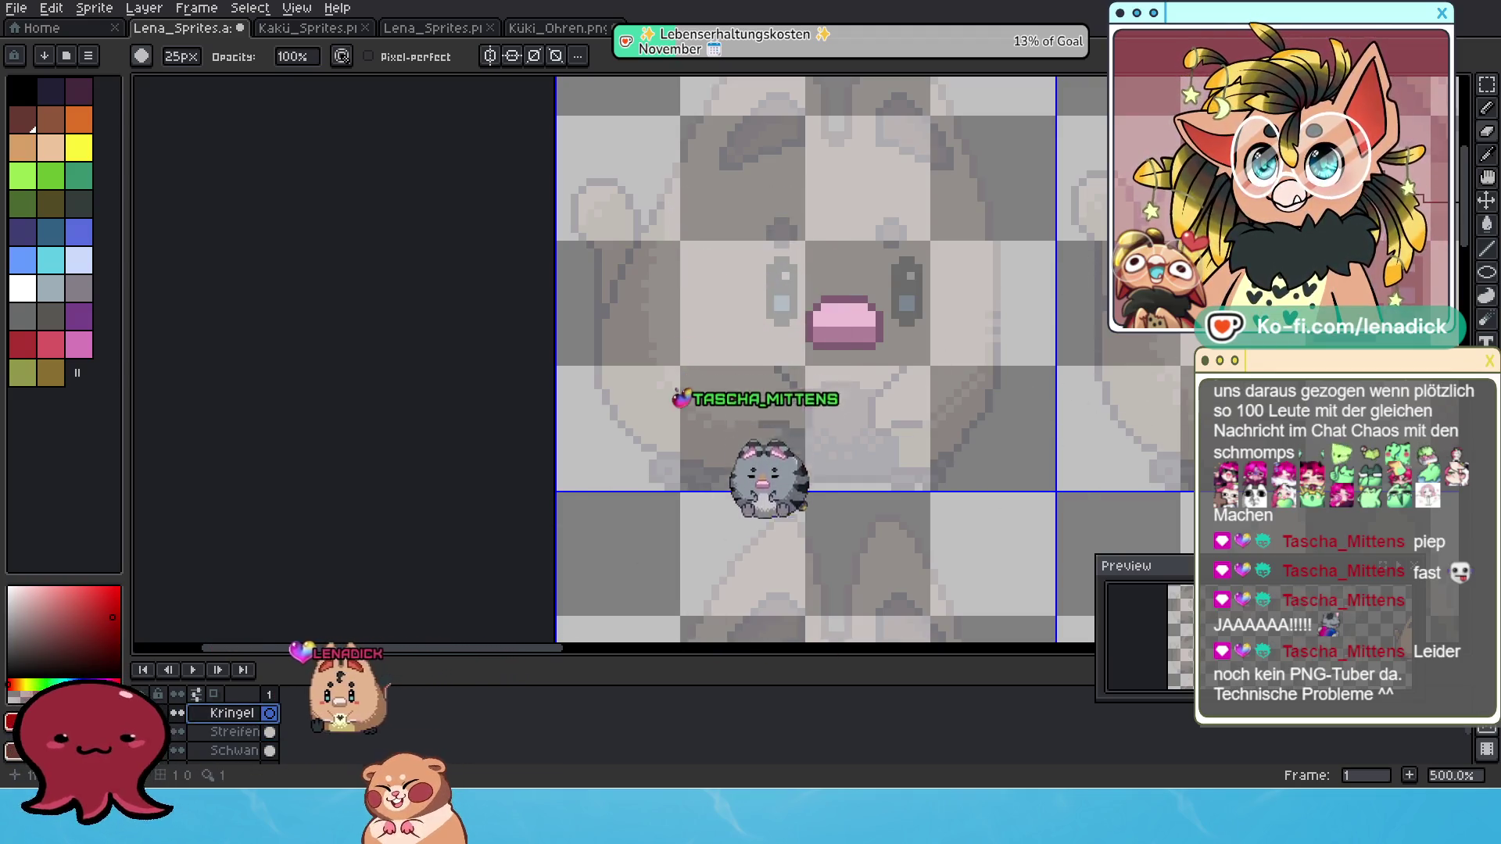
pyautogui.click(1485, 108)
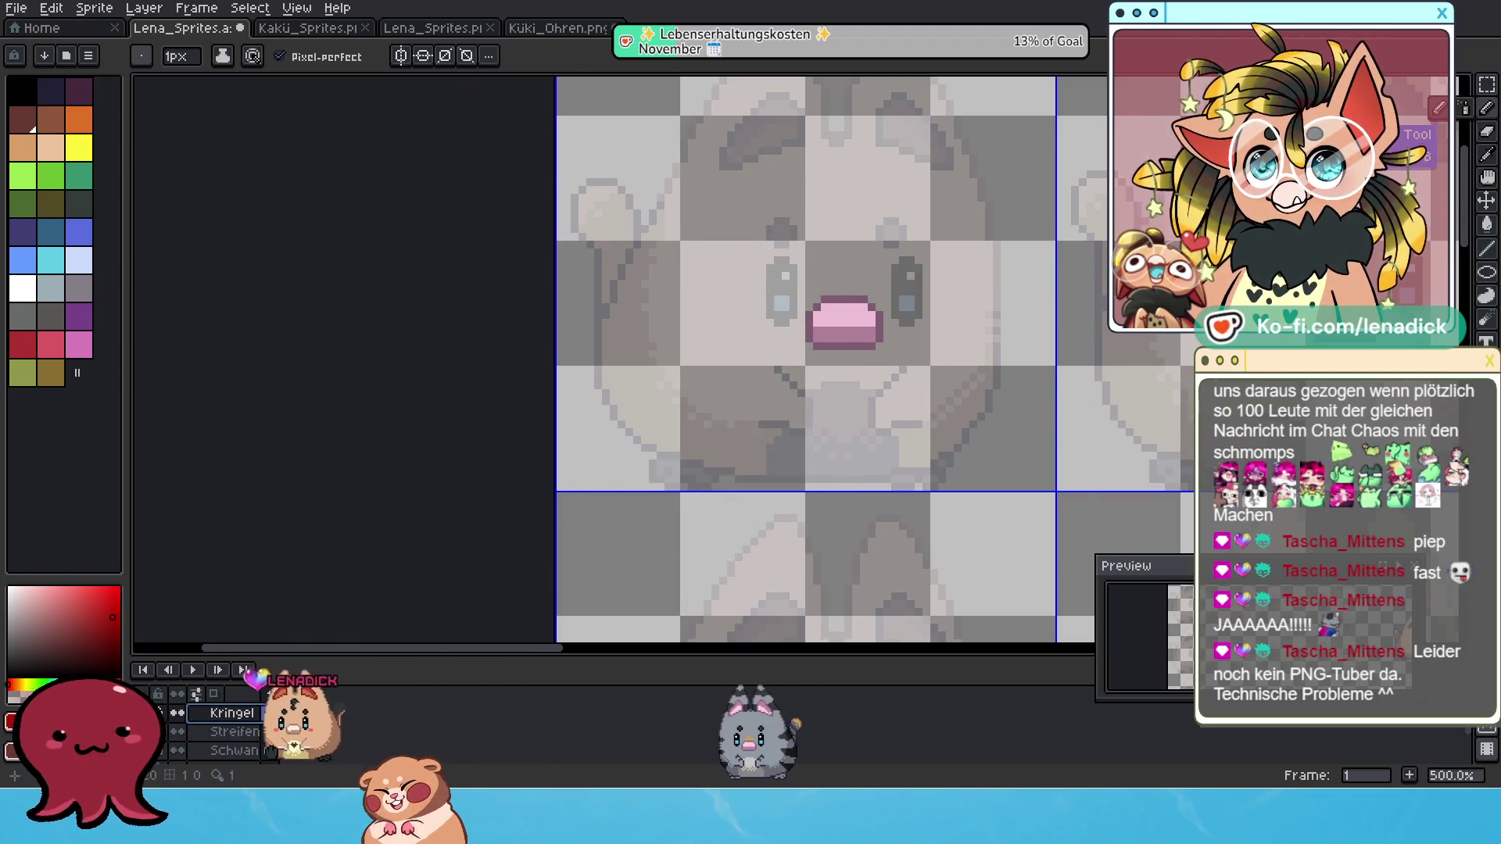
pyautogui.click(1485, 272)
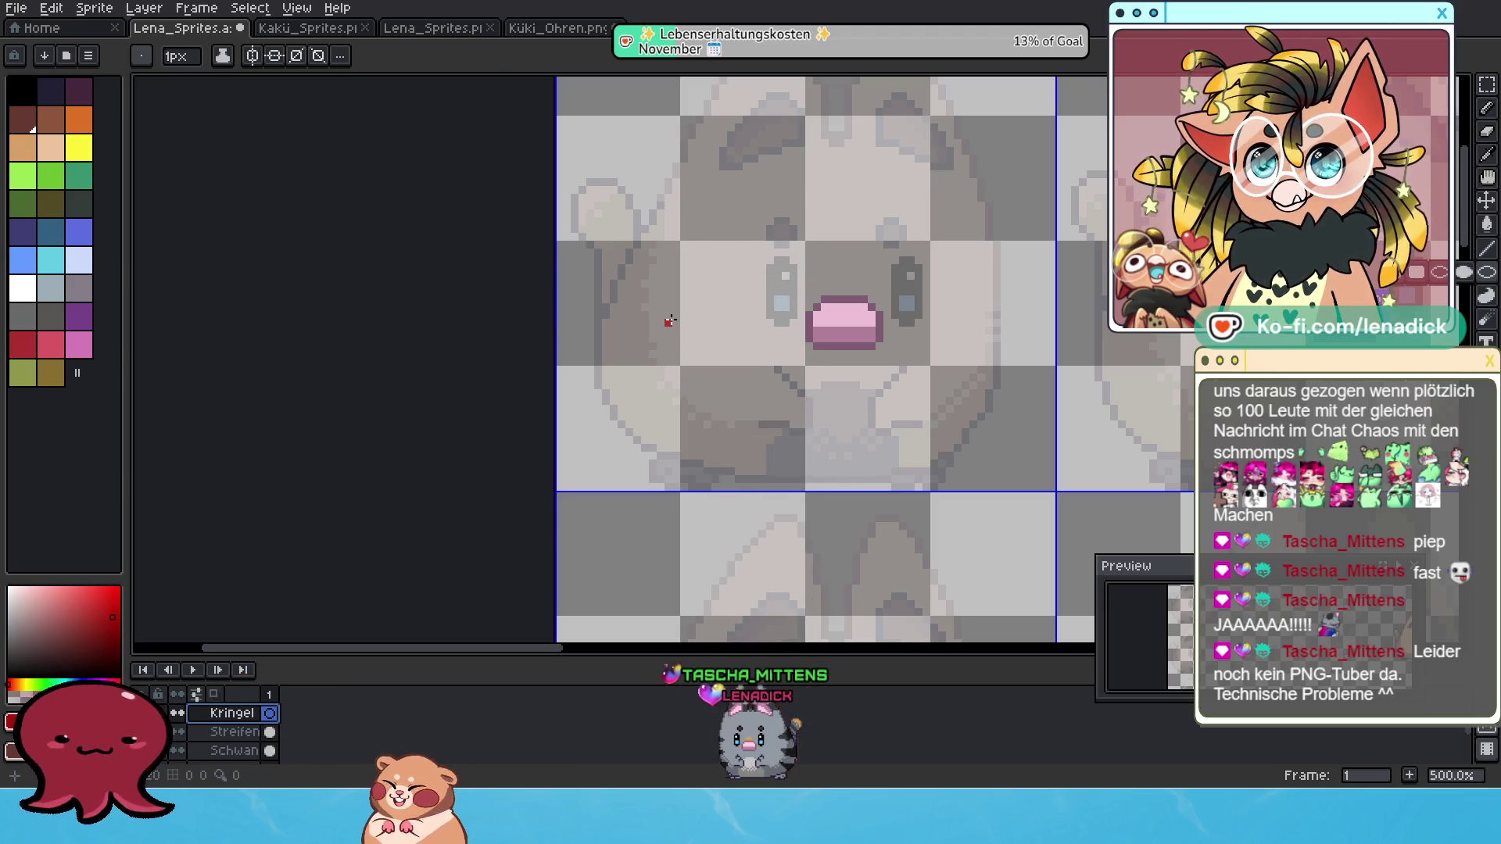
pyautogui.moveTo(718, 358); pyautogui.dragTo(757, 391)
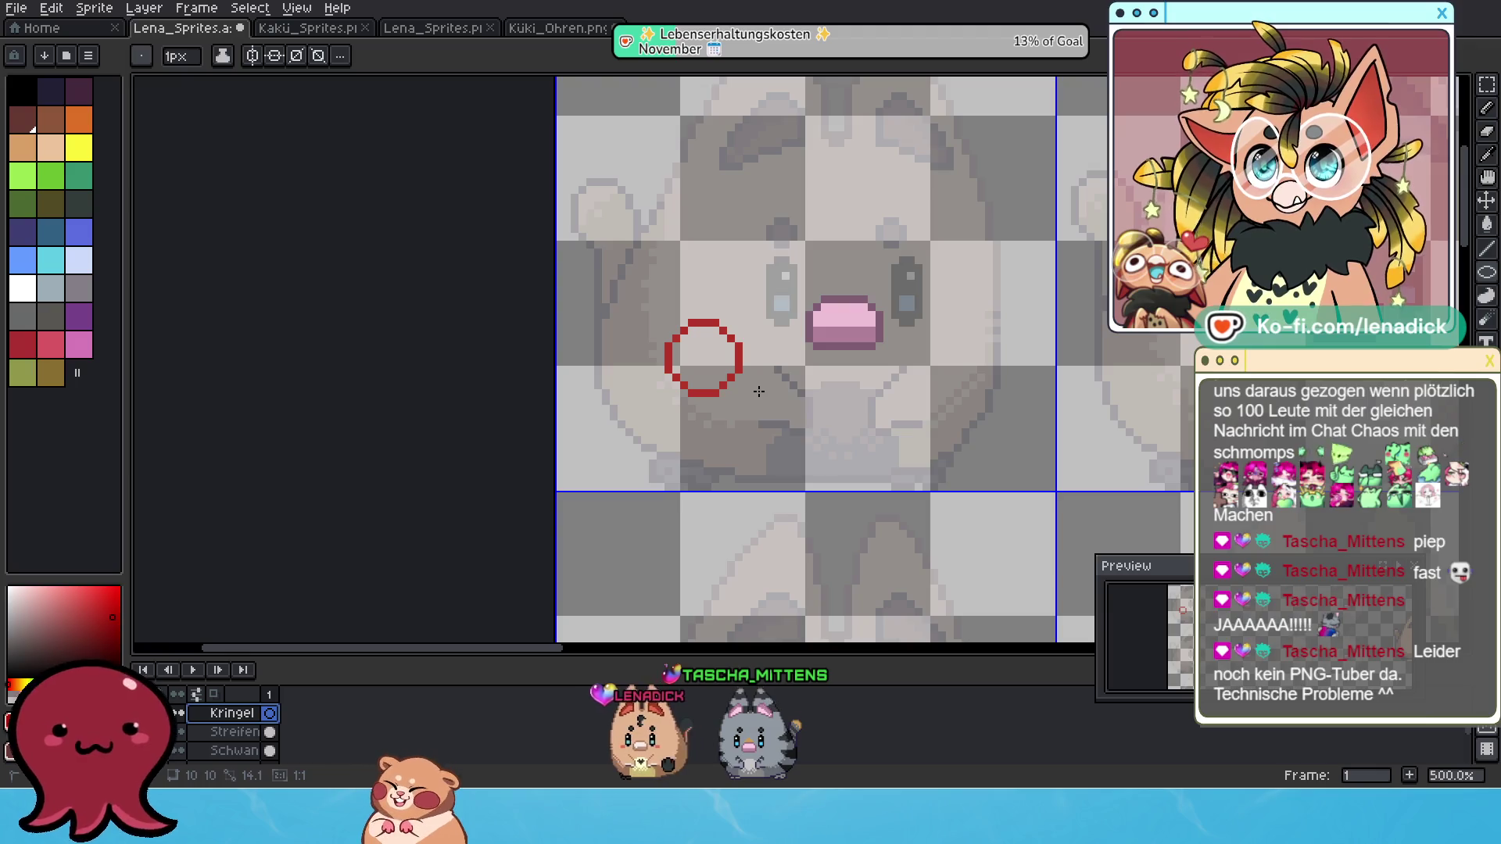
# Zoom out, pan the sheet to the first frame and zoom back in on the cheek.
pyautogui.scroll(-2, 711, 326)
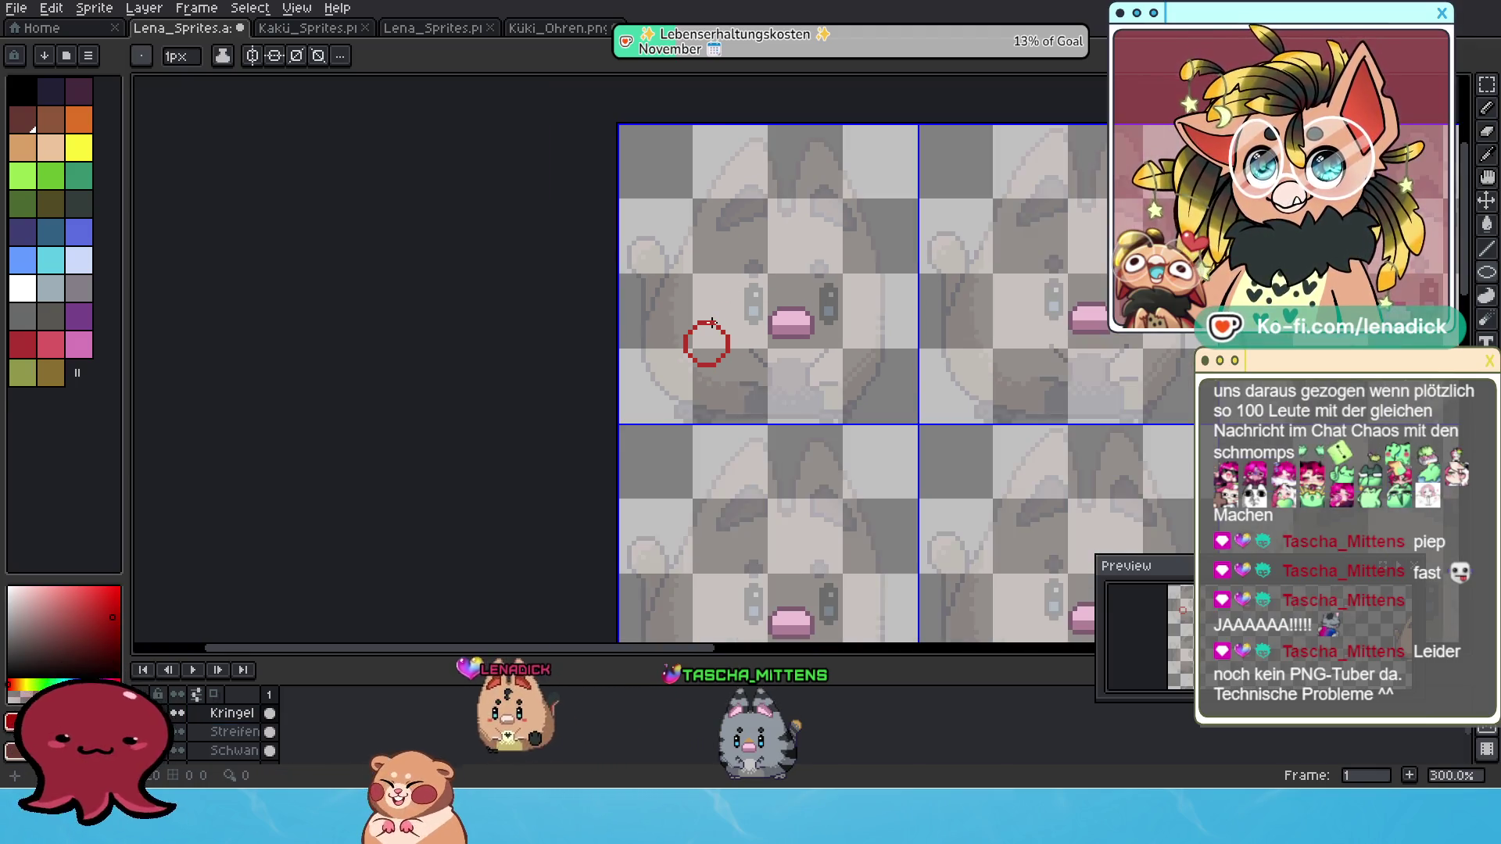
pyautogui.scroll(2, 713, 326)
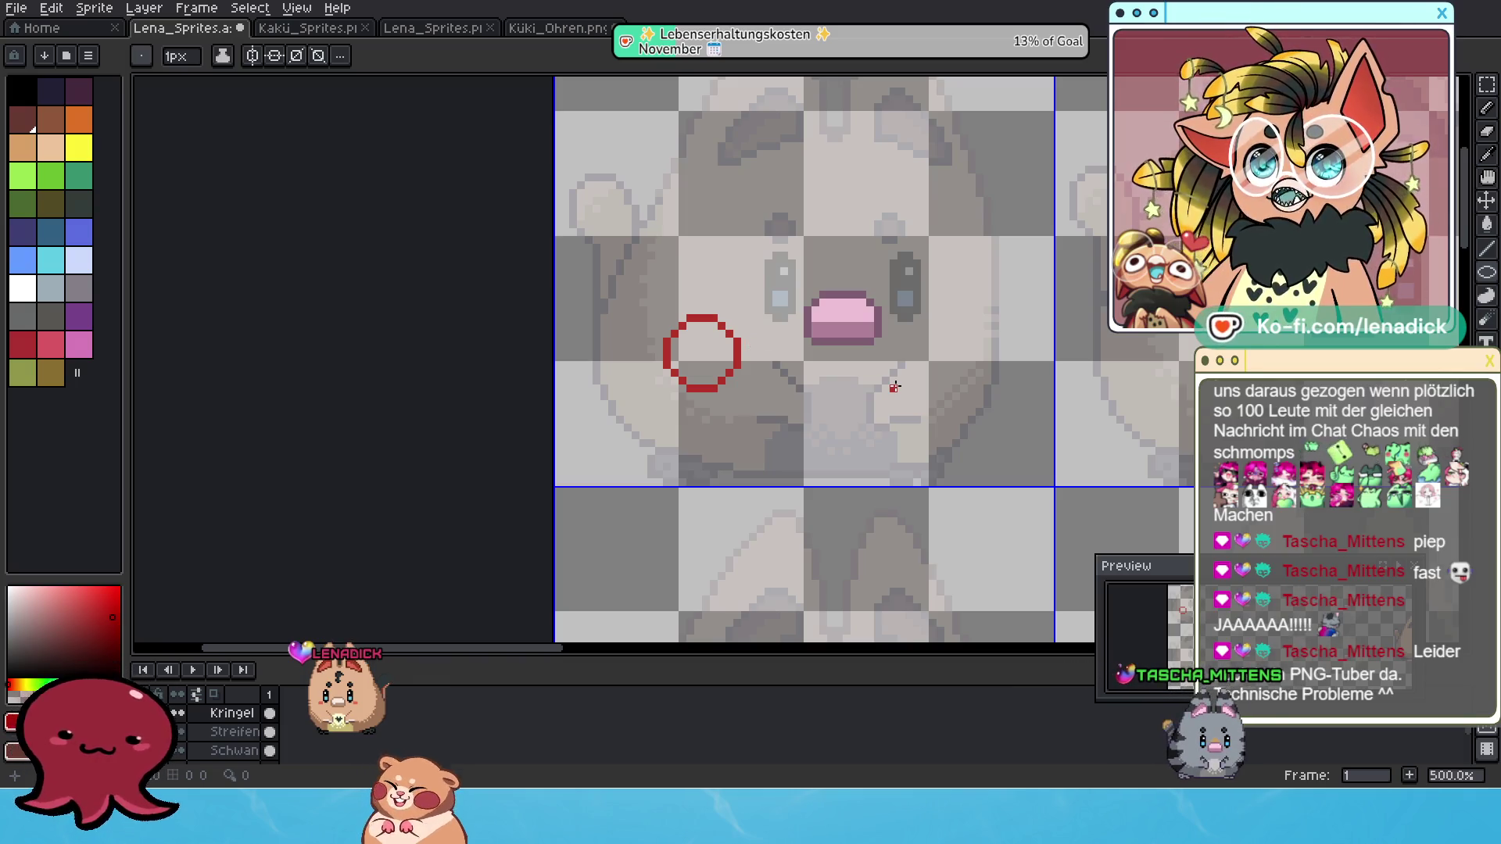
pyautogui.scroll(-1, 722, 328)
pyautogui.scroll(-3, 883, 368)
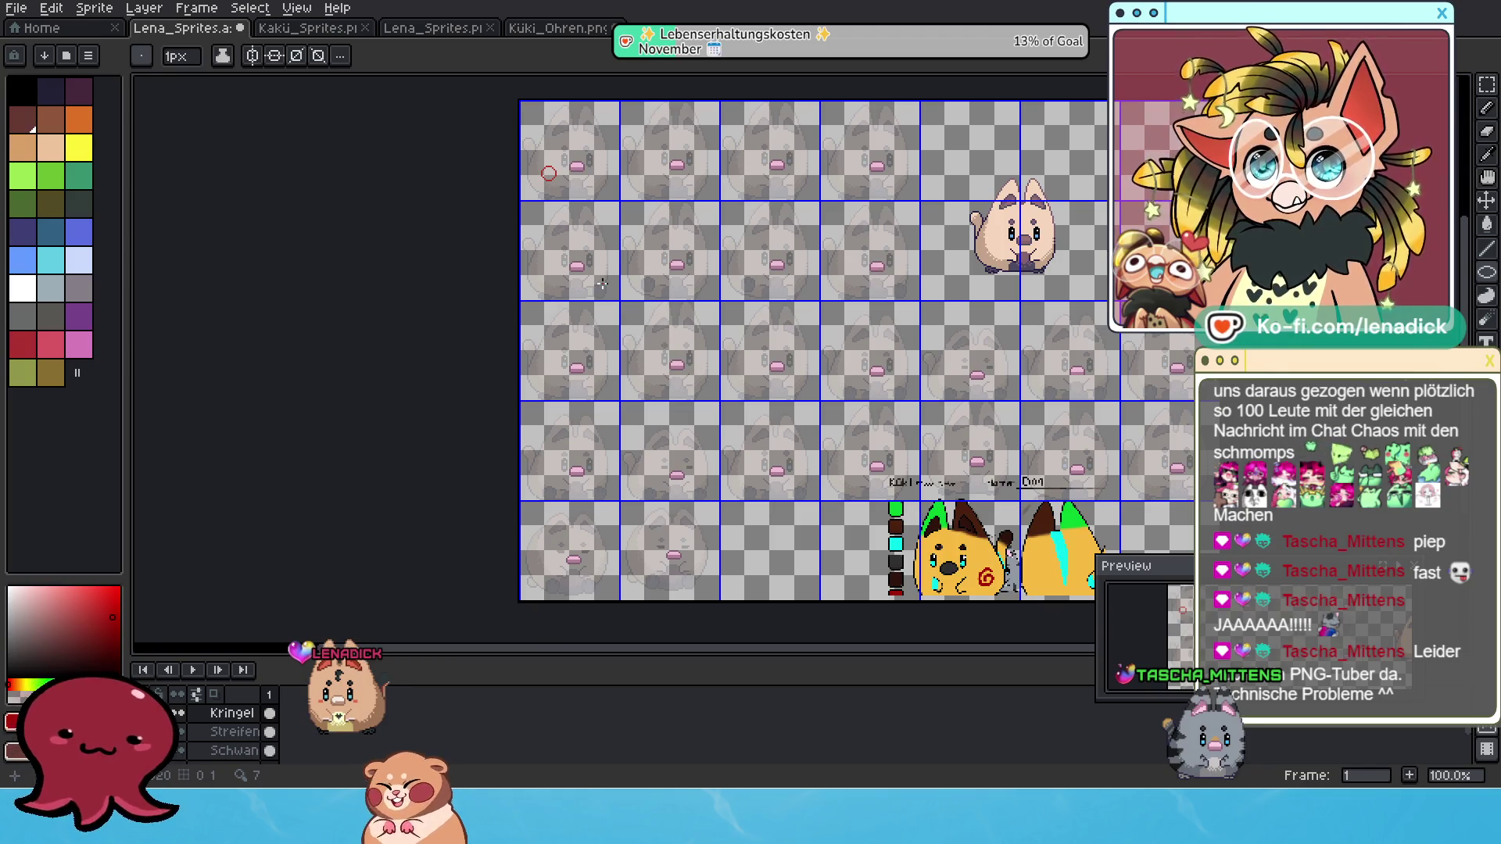
pyautogui.moveTo(601, 283); pyautogui.dragTo(750, 404)
pyautogui.scroll(4, 696, 294)
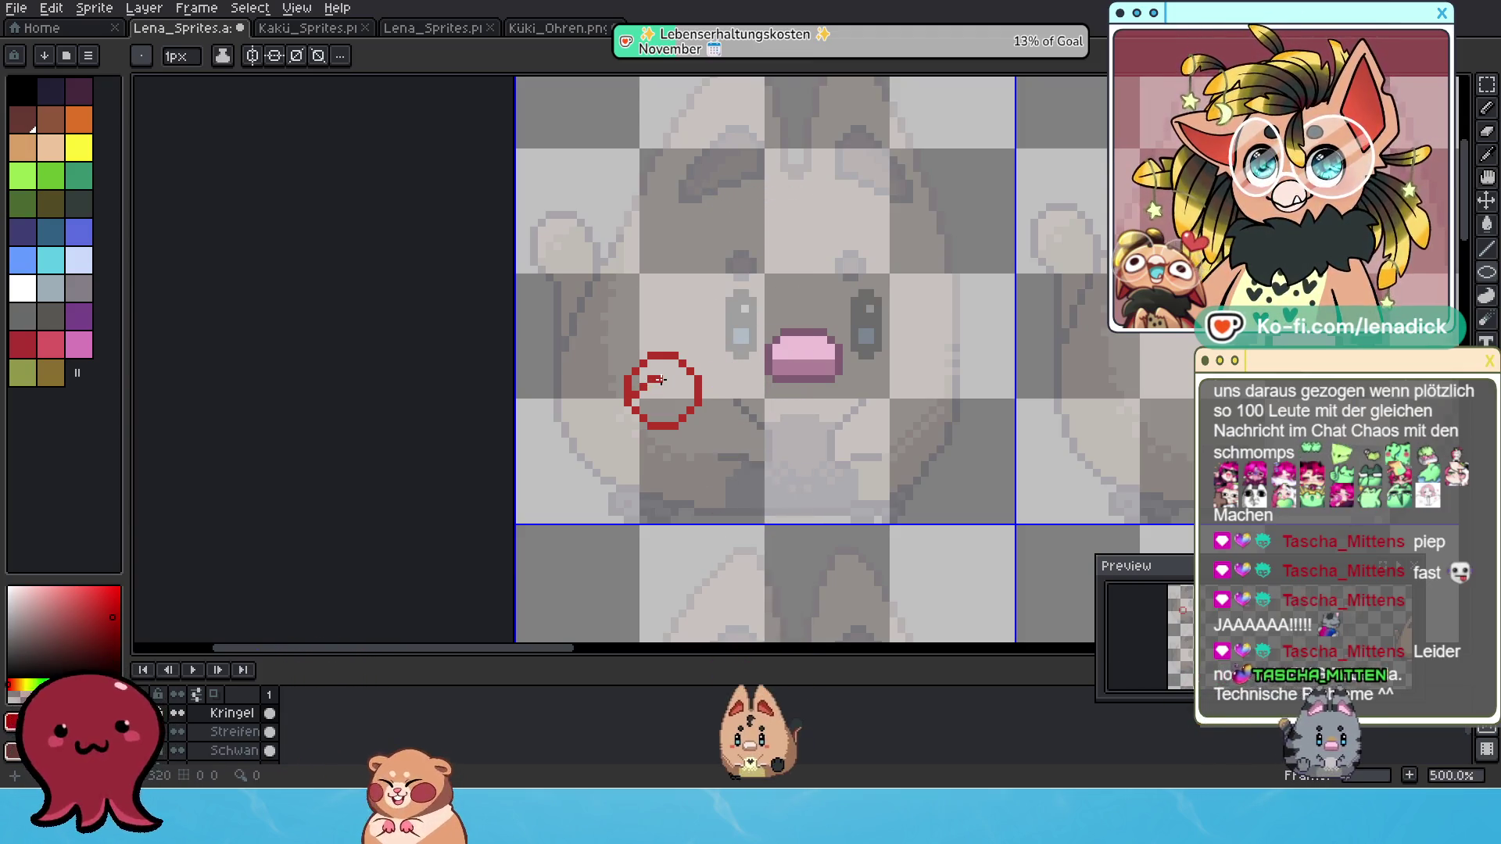
# Draw the spiral's inner curl inside the red circle and set a 1px brush size.
pyautogui.moveTo(650, 381)
pyautogui.mouseDown()
pyautogui.moveTo(675, 385)
pyautogui.moveTo(666, 399)
pyautogui.mouseUp()
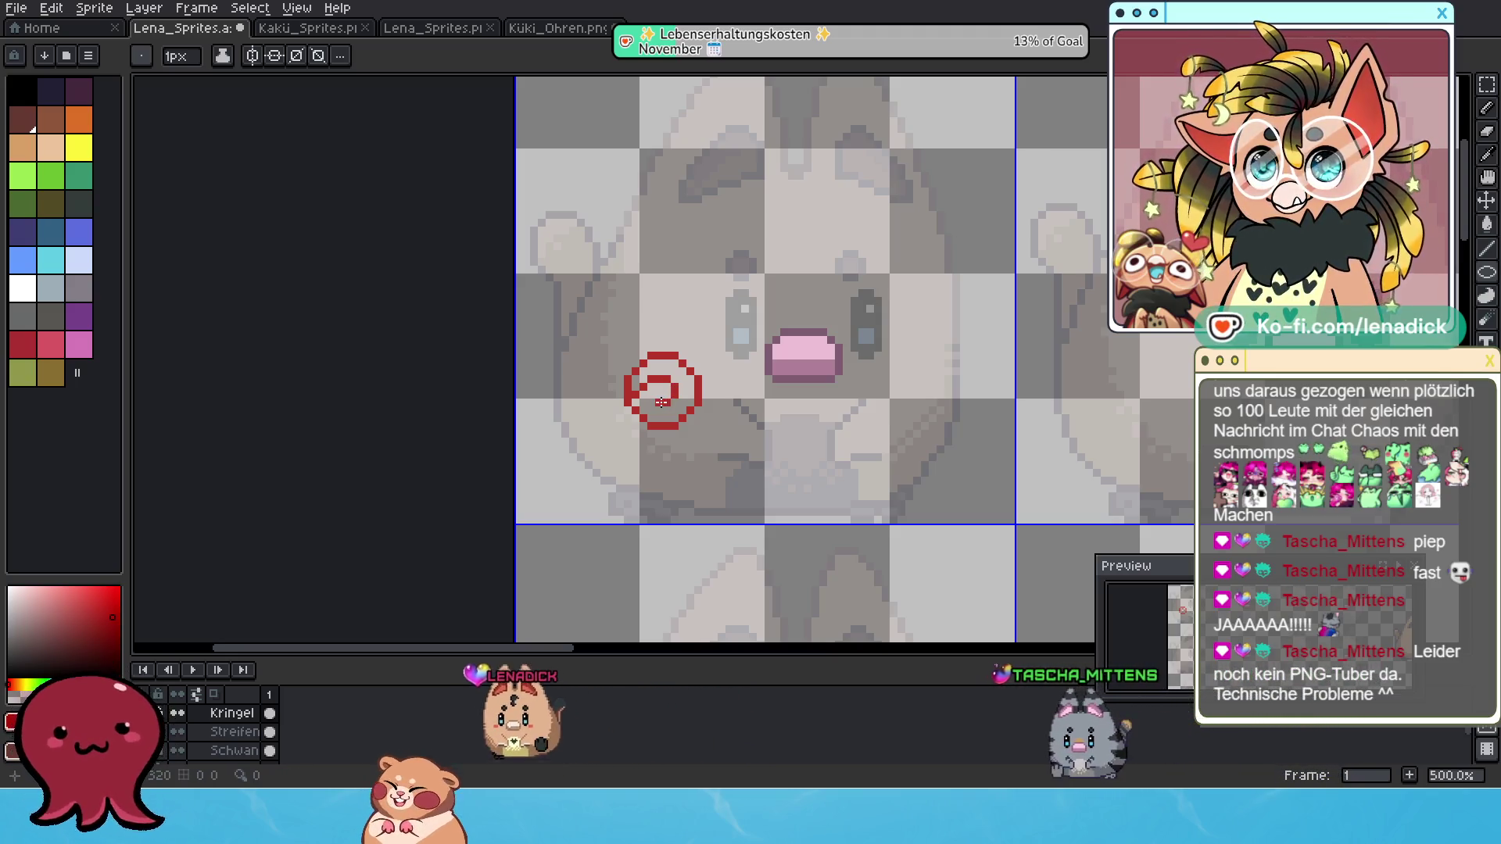
pyautogui.scroll(1, 607, 434)
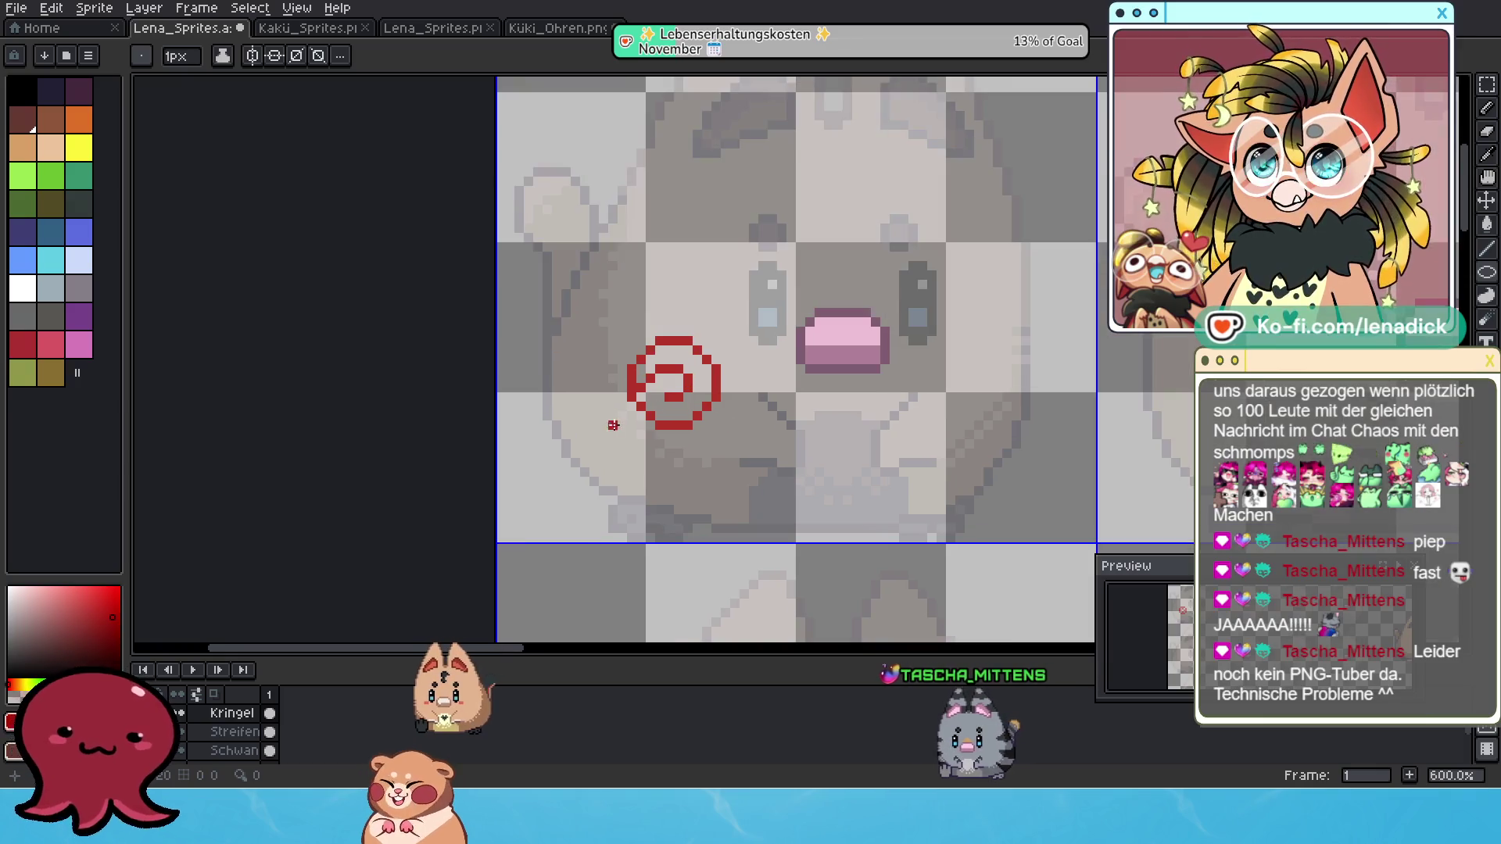
pyautogui.click(1488, 135)
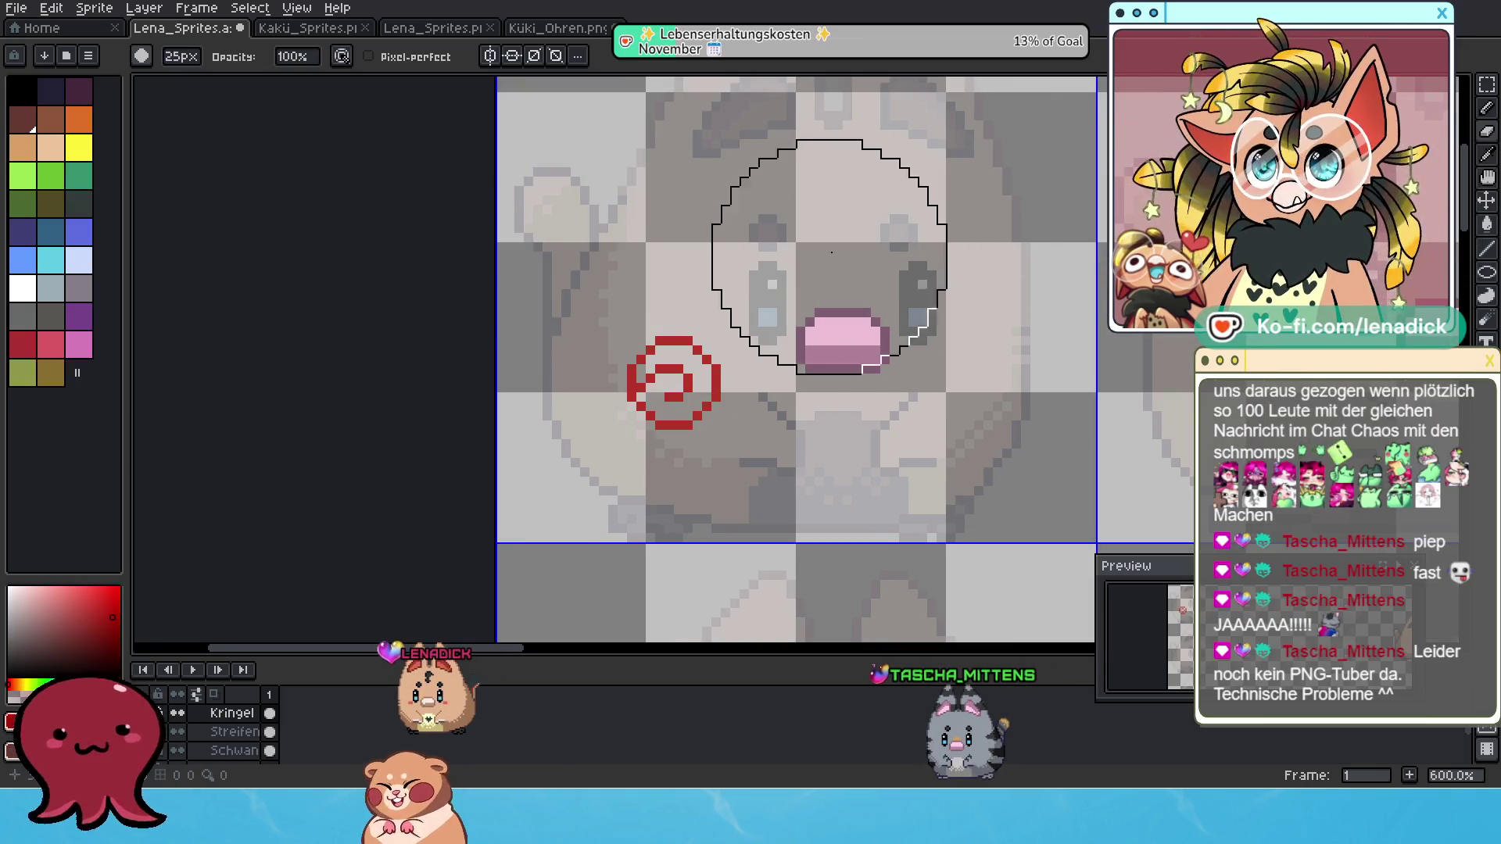
pyautogui.click(193, 61)
pyautogui.write('1')
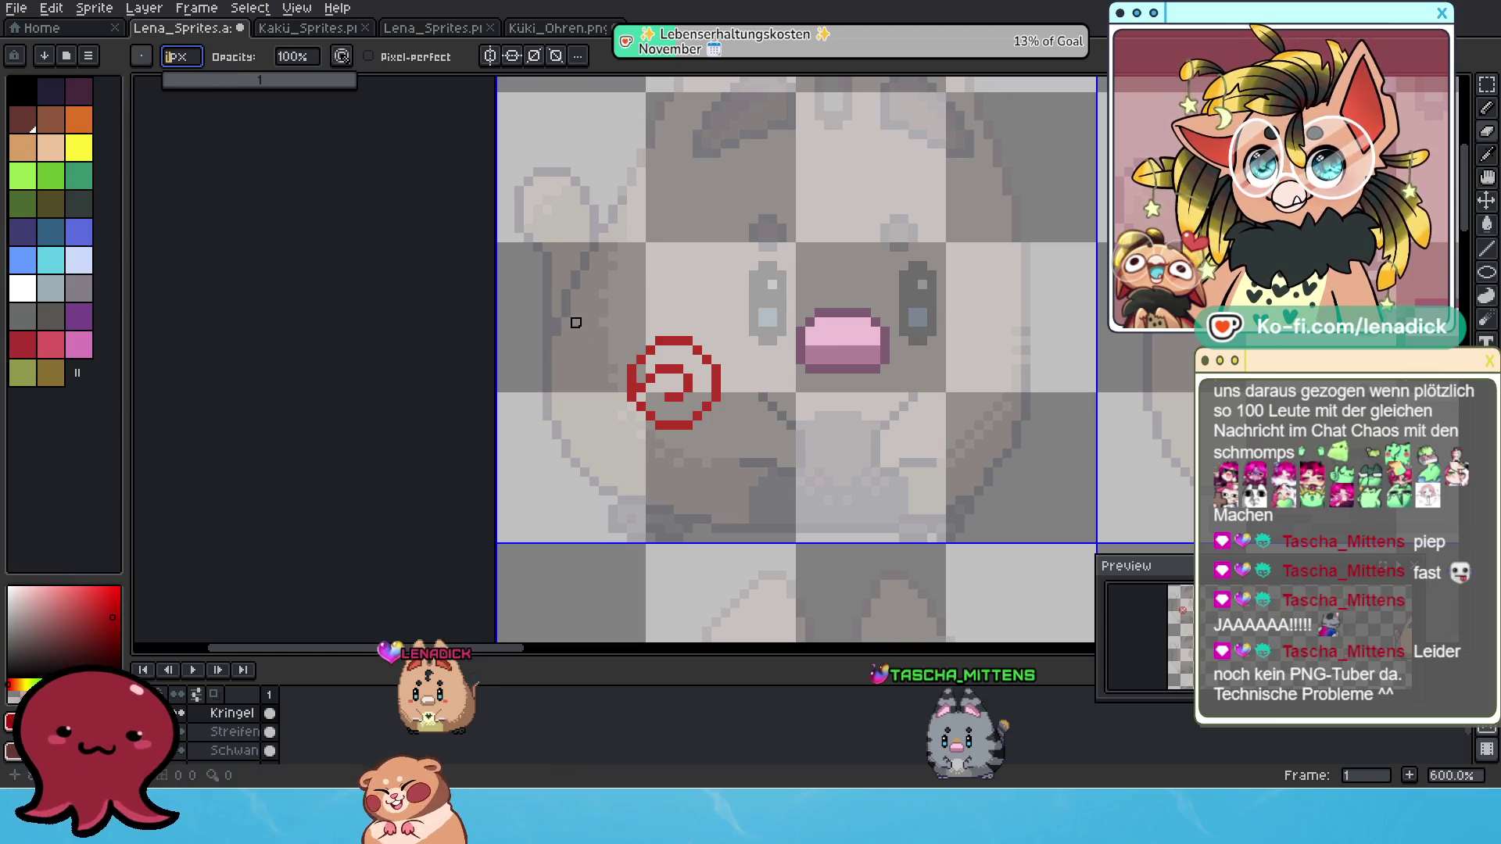
pyautogui.press('Return')
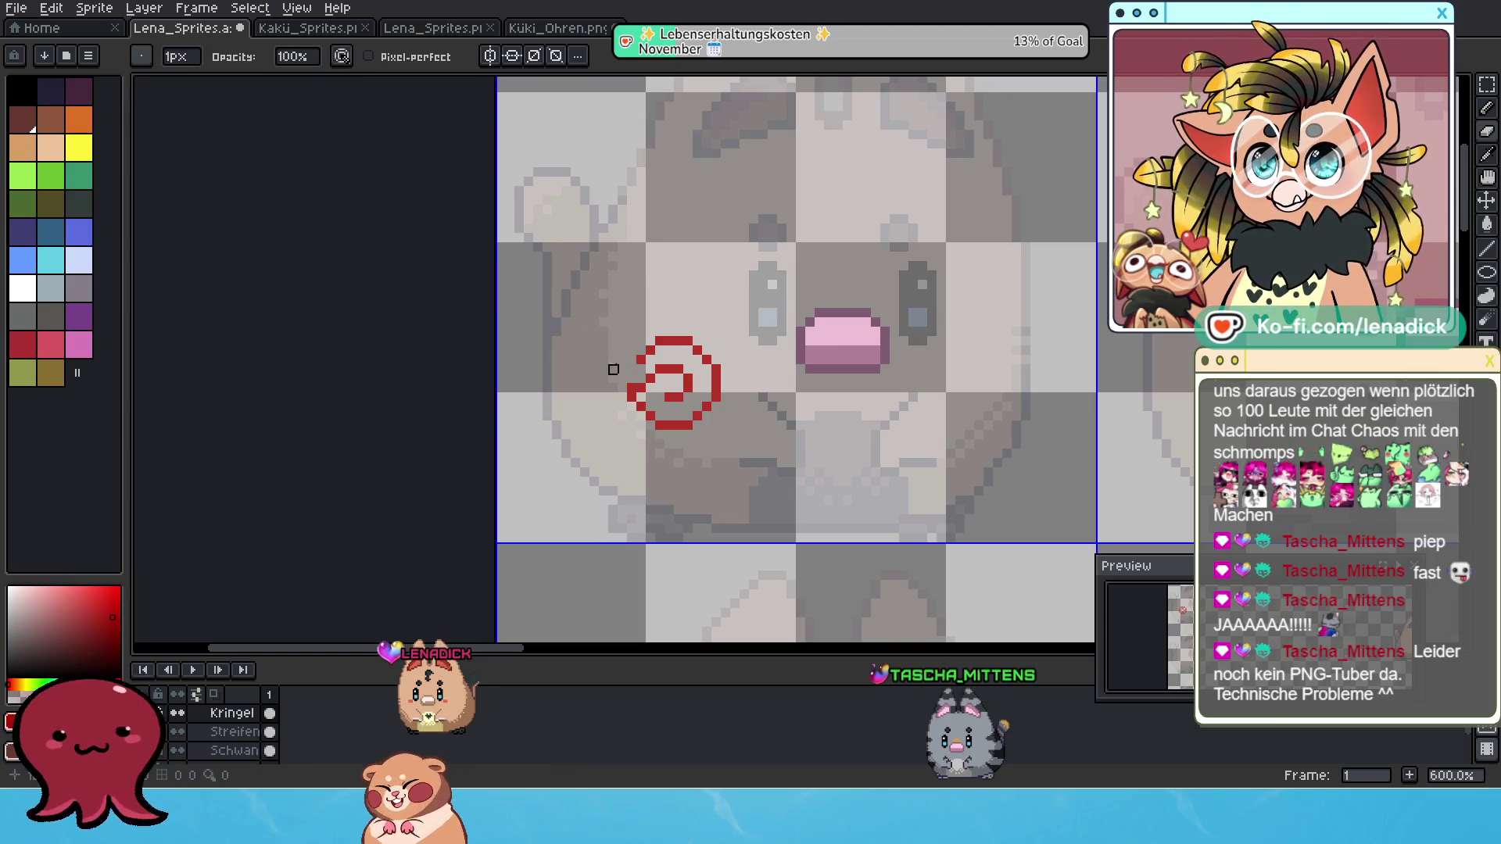
# Return to the Pixel-perfect Pencil with B, zooming out and back in on the spiral.
pyautogui.scroll(-1, 661, 328)
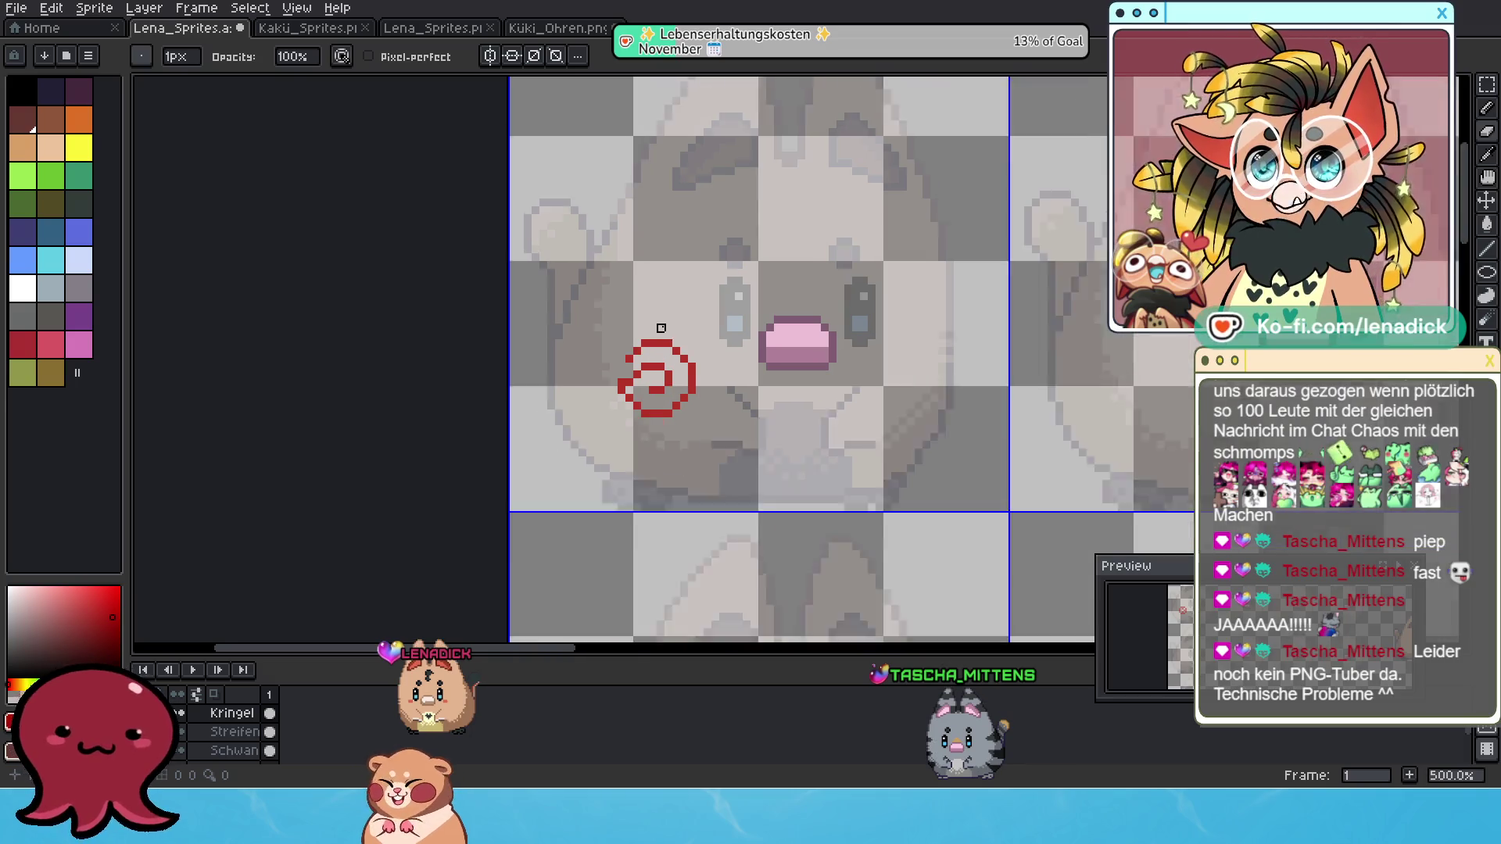
pyautogui.scroll(-3, 662, 336)
pyautogui.scroll(4, 723, 344)
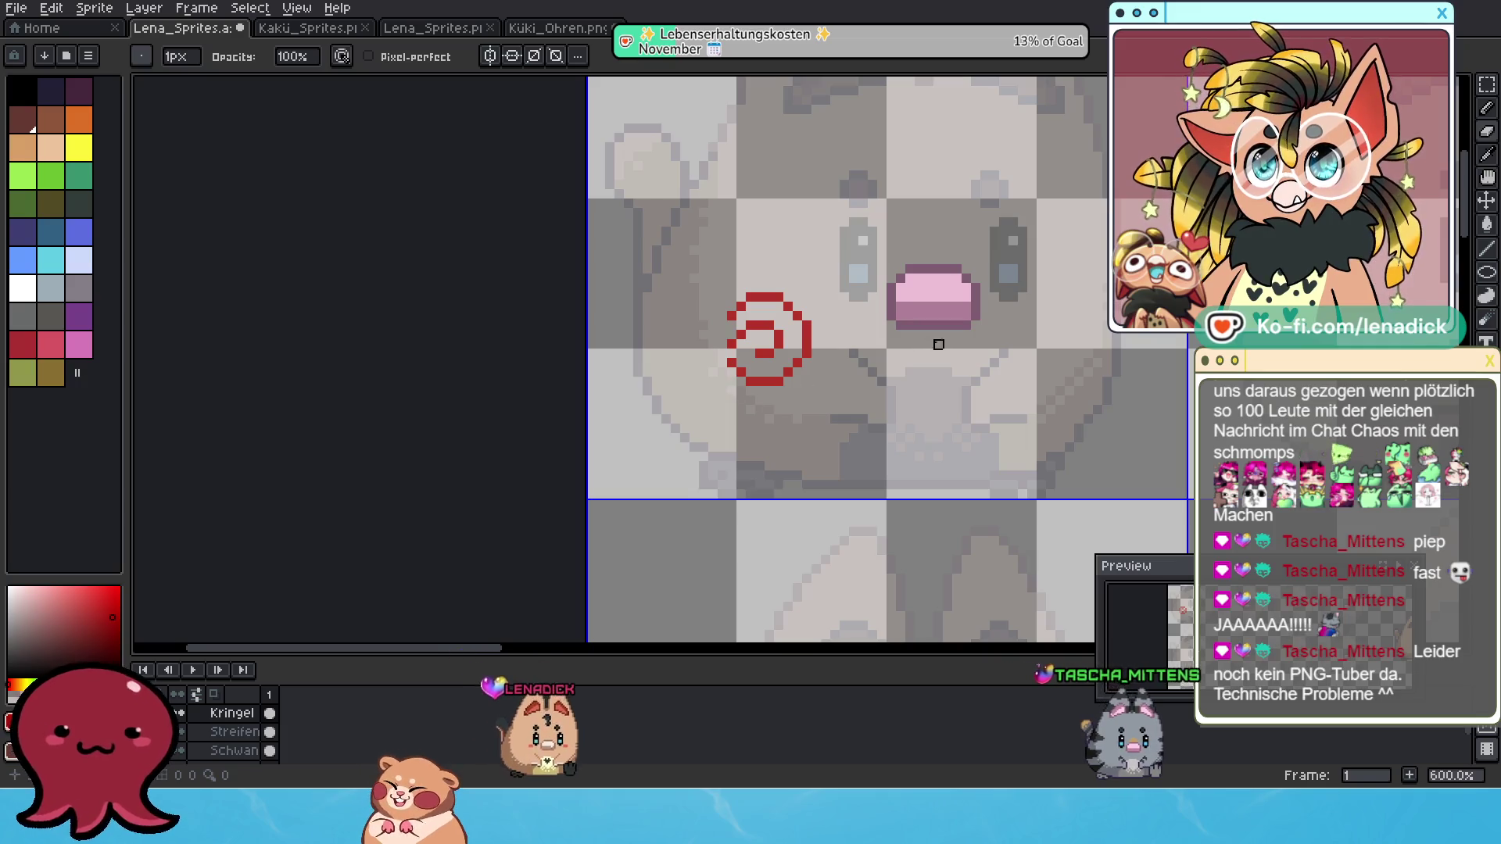
pyautogui.press('b')
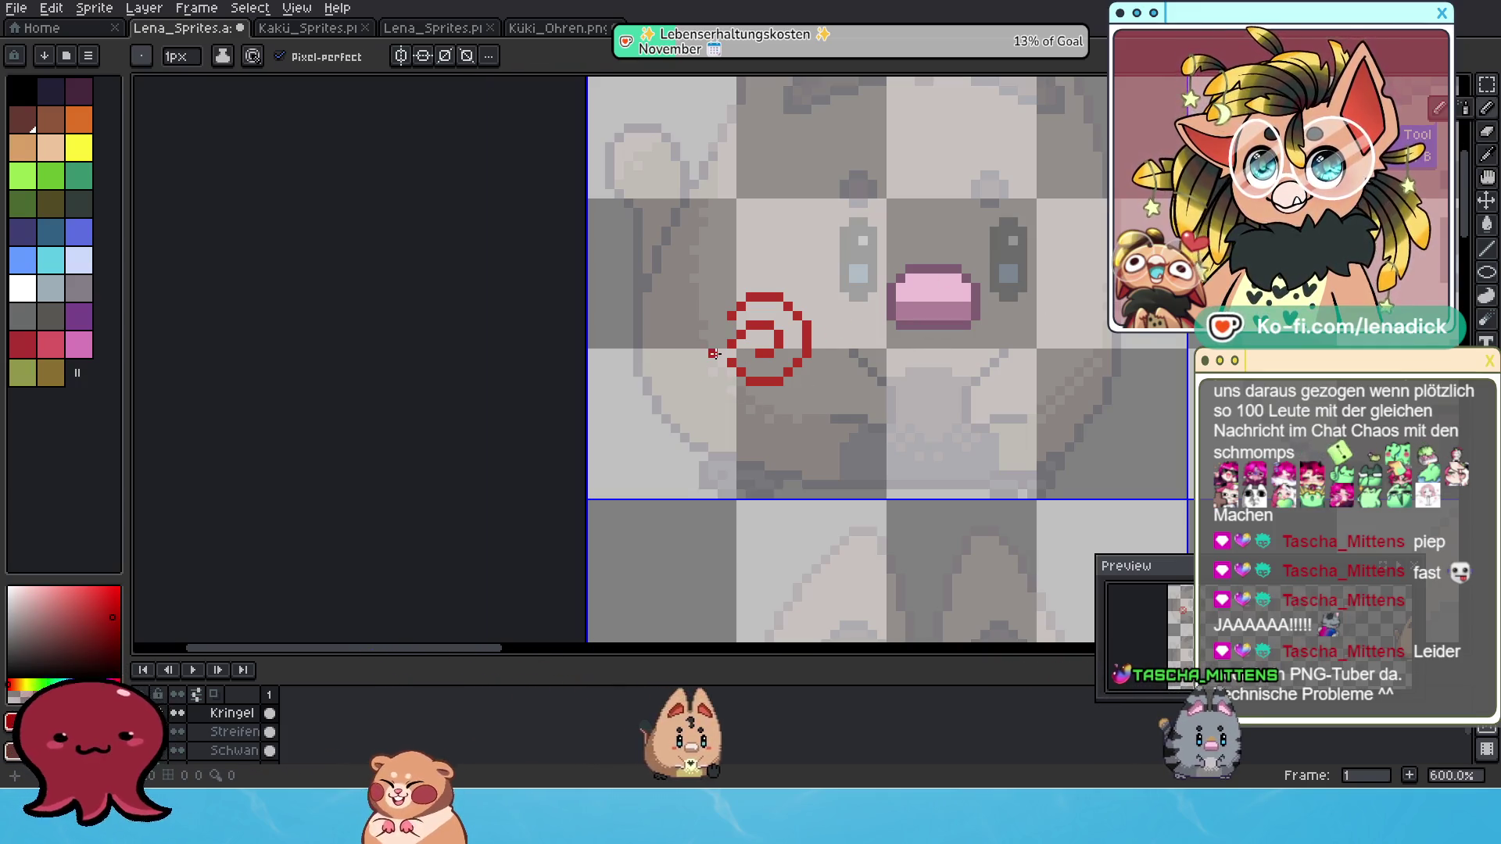
pyautogui.scroll(-4, 747, 420)
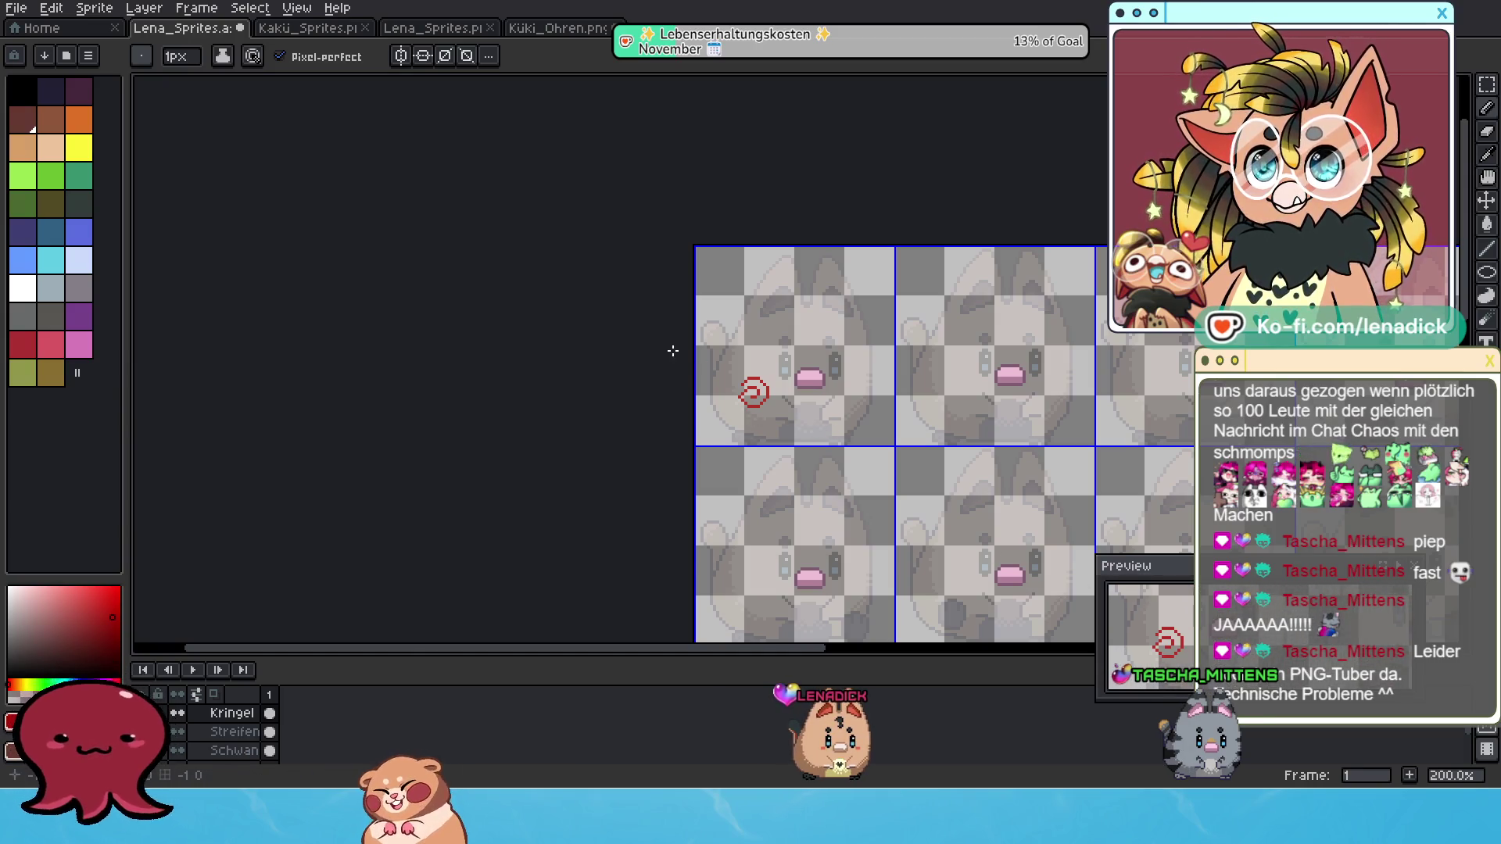
# Pick another painting tool from the right toolbar and re-zoom to 500% on the spiral.
pyautogui.scroll(2, 711, 394)
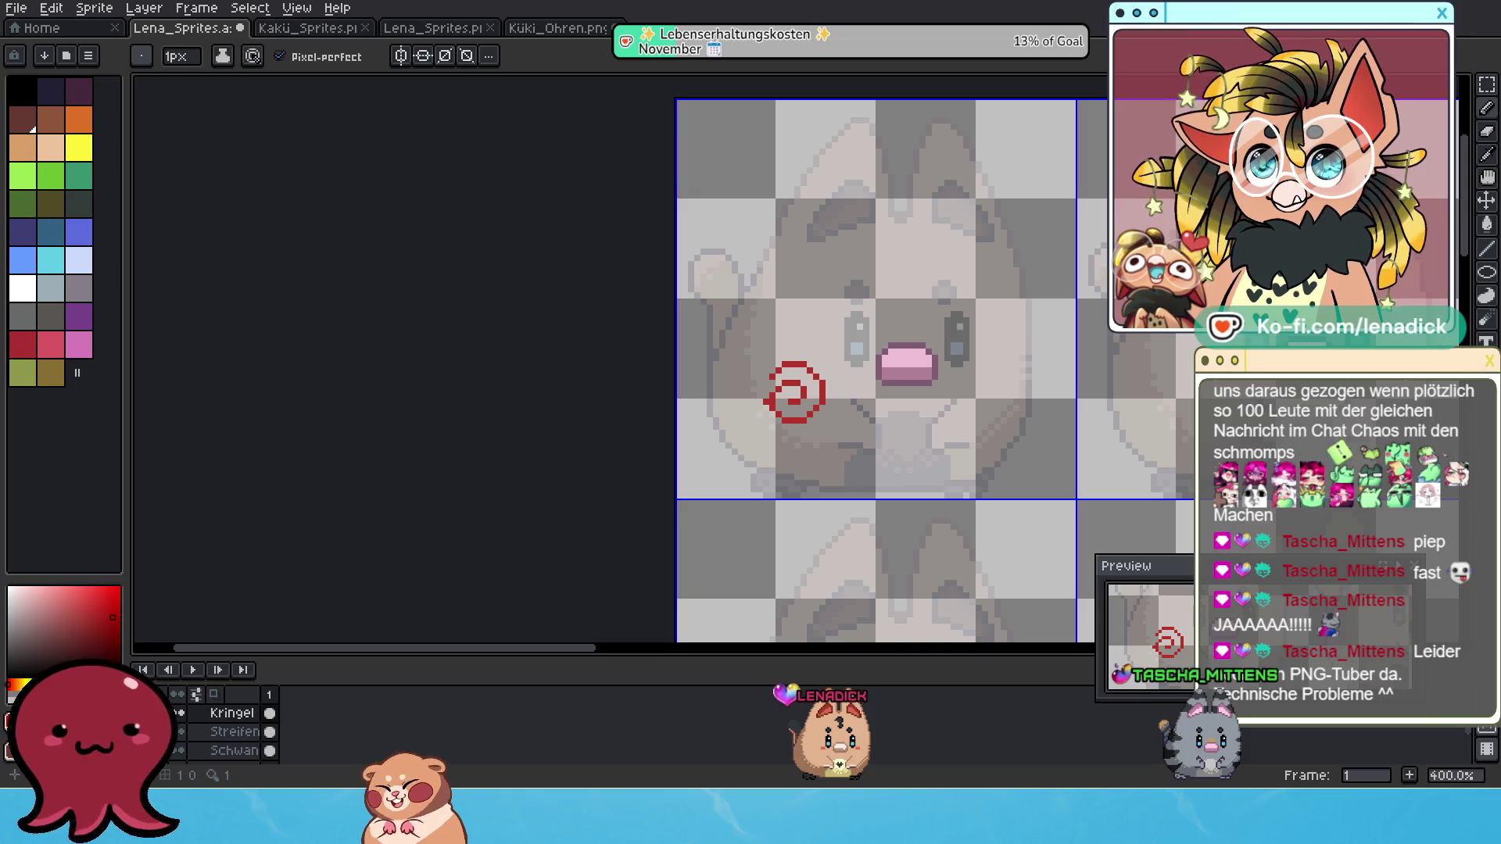
pyautogui.click(1488, 172)
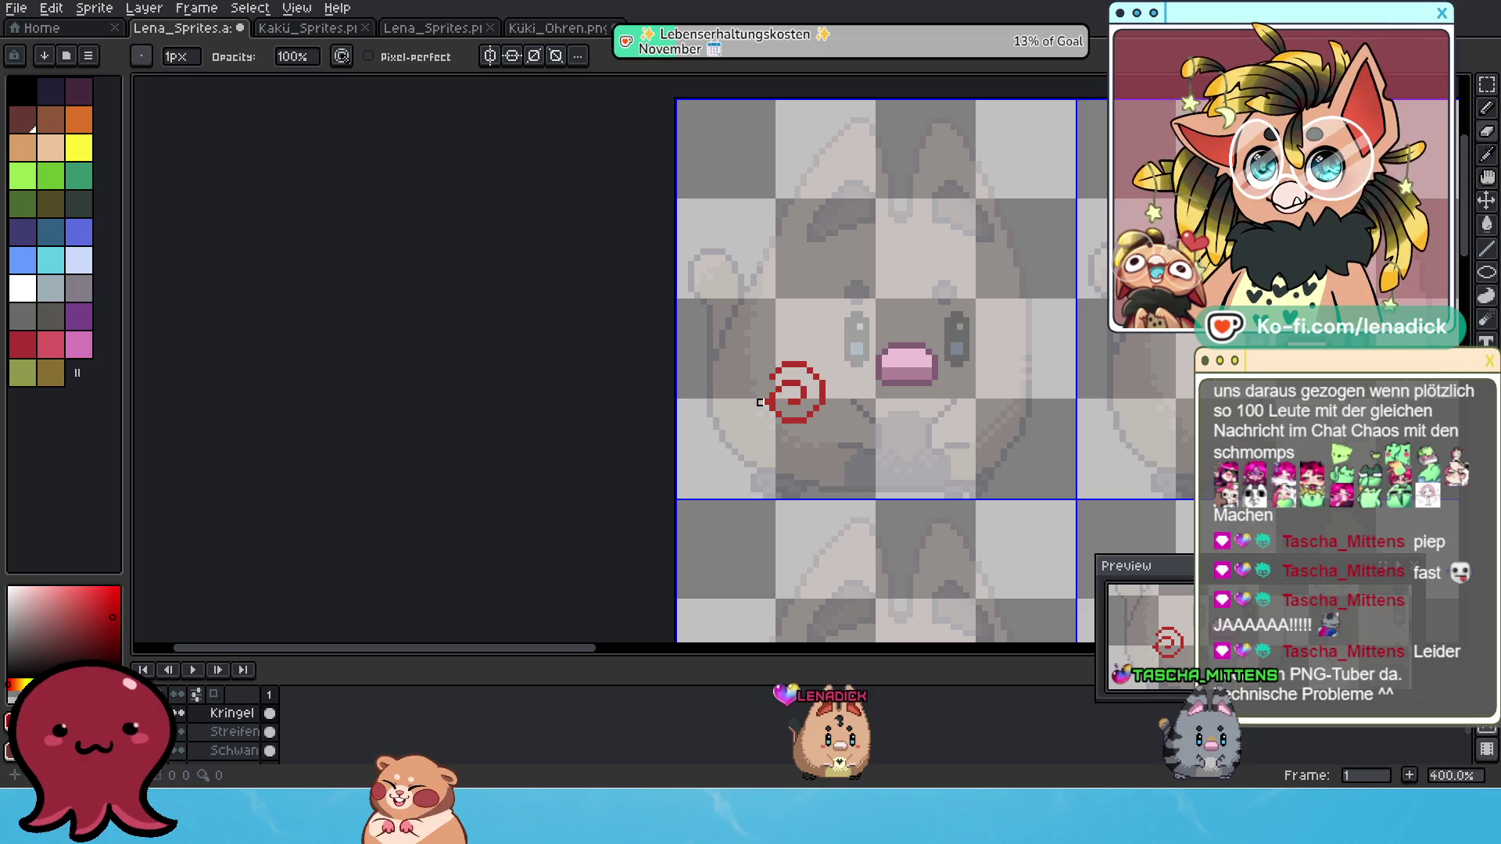
pyautogui.scroll(-3, 767, 402)
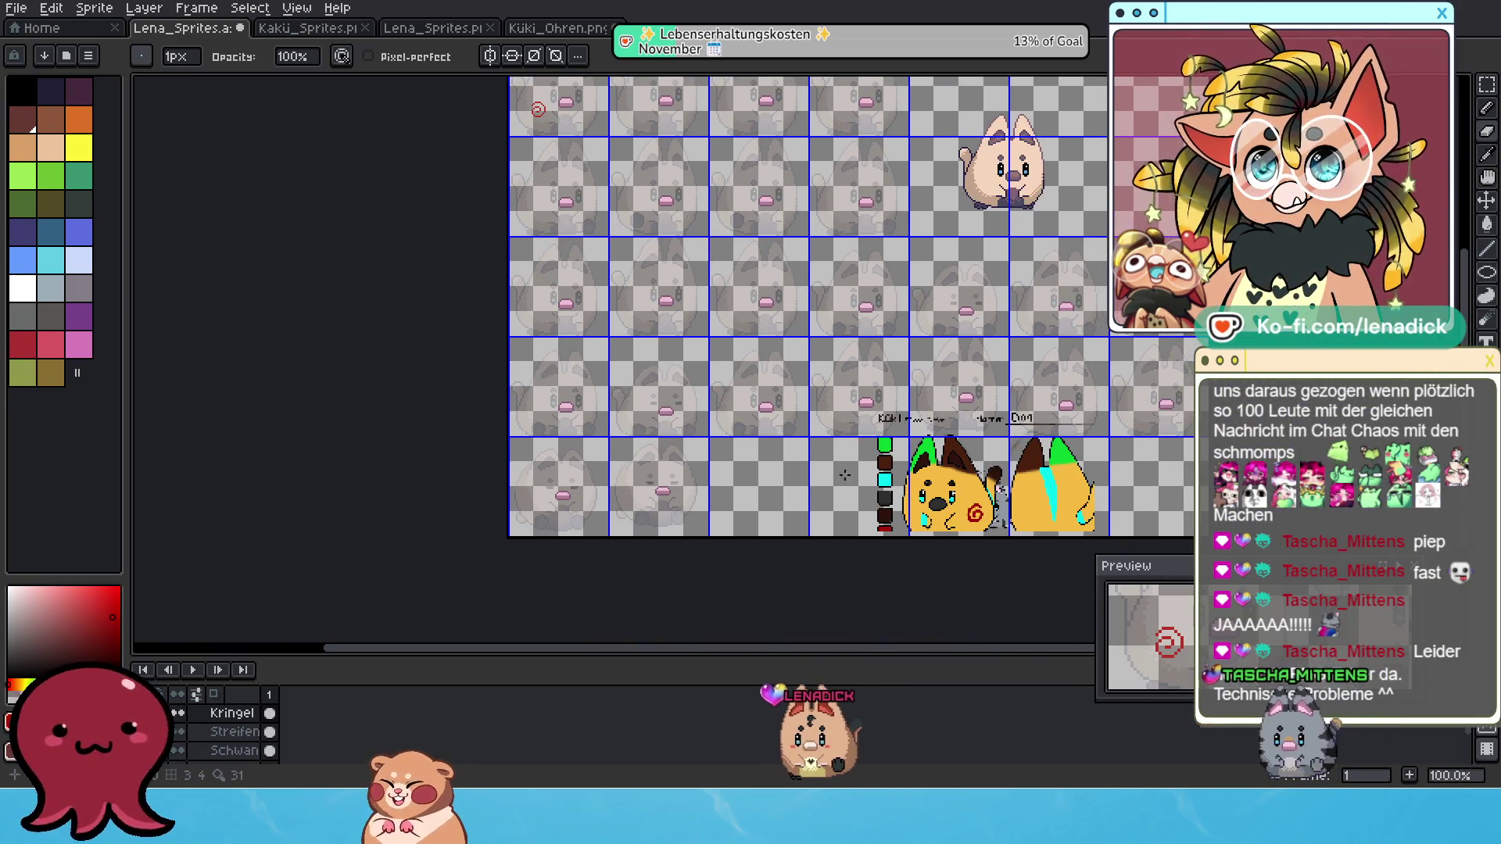
pyautogui.scroll(1, 892, 481)
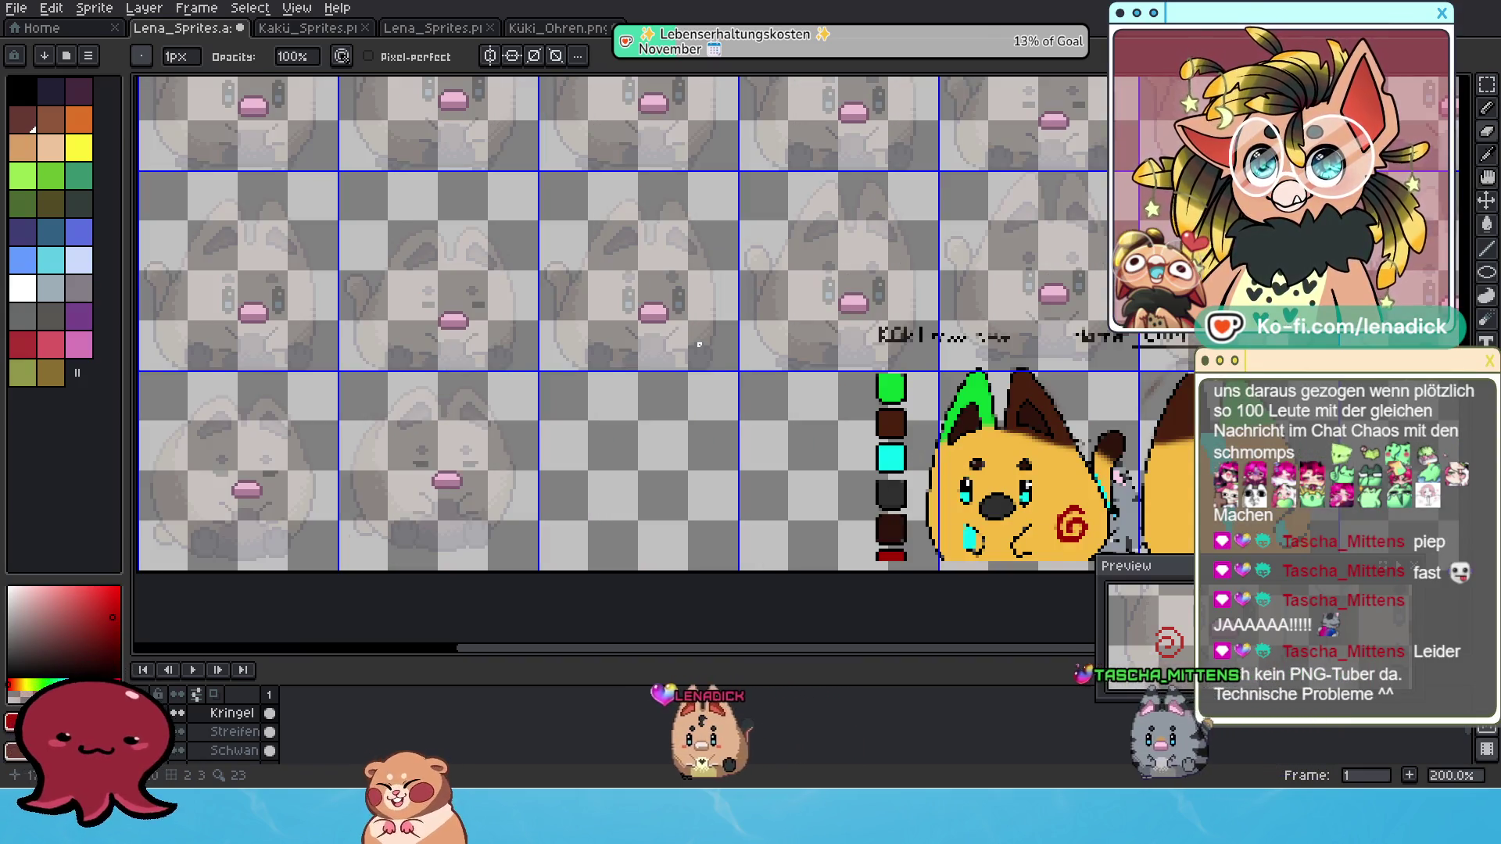
pyautogui.scroll(-1, 794, 400)
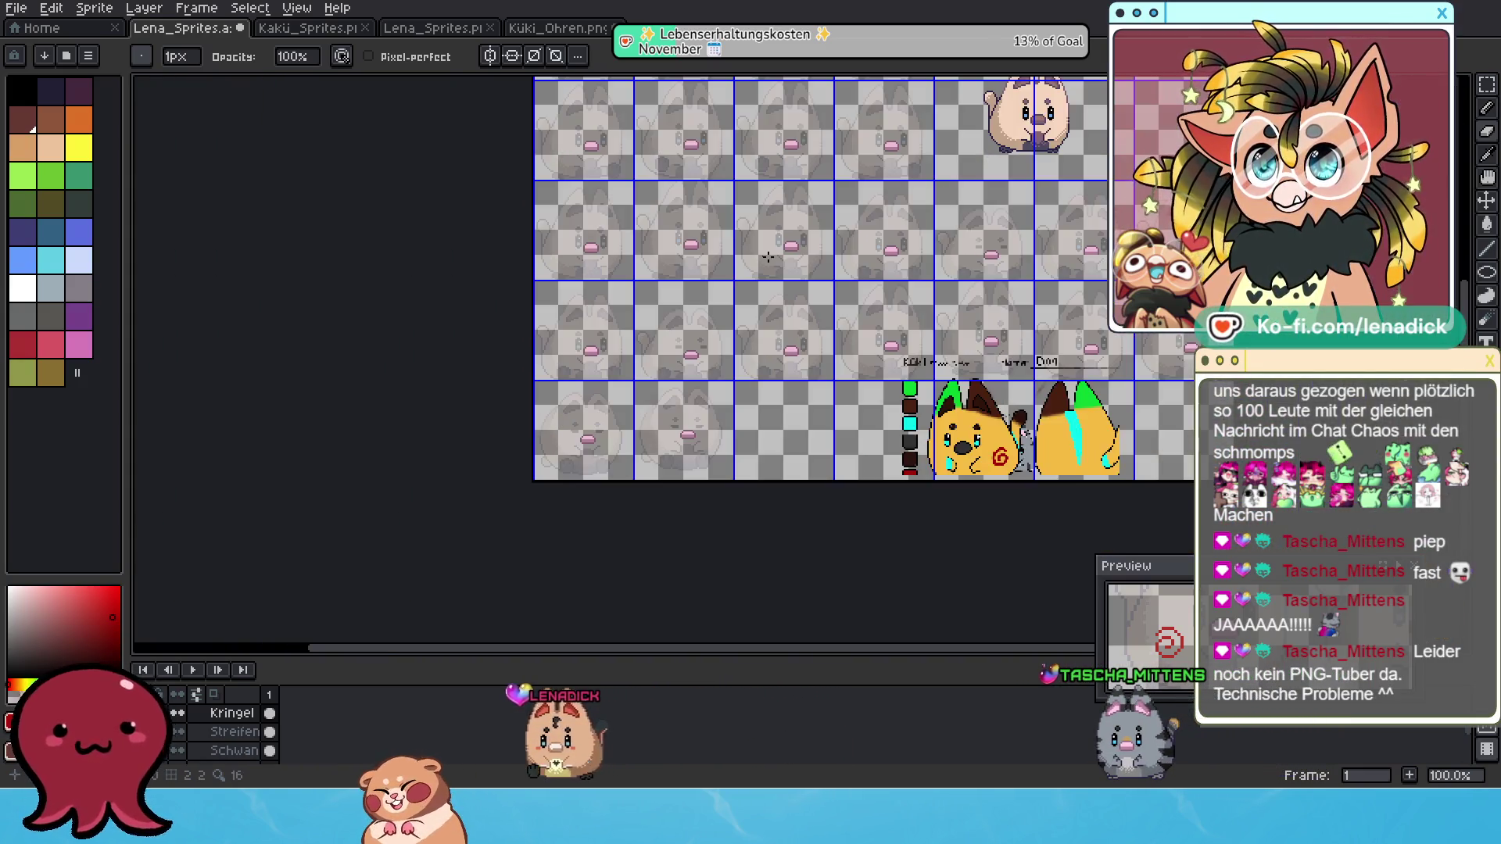
pyautogui.scroll(4, 662, 199)
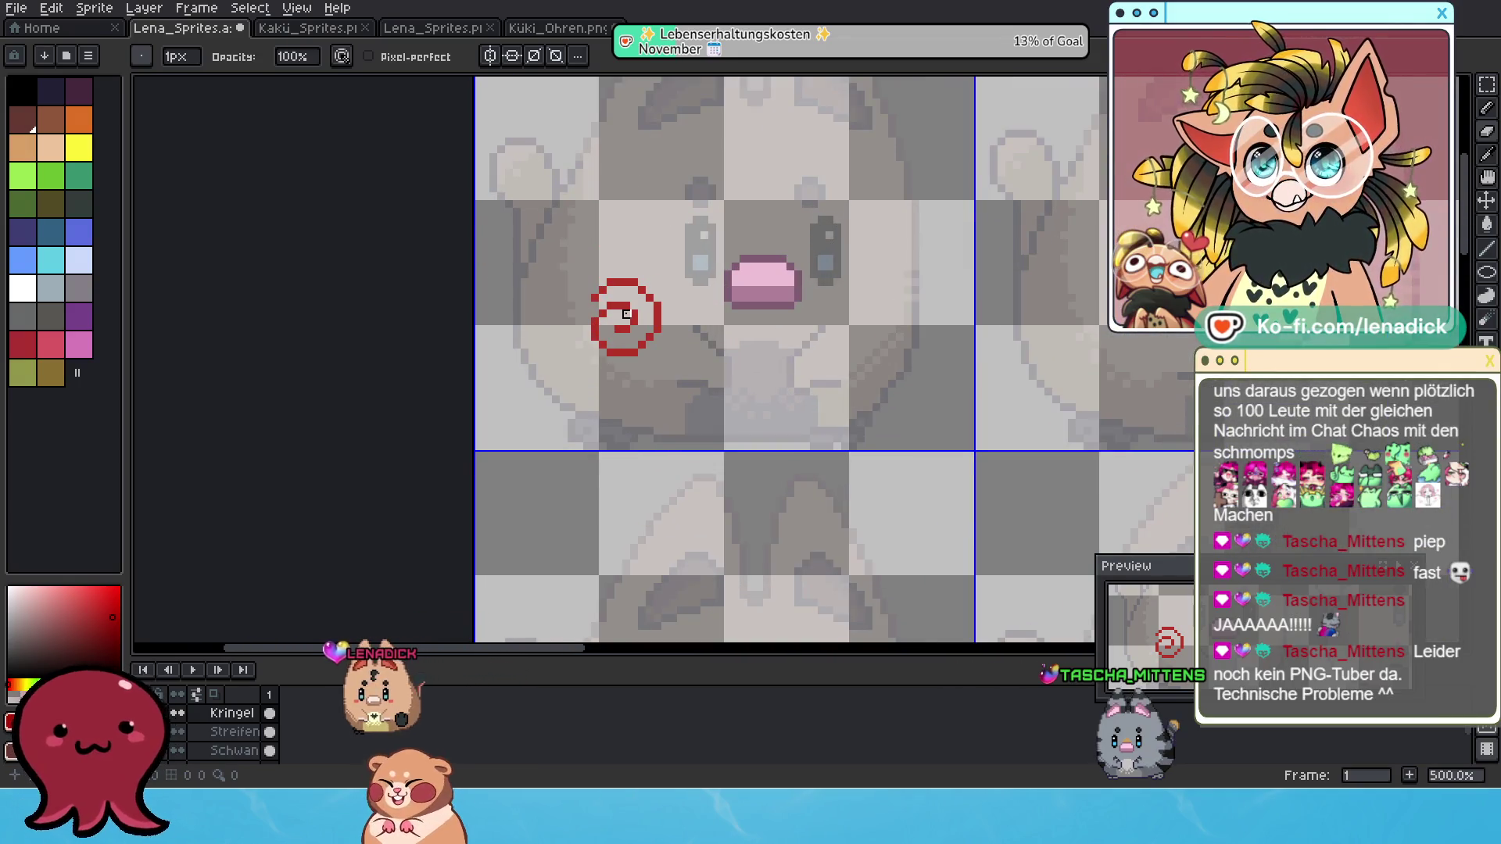
# Select the Pencil and undo the last stroke on the spiral.
pyautogui.click(1487, 118)
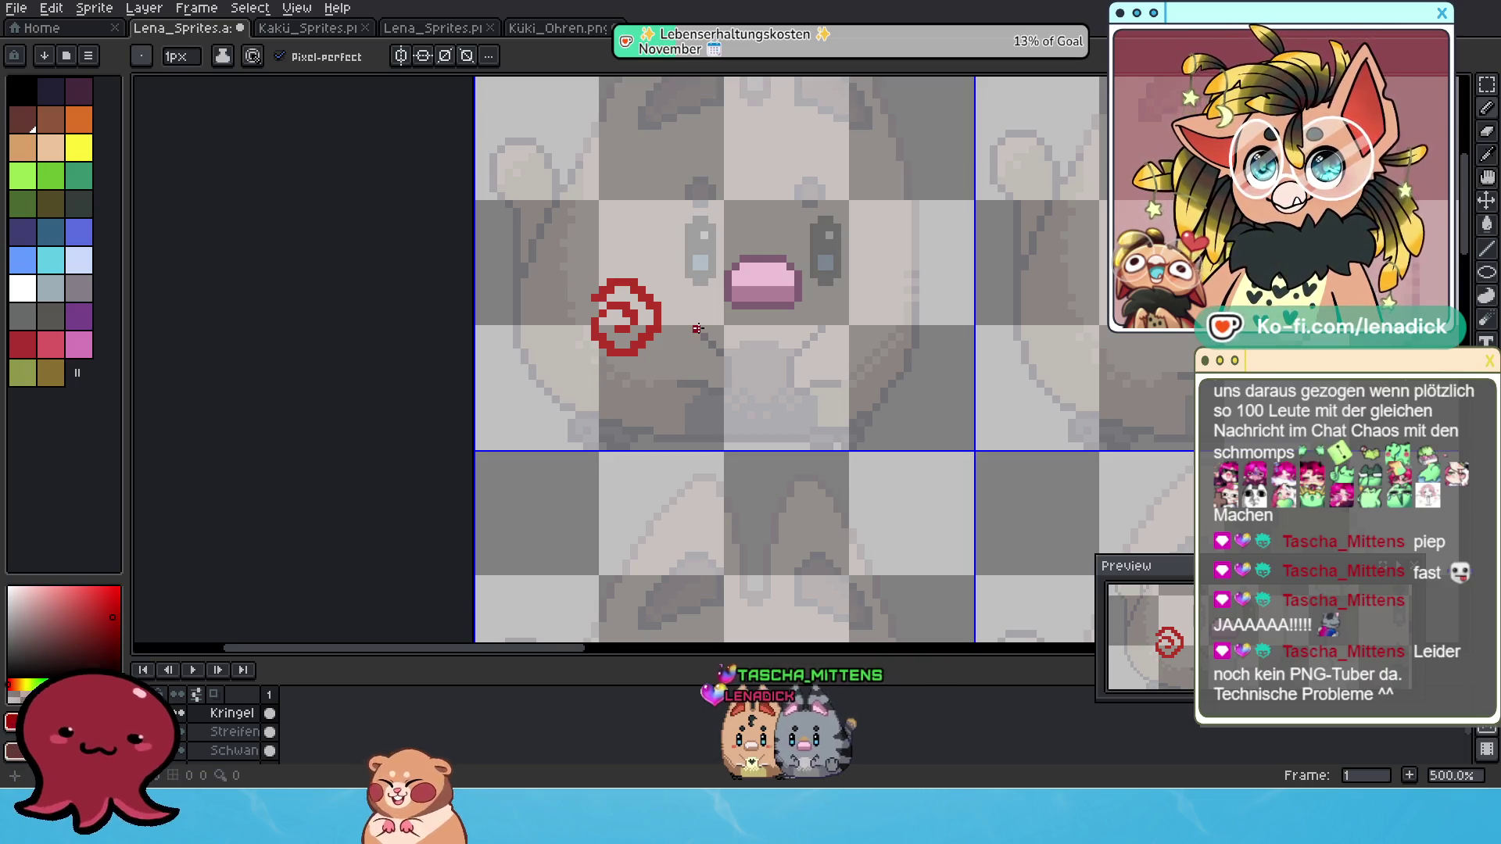
pyautogui.hotkey('ctrl', 'z')
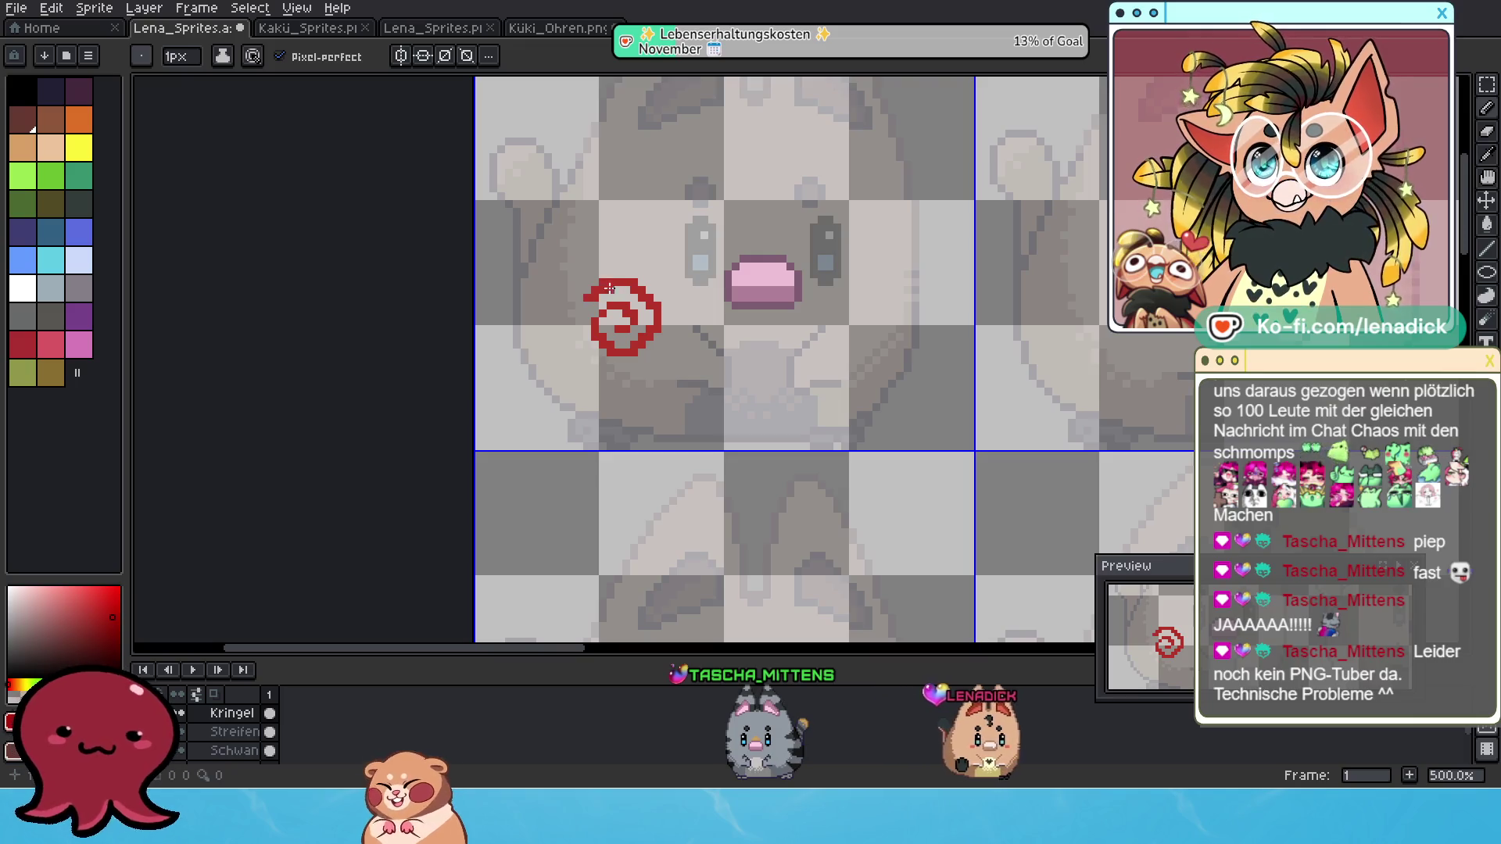
pyautogui.scroll(-3, 696, 289)
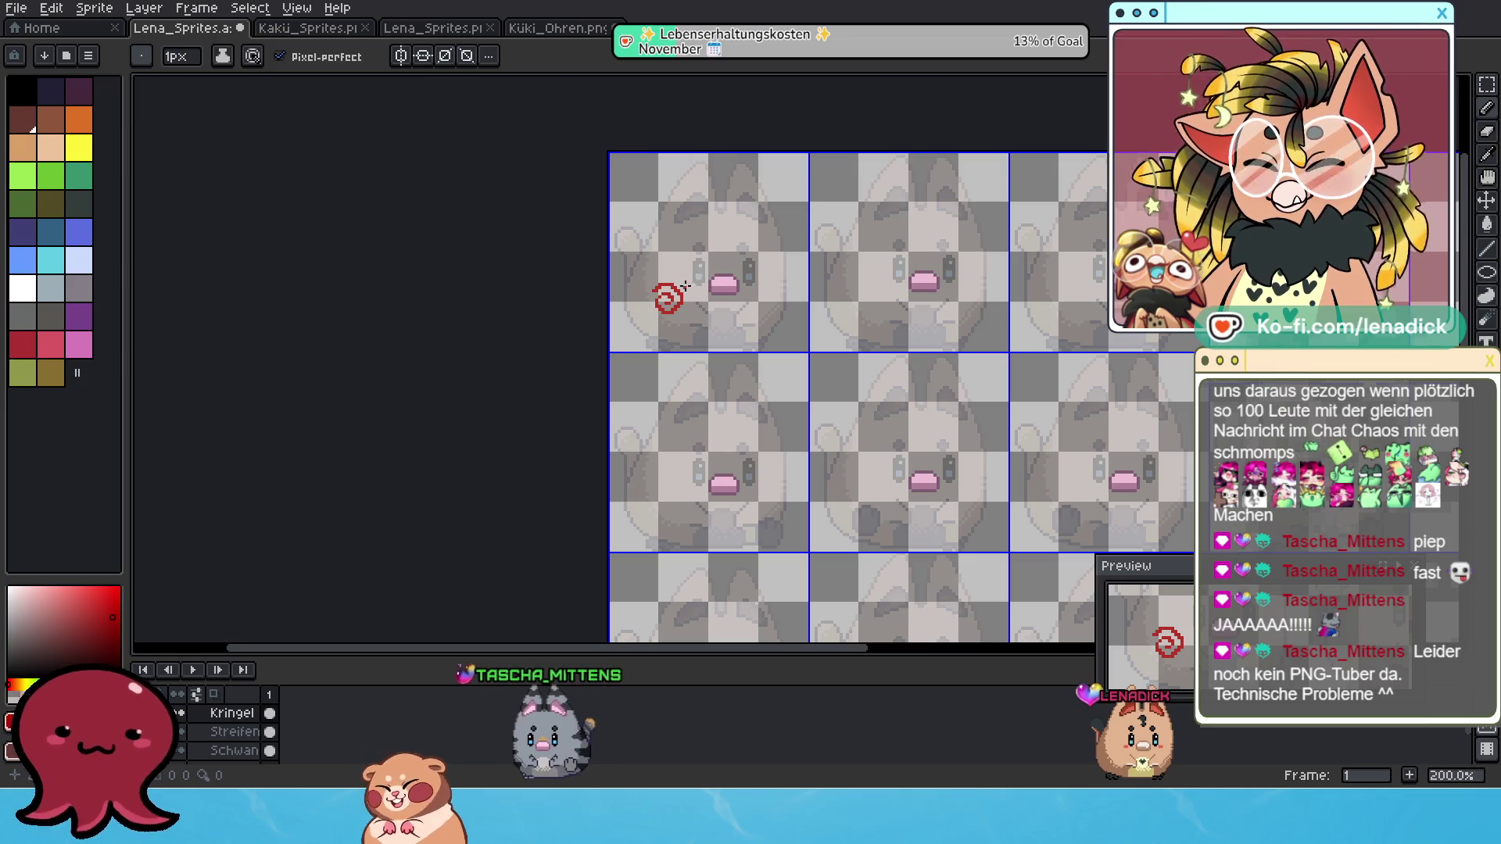
# Undo the last Pencil stroke on the red spiral.
pyautogui.scroll(2, 689, 292)
pyautogui.hotkey('ctrl', 'z')
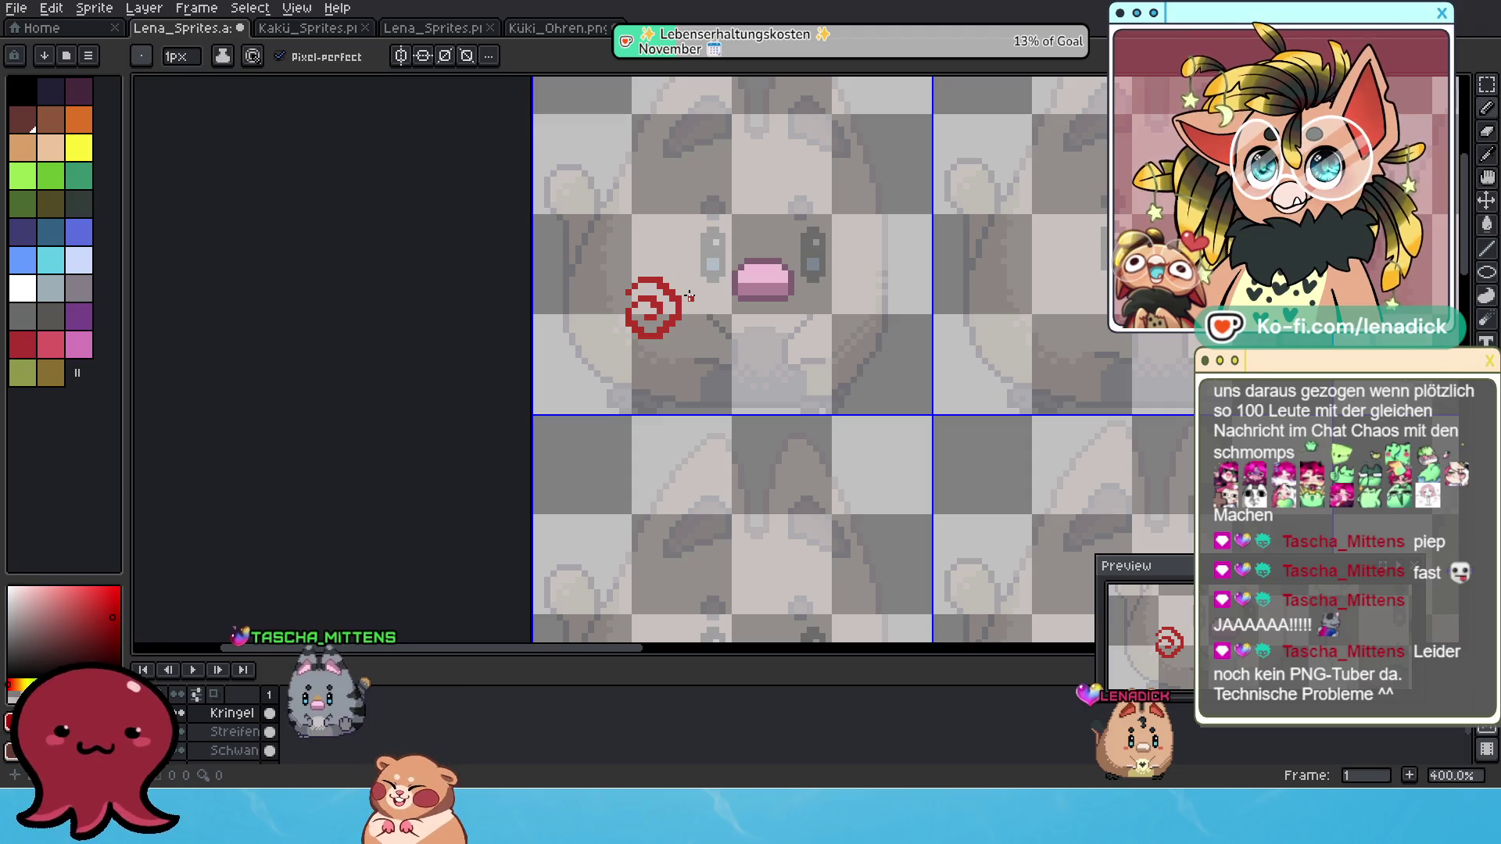
pyautogui.scroll(-2, 689, 295)
pyautogui.scroll(2, 696, 295)
pyautogui.scroll(-1, 703, 294)
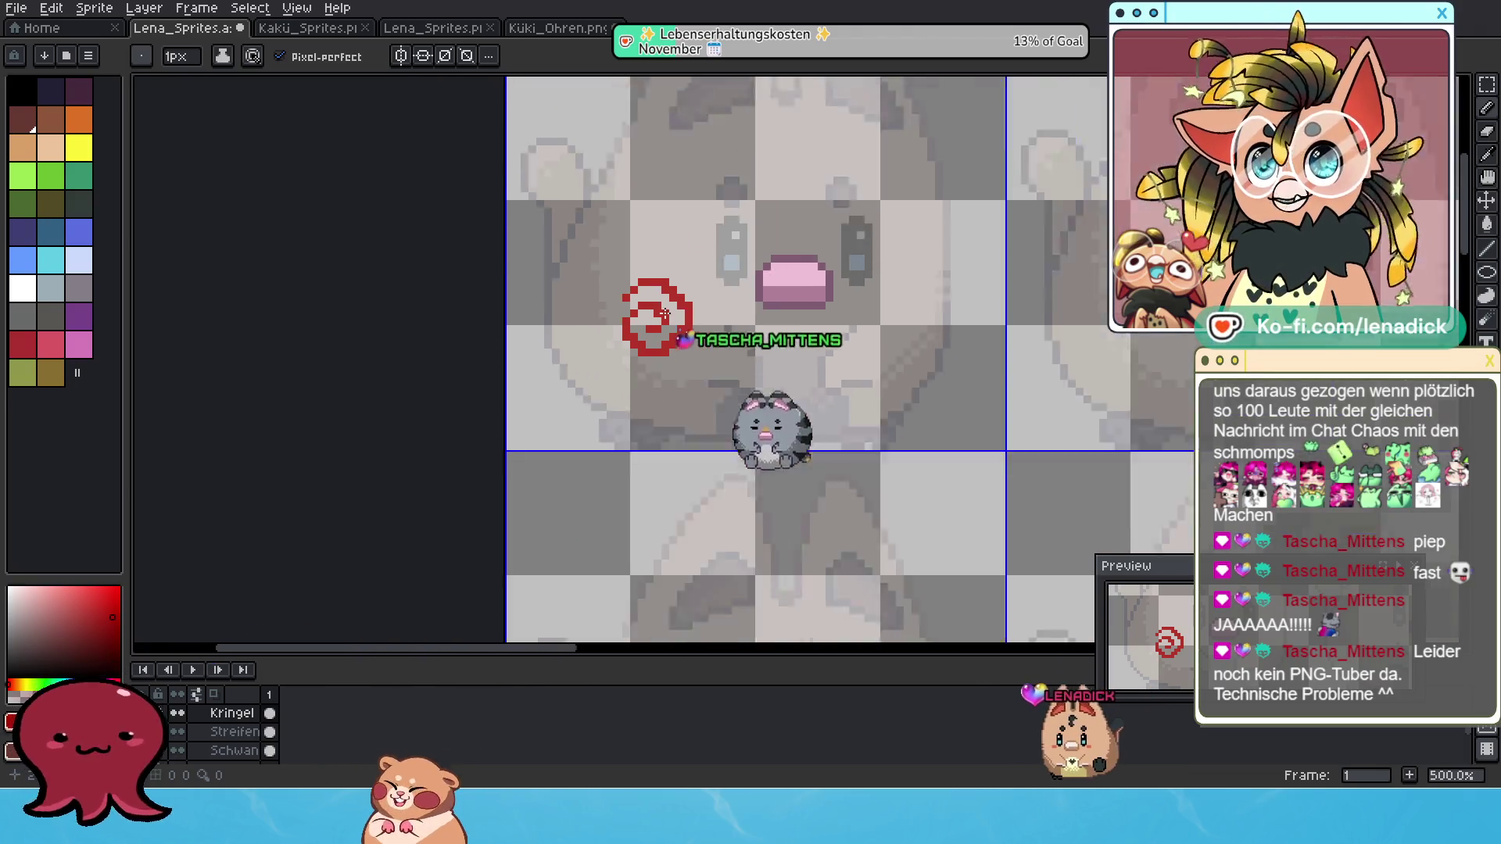
pyautogui.scroll(-2, 707, 295)
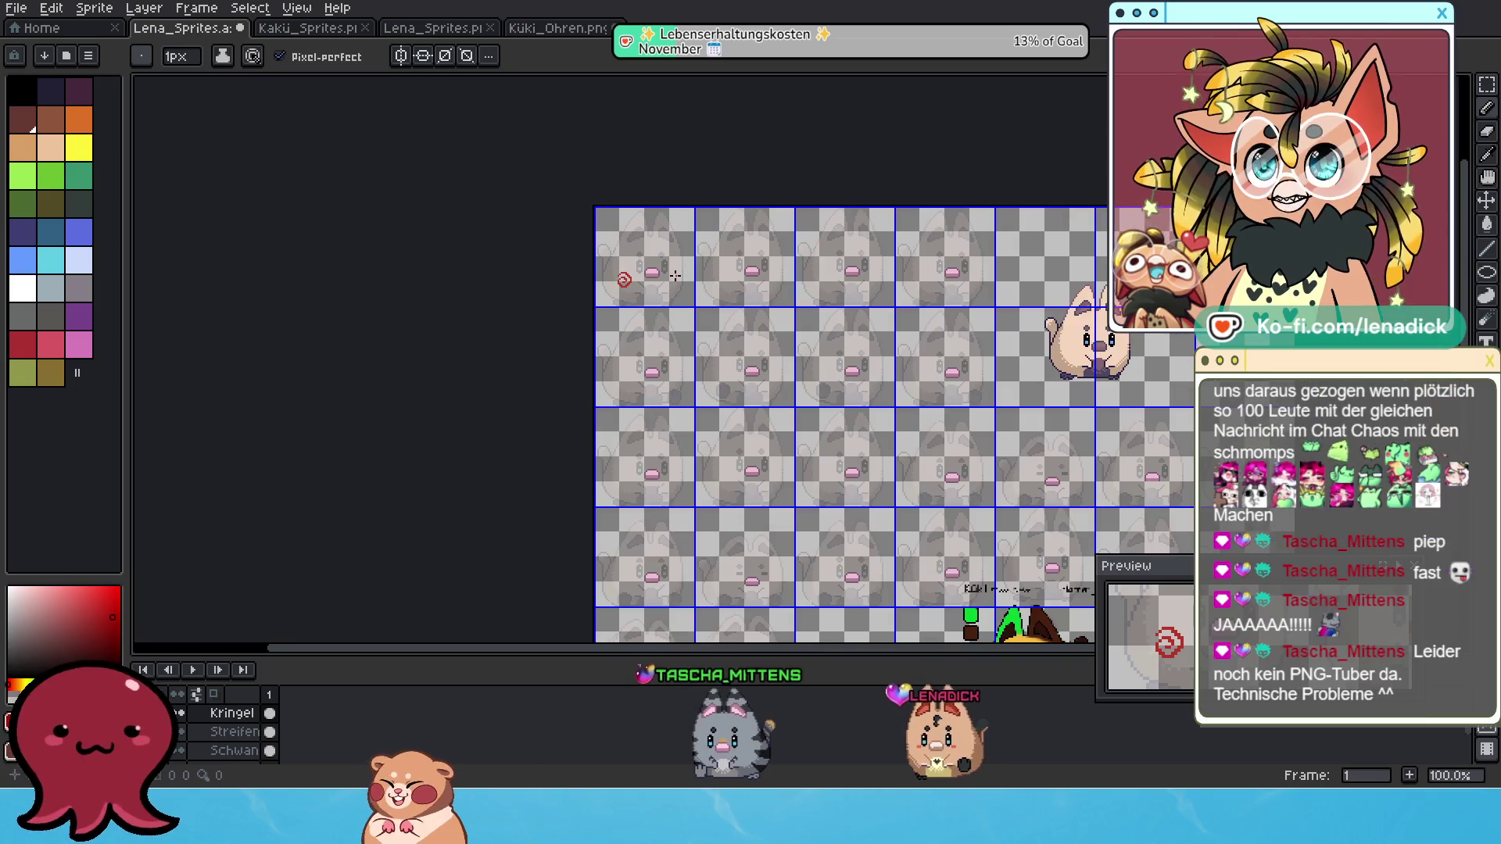
# Inspect the spiral on the first frame across the sprite sheet, then select the Rectangular Marquee tool.
pyautogui.scroll(3, 619, 268)
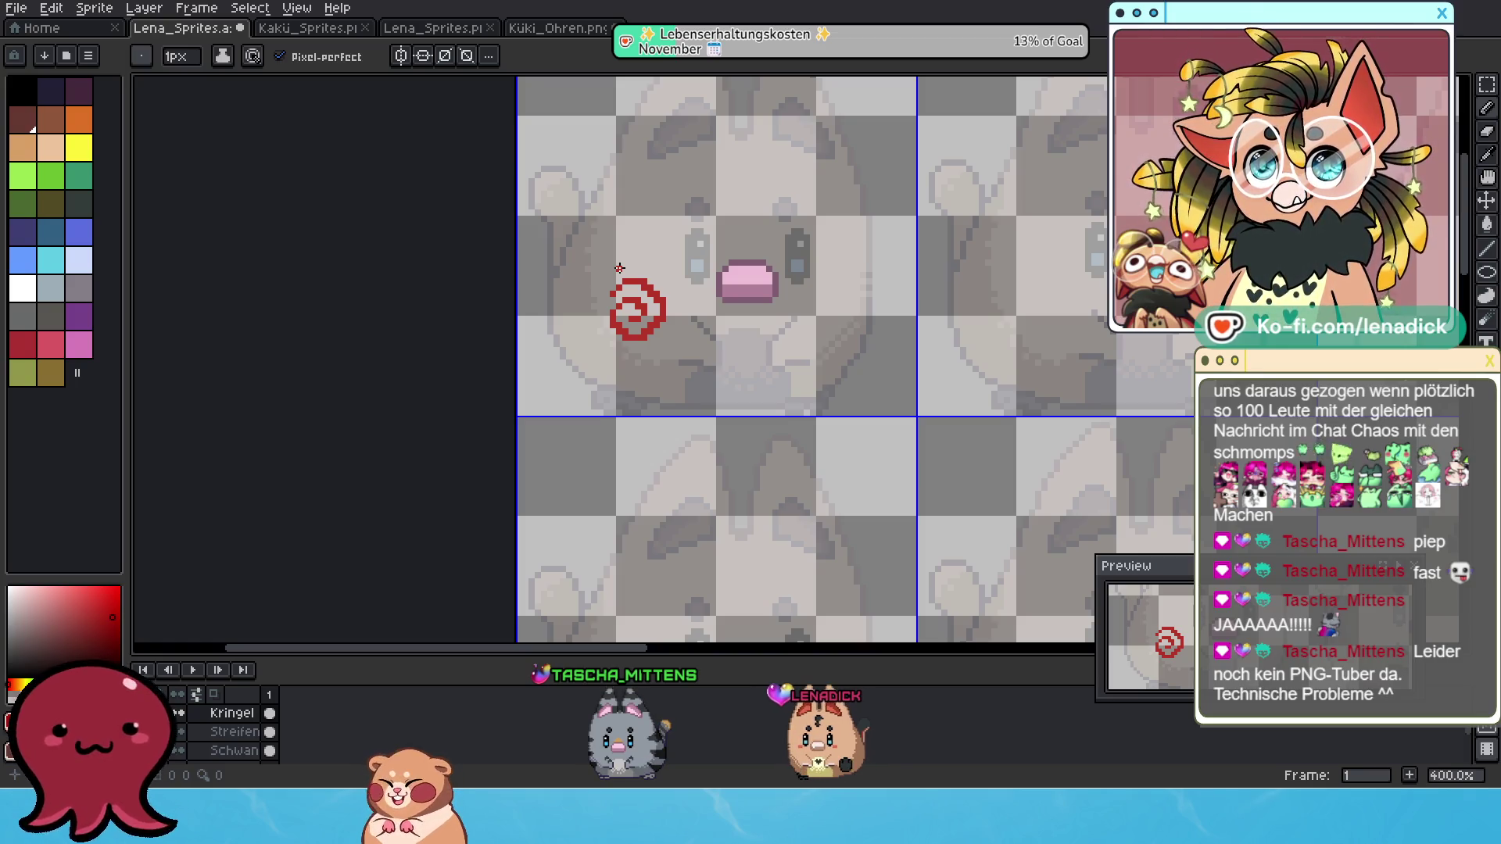
pyautogui.scroll(-4, 612, 262)
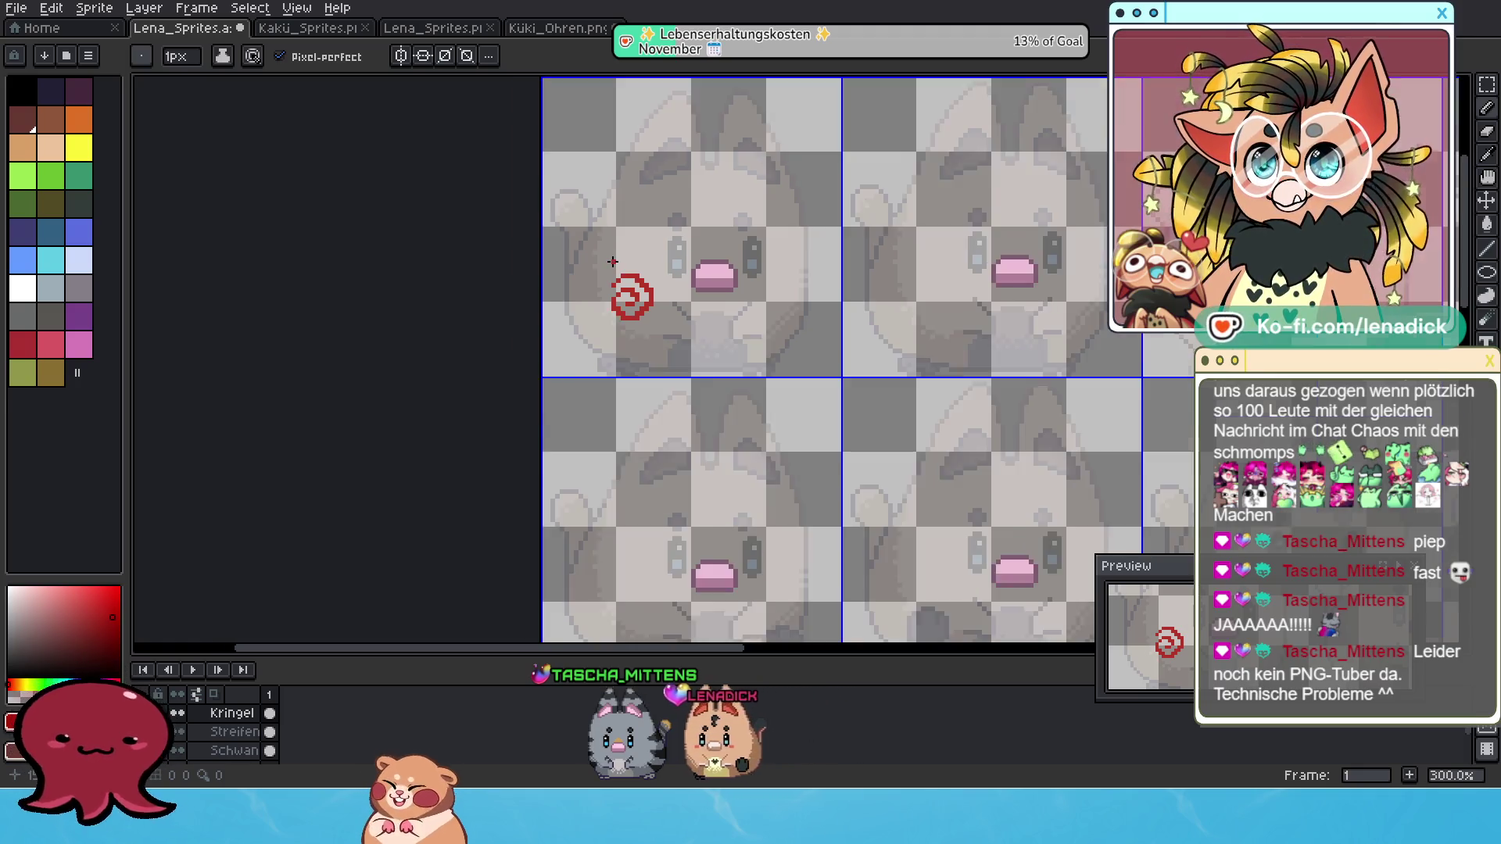
pyautogui.scroll(1, 632, 344)
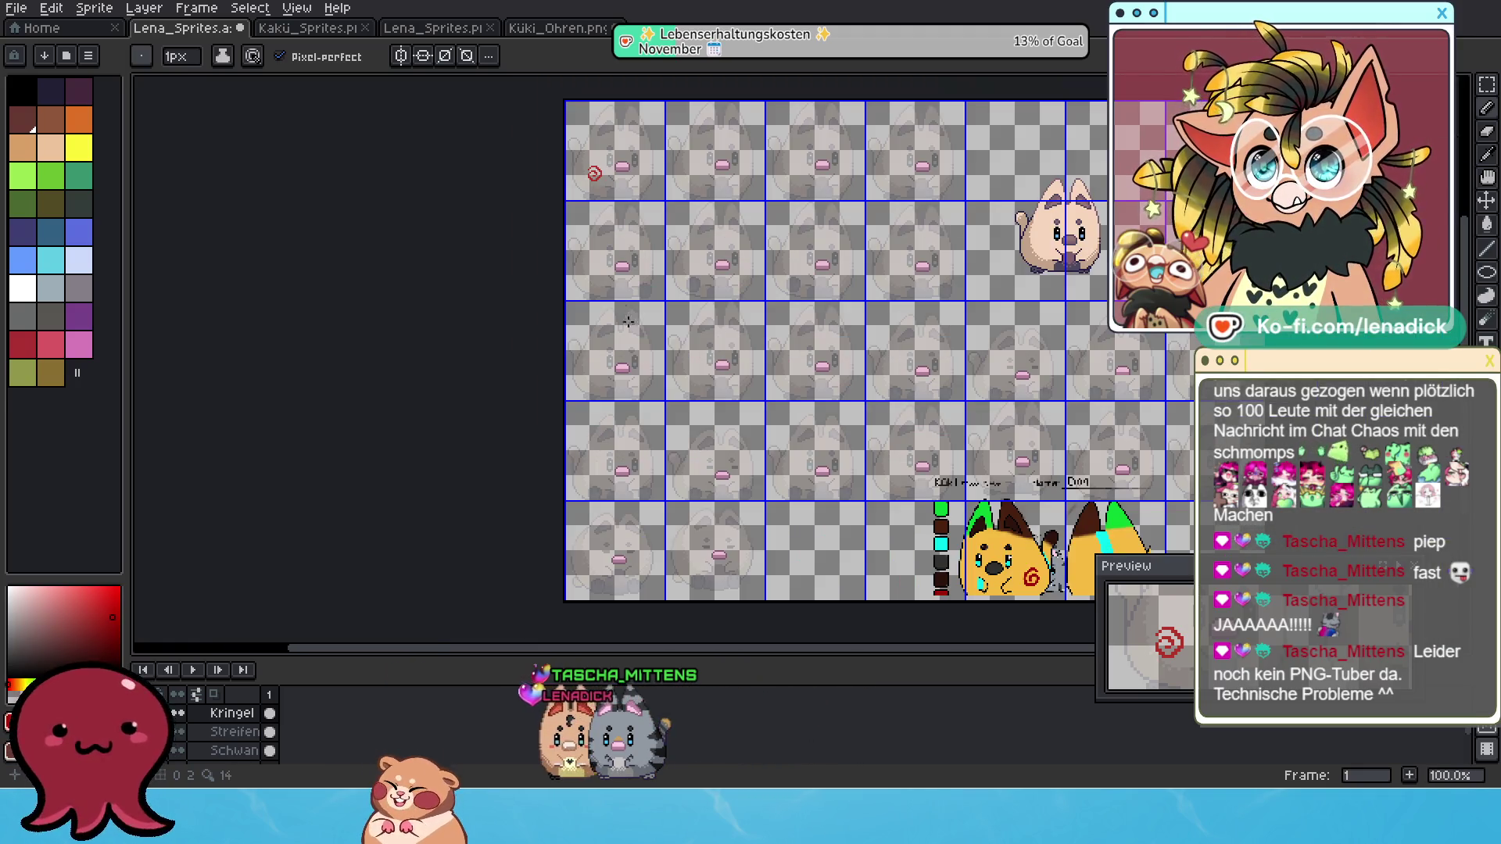
pyautogui.scroll(2, 596, 158)
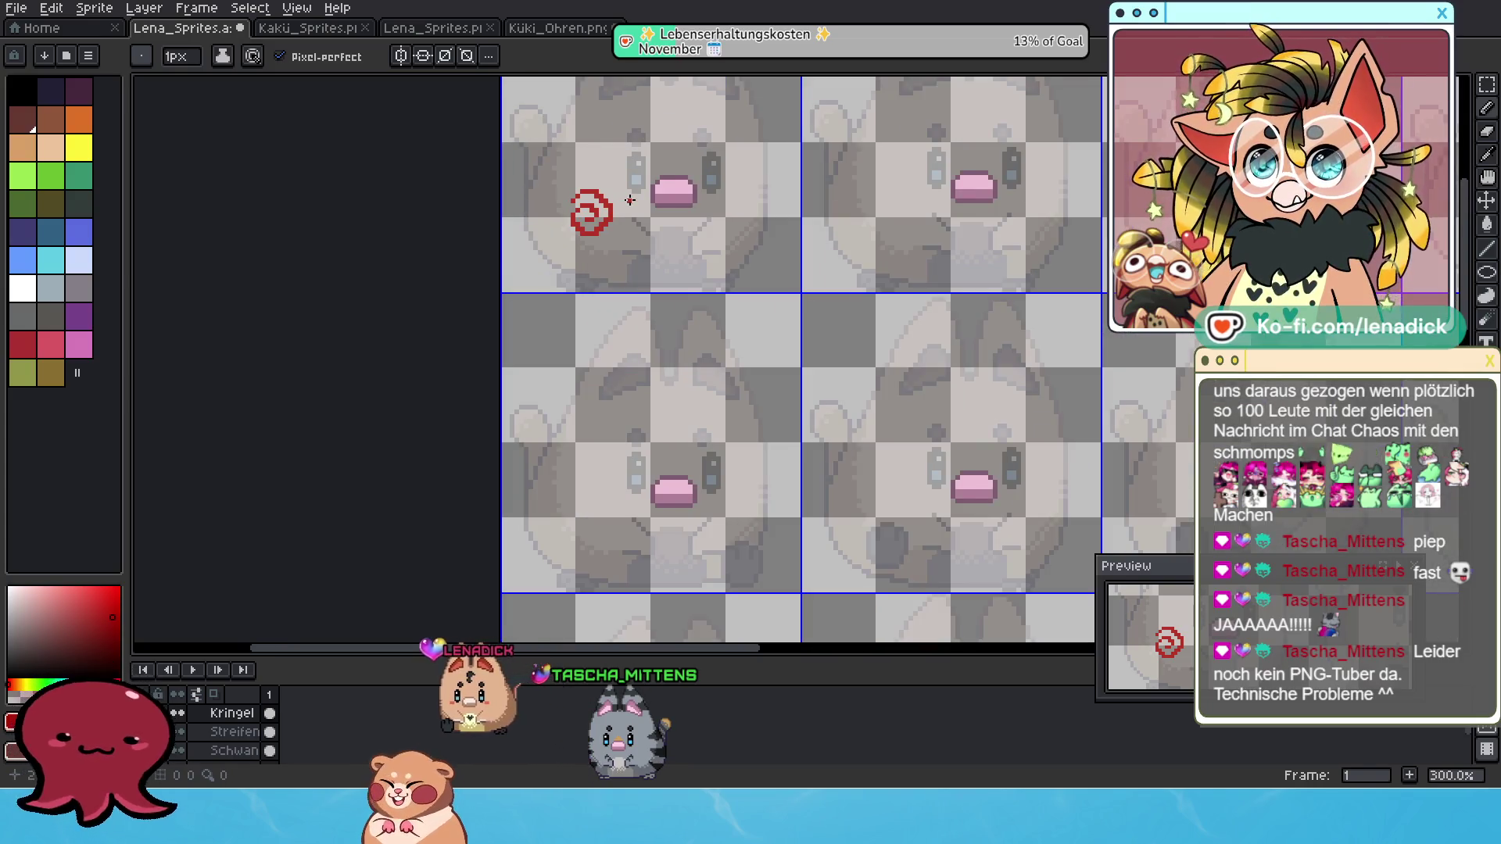
pyautogui.moveTo(630, 200); pyautogui.dragTo(544, 290)
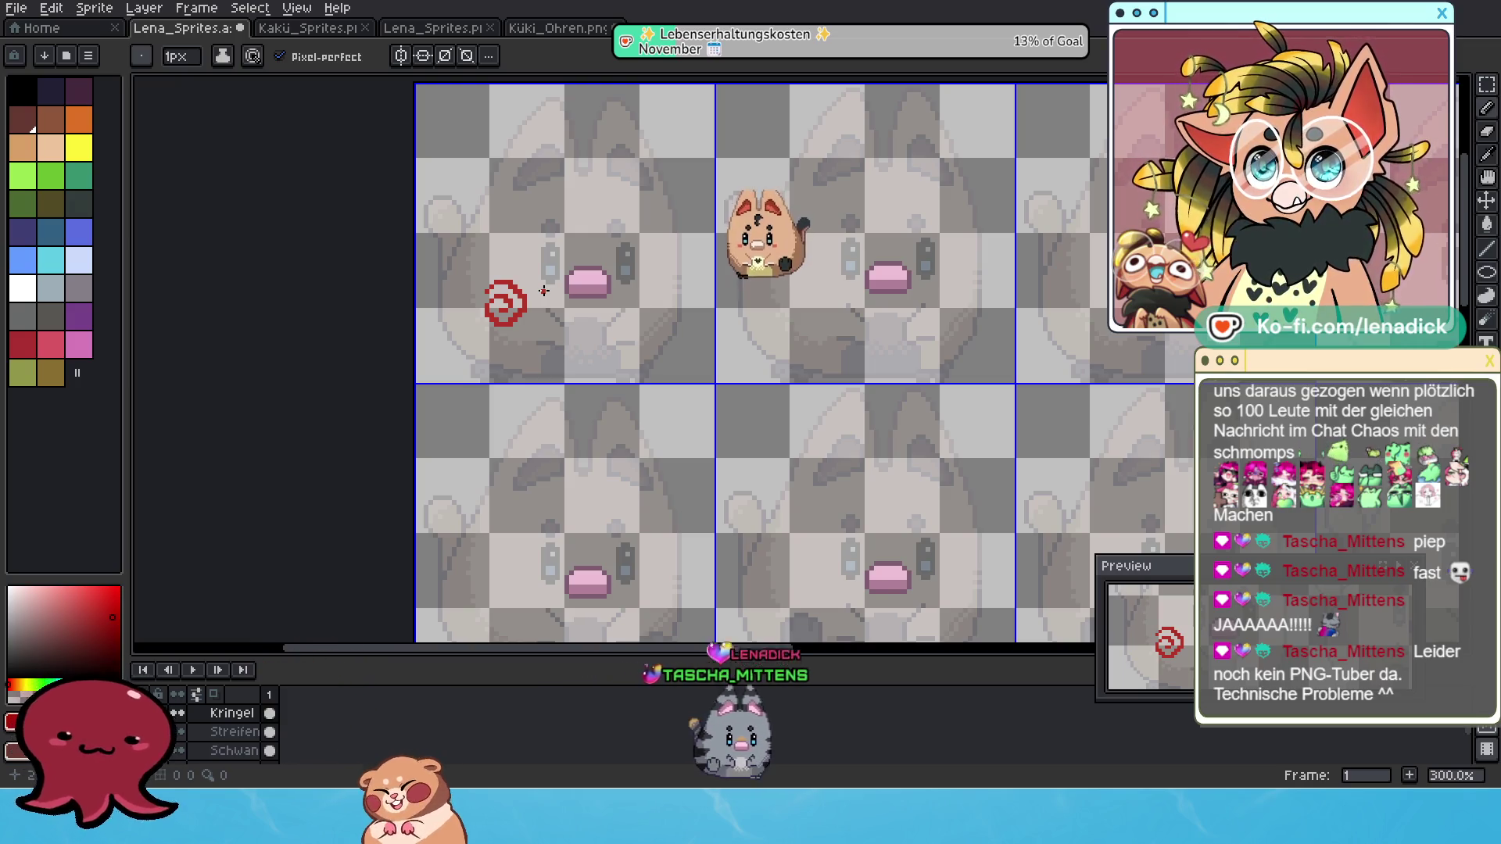
pyautogui.scroll(-2, 544, 290)
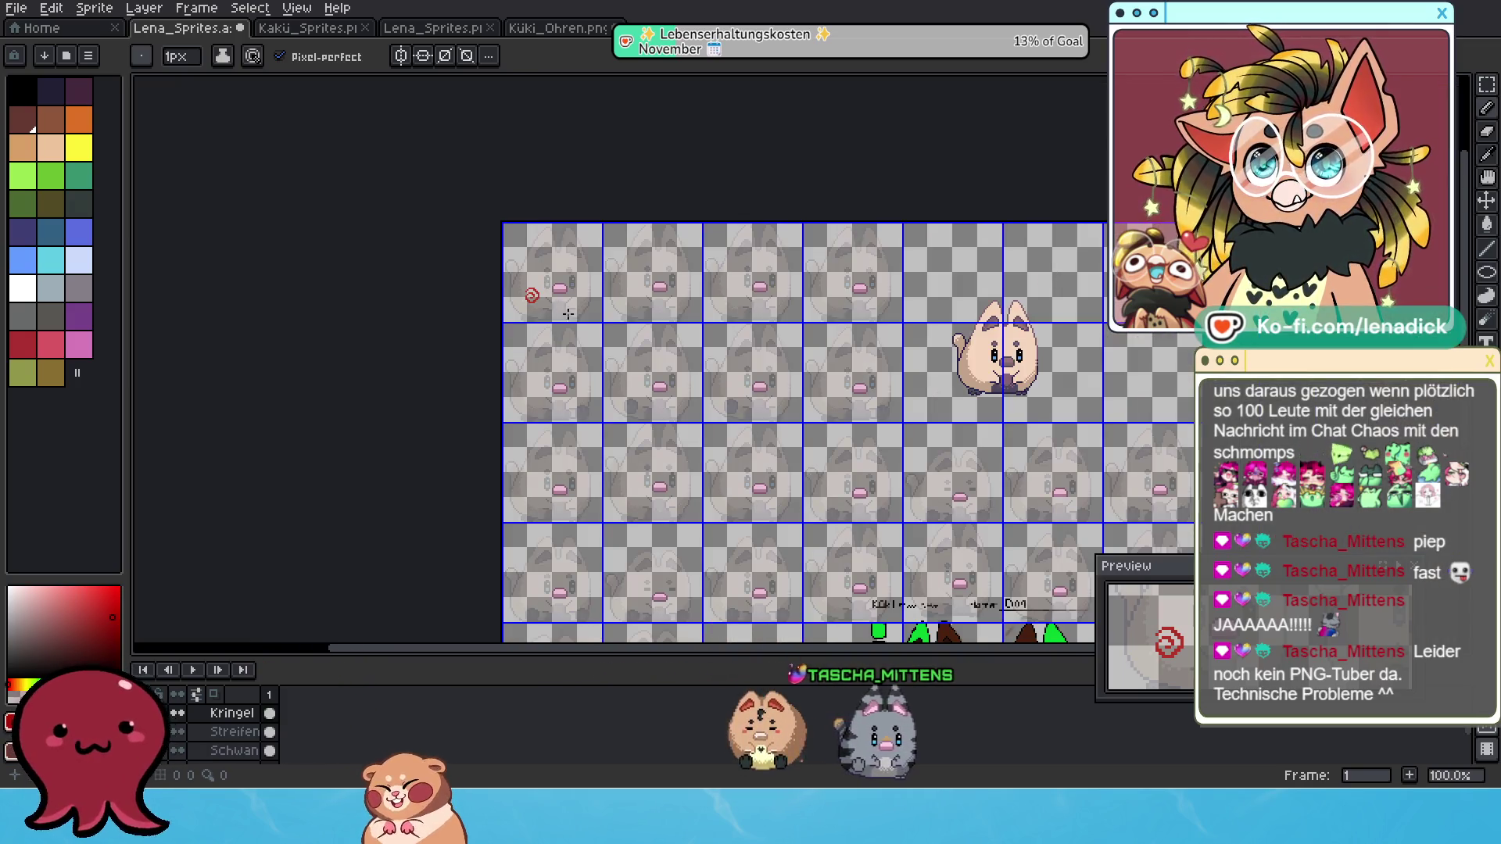
pyautogui.moveTo(597, 361); pyautogui.dragTo(604, 268)
pyautogui.scroll(2, 604, 269)
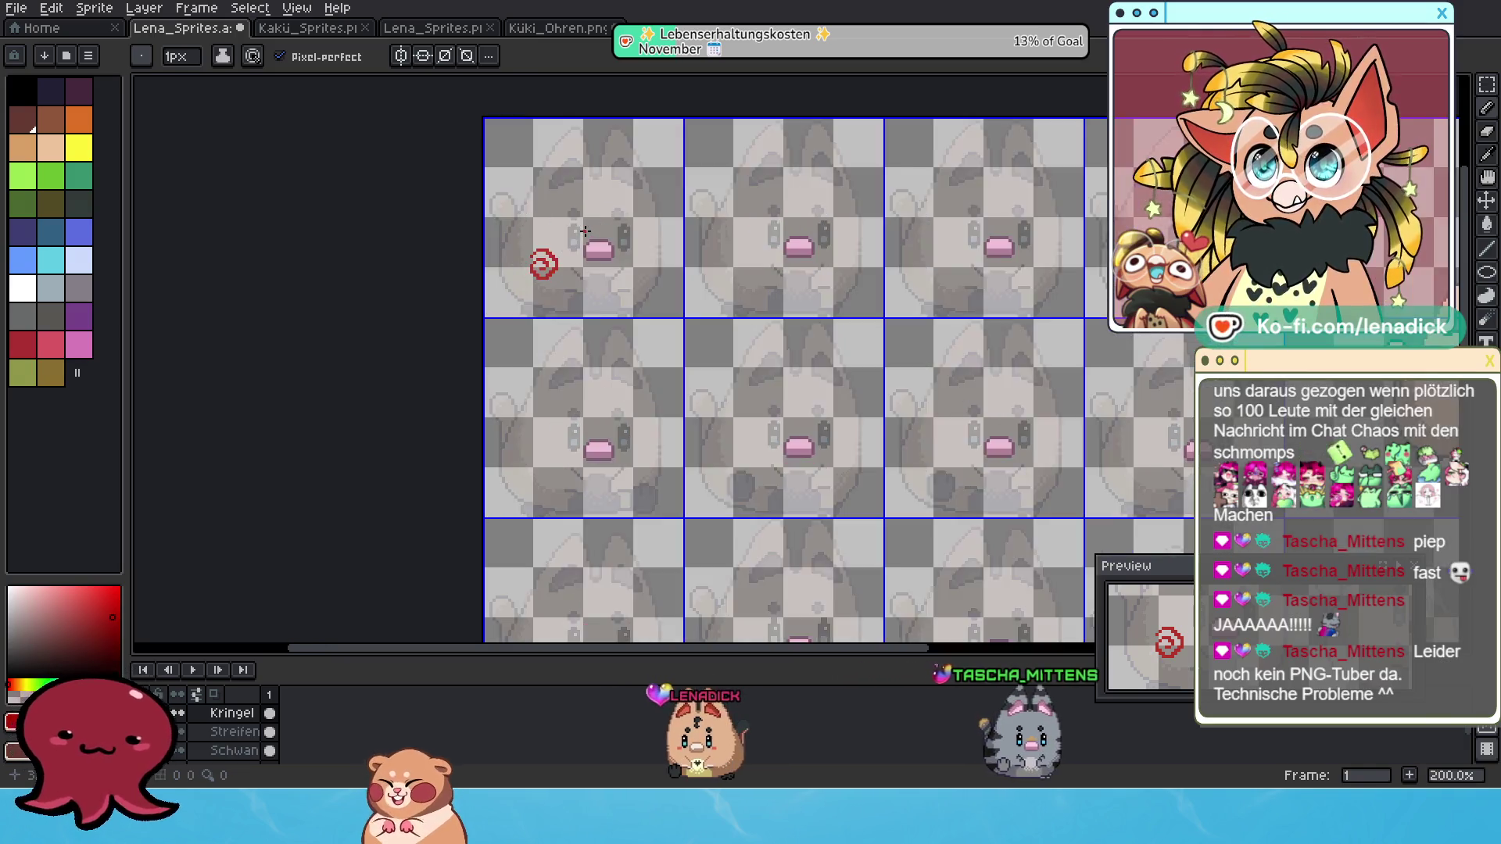
pyautogui.press('m')
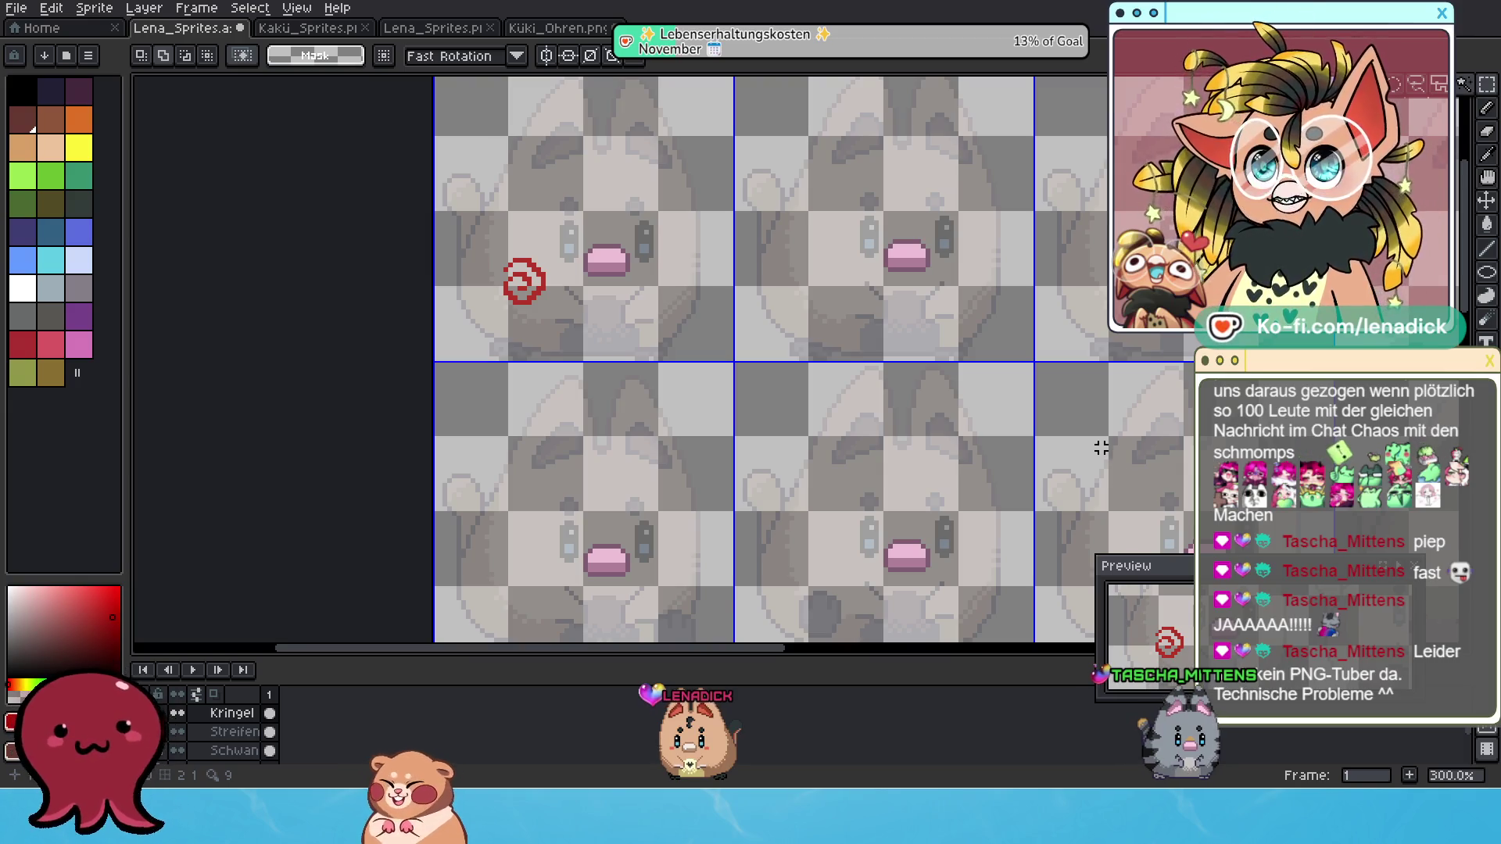
# Zoom in to 400% on the red spiral on the first frame's cheek.
pyautogui.scroll(1, 523, 301)
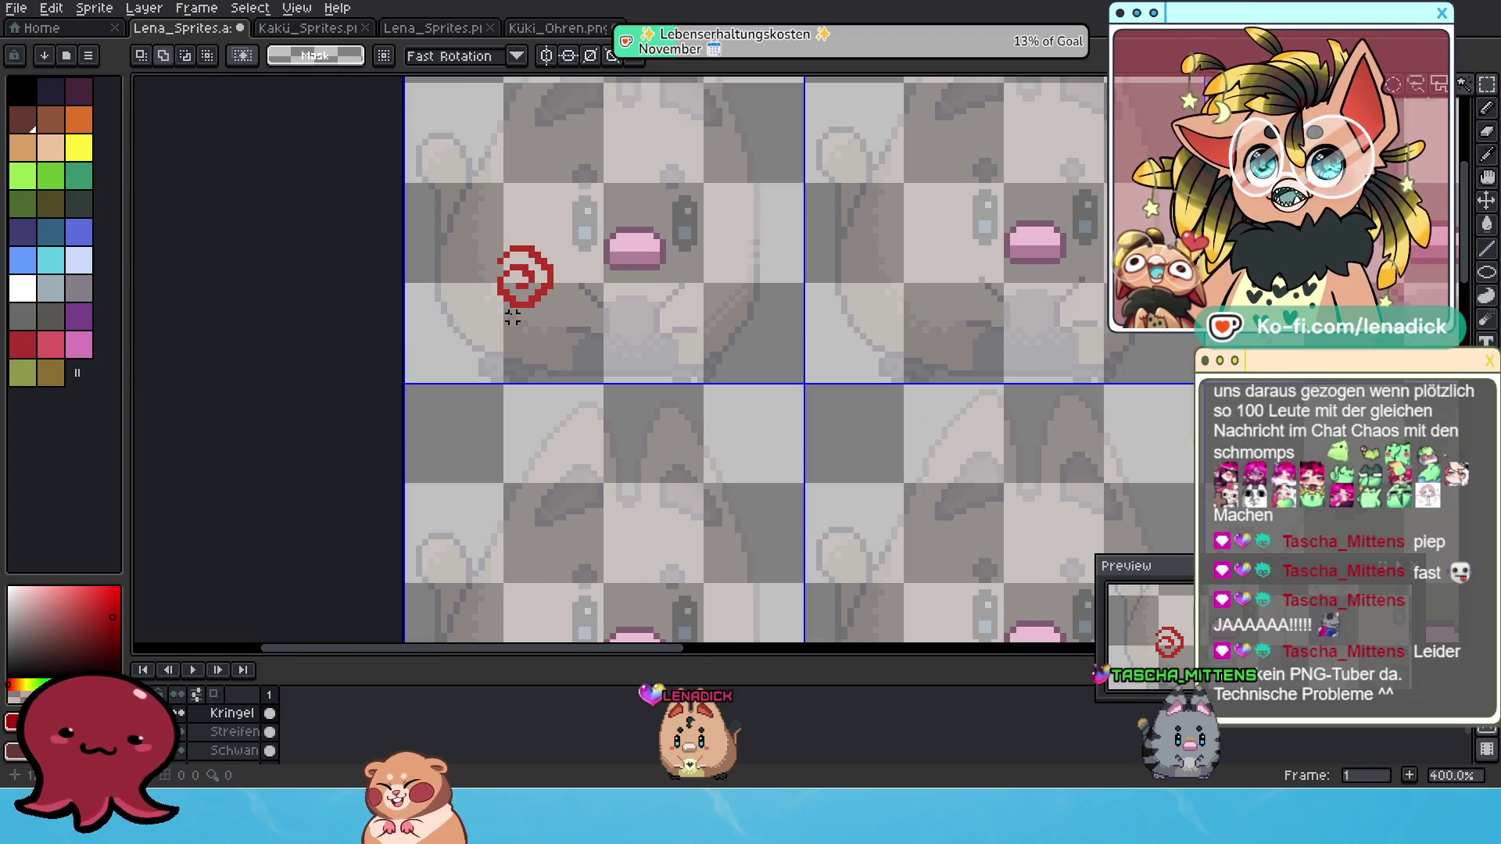